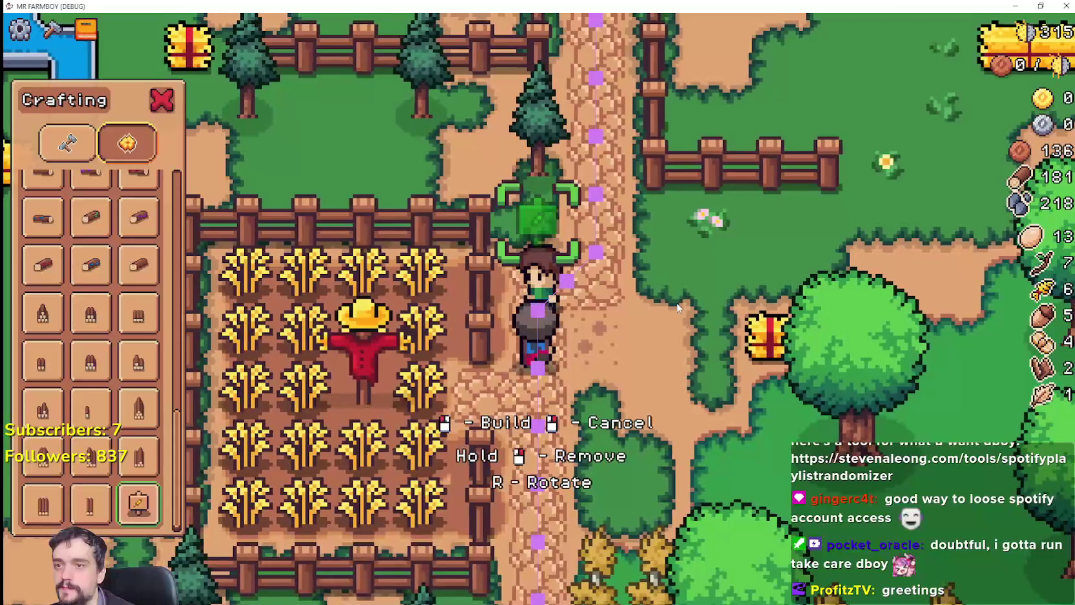
# Walk the farmer along the fence and place two wheat signs beside the path.
pyautogui.press('s')
pyautogui.press('a')
pyautogui.click(677, 310)
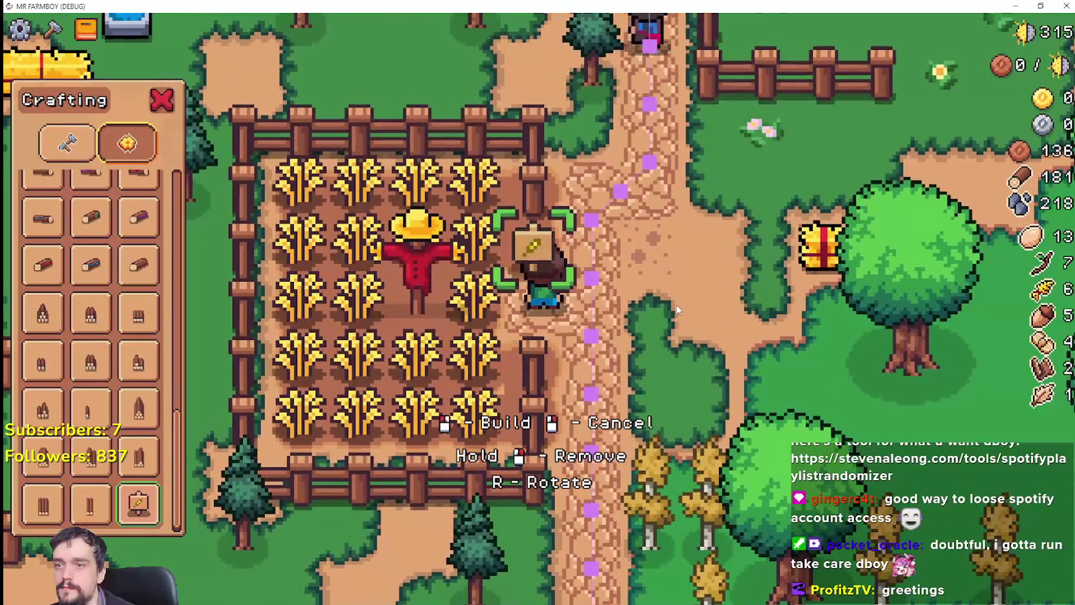
pyautogui.press('d')
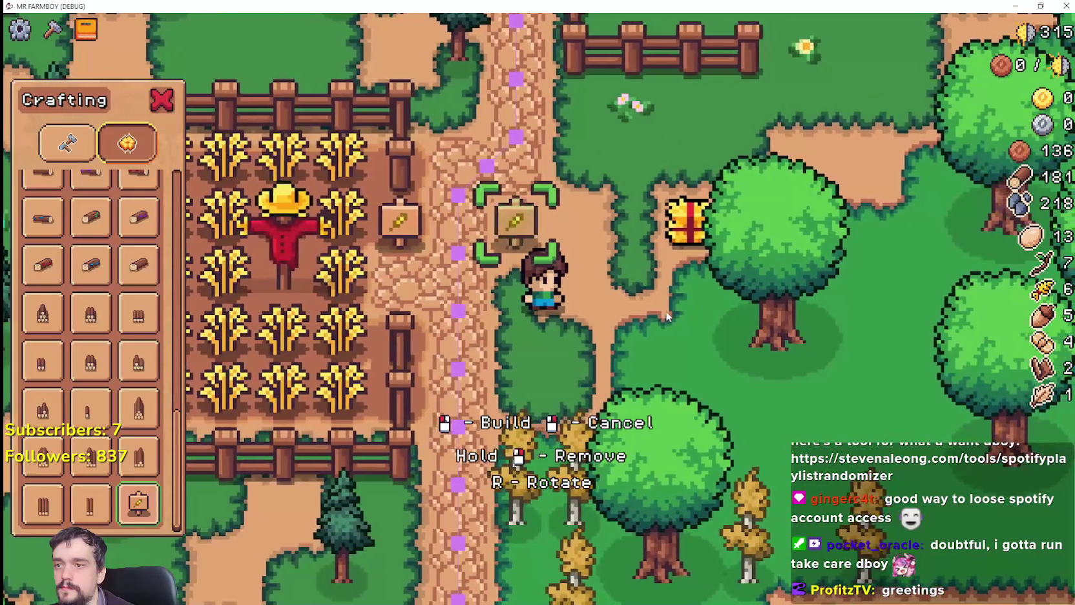
pyautogui.press('a')
pyautogui.press('s')
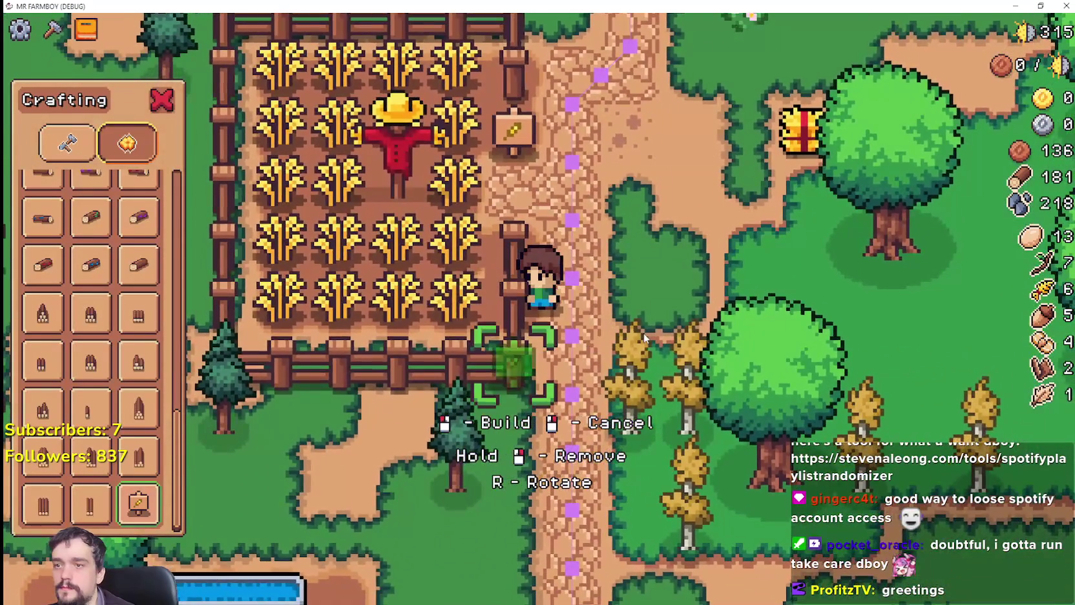
pyautogui.press('d')
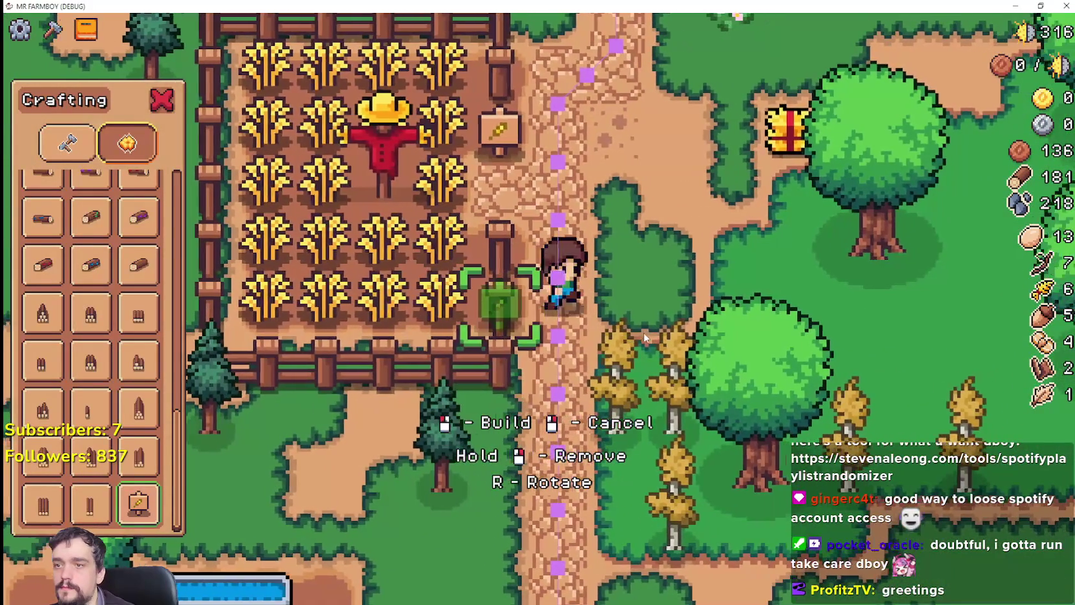
pyautogui.press('w')
pyautogui.click(644, 332)
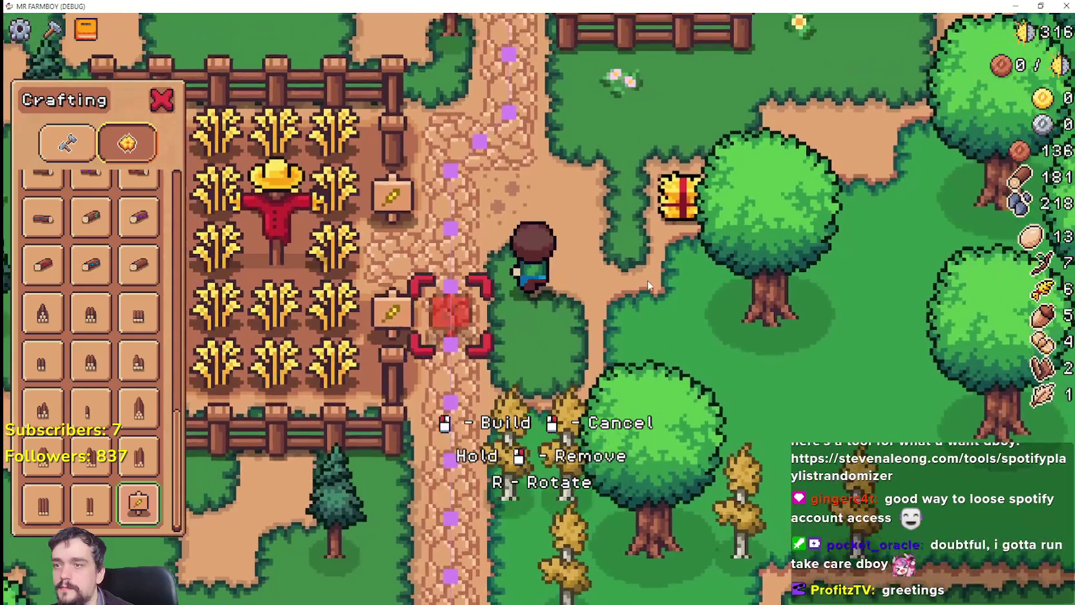
# Walk the farmer down and up along the fence, then return to the Godot editor.
pyautogui.scroll(-2, 685, 297)
pyautogui.press('s')
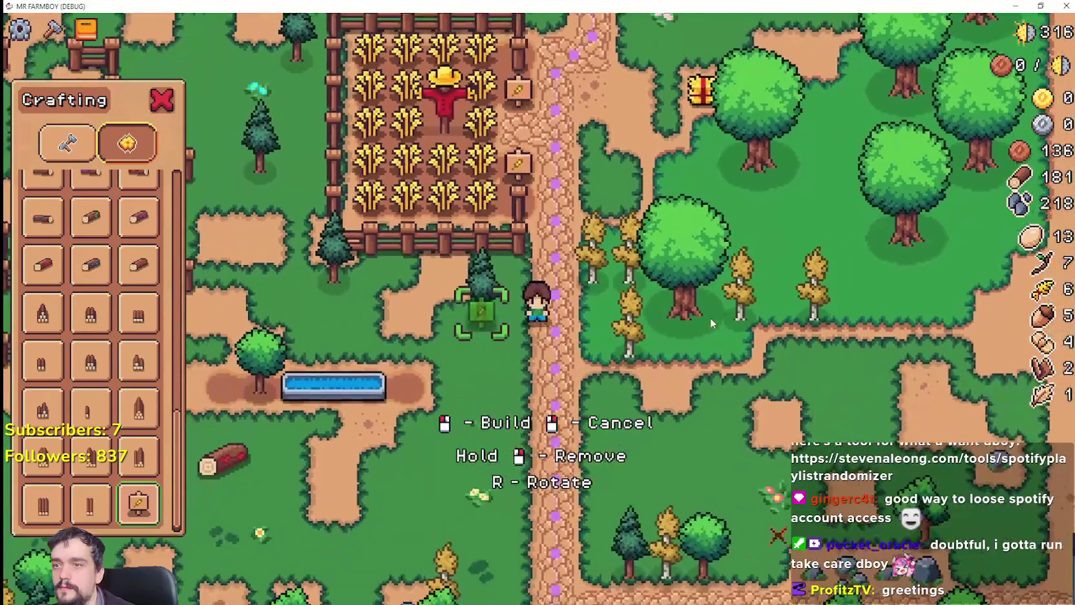
pyautogui.press('w')
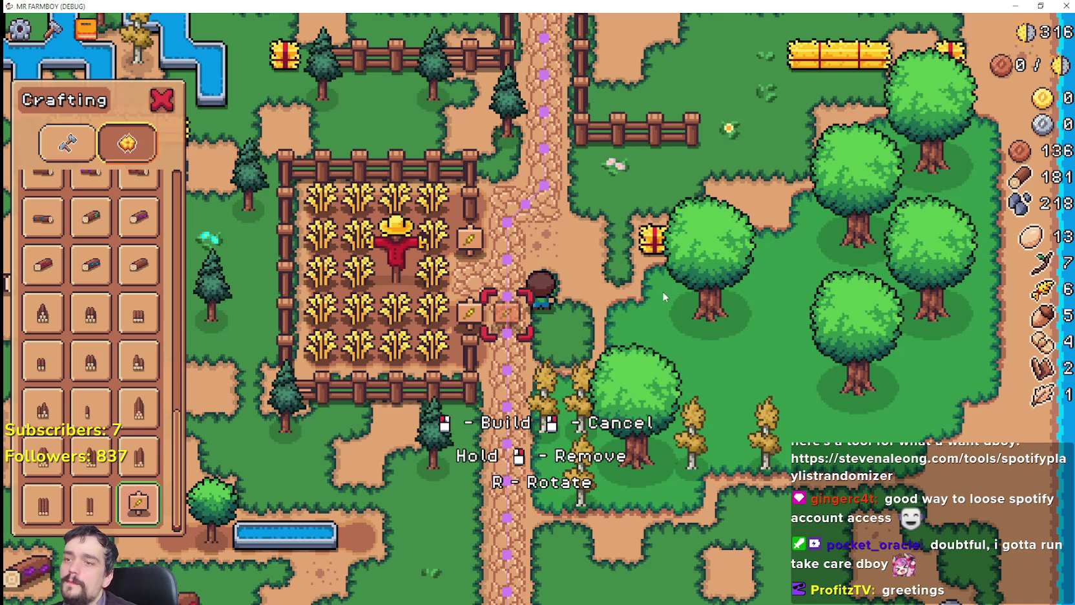
pyautogui.scroll(2, 647, 315)
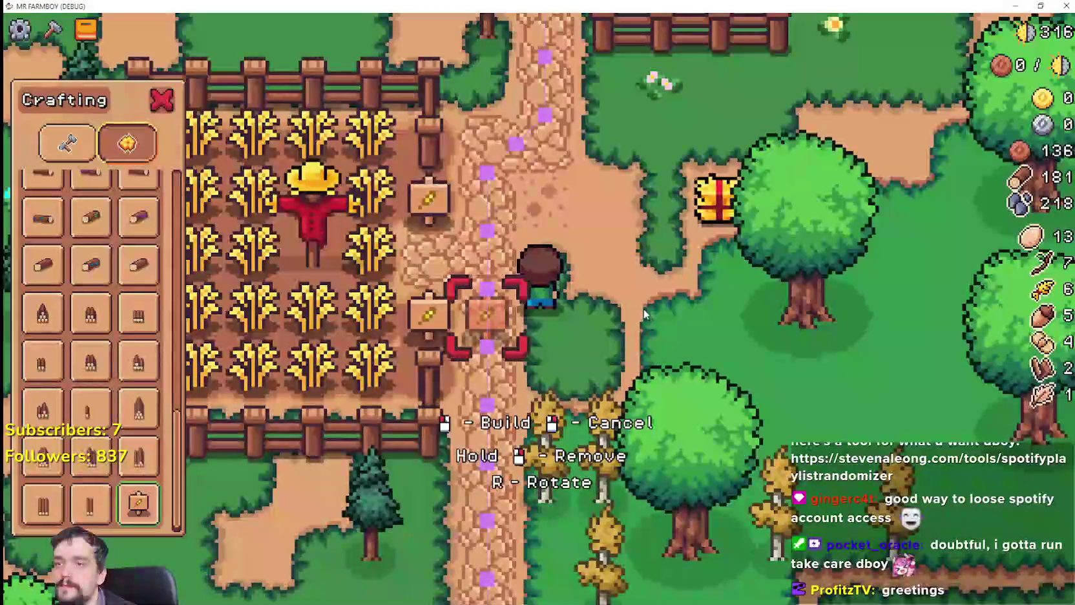
pyautogui.press('d')
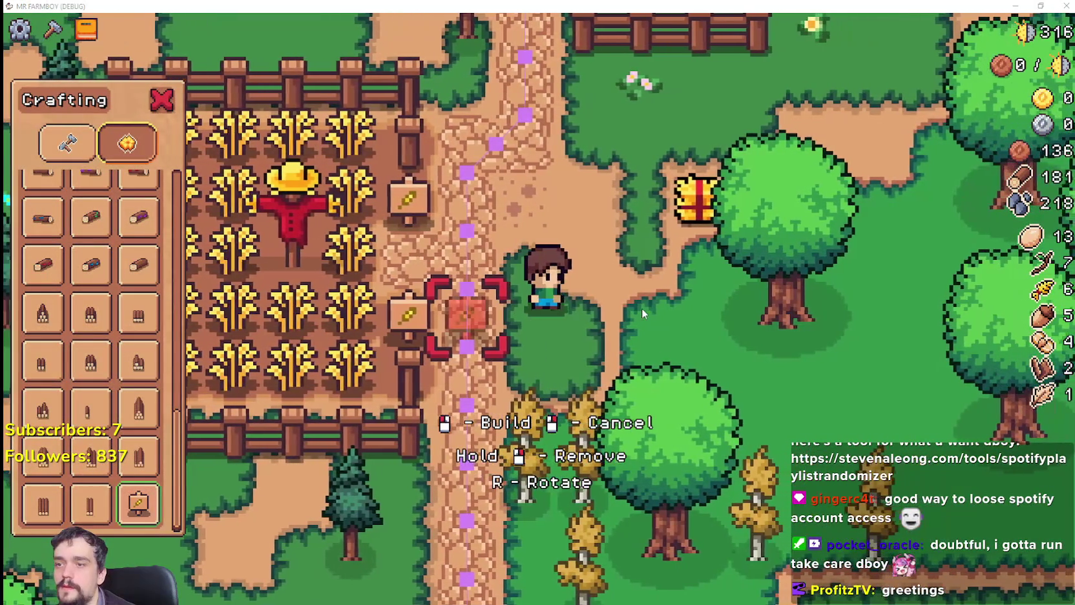
pyautogui.hotkey('alt', 'Tab')
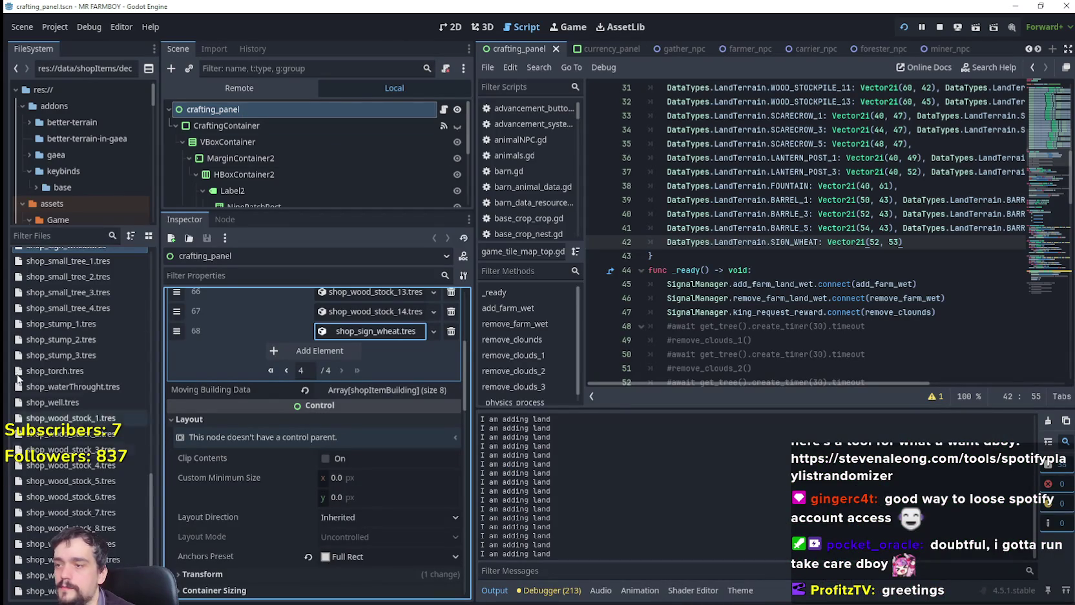
# Filter the FileSystem for 'test' and open test_scene_everything.tscn.
pyautogui.click(58, 235)
pyautogui.write('test')
pyautogui.doubleClick(60, 275)
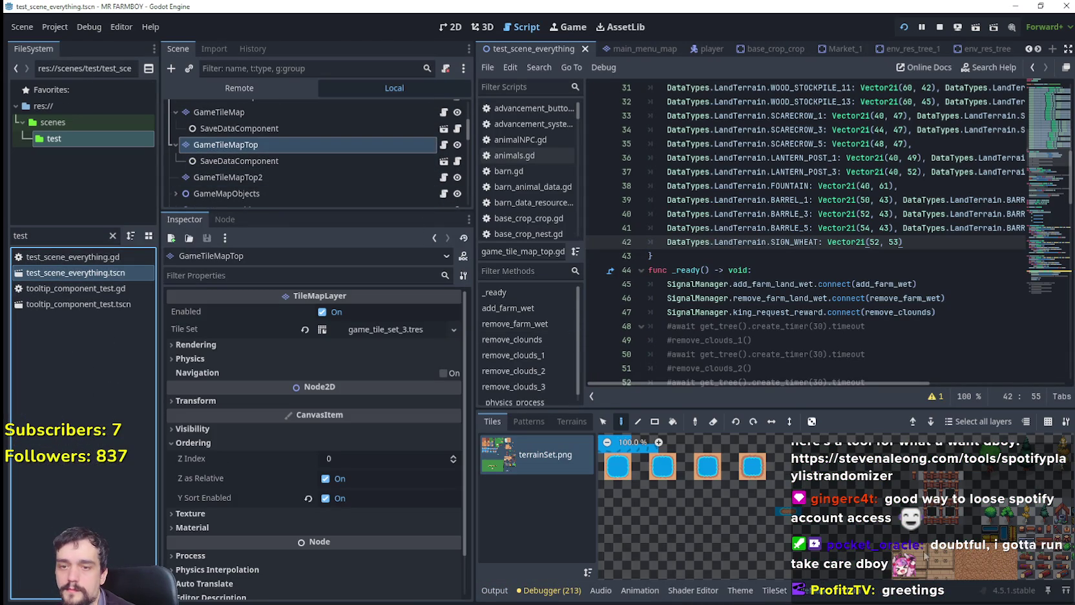
pyautogui.moveTo(965, 518); pyautogui.dragTo(706, 485)
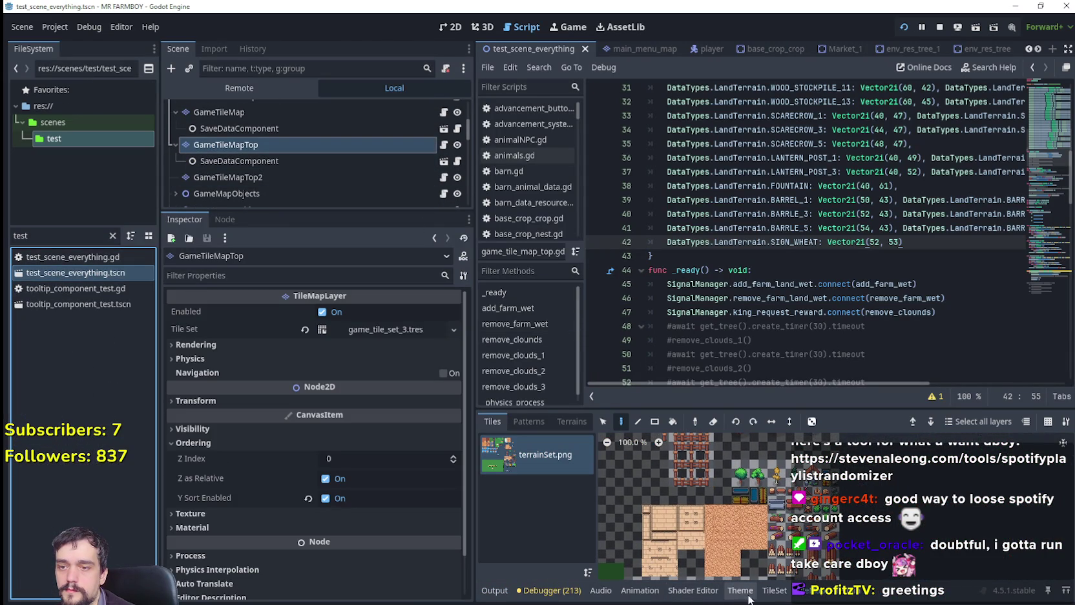
# In the TileSet editor, paint tile properties using the Texture Origin property.
pyautogui.click(773, 589)
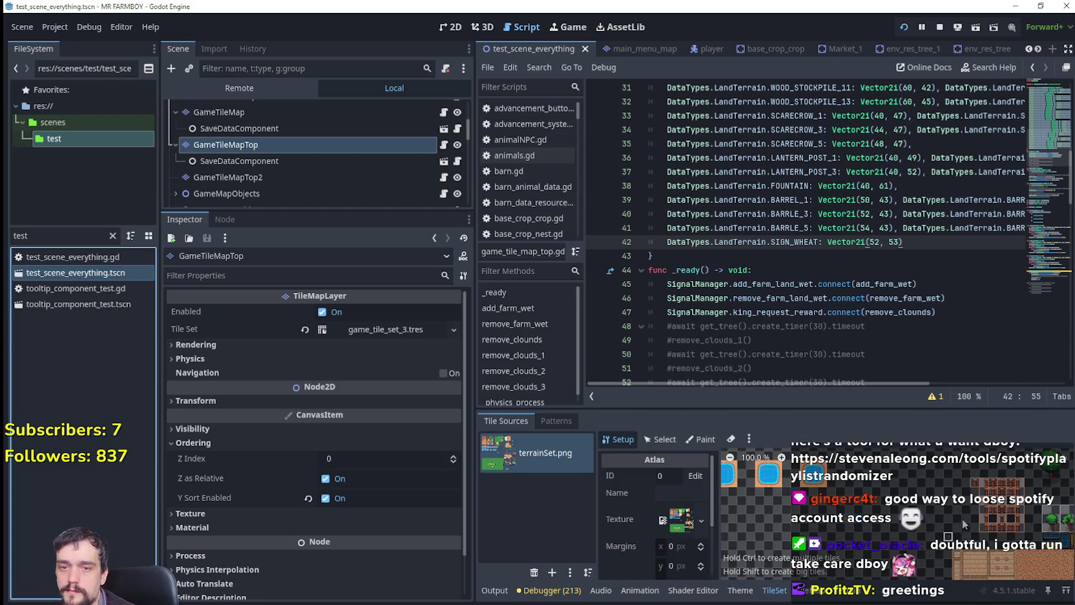
pyautogui.moveTo(963, 522); pyautogui.dragTo(741, 433)
pyautogui.moveTo(973, 518)
pyautogui.mouseDown()
pyautogui.moveTo(958, 489)
pyautogui.moveTo(942, 493)
pyautogui.mouseUp()
pyautogui.scroll(5, 753, 510)
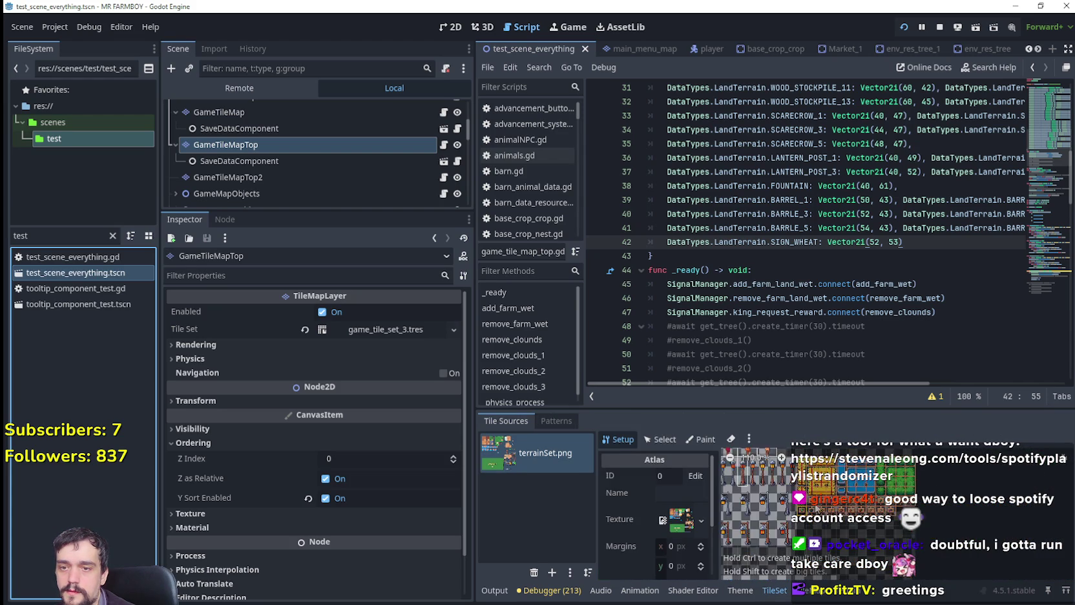
pyautogui.scroll(3, 898, 511)
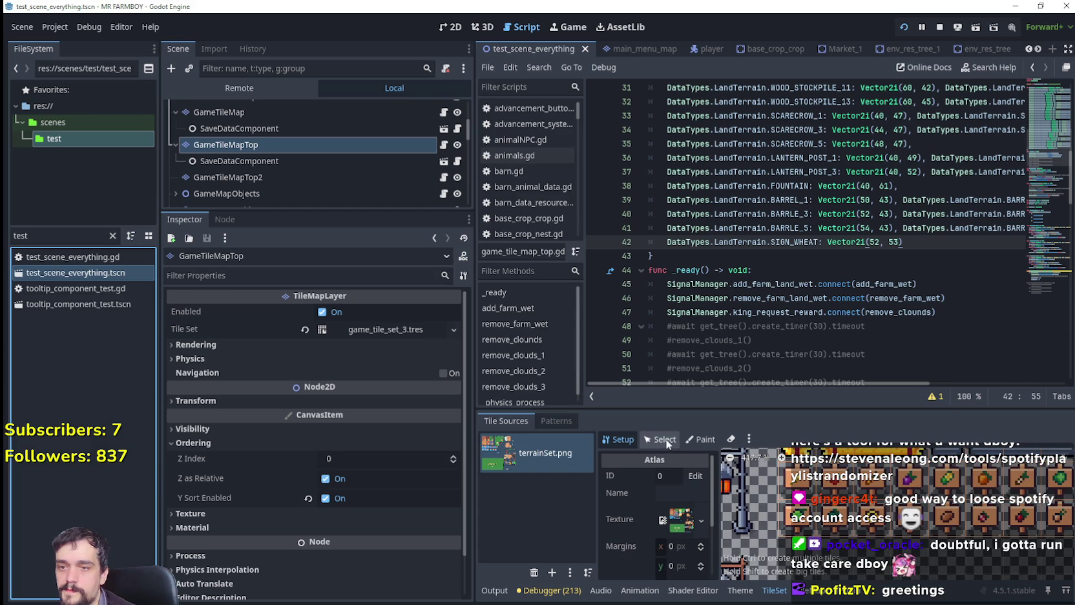
pyautogui.click(697, 446)
pyautogui.click(683, 473)
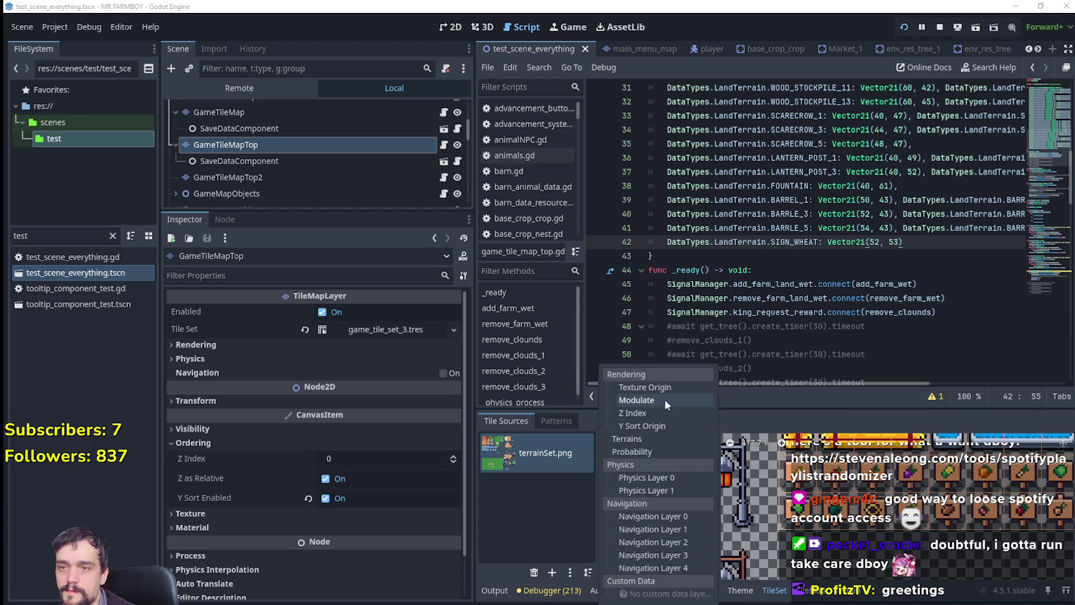
pyautogui.click(664, 389)
pyautogui.write('4')
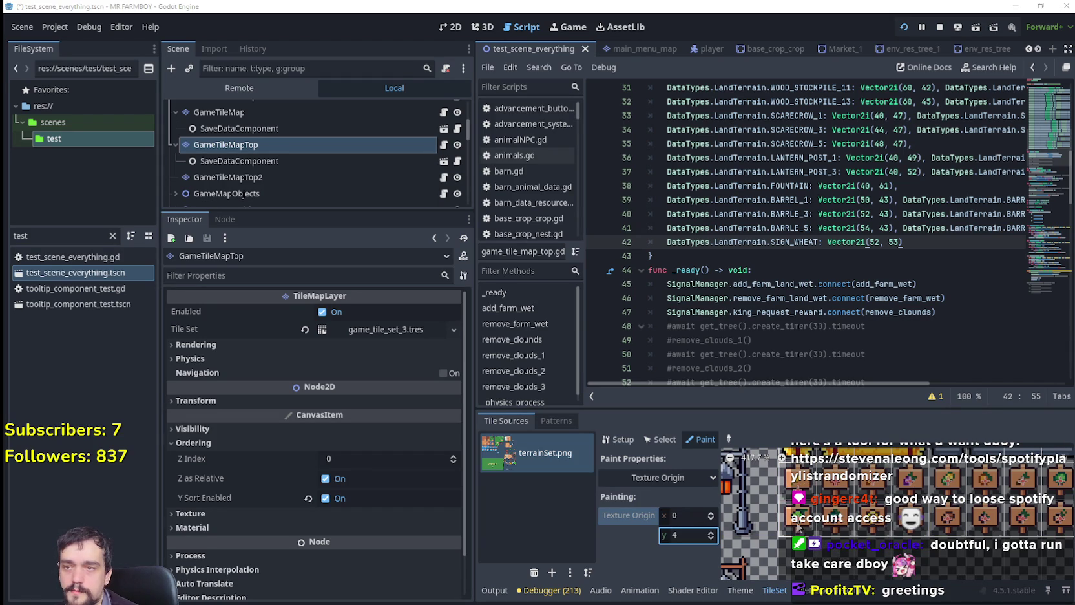
# In the running game, walk the farmer around the wheat signs by the fence.
pyautogui.hotkey('alt', 'Tab')
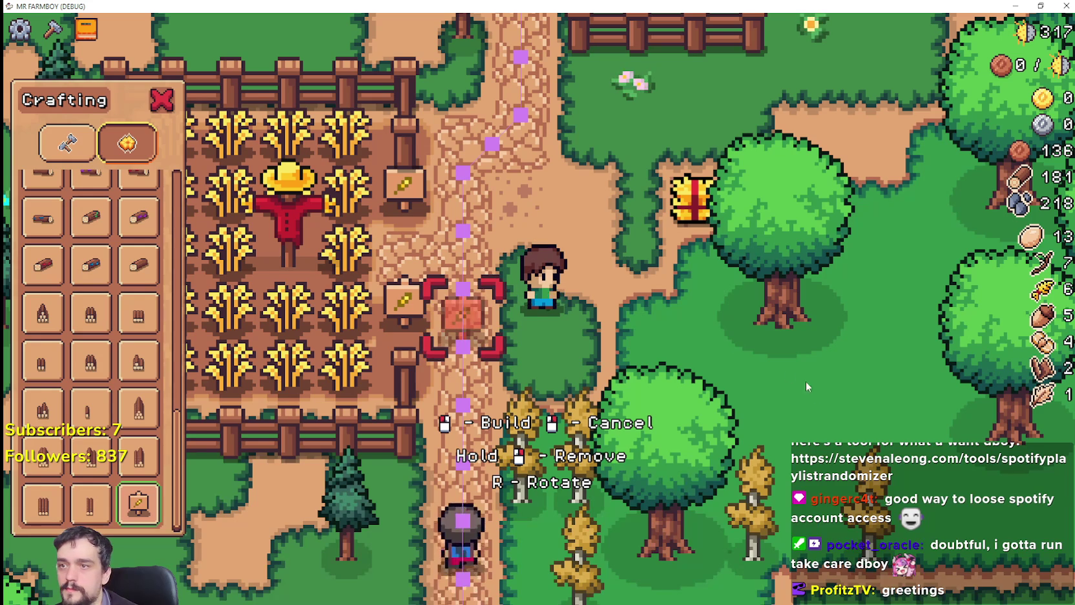
pyautogui.press('w')
pyautogui.press('a')
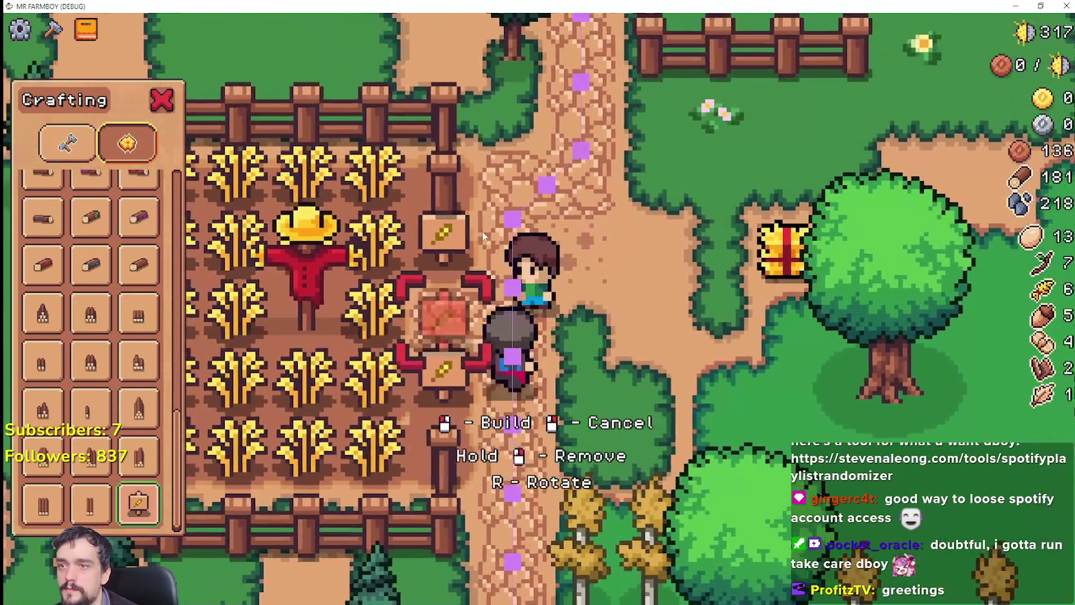
pyautogui.press('d')
pyautogui.press('d')
pyautogui.press('w')
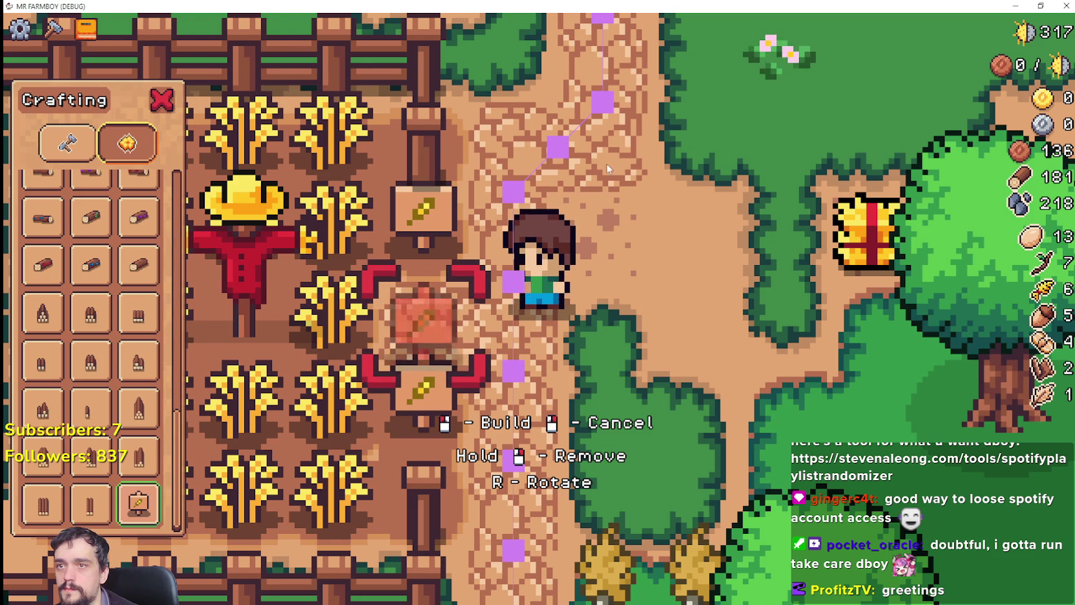
pyautogui.press('d')
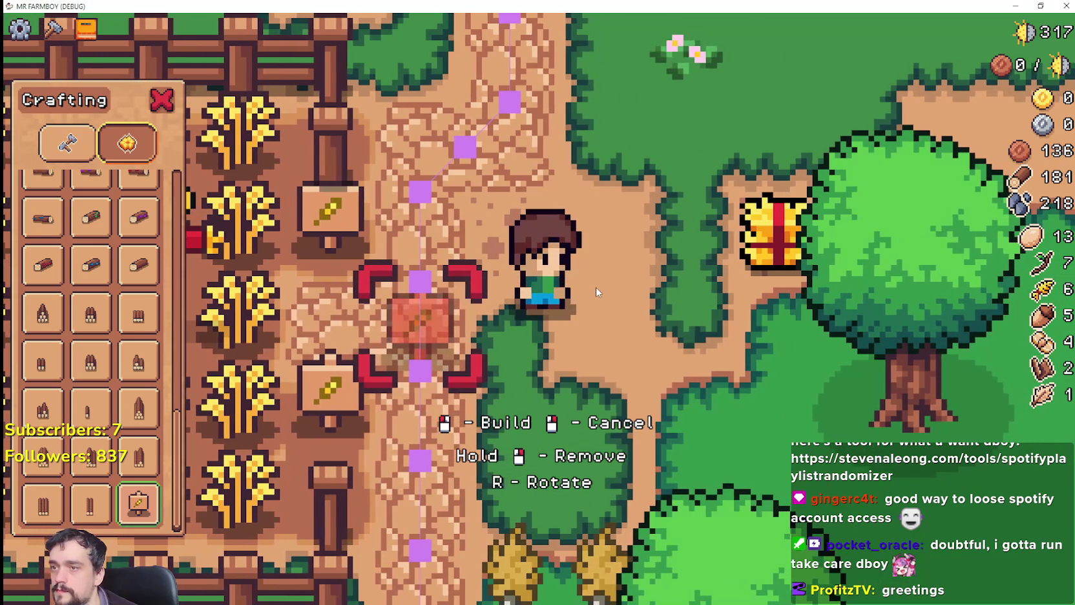
# Switch the painted tile property to Z Index, then to Physics Layer 0.
pyautogui.hotkey('alt', 'Tab')
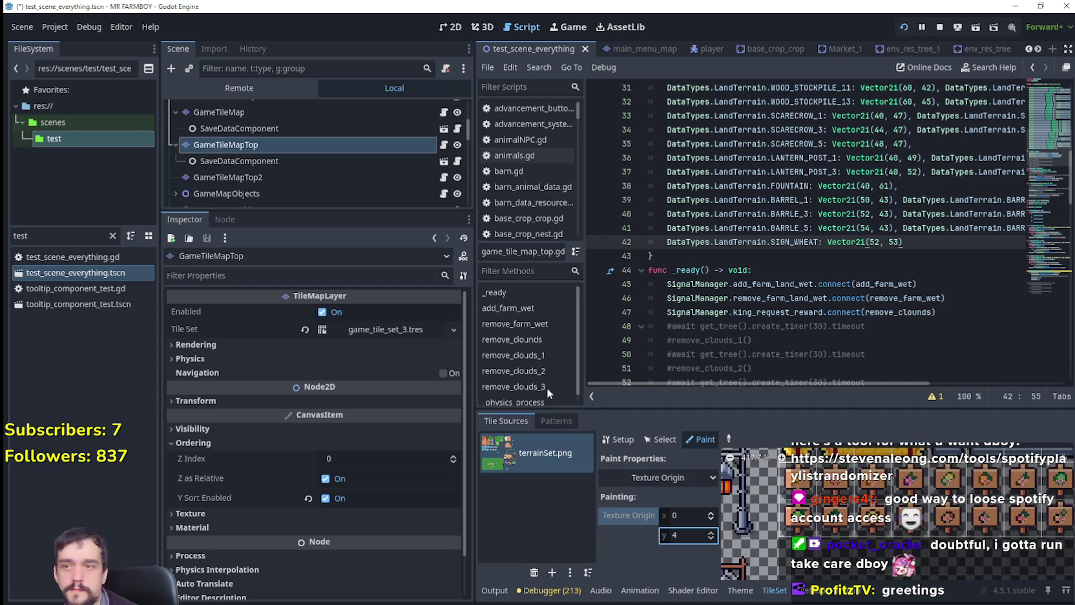
pyautogui.click(682, 479)
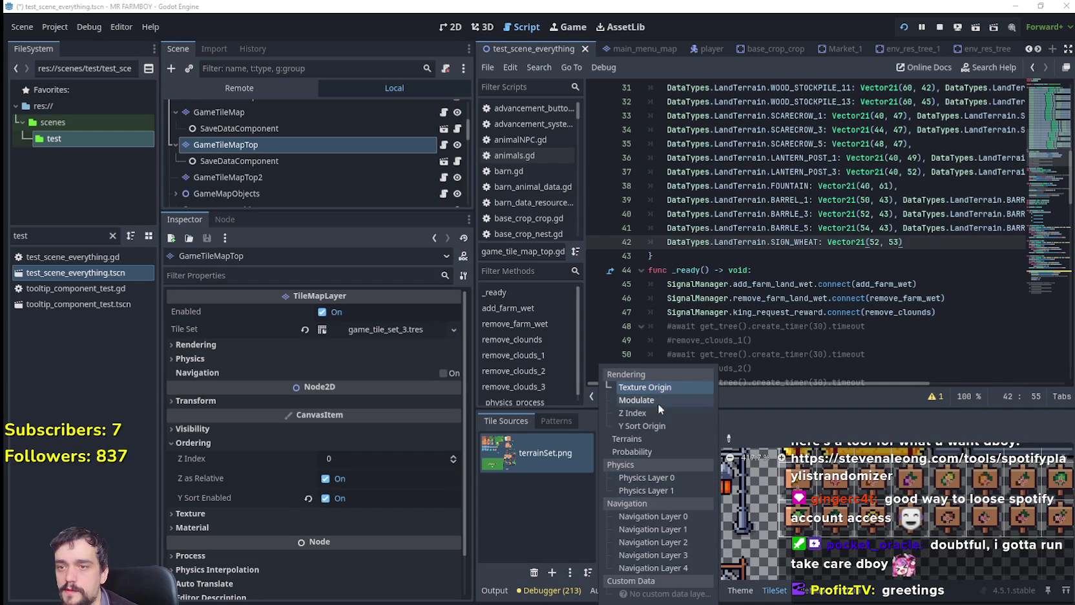
pyautogui.click(637, 412)
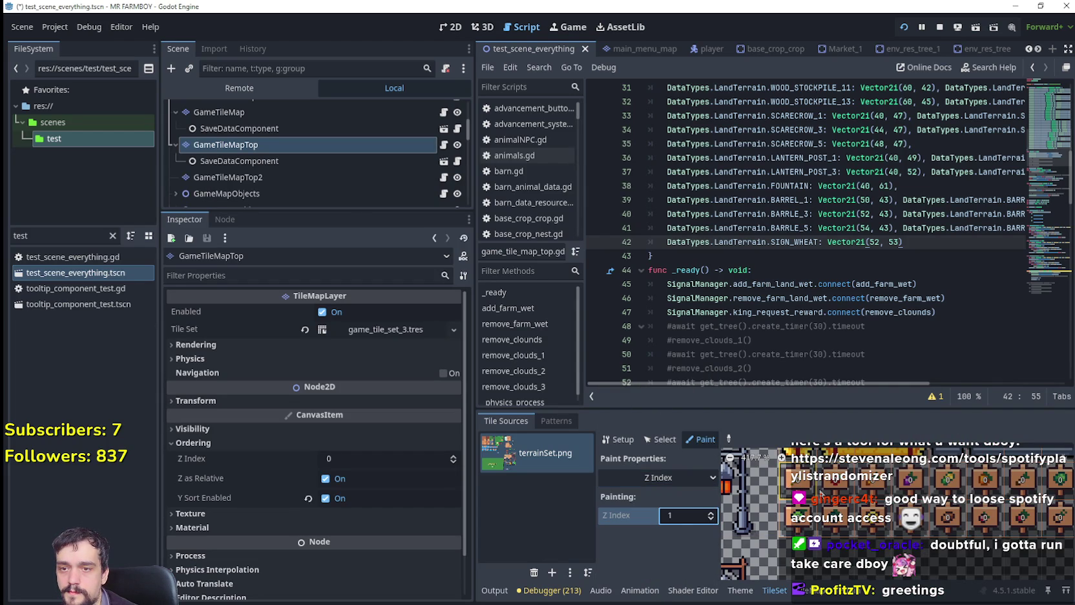
pyautogui.click(689, 477)
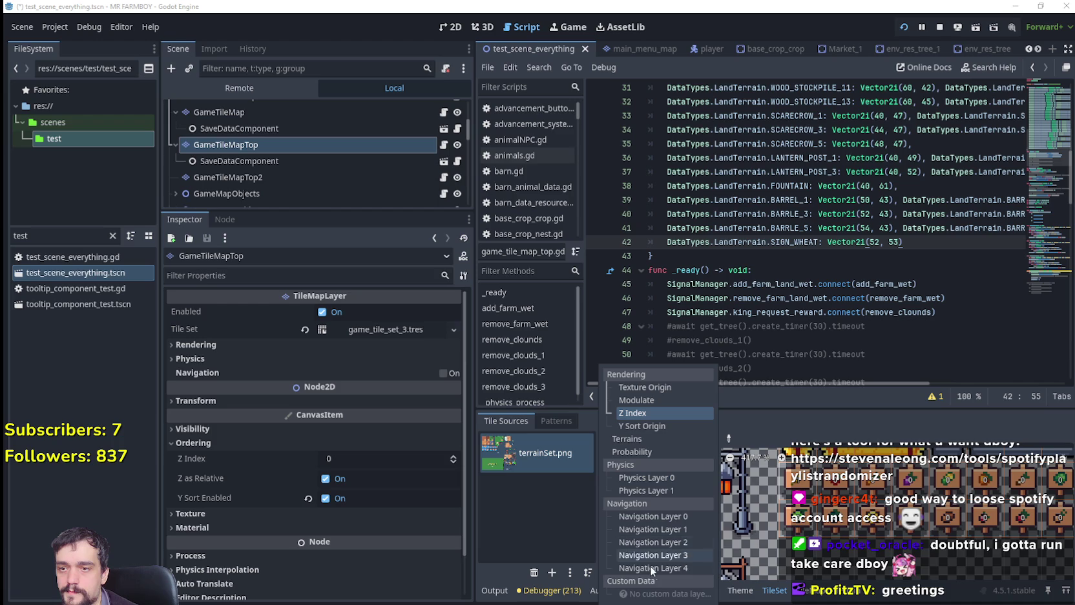
pyautogui.click(649, 478)
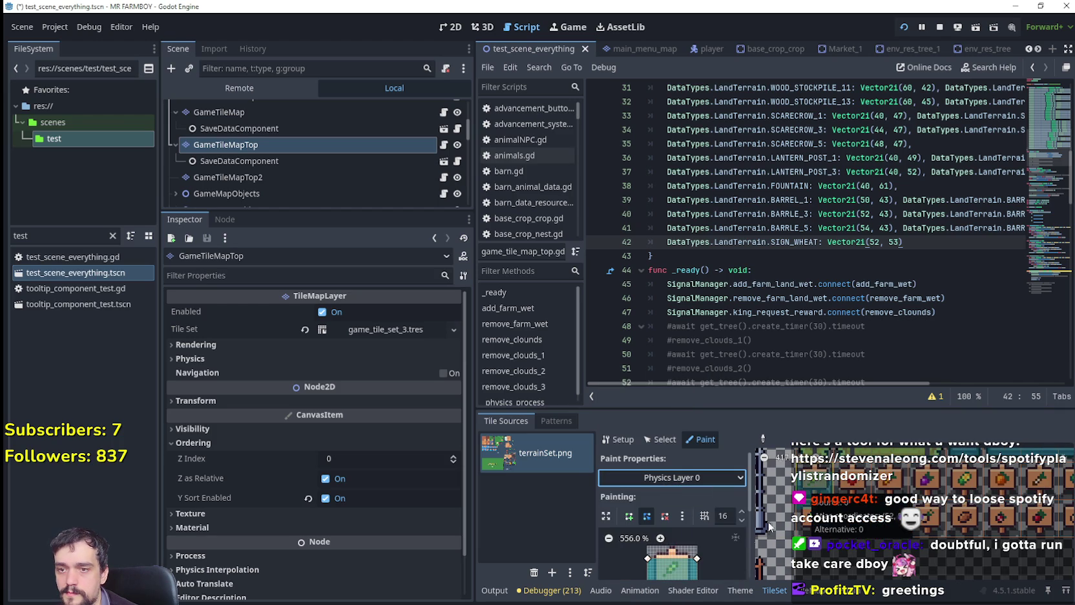
pyautogui.scroll(-3, 710, 523)
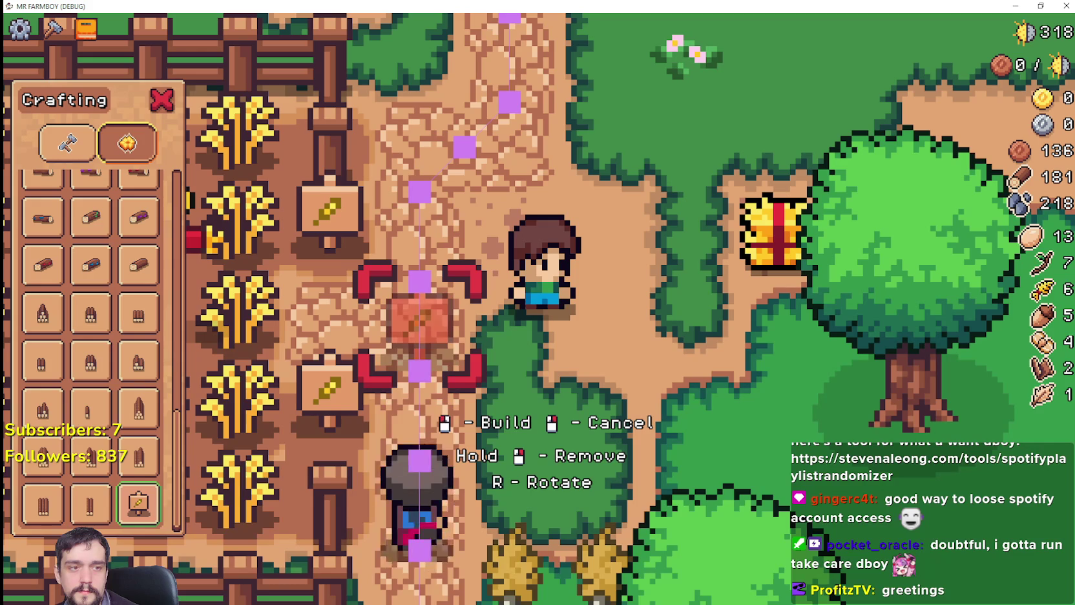
# Cancel the wheat sign placement and stop the running game with F8.
pyautogui.scroll(2, 575, 275)
pyautogui.press('a')
pyautogui.rightClick(637, 298)
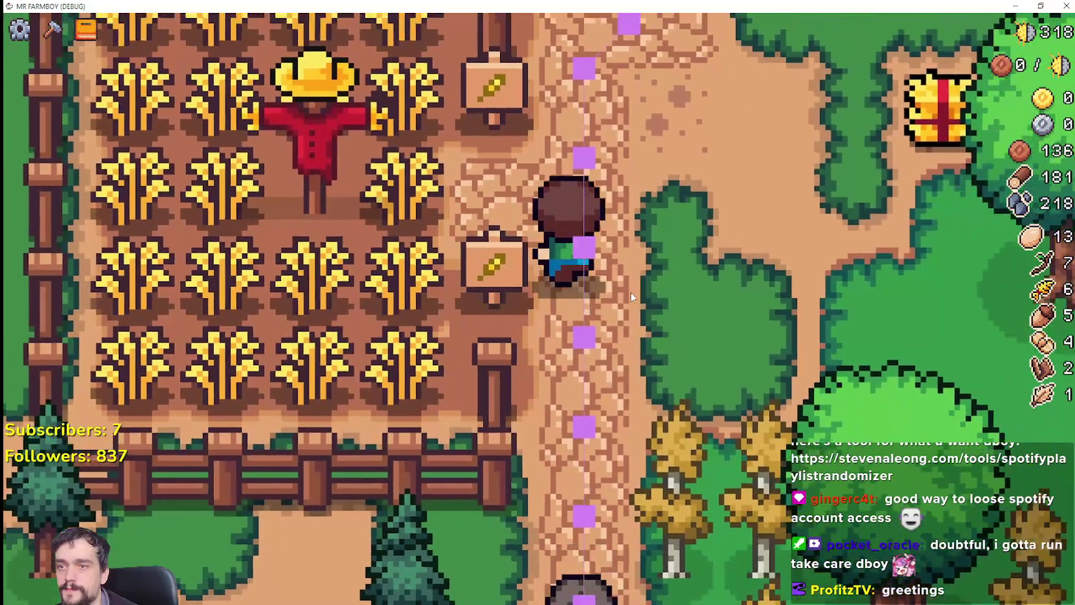
pyautogui.scroll(-2, 631, 291)
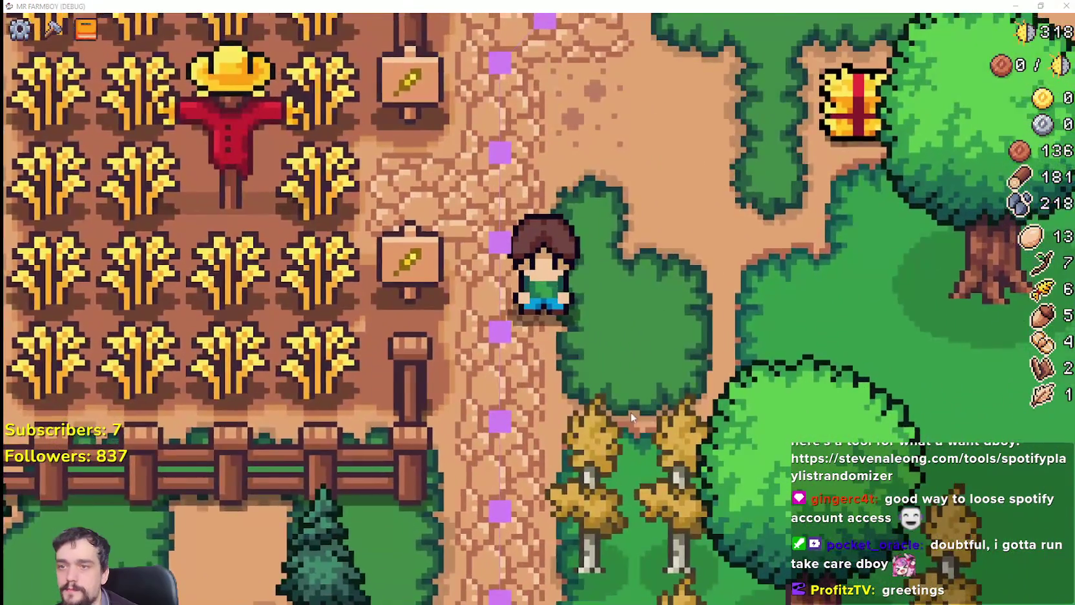
pyautogui.press('F8')
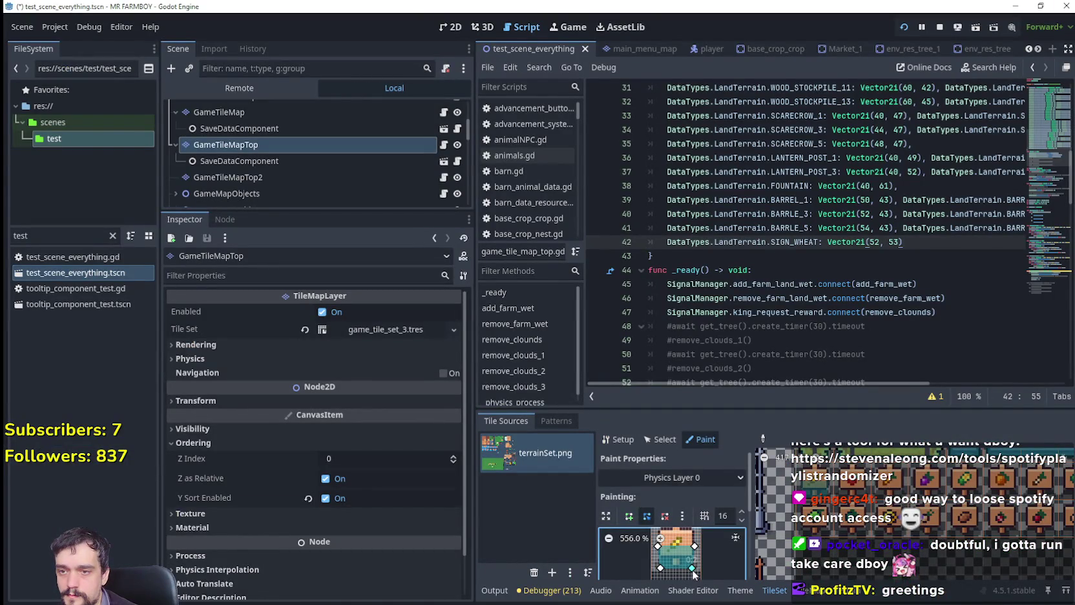
# Stretch the sign tile's collision polygon bottom-right corner downward in the expanded atlas view.
pyautogui.click(606, 517)
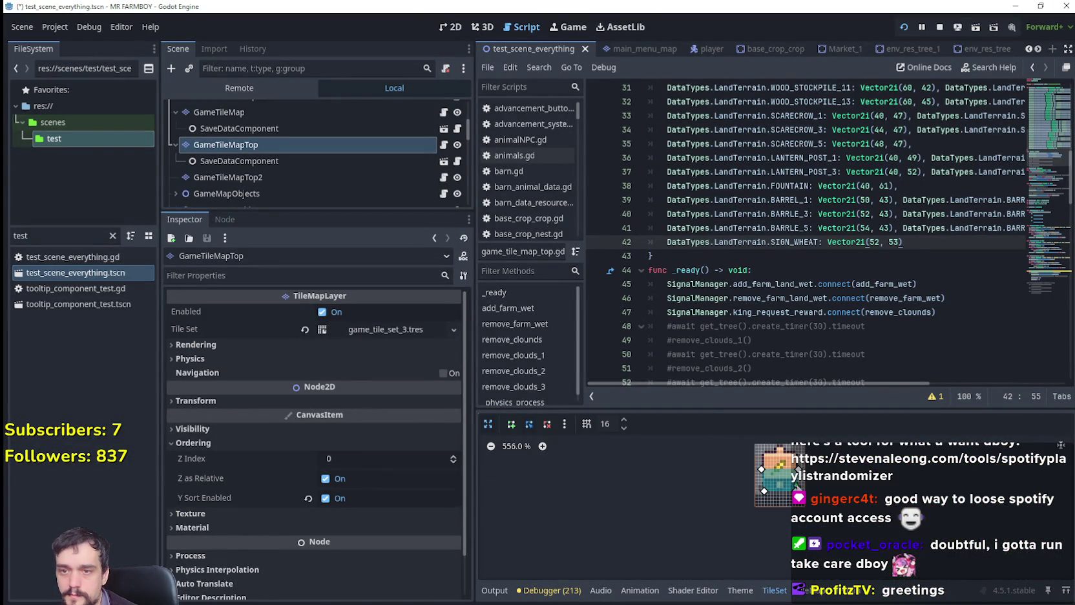
pyautogui.scroll(3, 570, 453)
pyautogui.scroll(2, 664, 468)
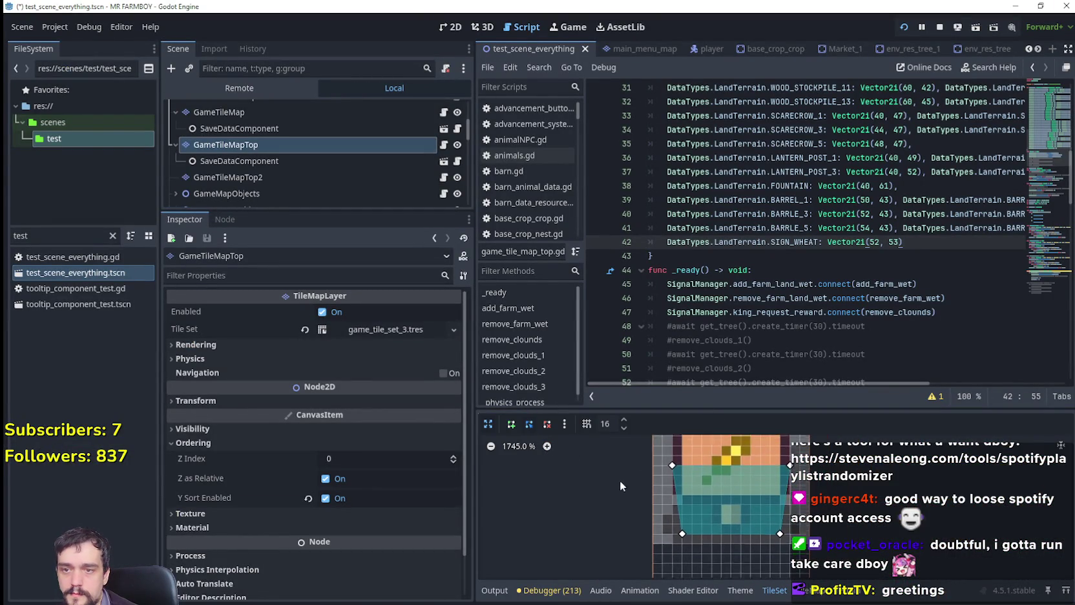
pyautogui.moveTo(779, 524); pyautogui.dragTo(786, 545)
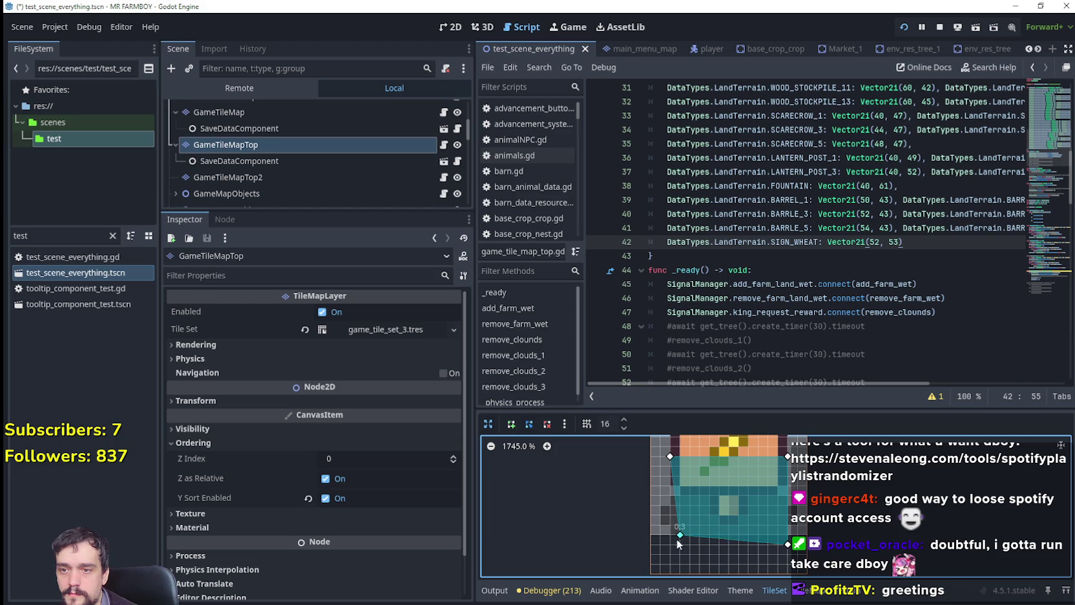
pyautogui.click(489, 425)
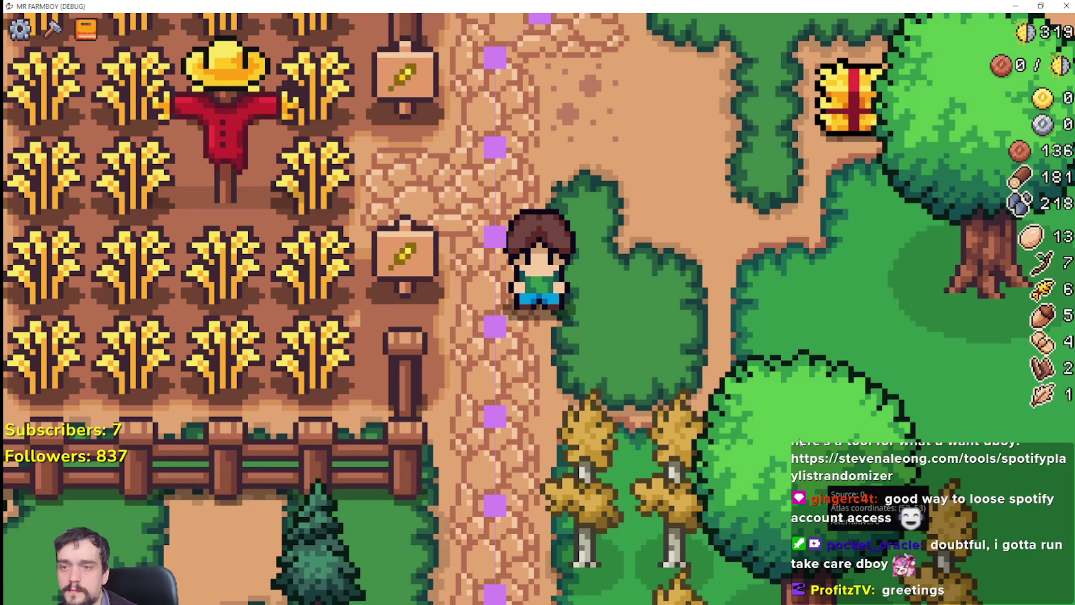
# Walk the character around the wheat sign and fence post to test overlap and collision.
pyautogui.press('Left')
pyautogui.press('Up')
pyautogui.press('Right')
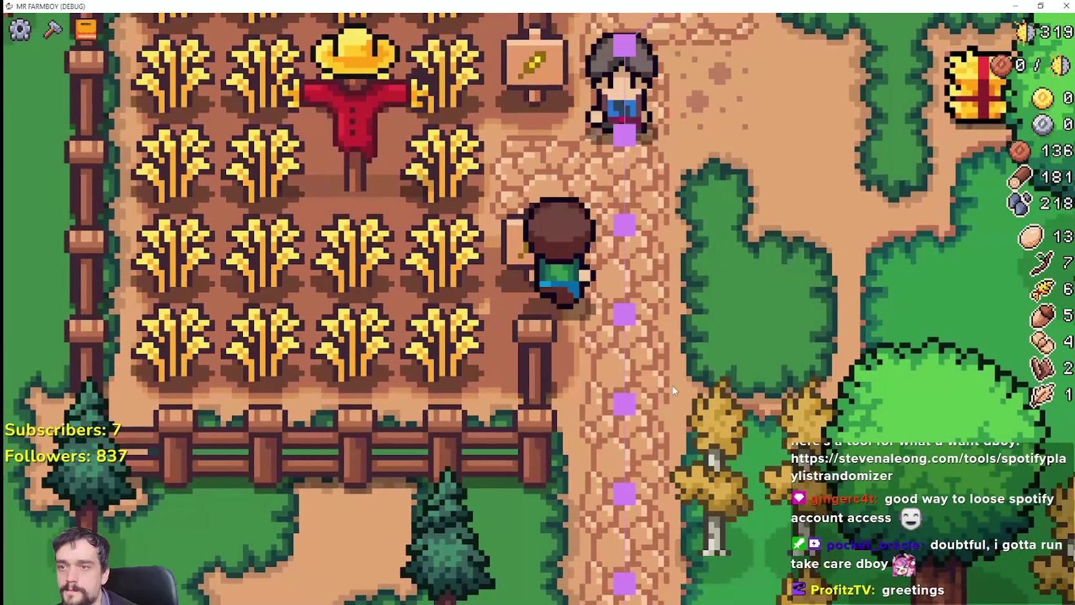
pyautogui.press('e')
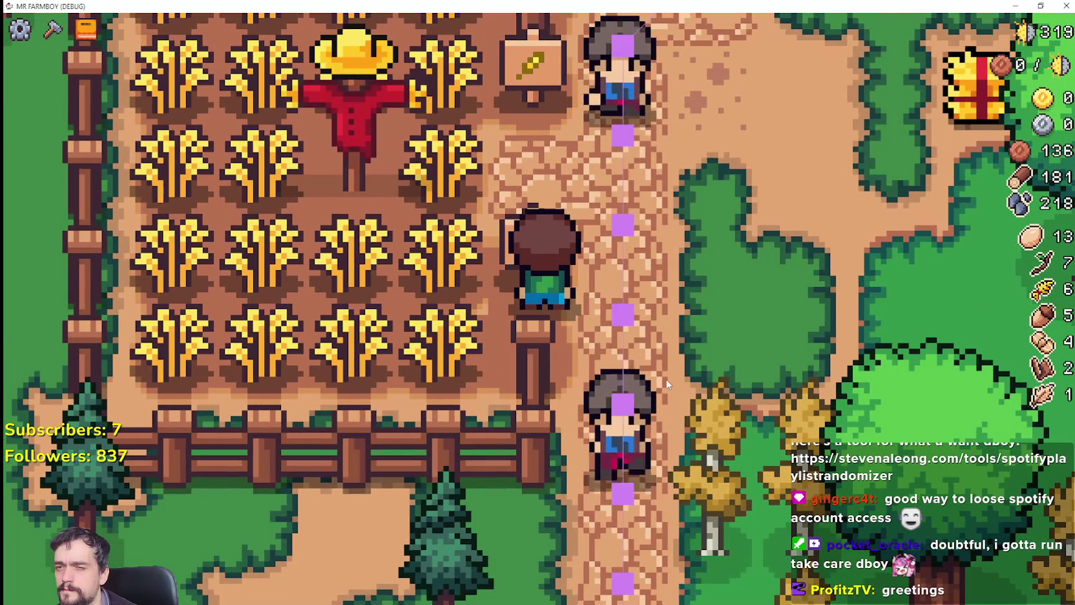
pyautogui.press('Up')
pyautogui.press('Down')
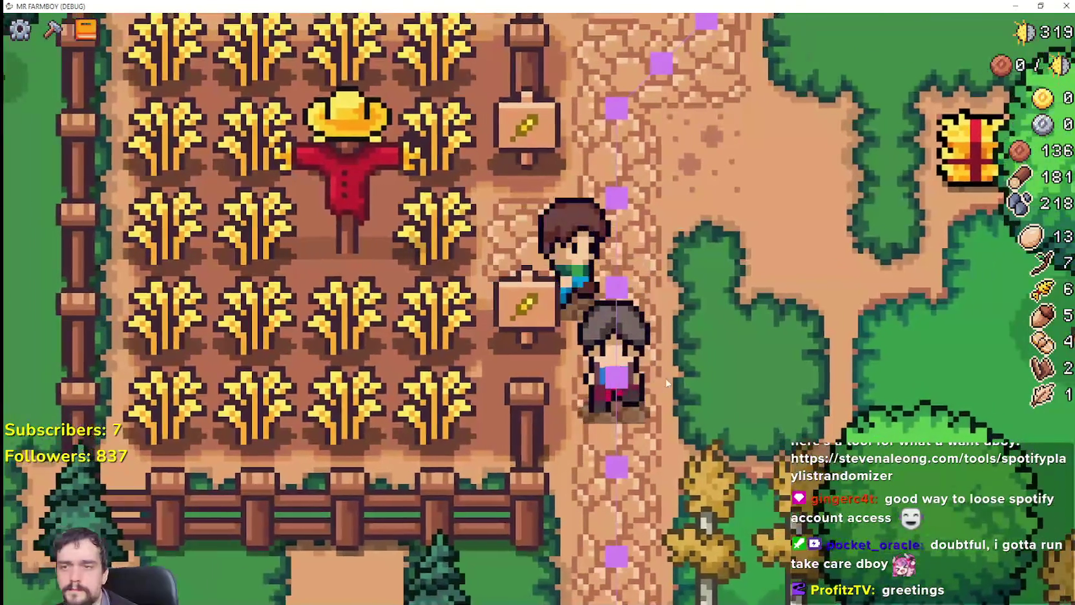
pyautogui.press('Down')
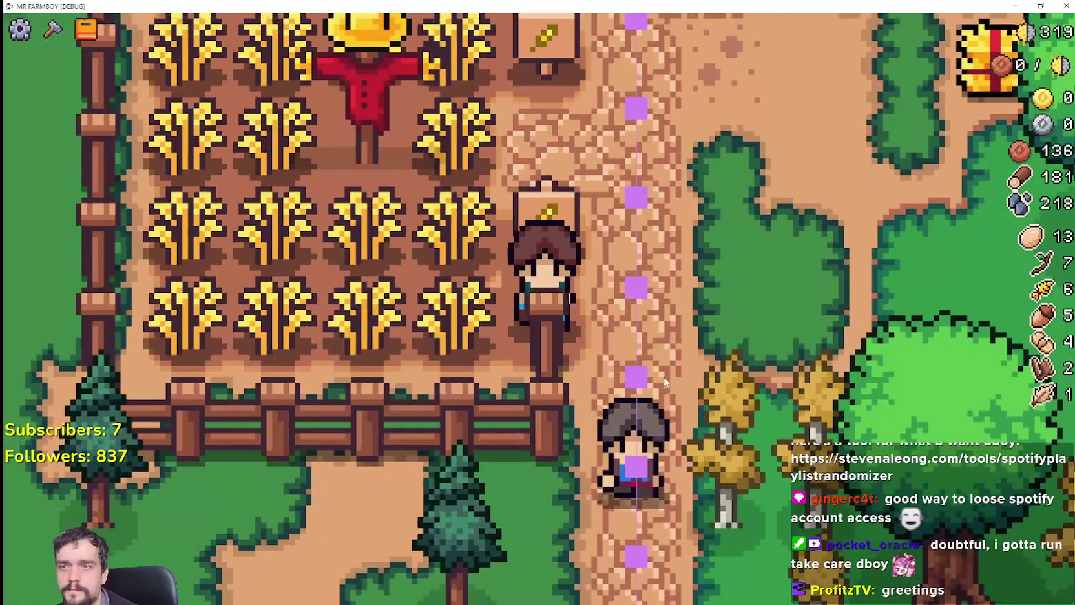
pyautogui.hotkey('alt', 'Tab')
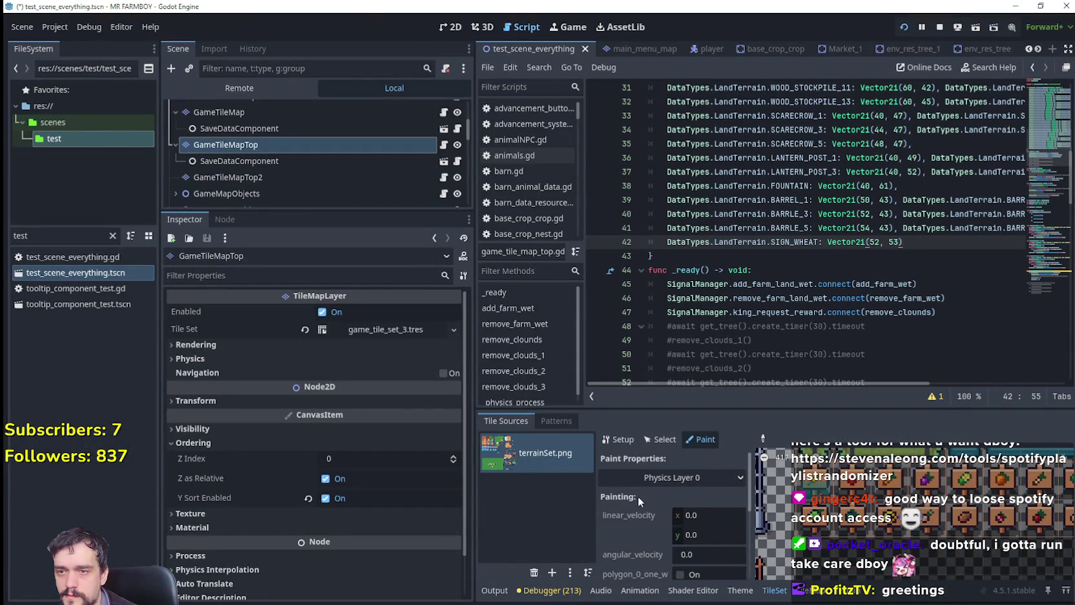
# Adjust the sign polygon's bottom-right corner to level its bottom edge, then run the game with F6.
pyautogui.scroll(-2, 653, 510)
pyautogui.scroll(-3, 661, 524)
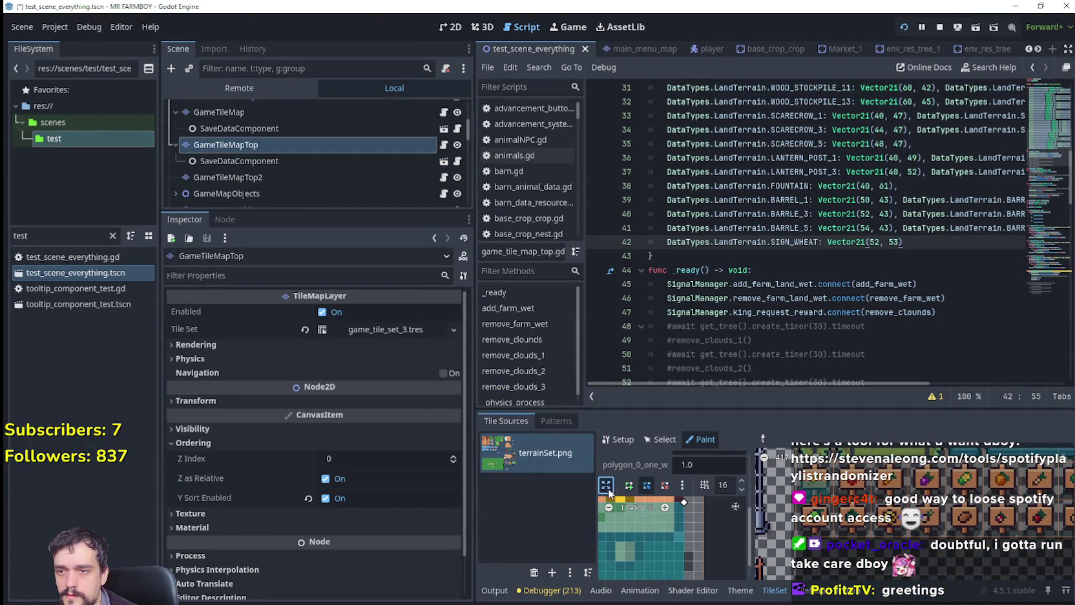
pyautogui.click(606, 486)
pyautogui.click(788, 547)
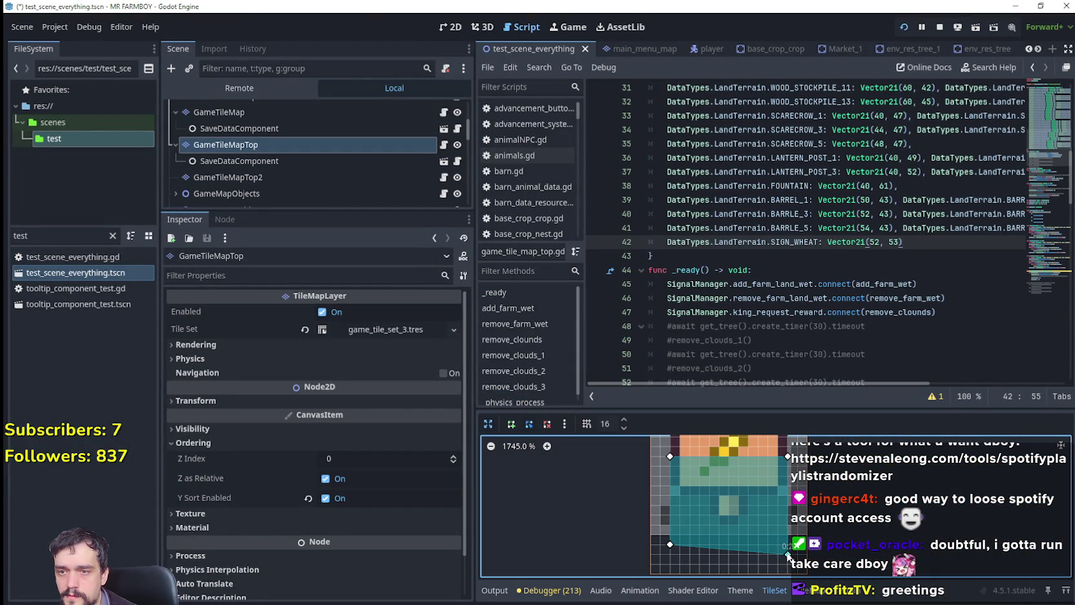
pyautogui.click(489, 425)
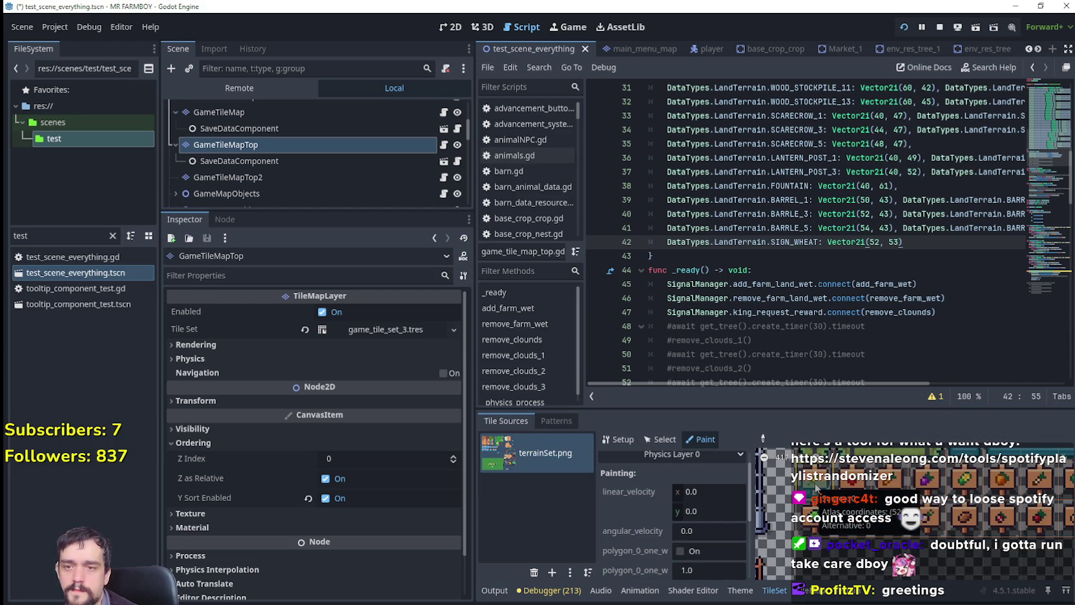
pyautogui.press('F6')
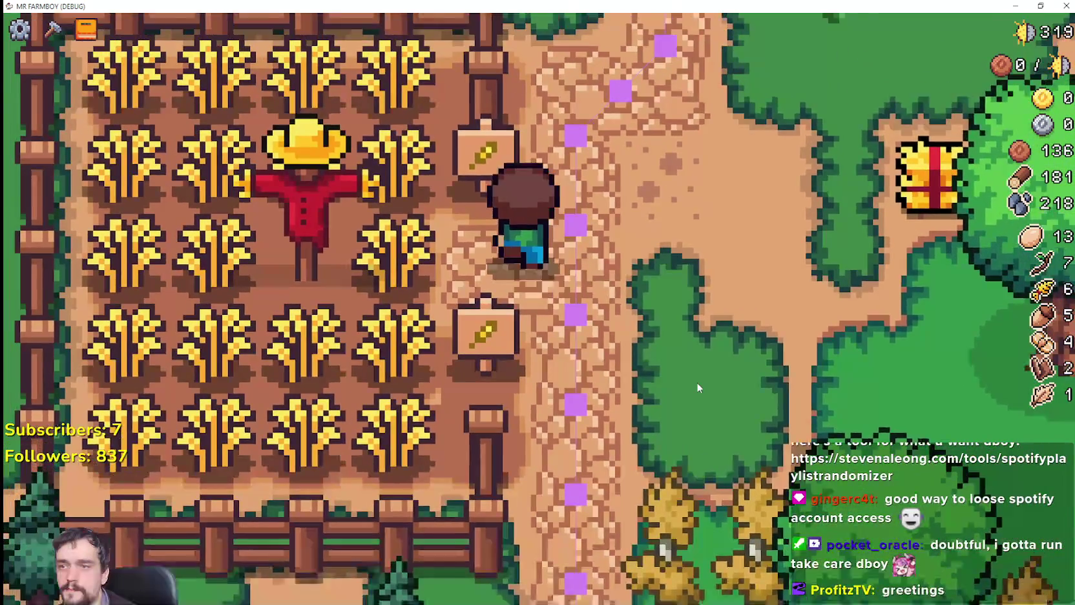
# Walk the character down the path past the upper and lower wheat signs.
pyautogui.press('s')
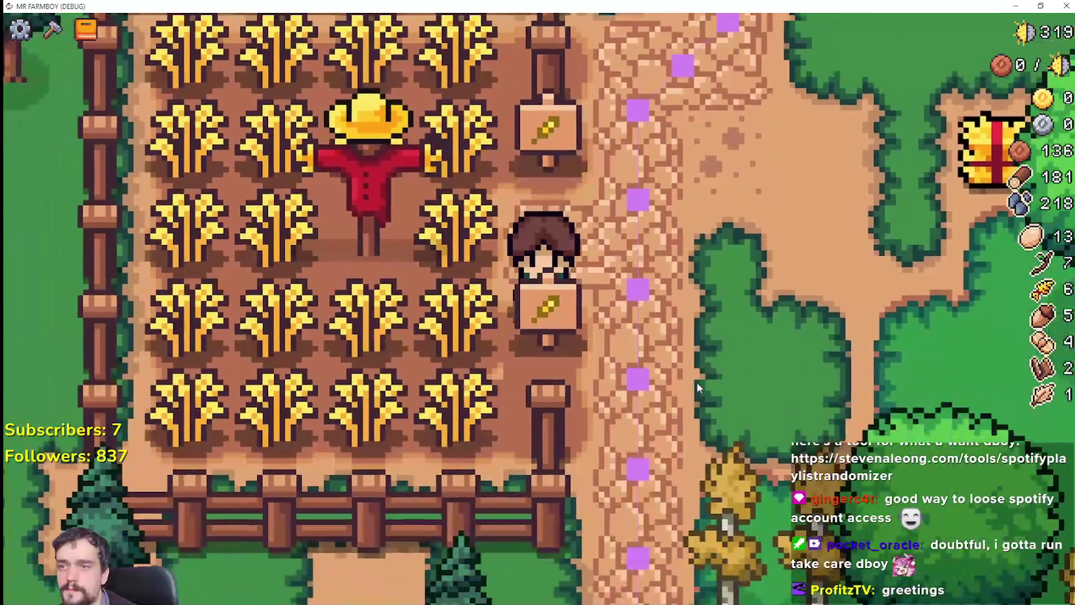
pyautogui.press('a')
pyautogui.press('s')
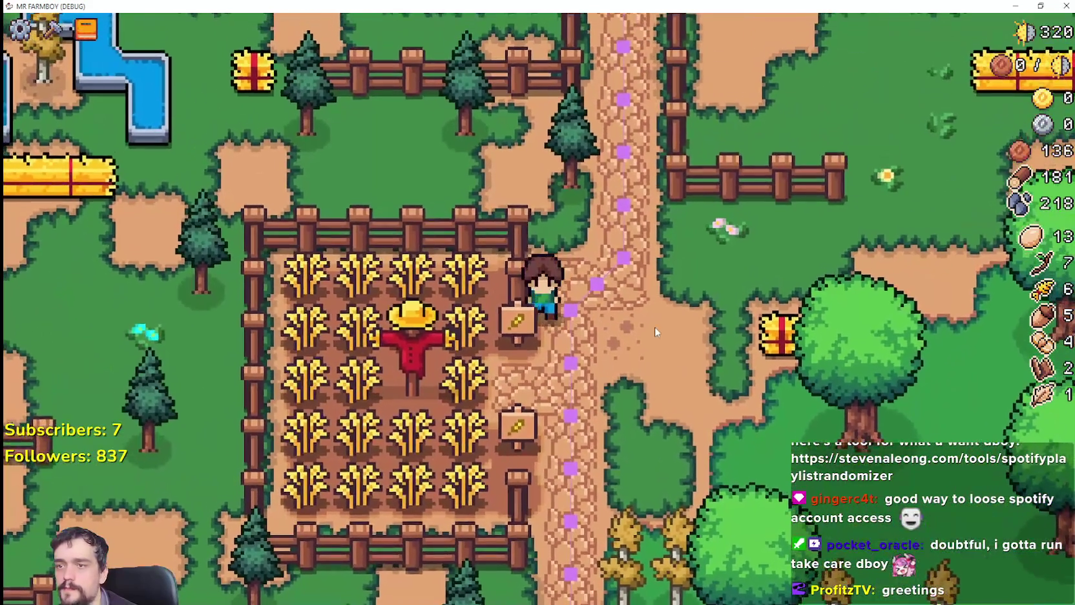
pyautogui.press('s')
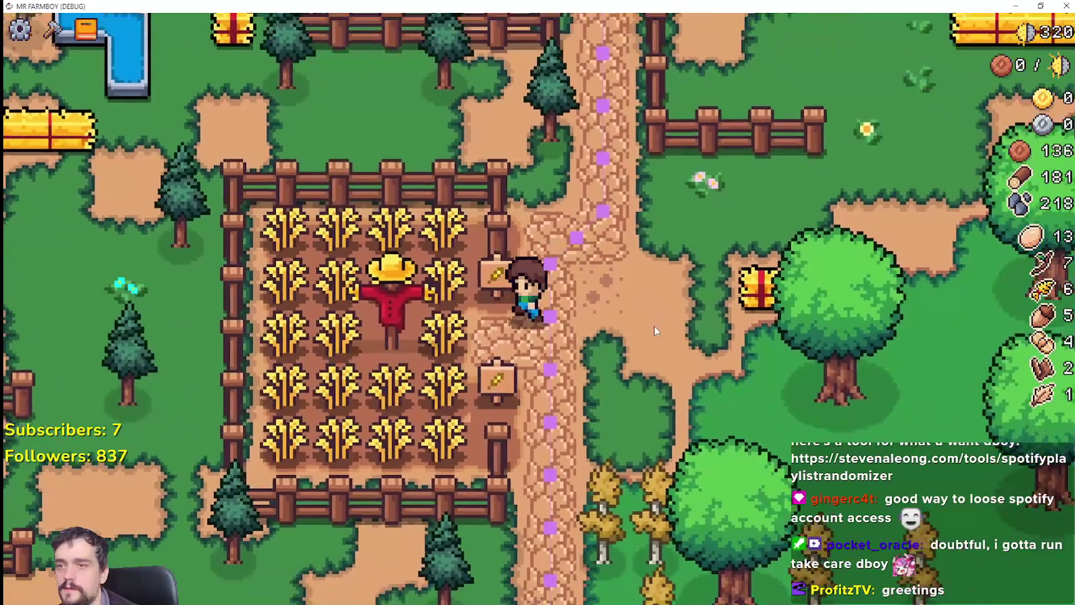
pyautogui.press('s')
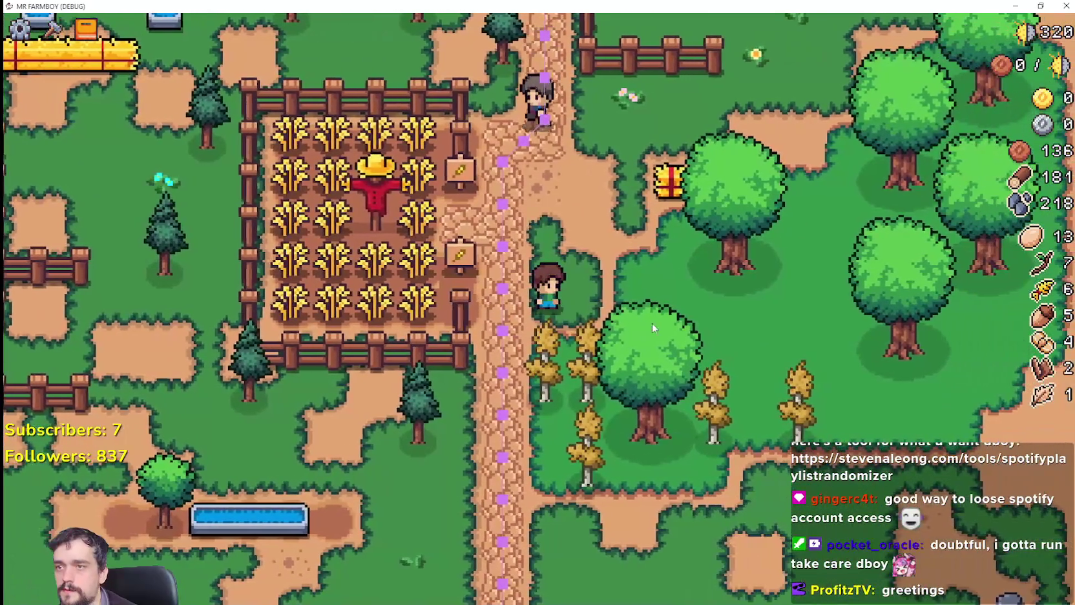
# Pick the first decoration from the crafting menu, move its preview, then cancel placement.
pyautogui.press('c')
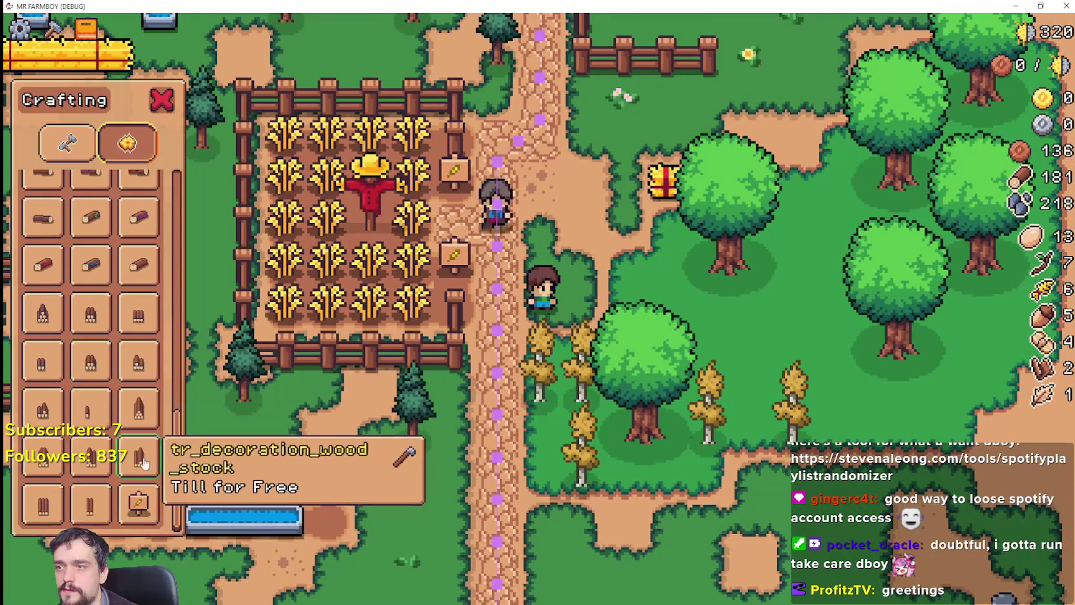
pyautogui.scroll(5, 143, 463)
pyautogui.scroll(4, 140, 394)
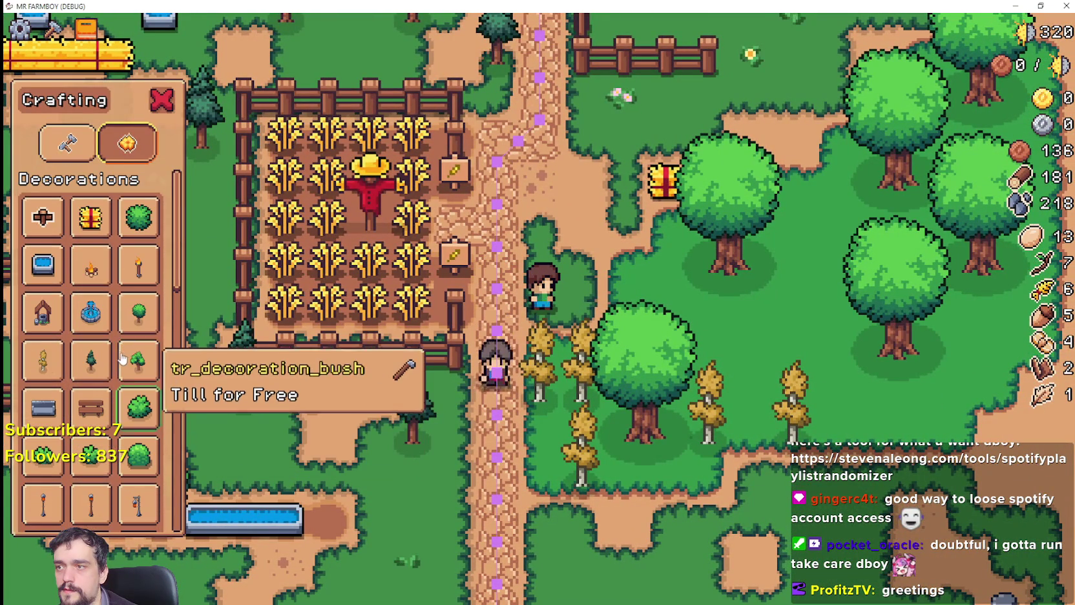
pyautogui.click(42, 217)
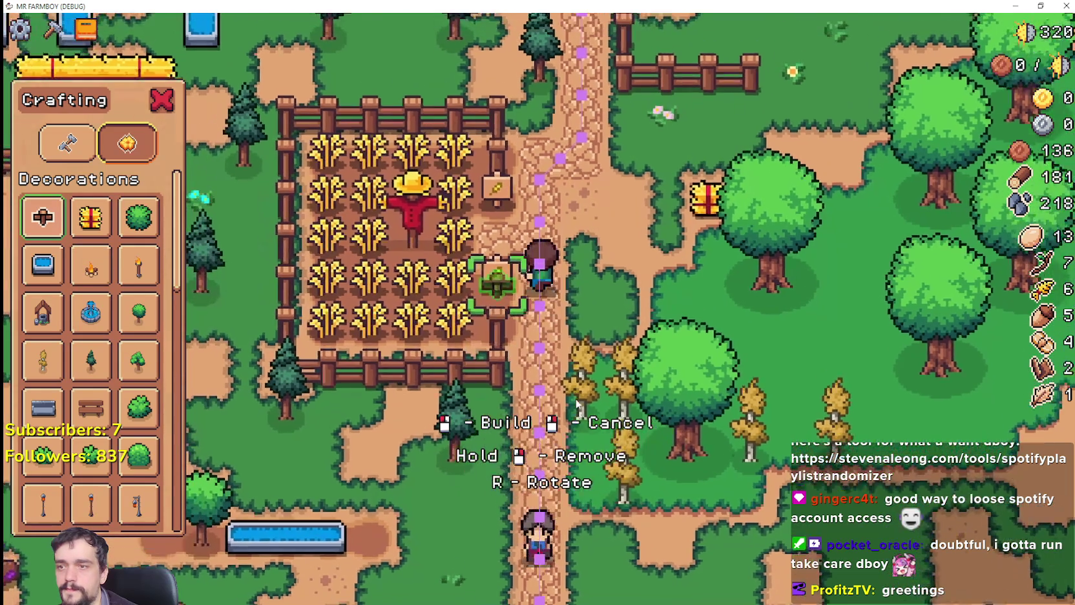
pyautogui.press('d')
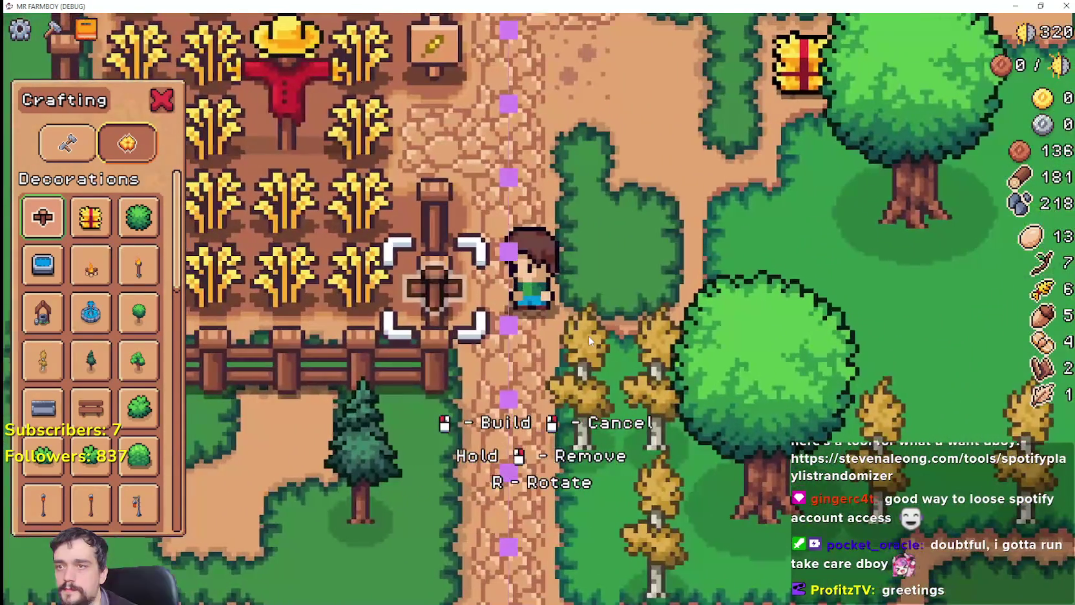
pyautogui.press('w')
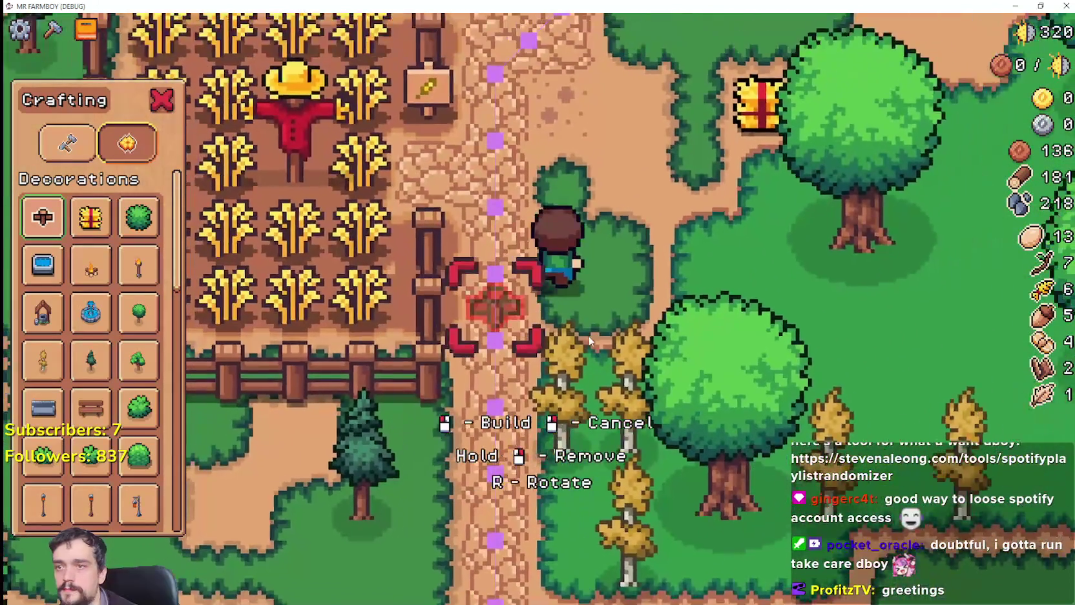
pyautogui.rightClick(588, 334)
# Walk the character up the path to the striped-awning market stall.
pyautogui.press('w')
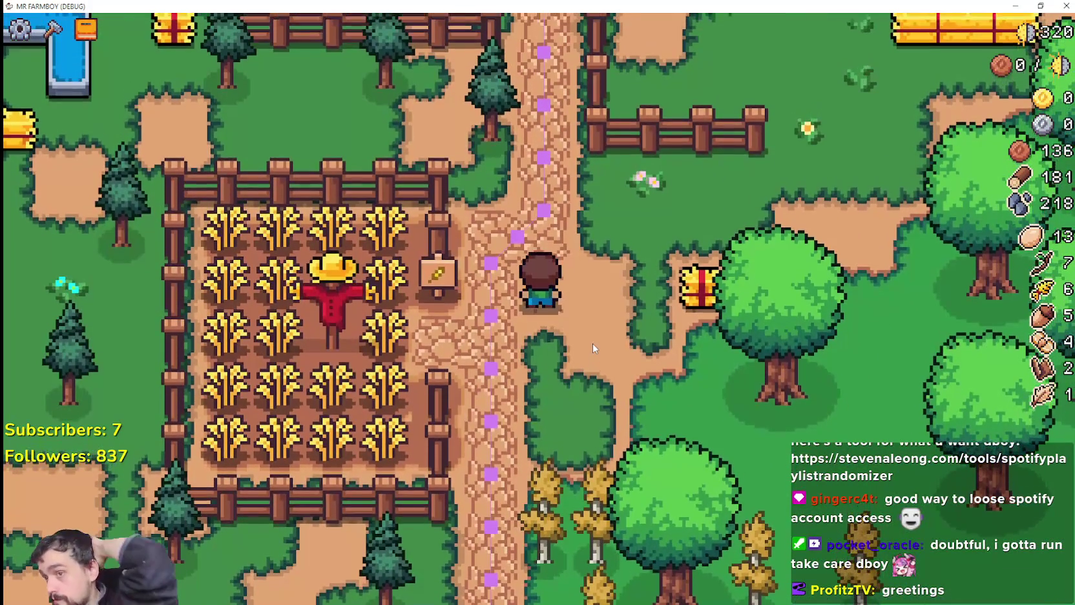
pyautogui.press('a')
pyautogui.press('s')
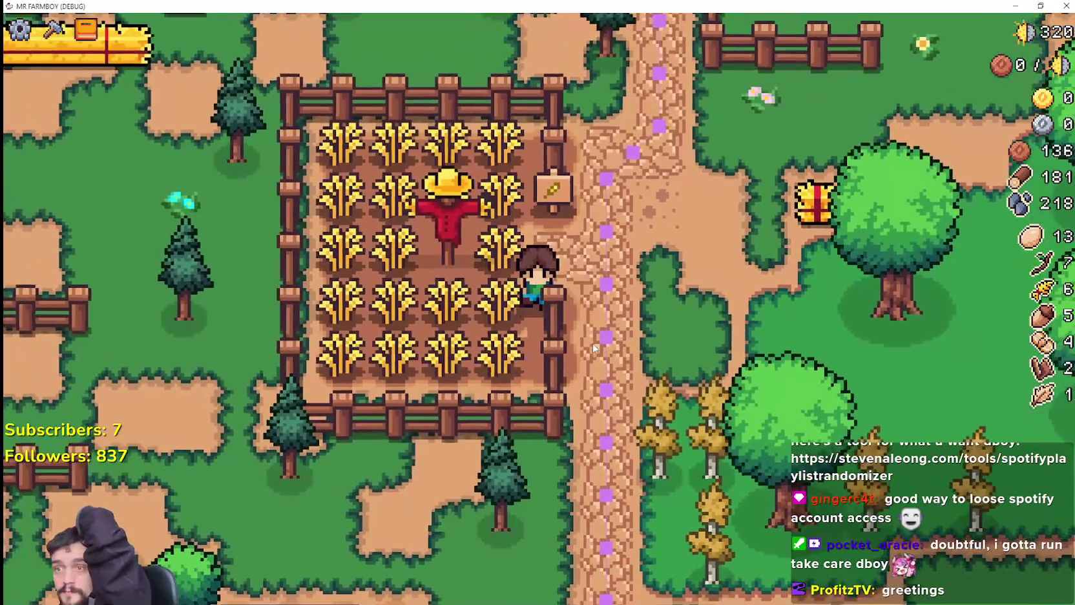
pyautogui.press('d')
pyautogui.press('w')
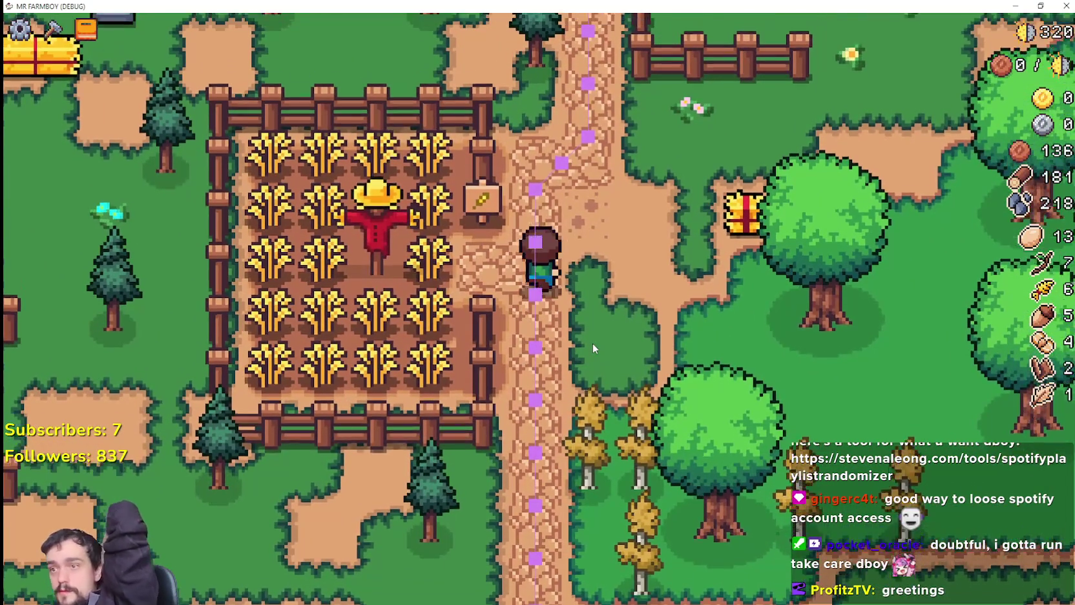
pyautogui.press('w')
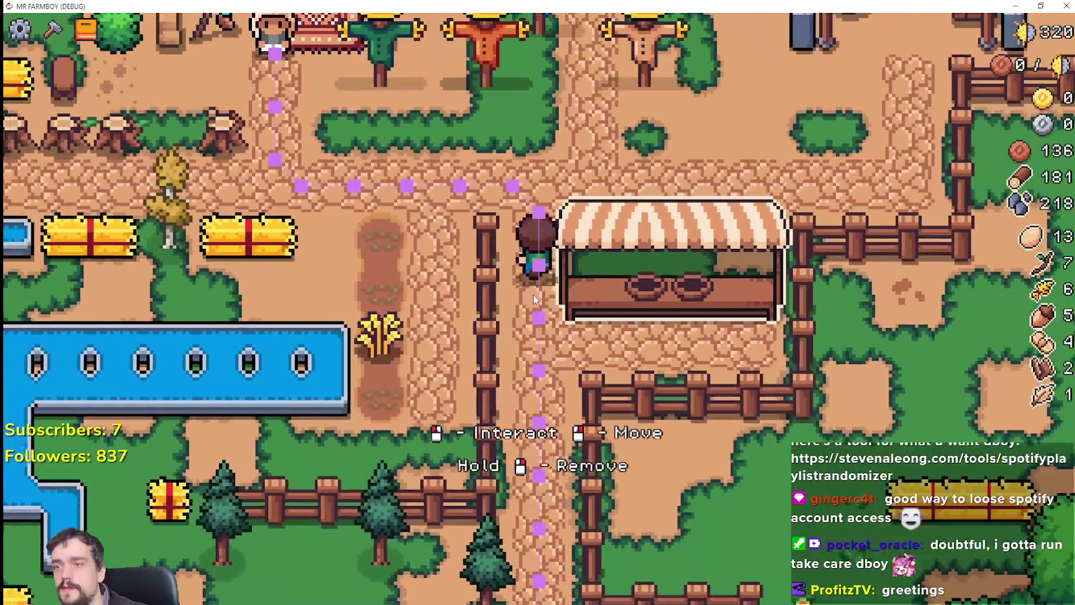
# Choose the wheat sign in the crafting menu and place it beside the market stall.
pyautogui.scroll(-2, 529, 299)
pyautogui.scroll(-3, 530, 299)
pyautogui.scroll(3, 711, 362)
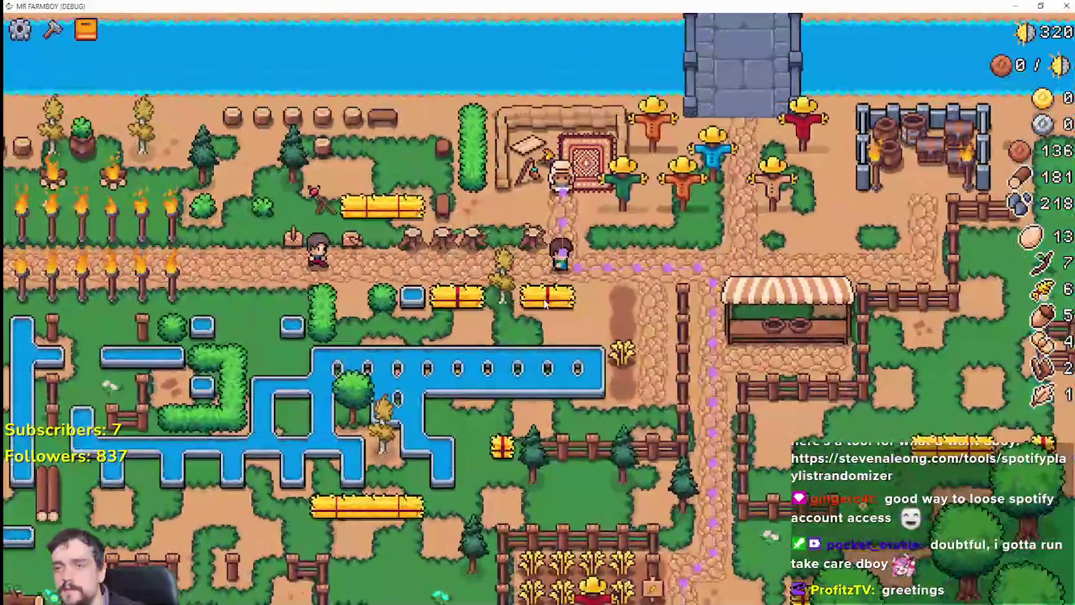
pyautogui.scroll(3, 779, 386)
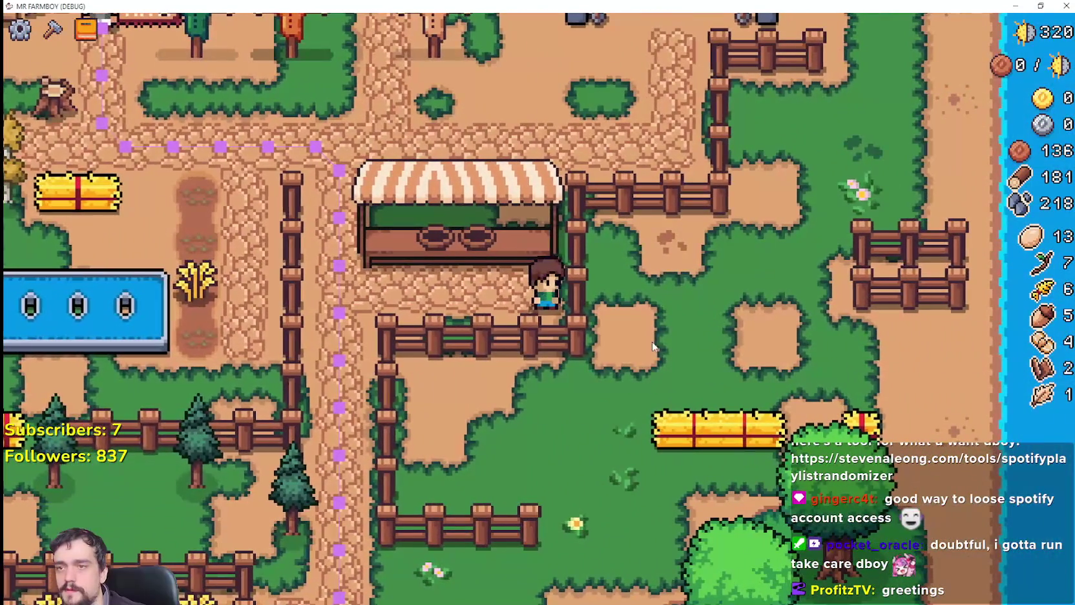
pyautogui.press('c')
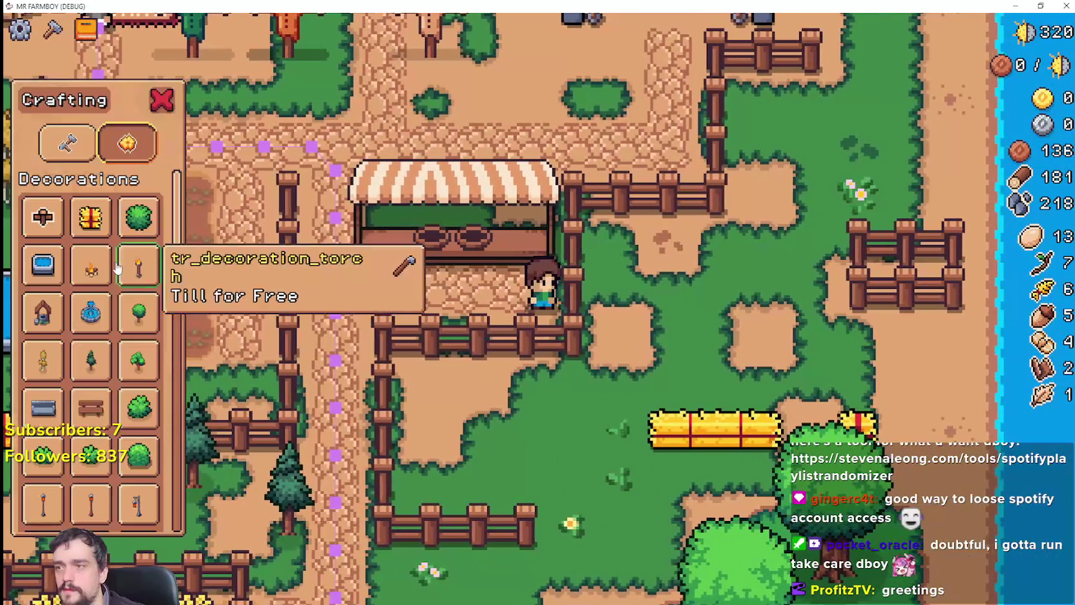
pyautogui.press('a')
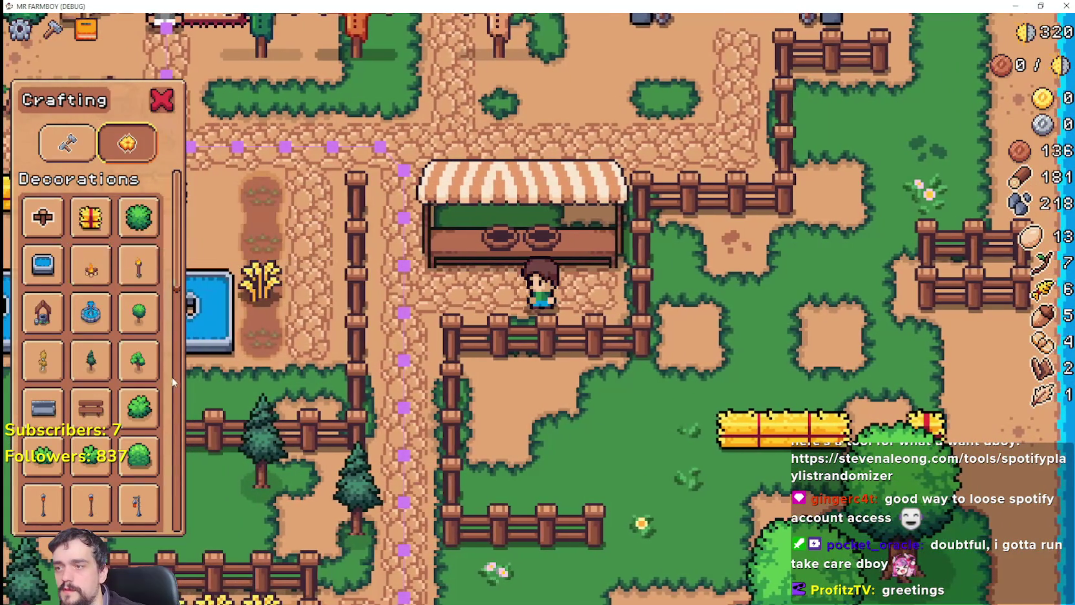
pyautogui.scroll(-5, 90, 362)
pyautogui.scroll(-5, 169, 533)
pyautogui.click(138, 504)
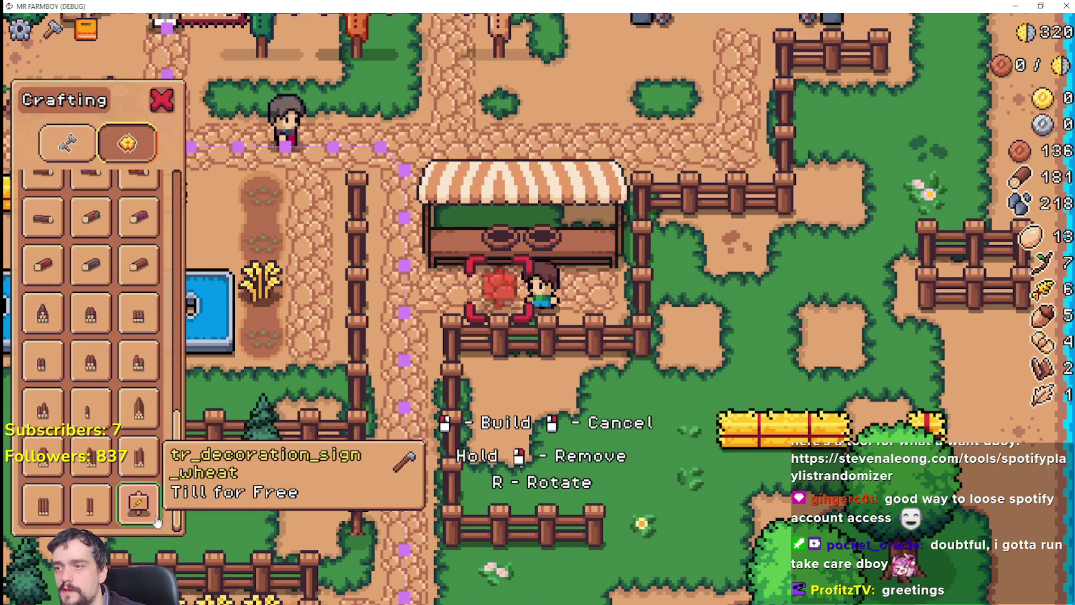
pyautogui.press('d')
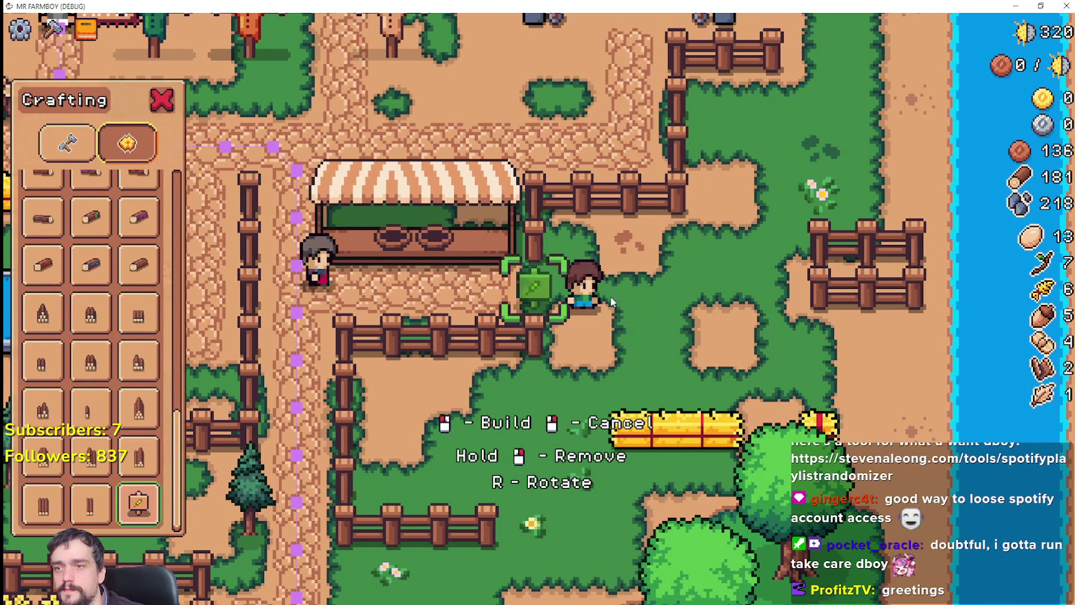
pyautogui.press('w')
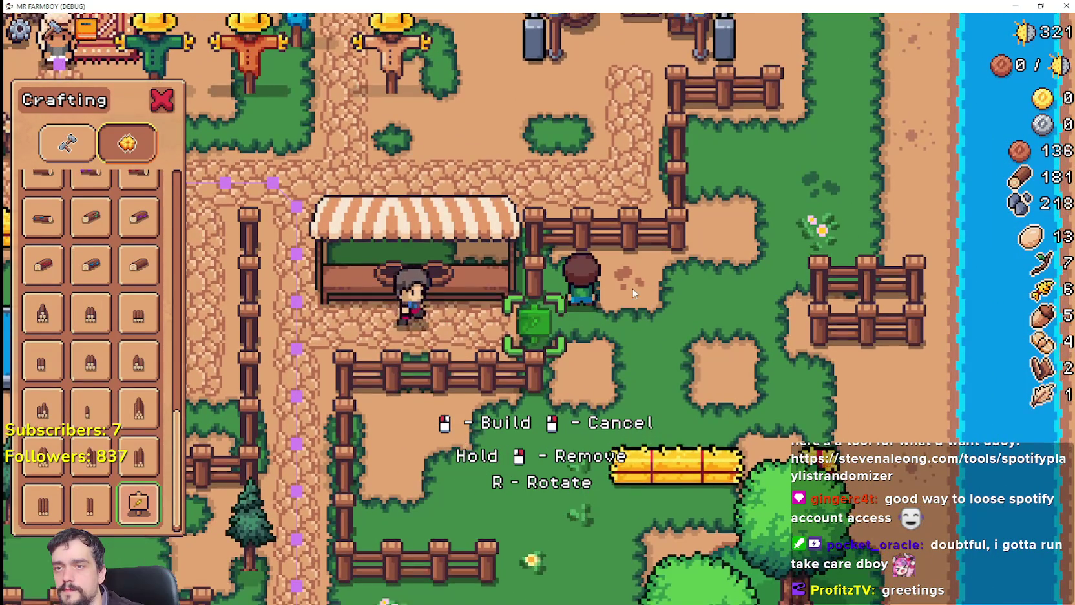
pyautogui.press('w')
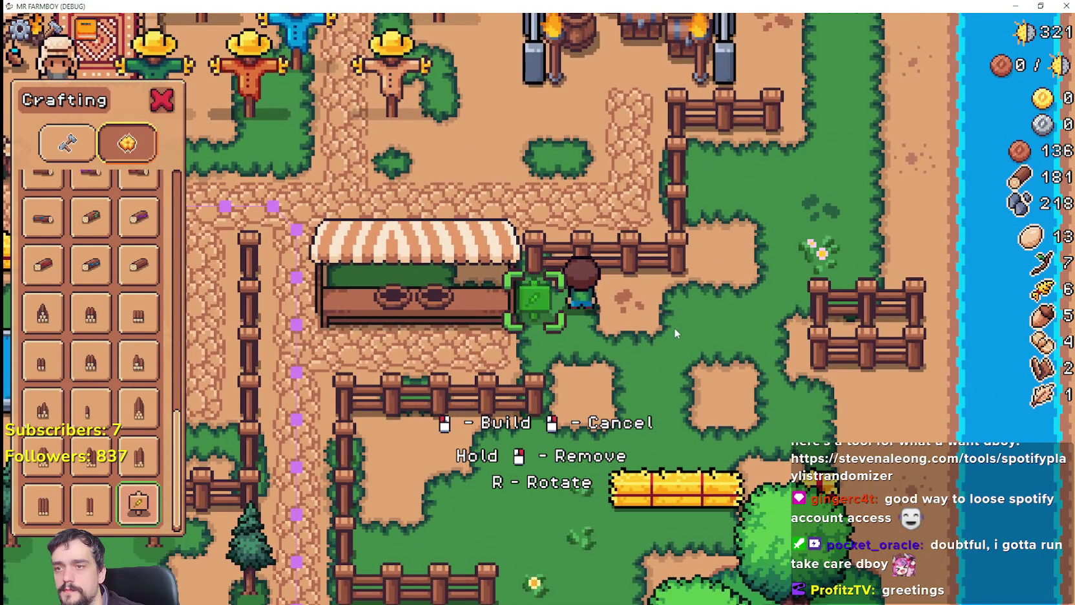
pyautogui.click(674, 328)
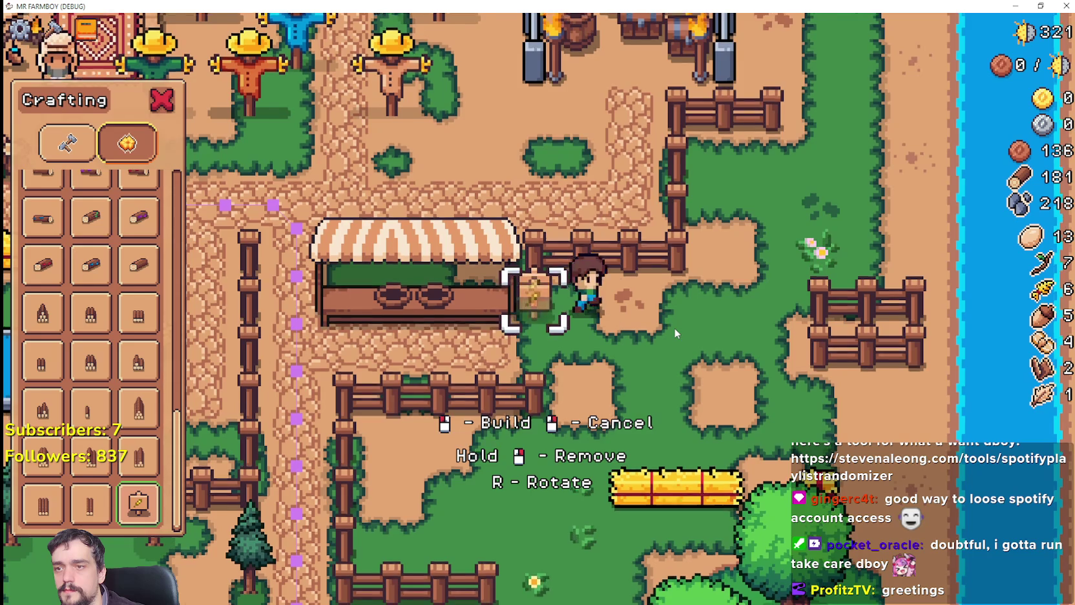
# Walk down-right with the sign preview, return beside the placed sign, then switch to Godot.
pyautogui.press('s')
pyautogui.press('d')
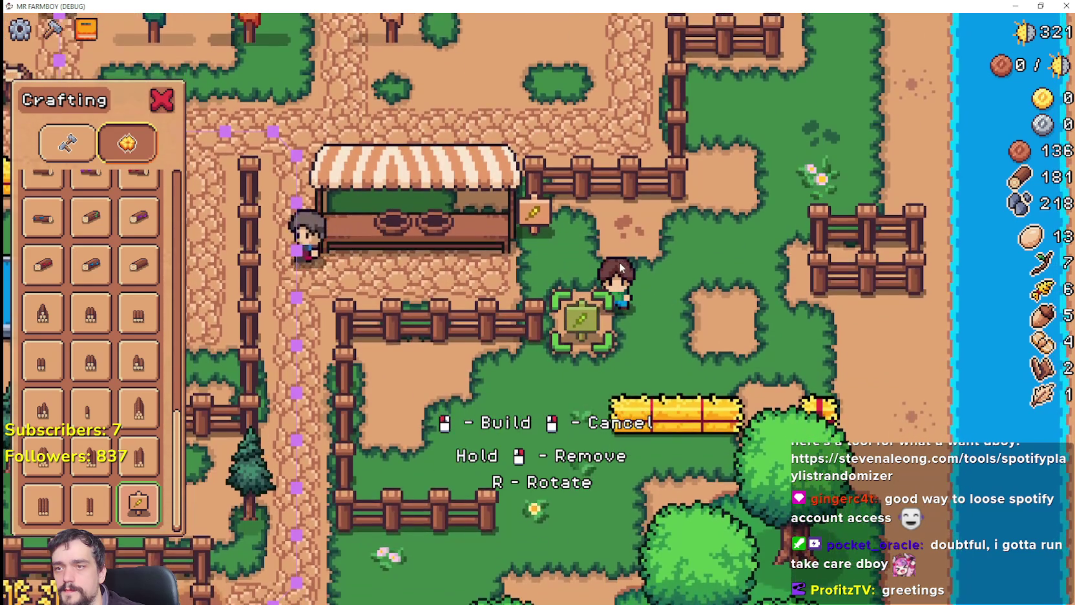
pyautogui.press('s')
pyautogui.press('d')
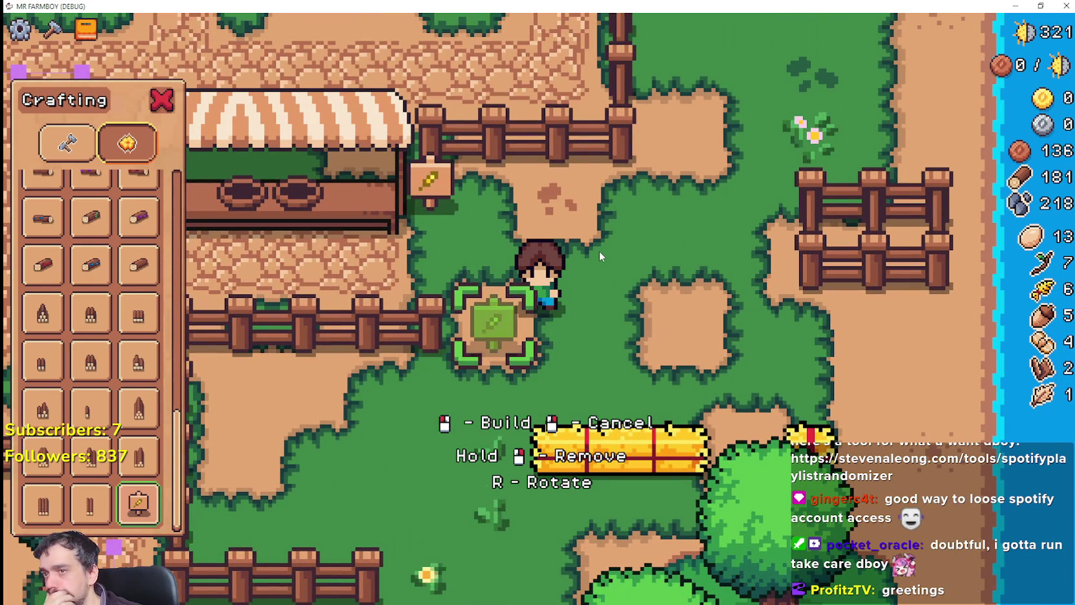
pyautogui.press('w')
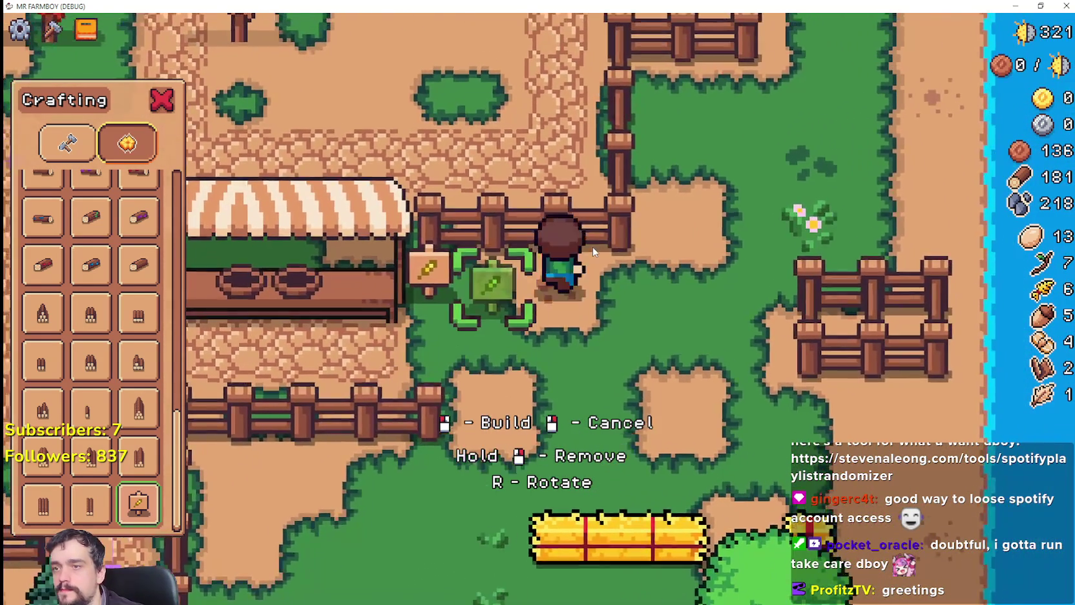
pyautogui.press('a')
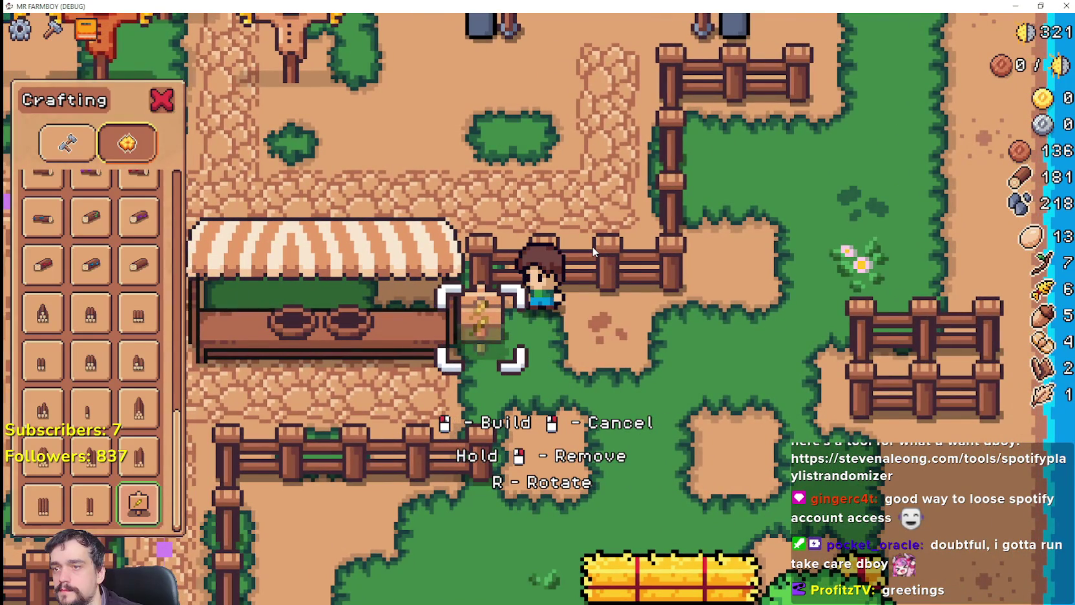
pyautogui.hotkey('alt', 'Tab')
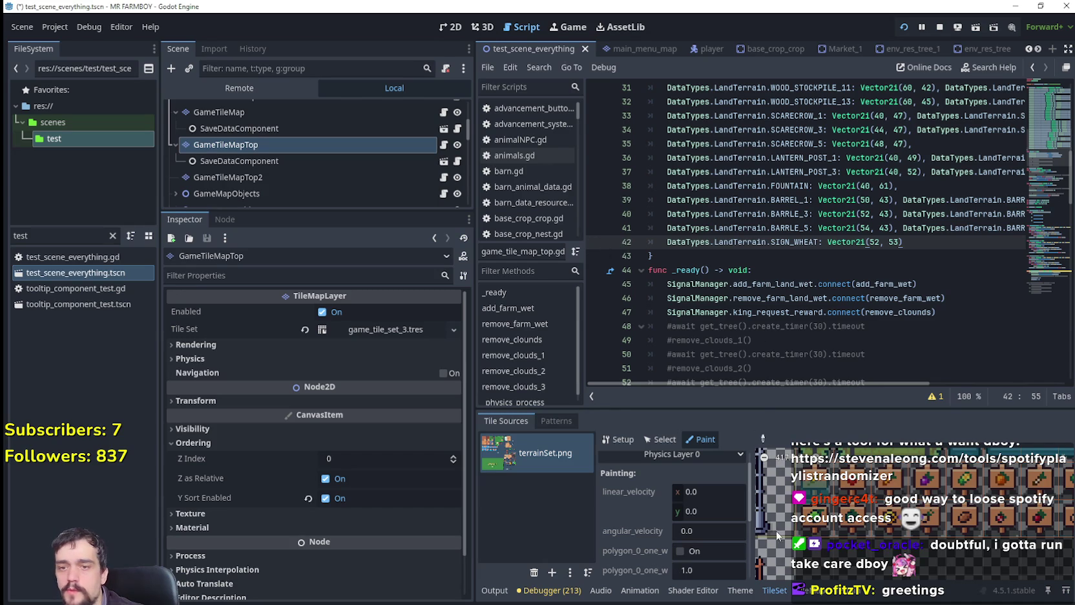
# Change the TileSet paint property from Physics Layer 0 to Texture Origin.
pyautogui.click(686, 458)
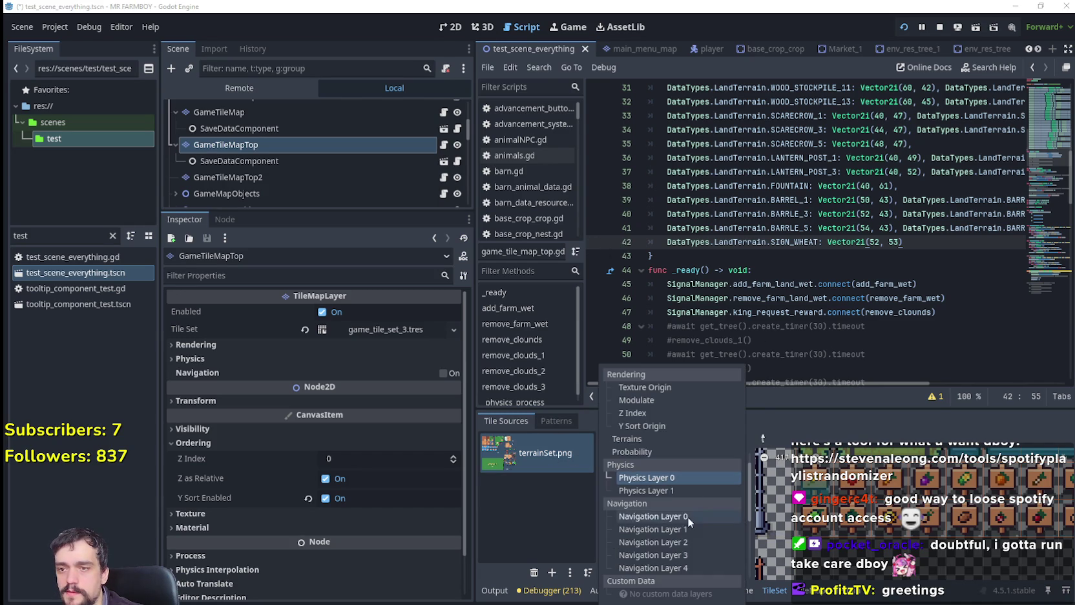
pyautogui.click(654, 388)
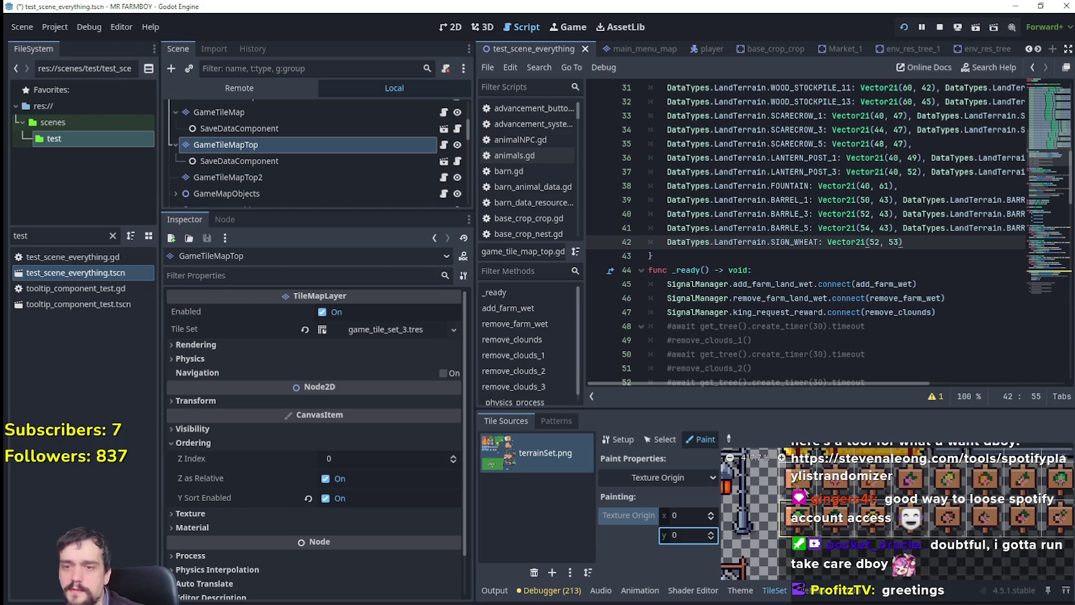
# Back in the game, build a third wheat sign next to the other two at the stall.
pyautogui.hotkey('alt', 'Tab')
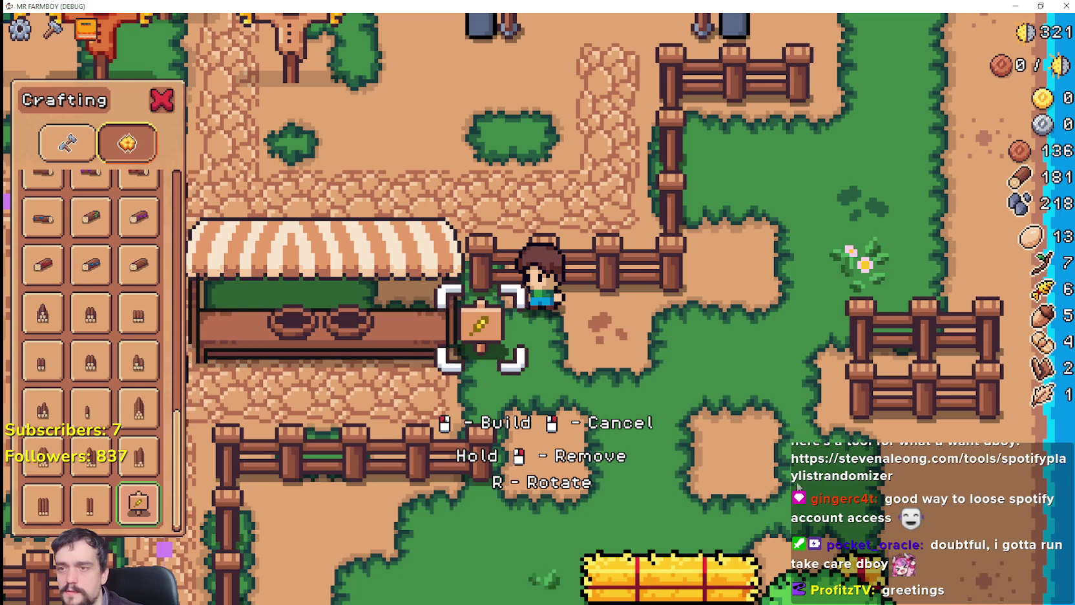
pyautogui.press('w')
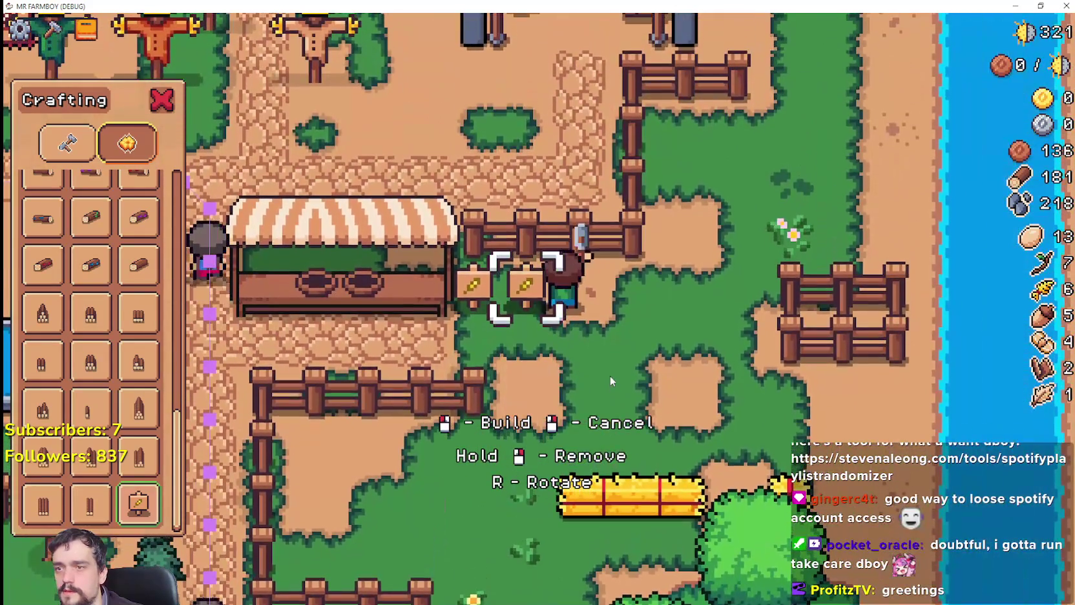
pyautogui.click(610, 376)
pyautogui.press('a')
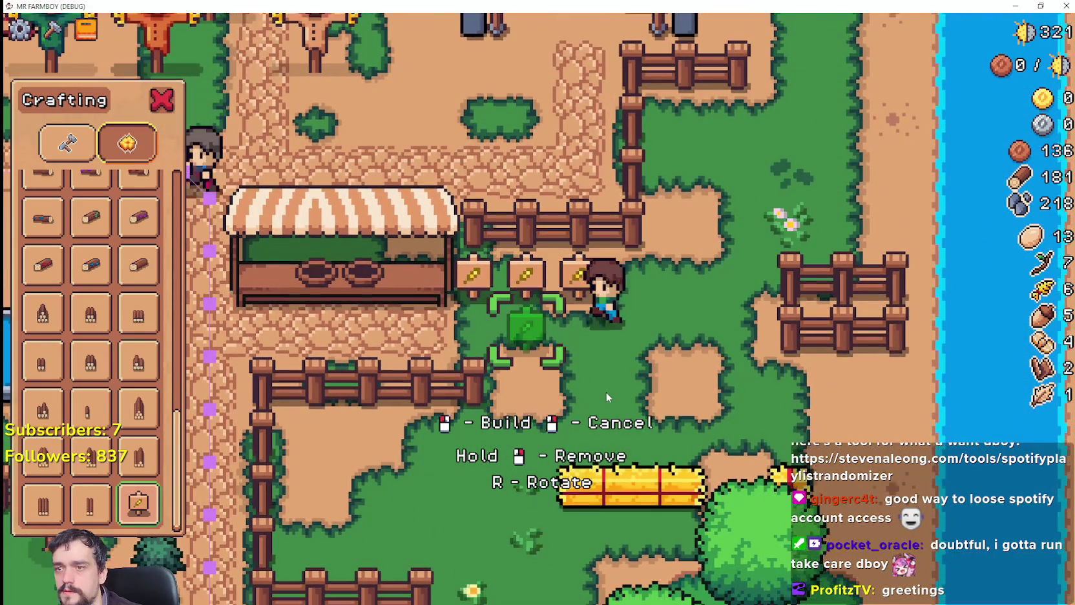
pyautogui.scroll(1, 606, 378)
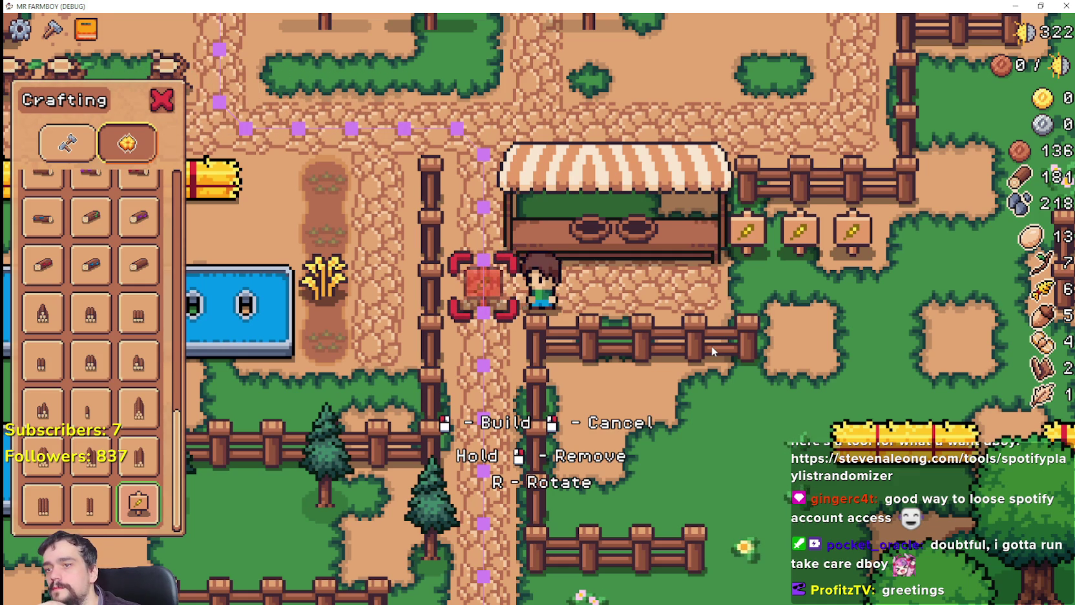
# Walk up to the wheat signs by the stall and remove two of them.
pyautogui.press('d')
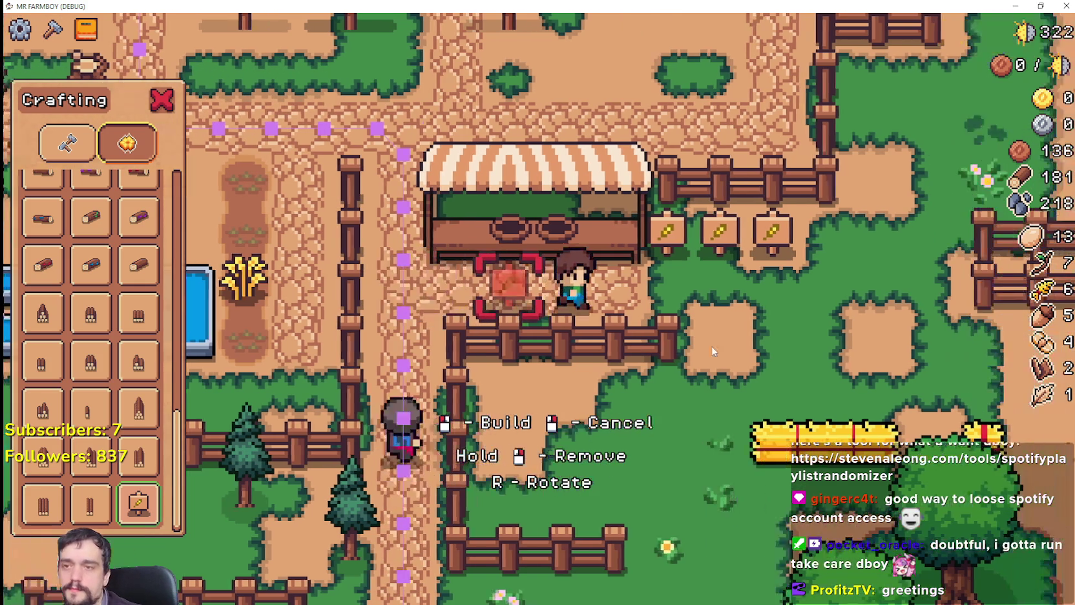
pyautogui.press('d')
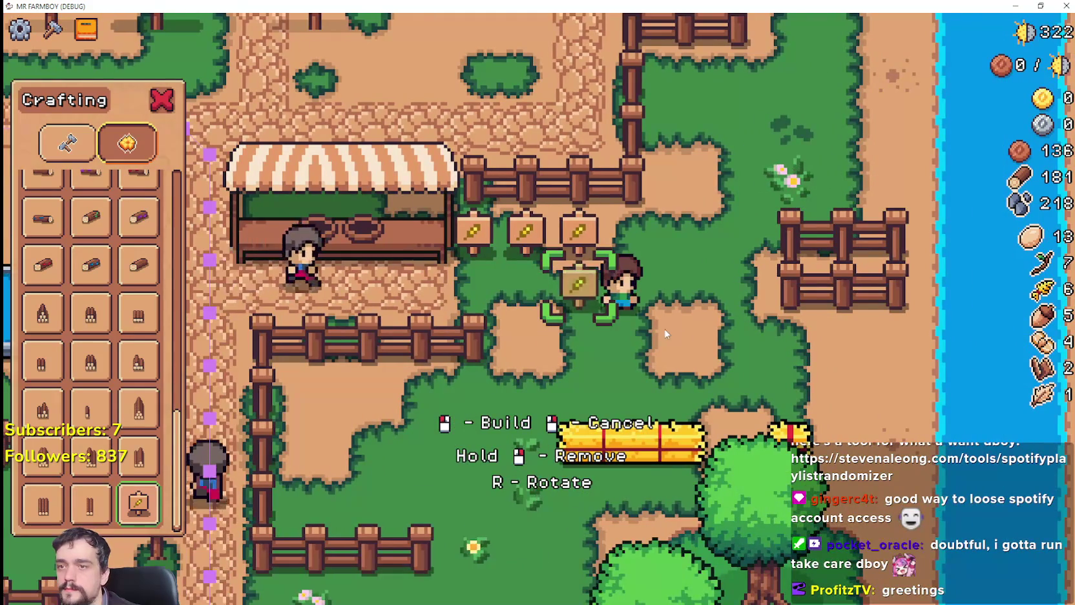
pyautogui.press('w')
pyautogui.click(706, 347)
pyautogui.press('a')
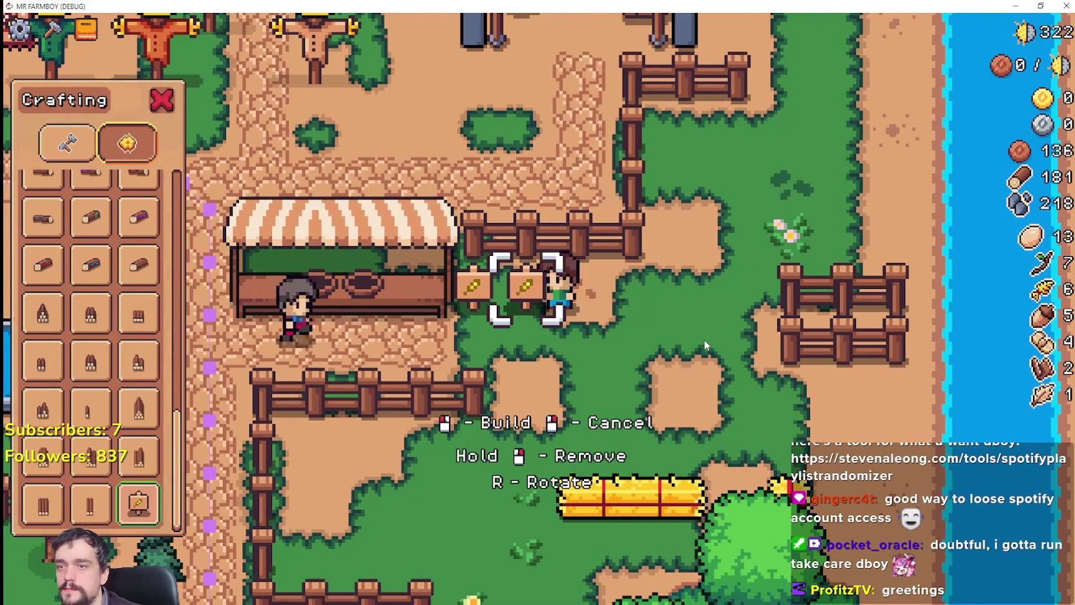
pyautogui.click(704, 345)
# Walk the farmer around the market stall.
pyautogui.press('a')
pyautogui.press('s')
pyautogui.press('a')
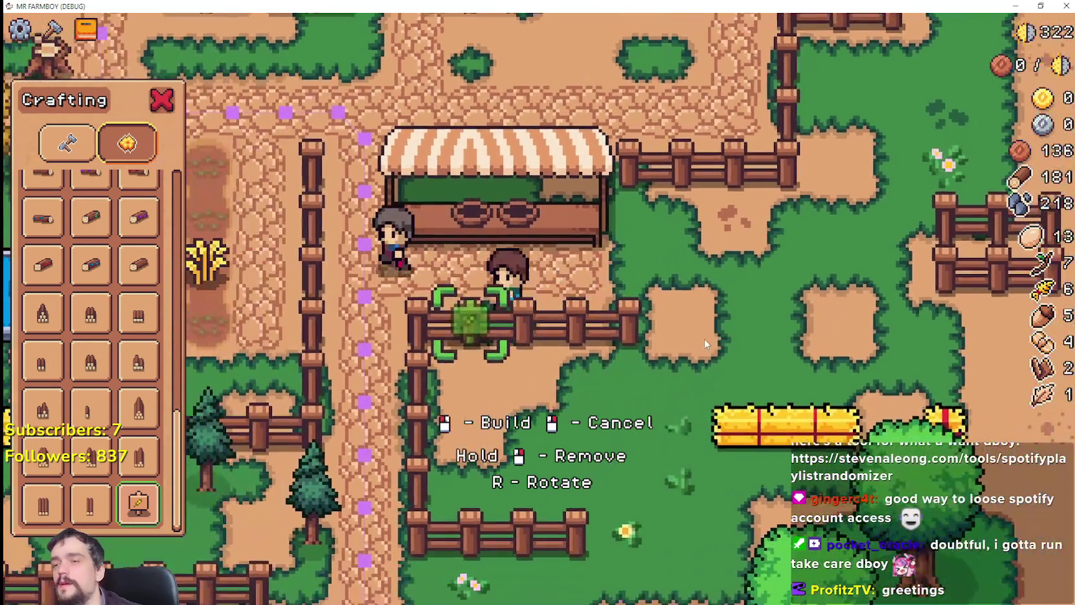
pyautogui.press('w')
pyautogui.press('s')
pyautogui.press('d')
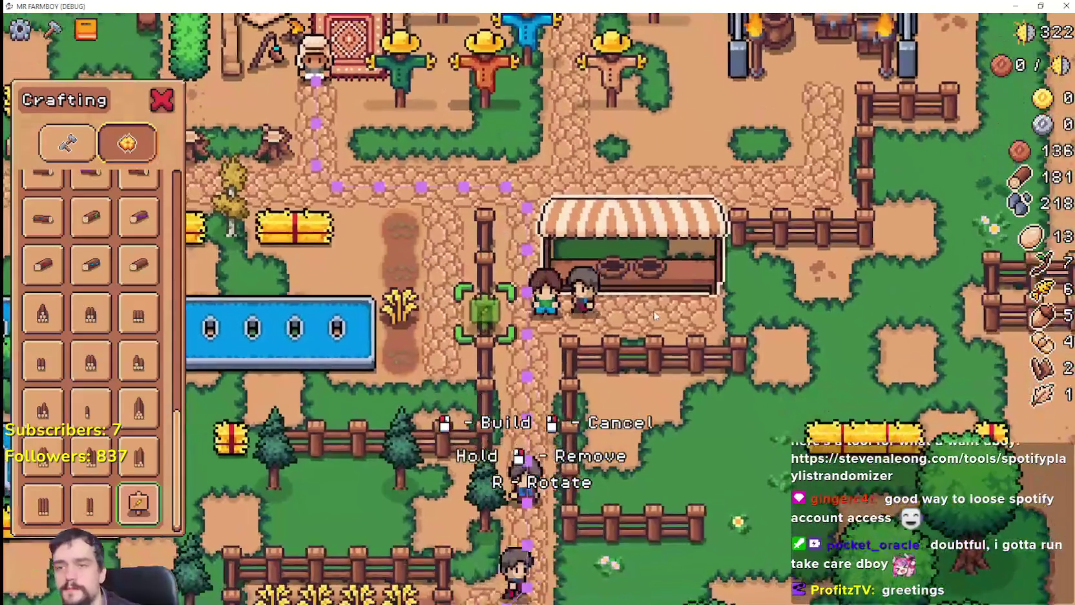
pyautogui.press('a')
pyautogui.press('w')
pyautogui.press('d')
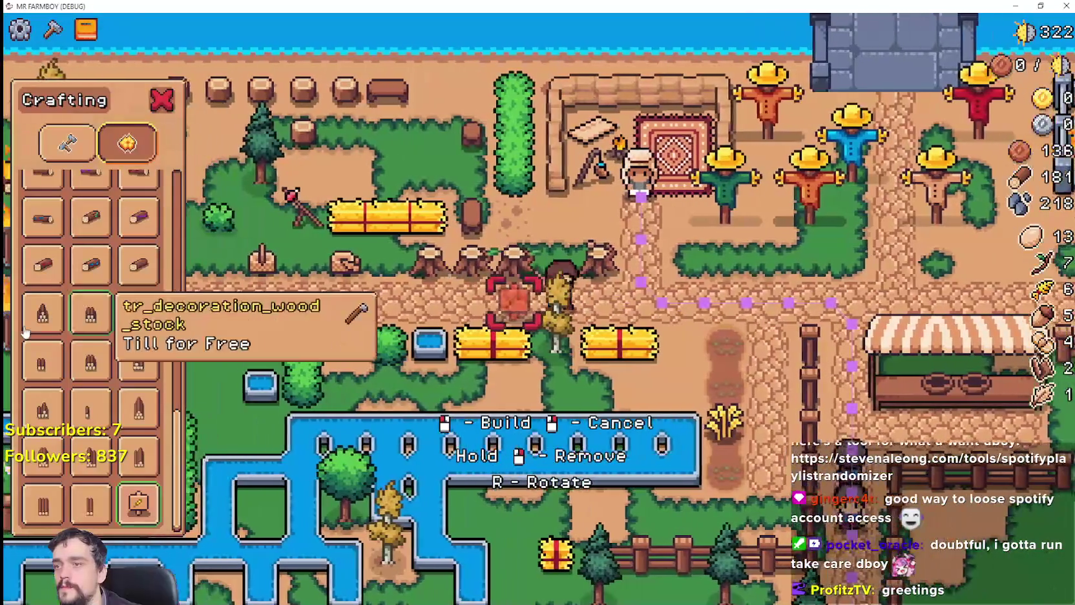
pyautogui.scroll(3, 103, 346)
pyautogui.press('s')
pyautogui.scroll(5, 103, 346)
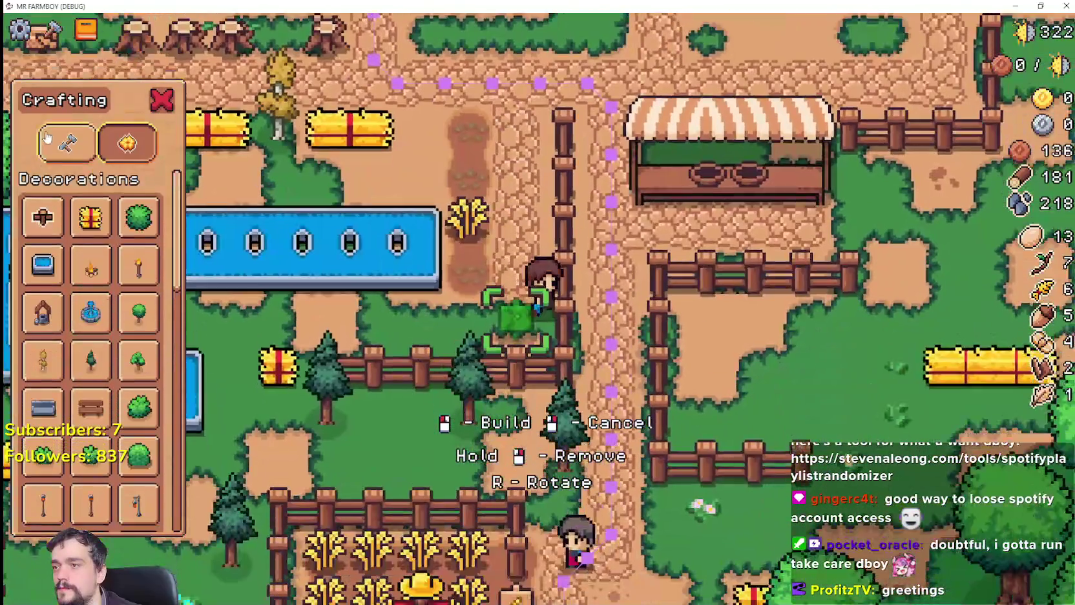
# Browse the land, seeds and buildings crafting items, then pick the first Decorations item.
pyautogui.click(47, 136)
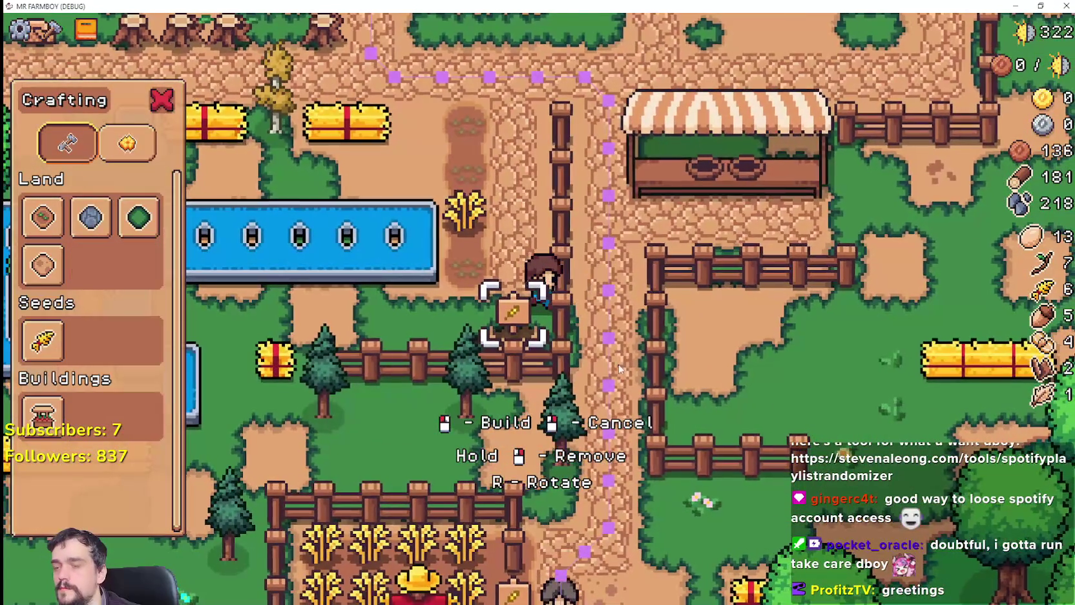
pyautogui.scroll(-3, 607, 365)
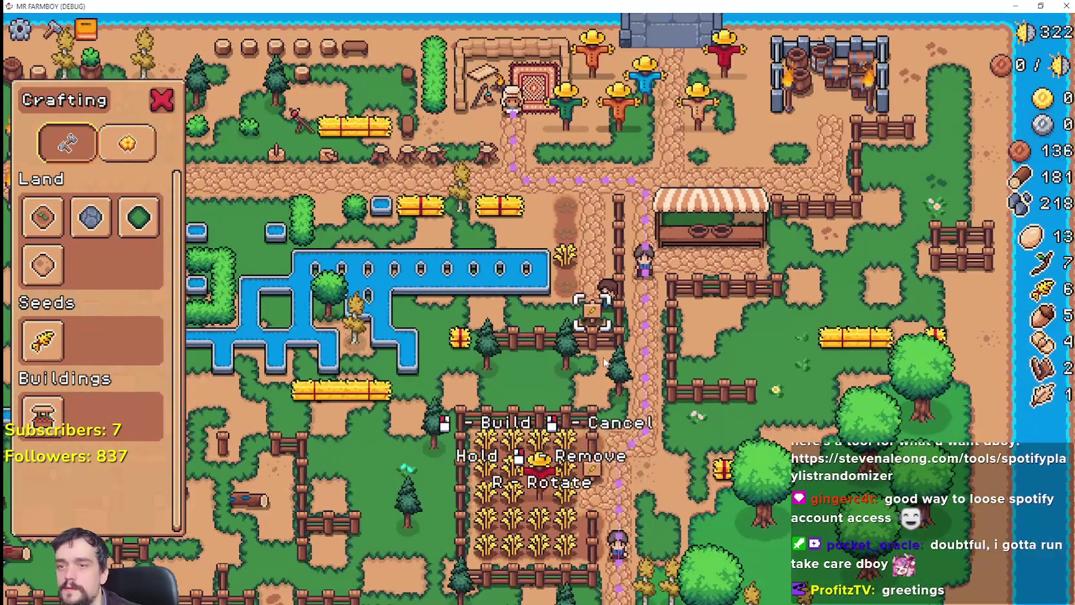
pyautogui.scroll(3, 604, 362)
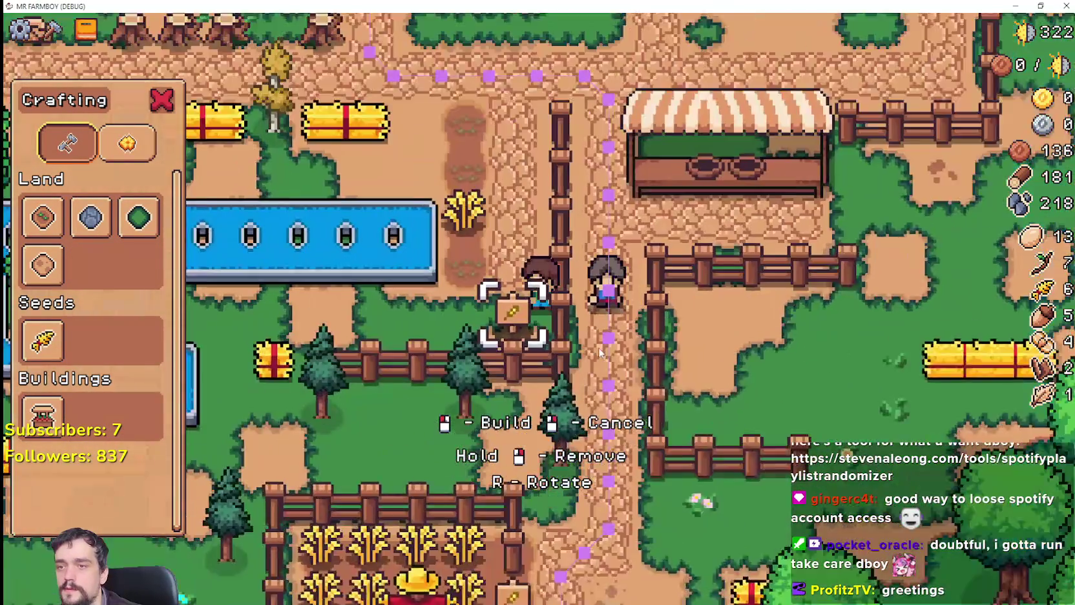
pyautogui.scroll(3, 640, 356)
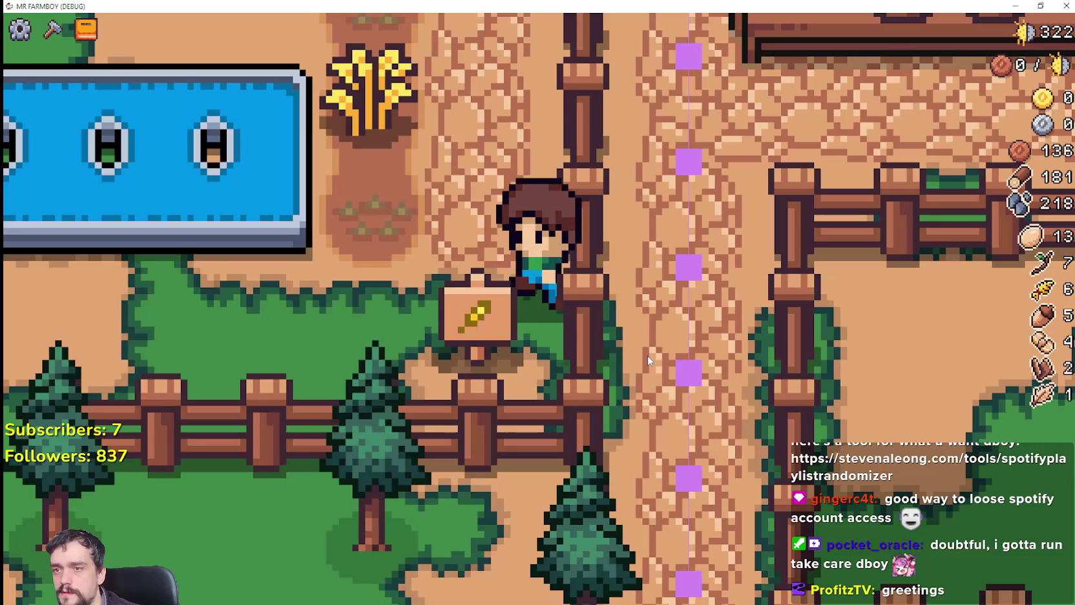
pyautogui.press('c')
pyautogui.click(127, 143)
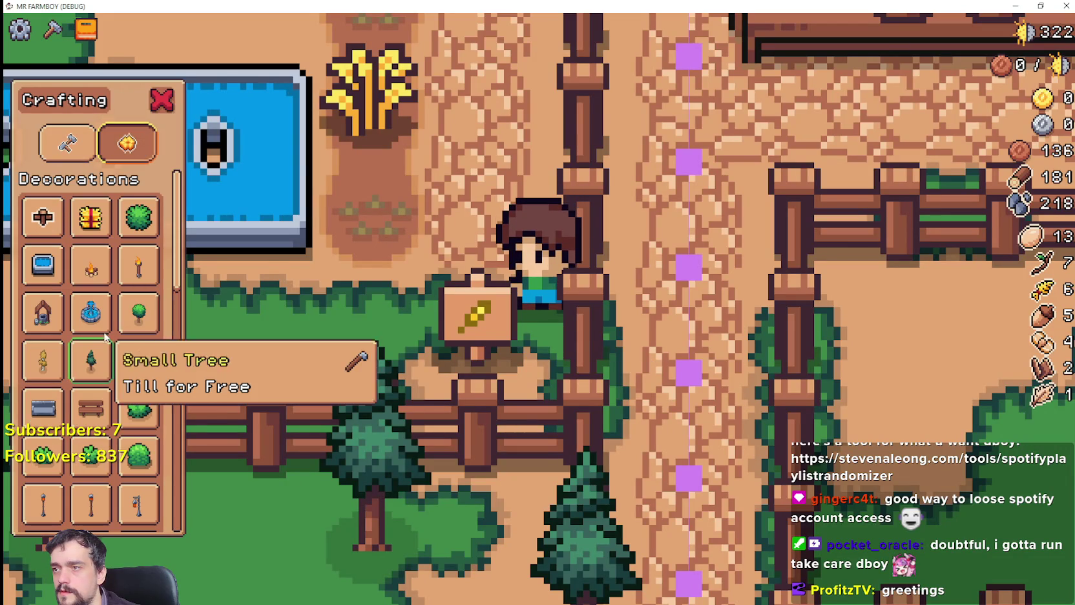
pyautogui.click(43, 216)
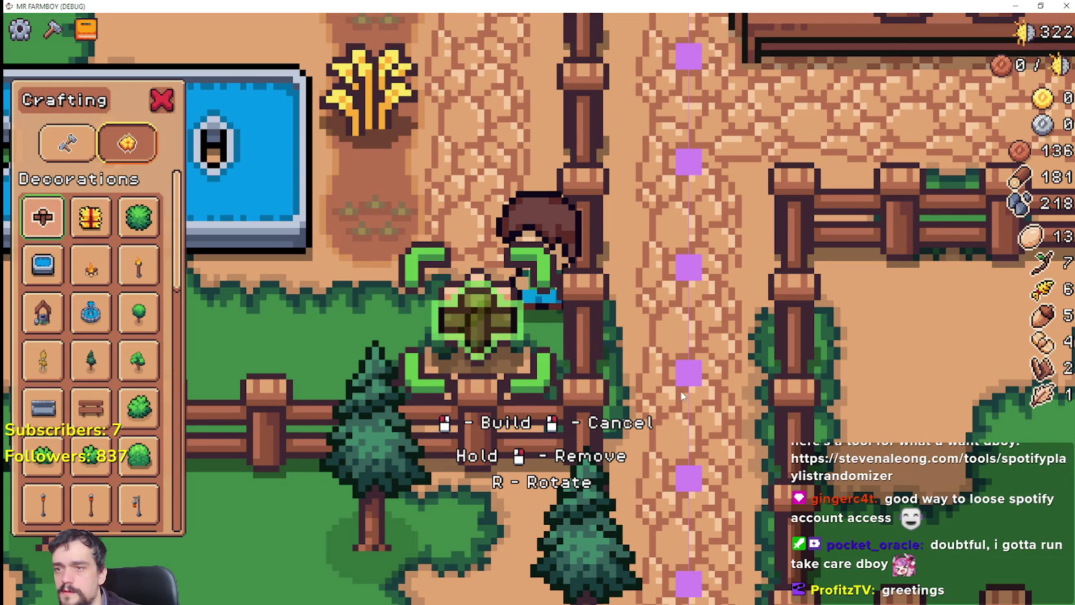
# Put away crafting, walk past the market stall and back, then close the game.
pyautogui.press('w')
pyautogui.press('c')
pyautogui.press('d')
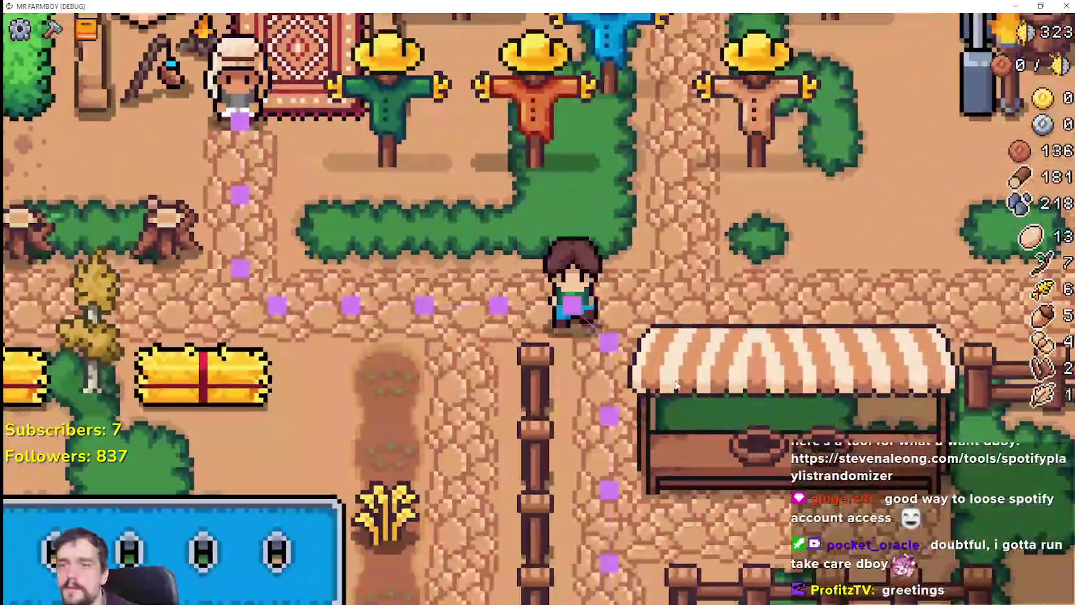
pyautogui.scroll(-2, 676, 385)
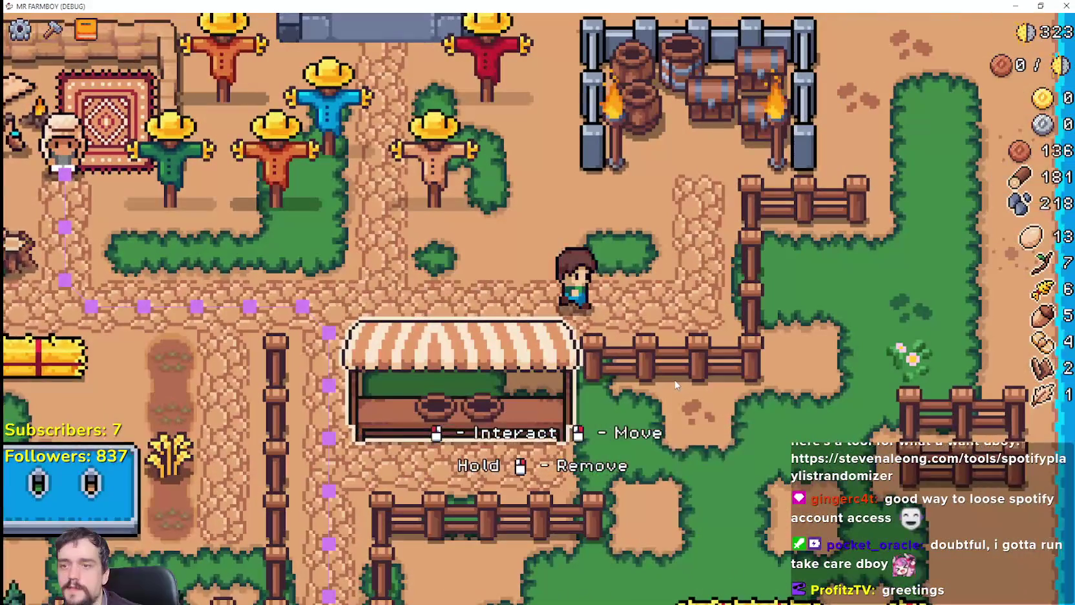
pyautogui.press('d')
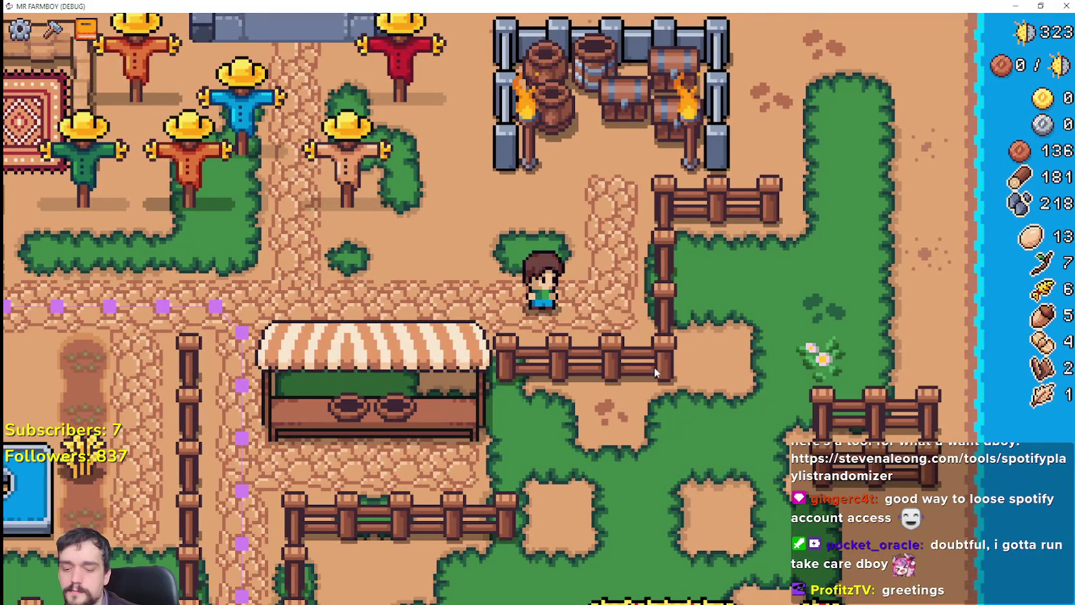
pyautogui.press('a')
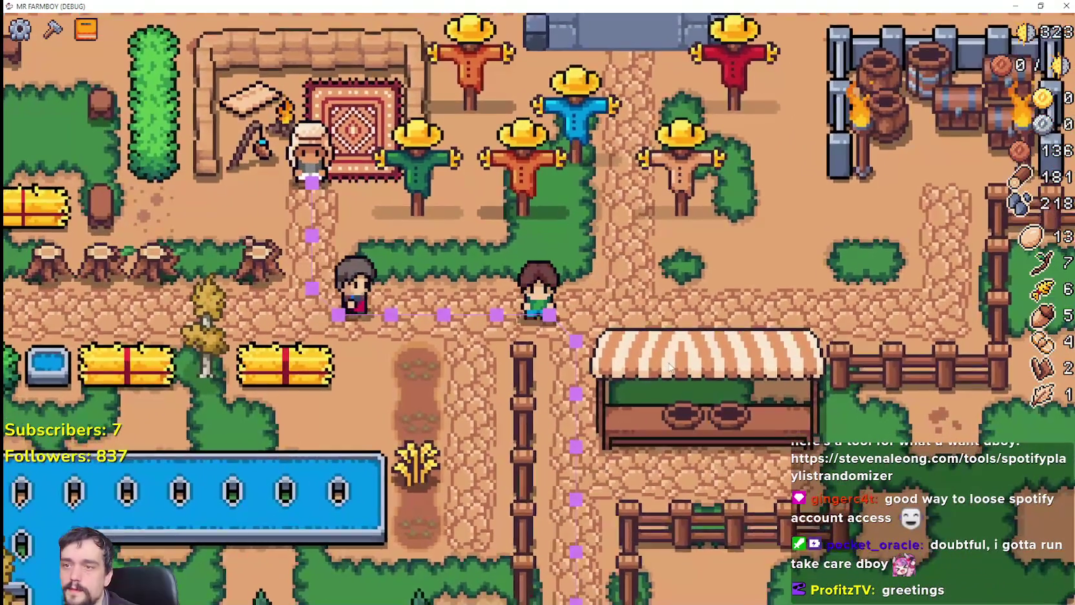
pyautogui.press('F8')
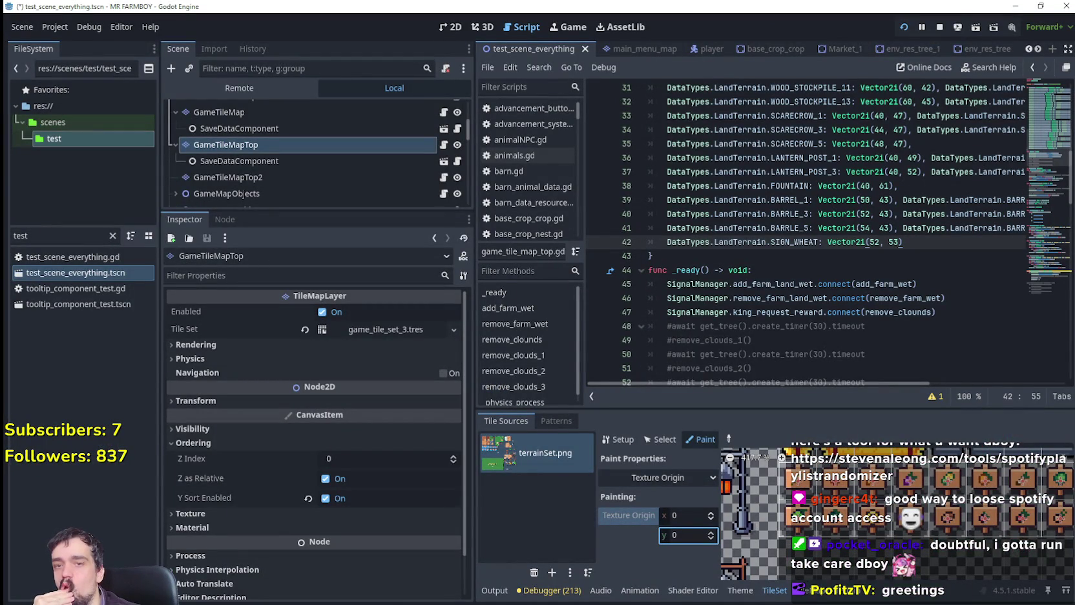
# Quit the game from its pause menu and run the project again from the editor.
pyautogui.press('F5')
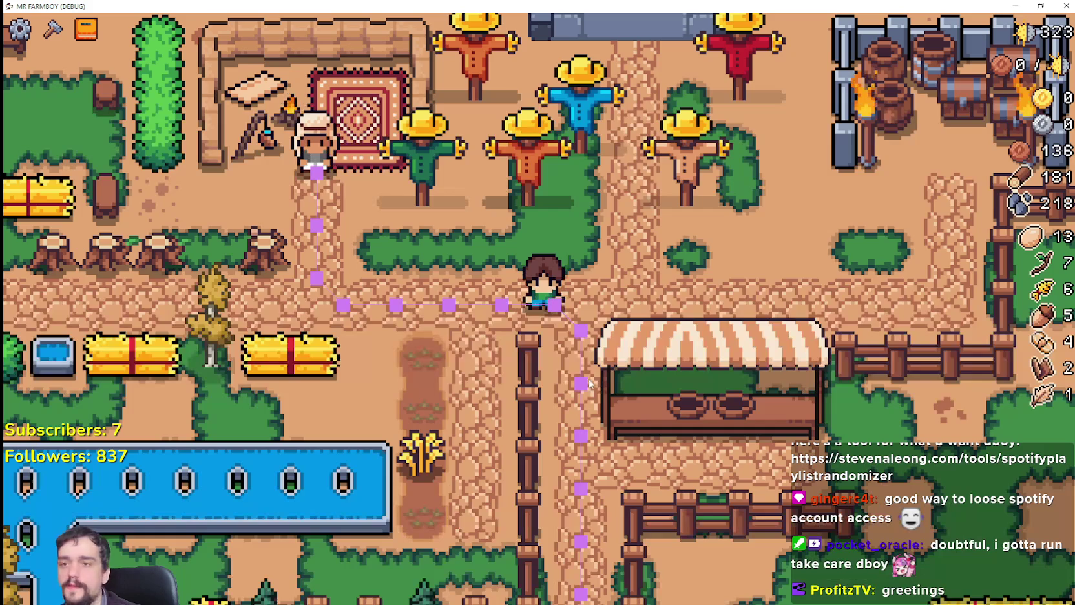
pyautogui.press('Escape')
pyautogui.press('Return')
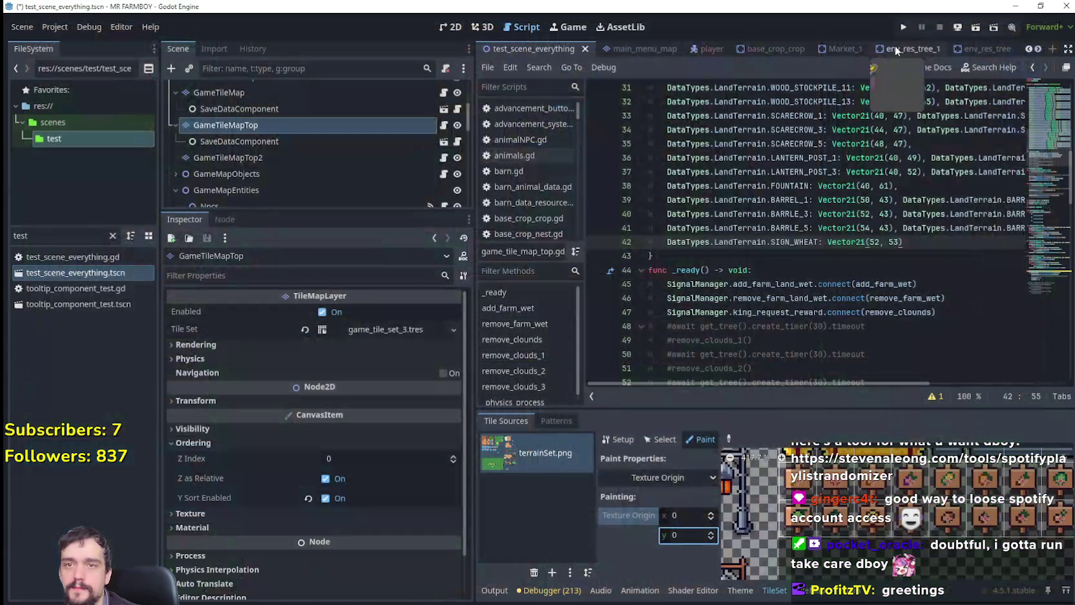
pyautogui.click(903, 27)
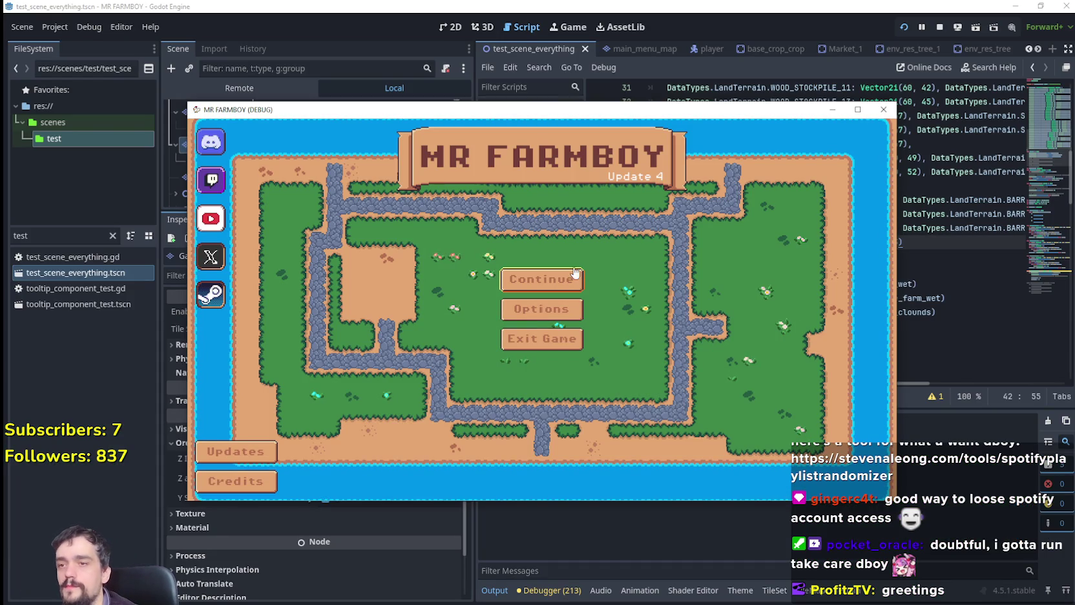
# Load Save 5, then stop the game and launch it again.
pyautogui.click(574, 279)
pyautogui.click(570, 340)
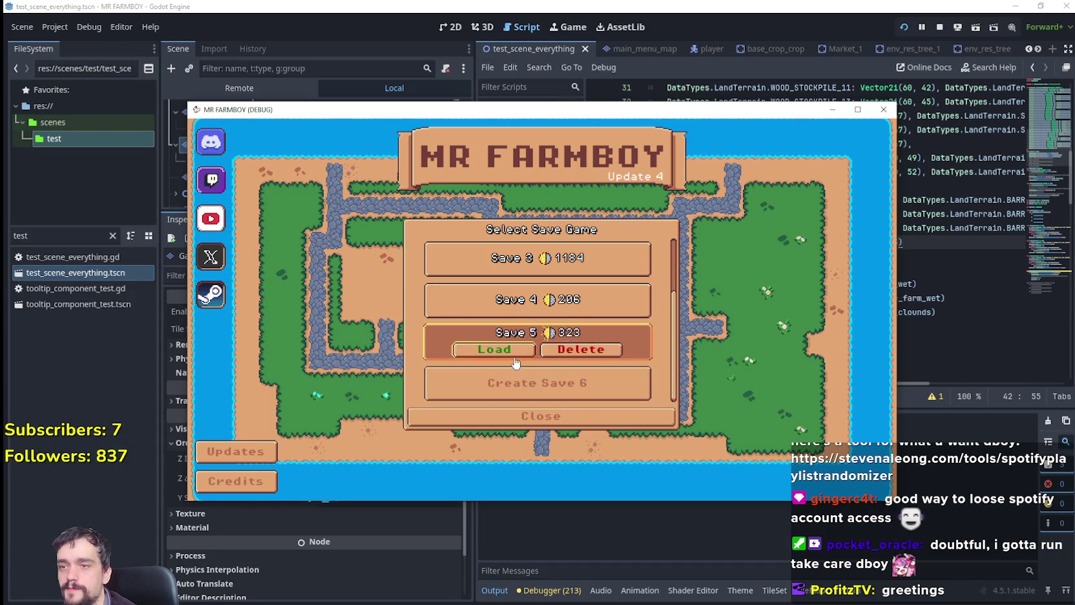
pyautogui.click(448, 348)
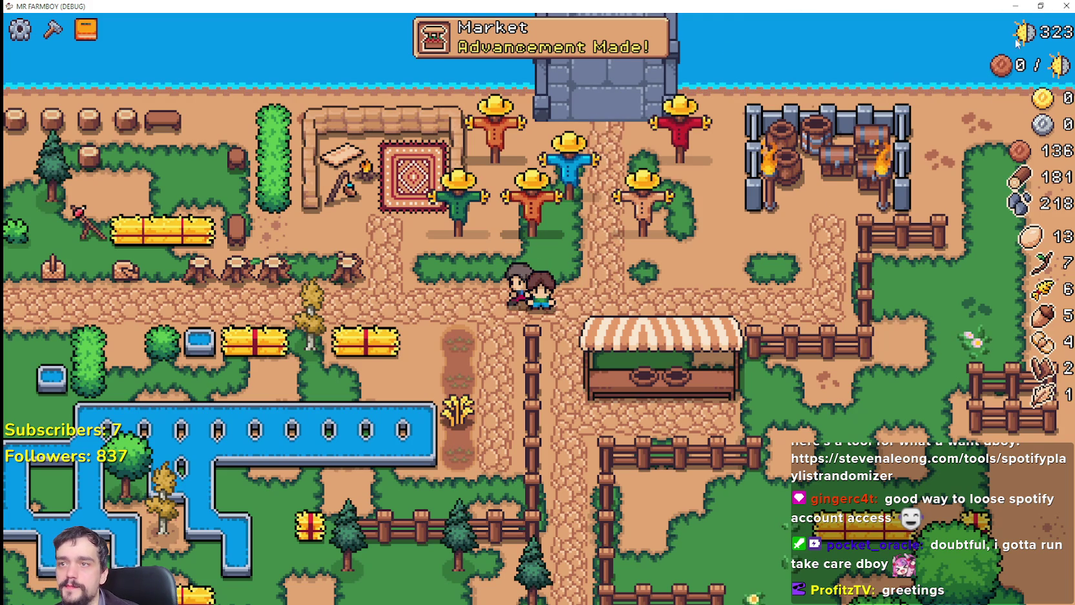
pyautogui.press('F8')
pyautogui.click(902, 29)
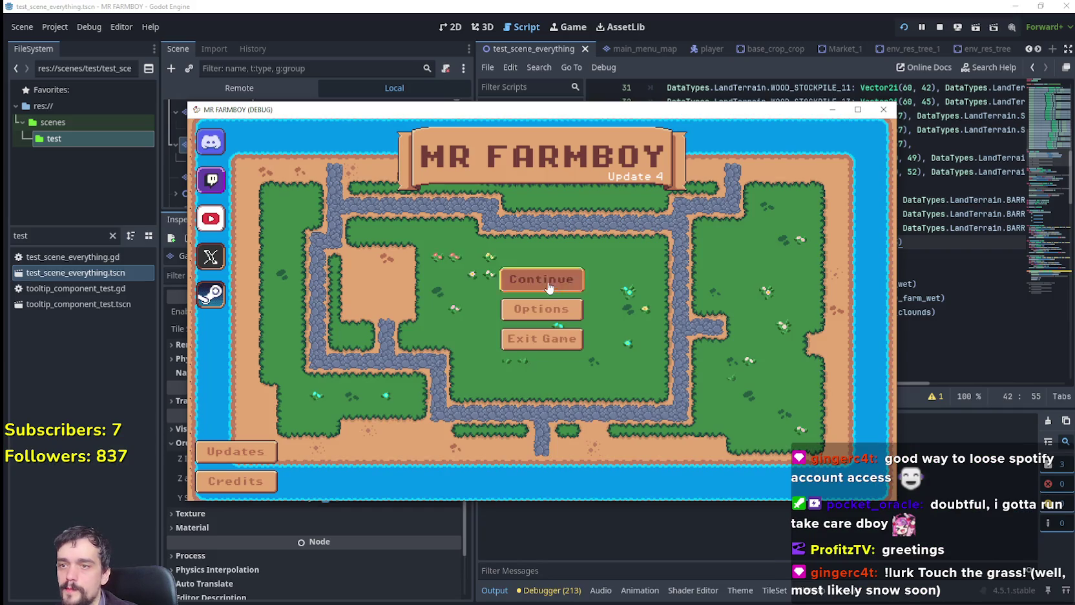
# Load Save 2 from the save list and make the game window fill the screen.
pyautogui.click(568, 278)
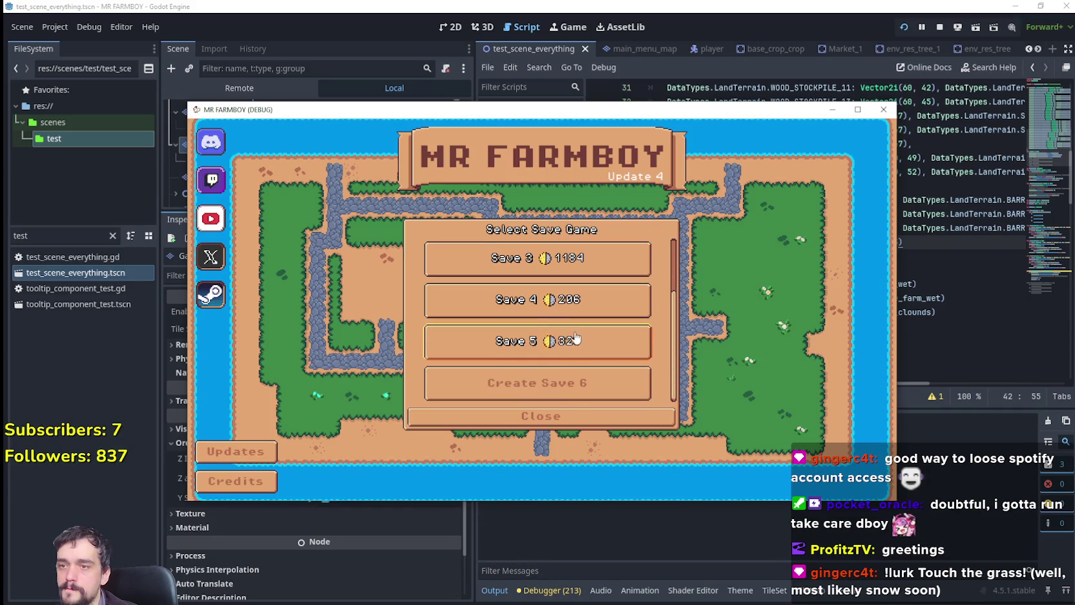
pyautogui.scroll(1, 543, 317)
pyautogui.click(501, 284)
pyautogui.click(501, 289)
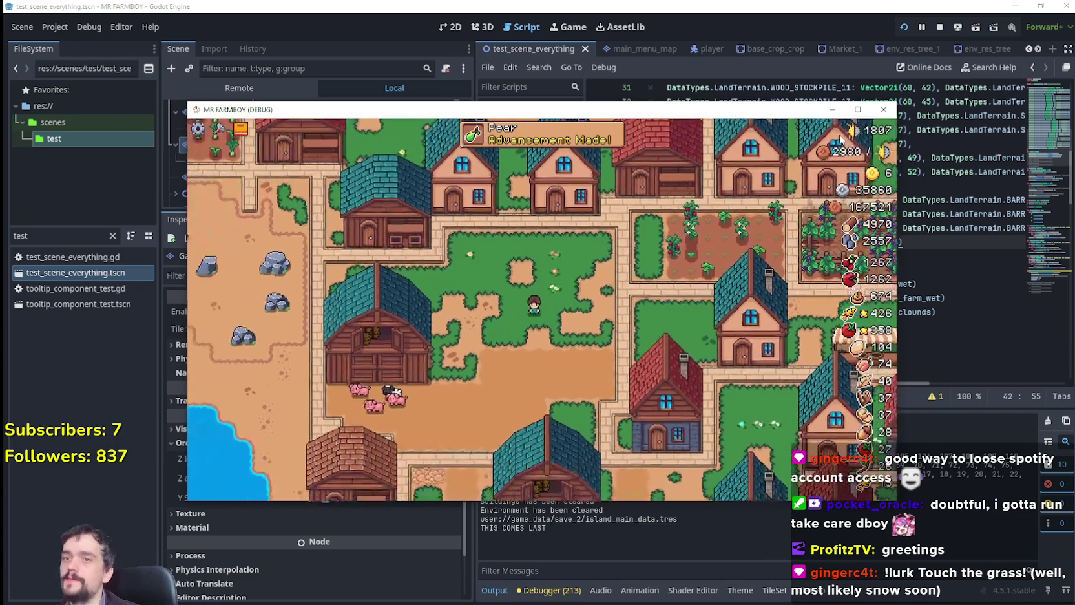
pyautogui.click(857, 109)
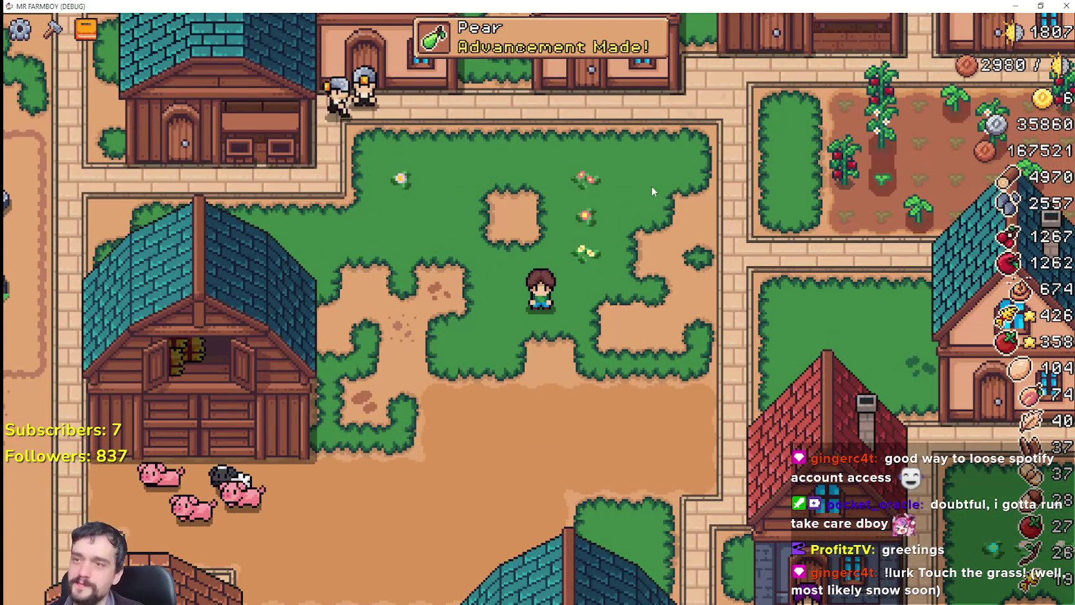
# Walk the character across the village to the market stall.
pyautogui.scroll(-2, 651, 186)
pyautogui.scroll(1, 620, 220)
pyautogui.scroll(1, 602, 239)
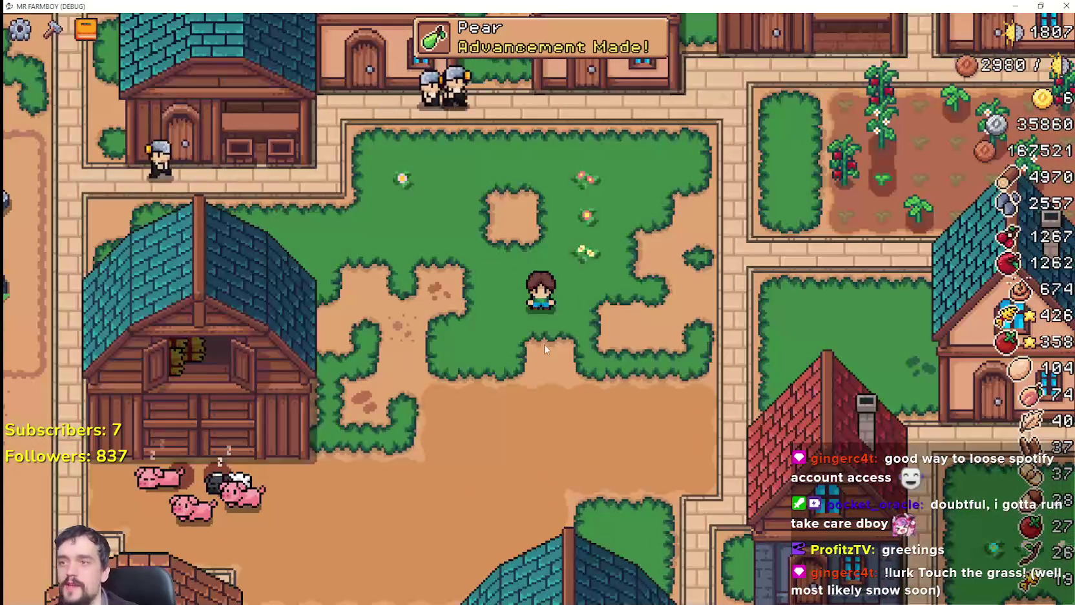
pyautogui.scroll(1, 375, 187)
pyautogui.scroll(-2, 374, 187)
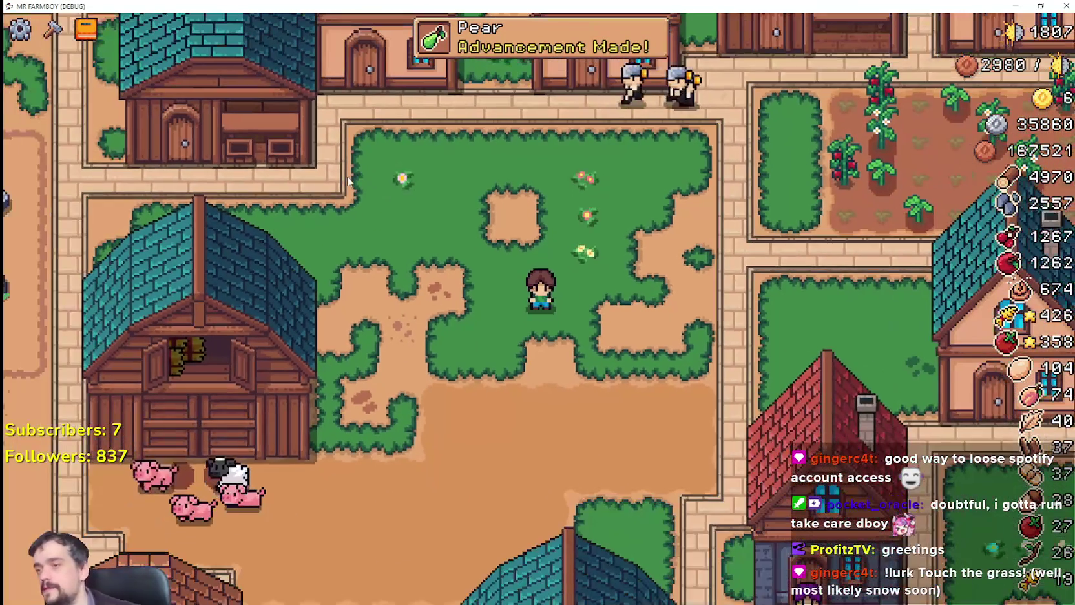
pyautogui.scroll(-1, 416, 314)
pyautogui.press('d')
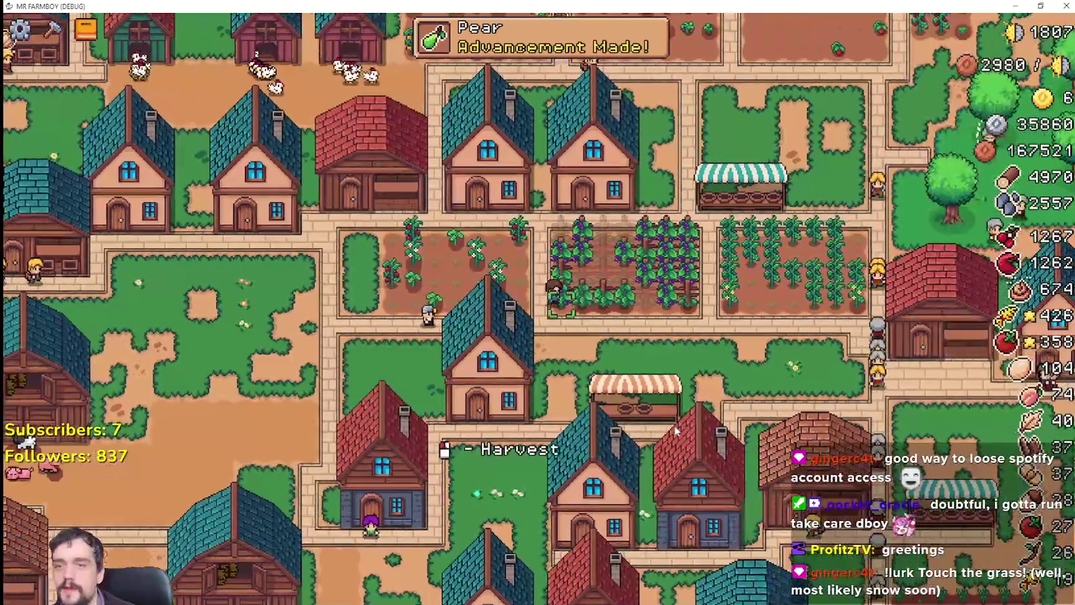
pyautogui.press('w')
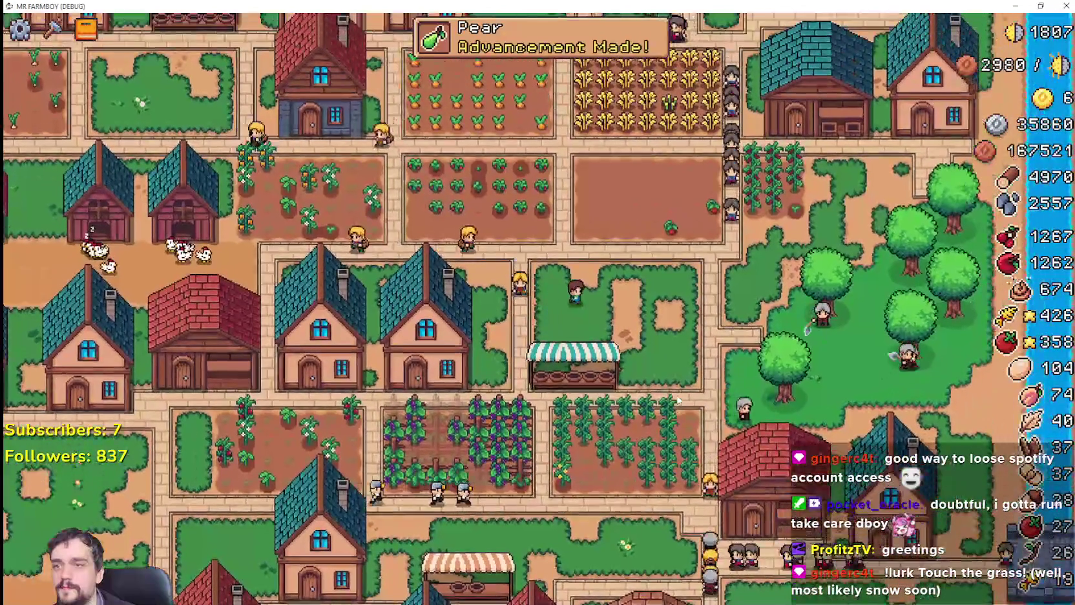
pyautogui.scroll(2, 648, 296)
pyautogui.press('a')
pyautogui.press('s')
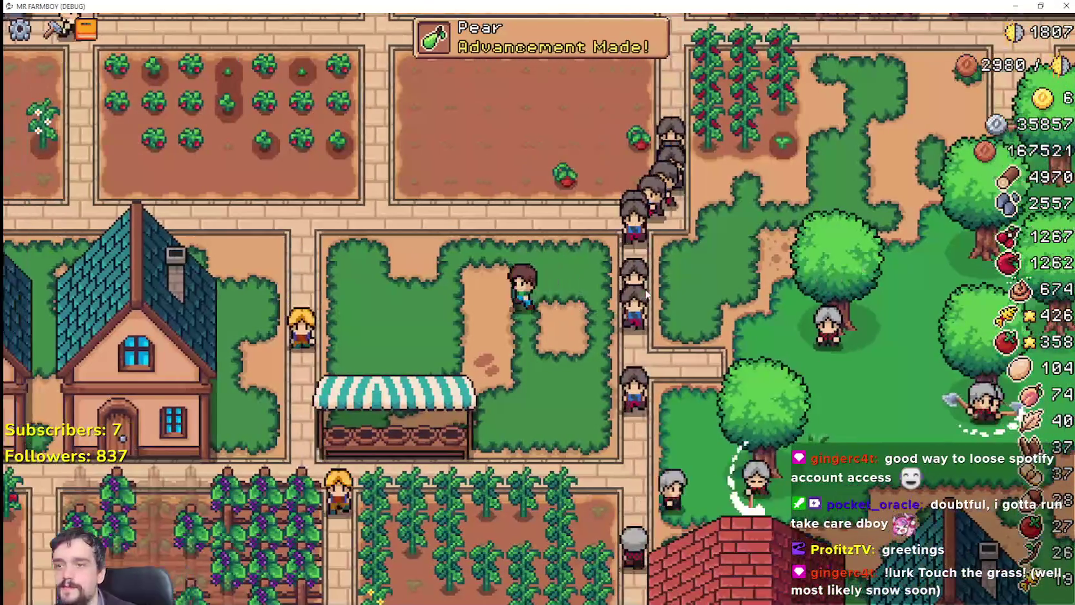
pyautogui.press('s')
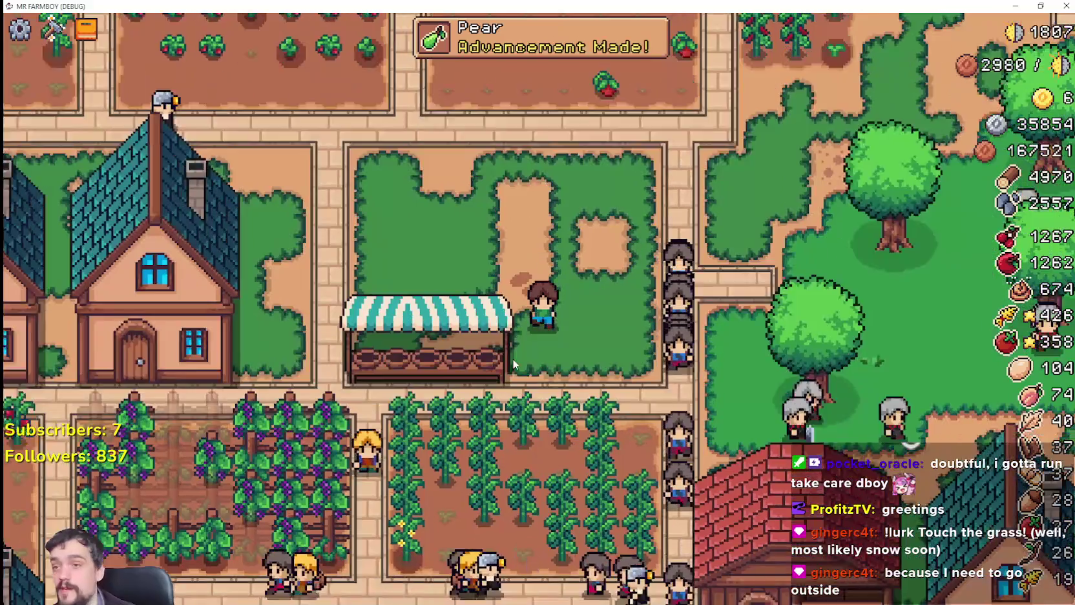
pyautogui.press('a')
pyautogui.scroll(1, 386, 247)
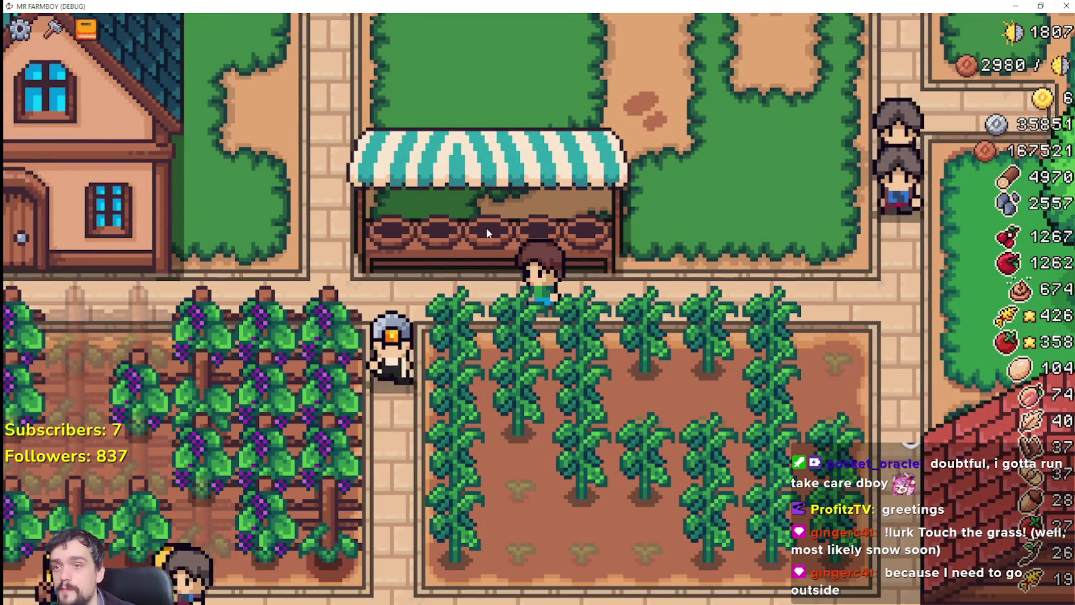
# Open Crafting, switch to the decoration items and choose the wheat sign.
pyautogui.press('a')
pyautogui.press('c')
pyautogui.scroll(-3, 153, 324)
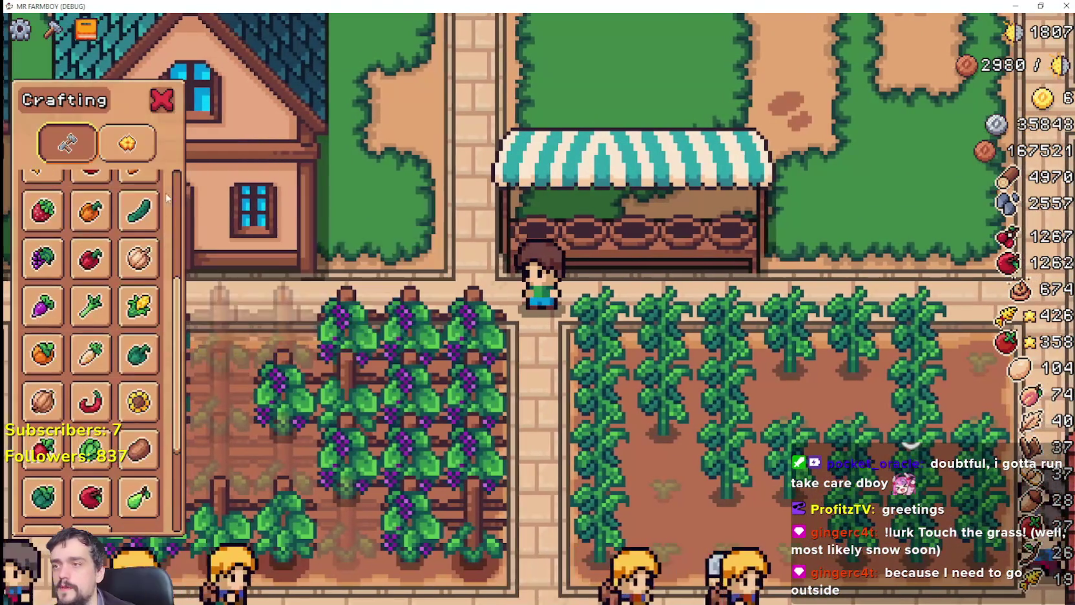
pyautogui.click(128, 143)
pyautogui.scroll(-3, 130, 452)
pyautogui.scroll(-2, 129, 463)
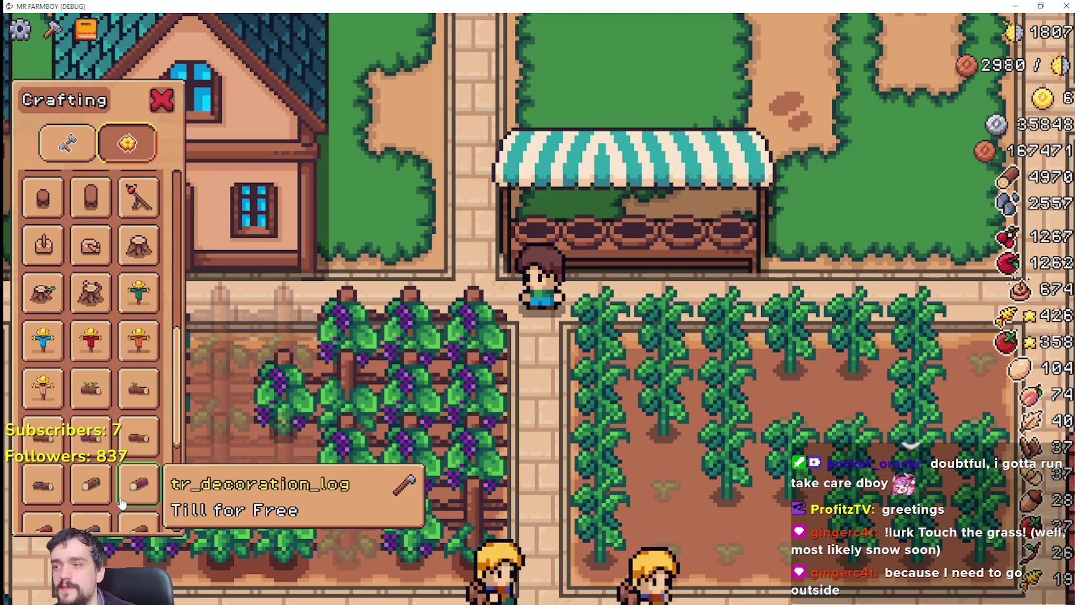
pyautogui.scroll(-3, 123, 498)
pyautogui.click(130, 504)
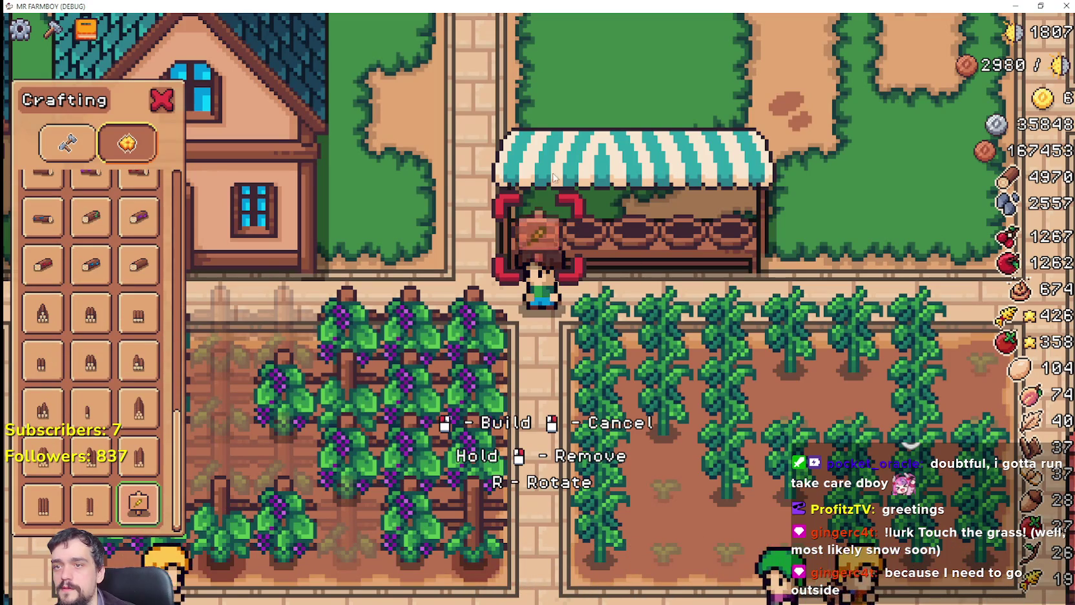
# Walk around the stall in build mode, then close the game.
pyautogui.press('d')
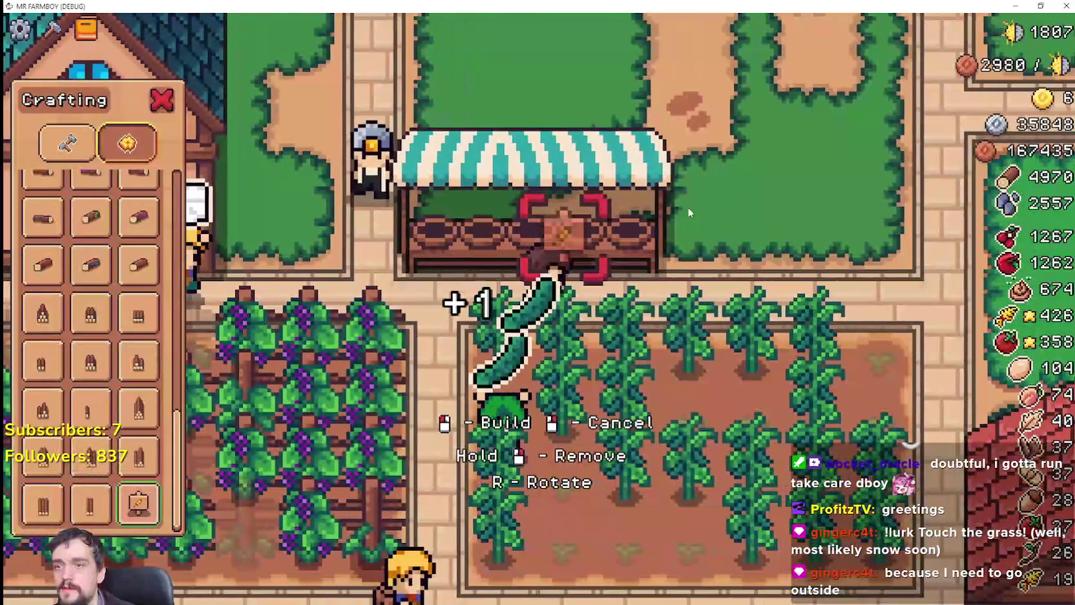
pyautogui.press('d')
pyautogui.press('a')
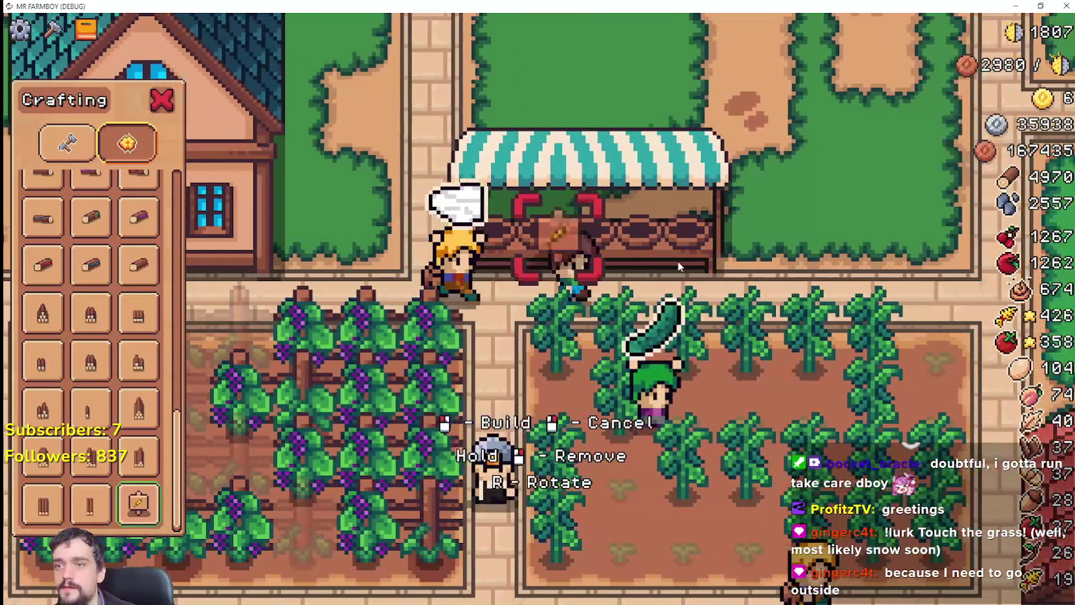
pyautogui.press('d')
pyautogui.press('w')
pyautogui.press('F8')
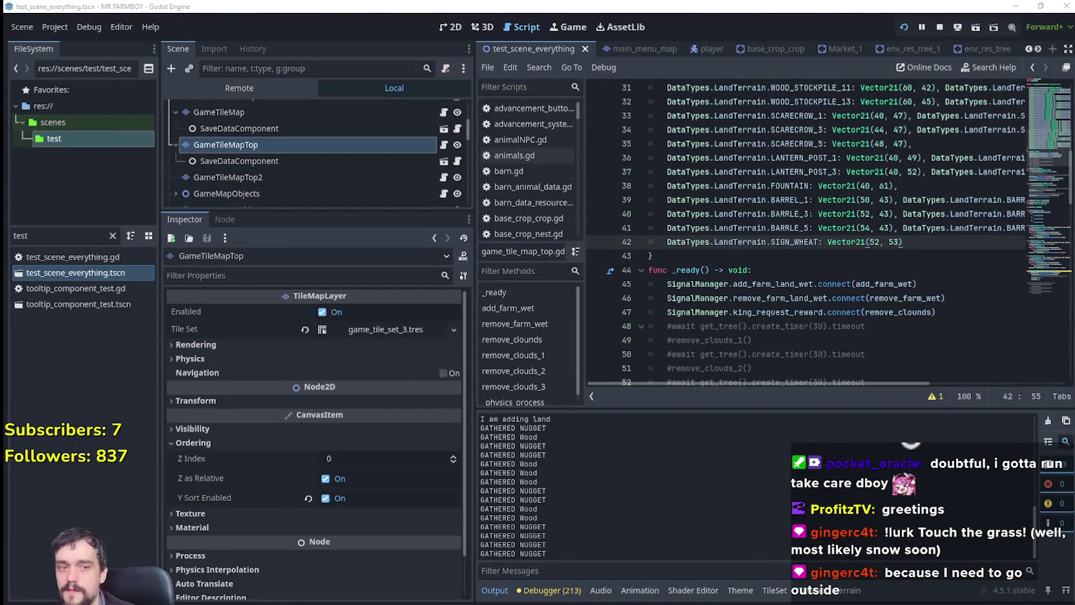
# Switch to Aseprite and zoom in on terrainSet.png's crop sign tiles.
pyautogui.hotkey('alt', 'Tab')
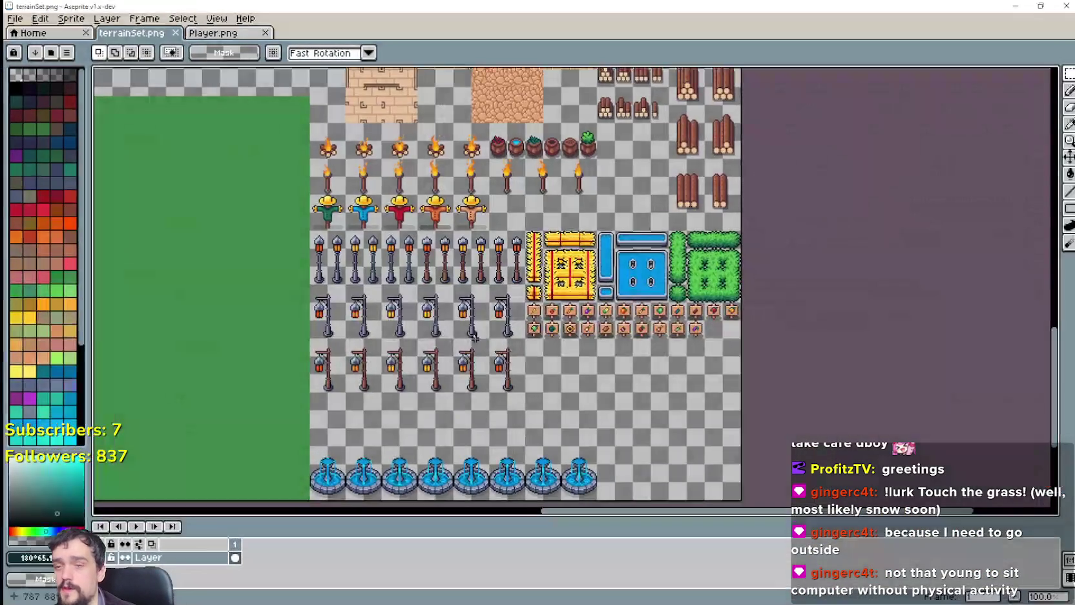
pyautogui.scroll(-1, 300, 254)
pyautogui.scroll(1, 336, 302)
pyautogui.scroll(-1, 321, 265)
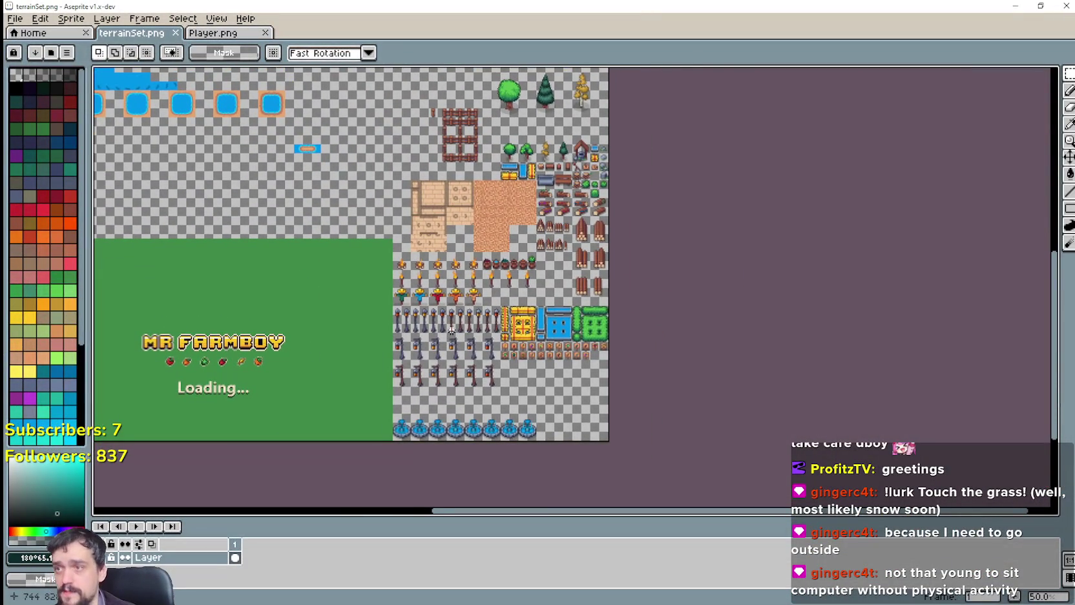
pyautogui.scroll(2, 558, 357)
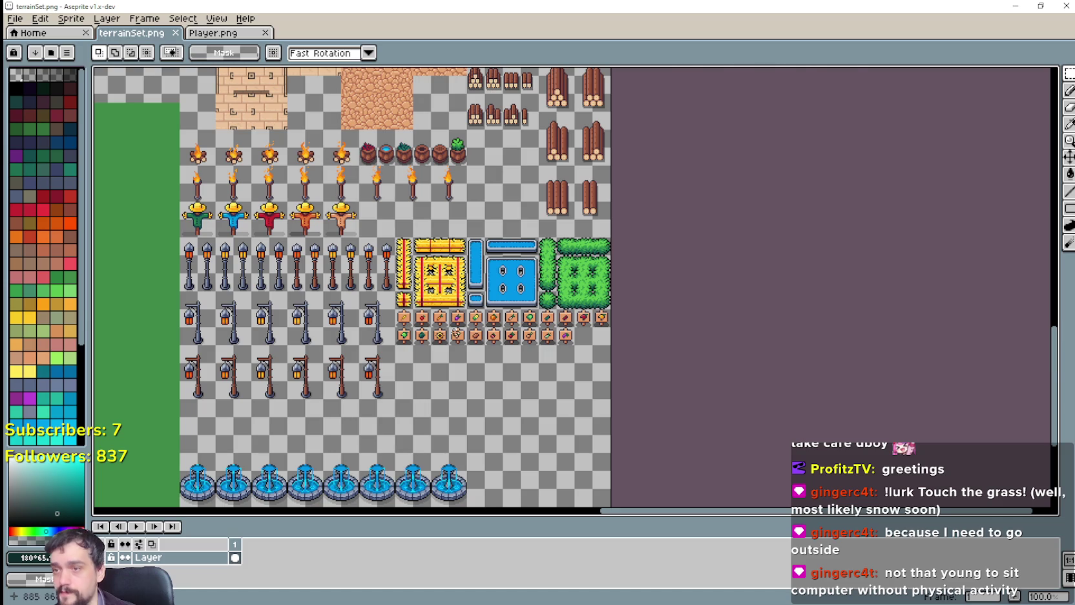
pyautogui.scroll(2, 456, 333)
pyautogui.scroll(1, 458, 336)
pyautogui.scroll(1, 461, 342)
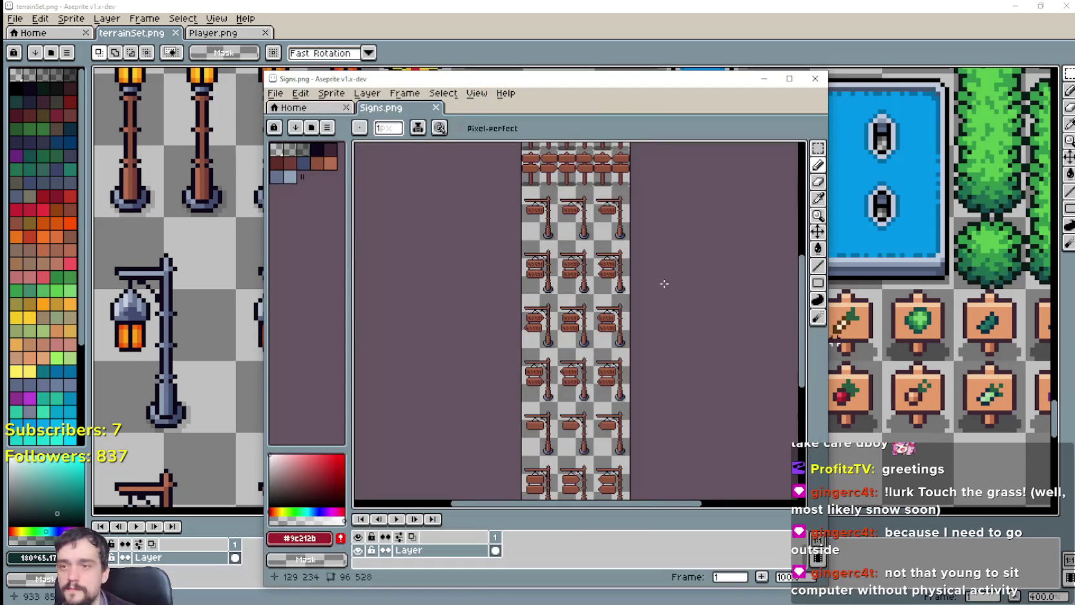
# Pan through the Signs.png sheet, then close its window.
pyautogui.moveTo(665, 283)
pyautogui.mouseDown()
pyautogui.moveTo(654, 486)
pyautogui.moveTo(638, 144)
pyautogui.mouseUp()
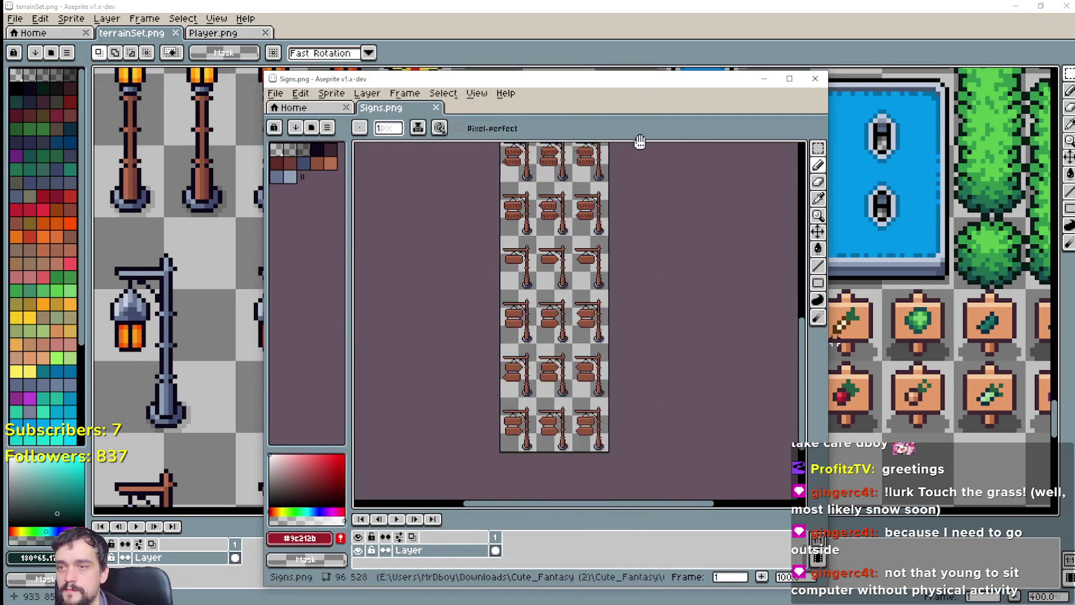
pyautogui.scroll(2, 624, 420)
pyautogui.scroll(2, 640, 310)
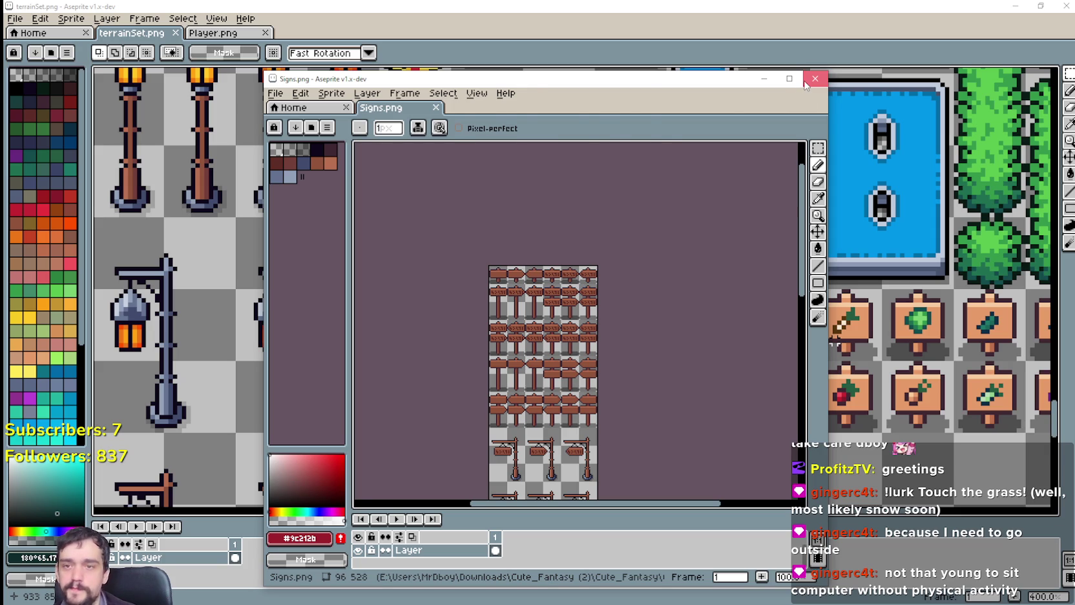
pyautogui.click(814, 79)
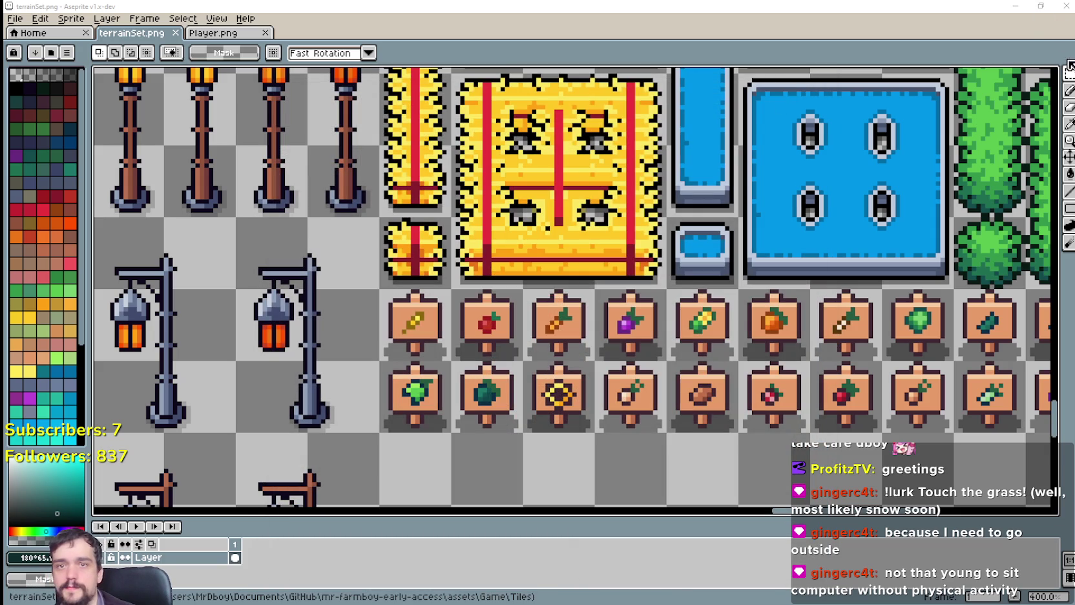
# Copy the wheat sign tile and paste it into an empty cell.
pyautogui.scroll(1, 1026, 131)
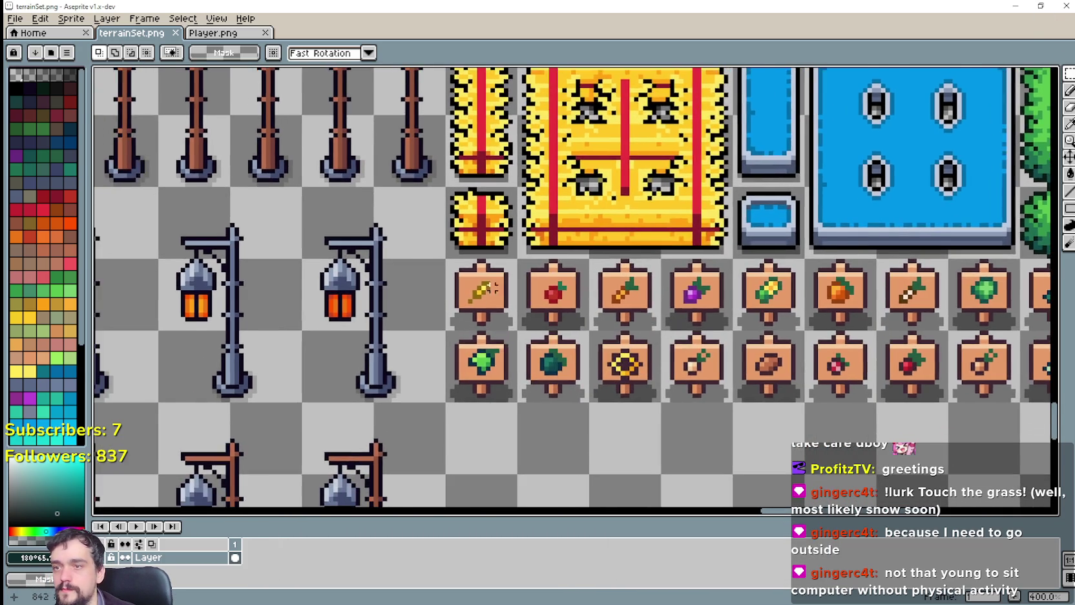
pyautogui.scroll(1, 514, 296)
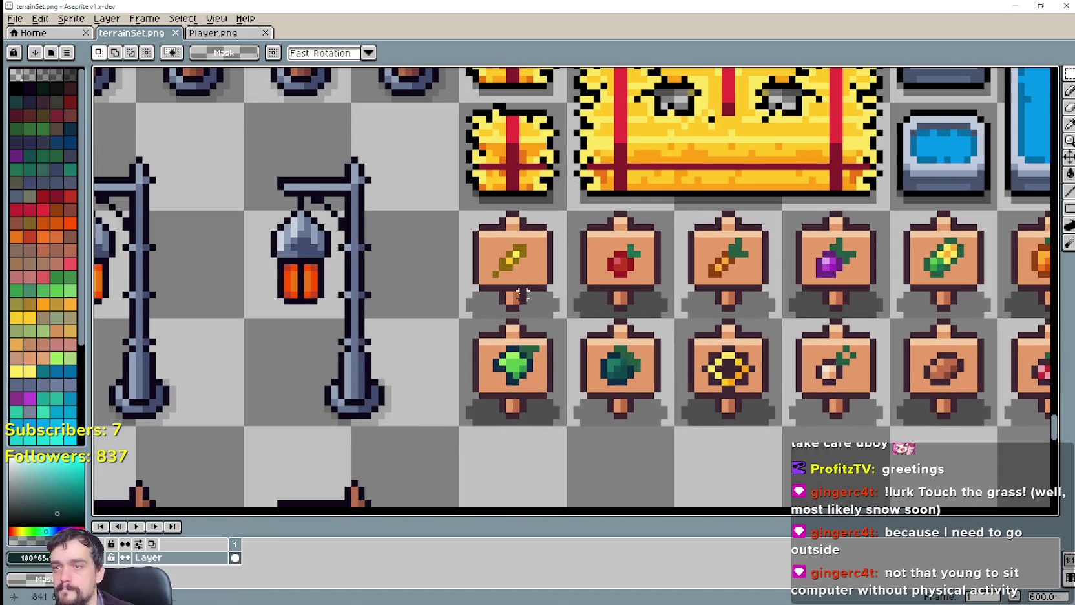
pyautogui.hotkey('ctrl', 'c')
pyautogui.moveTo(522, 294); pyautogui.dragTo(473, 362)
pyautogui.scroll(-3, 633, 259)
pyautogui.hotkey('ctrl', 'v')
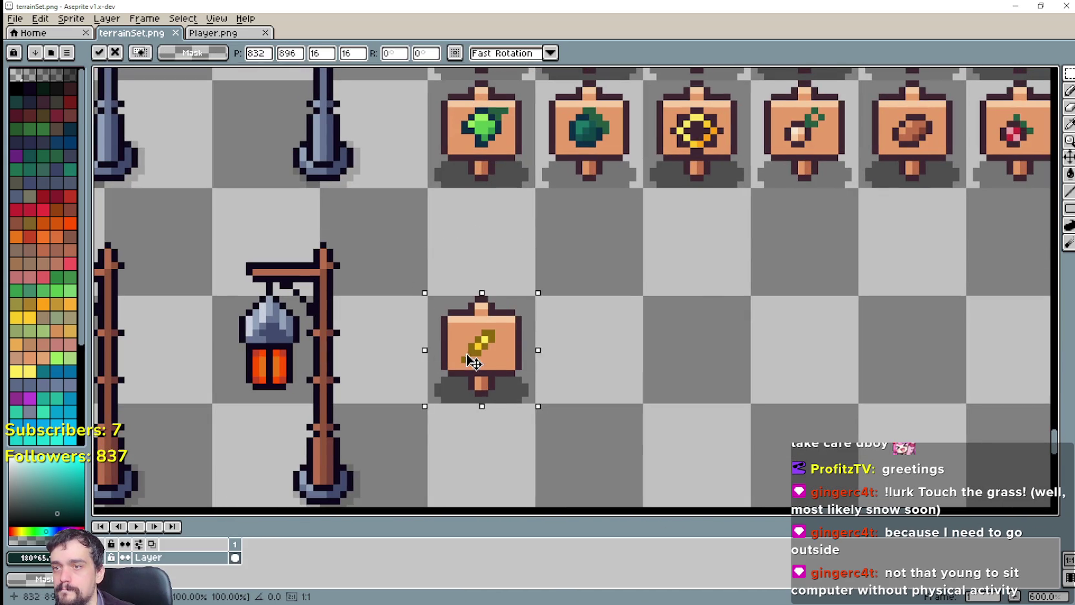
pyautogui.press('Return')
# Erase the pasted sign's top post and its lower post and shadow.
pyautogui.scroll(4, 452, 316)
pyautogui.moveTo(492, 320); pyautogui.dragTo(569, 262)
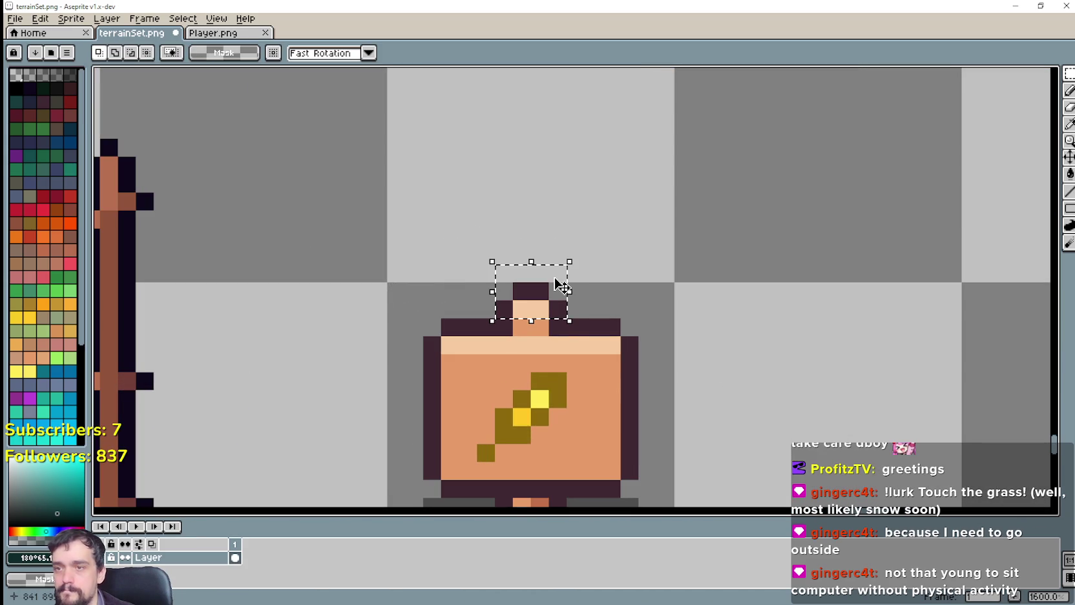
pyautogui.press('Delete')
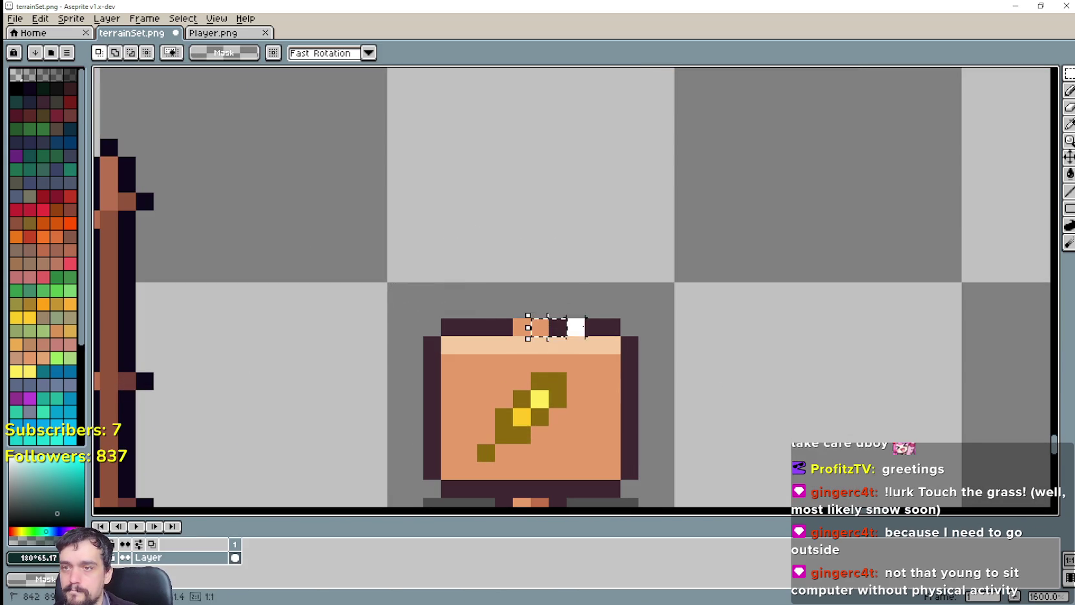
pyautogui.click(548, 328)
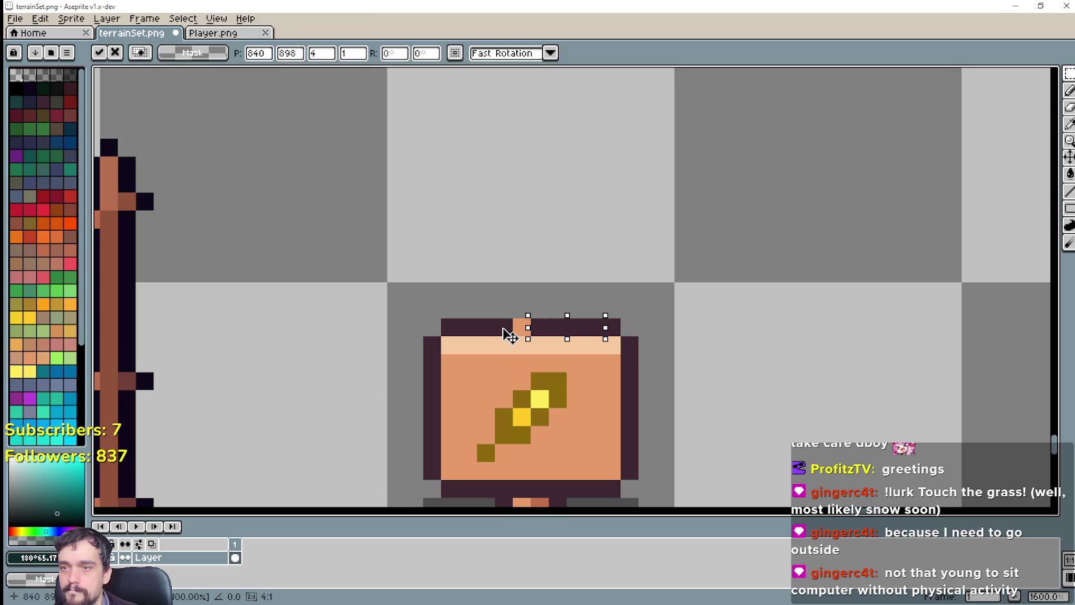
pyautogui.press('Return')
pyautogui.scroll(-2, 679, 420)
pyautogui.scroll(-1, 643, 256)
pyautogui.scroll(4, 642, 256)
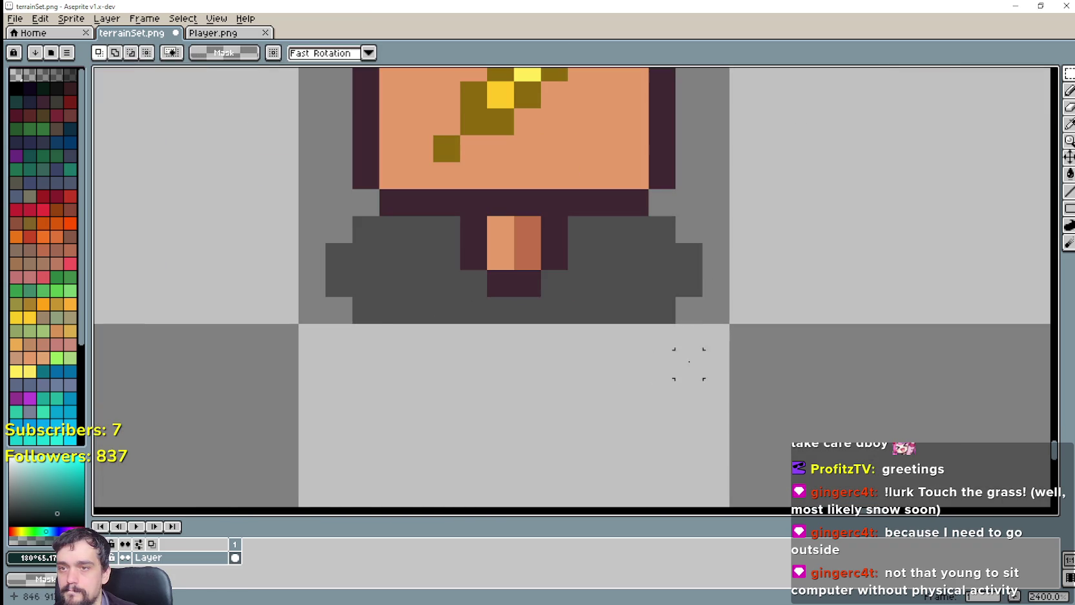
pyautogui.moveTo(688, 360); pyautogui.dragTo(246, 223)
pyautogui.press('Delete')
pyautogui.scroll(-5, 420, 245)
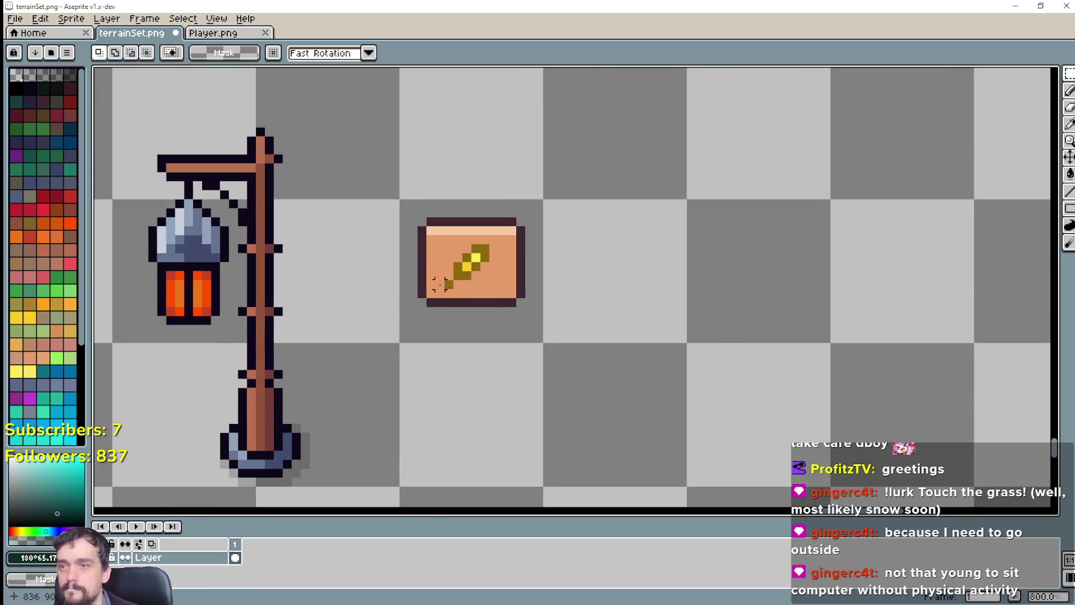
# Move the wheat sign down a few pixels.
pyautogui.moveTo(416, 308); pyautogui.dragTo(528, 215)
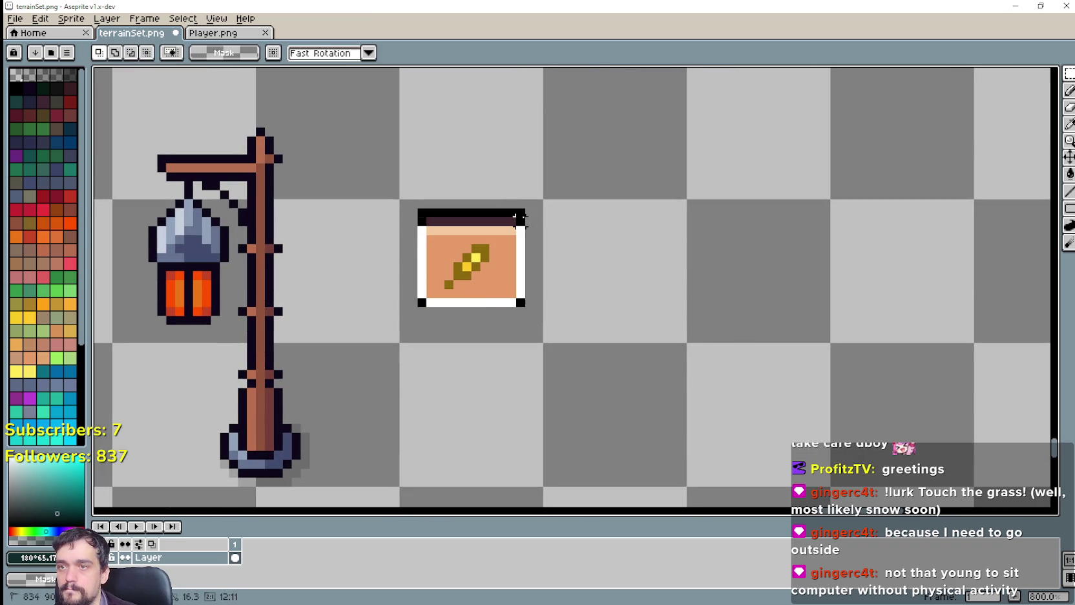
pyautogui.moveTo(508, 251); pyautogui.dragTo(512, 294)
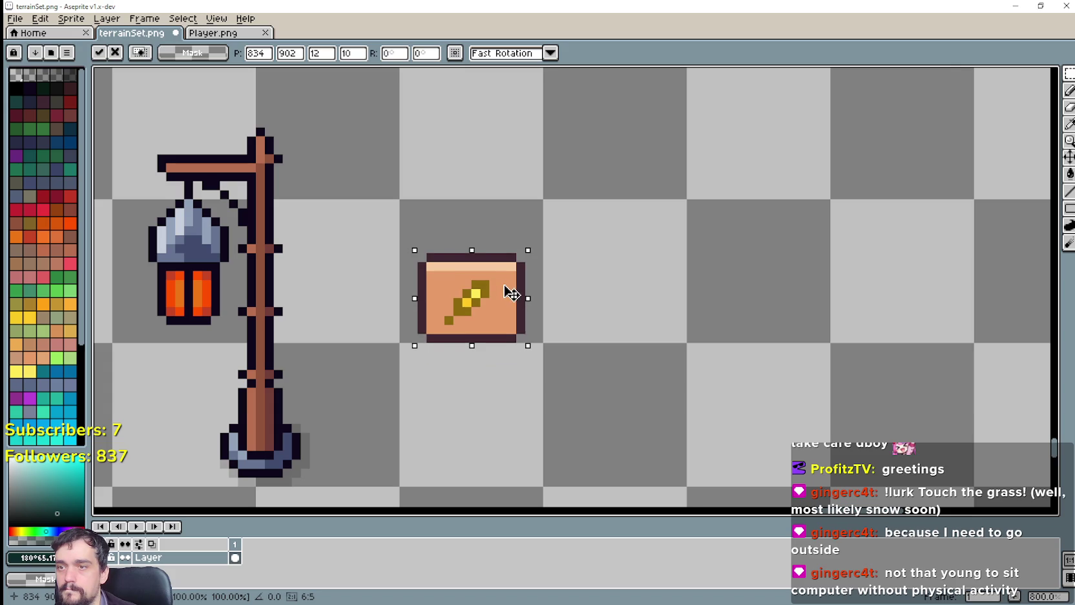
pyautogui.click(610, 285)
pyautogui.scroll(1, 439, 275)
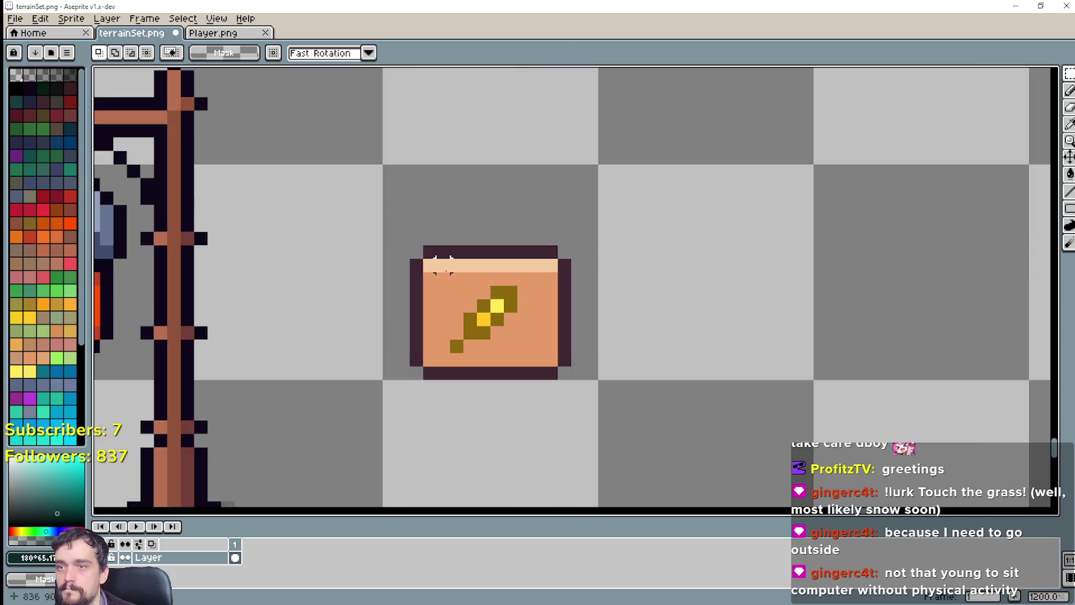
pyautogui.scroll(1, 439, 275)
# Draw two dark hanging posts above the sign in its border colour, then select both.
pyautogui.press('i')
pyautogui.scroll(1, 510, 291)
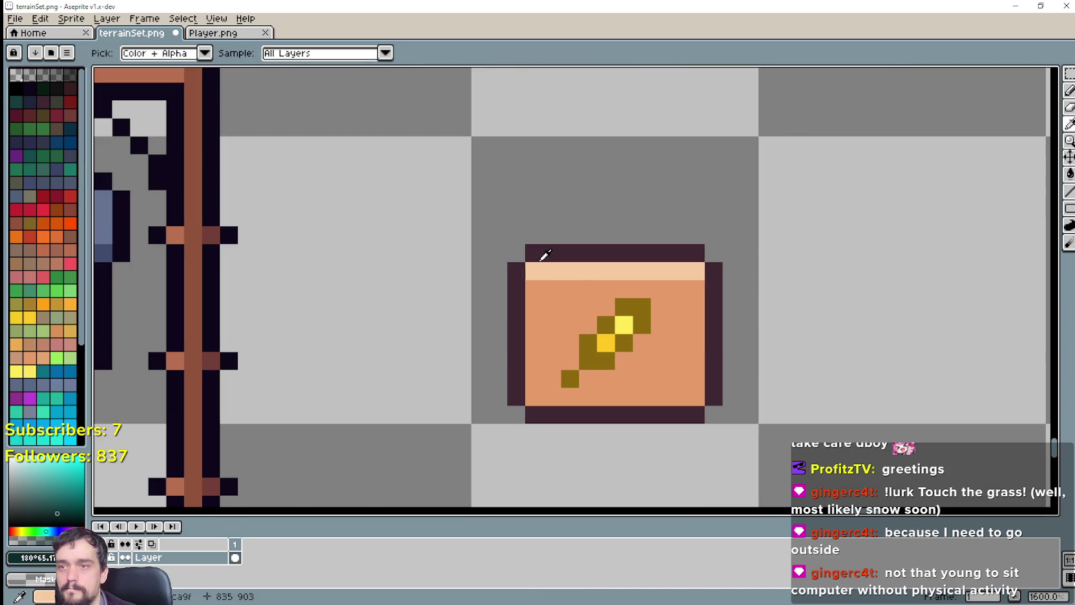
pyautogui.click(545, 254)
pyautogui.click(1069, 90)
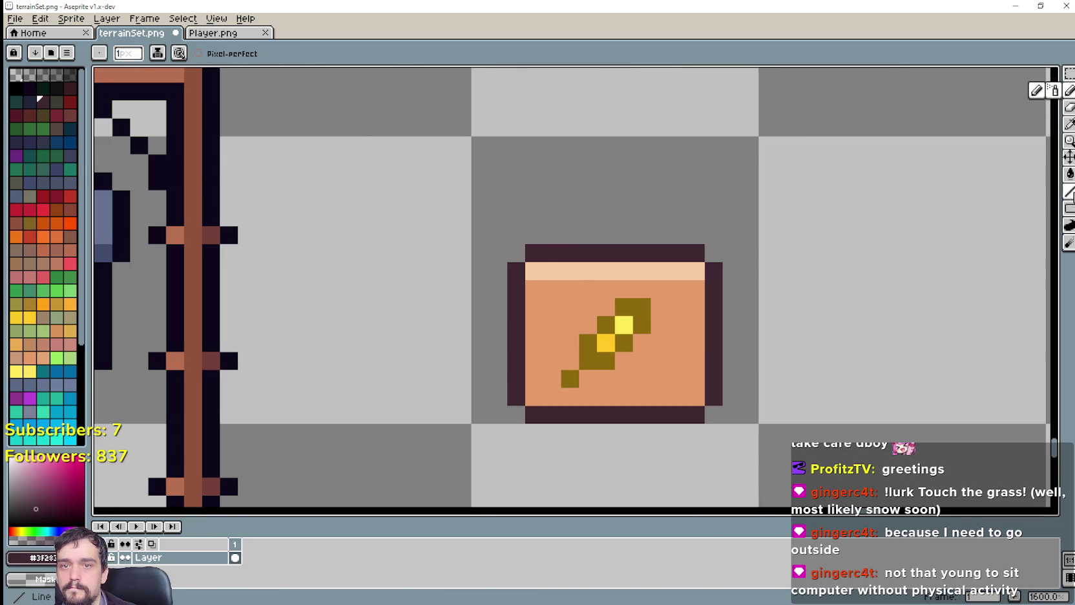
pyautogui.click(1069, 192)
pyautogui.moveTo(550, 239); pyautogui.dragTo(516, 147)
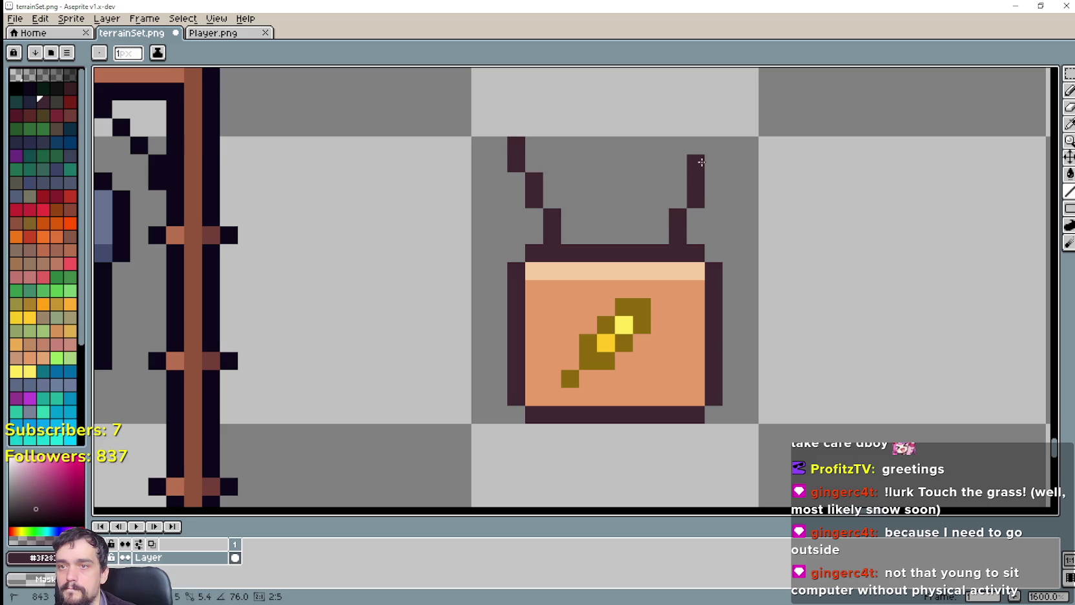
pyautogui.moveTo(701, 162); pyautogui.dragTo(713, 145)
pyautogui.scroll(-2, 788, 291)
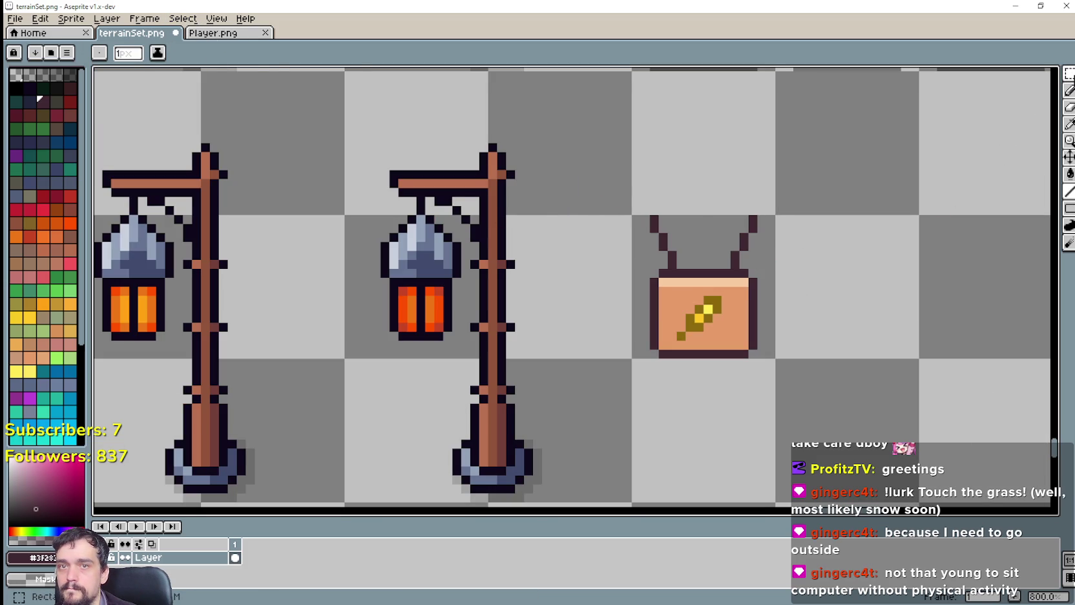
pyautogui.click(1069, 74)
pyautogui.moveTo(635, 215); pyautogui.dragTo(769, 356)
# Paste the copied wheat sign into Player.png and set it down in an empty area.
pyautogui.click(204, 39)
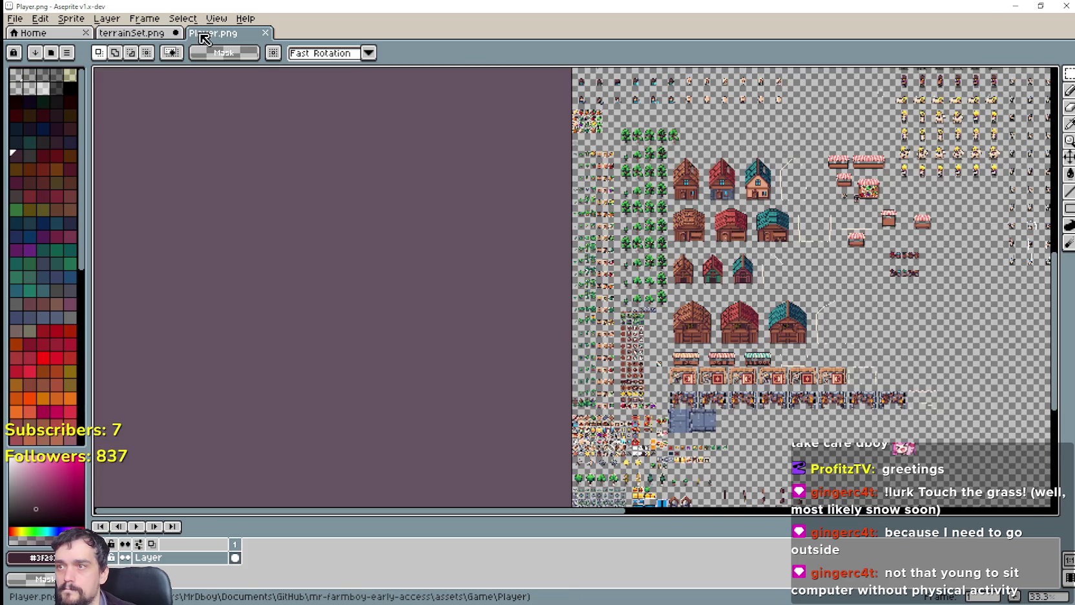
pyautogui.scroll(1, 787, 240)
pyautogui.scroll(1, 787, 240)
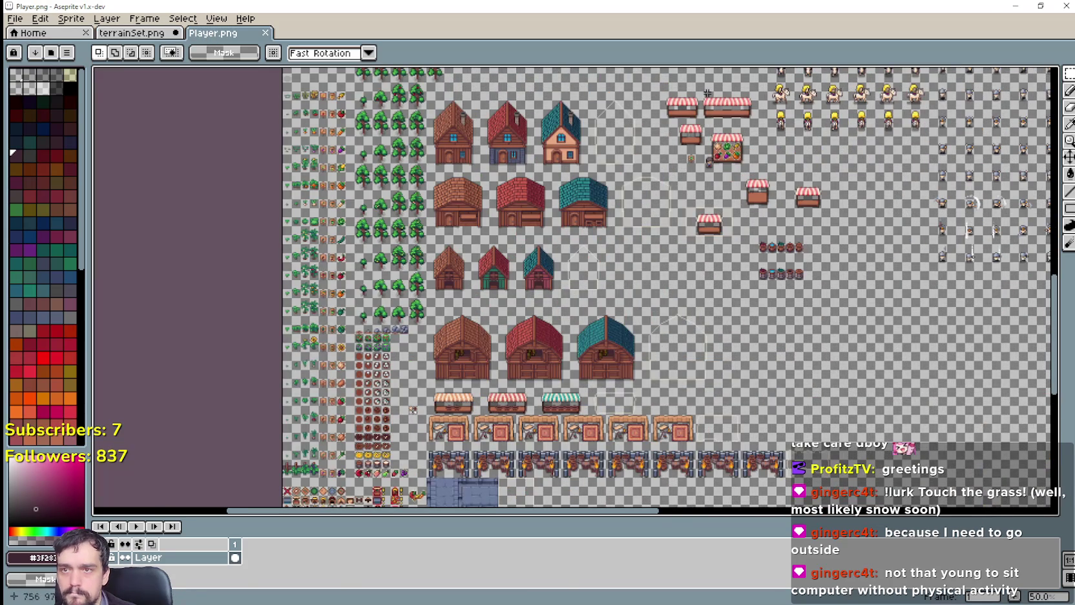
pyautogui.scroll(1, 815, 252)
pyautogui.scroll(3, 517, 272)
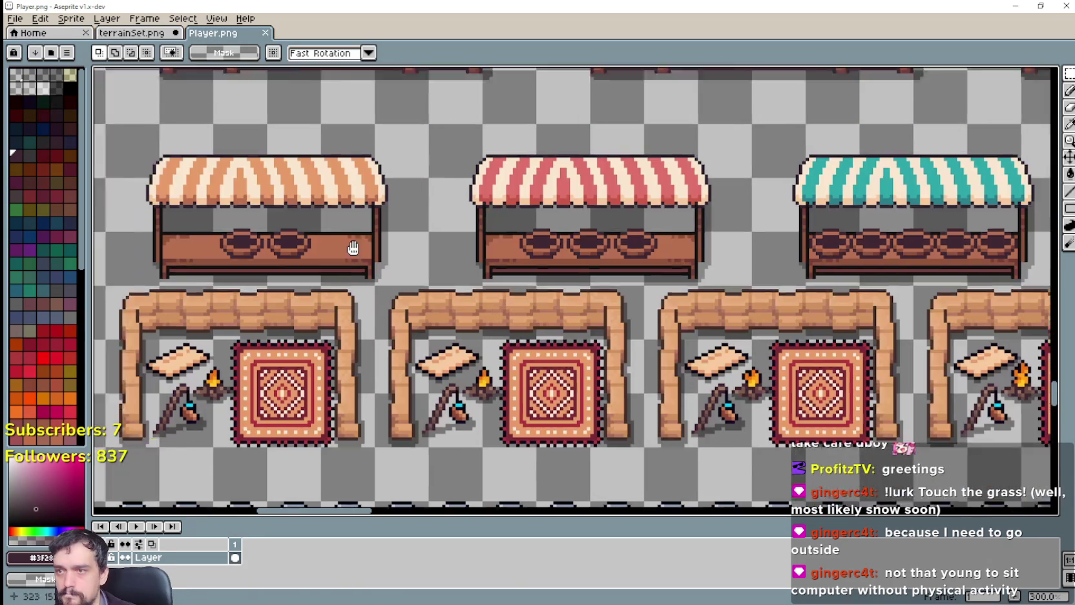
pyautogui.scroll(2, 350, 240)
pyautogui.hscroll(1, 457, 273)
pyautogui.hotkey('ctrl', 'v')
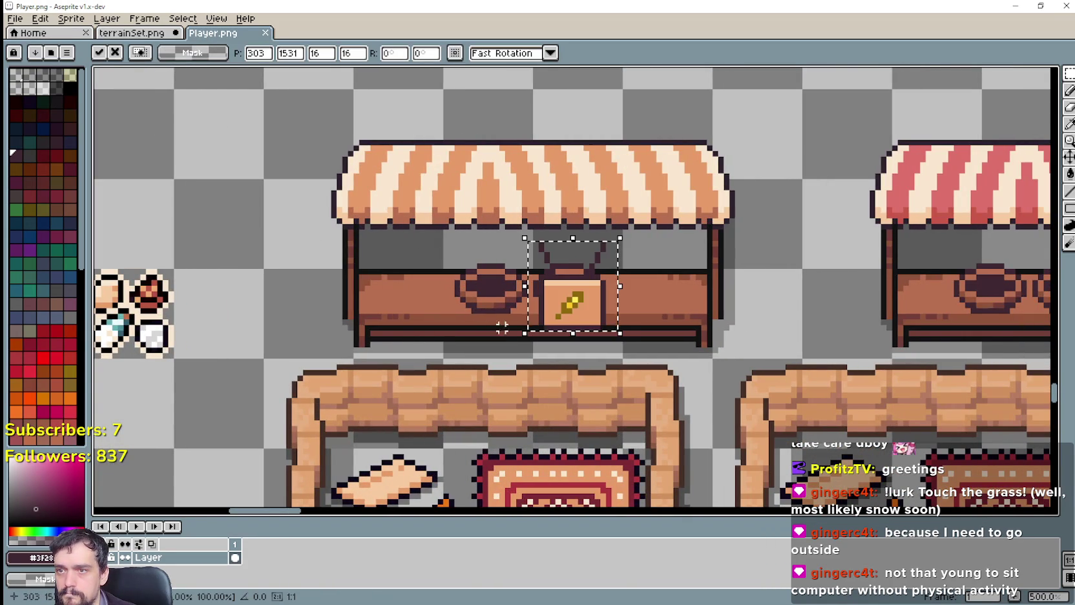
pyautogui.moveTo(573, 286)
pyautogui.mouseDown()
pyautogui.moveTo(427, 267)
pyautogui.moveTo(595, 302)
pyautogui.moveTo(523, 208)
pyautogui.mouseUp()
pyautogui.press('i')
pyautogui.scroll(1, 524, 208)
pyautogui.click(581, 149)
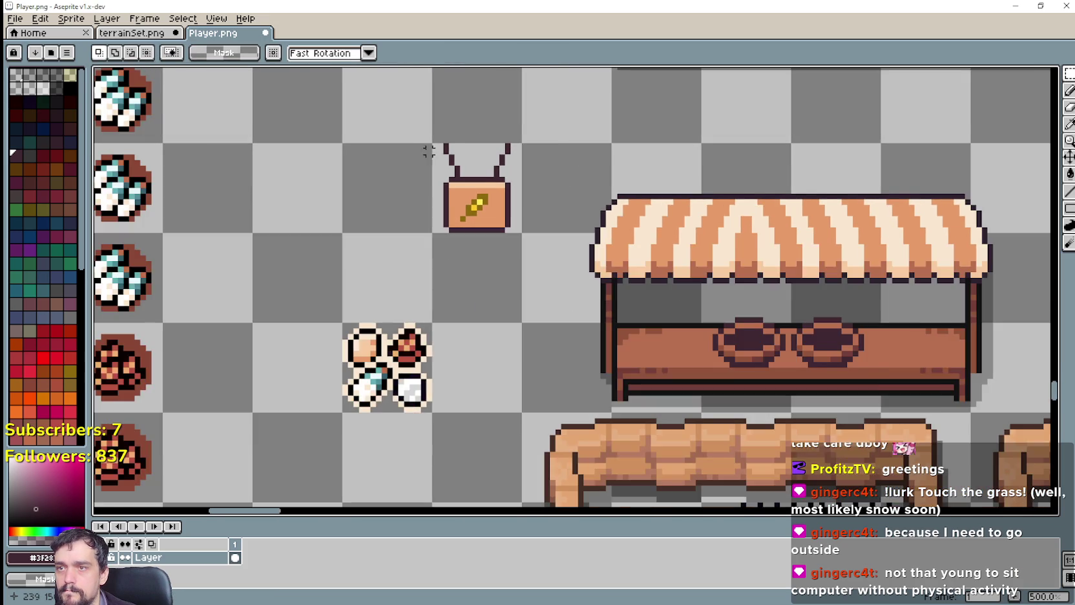
pyautogui.scroll(1, 437, 149)
# Delete the tops of the sign's posts and move the shortened sign under the stall's awning.
pyautogui.moveTo(468, 137); pyautogui.dragTo(560, 160)
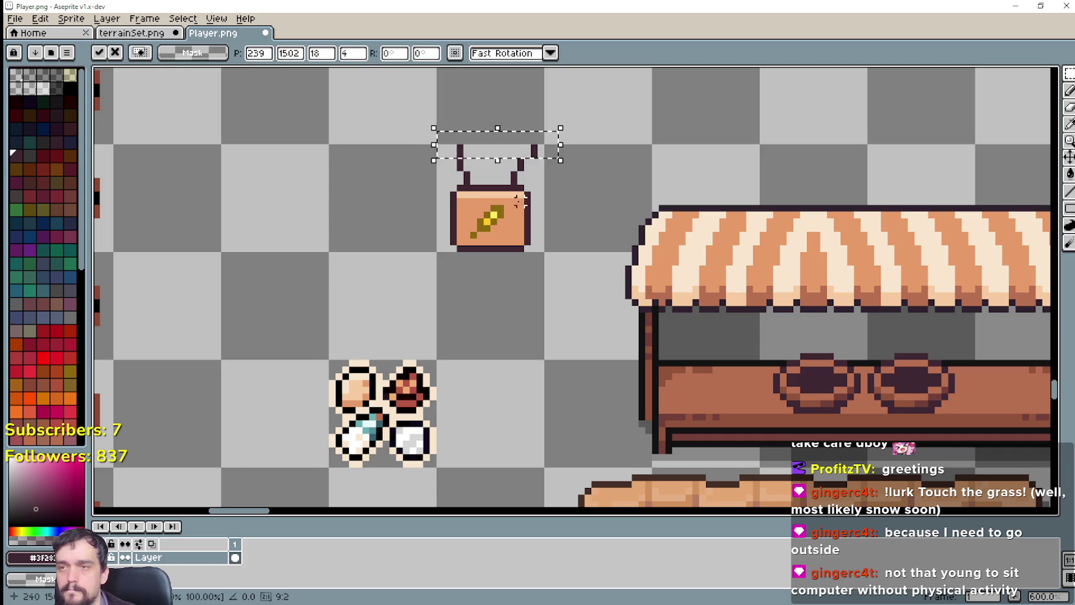
pyautogui.moveTo(437, 143); pyautogui.dragTo(545, 252)
pyautogui.moveTo(497, 207)
pyautogui.mouseDown()
pyautogui.moveTo(649, 372)
pyautogui.moveTo(730, 354)
pyautogui.mouseUp()
pyautogui.hotkey('ctrl', 'z')
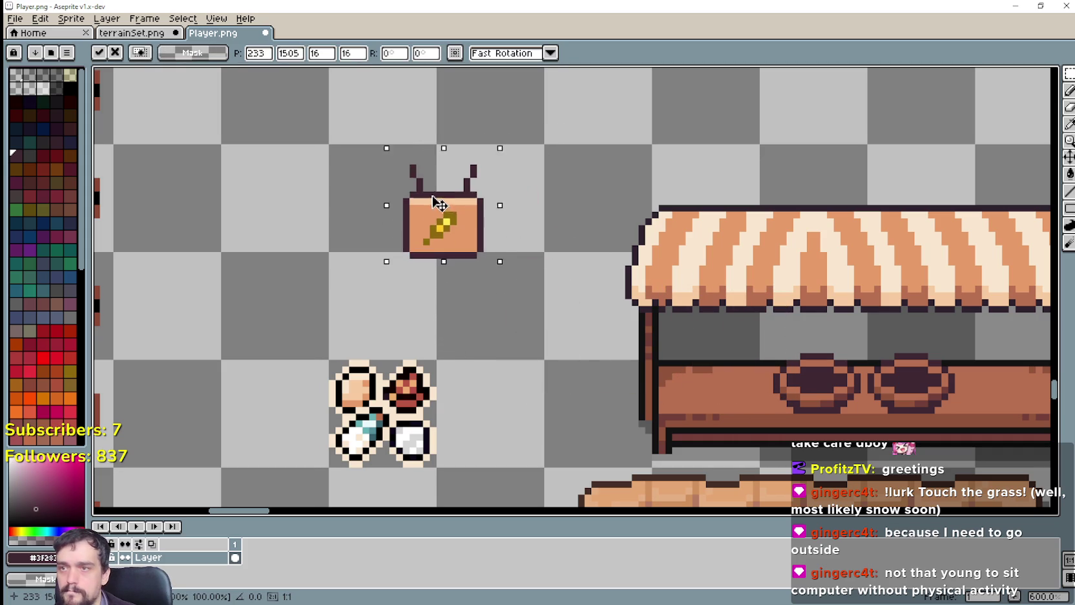
pyautogui.hotkey('ctrl', 'd')
pyautogui.moveTo(388, 136); pyautogui.dragTo(561, 171)
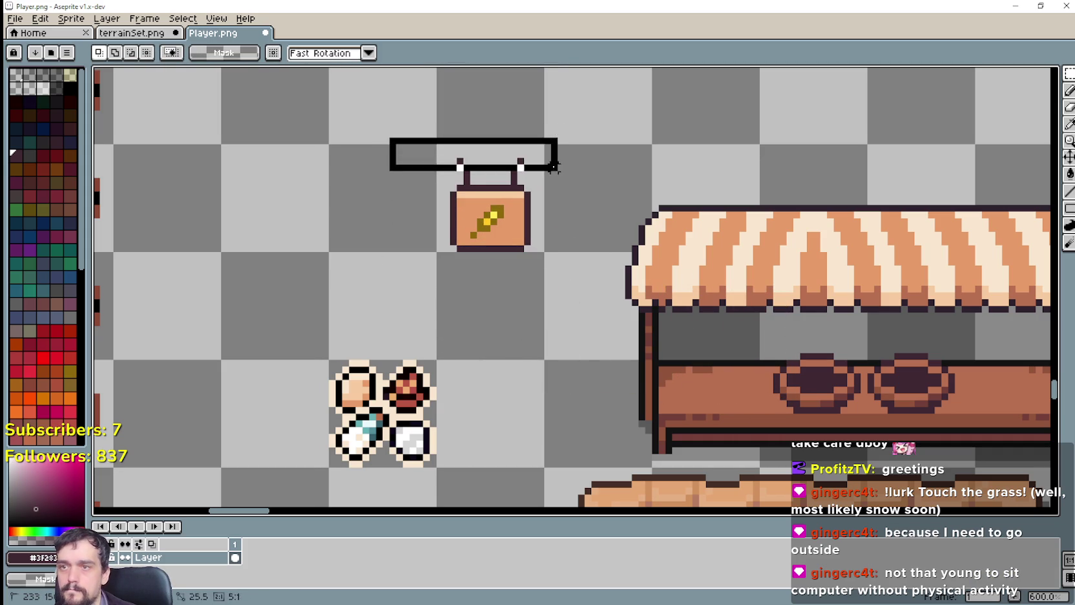
pyautogui.press('Delete')
pyautogui.moveTo(481, 208)
pyautogui.mouseDown()
pyautogui.moveTo(575, 339)
pyautogui.moveTo(741, 351)
pyautogui.mouseUp()
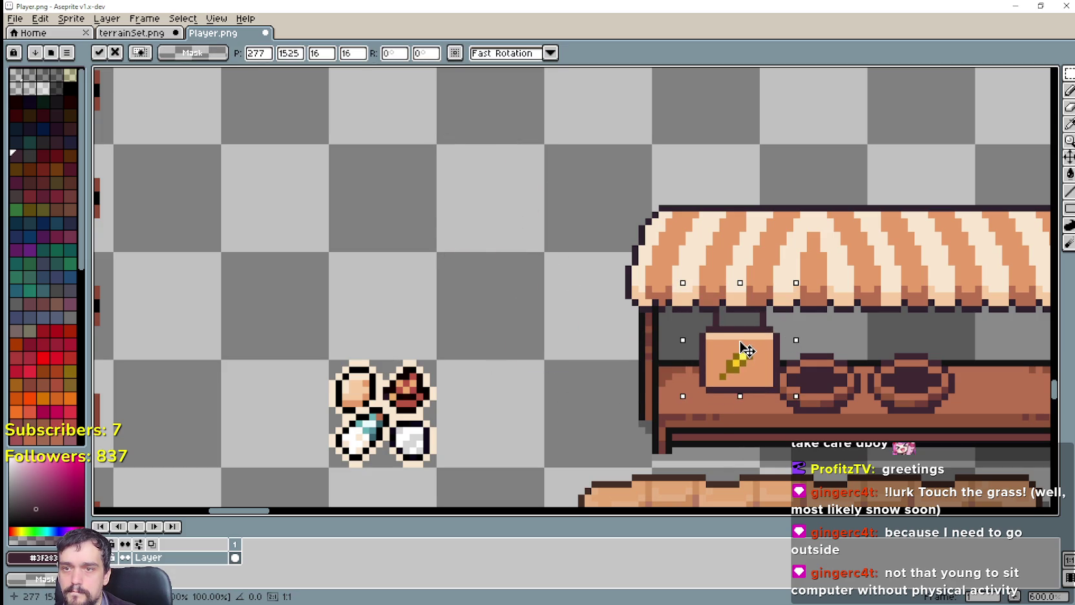
pyautogui.scroll(-1, 741, 349)
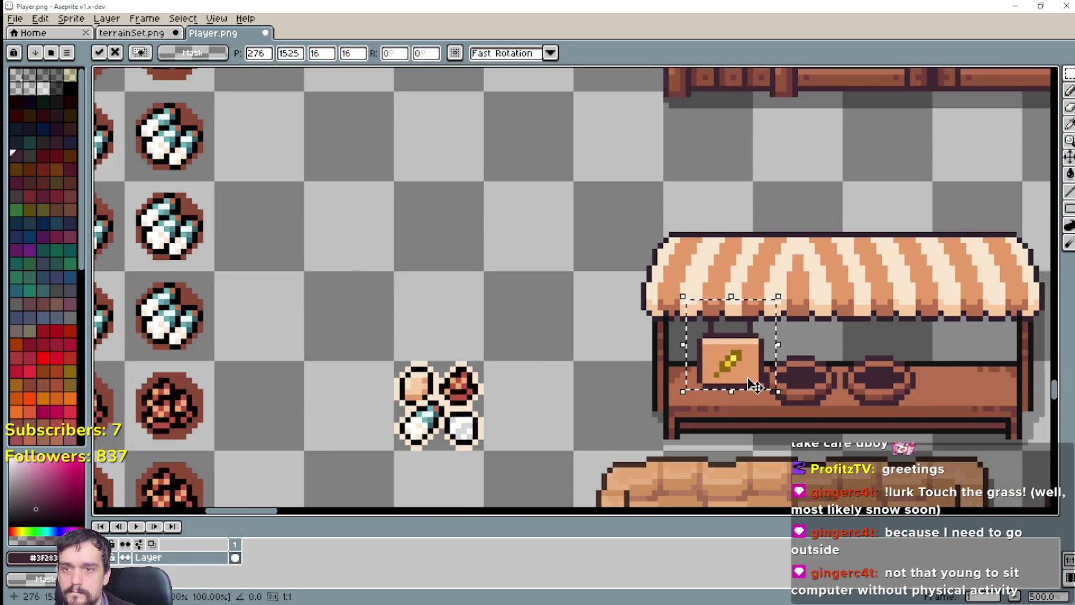
pyautogui.scroll(-1, 741, 349)
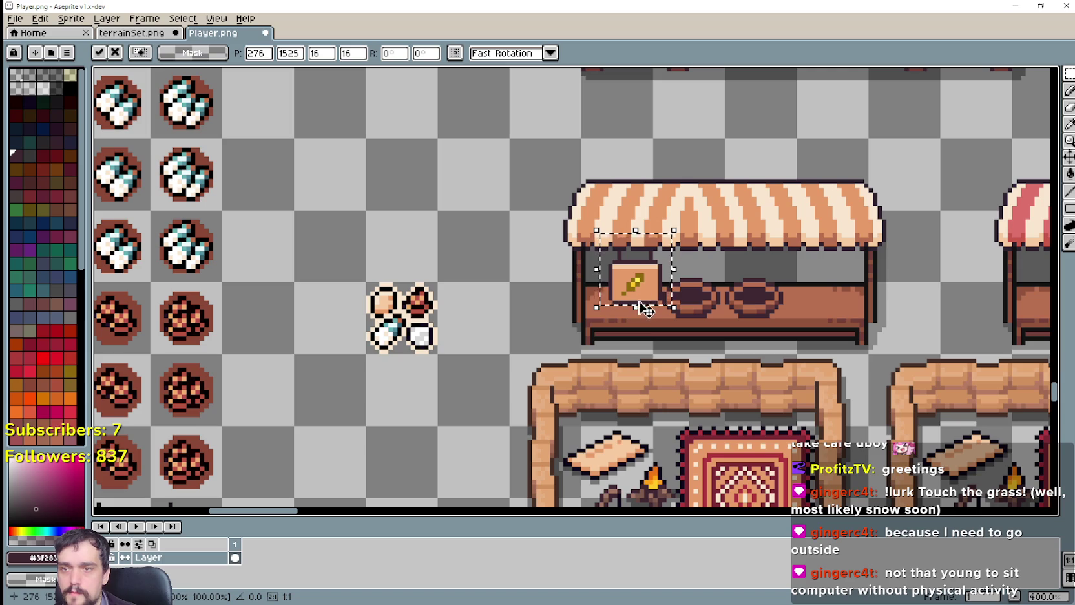
# Cancel the sign move and stretch a section of counter planks over both pots.
pyautogui.hotkey('ctrl', 'z')
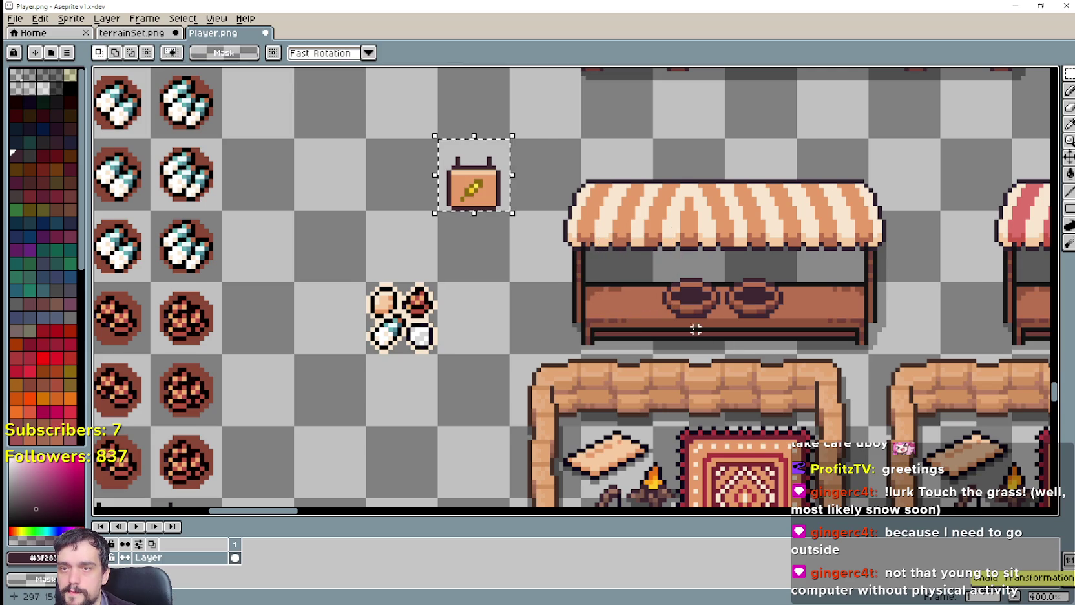
pyautogui.scroll(1, 696, 330)
pyautogui.scroll(1, 665, 297)
pyautogui.scroll(1, 636, 261)
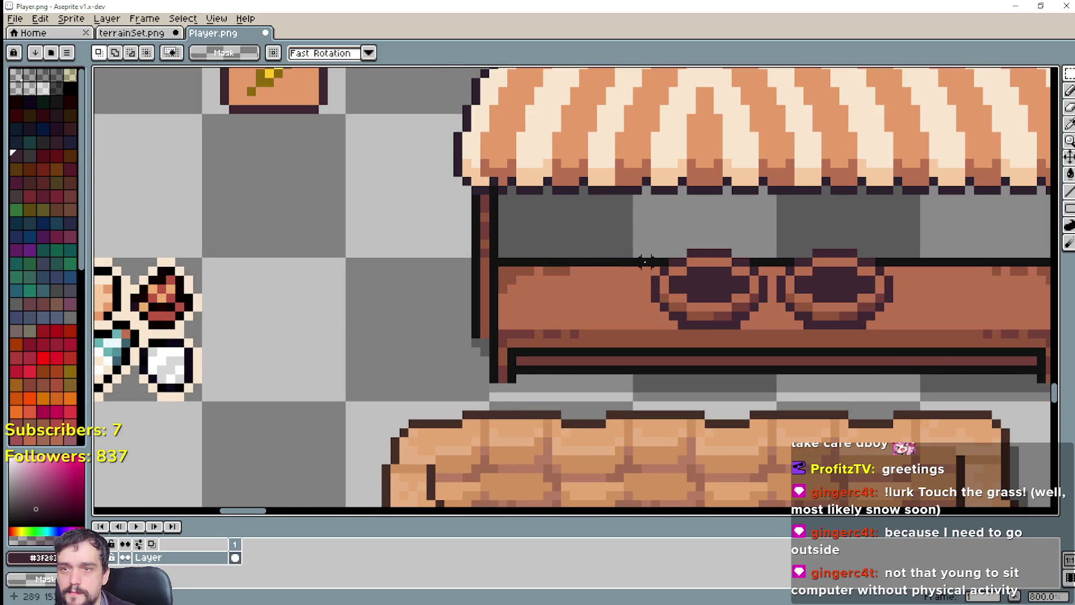
pyautogui.moveTo(619, 261); pyautogui.dragTo(635, 331)
pyautogui.moveTo(638, 293); pyautogui.dragTo(887, 294)
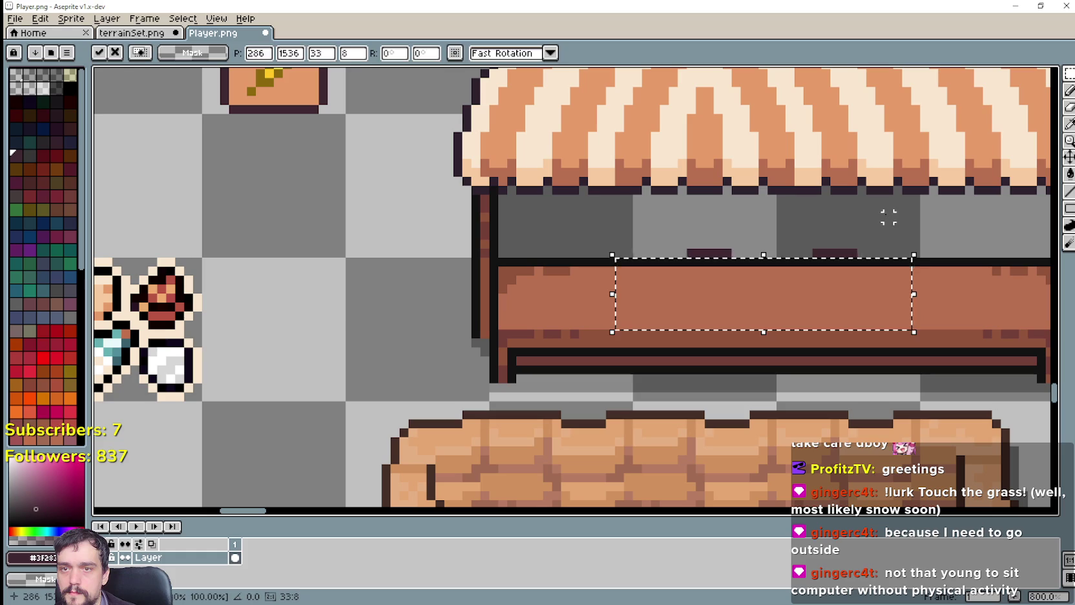
pyautogui.click(861, 253)
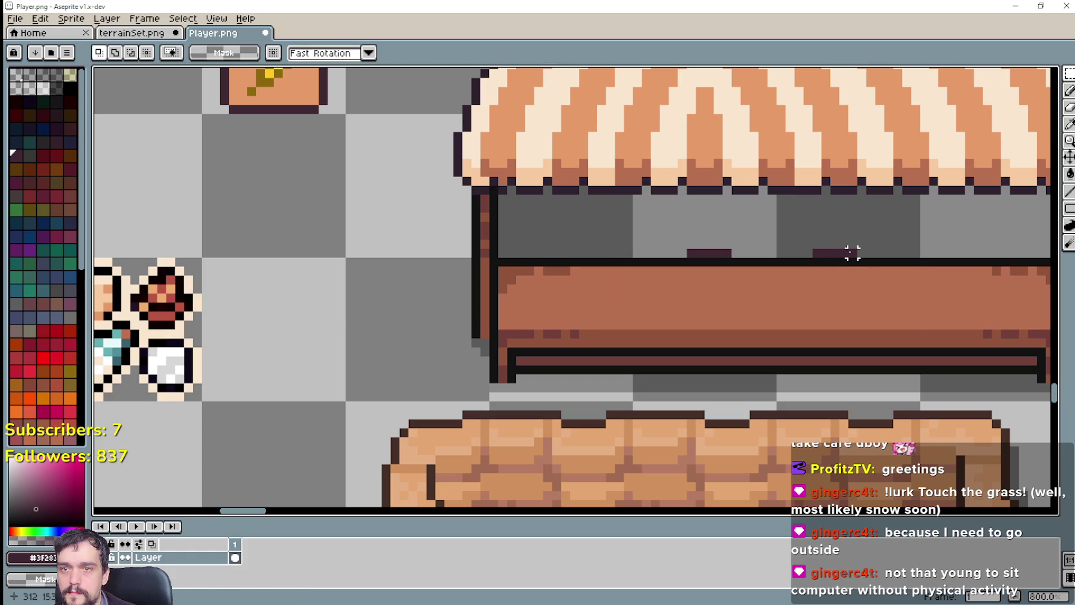
# Patch the leftover dark pot-rim pixels by stretching small background selections over them.
pyautogui.moveTo(820, 251); pyautogui.dragTo(812, 247)
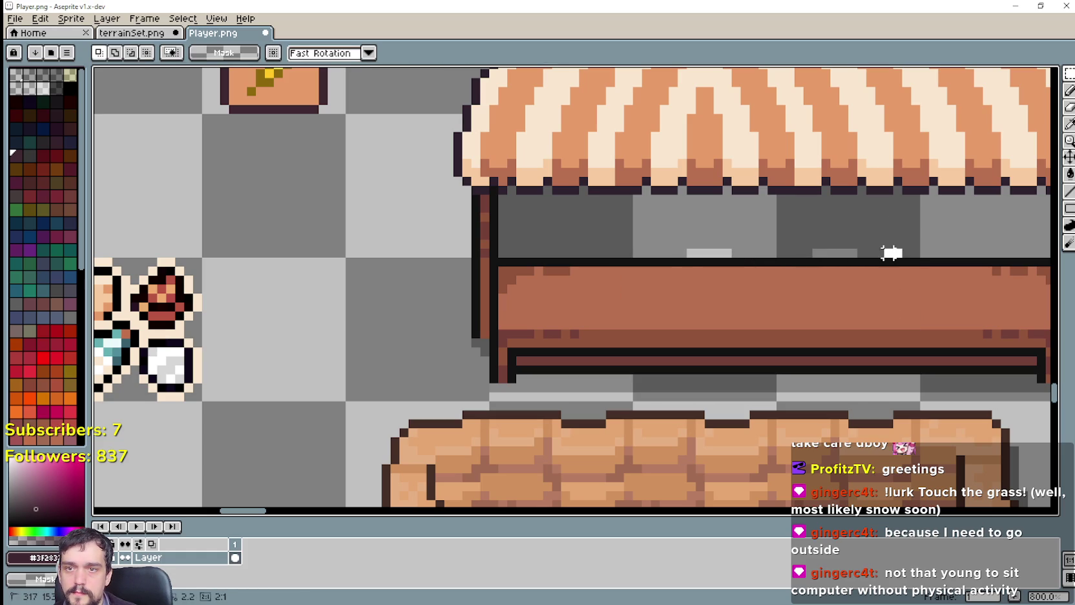
pyautogui.moveTo(859, 252); pyautogui.dragTo(807, 253)
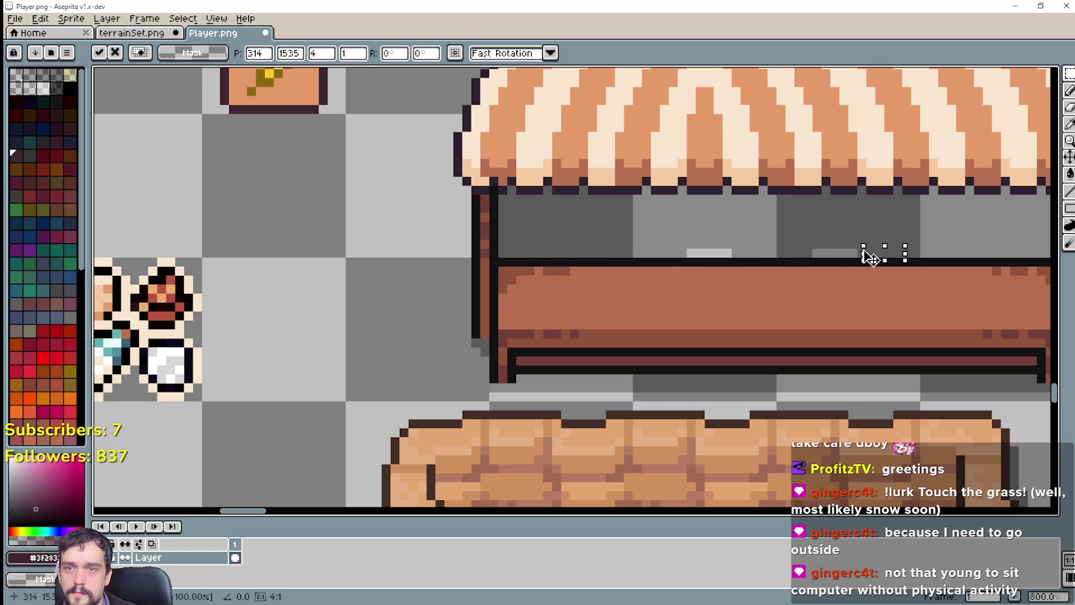
pyautogui.click(853, 253)
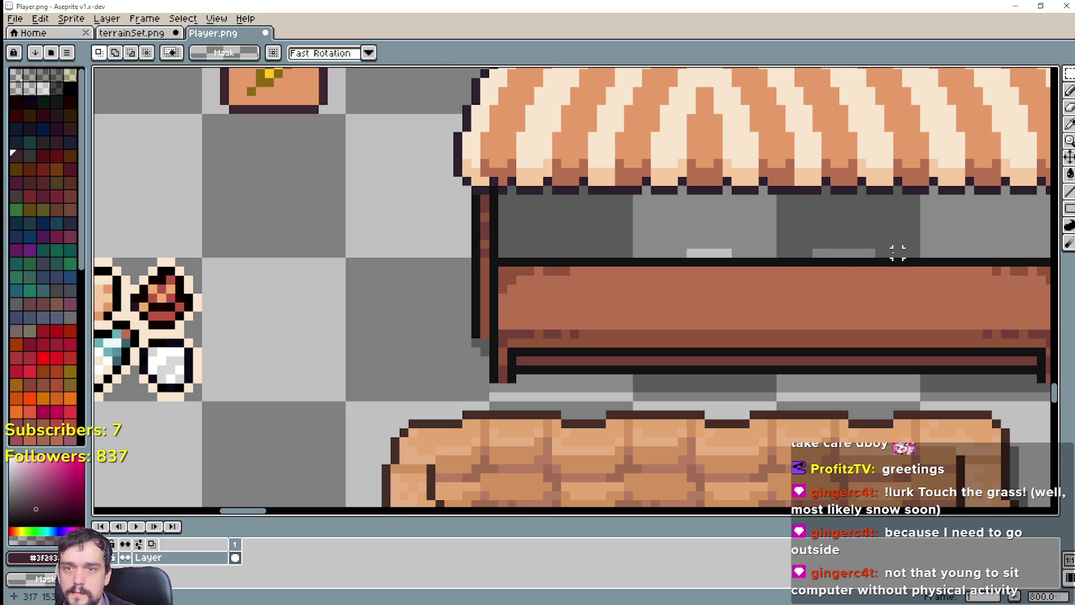
pyautogui.click(870, 255)
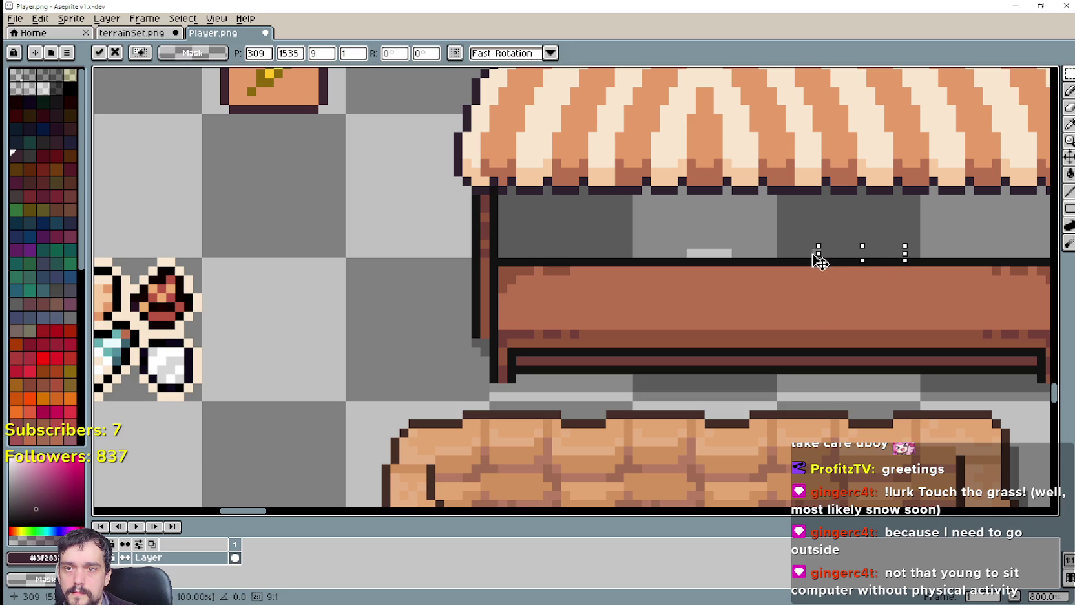
pyautogui.click(736, 252)
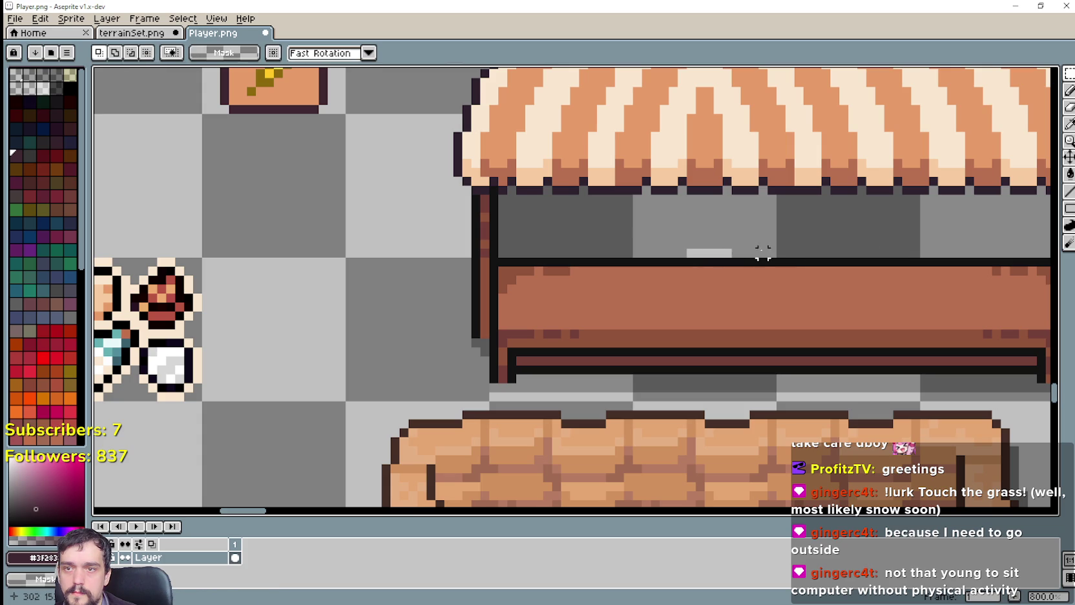
pyautogui.moveTo(730, 257); pyautogui.dragTo(691, 262)
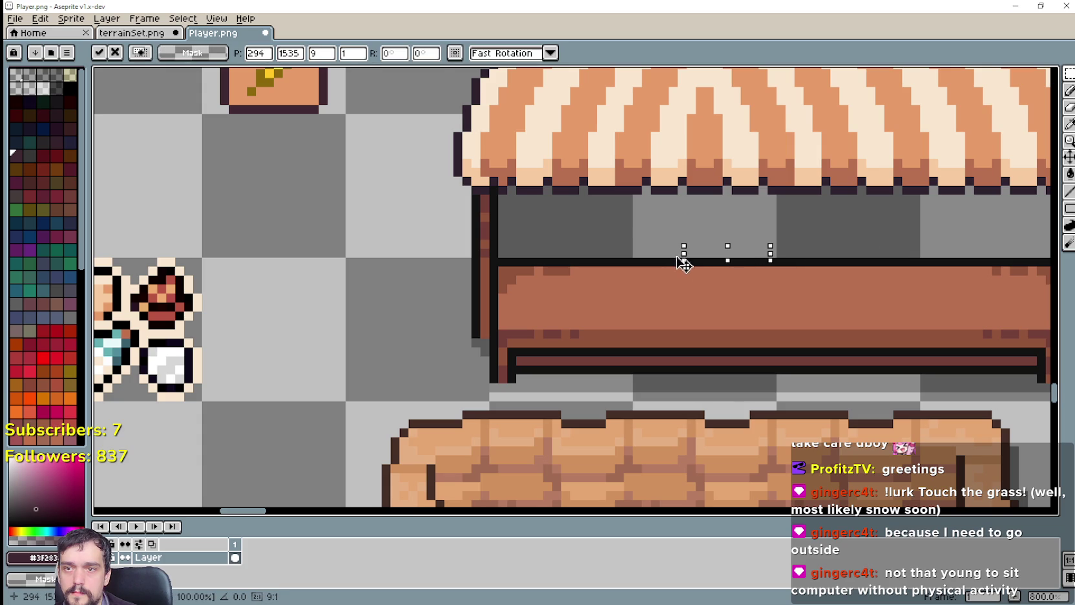
pyautogui.press('Return')
pyautogui.scroll(-2, 534, 270)
# Add wheat sign copies along the stall counter, the last at its right end, and return to the game.
pyautogui.moveTo(331, 80)
pyautogui.mouseDown()
pyautogui.moveTo(423, 173)
pyautogui.moveTo(602, 265)
pyautogui.mouseUp()
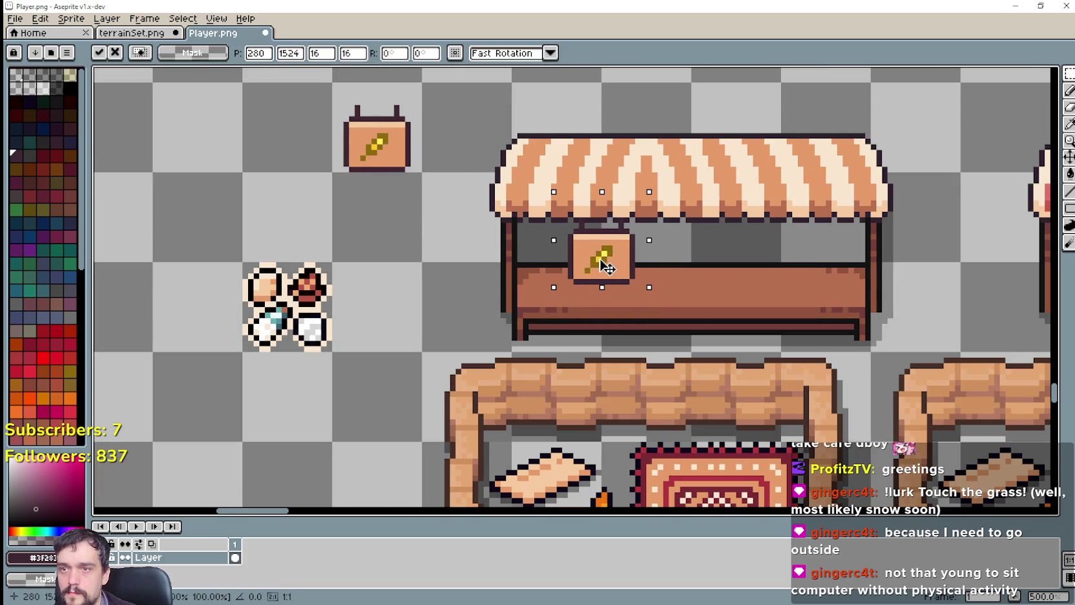
pyautogui.press('Return')
pyautogui.moveTo(378, 144); pyautogui.dragTo(709, 265)
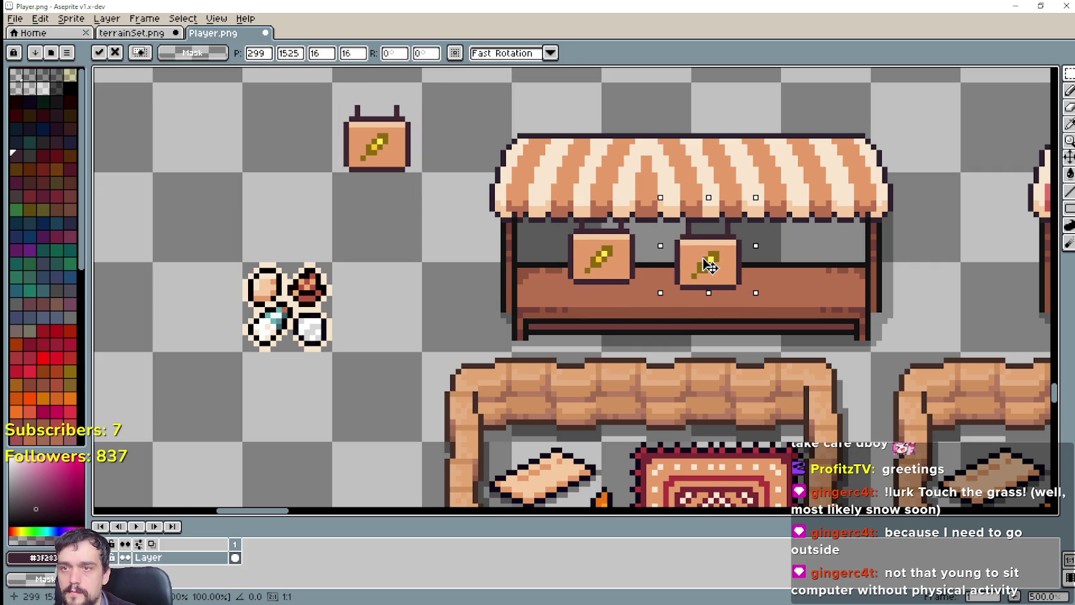
pyautogui.moveTo(709, 265); pyautogui.dragTo(707, 263)
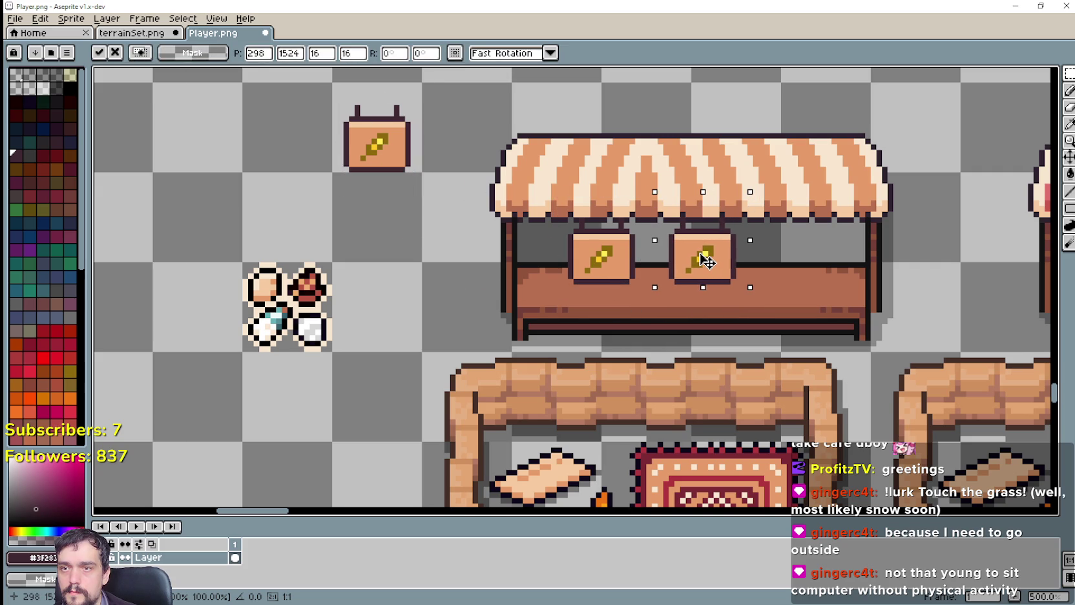
pyautogui.hotkey('ctrl', 'v')
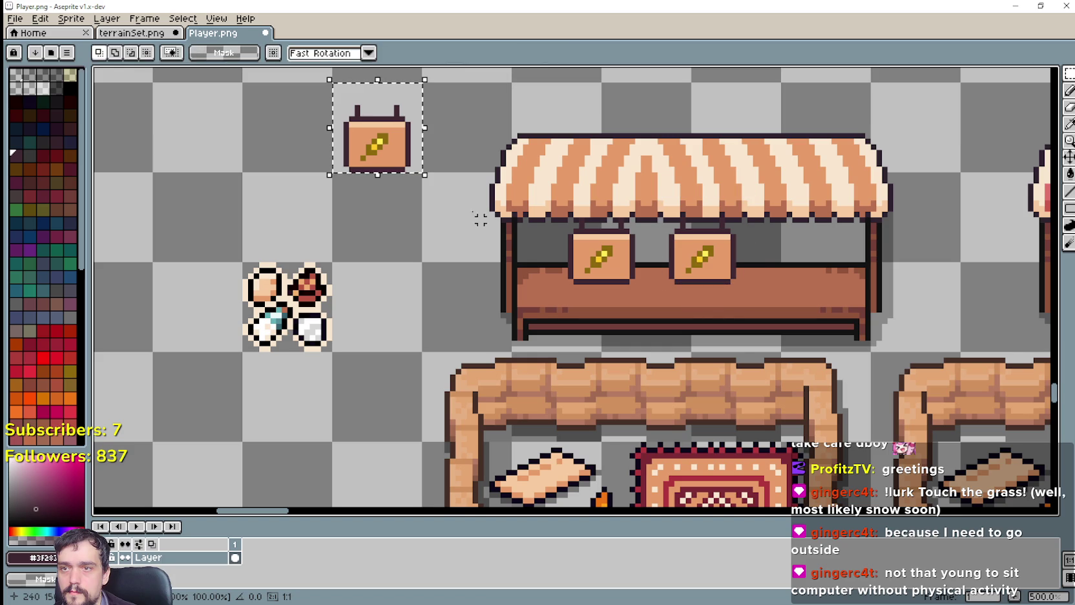
pyautogui.moveTo(377, 144); pyautogui.dragTo(796, 261)
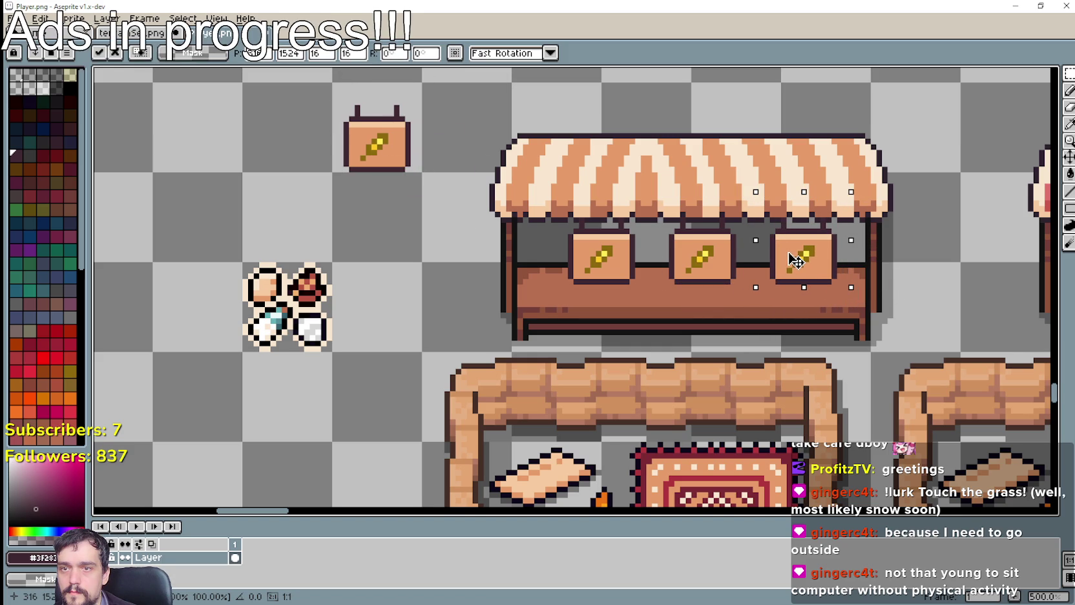
pyautogui.hotkey('alt', 'Tab')
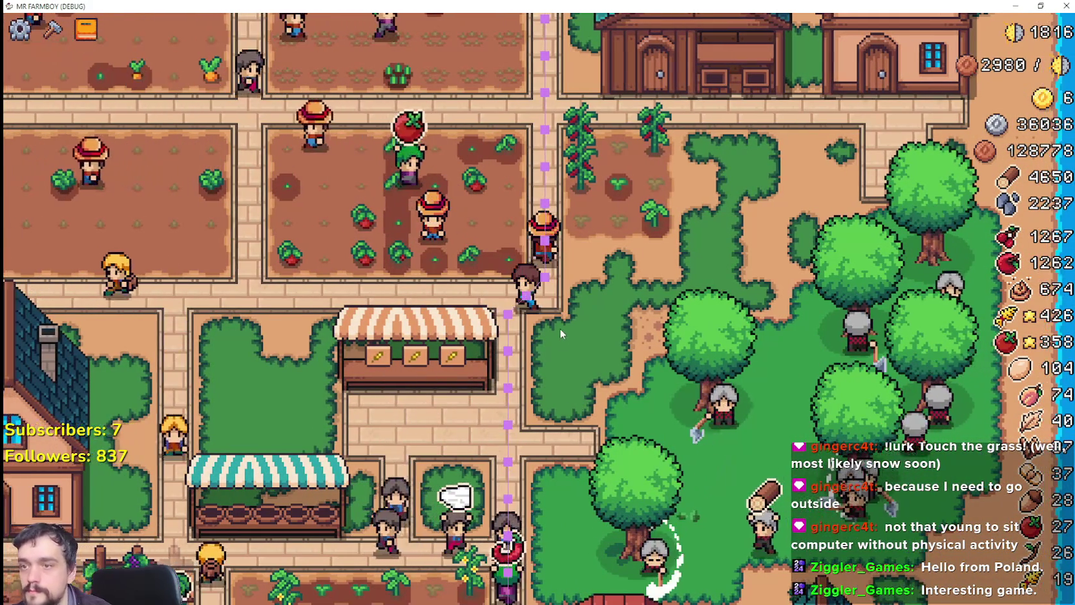
pyautogui.scroll(-3, 560, 331)
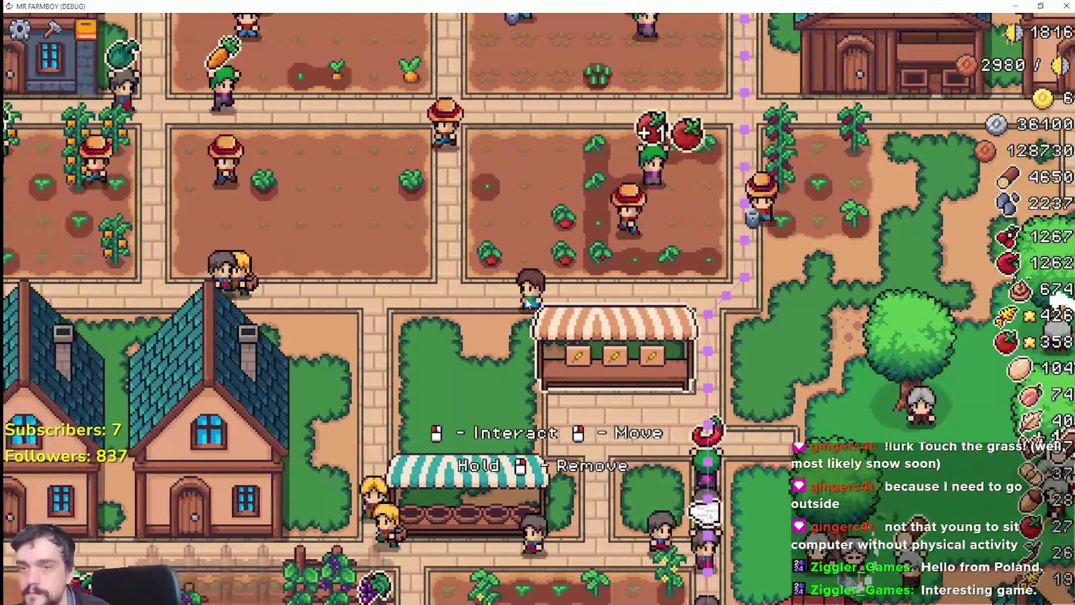
pyautogui.scroll(3, 526, 302)
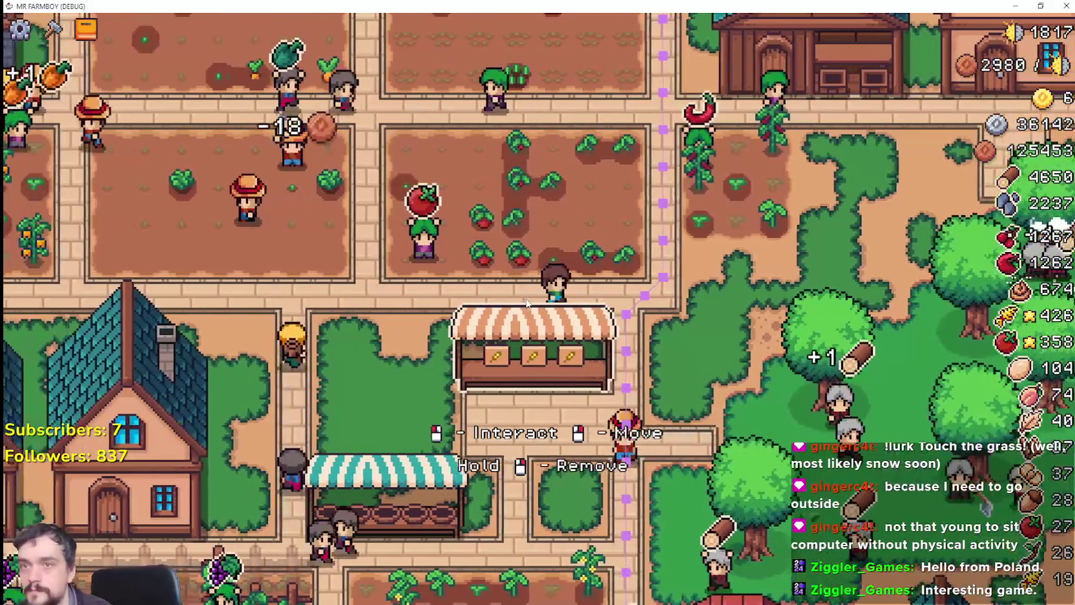
pyautogui.scroll(-2, 526, 301)
pyautogui.scroll(2, 527, 302)
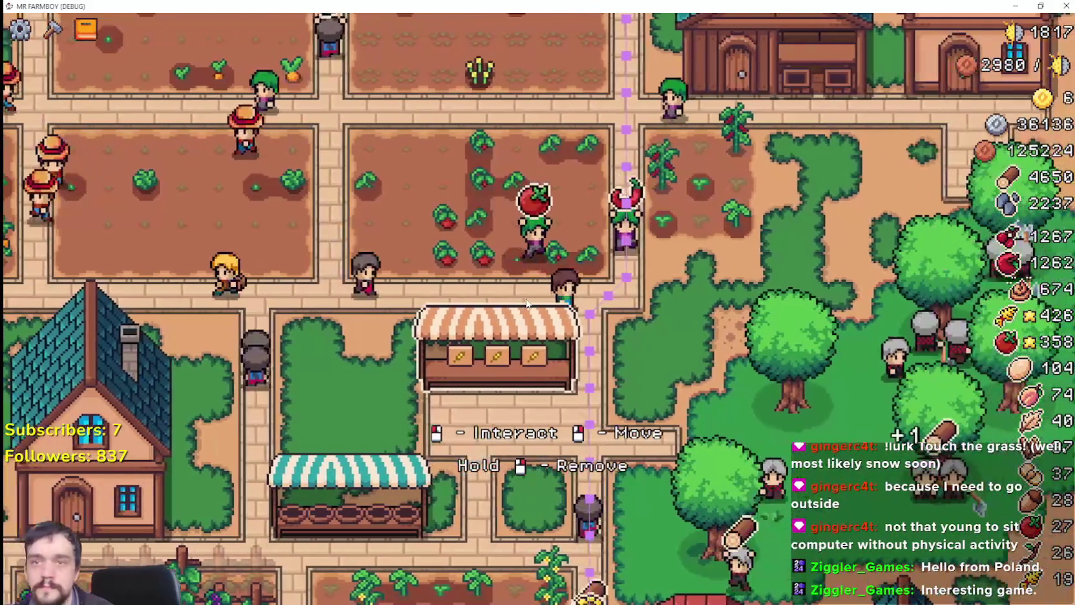
pyautogui.scroll(-3, 527, 302)
pyautogui.scroll(2, 527, 303)
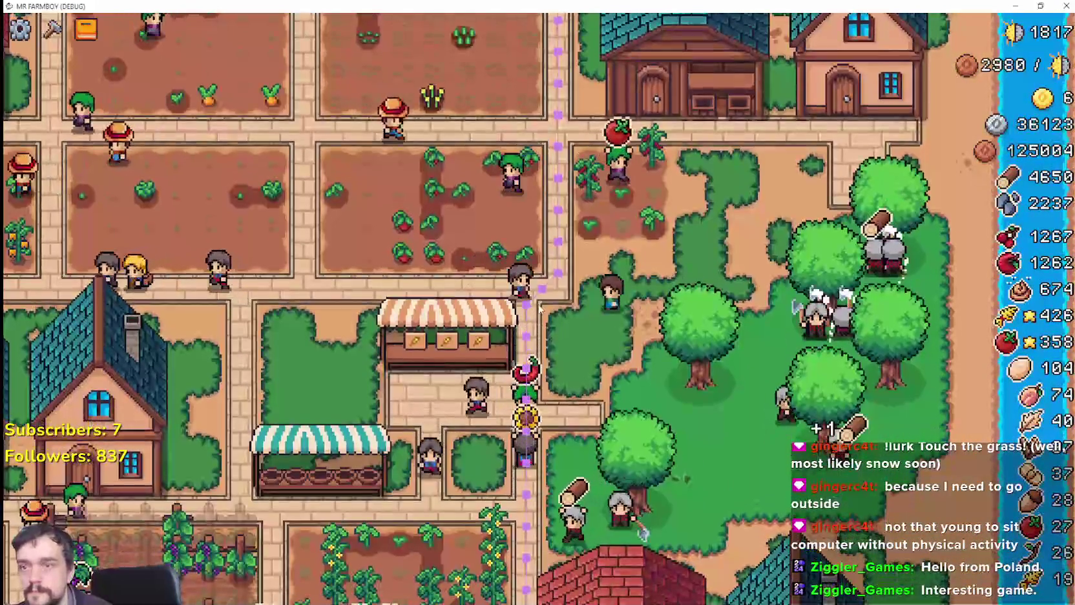
pyautogui.scroll(2, 527, 304)
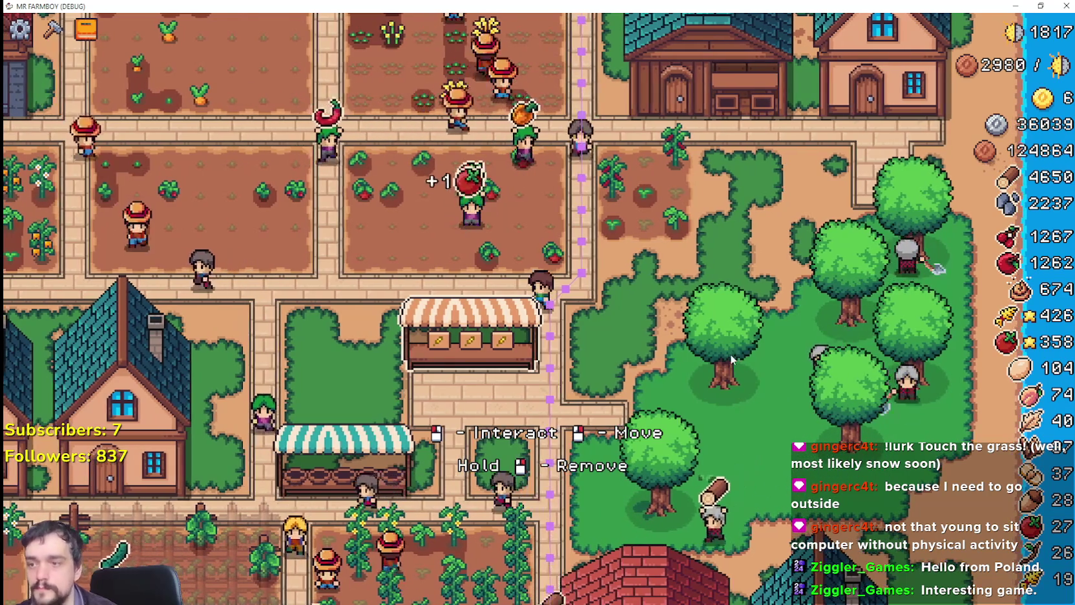
pyautogui.press('a')
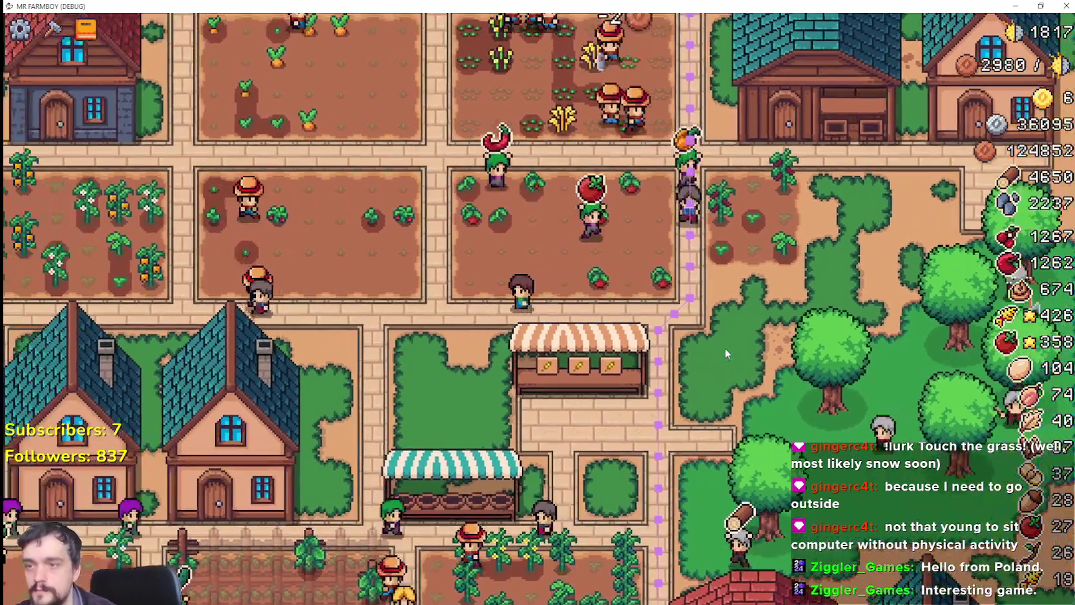
pyautogui.scroll(-5, 725, 353)
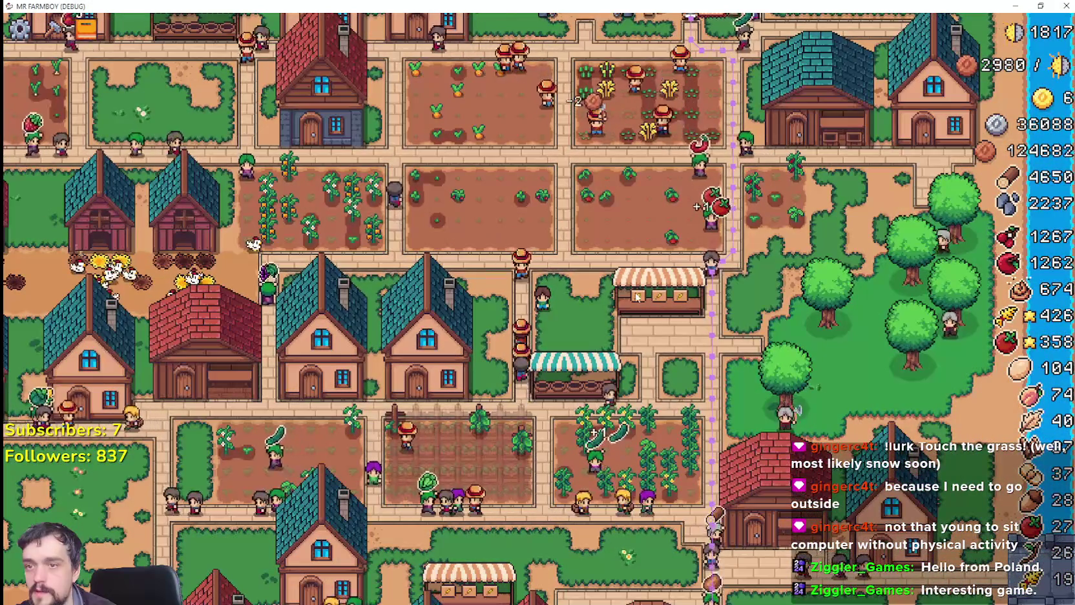
pyautogui.scroll(3, 602, 299)
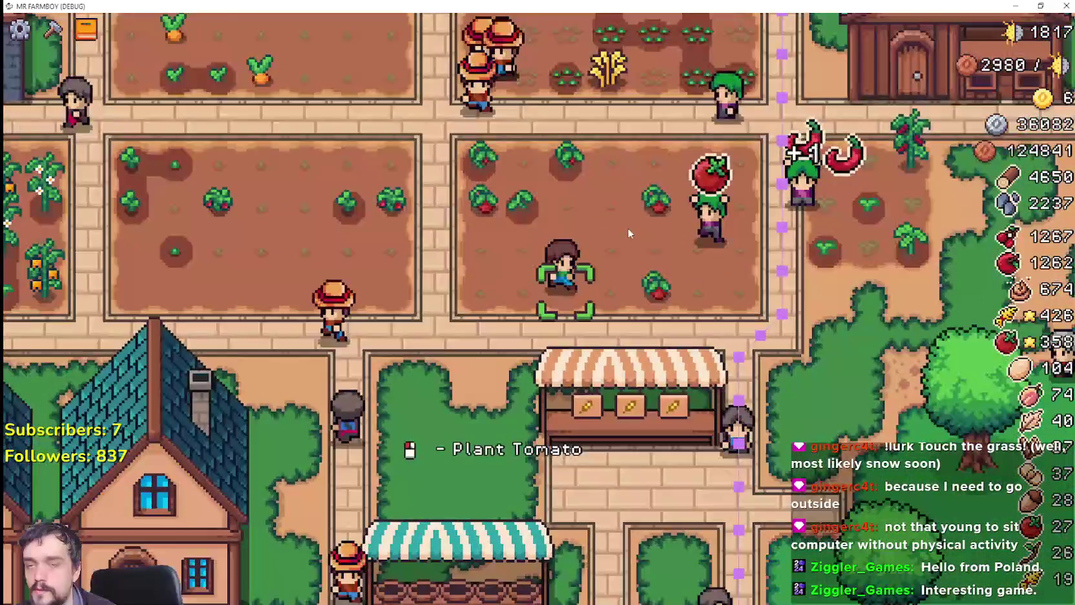
pyautogui.scroll(-2, 630, 233)
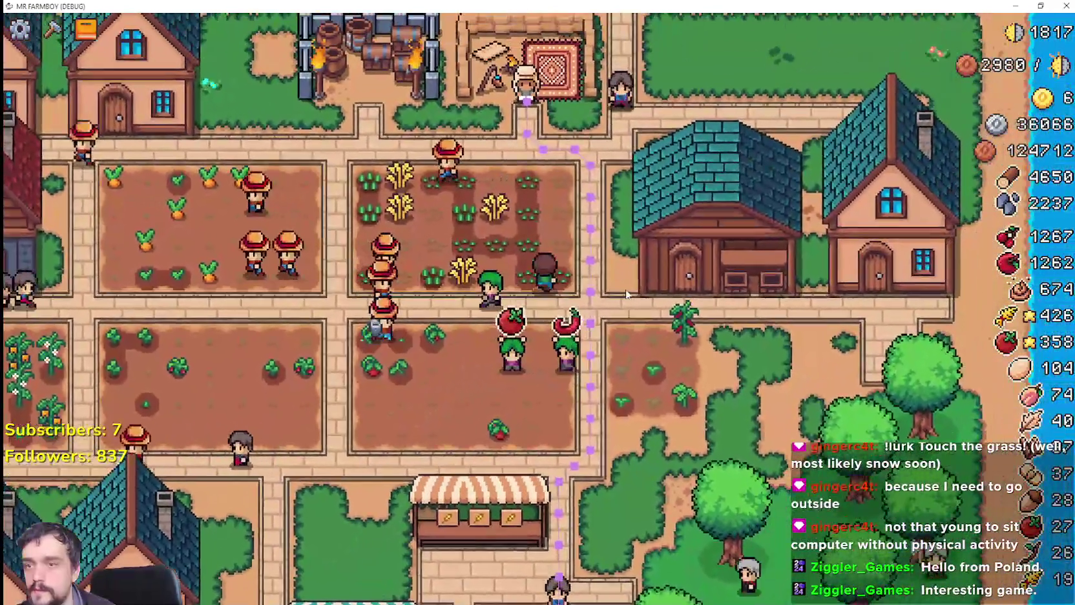
pyautogui.scroll(2, 632, 343)
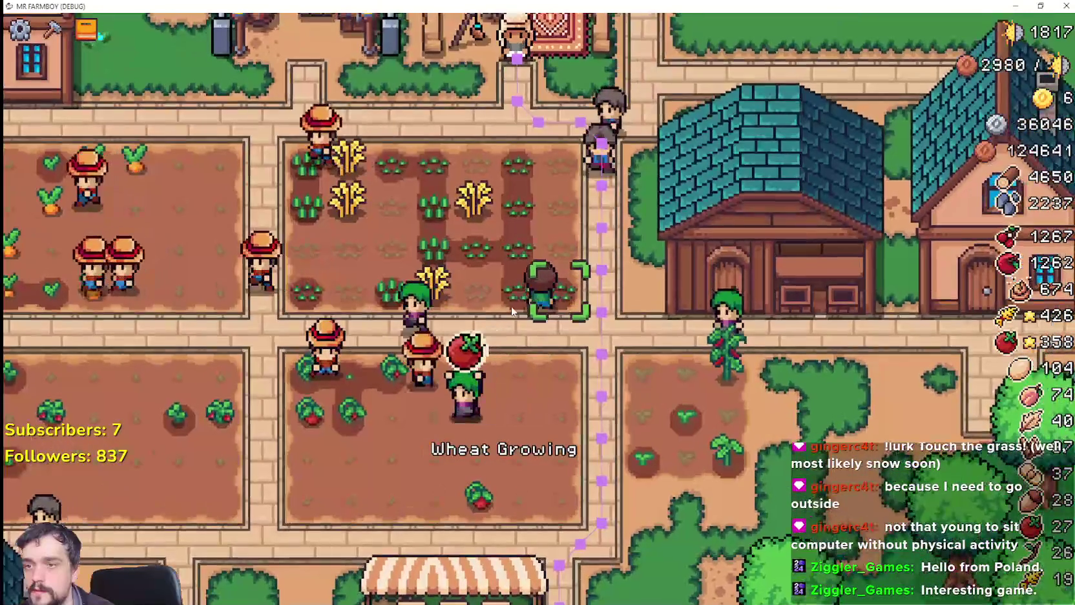
# From the crafting panel's decorations, place the wheat sign in the crop field.
pyautogui.click(53, 28)
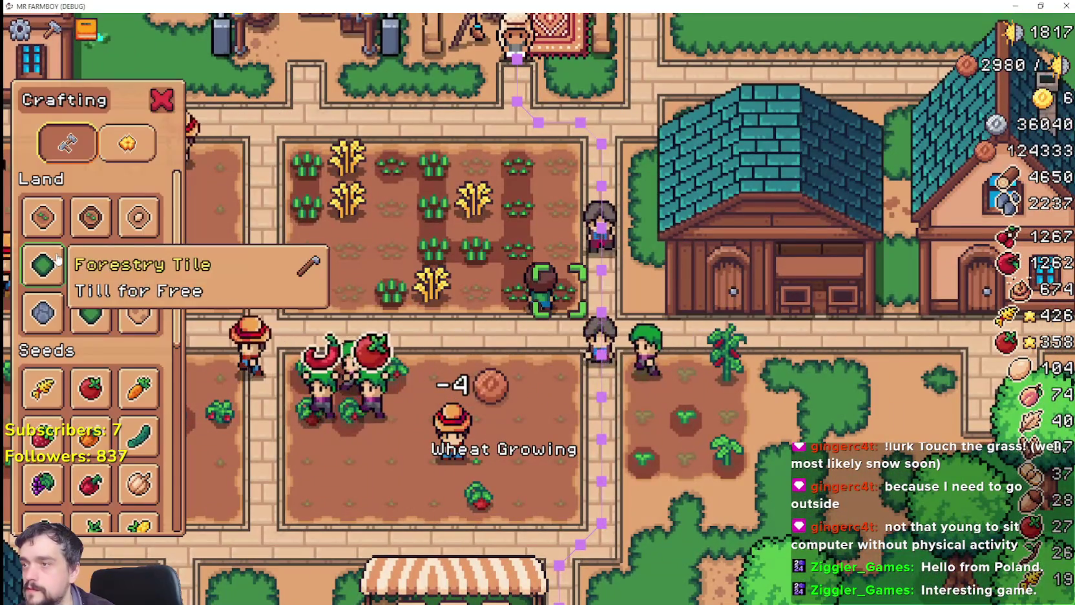
pyautogui.click(43, 217)
pyautogui.scroll(-3, 90, 388)
pyautogui.scroll(-2, 91, 388)
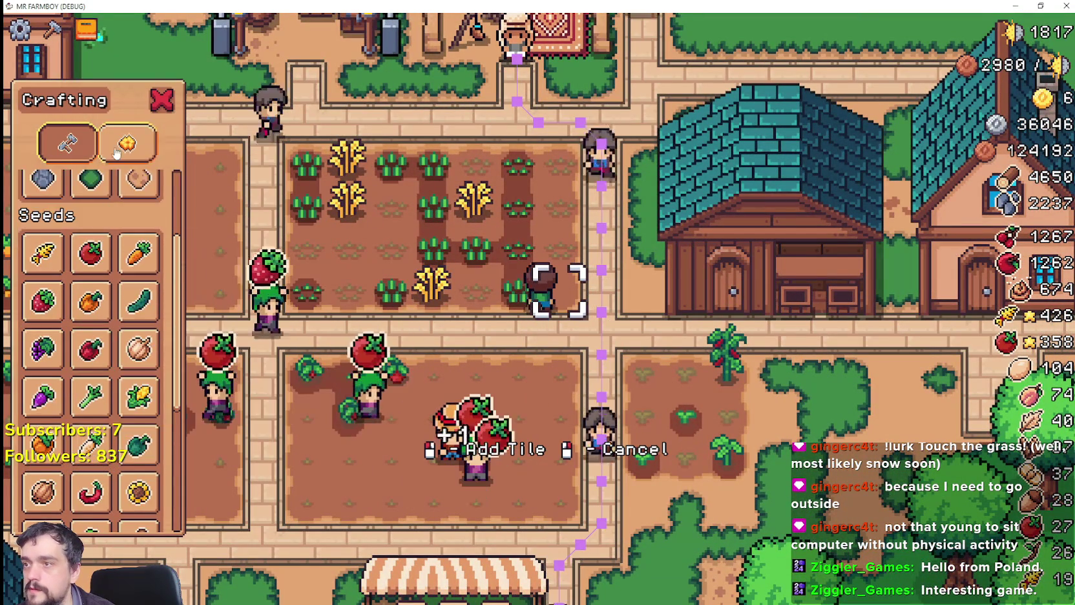
pyautogui.click(126, 142)
pyautogui.scroll(-3, 139, 355)
pyautogui.scroll(-3, 91, 452)
pyautogui.scroll(-3, 90, 452)
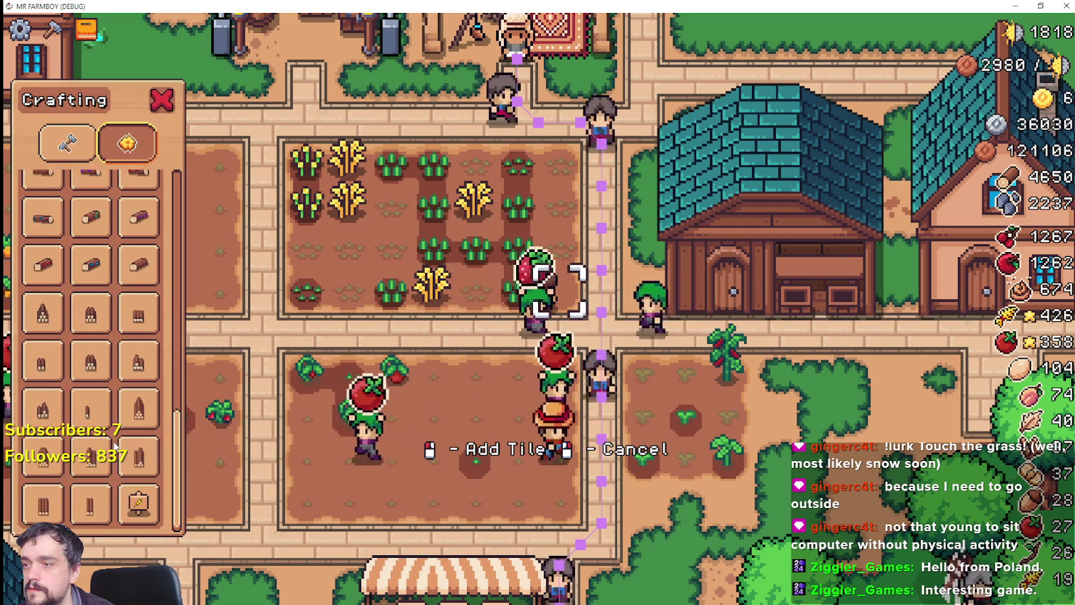
pyautogui.click(139, 503)
pyautogui.click(653, 445)
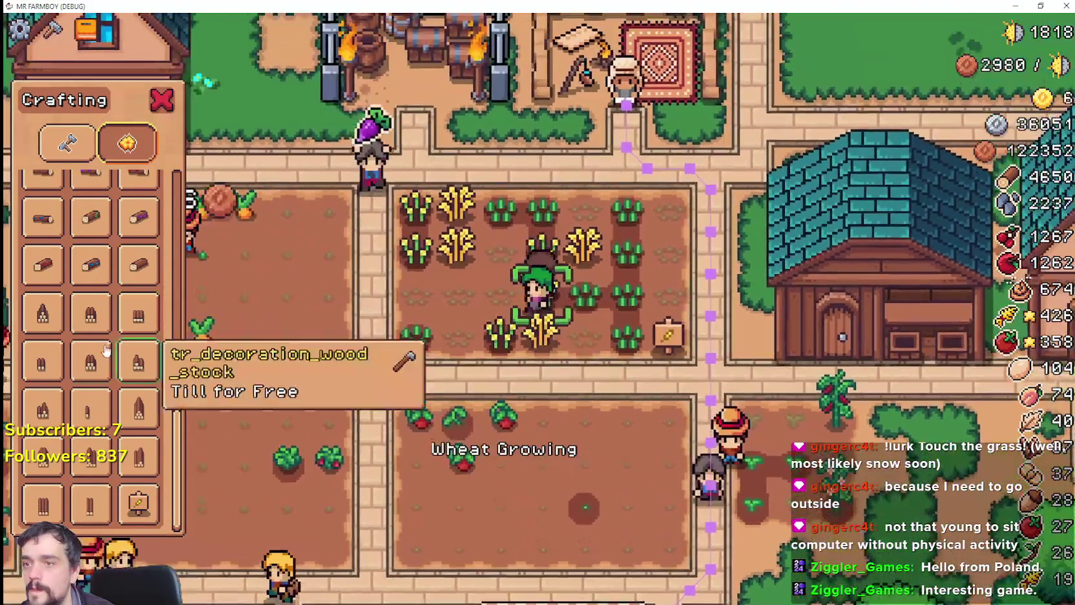
# Build the scarecrow decoration in the field, then leave build mode and close the crafting panel.
pyautogui.scroll(5, 92, 361)
pyautogui.scroll(5, 91, 310)
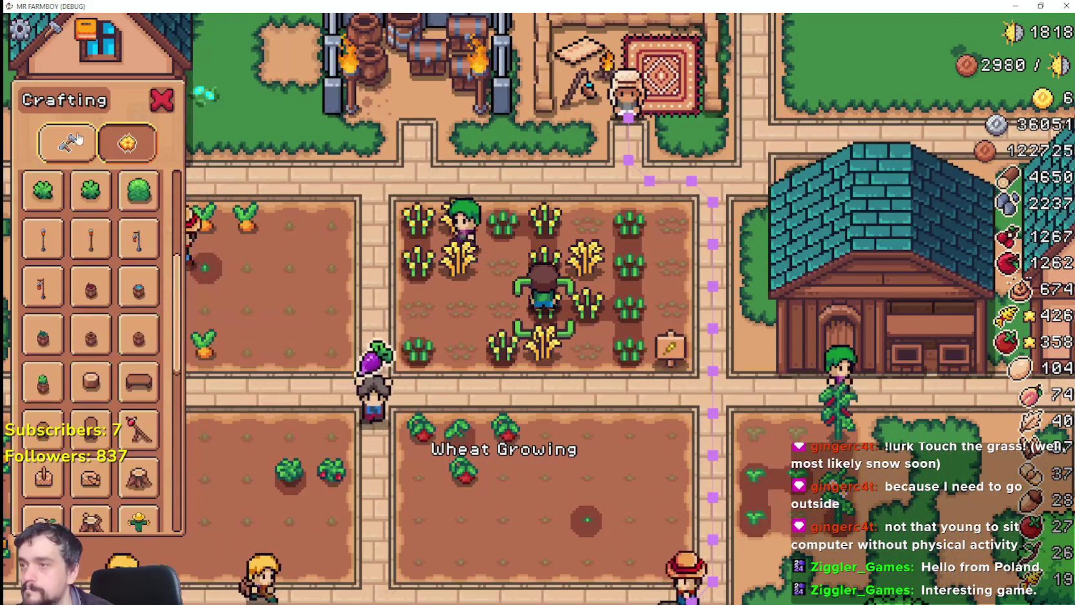
pyautogui.scroll(5, 90, 258)
pyautogui.scroll(5, 89, 219)
pyautogui.click(43, 217)
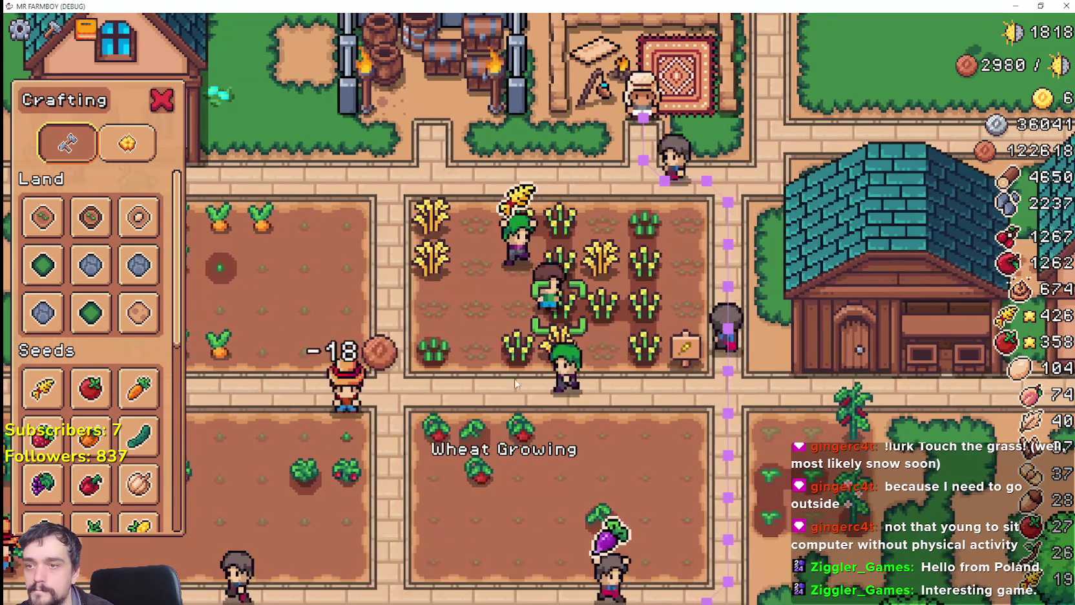
pyautogui.click(43, 217)
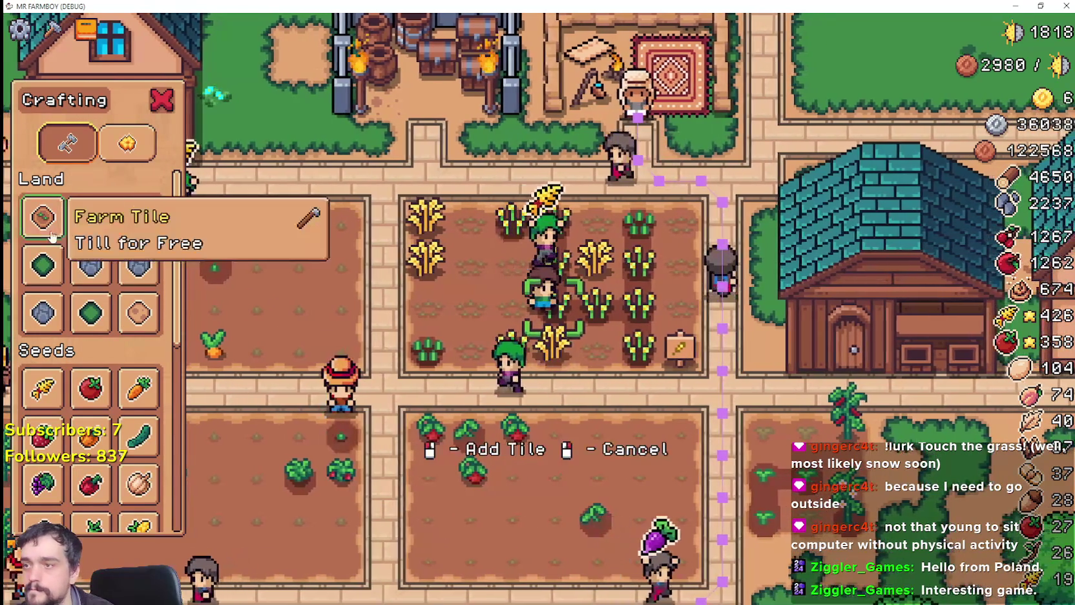
pyautogui.press('s')
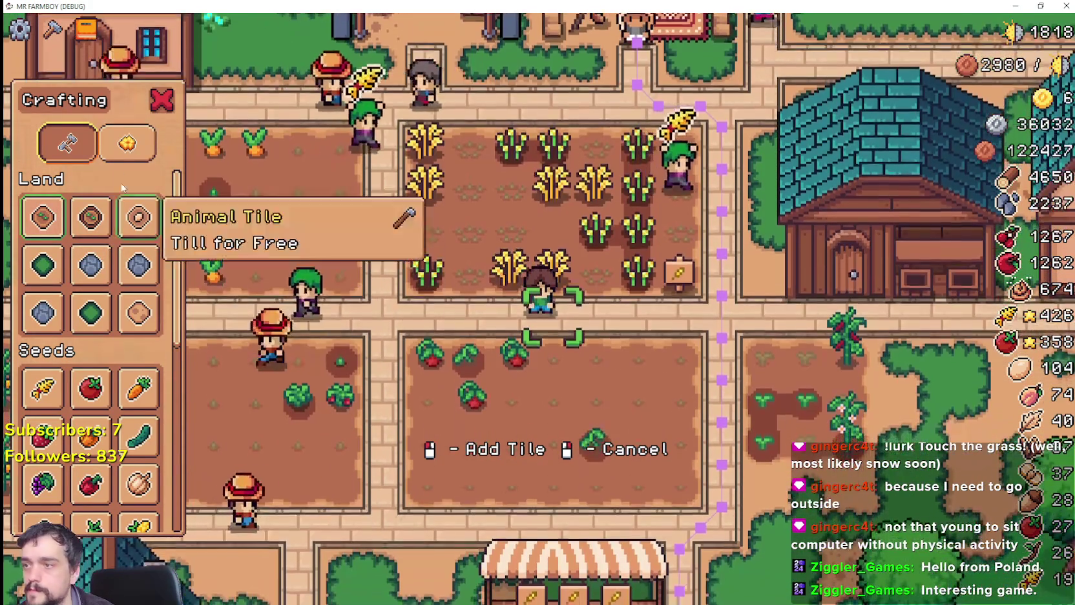
pyautogui.click(127, 142)
pyautogui.press('q')
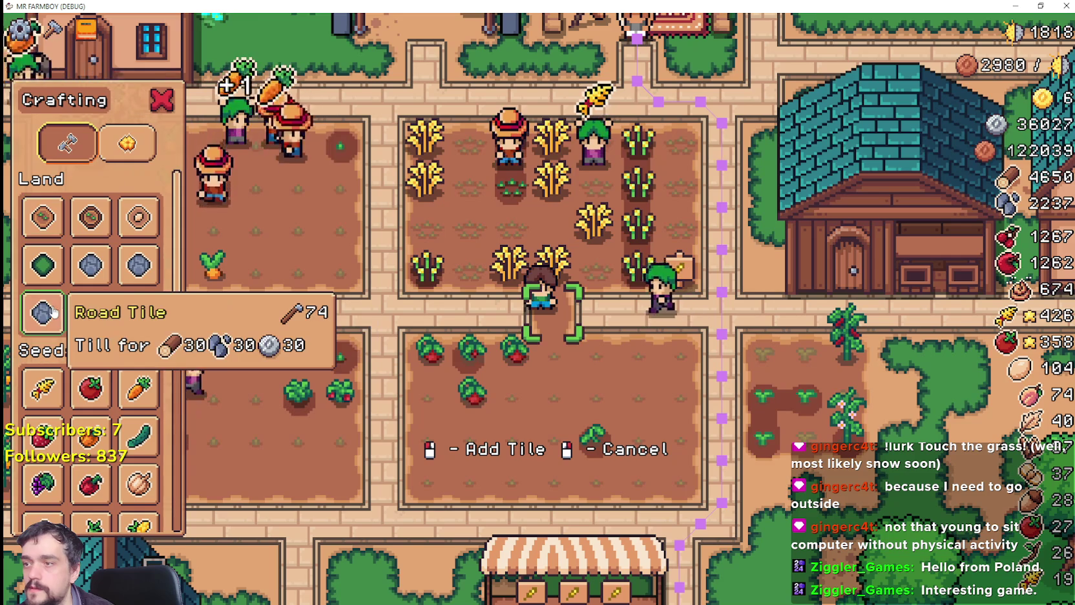
pyautogui.click(129, 144)
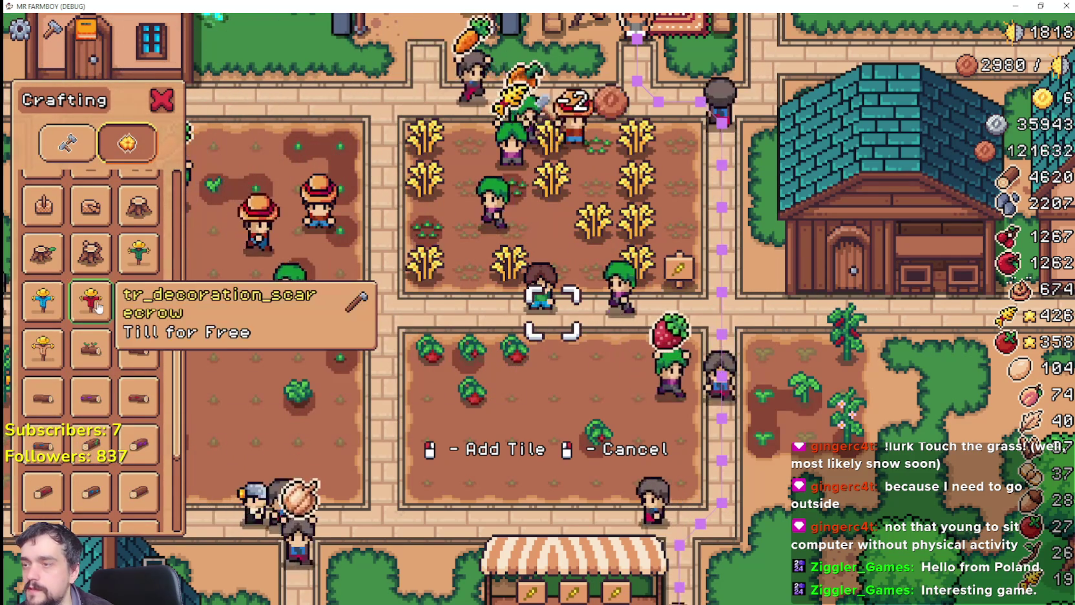
pyautogui.click(93, 297)
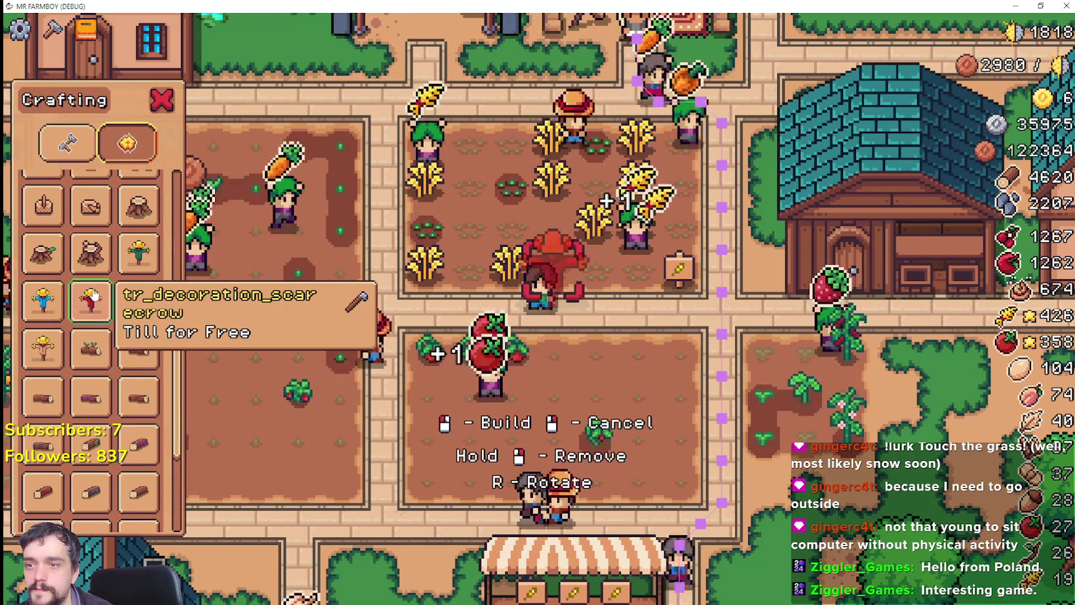
pyautogui.press('w')
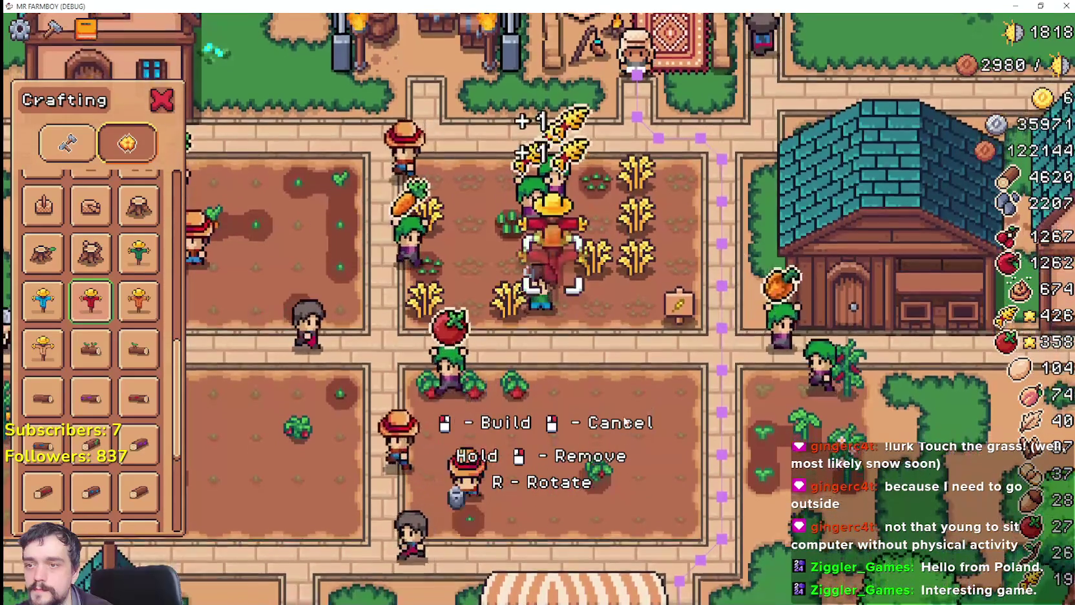
pyautogui.rightClick(627, 373)
pyautogui.rightClick(618, 376)
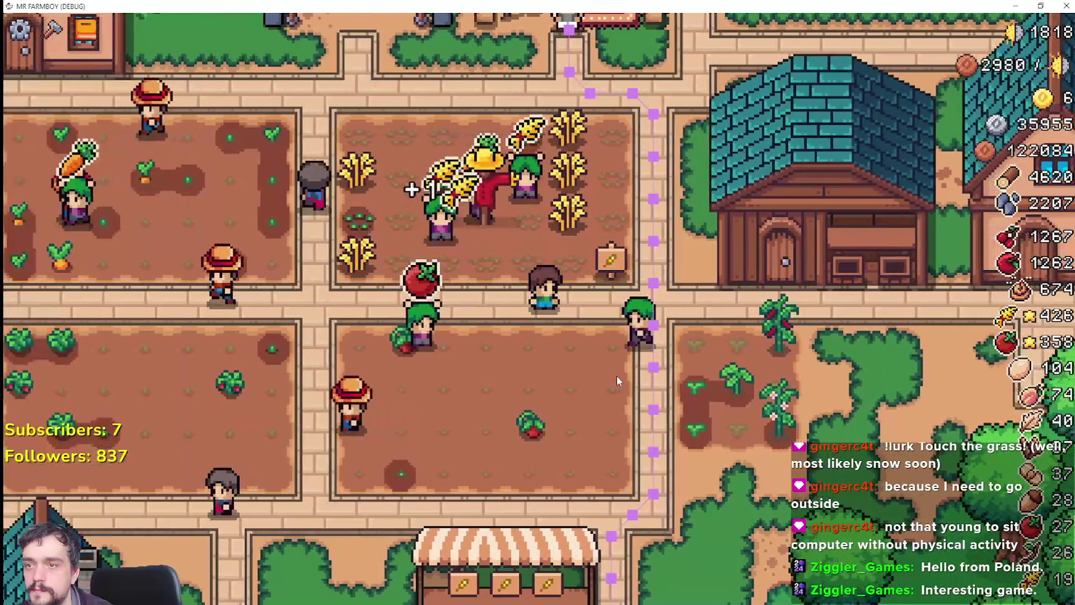
pyautogui.press('d')
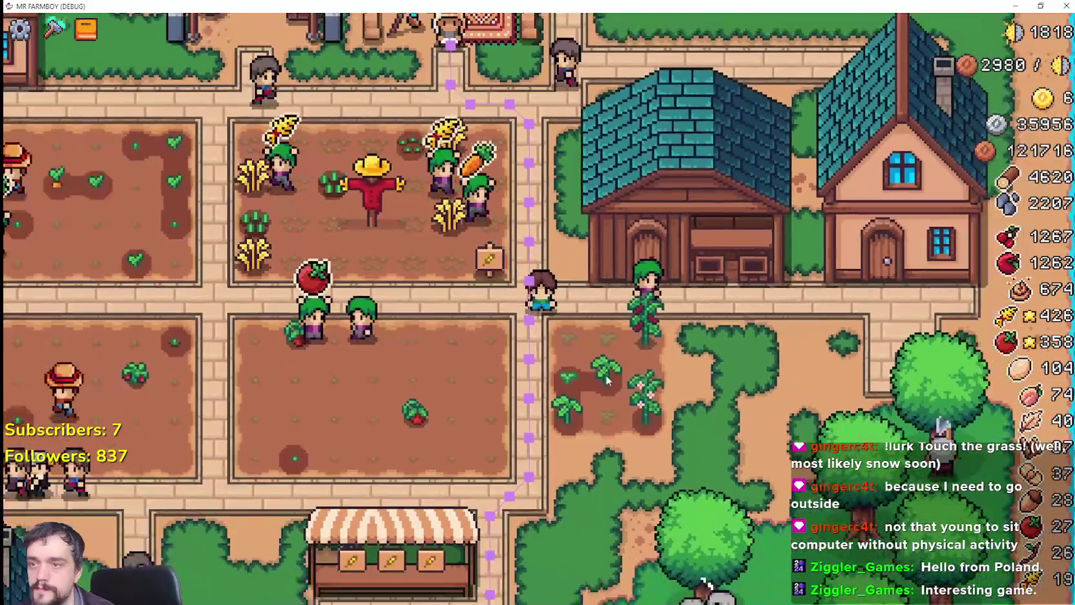
pyautogui.scroll(-5, 606, 380)
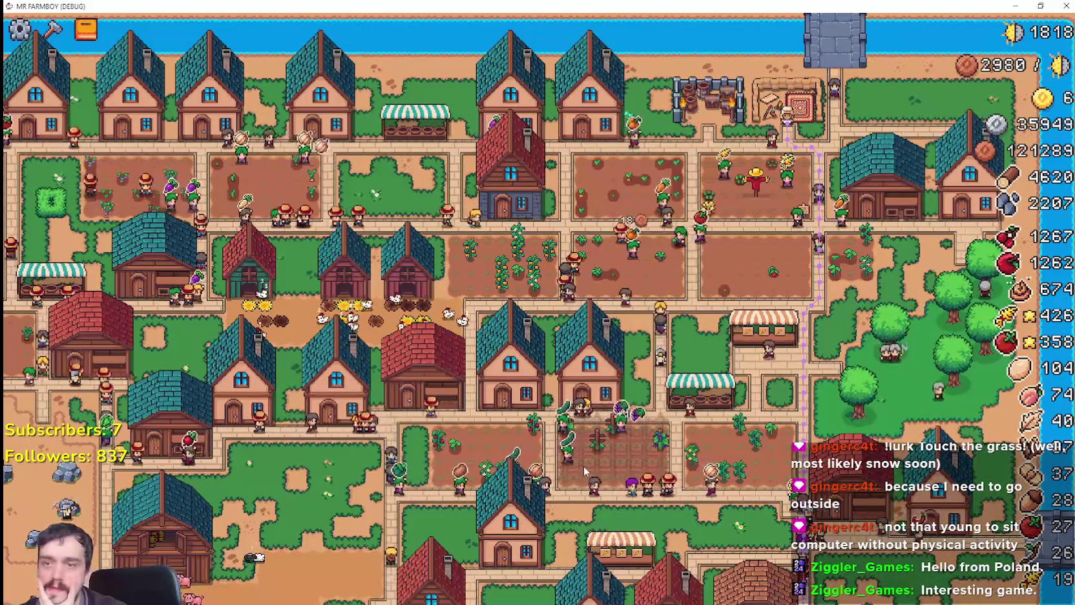
pyautogui.press('s')
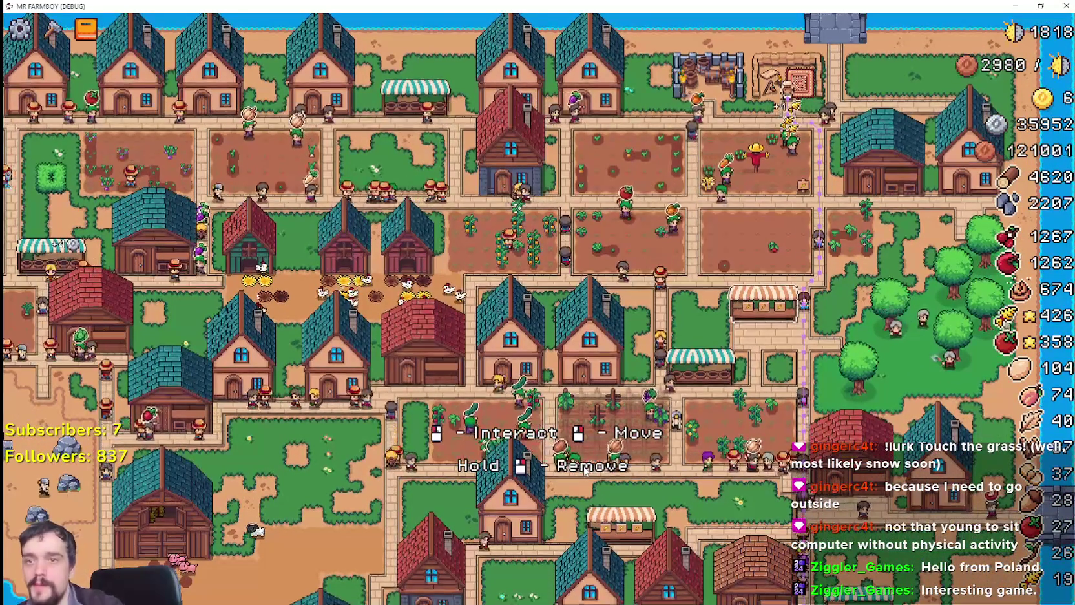
pyautogui.scroll(5, 686, 282)
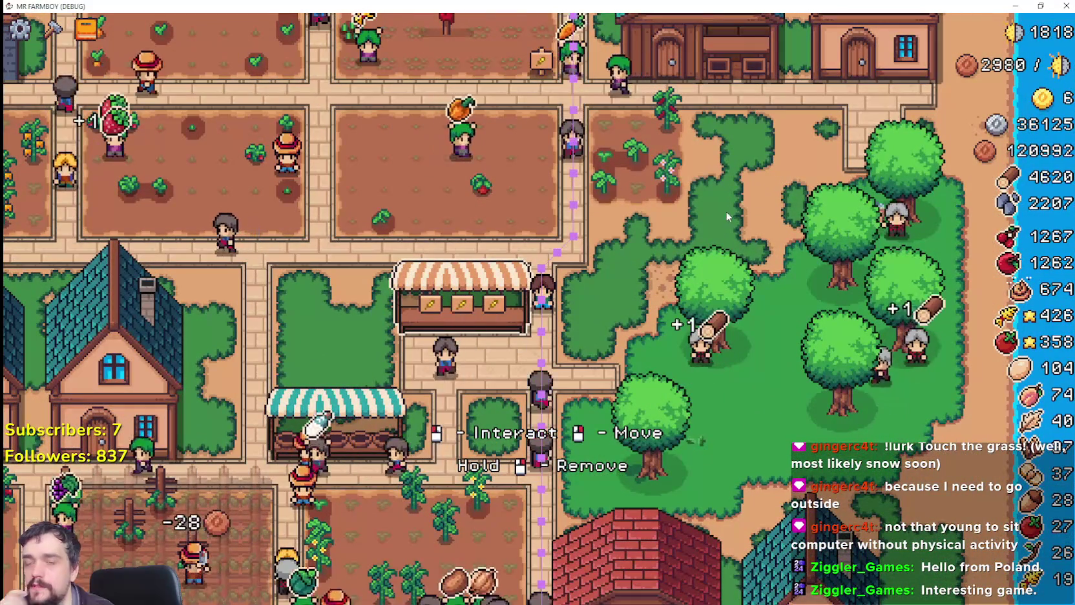
pyautogui.press('w')
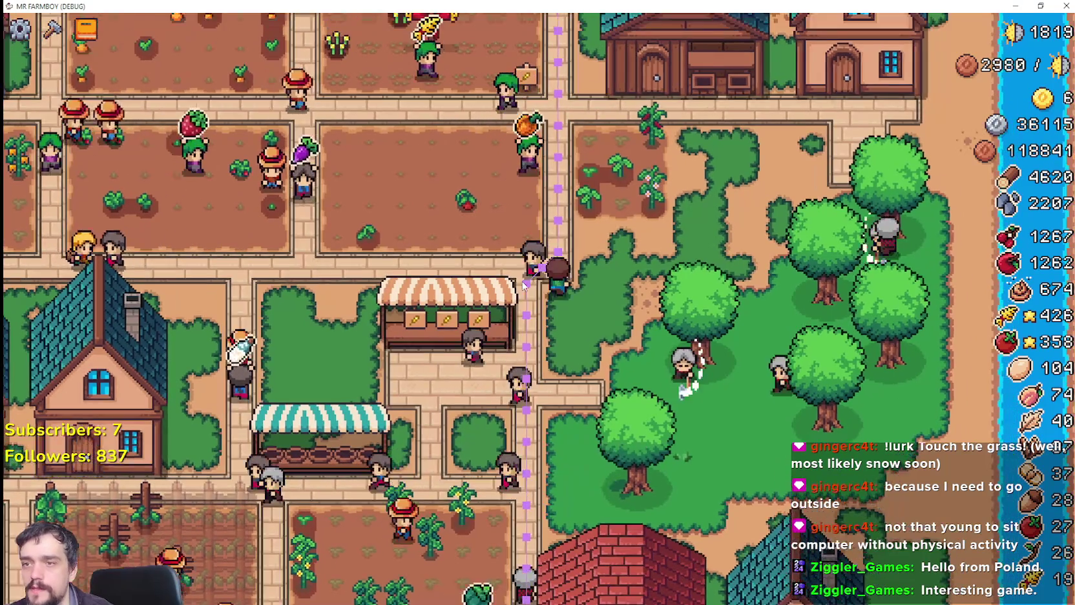
pyautogui.press('w')
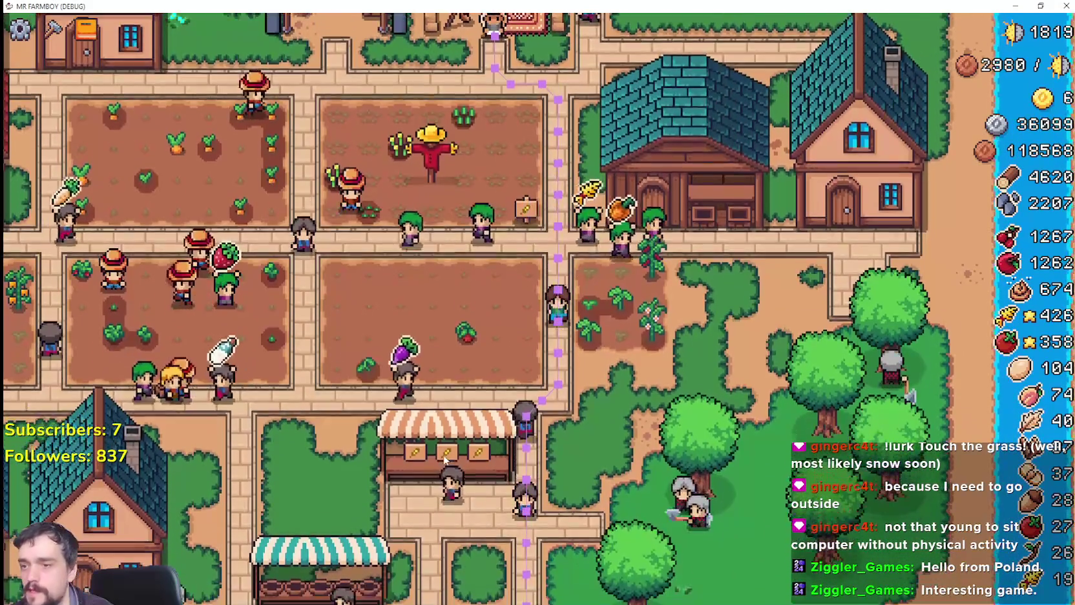
pyautogui.press('w')
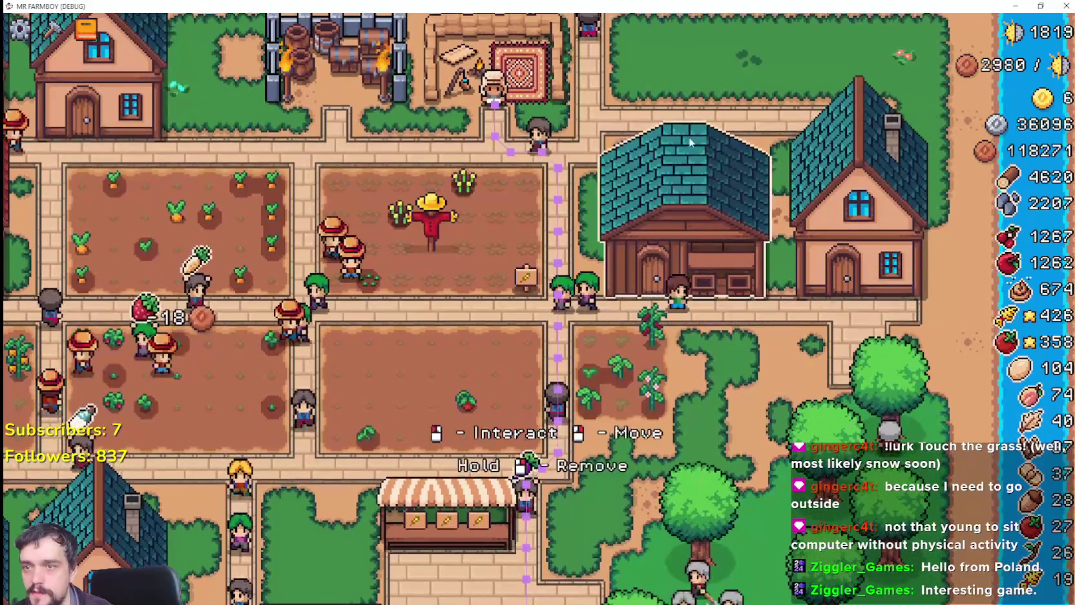
pyautogui.scroll(3, 590, 297)
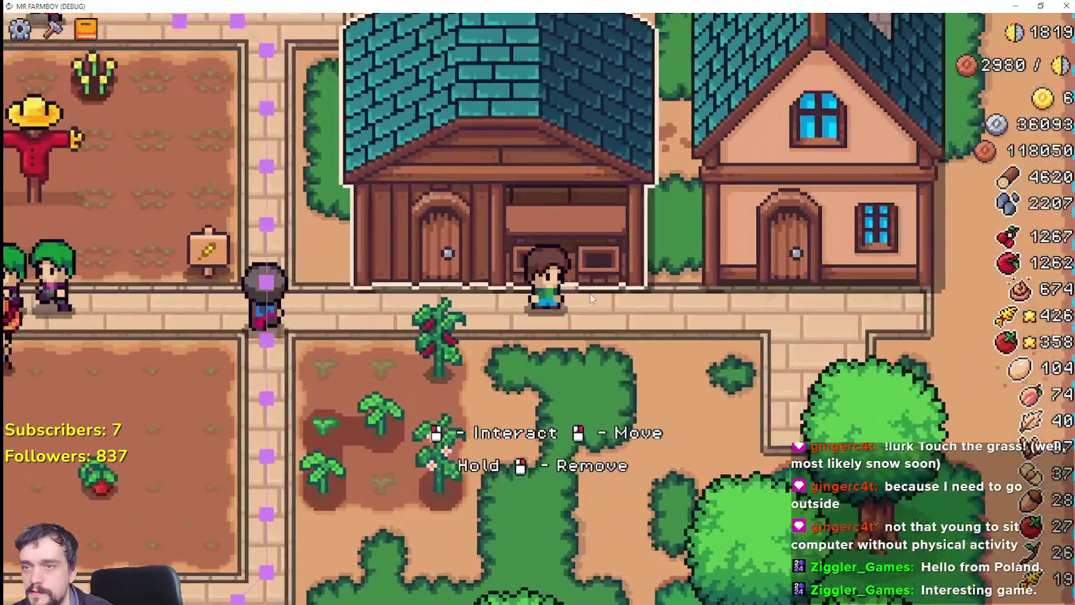
pyautogui.scroll(-3, 589, 297)
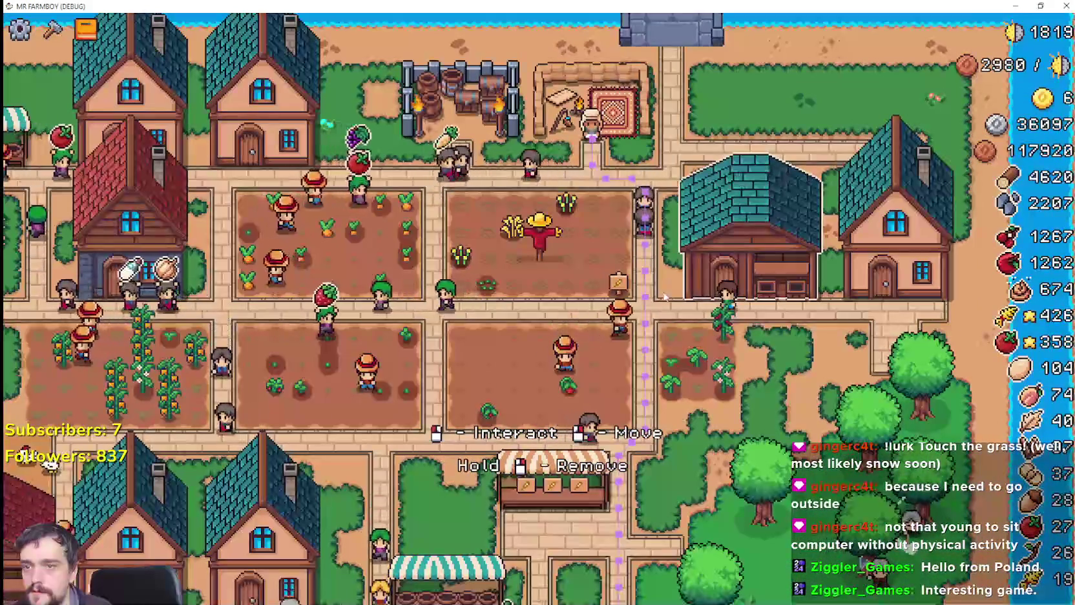
pyautogui.scroll(3, 665, 296)
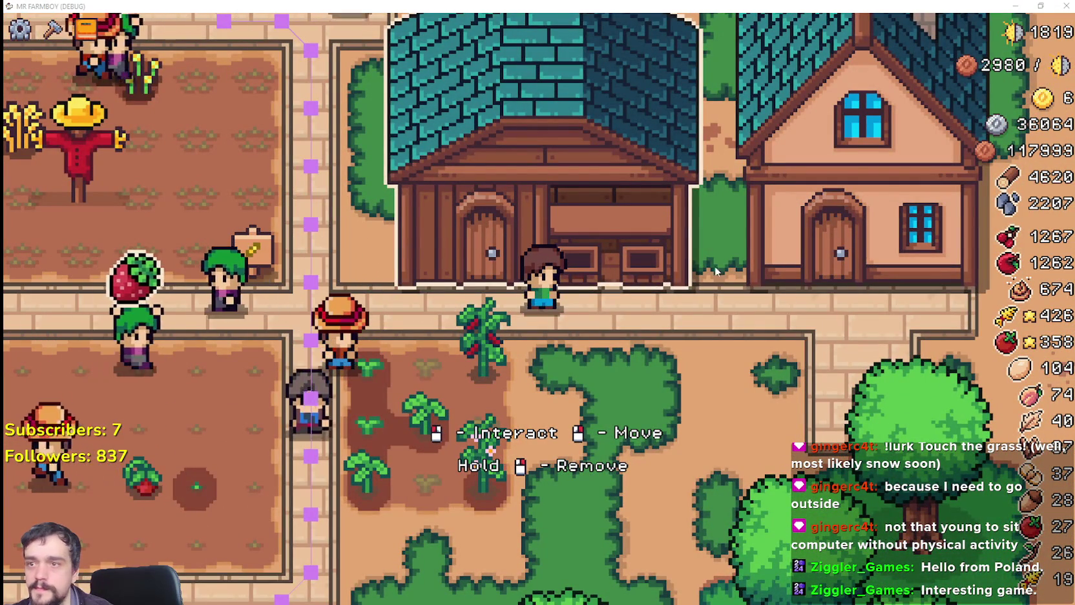
pyautogui.scroll(-2, 715, 272)
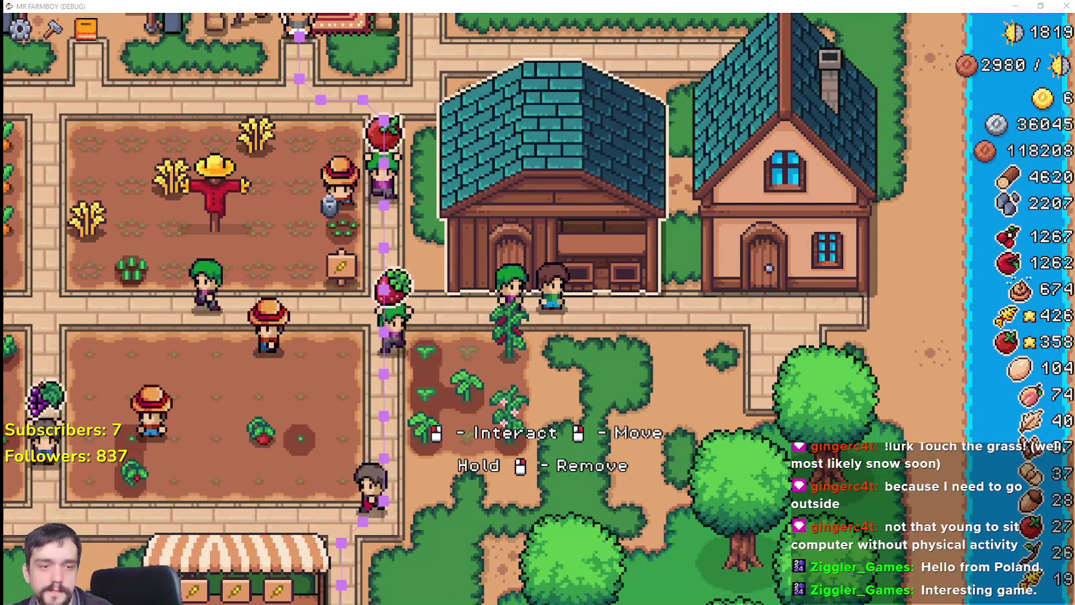
# Back in Aseprite's Player.png, undo the three wheat signs on the market stall counter.
pyautogui.hotkey('alt', 'Tab')
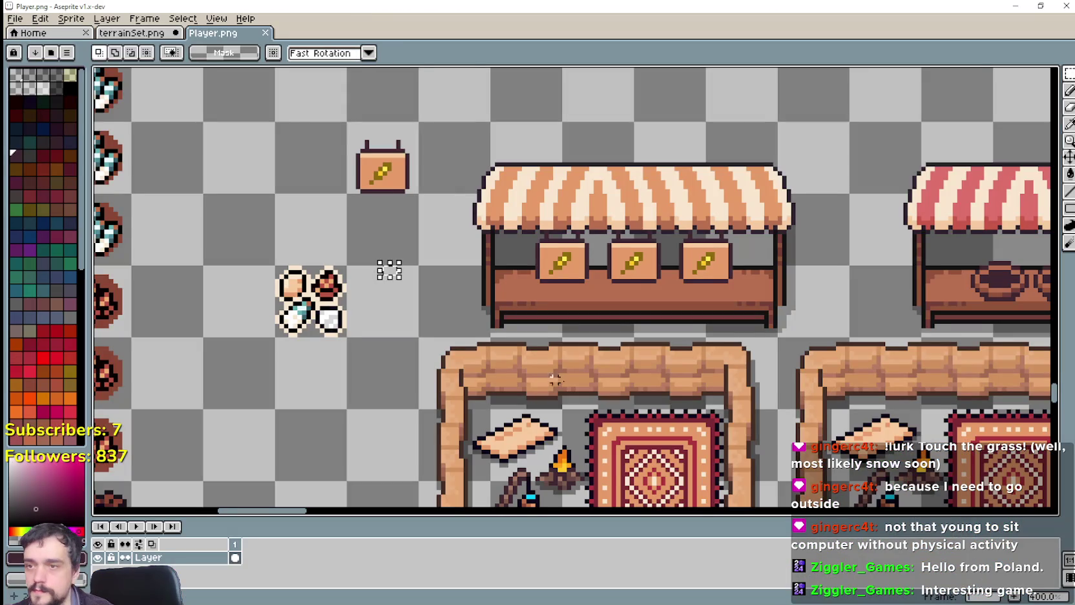
pyautogui.moveTo(555, 380); pyautogui.dragTo(537, 341)
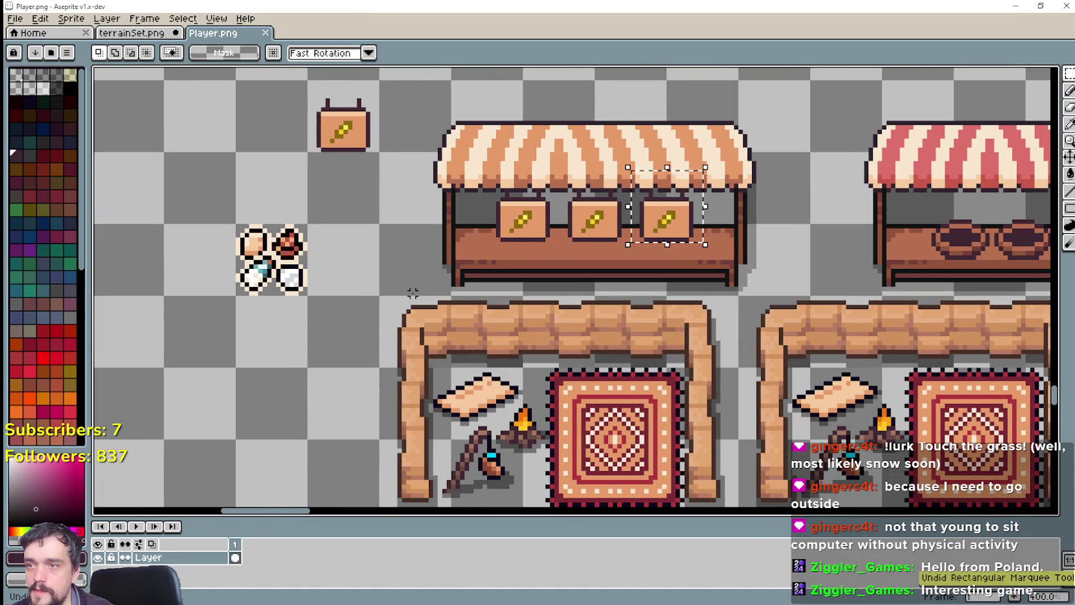
pyautogui.hotkey('ctrl', 's')
pyautogui.press('Return')
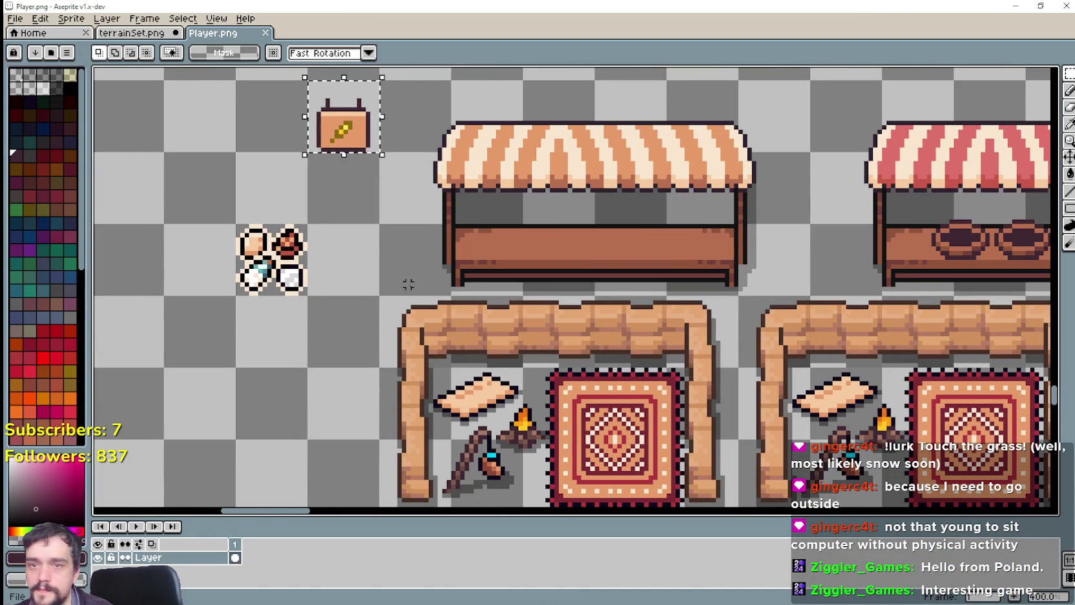
pyautogui.scroll(-4, 569, 272)
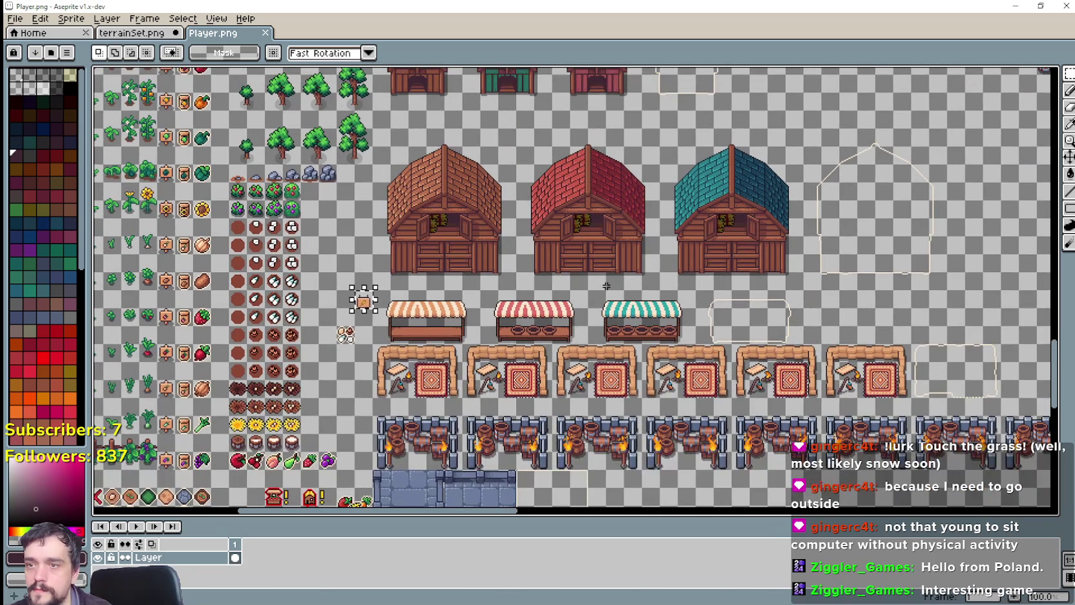
pyautogui.scroll(3, 606, 285)
pyautogui.scroll(3, 569, 323)
pyautogui.hscroll(3, 527, 310)
pyautogui.scroll(3, 527, 291)
pyautogui.scroll(3, 531, 251)
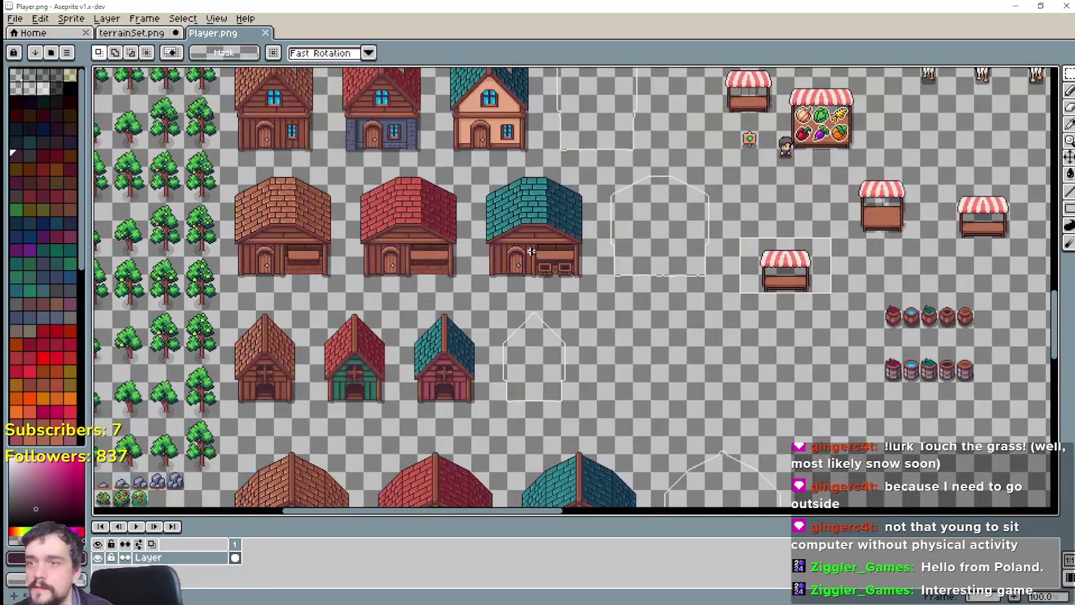
pyautogui.scroll(1, 531, 251)
pyautogui.hscroll(-3, 596, 292)
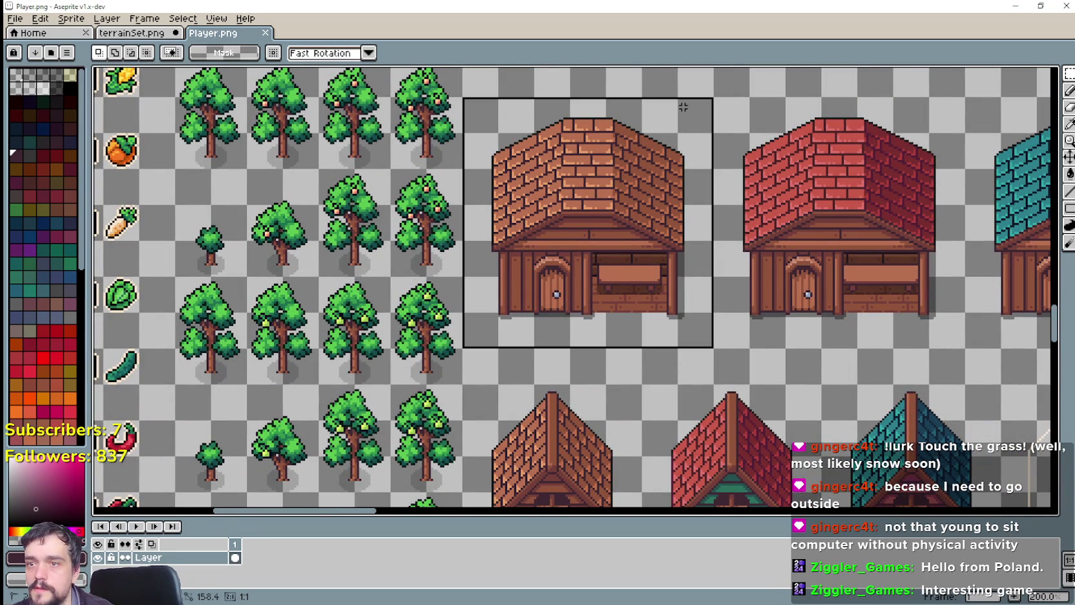
# Paste a wheat sign copy and drop it in front of the brick house.
pyautogui.scroll(1, 616, 261)
pyautogui.hotkey('ctrl', 'v')
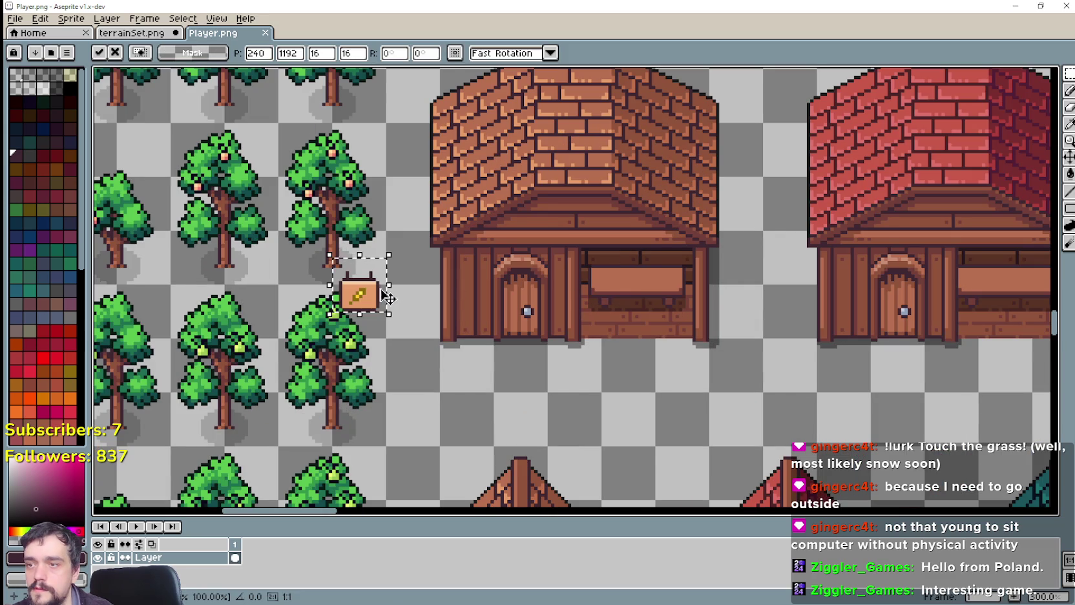
pyautogui.scroll(1, 585, 278)
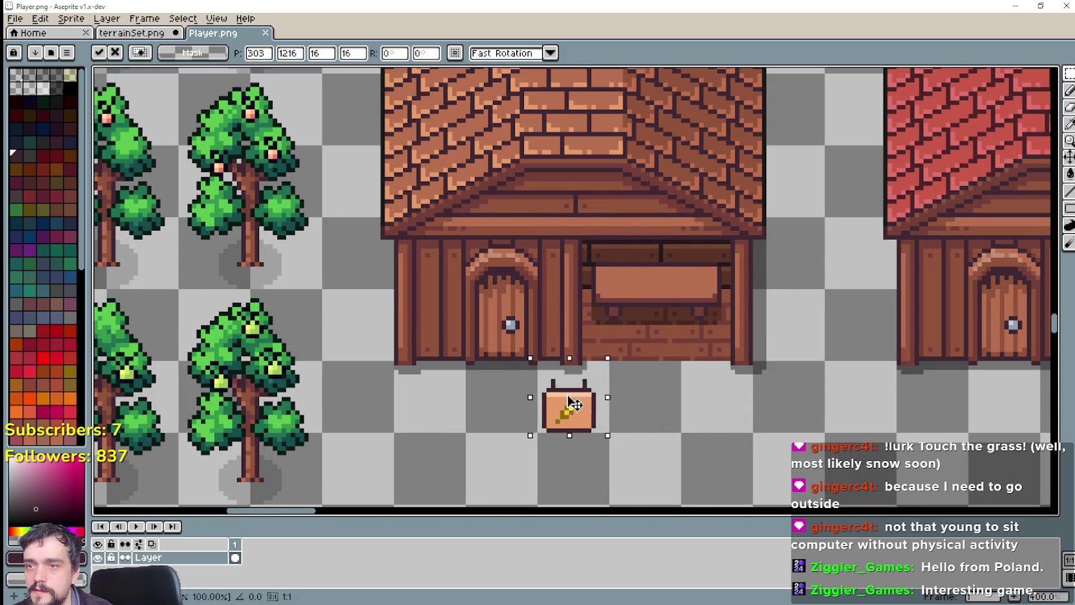
pyautogui.press('Return')
pyautogui.scroll(-2, 628, 378)
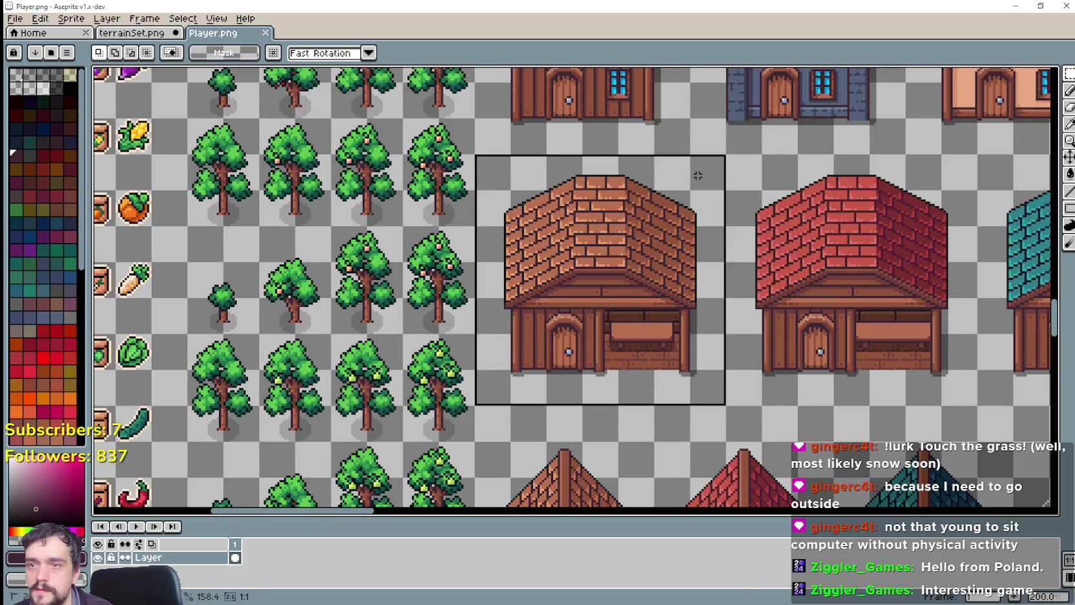
pyautogui.scroll(-3, 705, 285)
pyautogui.scroll(1, 688, 325)
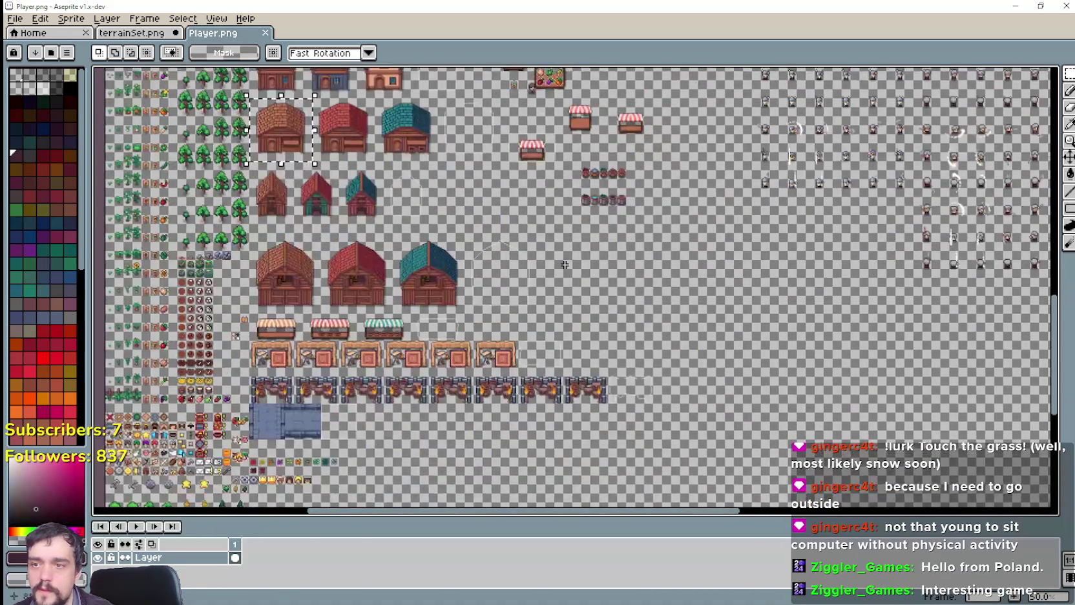
pyautogui.scroll(1, 688, 325)
# Paste a copy of the brown brick house into the empty space right of the barns.
pyautogui.hotkey('ctrl', 'v')
pyautogui.moveTo(572, 304); pyautogui.dragTo(717, 325)
pyautogui.press('Return')
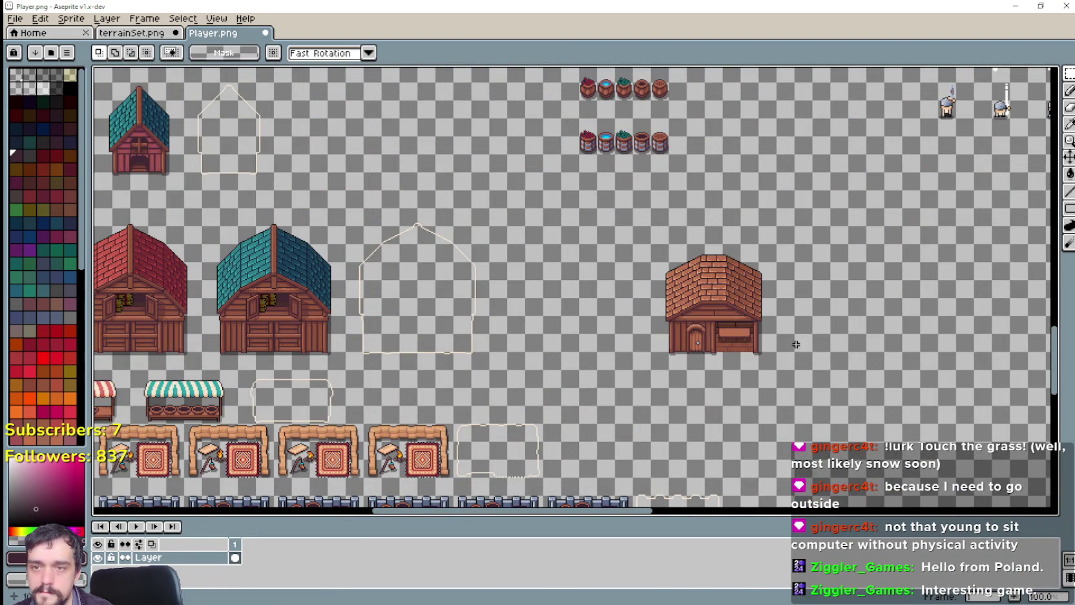
pyautogui.scroll(-1, 657, 333)
pyautogui.scroll(2, 656, 332)
pyautogui.scroll(-4, 504, 284)
pyautogui.scroll(2, 513, 262)
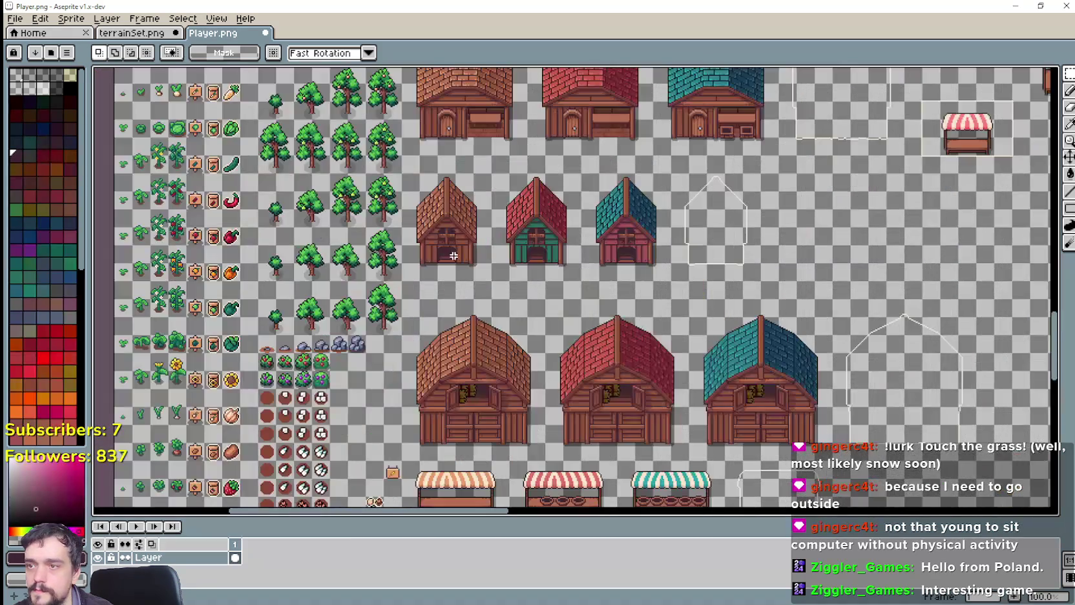
pyautogui.scroll(2, 426, 333)
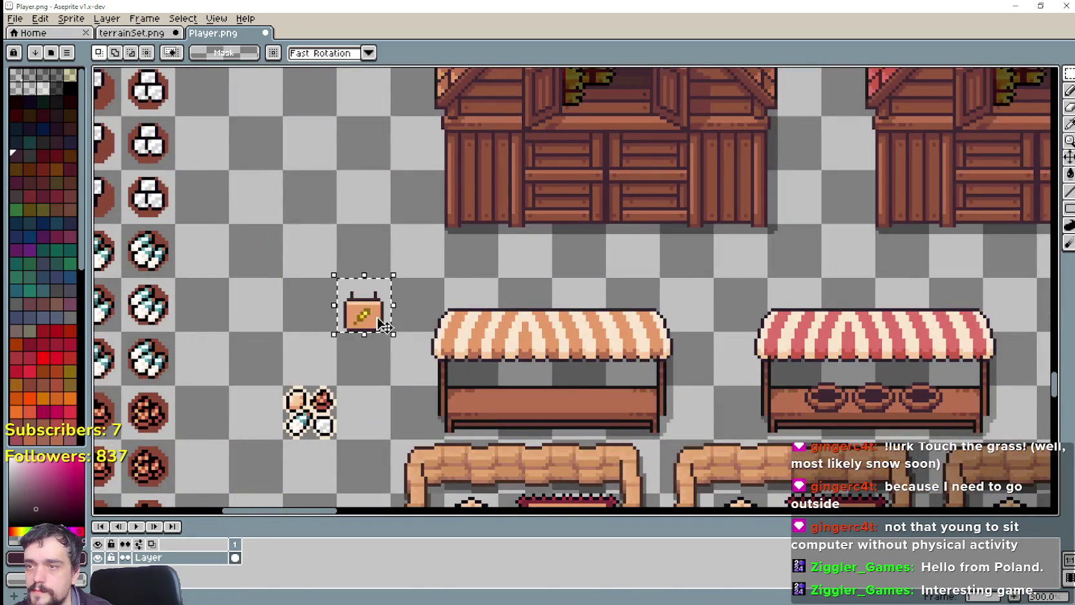
pyautogui.scroll(-2, 401, 317)
pyautogui.scroll(-1, 424, 307)
pyautogui.scroll(2, 619, 266)
pyautogui.scroll(-3, 460, 256)
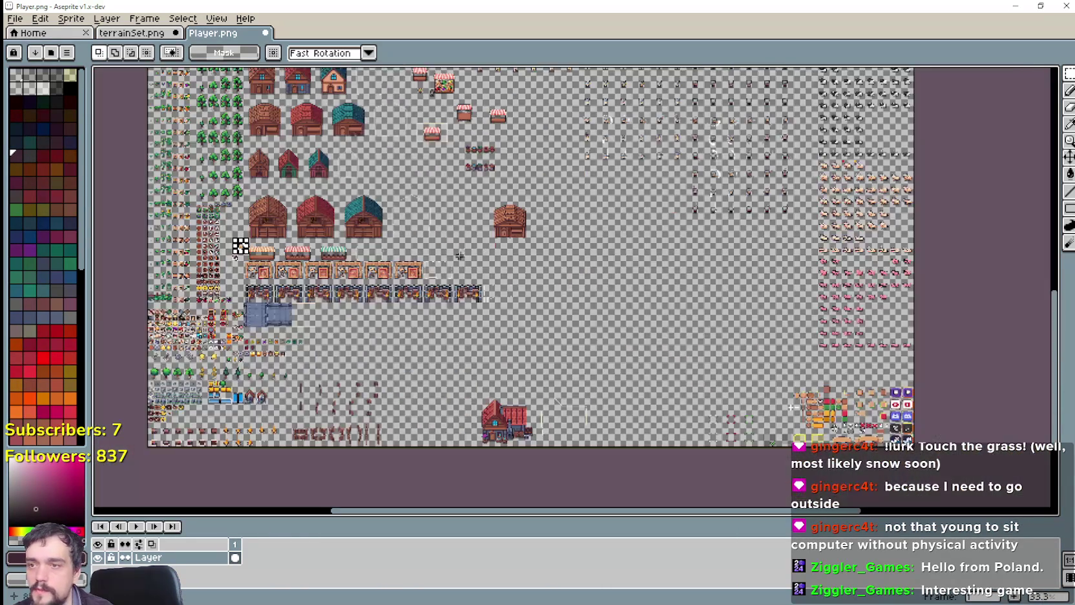
pyautogui.scroll(2, 460, 256)
pyautogui.scroll(1, 430, 202)
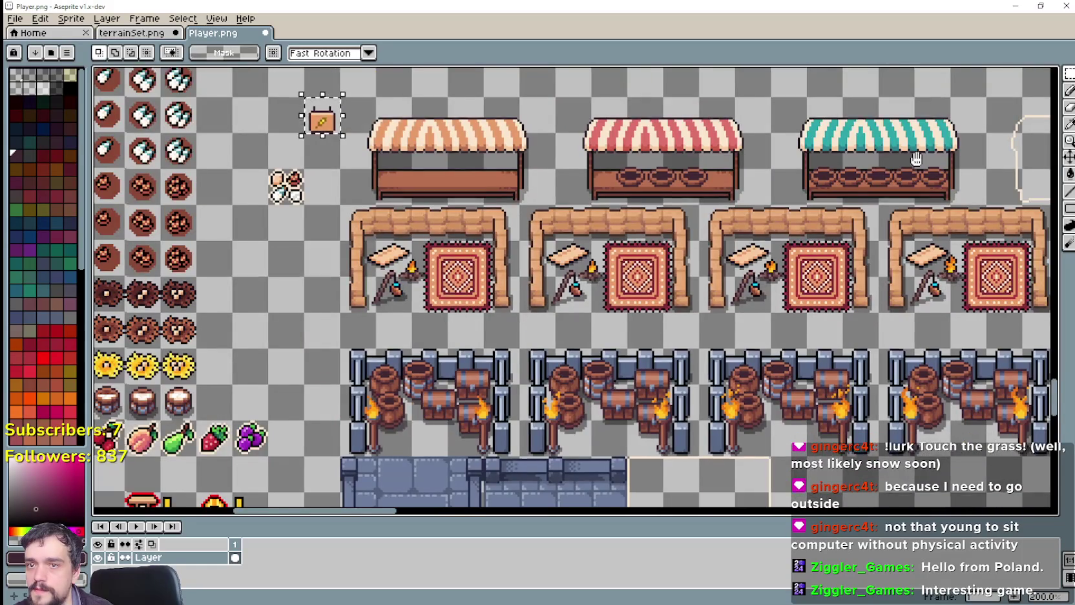
# Paste a wheat sign and set it just below the new house copy.
pyautogui.hscroll(3, 852, 171)
pyautogui.hscroll(3, 439, 256)
pyautogui.hscroll(3, 607, 275)
pyautogui.hscroll(3, 556, 282)
pyautogui.scroll(1, 501, 290)
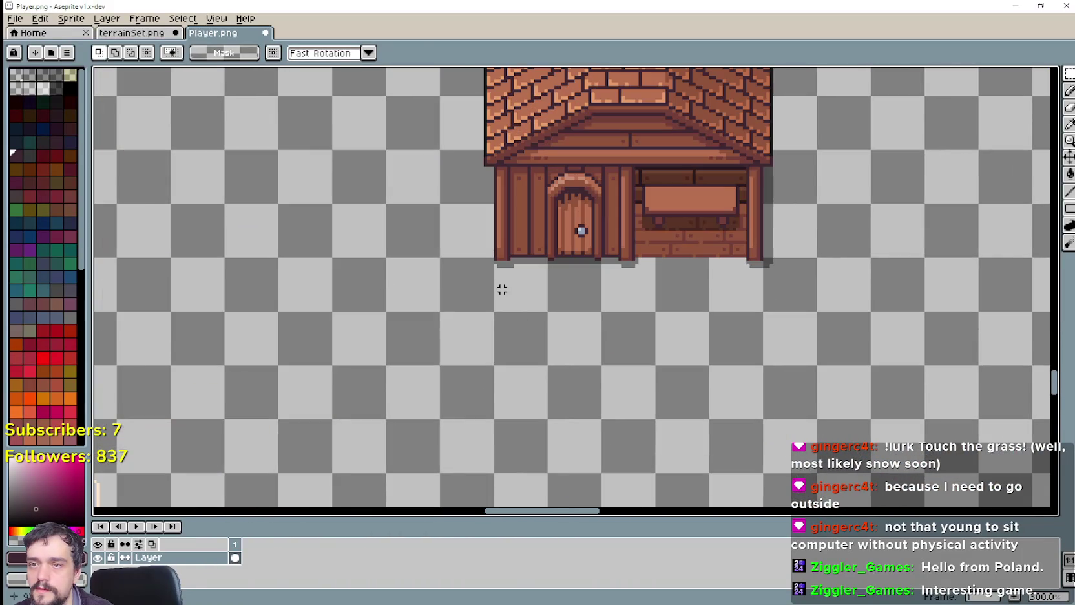
pyautogui.hotkey('ctrl', 'v')
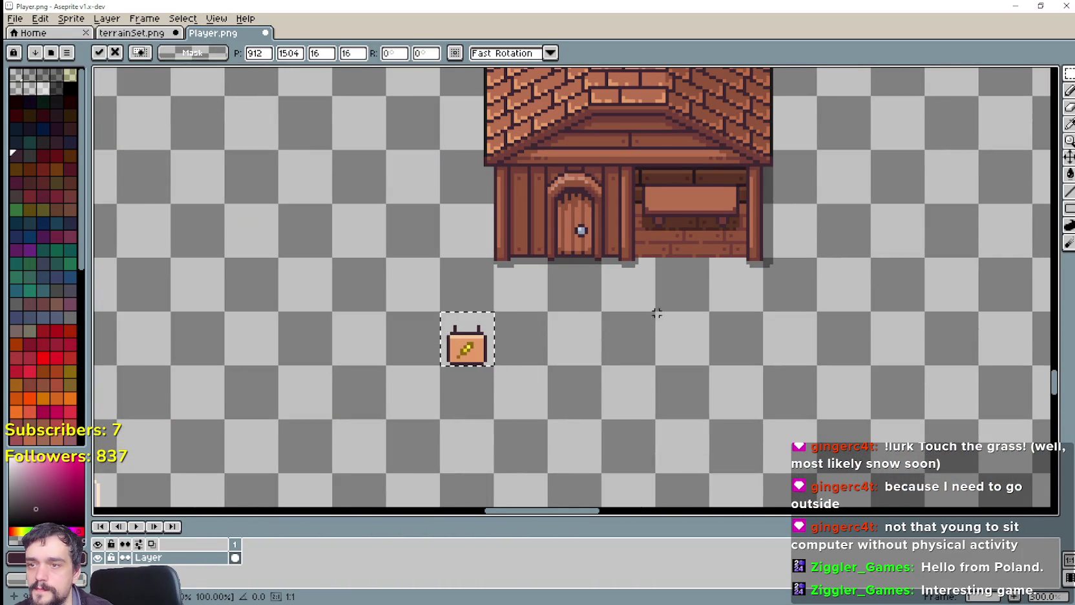
pyautogui.press('Return')
pyautogui.scroll(2, 640, 223)
pyautogui.scroll(1, 560, 208)
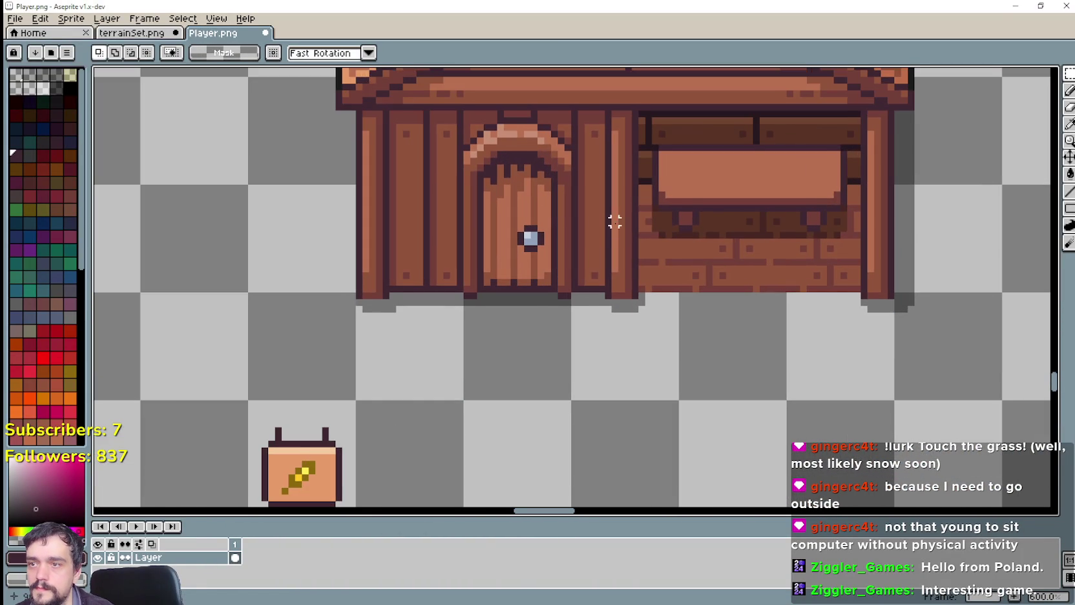
# Stamp copies of one wall plank repeatedly across the window toward the right wall.
pyautogui.moveTo(614, 222); pyautogui.dragTo(619, 277)
pyautogui.scroll(1, 579, 179)
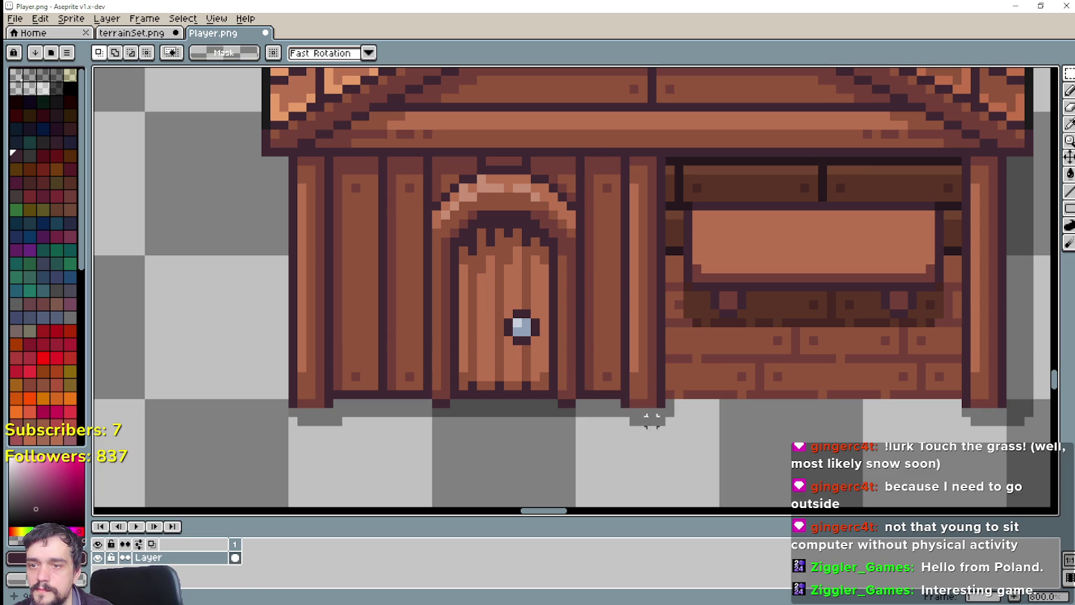
pyautogui.moveTo(624, 405); pyautogui.dragTo(575, 151)
pyautogui.moveTo(604, 336)
pyautogui.mouseDown()
pyautogui.moveTo(648, 355)
pyautogui.moveTo(640, 343)
pyautogui.moveTo(600, 343)
pyautogui.moveTo(683, 351)
pyautogui.mouseUp()
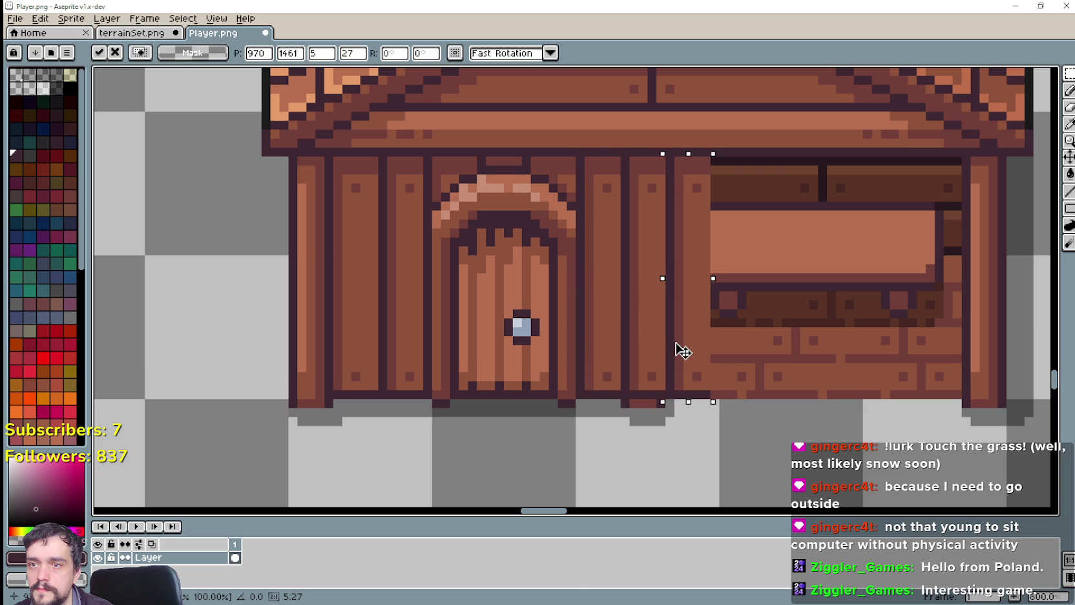
pyautogui.press('Escape')
pyautogui.moveTo(613, 349)
pyautogui.mouseDown()
pyautogui.moveTo(675, 362)
pyautogui.moveTo(748, 350)
pyautogui.mouseUp()
pyautogui.press('Escape')
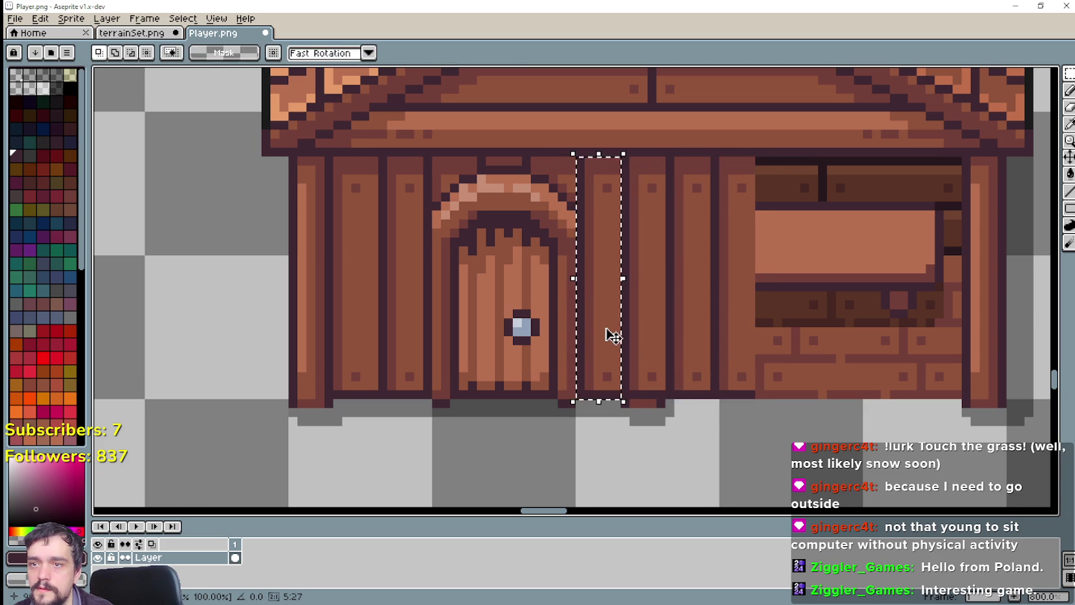
pyautogui.moveTo(606, 336)
pyautogui.mouseDown()
pyautogui.moveTo(753, 369)
pyautogui.moveTo(798, 347)
pyautogui.mouseUp()
pyautogui.press('Escape')
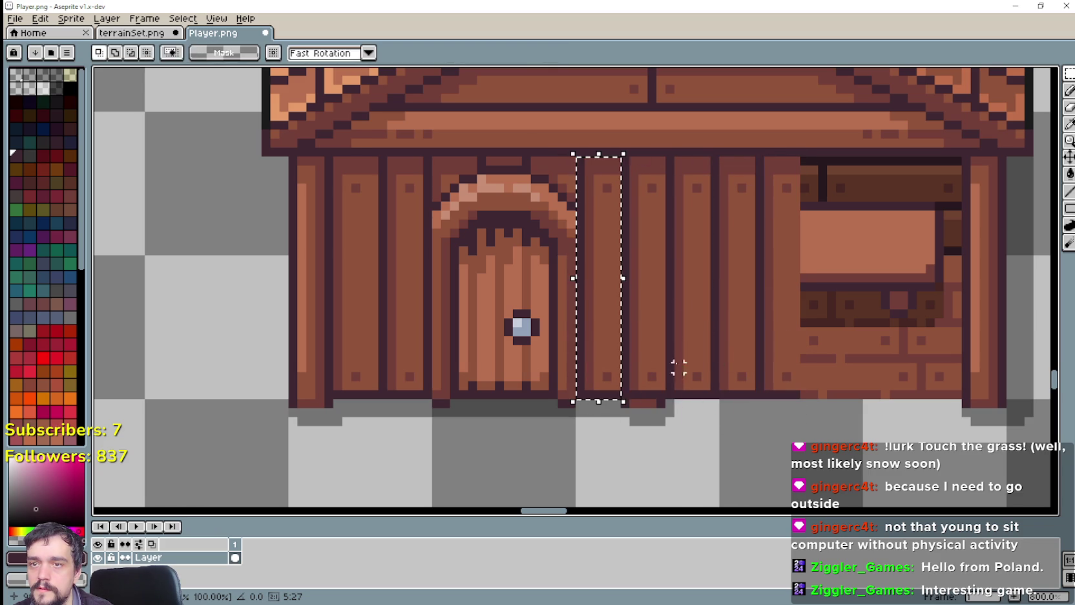
pyautogui.moveTo(596, 338)
pyautogui.mouseDown()
pyautogui.moveTo(816, 379)
pyautogui.moveTo(819, 345)
pyautogui.mouseUp()
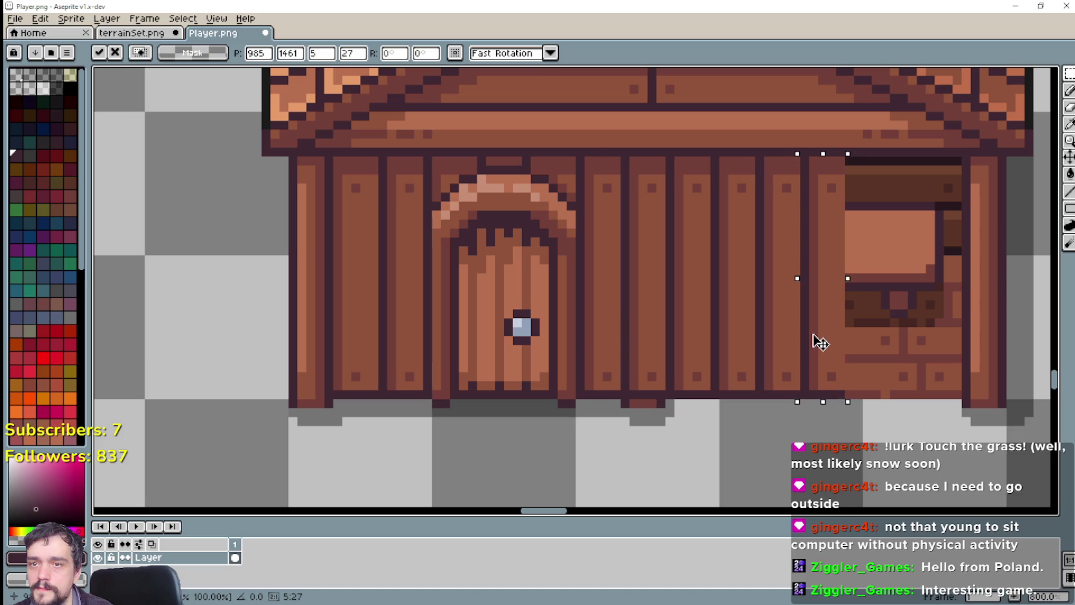
pyautogui.press('Escape')
pyautogui.moveTo(613, 331)
pyautogui.mouseDown()
pyautogui.moveTo(878, 350)
pyautogui.moveTo(881, 333)
pyautogui.mouseUp()
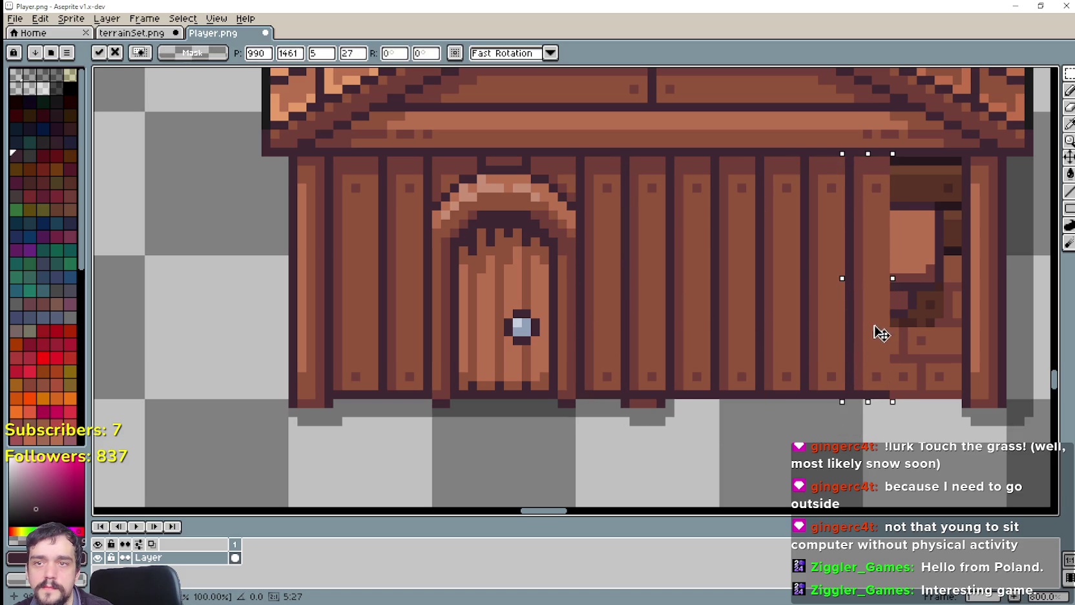
pyautogui.press('Escape')
pyautogui.moveTo(605, 352); pyautogui.dragTo(909, 340)
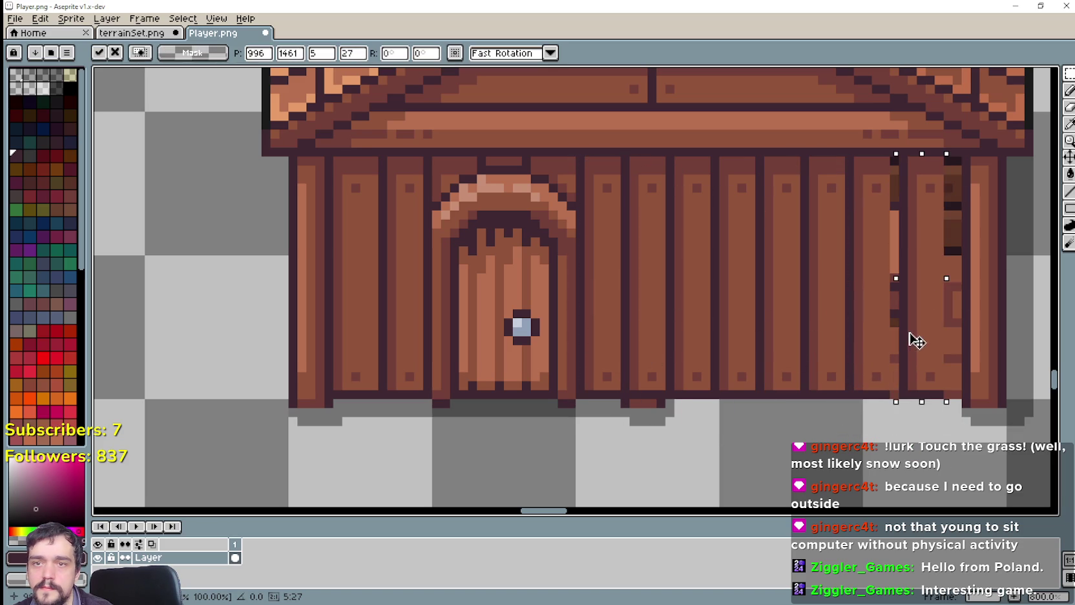
pyautogui.press('Escape')
# Undo a misplaced plank and move a copy of the leftmost wall plank onto the right wall.
pyautogui.moveTo(610, 318)
pyautogui.mouseDown()
pyautogui.moveTo(972, 356)
pyautogui.moveTo(956, 319)
pyautogui.moveTo(710, 457)
pyautogui.mouseUp()
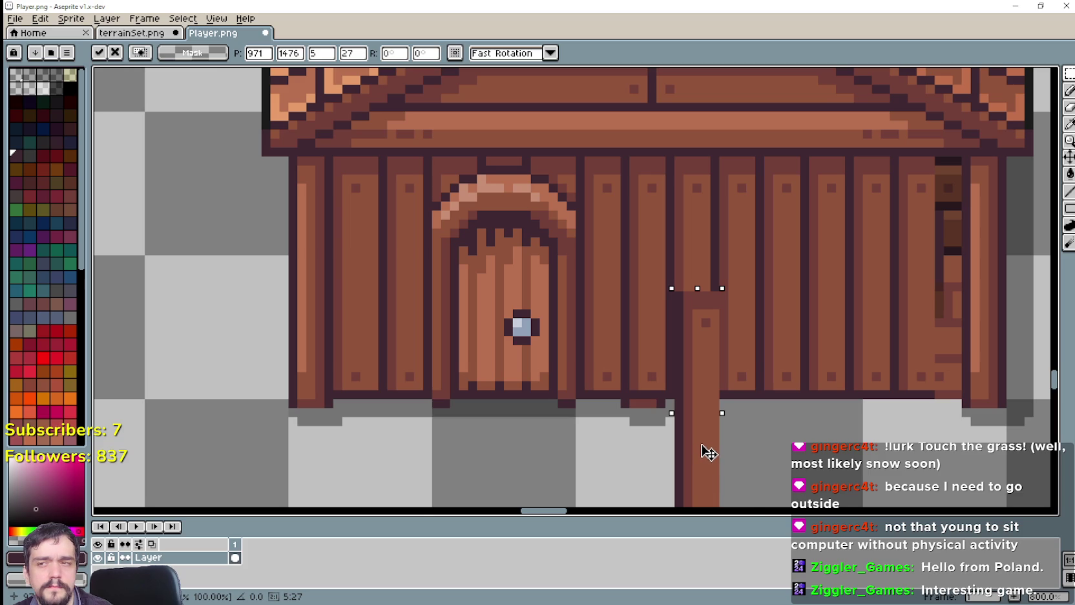
pyautogui.moveTo(709, 453)
pyautogui.mouseDown()
pyautogui.moveTo(748, 506)
pyautogui.moveTo(715, 355)
pyautogui.moveTo(669, 336)
pyautogui.moveTo(648, 348)
pyautogui.moveTo(641, 454)
pyautogui.mouseUp()
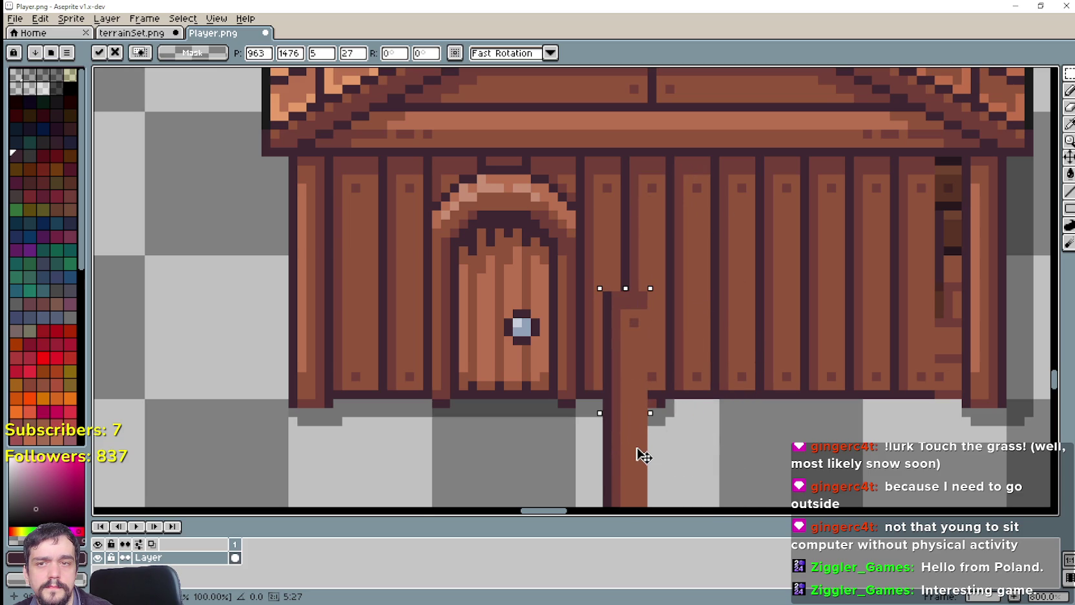
pyautogui.moveTo(641, 455)
pyautogui.mouseDown()
pyautogui.moveTo(441, 339)
pyautogui.moveTo(401, 327)
pyautogui.moveTo(357, 353)
pyautogui.moveTo(371, 327)
pyautogui.moveTo(857, 418)
pyautogui.mouseUp()
pyautogui.hotkey('ctrl', 'z')
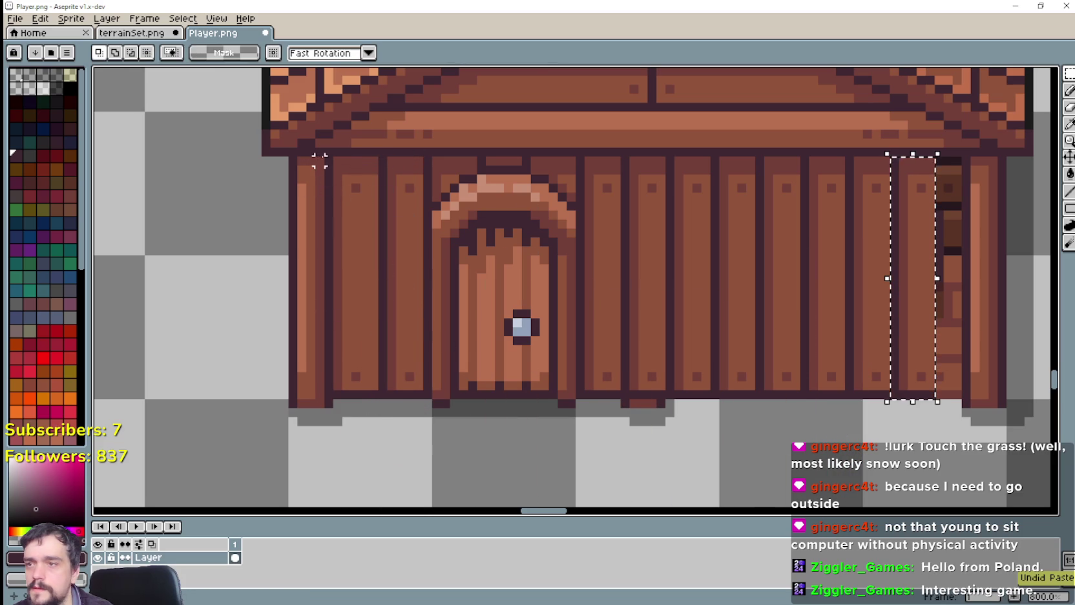
pyautogui.moveTo(328, 161); pyautogui.dragTo(389, 398)
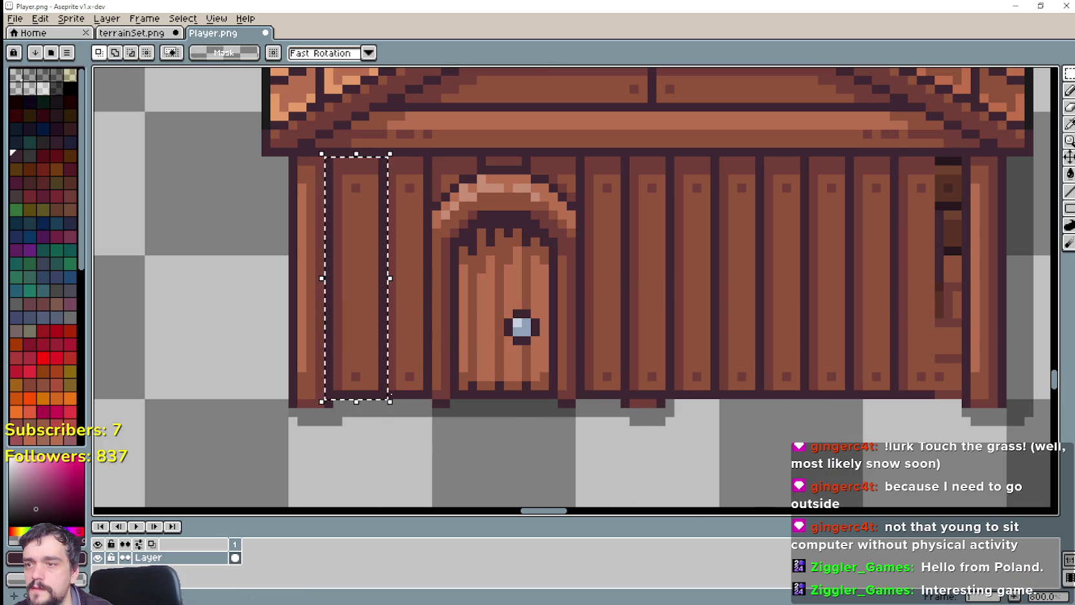
pyautogui.hotkey('ctrl', 'v')
pyautogui.moveTo(372, 276); pyautogui.dragTo(956, 277)
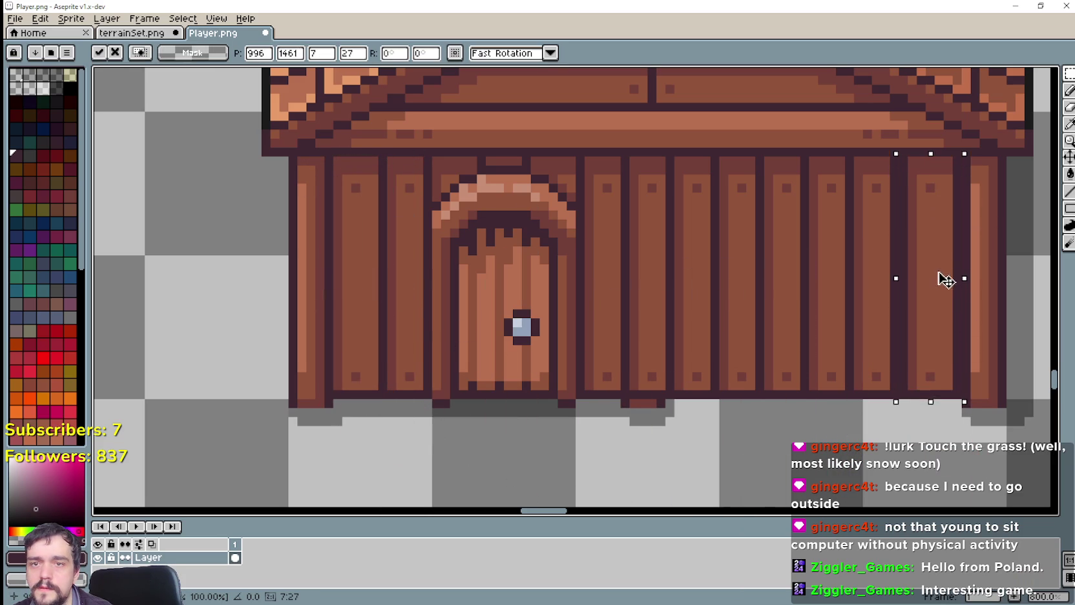
# Commit the pasted plank, then shift the plank beside the door slightly to the right.
pyautogui.click(732, 420)
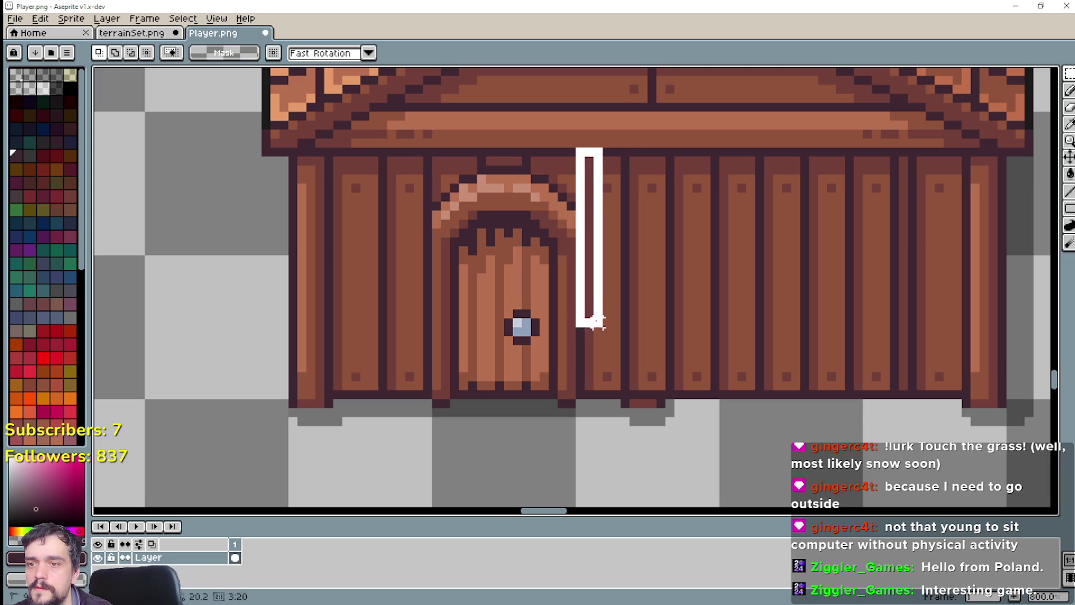
pyautogui.moveTo(624, 402); pyautogui.dragTo(626, 400)
pyautogui.moveTo(608, 328)
pyautogui.mouseDown()
pyautogui.moveTo(607, 281)
pyautogui.moveTo(903, 288)
pyautogui.moveTo(566, 269)
pyautogui.moveTo(799, 307)
pyautogui.moveTo(847, 282)
pyautogui.moveTo(626, 271)
pyautogui.moveTo(622, 278)
pyautogui.moveTo(824, 283)
pyautogui.moveTo(604, 288)
pyautogui.moveTo(764, 296)
pyautogui.mouseUp()
pyautogui.moveTo(701, 314)
pyautogui.mouseDown()
pyautogui.moveTo(550, 314)
pyautogui.moveTo(702, 314)
pyautogui.moveTo(596, 319)
pyautogui.moveTo(667, 319)
pyautogui.moveTo(630, 329)
pyautogui.mouseUp()
pyautogui.press('Return')
pyautogui.press('Escape')
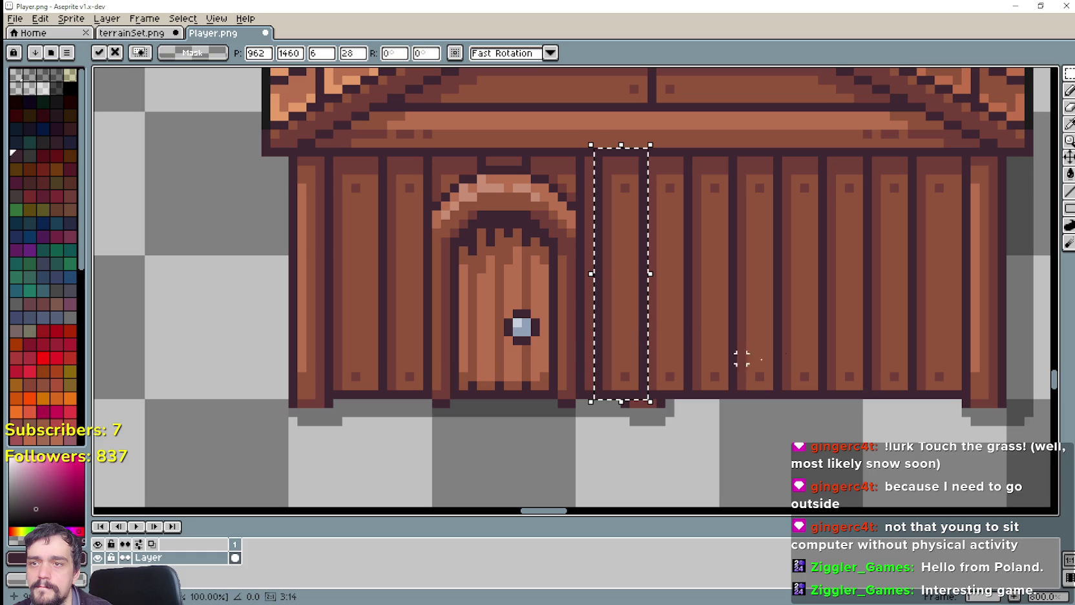
# Stretch the small dark shadow piece rightward so the base strip runs under all the planks.
pyautogui.scroll(-1, 713, 392)
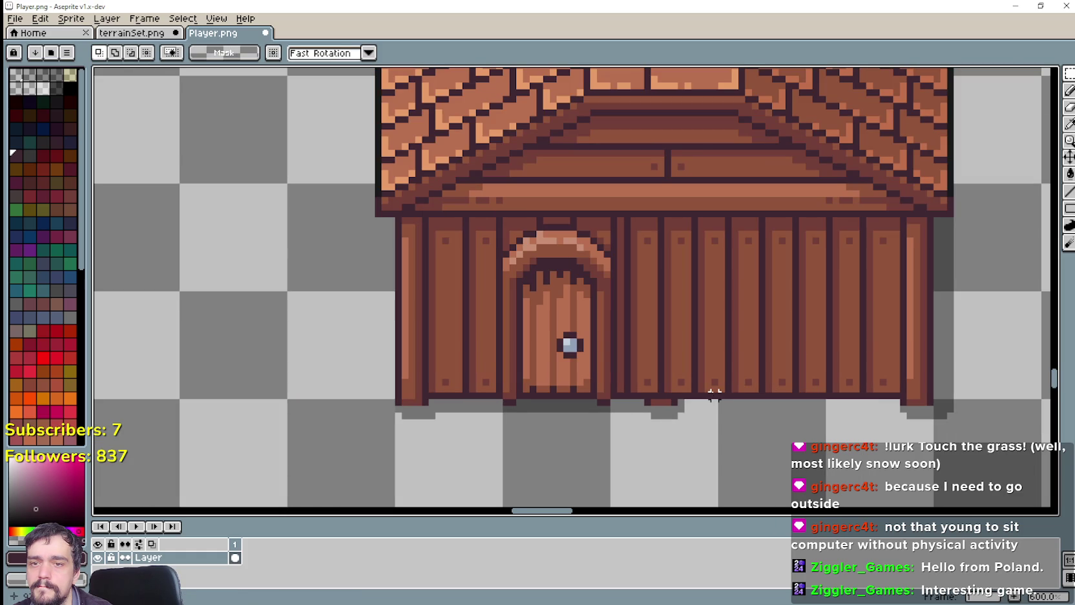
pyautogui.scroll(1, 713, 388)
pyautogui.scroll(3, 689, 426)
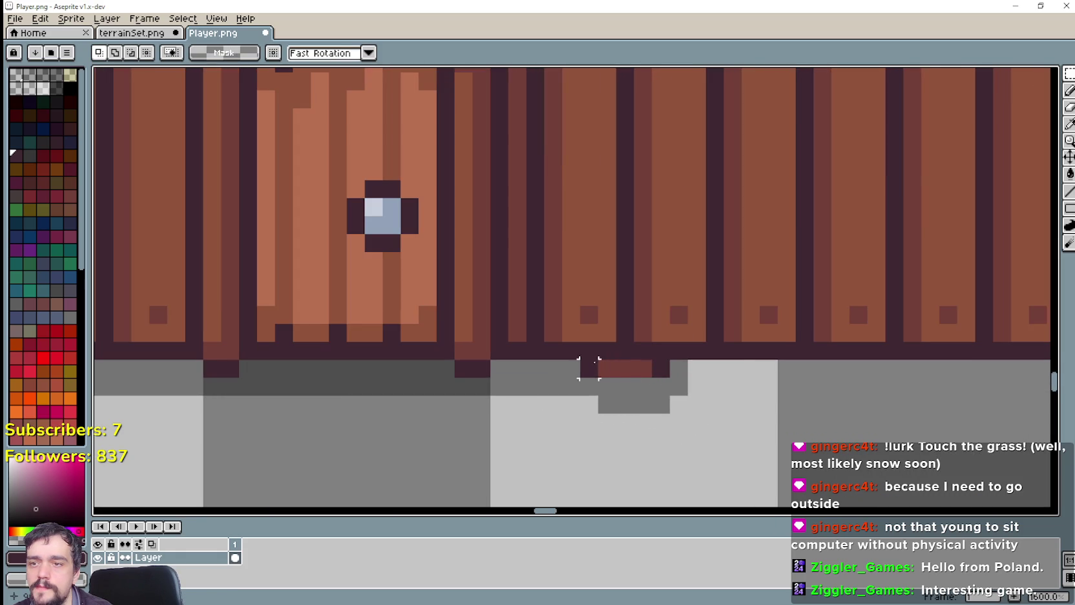
pyautogui.scroll(-4, 665, 383)
pyautogui.scroll(3, 643, 378)
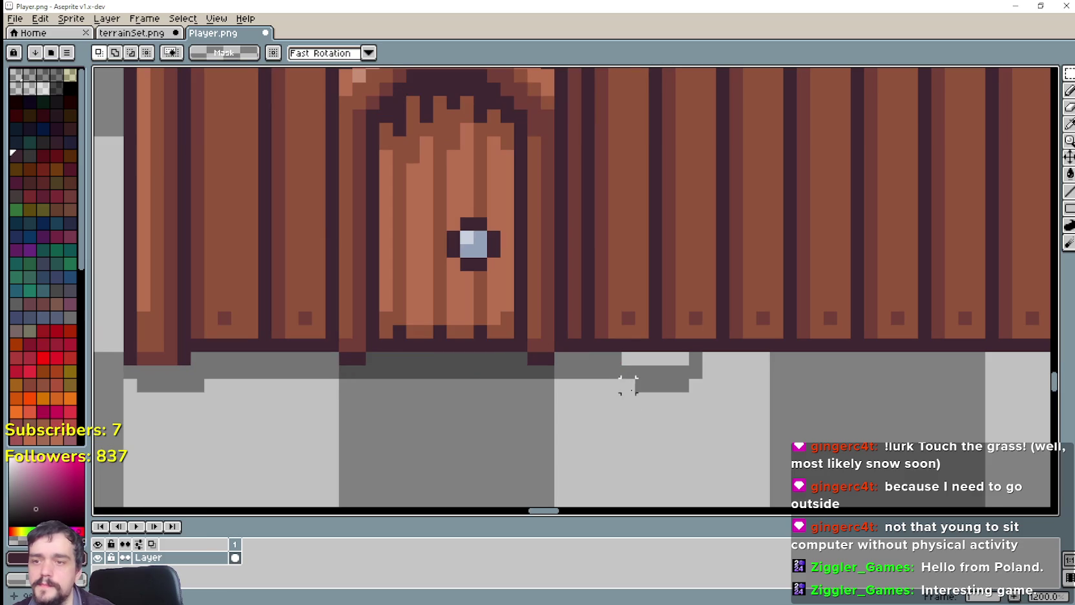
pyautogui.scroll(-3, 678, 379)
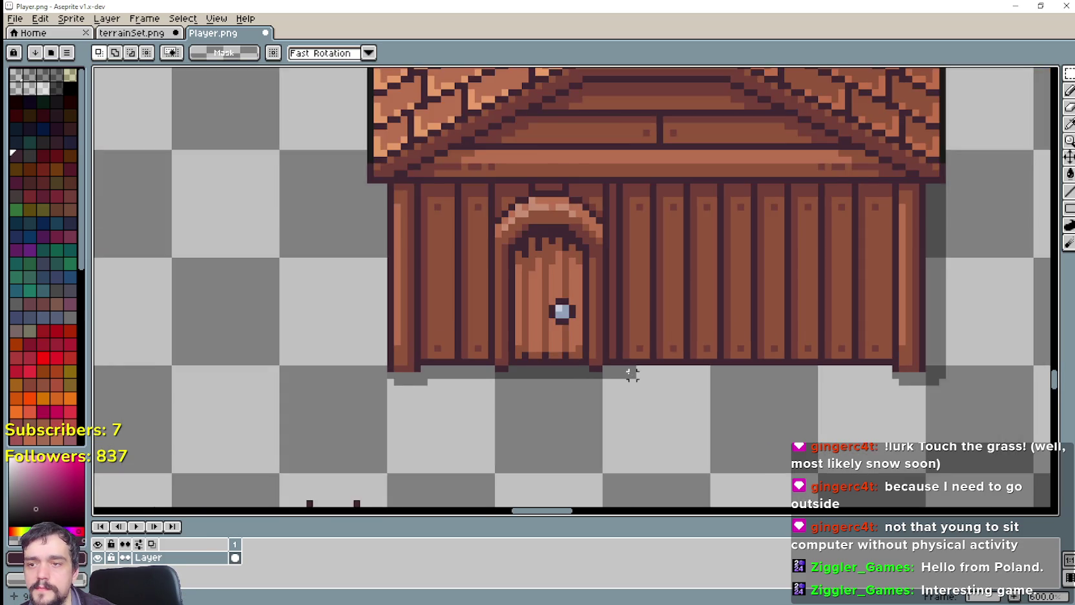
pyautogui.scroll(3, 624, 373)
pyautogui.scroll(-3, 651, 373)
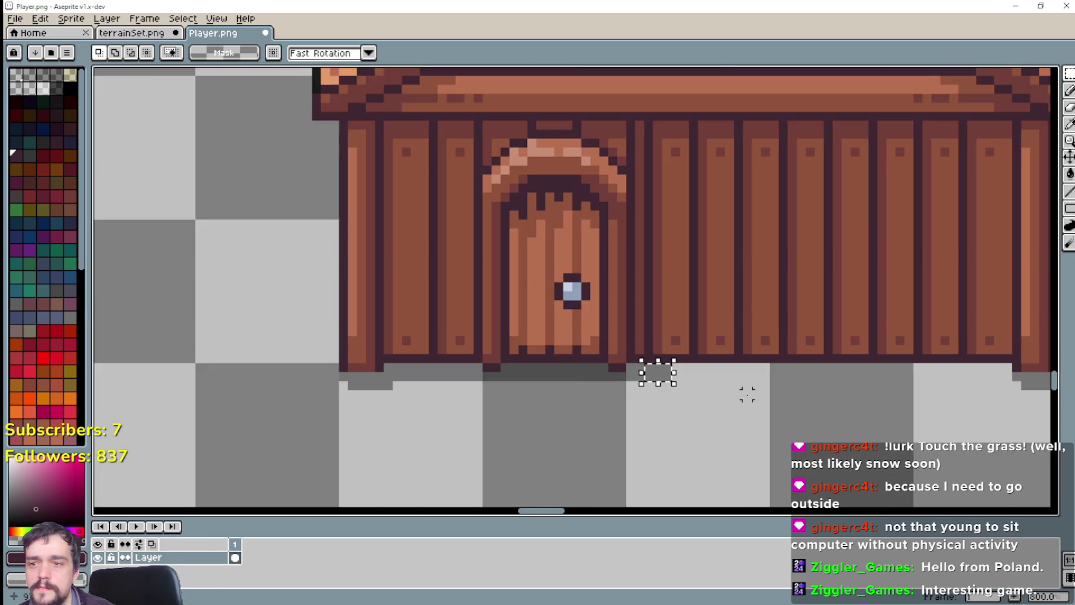
pyautogui.scroll(1, 524, 365)
pyautogui.moveTo(528, 359); pyautogui.dragTo(605, 368)
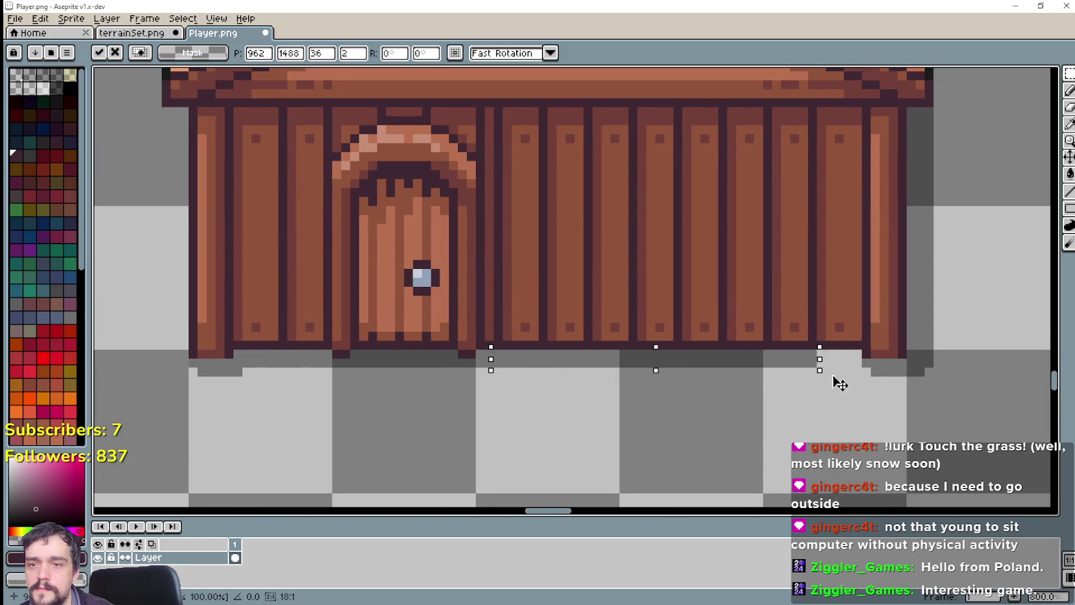
pyautogui.click(775, 425)
pyautogui.scroll(-2, 756, 420)
pyautogui.scroll(-1, 723, 414)
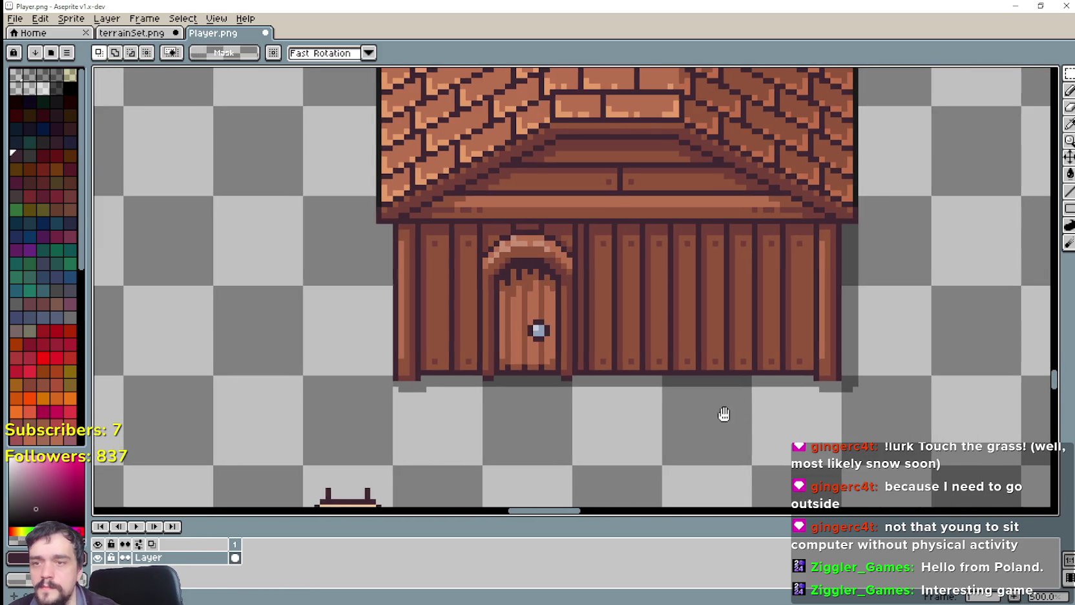
pyautogui.scroll(-1, 646, 362)
pyautogui.scroll(1, 765, 315)
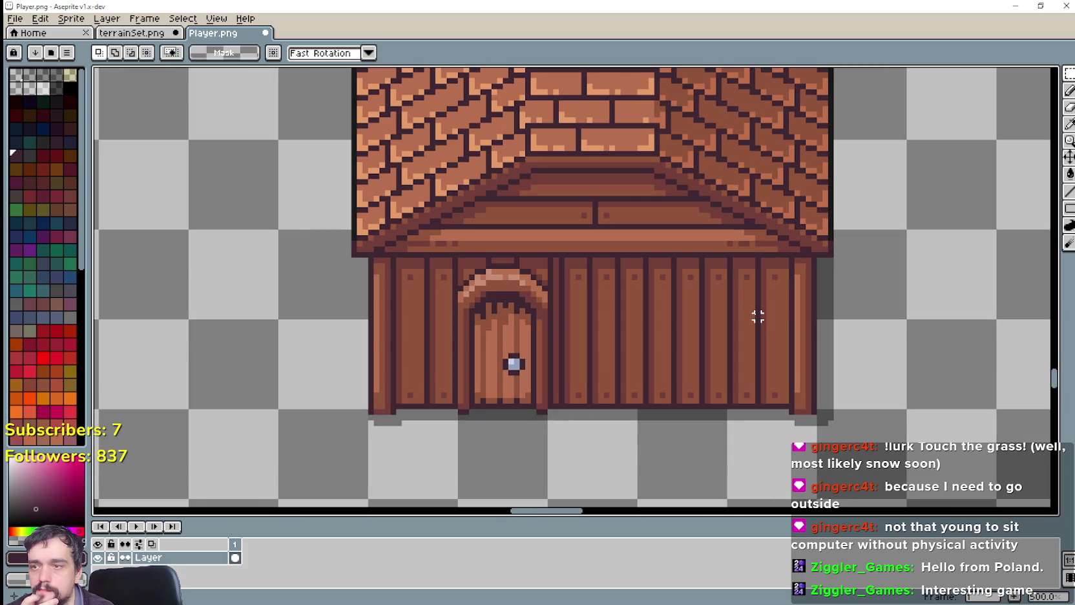
pyautogui.scroll(-1, 752, 310)
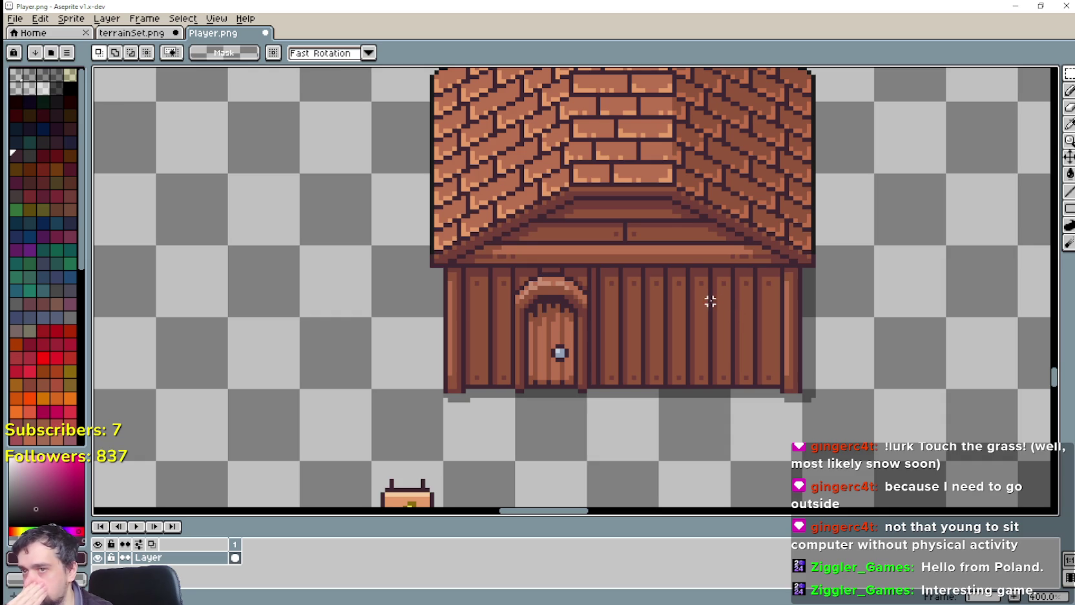
pyautogui.scroll(1, 710, 301)
pyautogui.scroll(1, 632, 323)
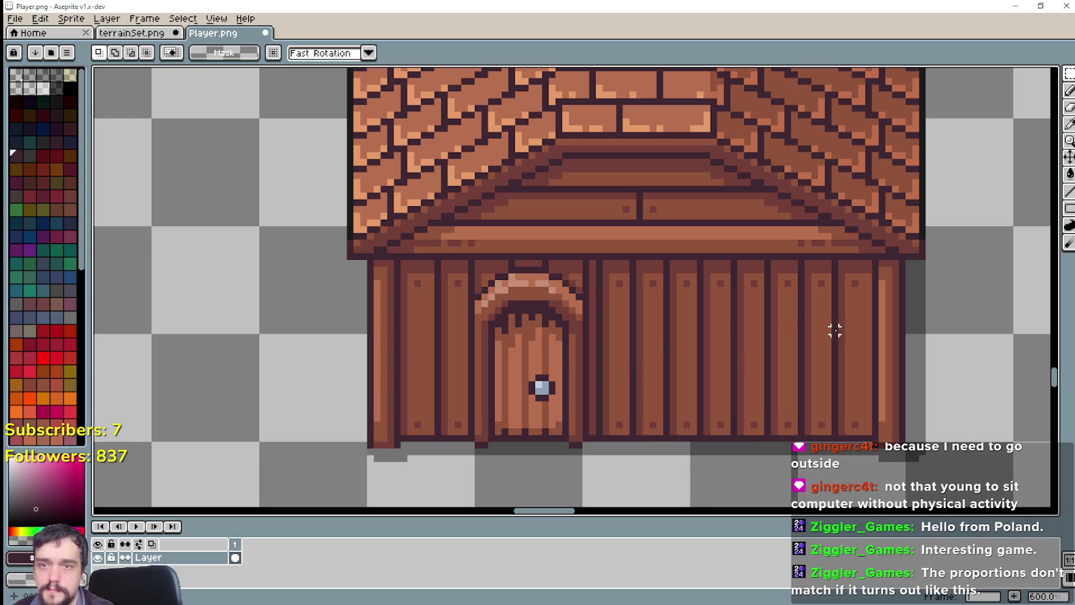
# Move the plank at the wall's right end leftward into a new spot along the wall.
pyautogui.moveTo(841, 257); pyautogui.dragTo(879, 442)
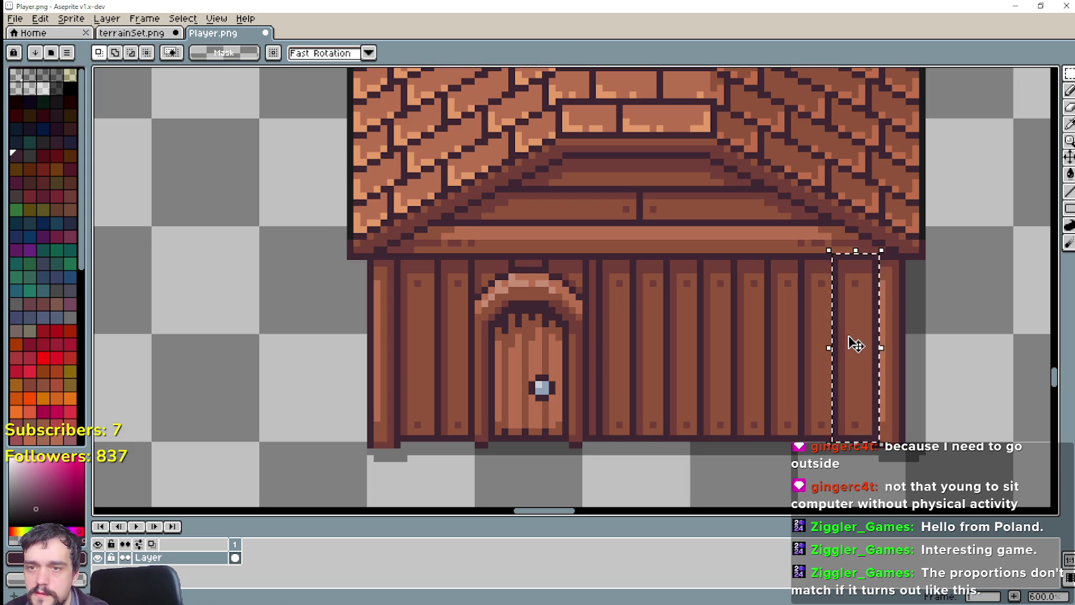
pyautogui.click(855, 345)
pyautogui.moveTo(845, 355); pyautogui.dragTo(723, 352)
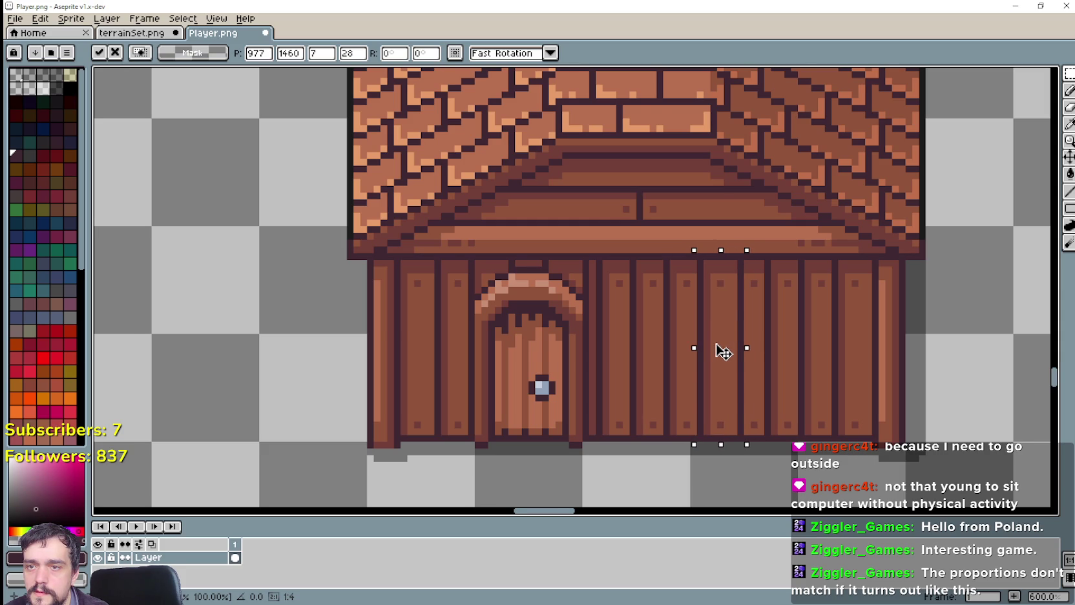
pyautogui.scroll(-1, 724, 352)
pyautogui.moveTo(725, 353); pyautogui.dragTo(749, 352)
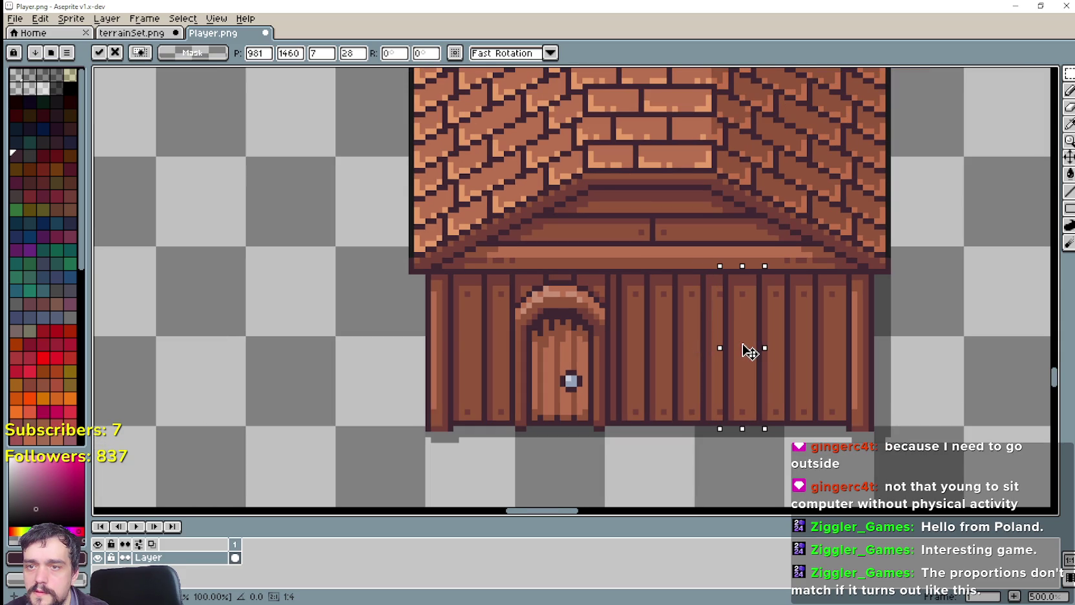
pyautogui.click(686, 389)
pyautogui.scroll(1, 708, 319)
# Shift a plank from the right of the door over toward the door's side.
pyautogui.moveTo(669, 261)
pyautogui.mouseDown()
pyautogui.moveTo(695, 429)
pyautogui.moveTo(708, 445)
pyautogui.moveTo(730, 406)
pyautogui.moveTo(665, 413)
pyautogui.mouseUp()
pyautogui.moveTo(725, 255); pyautogui.dragTo(773, 446)
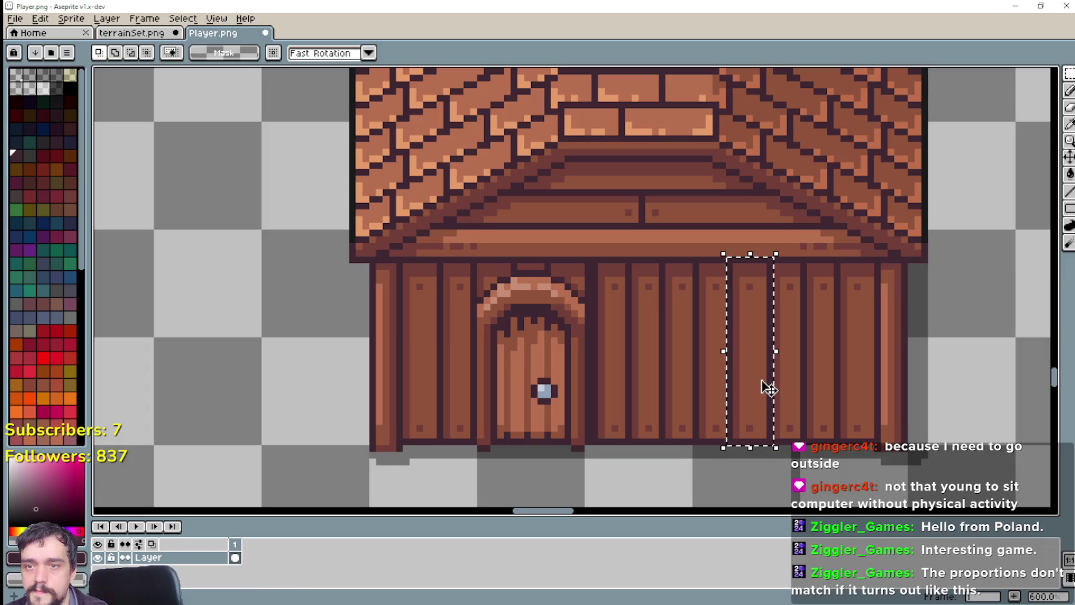
pyautogui.moveTo(763, 384)
pyautogui.mouseDown()
pyautogui.moveTo(625, 398)
pyautogui.moveTo(651, 382)
pyautogui.mouseUp()
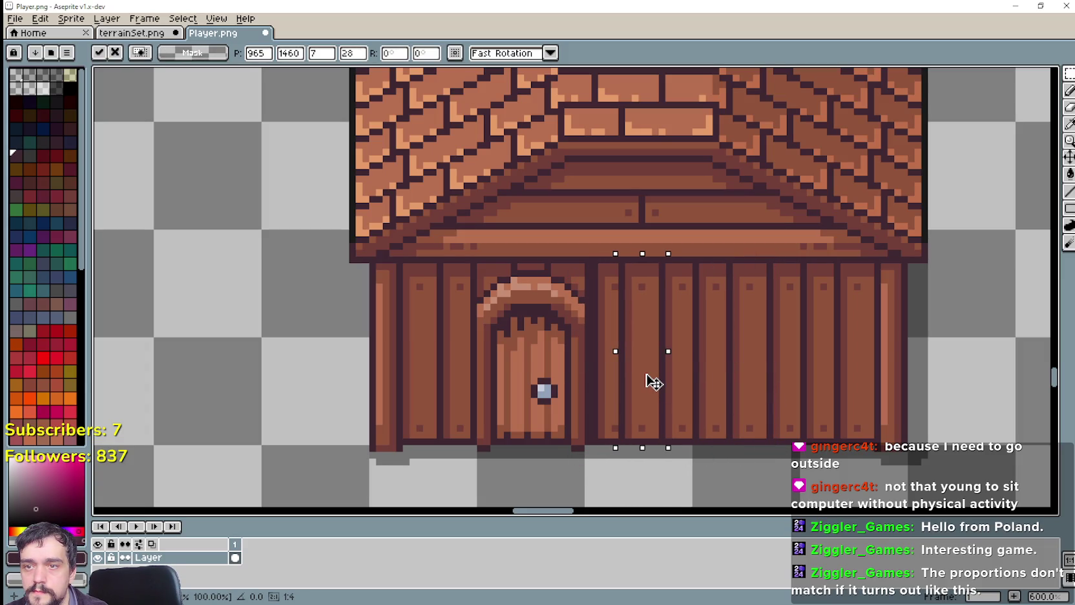
pyautogui.click(756, 401)
# Shift one more plank left to even out the board spacing, then zoom out.
pyautogui.scroll(1, 659, 310)
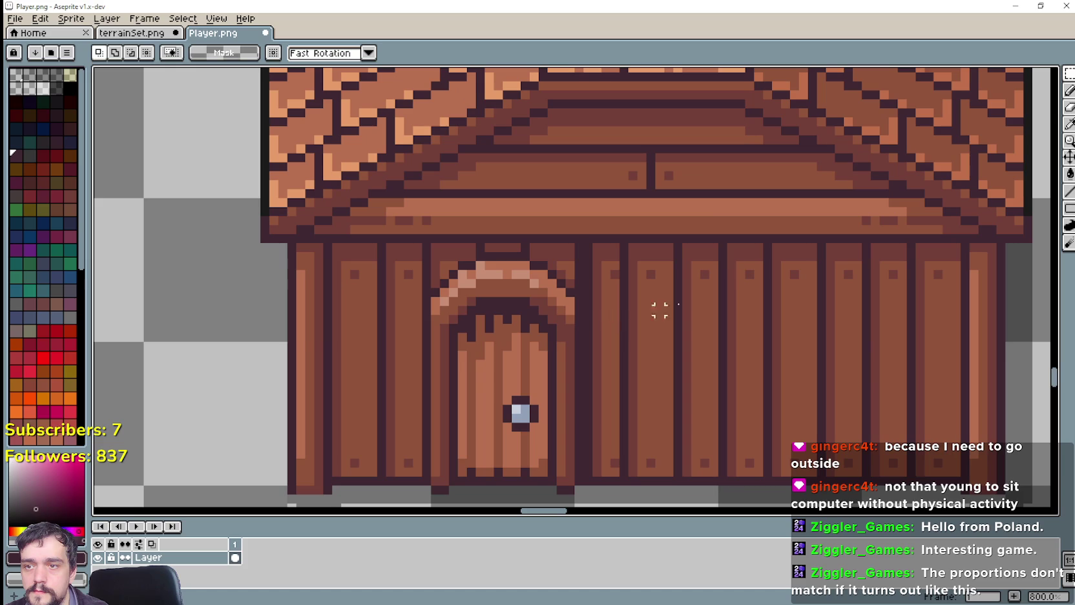
pyautogui.moveTo(677, 239); pyautogui.dragTo(728, 485)
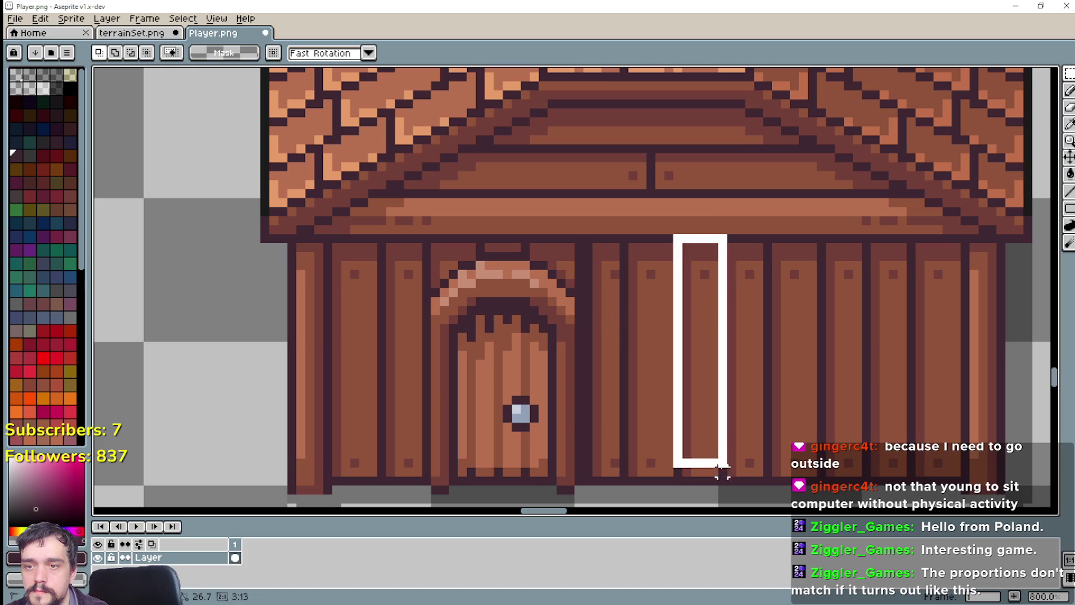
pyautogui.moveTo(711, 419)
pyautogui.mouseDown()
pyautogui.moveTo(590, 407)
pyautogui.moveTo(601, 408)
pyautogui.mouseUp()
pyautogui.click(768, 389)
pyautogui.scroll(-2, 756, 365)
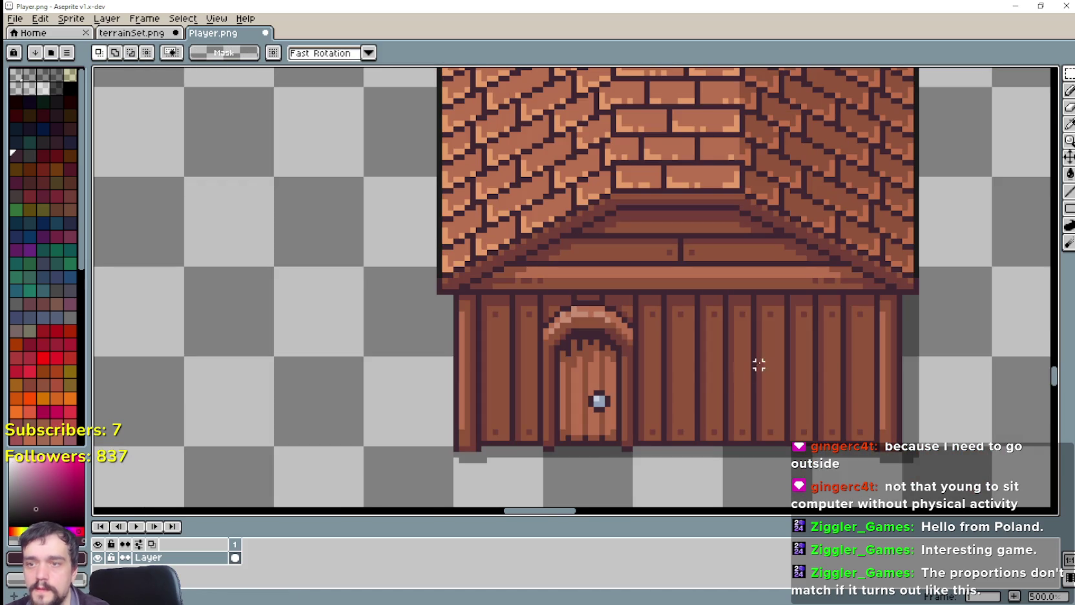
pyautogui.scroll(-1, 924, 321)
pyautogui.scroll(-1, 925, 321)
# Duplicate the wheat sign and try the copy's placement on the house wall by the door.
pyautogui.moveTo(919, 312); pyautogui.dragTo(755, 281)
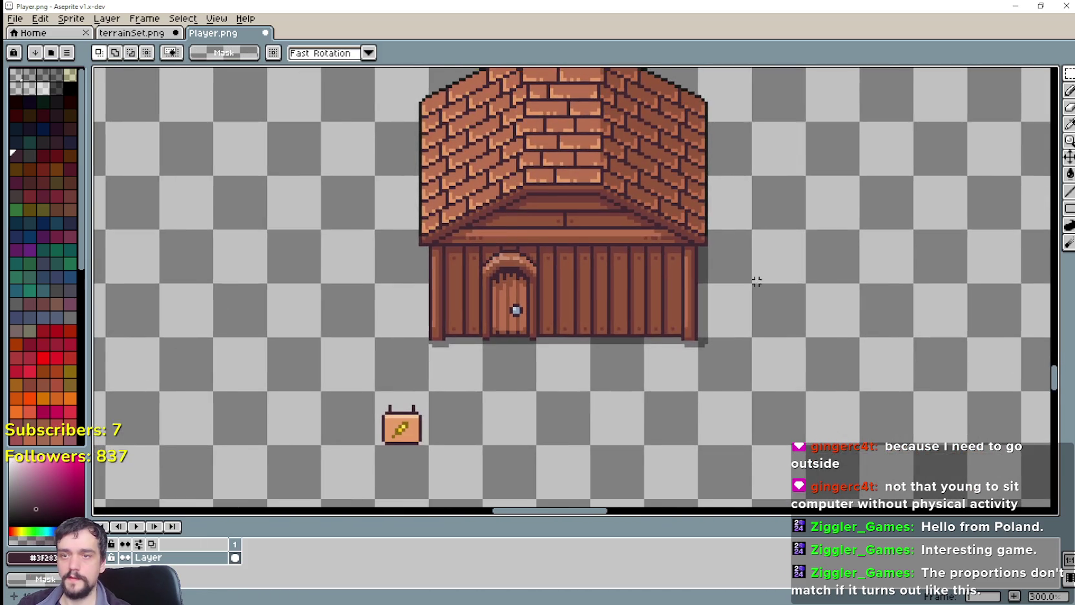
pyautogui.scroll(-1, 743, 287)
pyautogui.scroll(1, 744, 283)
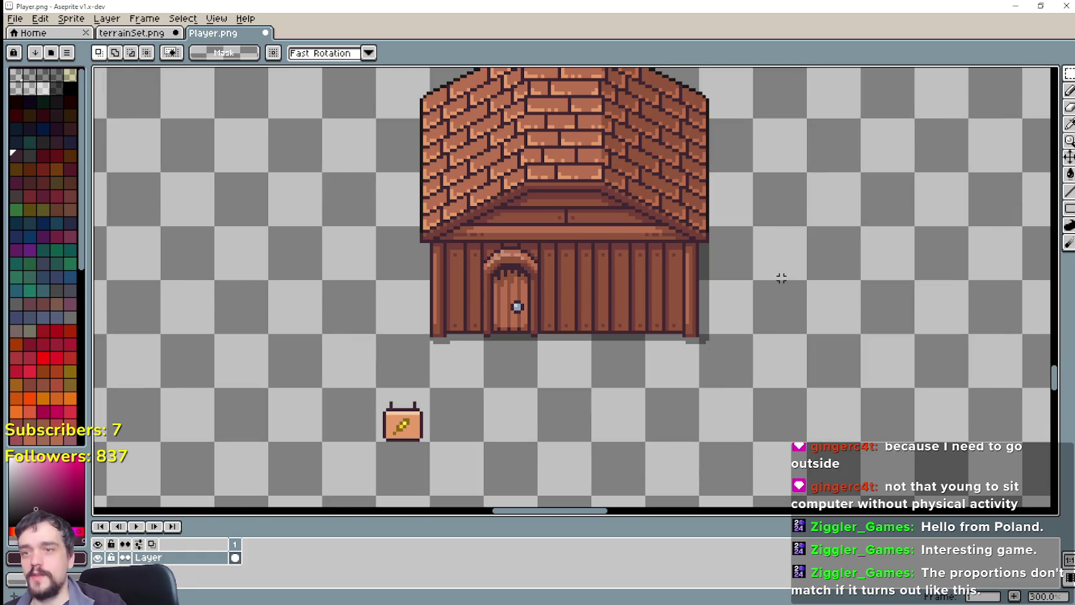
pyautogui.scroll(2, 495, 267)
pyautogui.scroll(-1, 494, 437)
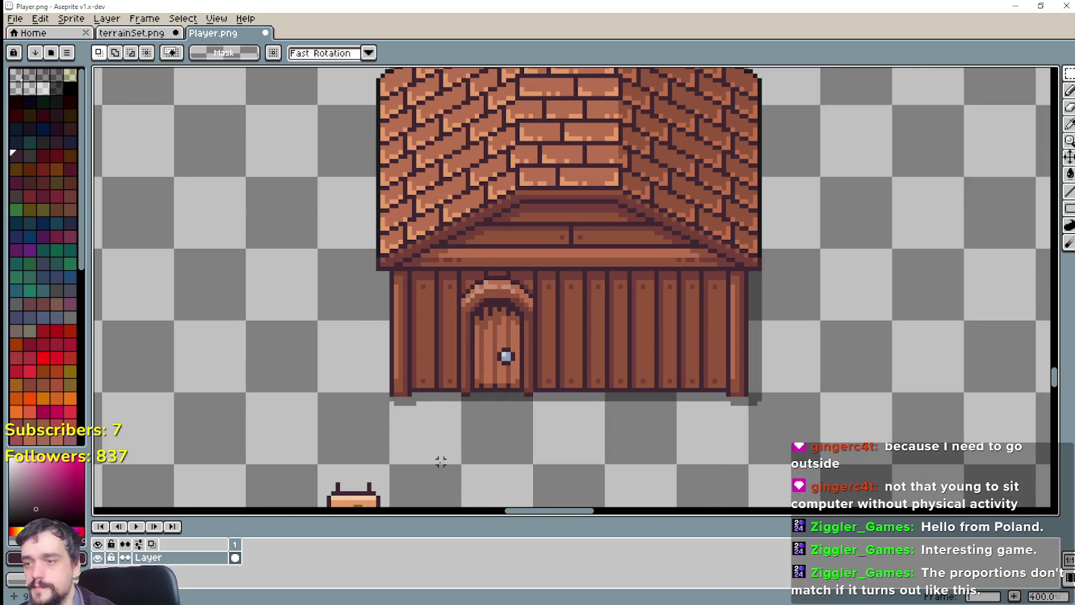
pyautogui.scroll(-4, 440, 461)
pyautogui.scroll(-1, 415, 293)
pyautogui.moveTo(322, 284)
pyautogui.mouseDown()
pyautogui.moveTo(396, 359)
pyautogui.moveTo(398, 392)
pyautogui.moveTo(557, 205)
pyautogui.mouseUp()
pyautogui.scroll(3, 566, 242)
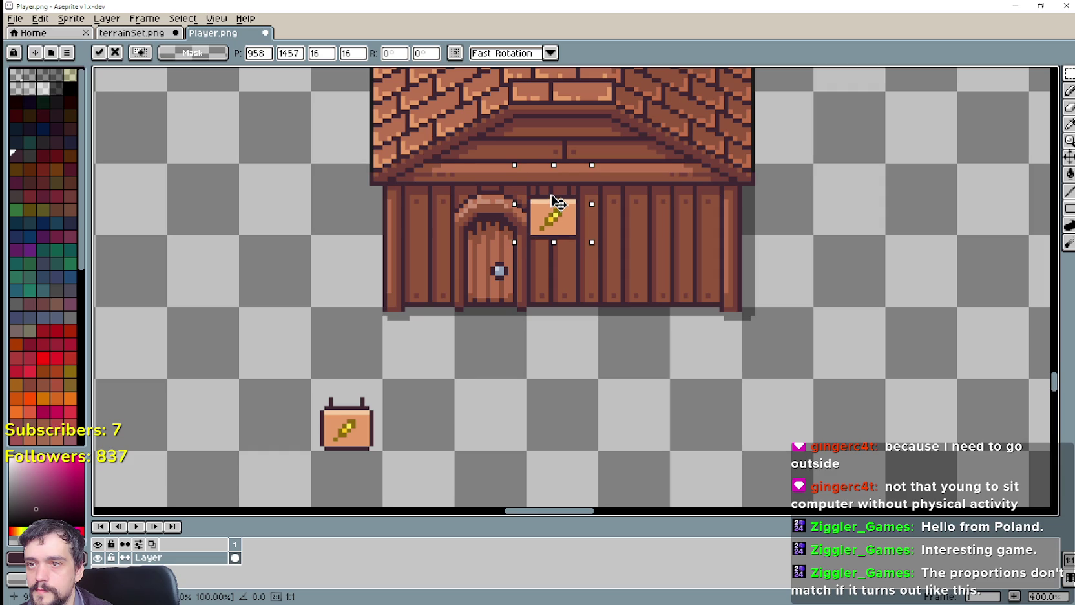
pyautogui.moveTo(557, 203)
pyautogui.mouseDown()
pyautogui.moveTo(581, 222)
pyautogui.moveTo(555, 221)
pyautogui.moveTo(739, 219)
pyautogui.moveTo(702, 223)
pyautogui.moveTo(713, 223)
pyautogui.moveTo(712, 278)
pyautogui.moveTo(691, 379)
pyautogui.moveTo(698, 446)
pyautogui.moveTo(627, 421)
pyautogui.moveTo(445, 436)
pyautogui.mouseUp()
pyautogui.scroll(1, 570, 221)
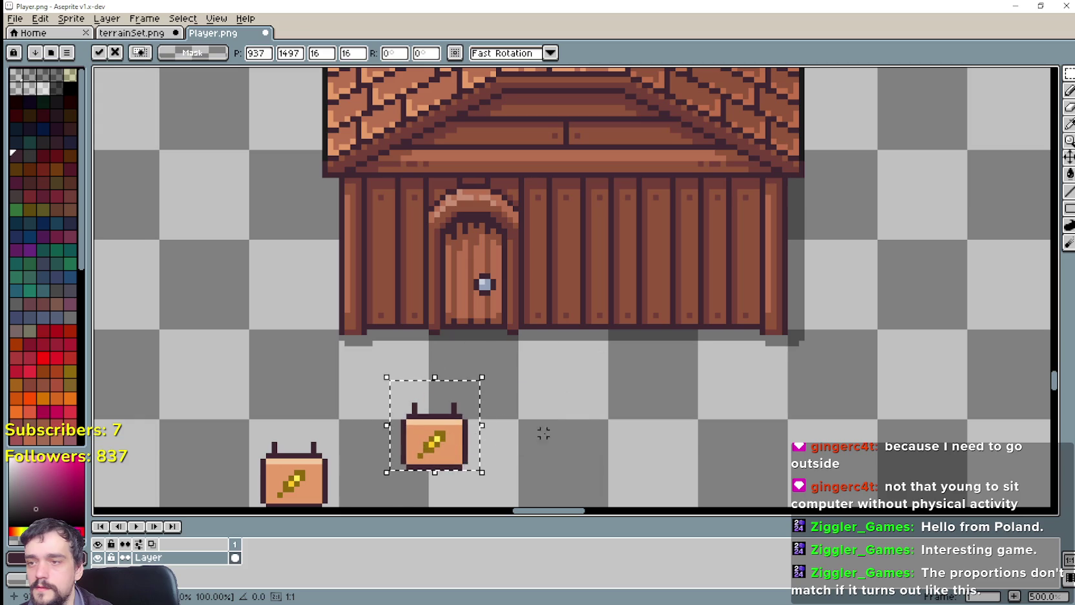
pyautogui.scroll(-3, 481, 336)
pyautogui.moveTo(481, 336); pyautogui.dragTo(524, 375)
pyautogui.press('Return')
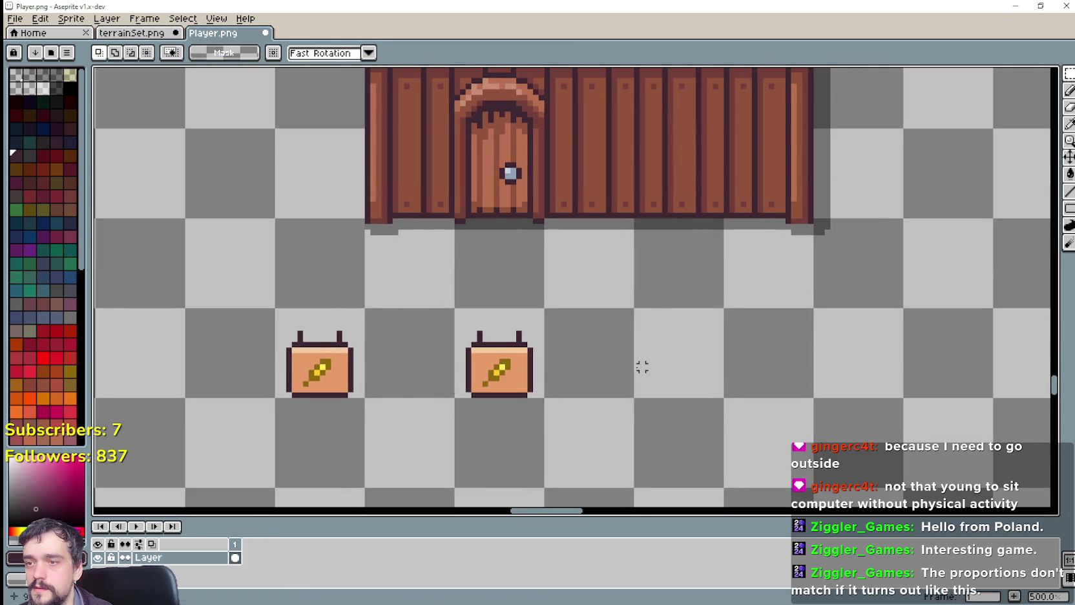
pyautogui.scroll(2, 526, 326)
pyautogui.moveTo(527, 324); pyautogui.dragTo(515, 342)
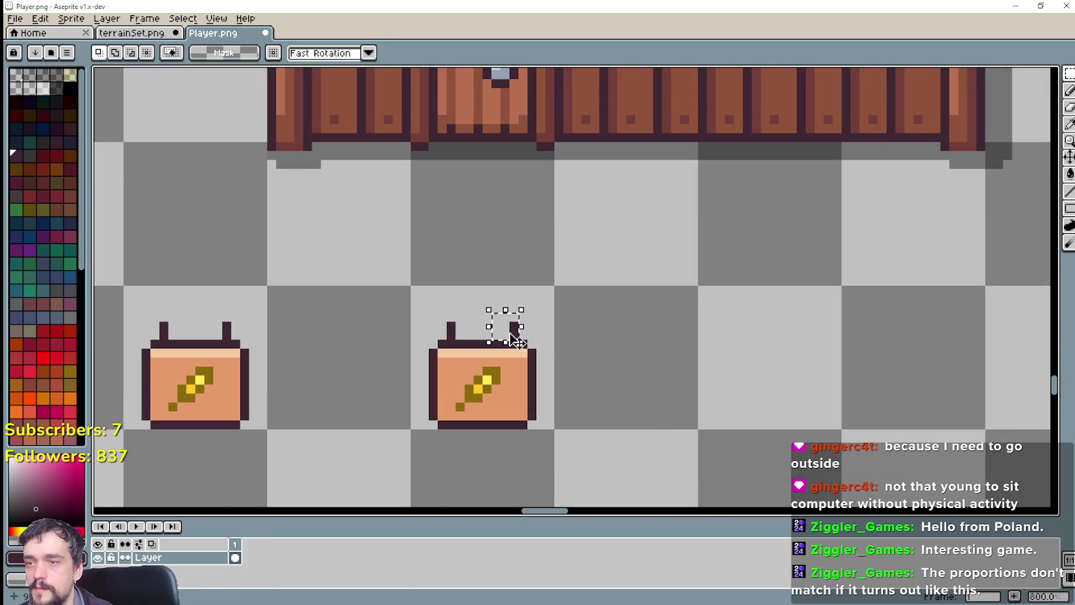
pyautogui.scroll(5, 537, 339)
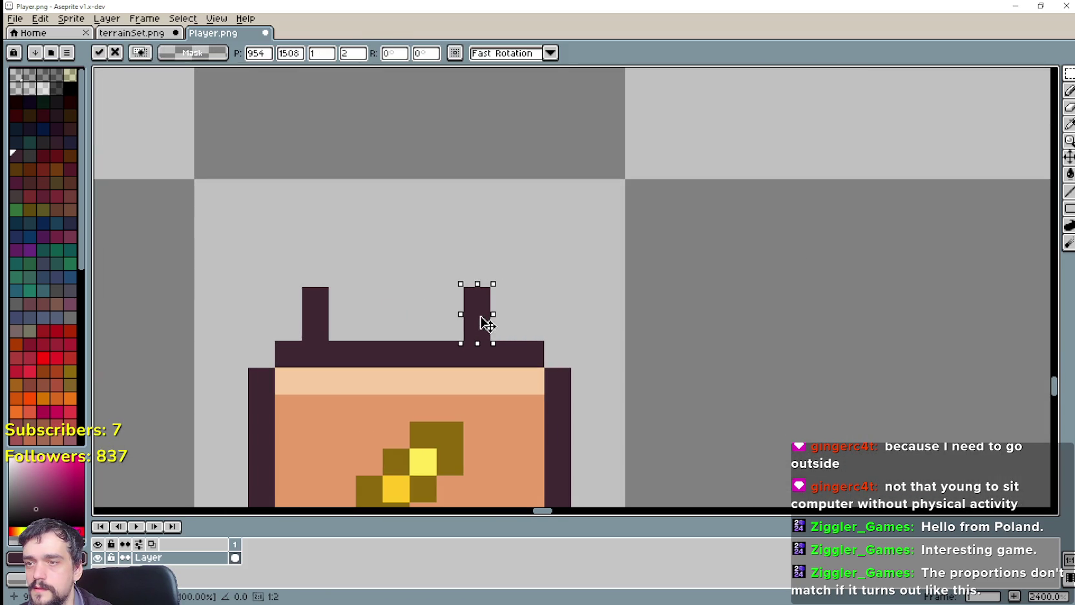
pyautogui.moveTo(504, 316); pyautogui.dragTo(573, 329)
pyautogui.scroll(-5, 552, 331)
pyautogui.press('Escape')
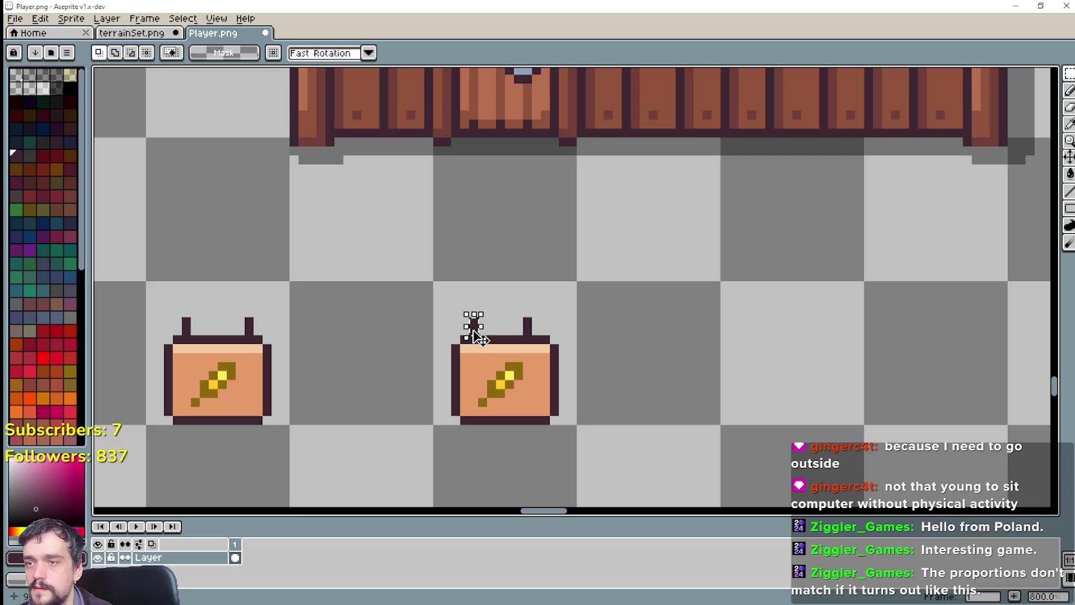
pyautogui.moveTo(474, 330); pyautogui.dragTo(482, 331)
pyautogui.press('Return')
pyautogui.scroll(-2, 586, 381)
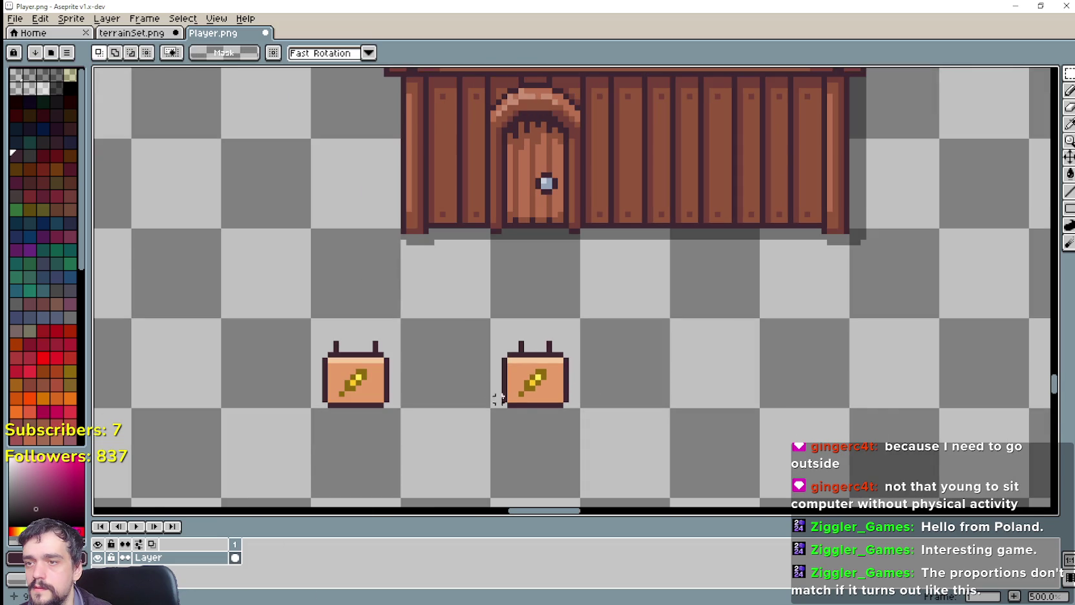
pyautogui.moveTo(515, 399); pyautogui.dragTo(523, 398)
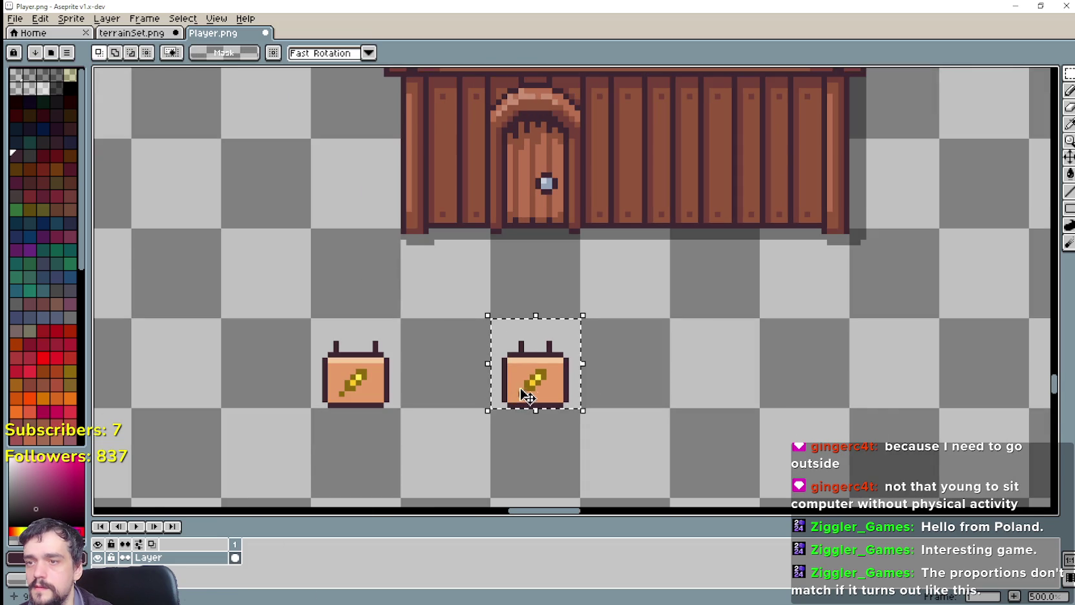
pyautogui.click(701, 321)
pyautogui.moveTo(702, 318); pyautogui.dragTo(574, 379)
pyautogui.moveTo(420, 416)
pyautogui.mouseDown()
pyautogui.moveTo(680, 170)
pyautogui.moveTo(680, 193)
pyautogui.moveTo(655, 193)
pyautogui.moveTo(439, 452)
pyautogui.moveTo(676, 199)
pyautogui.moveTo(491, 391)
pyautogui.mouseUp()
pyautogui.scroll(-3, 657, 354)
# Cancel the sign move and sample black from a stall outline with the Eyedropper.
pyautogui.click(657, 355)
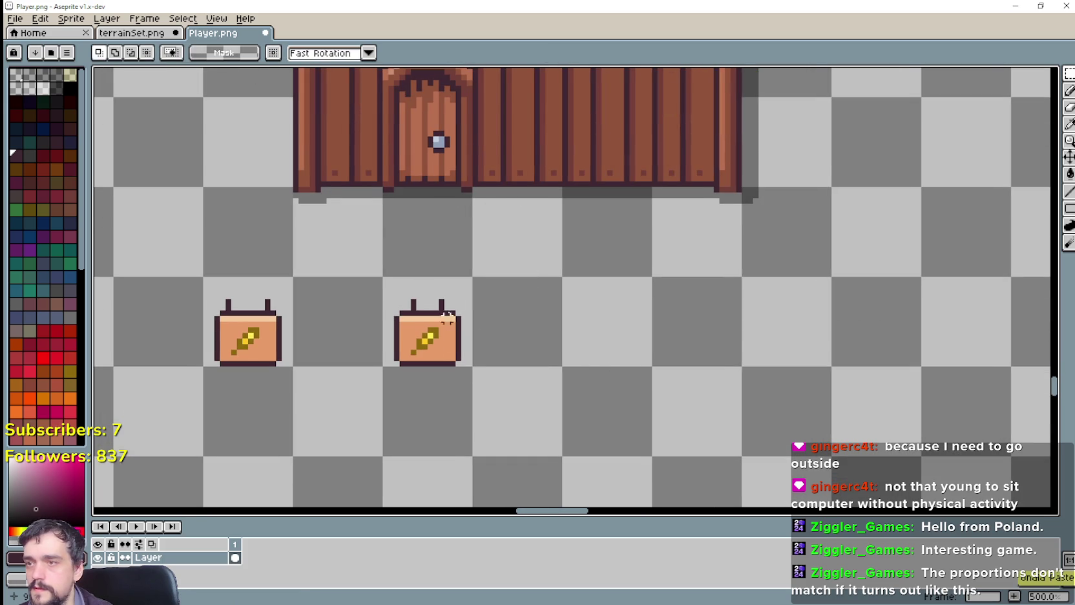
pyautogui.hscroll(-4, 629, 309)
pyautogui.scroll(-3, 668, 300)
pyautogui.hscroll(-5, 455, 364)
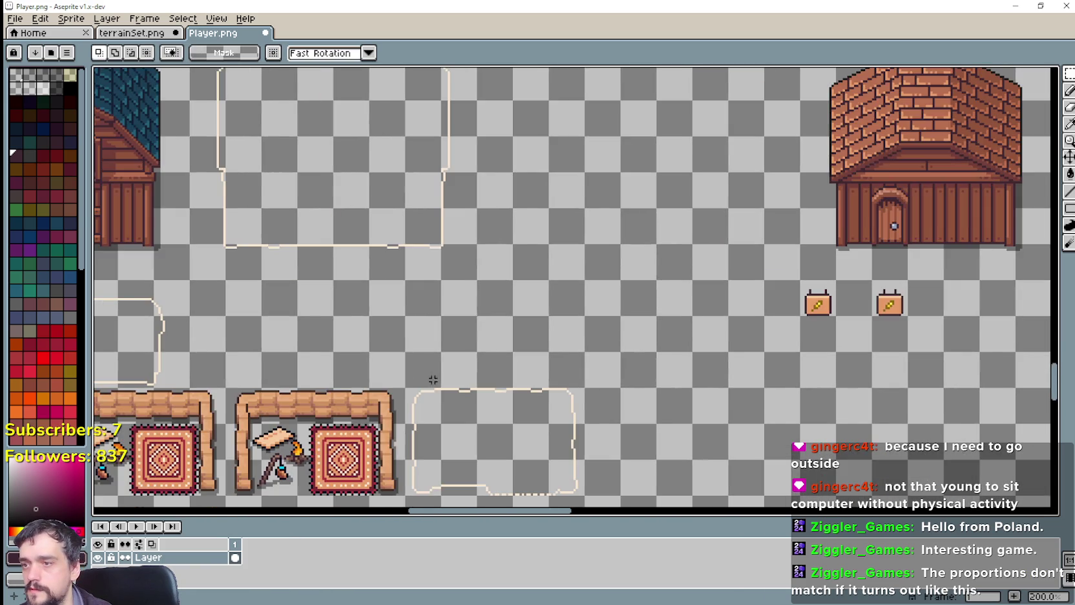
pyautogui.scroll(-3, 465, 380)
pyautogui.scroll(-1, 735, 409)
pyautogui.scroll(4, 777, 315)
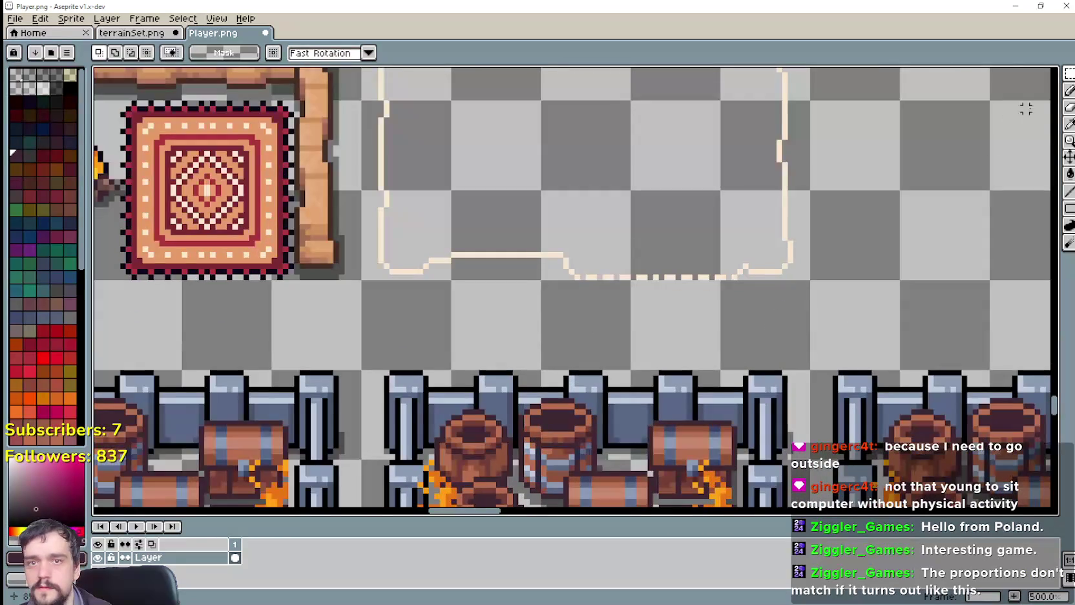
pyautogui.press('i')
pyautogui.scroll(1, 687, 379)
pyautogui.scroll(1, 687, 379)
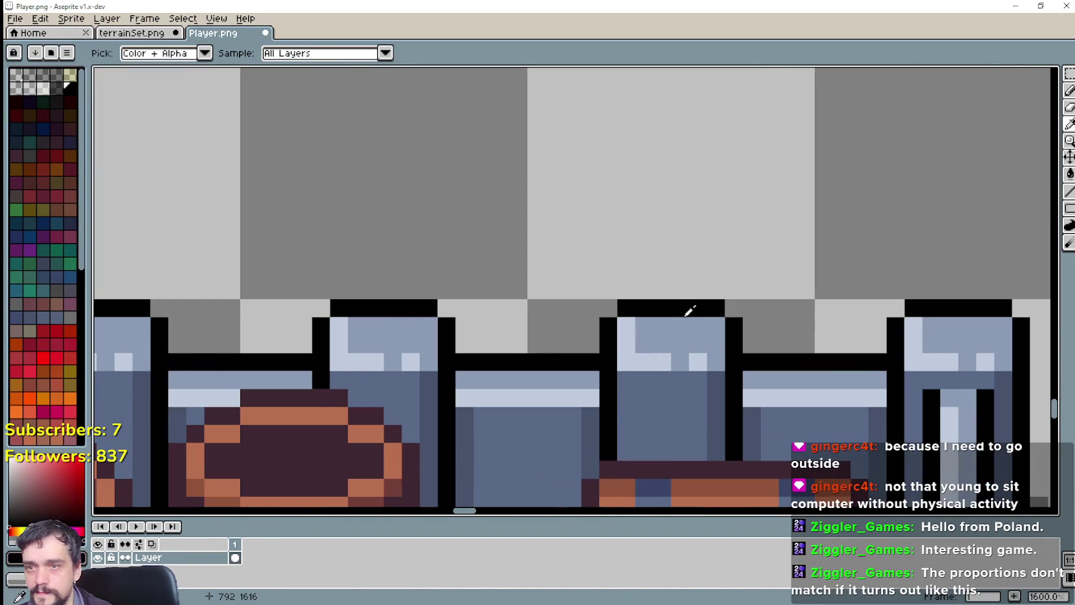
pyautogui.scroll(-4, 690, 311)
pyautogui.scroll(1, 672, 291)
pyautogui.scroll(2, 476, 412)
pyautogui.scroll(2, 476, 411)
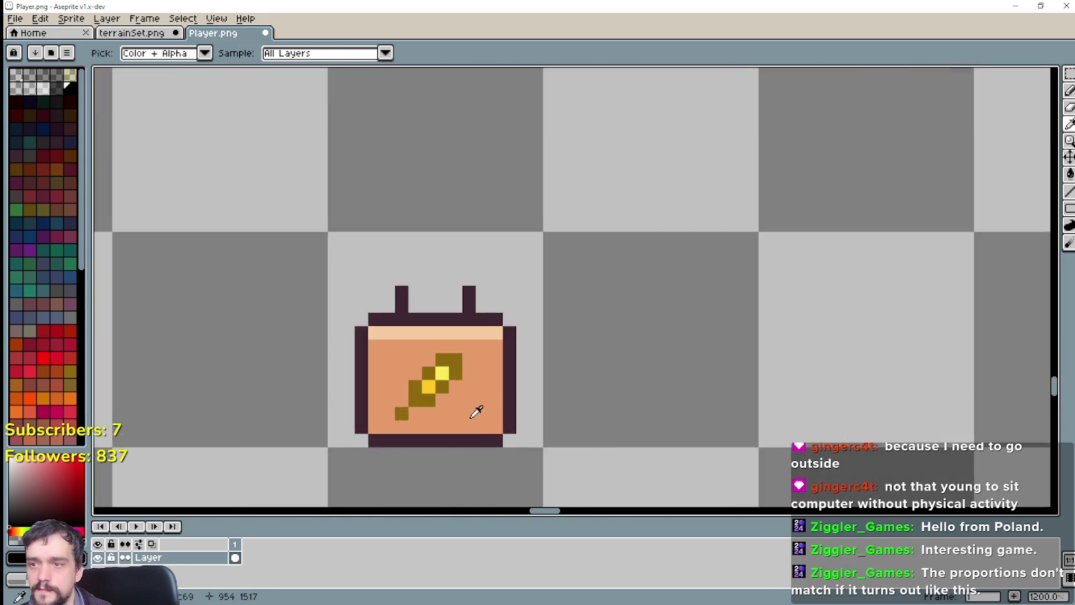
pyautogui.moveTo(602, 332); pyautogui.dragTo(758, 215)
# Repaint the right sign's left post, right side and bottom edge in black with the Pencil.
pyautogui.click(1069, 191)
pyautogui.scroll(2, 581, 178)
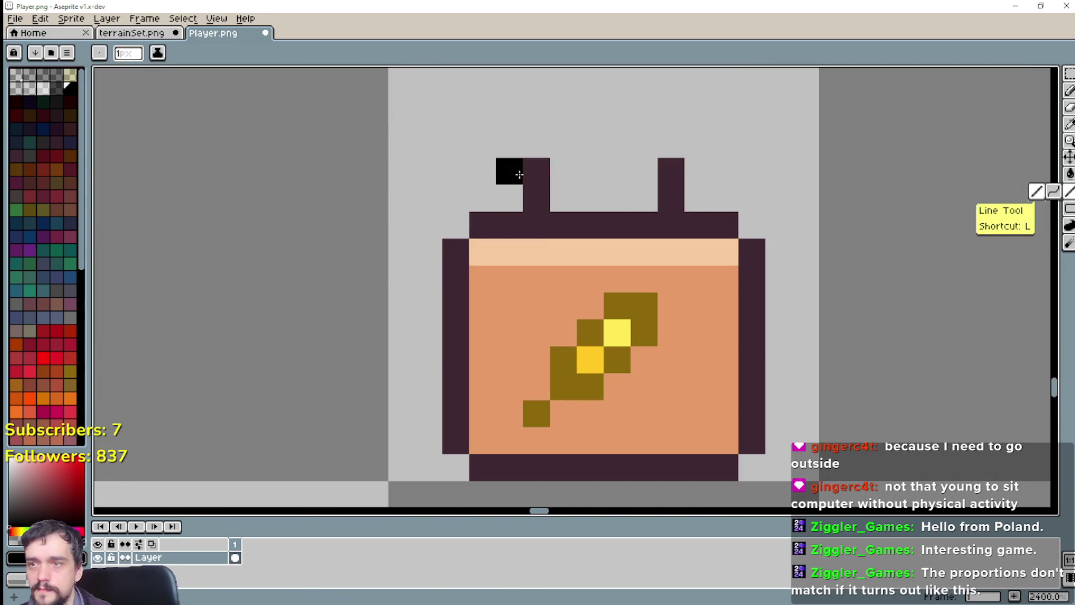
pyautogui.moveTo(536, 171)
pyautogui.mouseDown()
pyautogui.moveTo(536, 226)
pyautogui.moveTo(695, 223)
pyautogui.moveTo(687, 212)
pyautogui.mouseUp()
pyautogui.moveTo(752, 252)
pyautogui.mouseDown()
pyautogui.moveTo(751, 446)
pyautogui.moveTo(521, 469)
pyautogui.moveTo(456, 427)
pyautogui.moveTo(456, 246)
pyautogui.mouseUp()
pyautogui.scroll(-3, 492, 265)
pyautogui.click(1069, 73)
# Copy the black-outlined sign onto the wall right of the door and nudge it pixel by pixel.
pyautogui.scroll(-2, 904, 258)
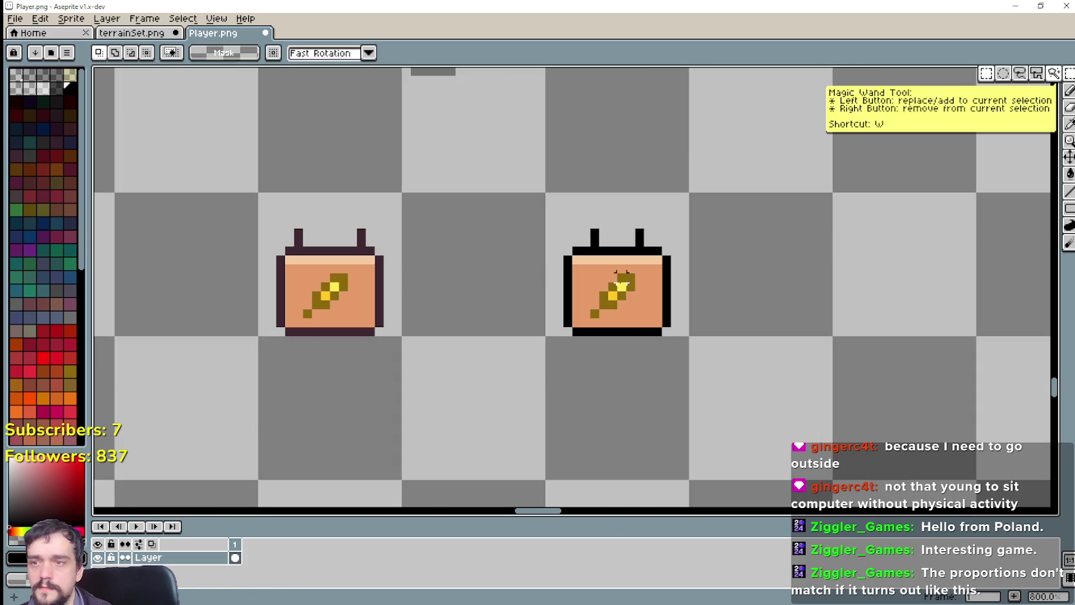
pyautogui.moveTo(547, 192); pyautogui.dragTo(692, 335)
pyautogui.scroll(-1, 670, 288)
pyautogui.moveTo(670, 287); pyautogui.dragTo(511, 324)
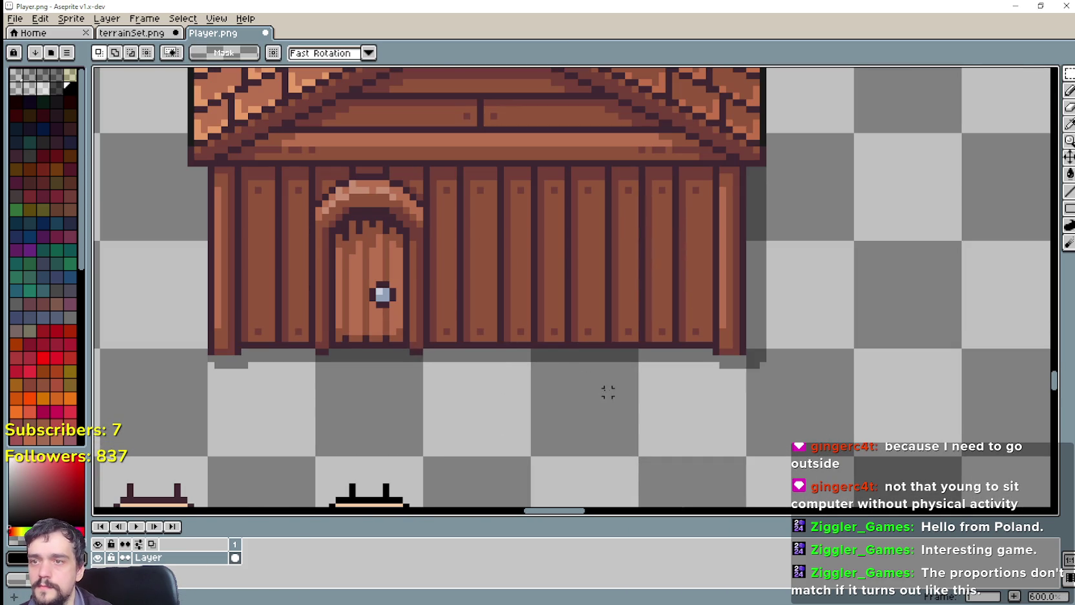
pyautogui.moveTo(411, 481)
pyautogui.mouseDown()
pyautogui.moveTo(413, 300)
pyautogui.moveTo(690, 211)
pyautogui.mouseUp()
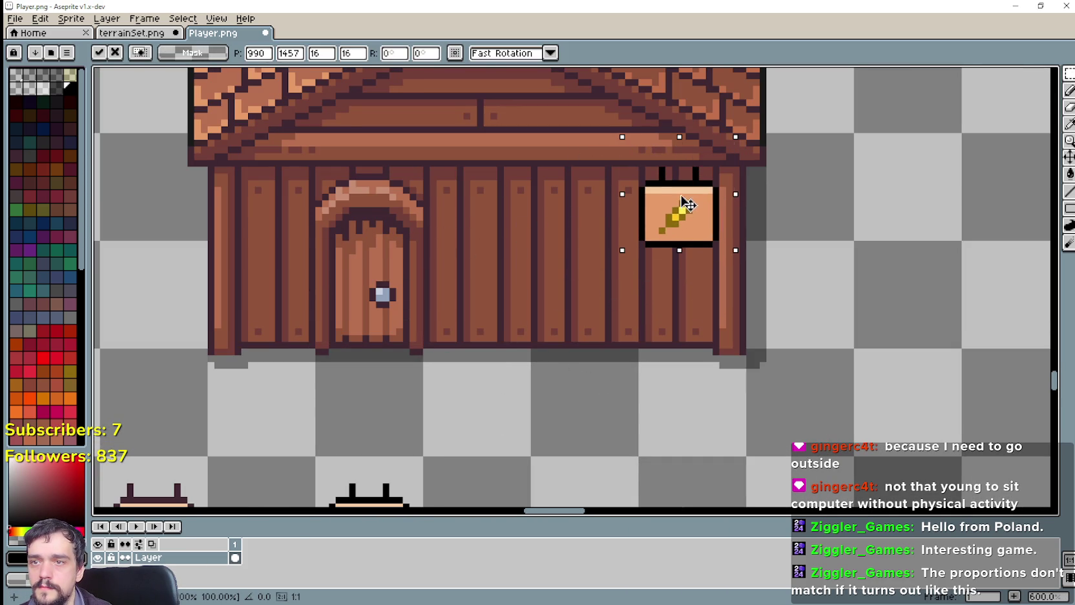
pyautogui.scroll(-2, 636, 288)
pyautogui.moveTo(686, 250); pyautogui.dragTo(681, 249)
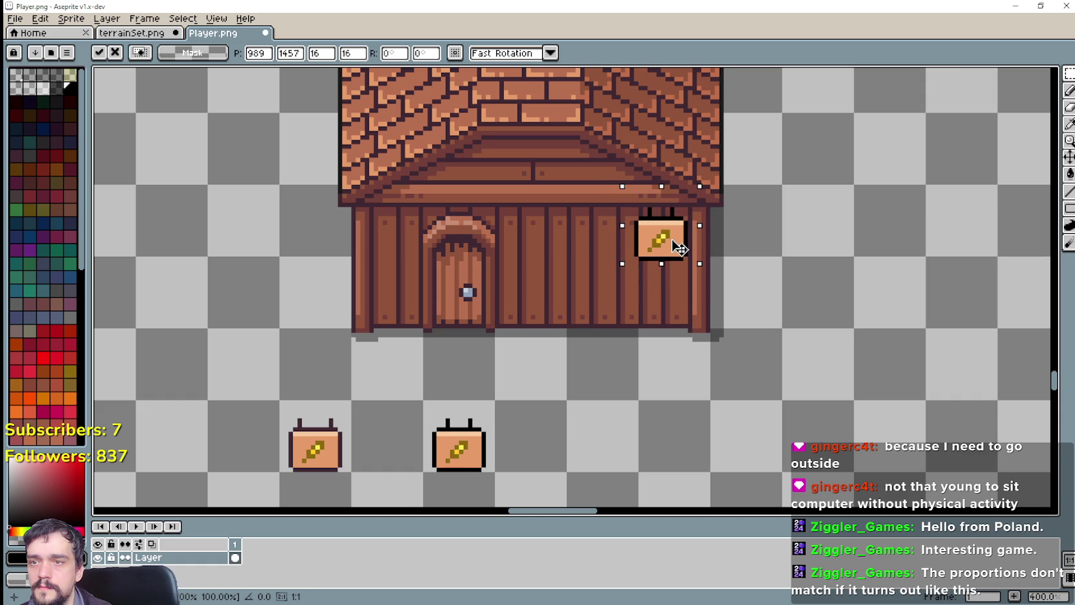
pyautogui.moveTo(681, 250); pyautogui.dragTo(682, 254)
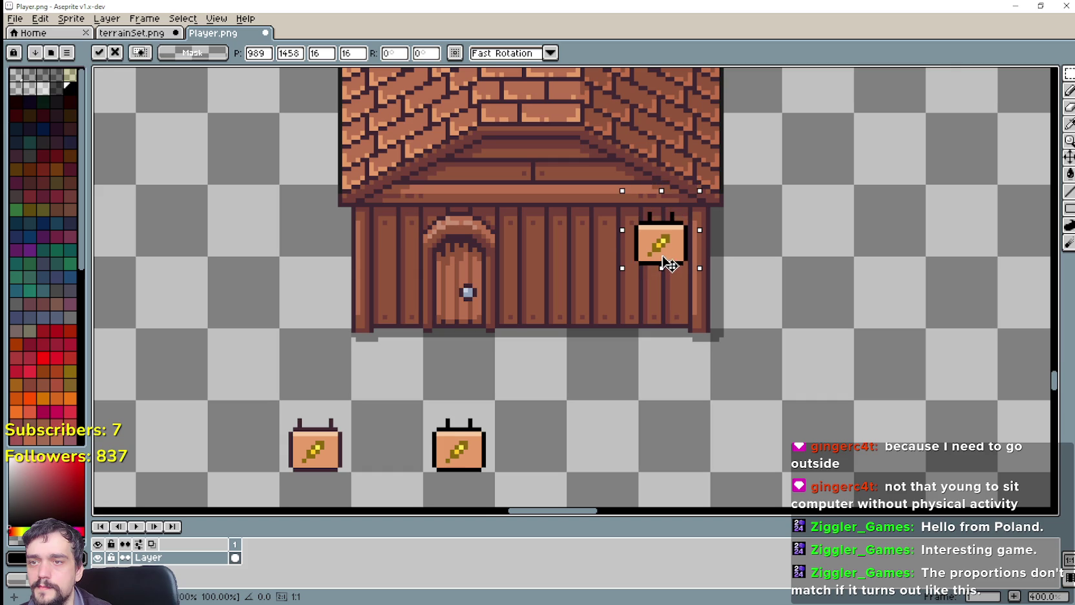
pyautogui.moveTo(663, 256); pyautogui.dragTo(662, 253)
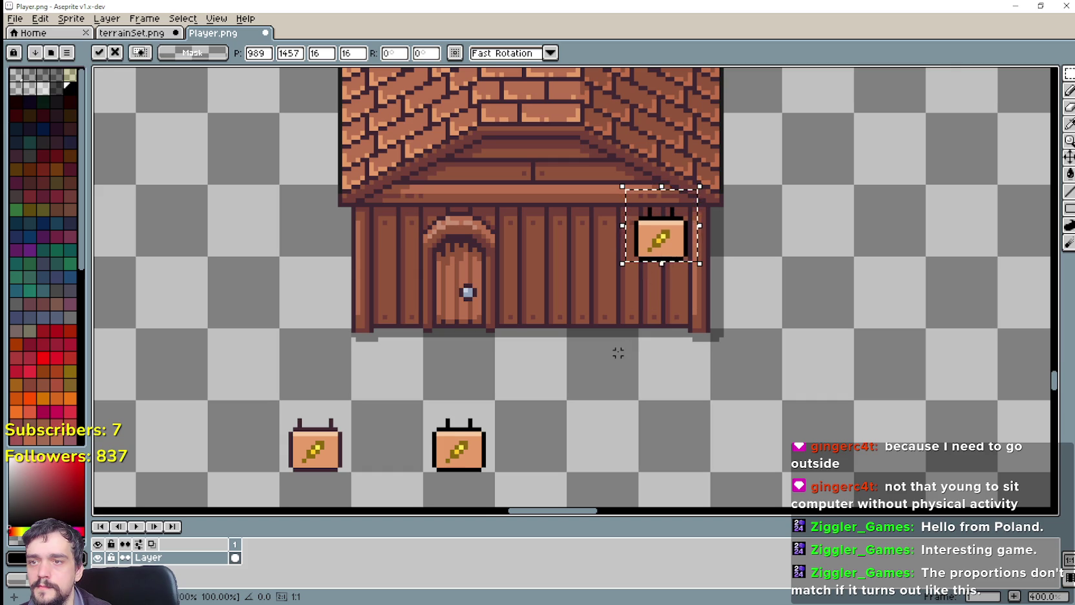
pyautogui.moveTo(667, 250); pyautogui.dragTo(667, 245)
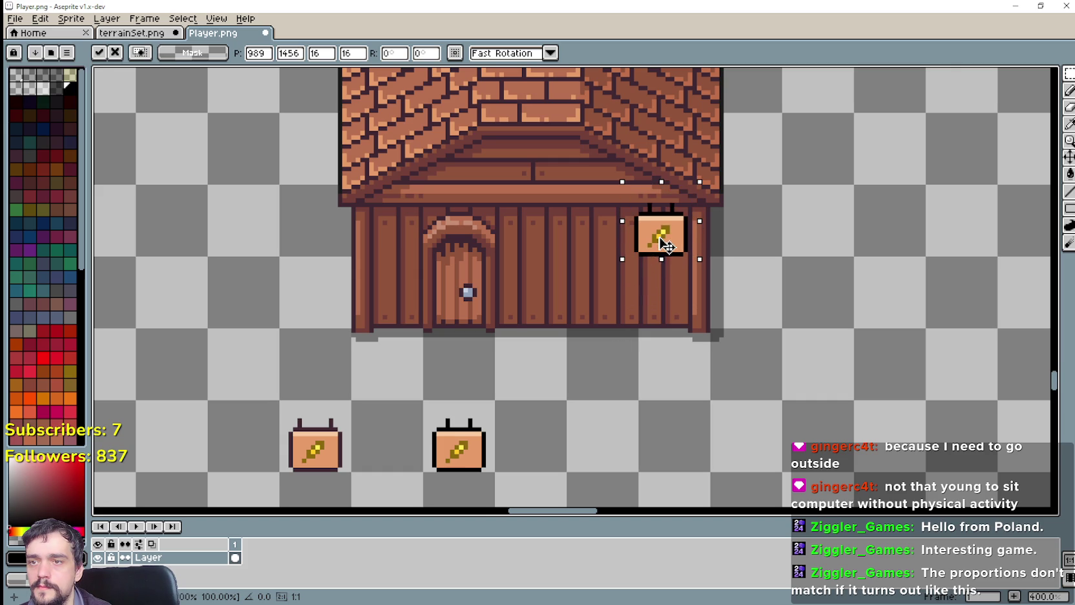
# Add two more sign copies beside the first to complete a row of three on the wall.
pyautogui.moveTo(425, 396); pyautogui.dragTo(497, 473)
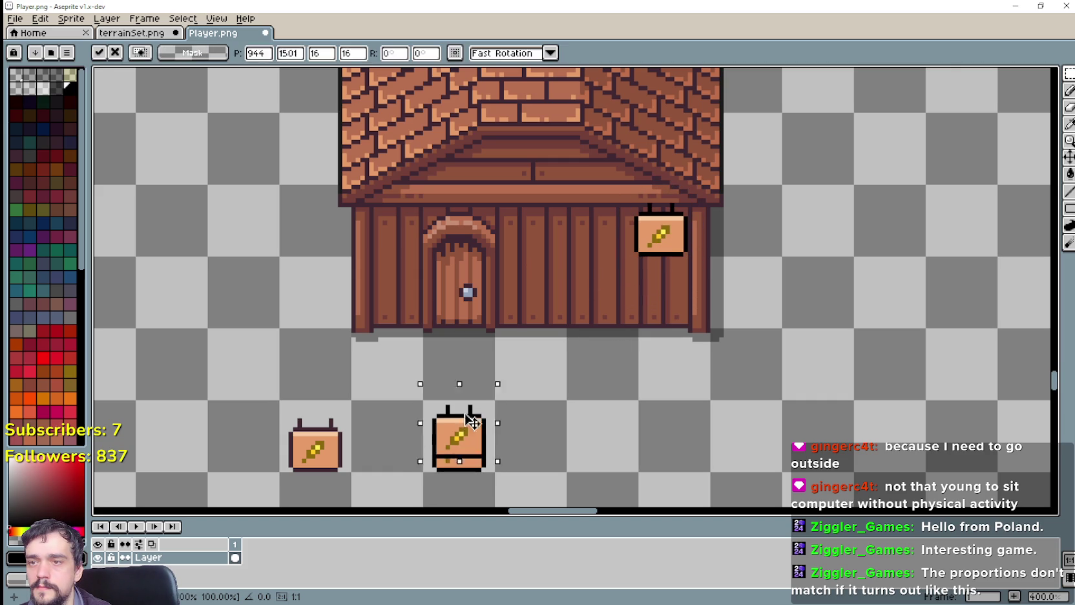
pyautogui.moveTo(471, 426); pyautogui.dragTo(605, 230)
pyautogui.press('Return')
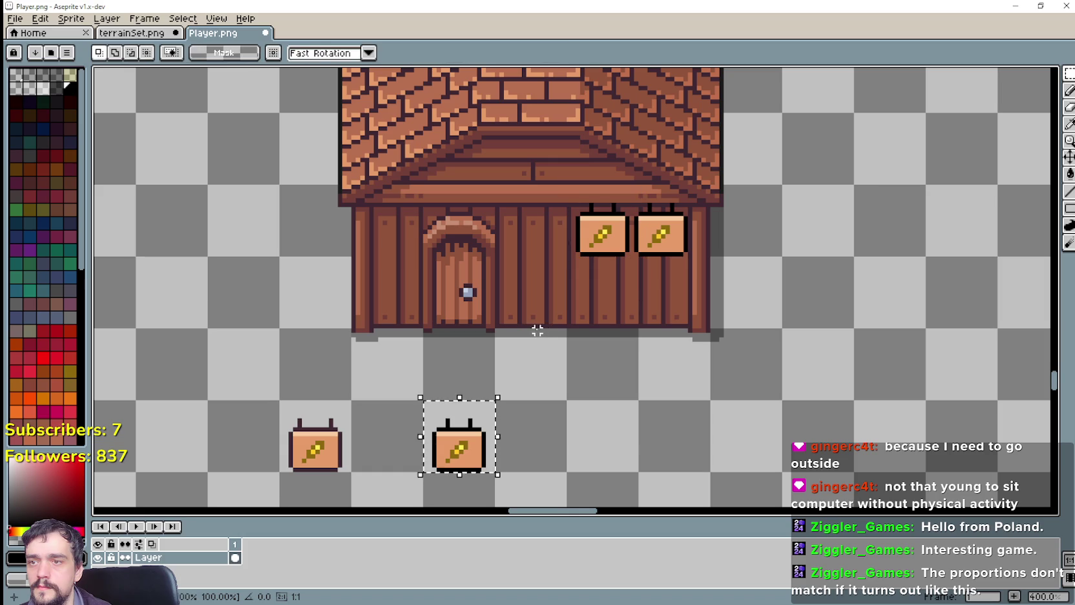
pyautogui.moveTo(465, 446); pyautogui.dragTo(549, 234)
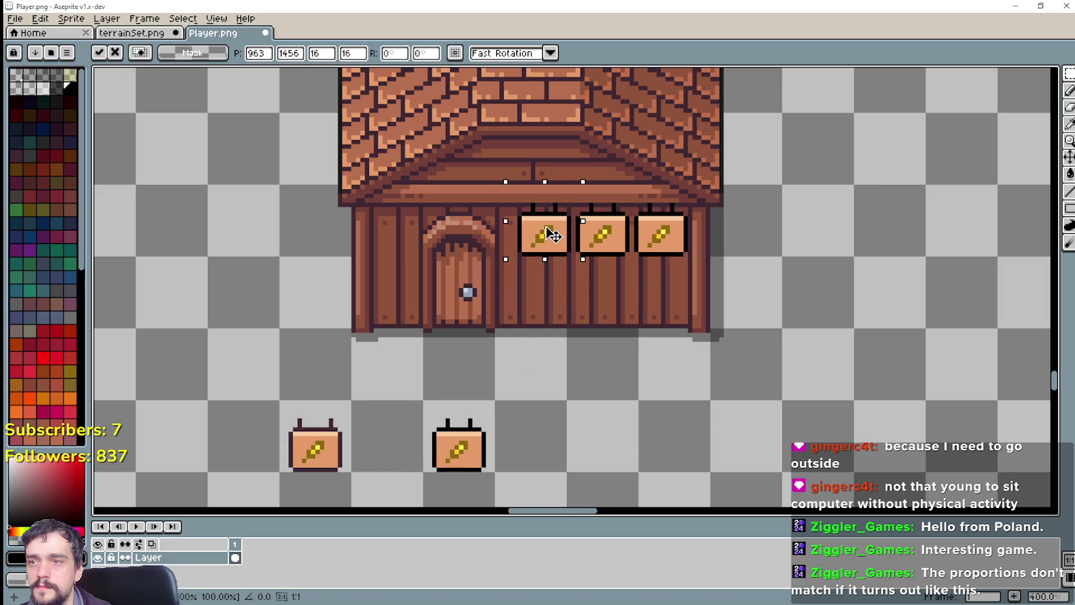
pyautogui.scroll(-1, 729, 343)
pyautogui.scroll(2, 729, 343)
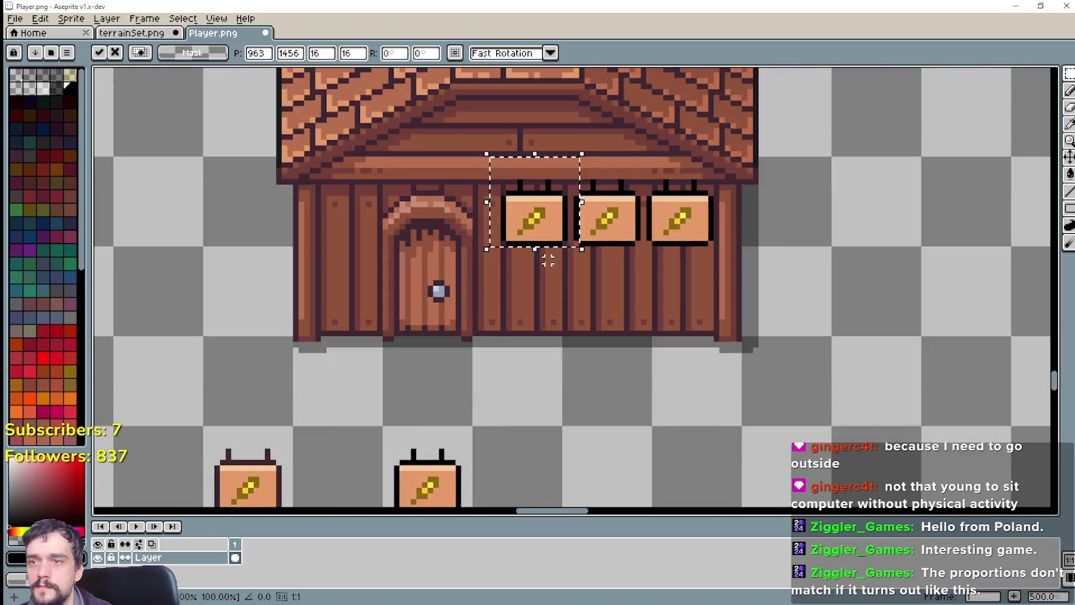
pyautogui.scroll(-3, 686, 342)
pyautogui.hotkey('ctrl', 'd')
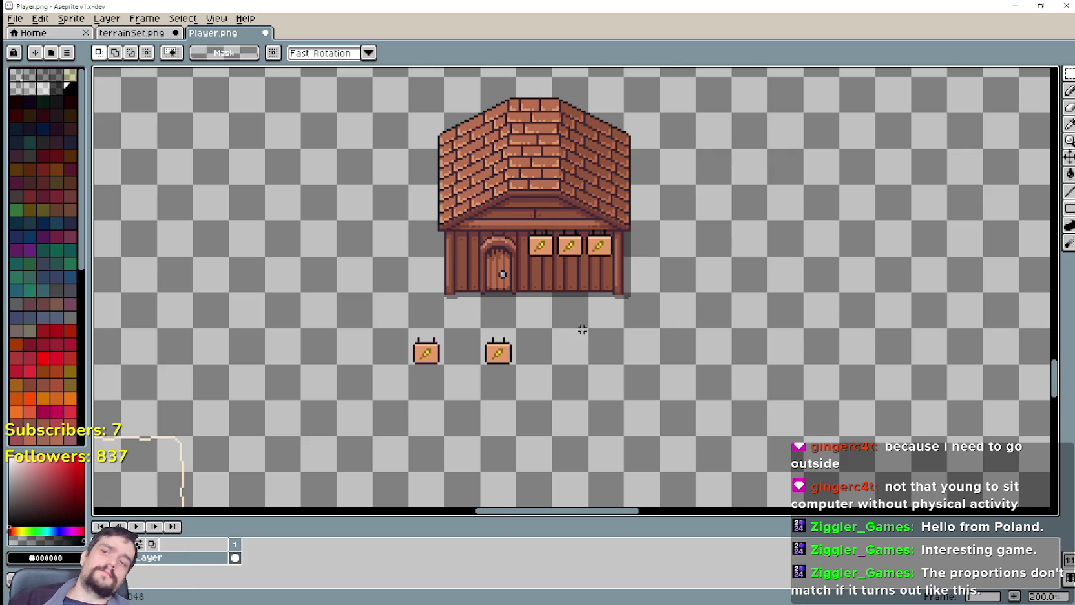
# Paste a sign copy beneath the third wall sign and nudge it one pixel into place.
pyautogui.scroll(3, 582, 307)
pyautogui.scroll(-1, 527, 264)
pyautogui.scroll(2, 664, 389)
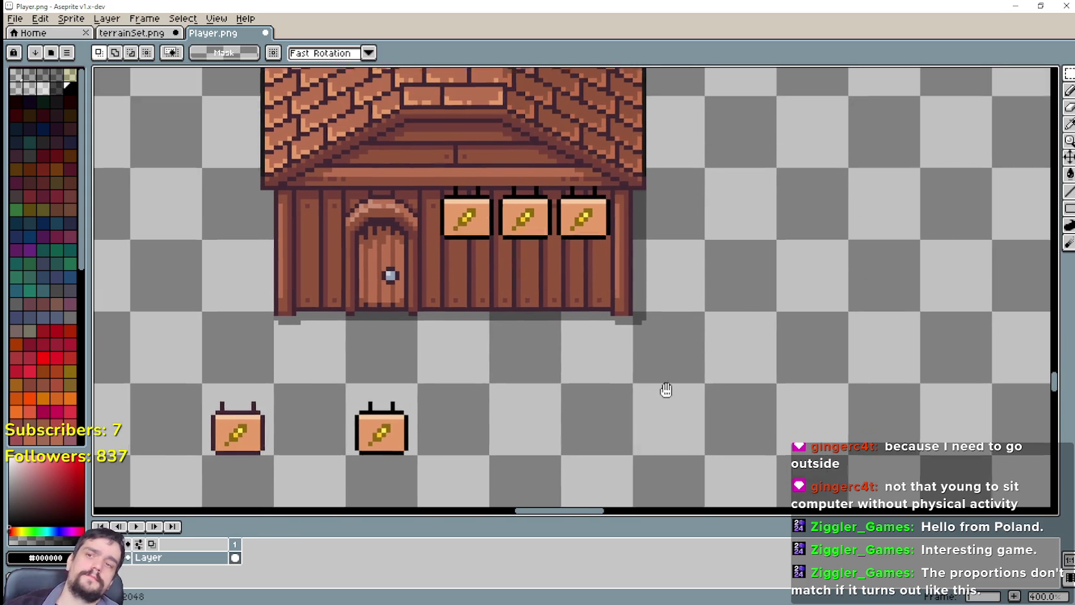
pyautogui.hotkey('ctrl', 'v')
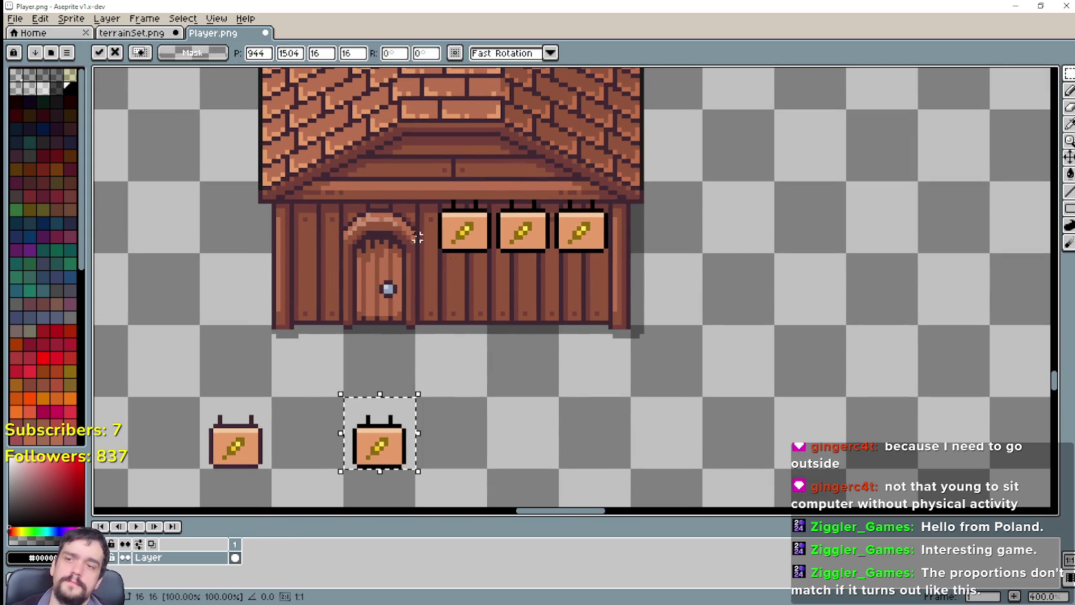
pyautogui.moveTo(388, 450)
pyautogui.mouseDown()
pyautogui.moveTo(561, 382)
pyautogui.moveTo(580, 300)
pyautogui.moveTo(567, 315)
pyautogui.moveTo(536, 315)
pyautogui.moveTo(582, 306)
pyautogui.moveTo(580, 284)
pyautogui.mouseUp()
pyautogui.scroll(1, 583, 300)
pyautogui.scroll(1, 581, 313)
pyautogui.scroll(-2, 580, 284)
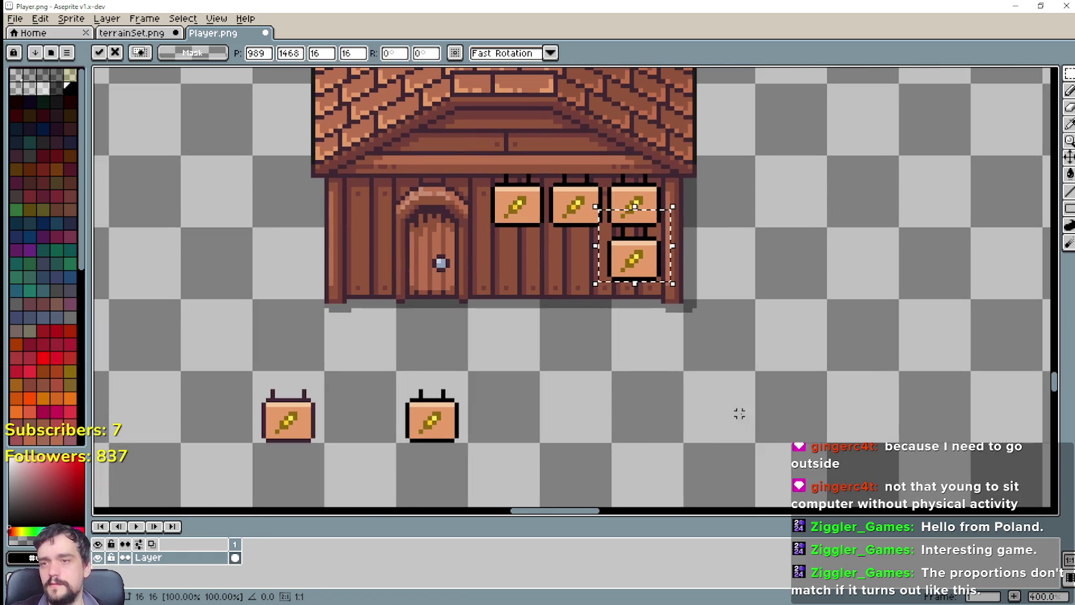
pyautogui.scroll(1, 606, 223)
pyautogui.moveTo(643, 264); pyautogui.dragTo(642, 270)
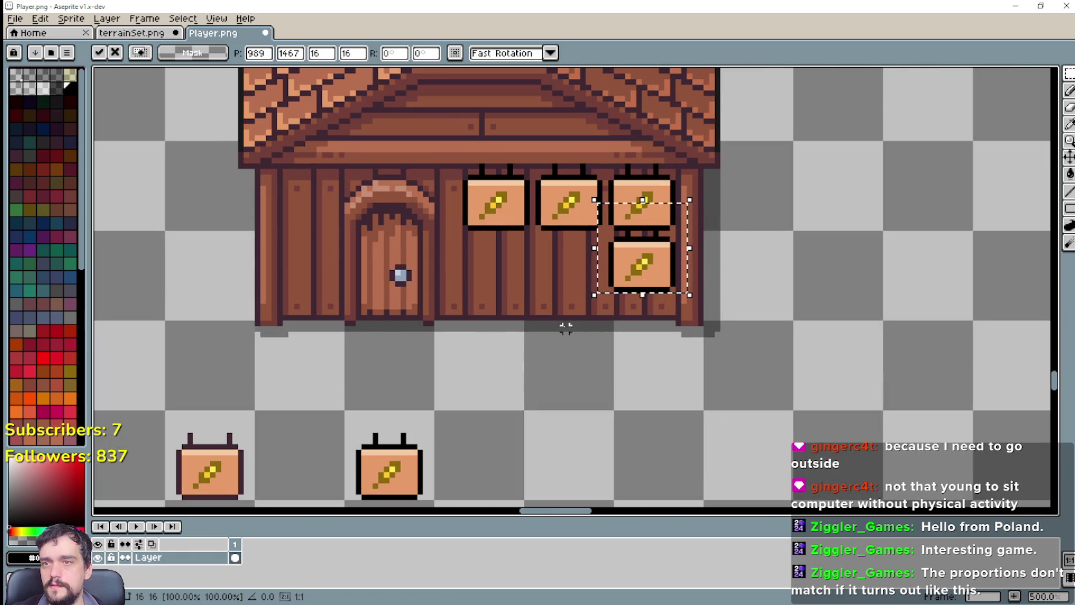
# Place a second sign in the lower row, aligned with the first.
pyautogui.moveTo(349, 426)
pyautogui.mouseDown()
pyautogui.moveTo(434, 503)
pyautogui.moveTo(517, 307)
pyautogui.moveTo(556, 274)
pyautogui.mouseUp()
pyautogui.moveTo(564, 270); pyautogui.dragTo(563, 274)
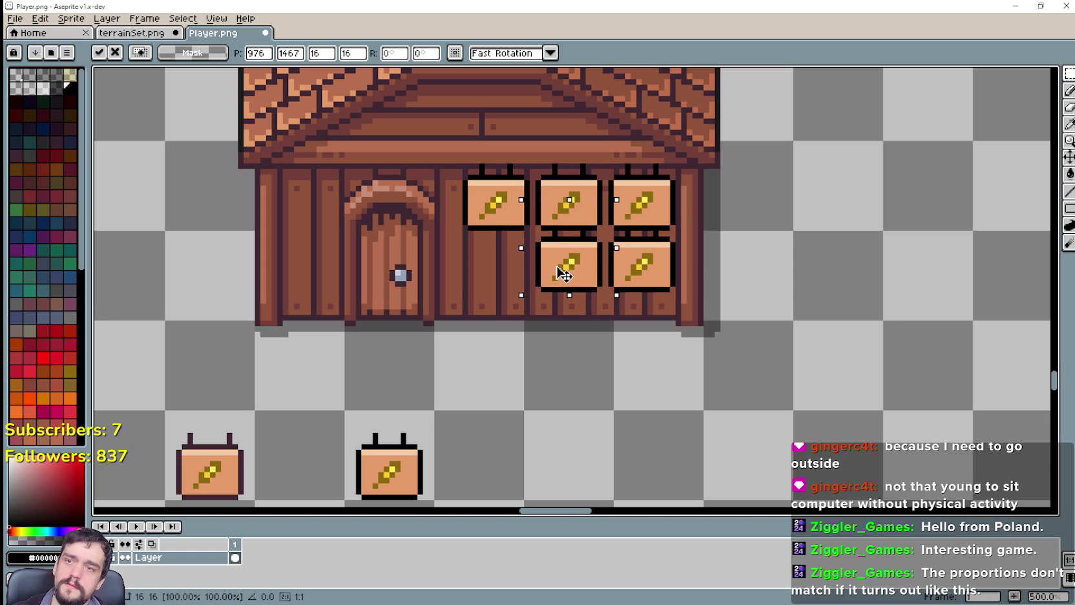
pyautogui.scroll(-1, 773, 324)
pyautogui.click(756, 322)
# Place the last lower-row sign nearest the door to finish the 3×2 grid, then recentre the house.
pyautogui.scroll(-2, 756, 322)
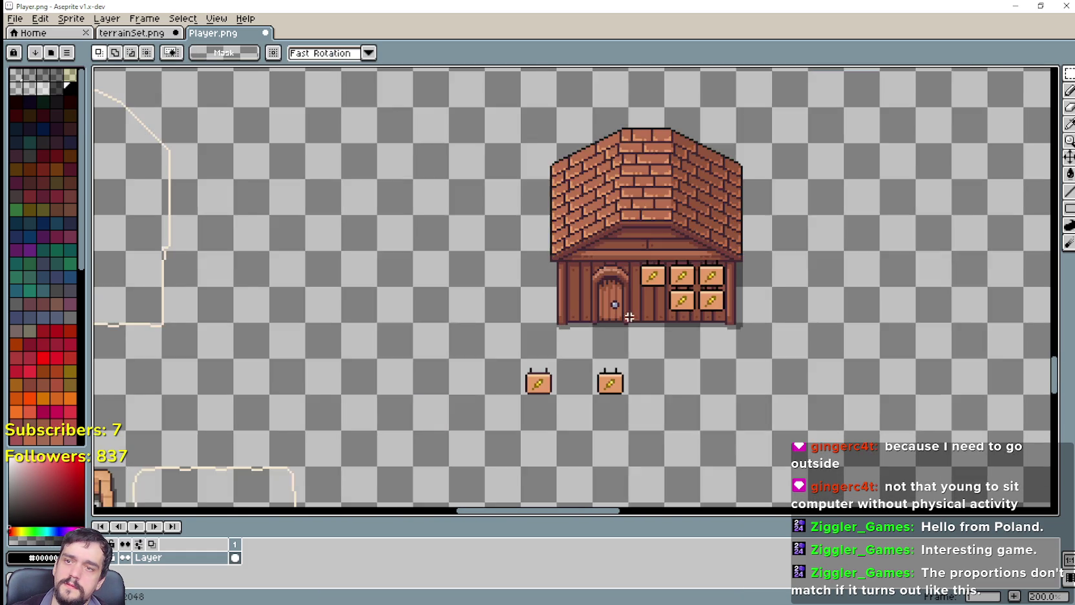
pyautogui.scroll(3, 575, 452)
pyautogui.moveTo(529, 428)
pyautogui.mouseDown()
pyautogui.moveTo(622, 504)
pyautogui.moveTo(669, 319)
pyautogui.moveTo(685, 288)
pyautogui.moveTo(696, 291)
pyautogui.mouseUp()
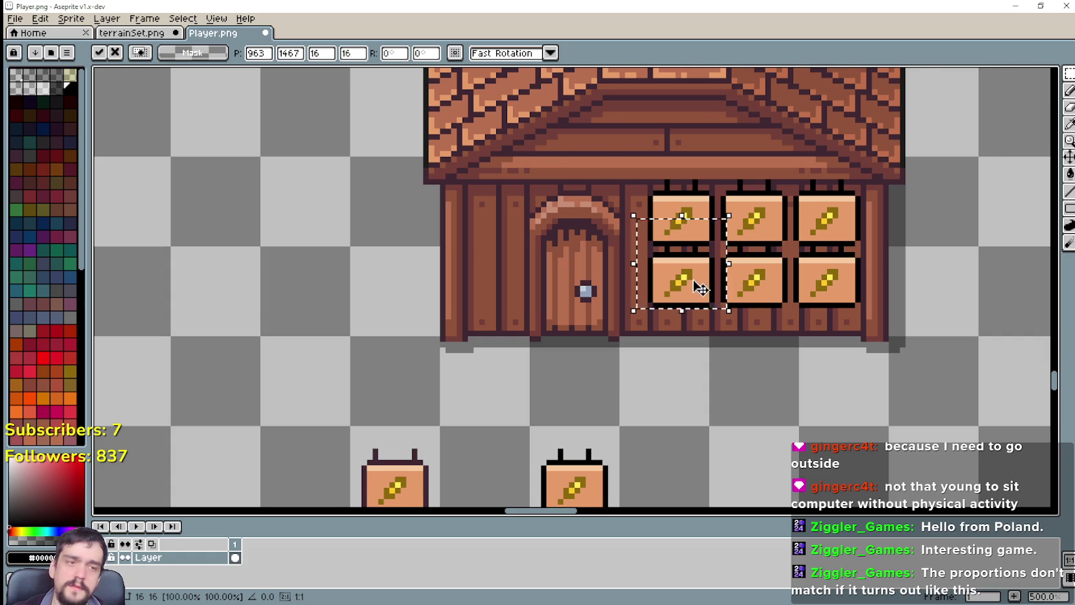
pyautogui.scroll(-1, 646, 288)
pyautogui.press('Return')
pyautogui.scroll(-2, 912, 285)
pyautogui.moveTo(912, 285); pyautogui.dragTo(725, 277)
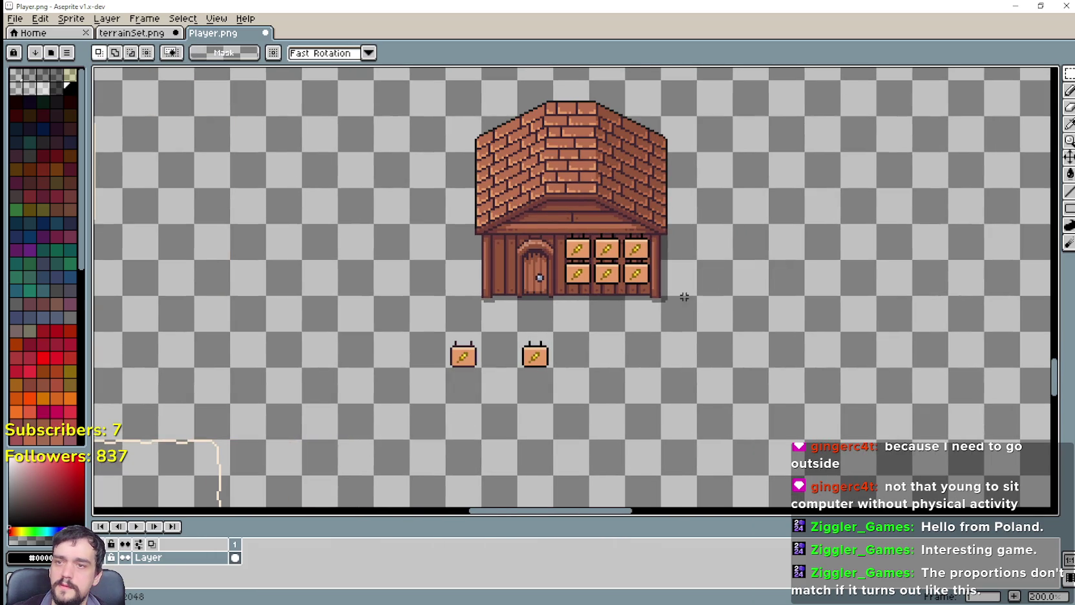
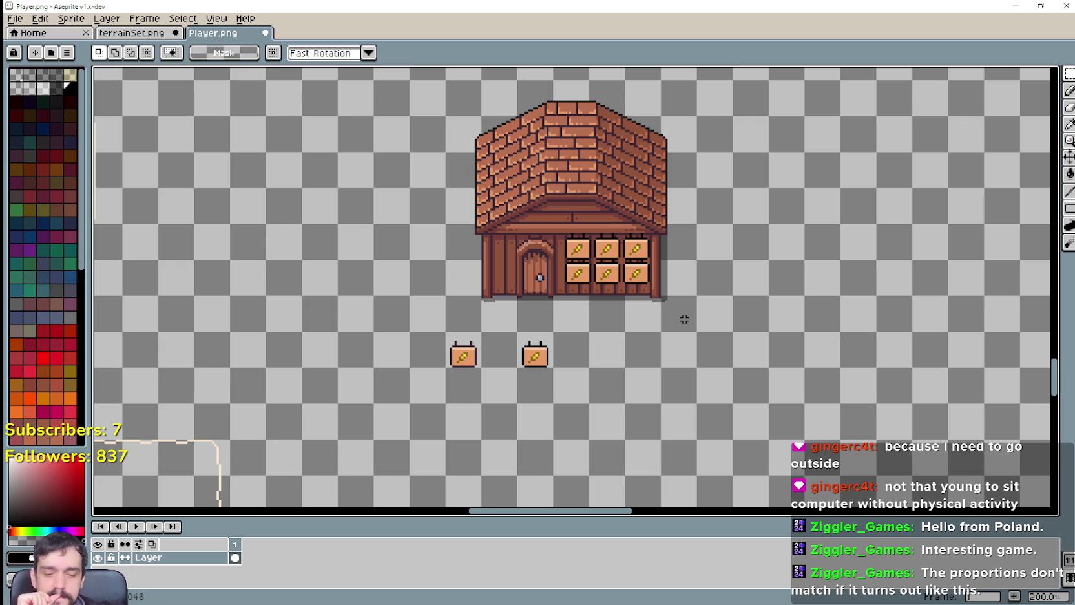
# Bring the shop's sign wall into view and undo the previously pasted wheat signs.
pyautogui.scroll(3, 694, 287)
pyautogui.moveTo(720, 264); pyautogui.dragTo(837, 295)
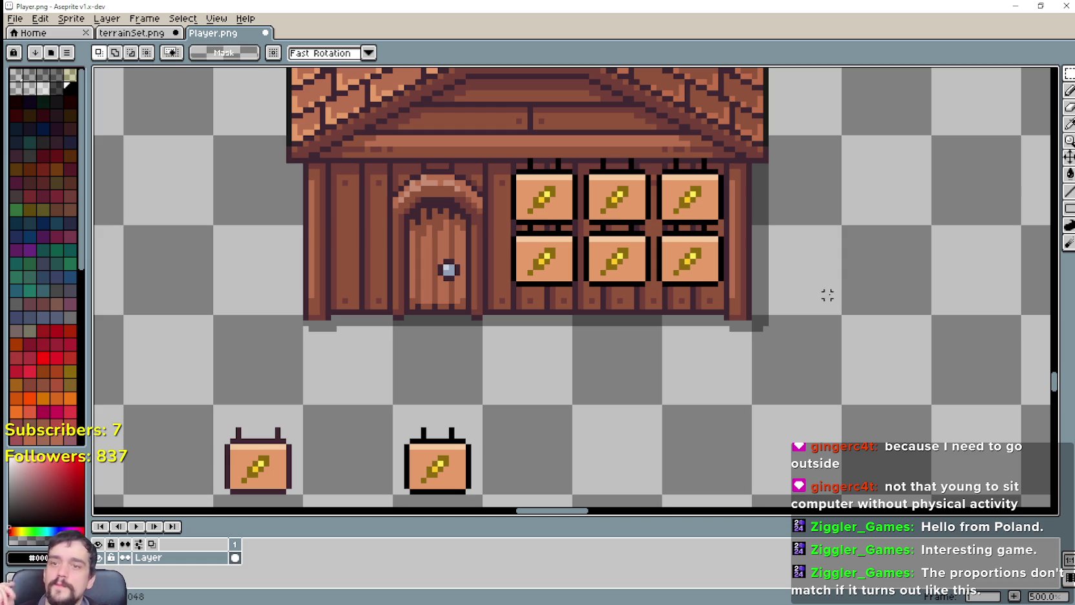
pyautogui.scroll(-1, 833, 290)
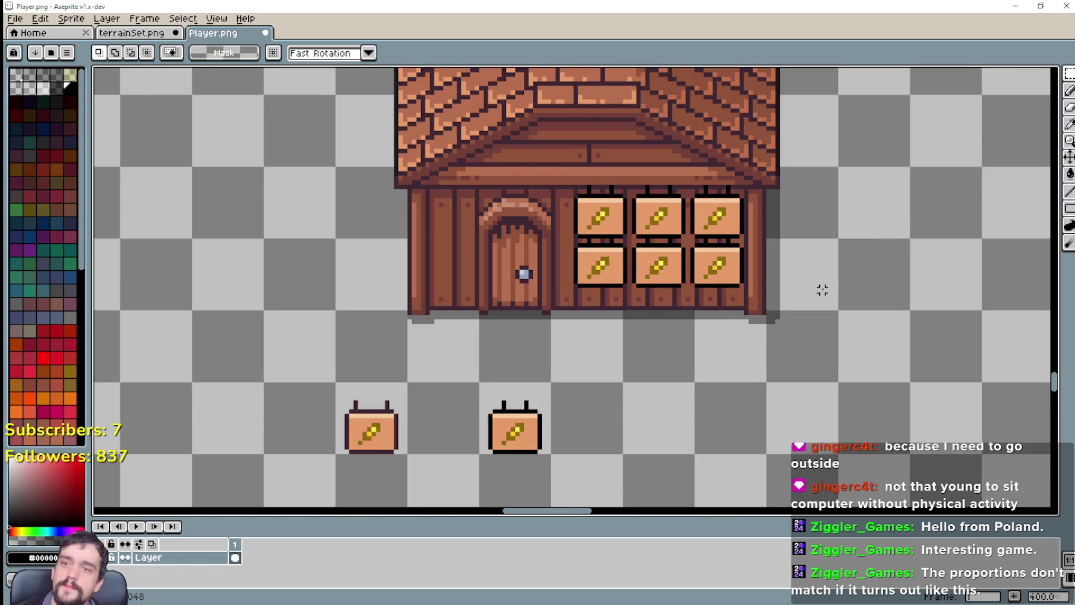
pyautogui.scroll(-2, 822, 290)
pyautogui.hotkey('ctrl', 'z')
pyautogui.hotkey('ctrl', 'z')
pyautogui.hotkey('ctrl', 'z')
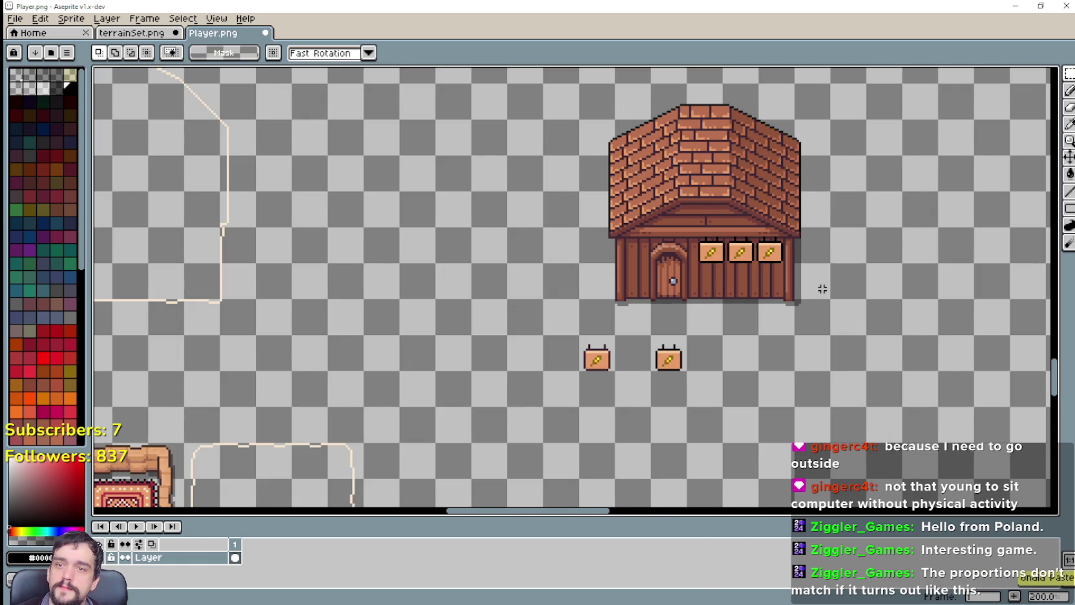
pyautogui.hotkey('ctrl', 'z')
pyautogui.hotkey('ctrl', 'z')
pyautogui.hotkey('ctrl', 'z')
# Paste the wheat sign and place a top row of three signs on the shop wall.
pyautogui.scroll(2, 823, 289)
pyautogui.scroll(1, 822, 288)
pyautogui.hotkey('ctrl', 'v')
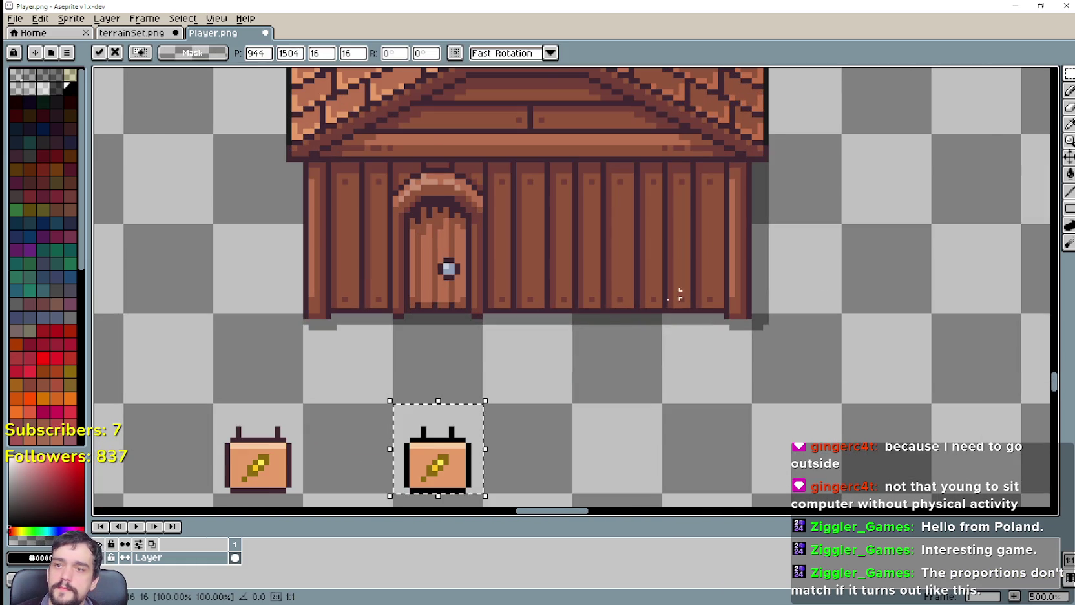
pyautogui.moveTo(438, 462)
pyautogui.mouseDown()
pyautogui.moveTo(693, 260)
pyautogui.moveTo(680, 191)
pyautogui.mouseUp()
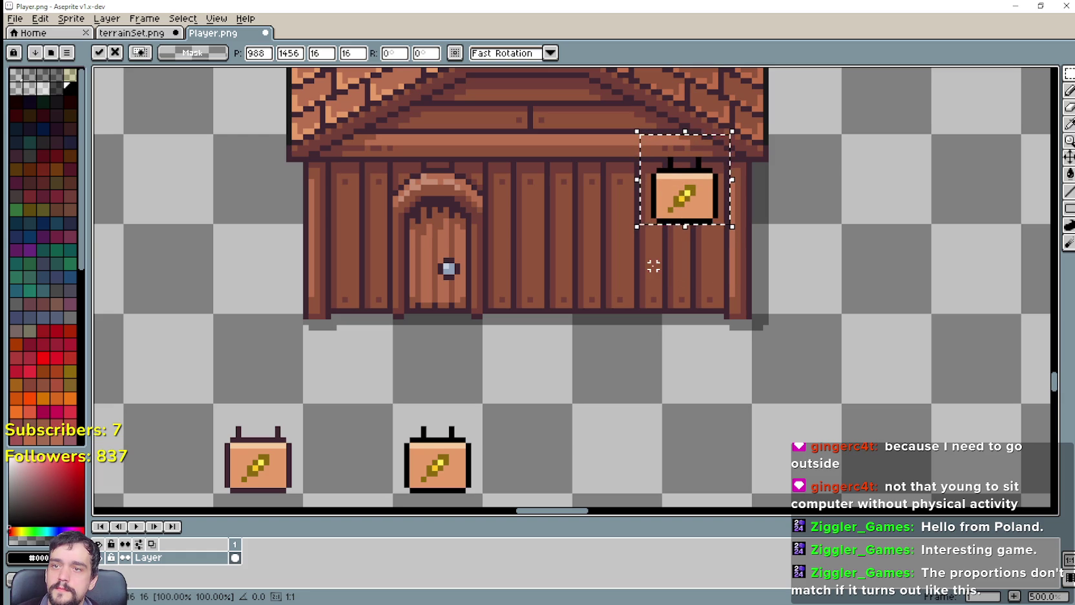
pyautogui.press('Return')
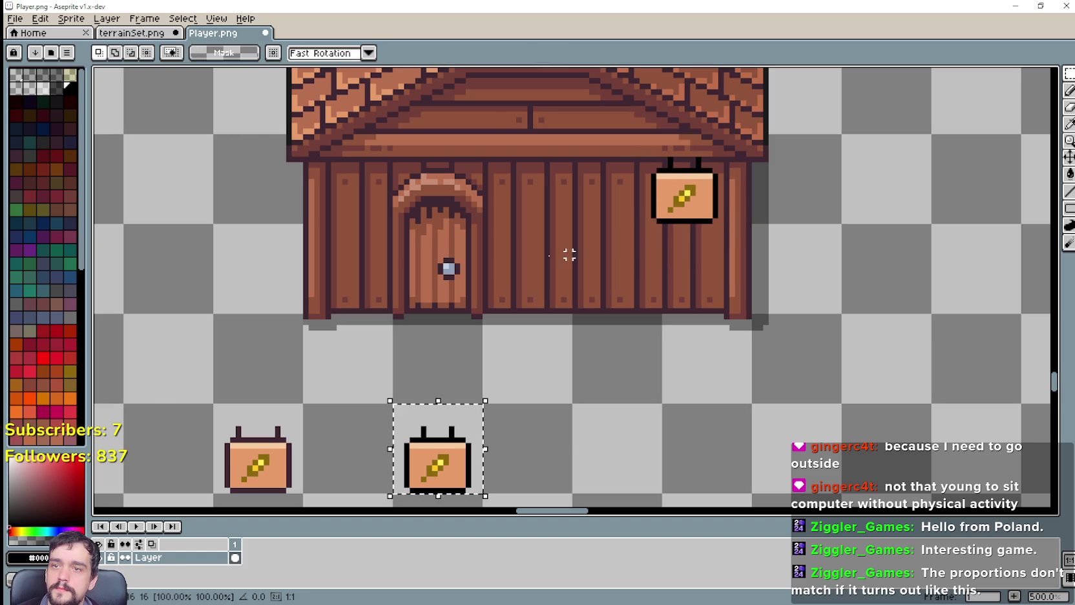
pyautogui.moveTo(435, 439); pyautogui.dragTo(608, 176)
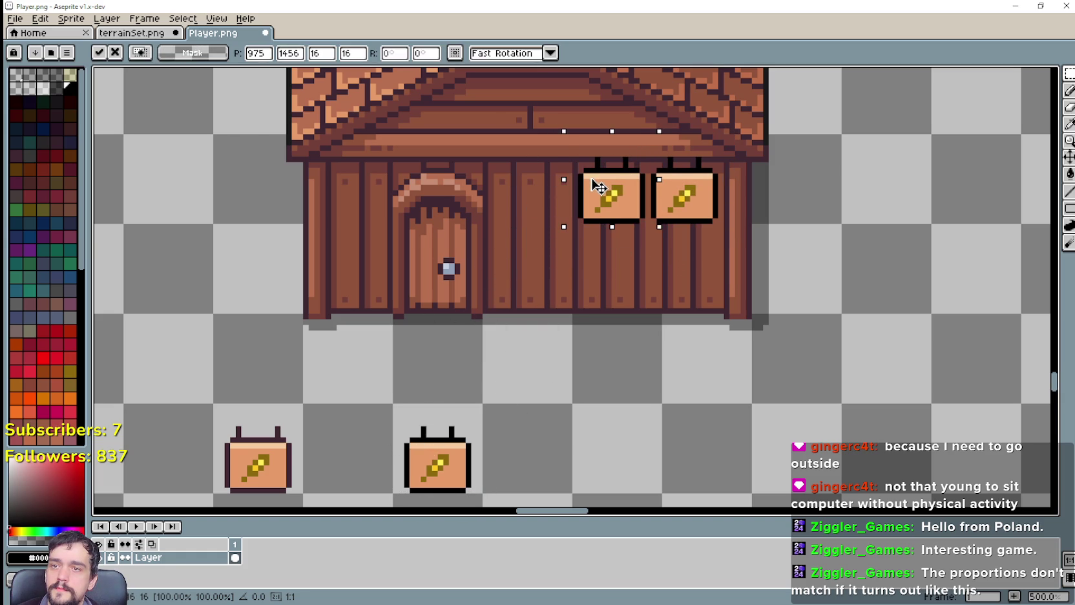
pyautogui.moveTo(433, 468); pyautogui.dragTo(534, 203)
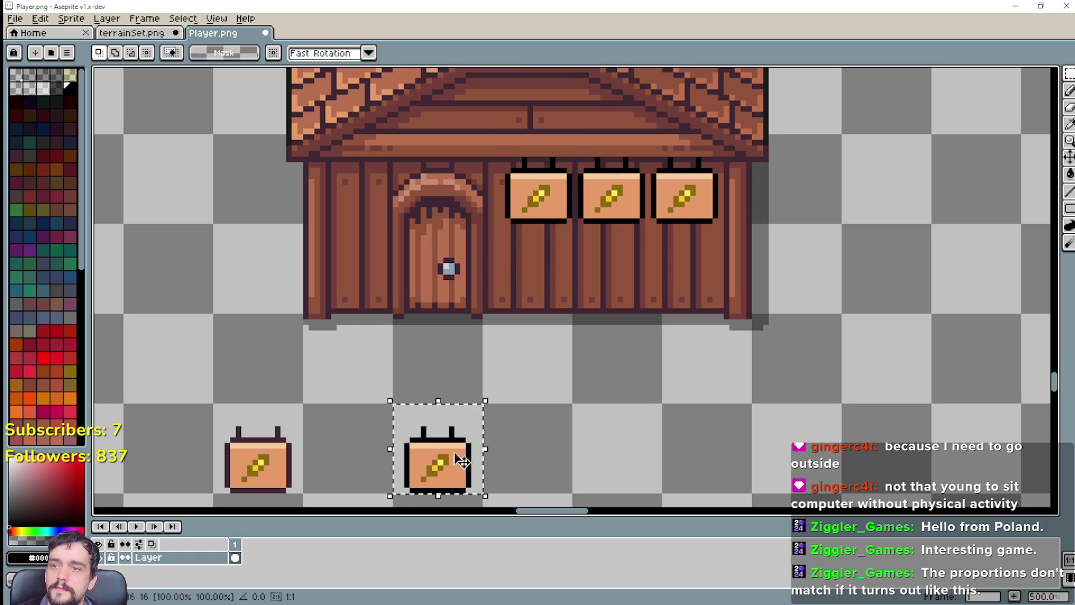
# Add a bottom row of three signs beneath the right, middle and left signs, then commit.
pyautogui.moveTo(433, 462); pyautogui.dragTo(700, 270)
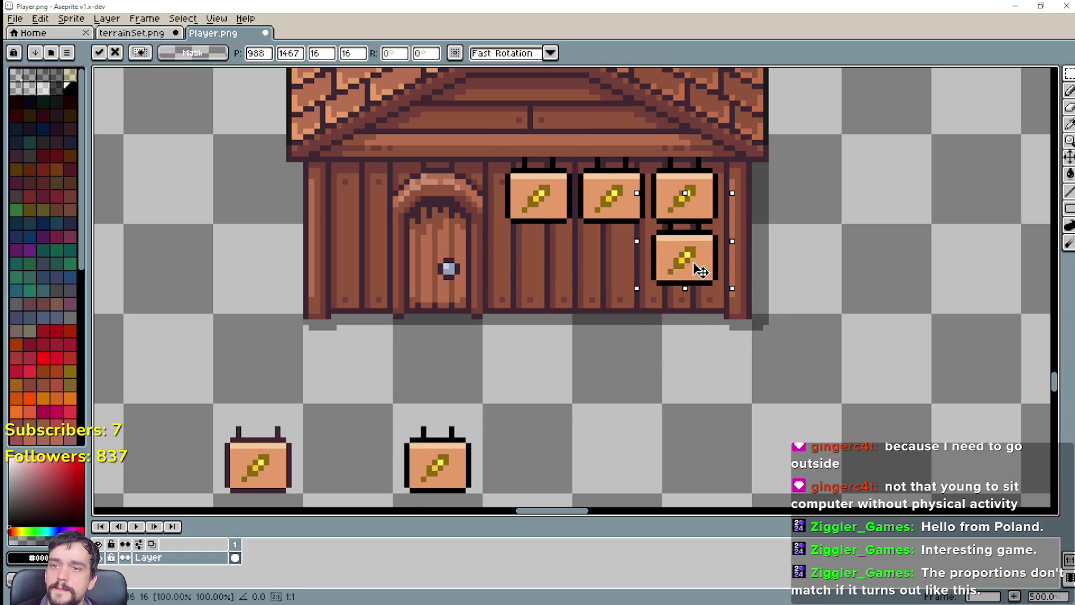
pyautogui.moveTo(440, 463); pyautogui.dragTo(622, 252)
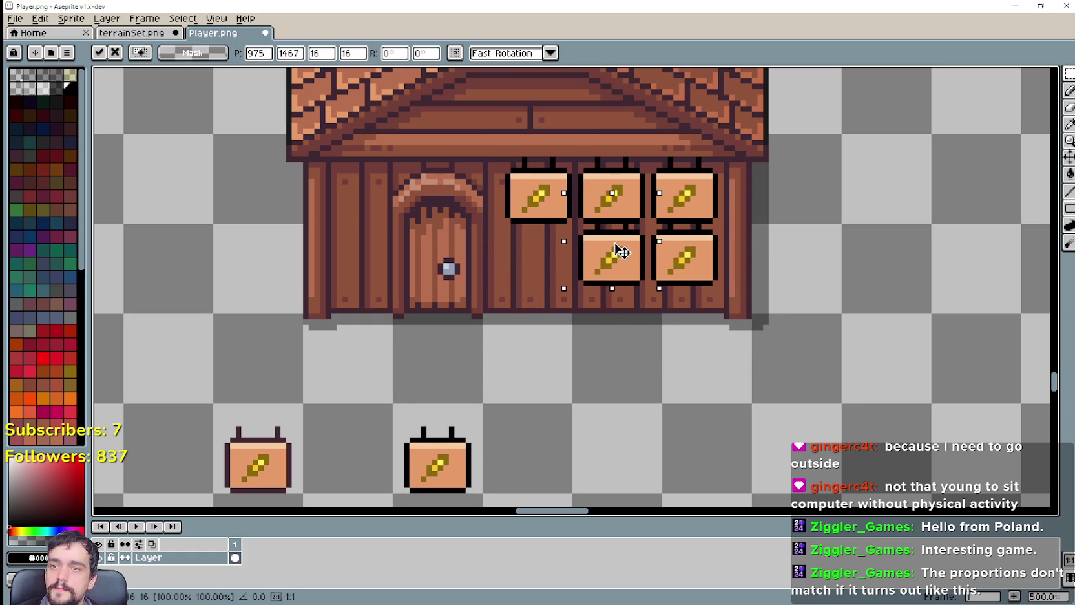
pyautogui.moveTo(420, 448); pyautogui.dragTo(527, 253)
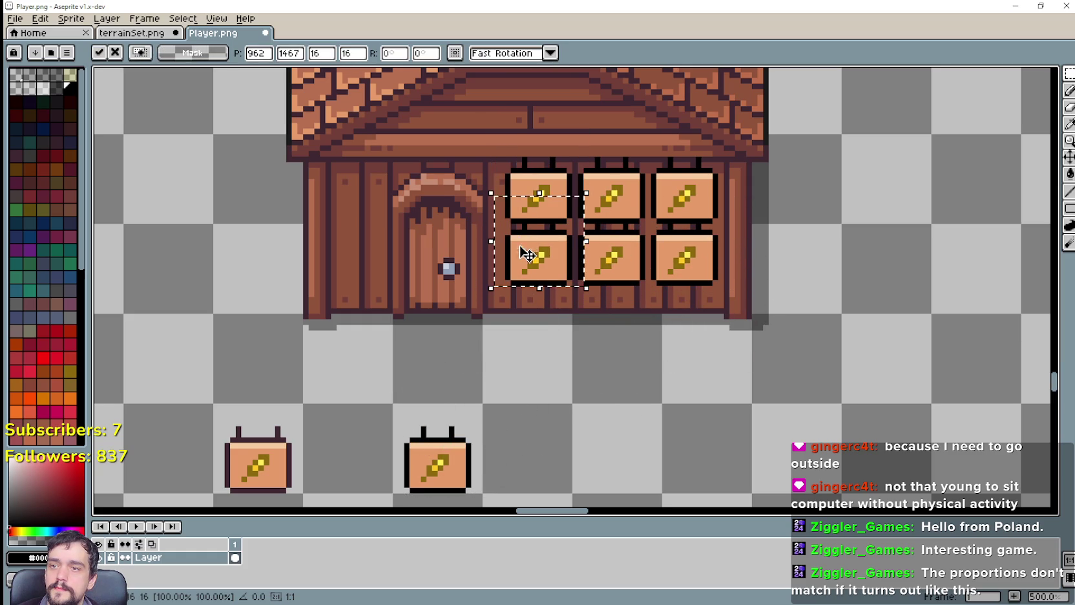
pyautogui.click(826, 287)
pyautogui.scroll(-2, 827, 287)
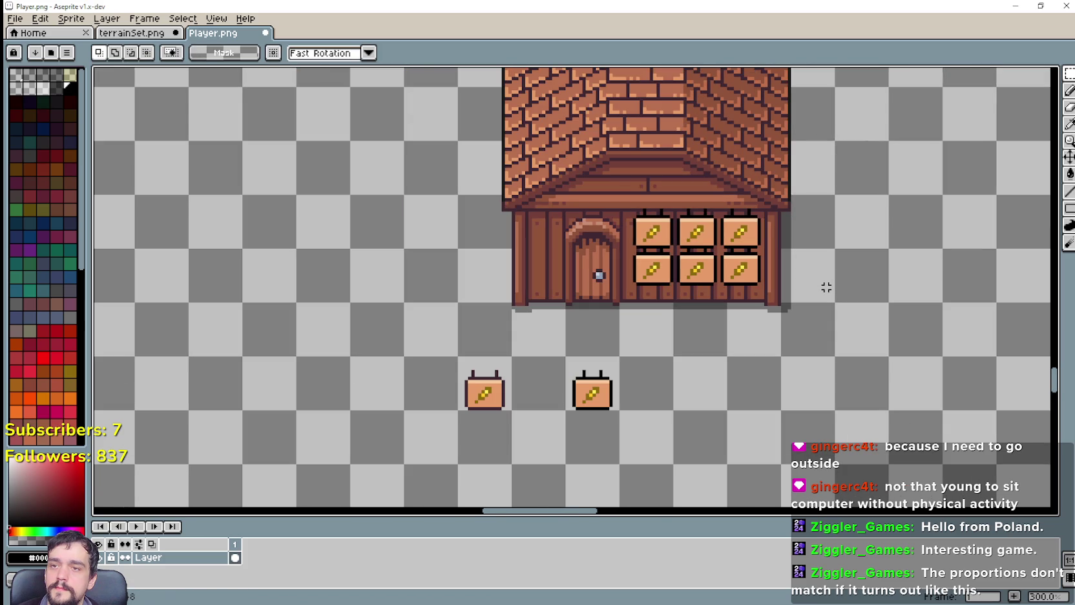
# Recenter the view on the house and undo the pasted bottom-row wall signs.
pyautogui.scroll(3, 826, 288)
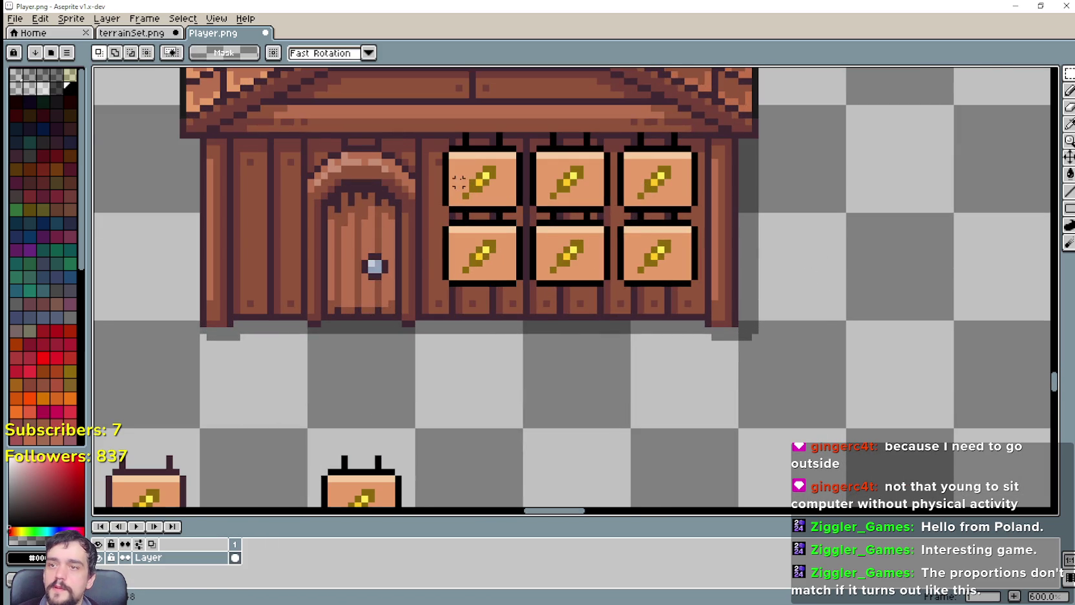
pyautogui.moveTo(762, 250); pyautogui.dragTo(869, 255)
pyautogui.scroll(1, 846, 242)
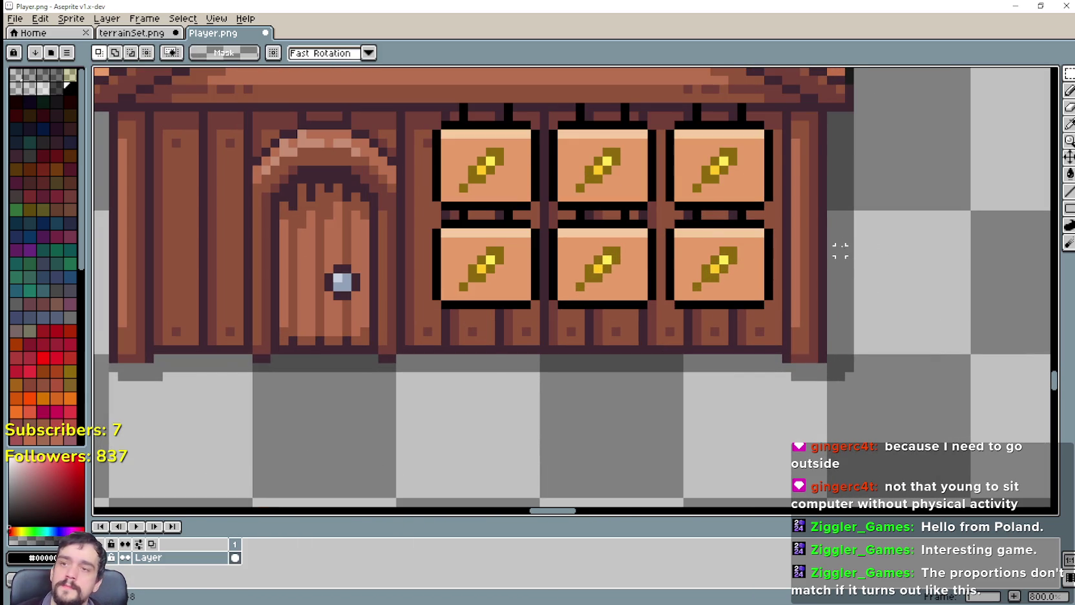
pyautogui.scroll(-3, 846, 247)
pyautogui.scroll(-1, 855, 244)
pyautogui.moveTo(910, 268); pyautogui.dragTo(830, 269)
pyautogui.scroll(1, 703, 231)
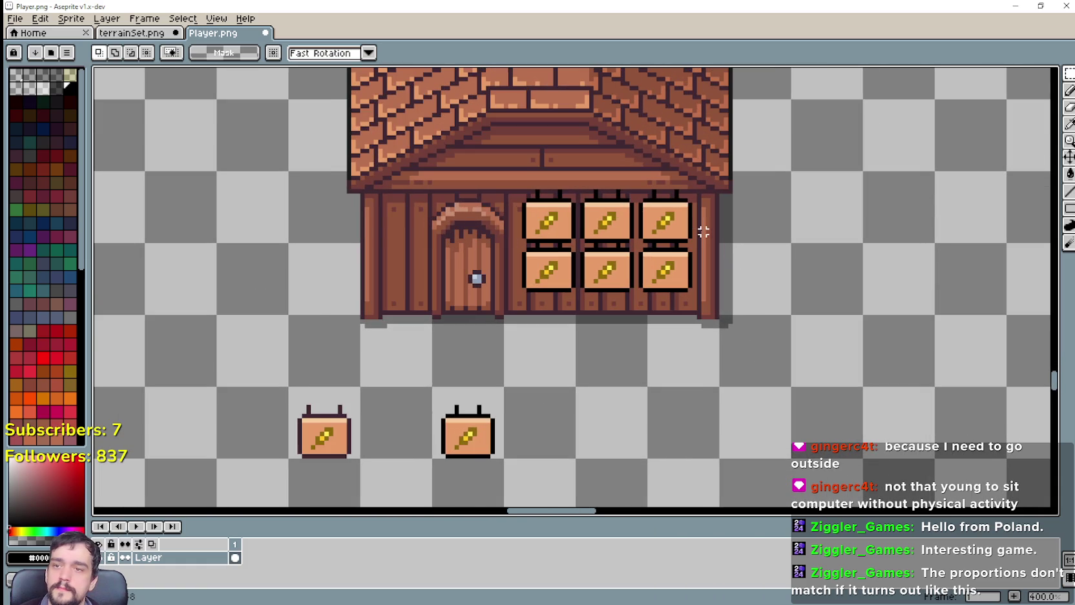
pyautogui.moveTo(717, 237); pyautogui.dragTo(840, 245)
pyautogui.scroll(1, 788, 238)
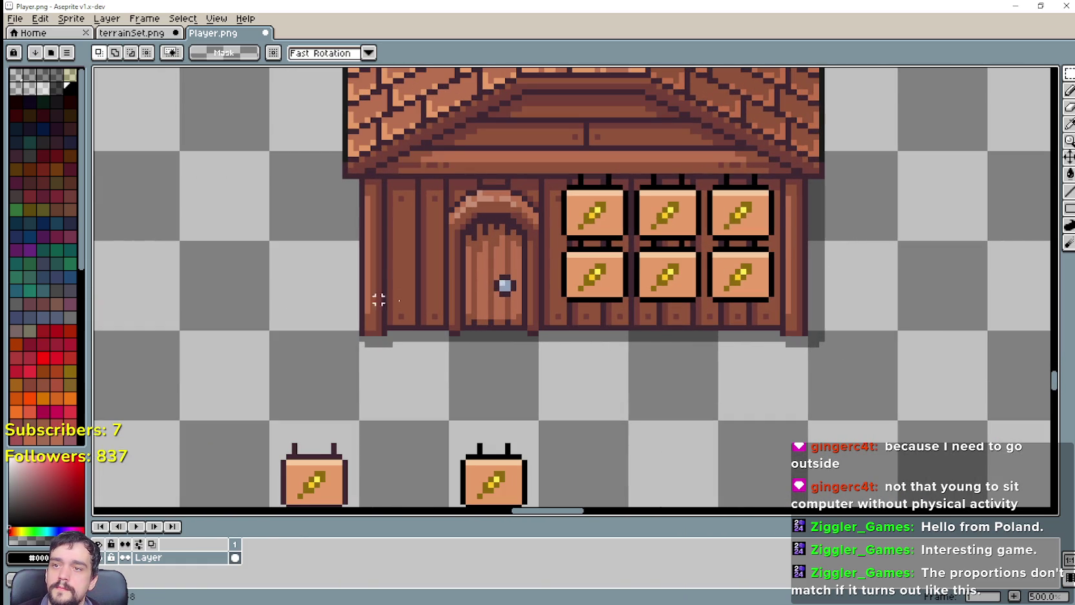
pyautogui.hotkey('ctrl', 'z')
pyautogui.hotkey('ctrl', 'z')
pyautogui.hotkey('ctrl', 'z')
pyautogui.hotkey('ctrl', 'z')
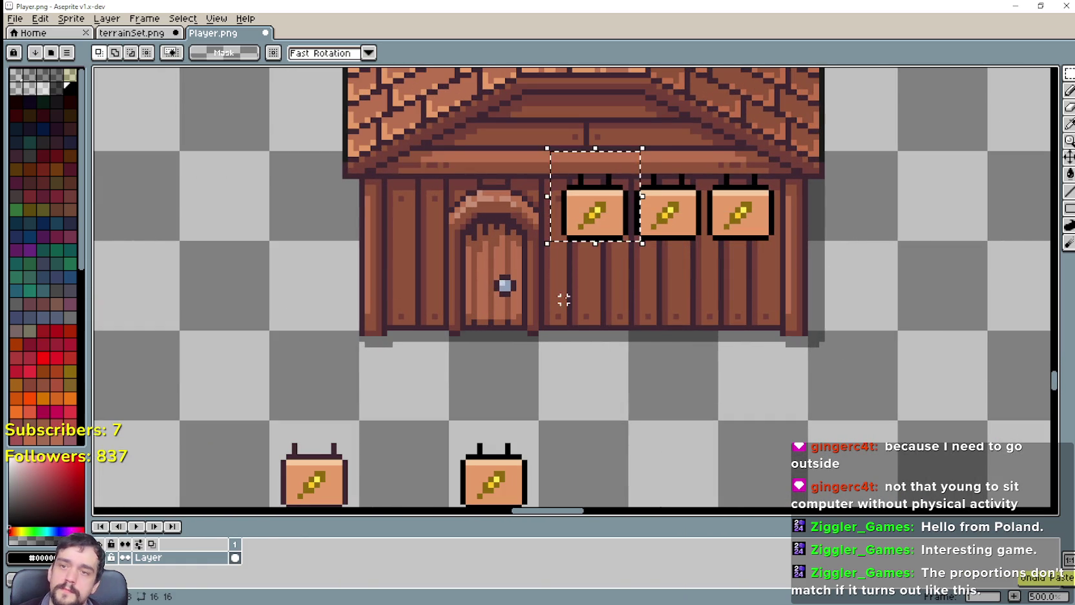
pyautogui.hotkey('ctrl', 'z')
pyautogui.hotkey('ctrl', 'z')
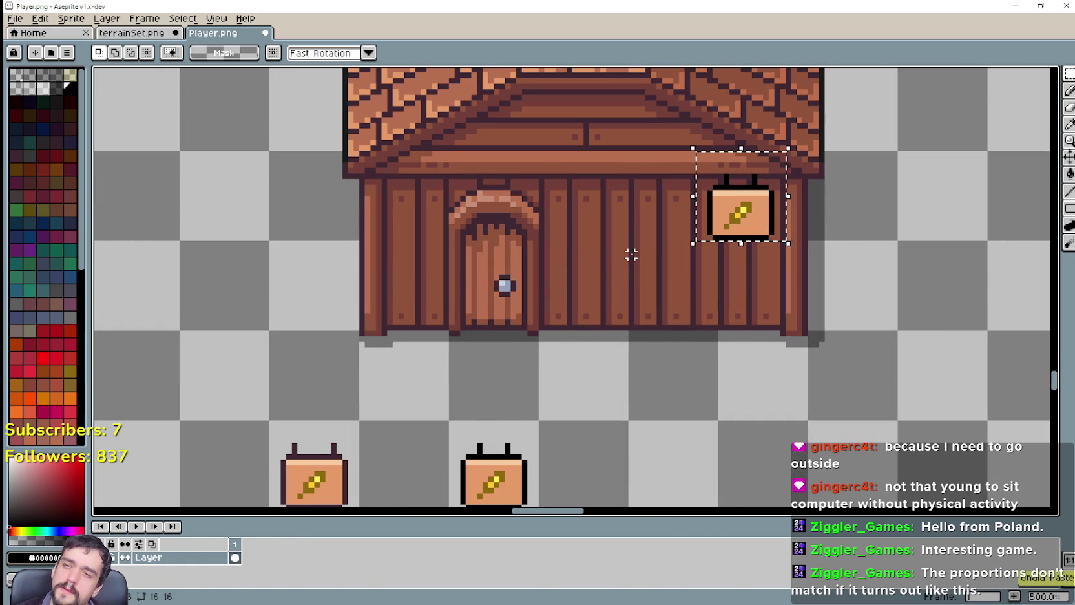
# Paste a wheat sign and position it beside the right-hand sign on the wall.
pyautogui.hotkey('ctrl', 'v')
pyautogui.moveTo(490, 489); pyautogui.dragTo(670, 221)
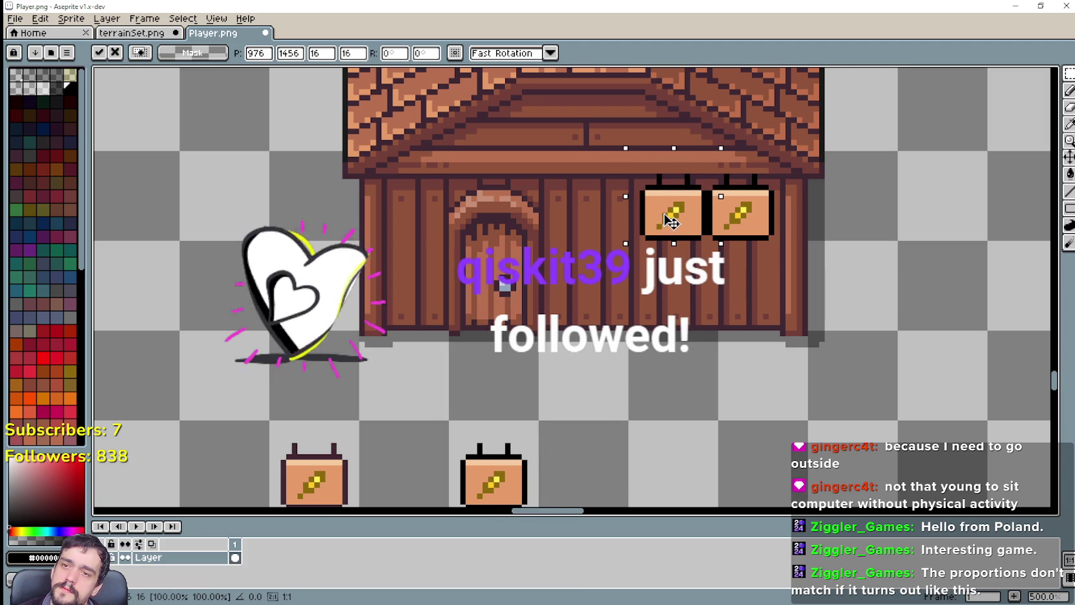
pyautogui.moveTo(671, 221); pyautogui.dragTo(644, 224)
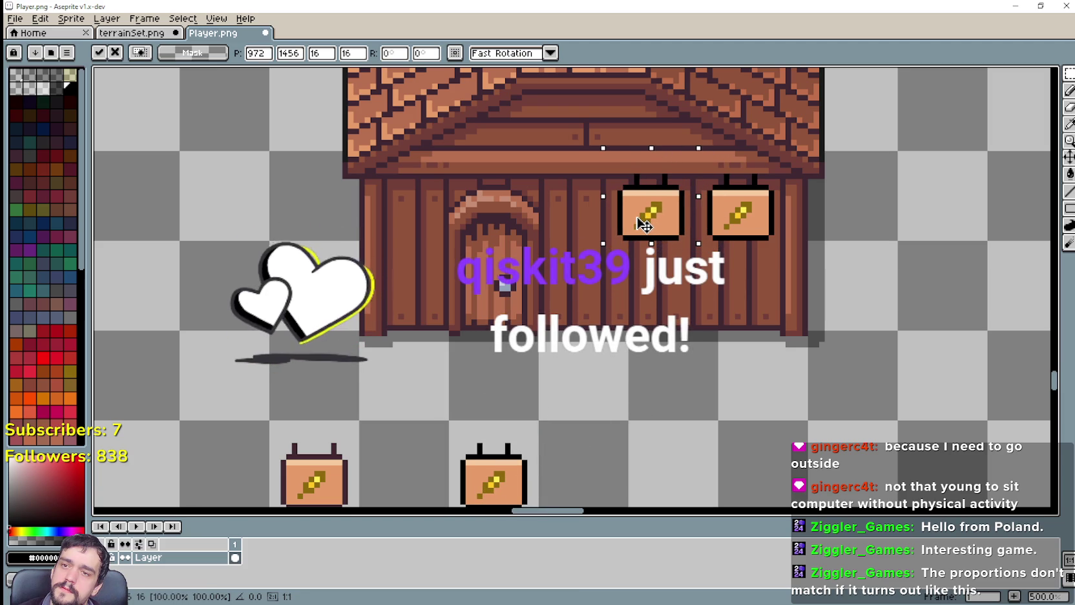
pyautogui.moveTo(644, 224); pyautogui.dragTo(644, 225)
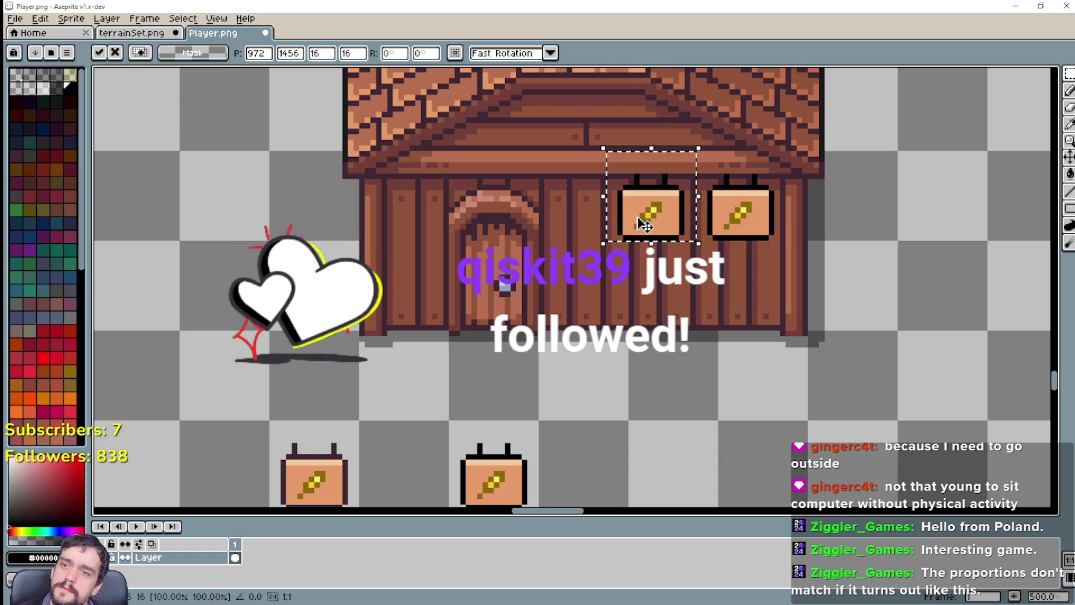
pyautogui.scroll(1, 644, 224)
# Paste more signs and arrange them into an aligned lower row under the top signs.
pyautogui.hotkey('ctrl', 'v')
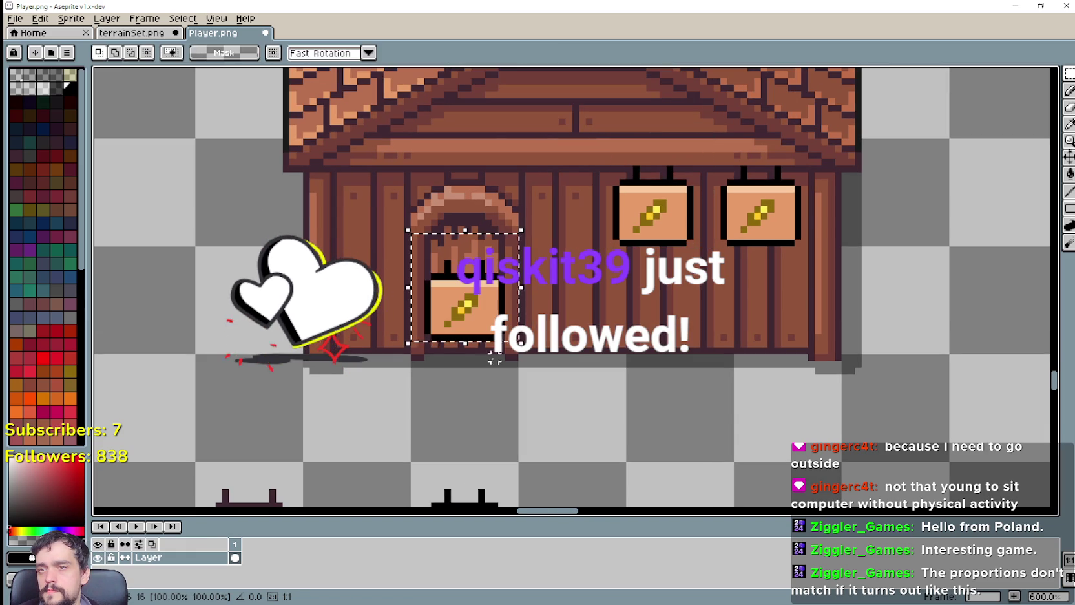
pyautogui.moveTo(439, 288)
pyautogui.mouseDown()
pyautogui.moveTo(566, 237)
pyautogui.moveTo(557, 229)
pyautogui.mouseUp()
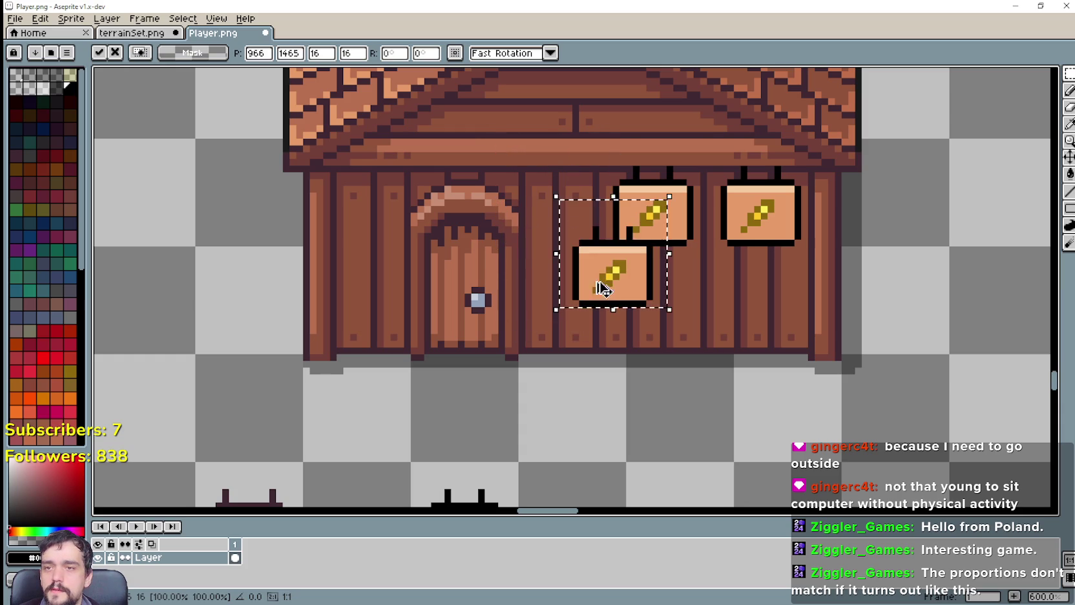
pyautogui.moveTo(548, 226)
pyautogui.mouseDown()
pyautogui.moveTo(461, 320)
pyautogui.moveTo(662, 217)
pyautogui.mouseUp()
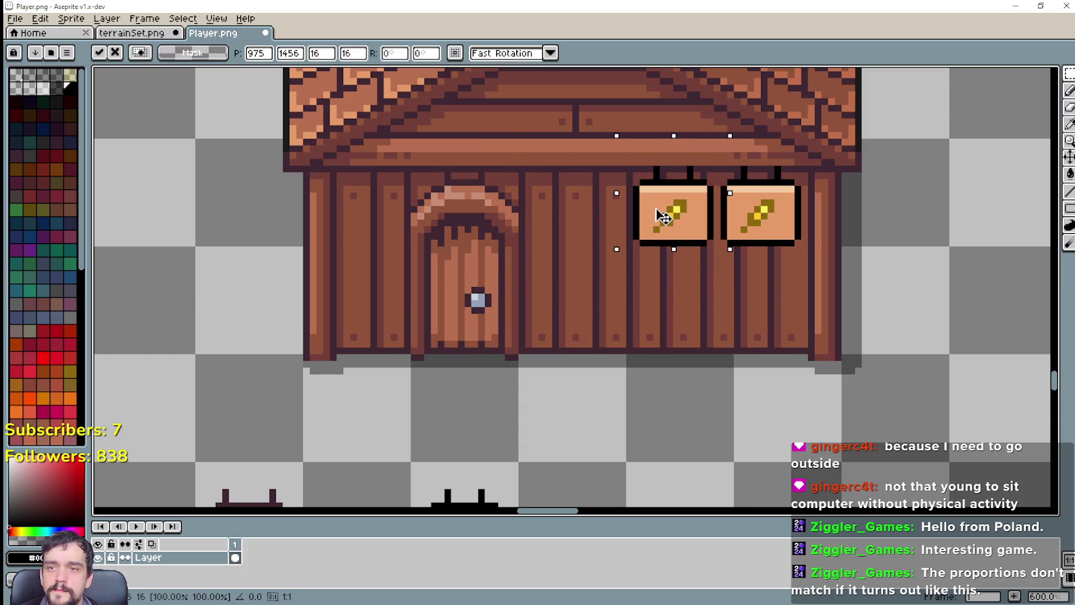
pyautogui.moveTo(662, 216)
pyautogui.mouseDown()
pyautogui.moveTo(662, 291)
pyautogui.moveTo(679, 294)
pyautogui.moveTo(480, 305)
pyautogui.moveTo(778, 287)
pyautogui.moveTo(487, 298)
pyautogui.moveTo(606, 286)
pyautogui.moveTo(604, 206)
pyautogui.moveTo(593, 204)
pyautogui.mouseUp()
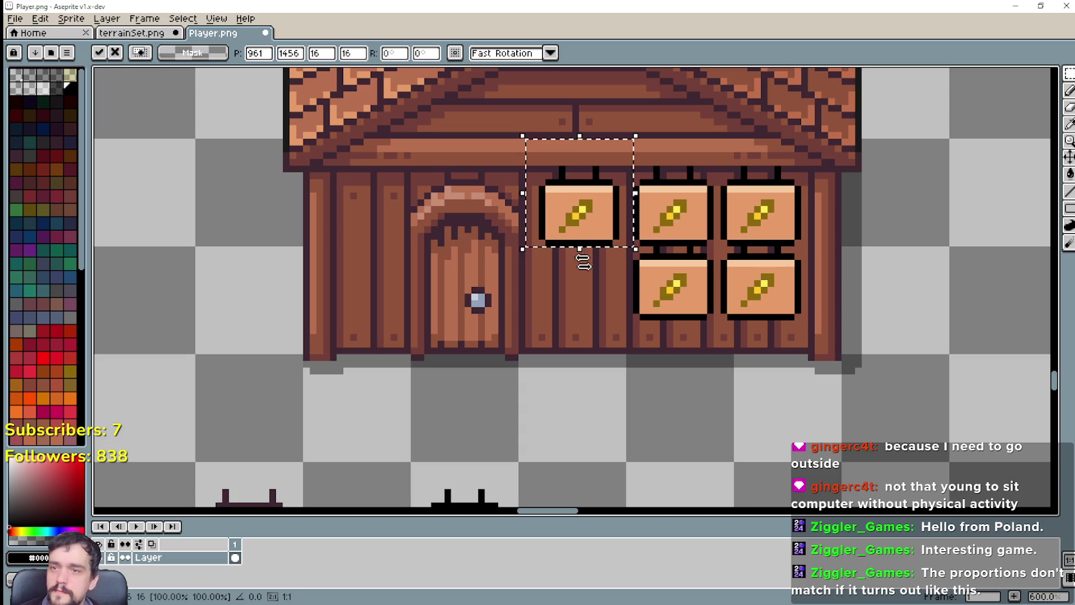
pyautogui.moveTo(585, 211); pyautogui.dragTo(586, 293)
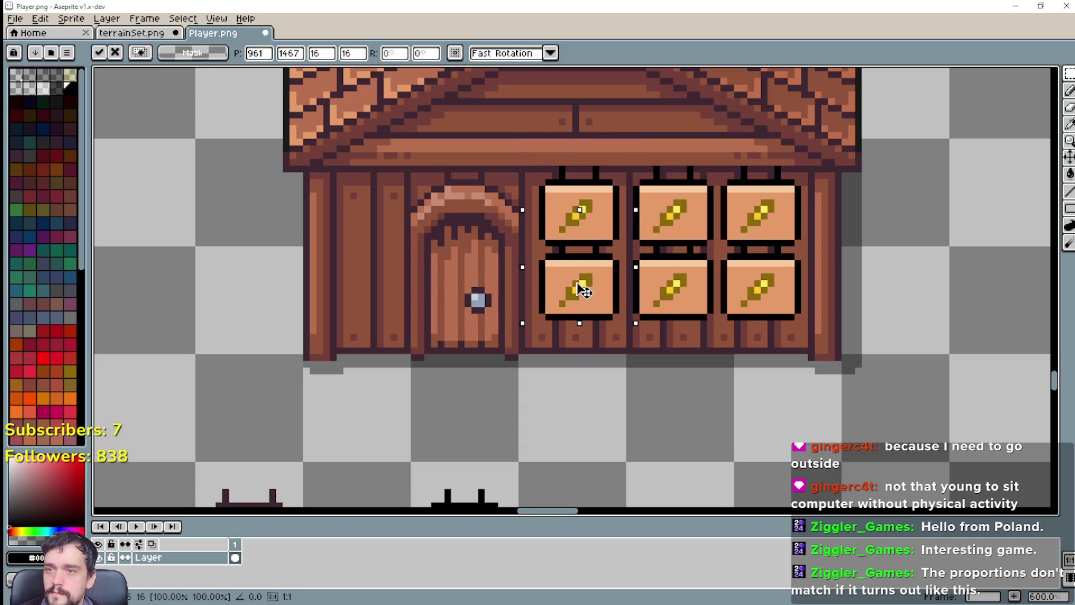
pyautogui.click(764, 325)
pyautogui.scroll(-1, 764, 325)
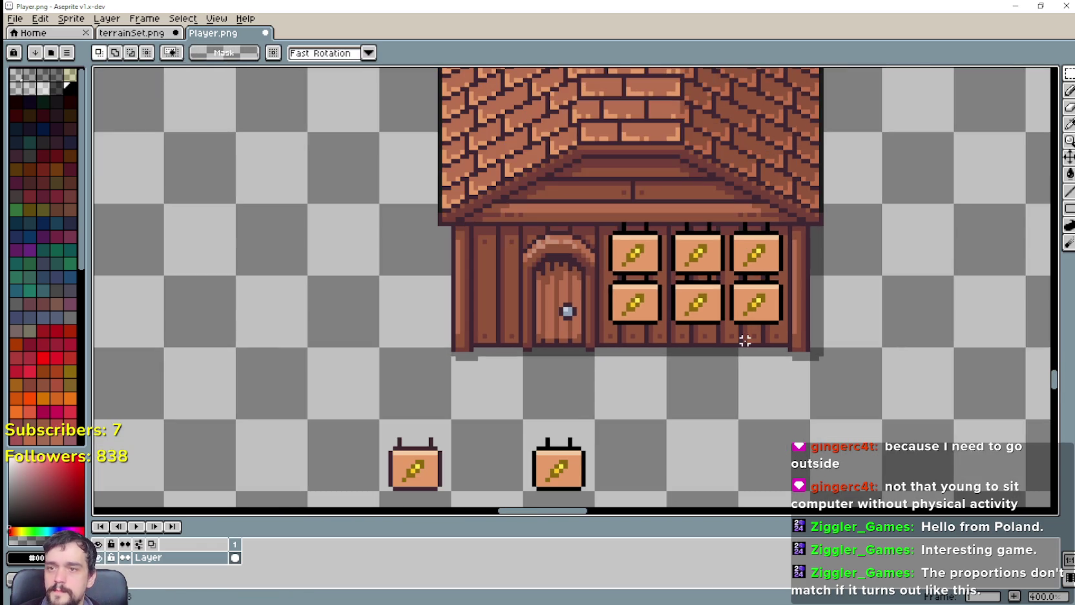
# Select the left and right columns of old signs, delete them, and undo adjustments.
pyautogui.scroll(1, 728, 310)
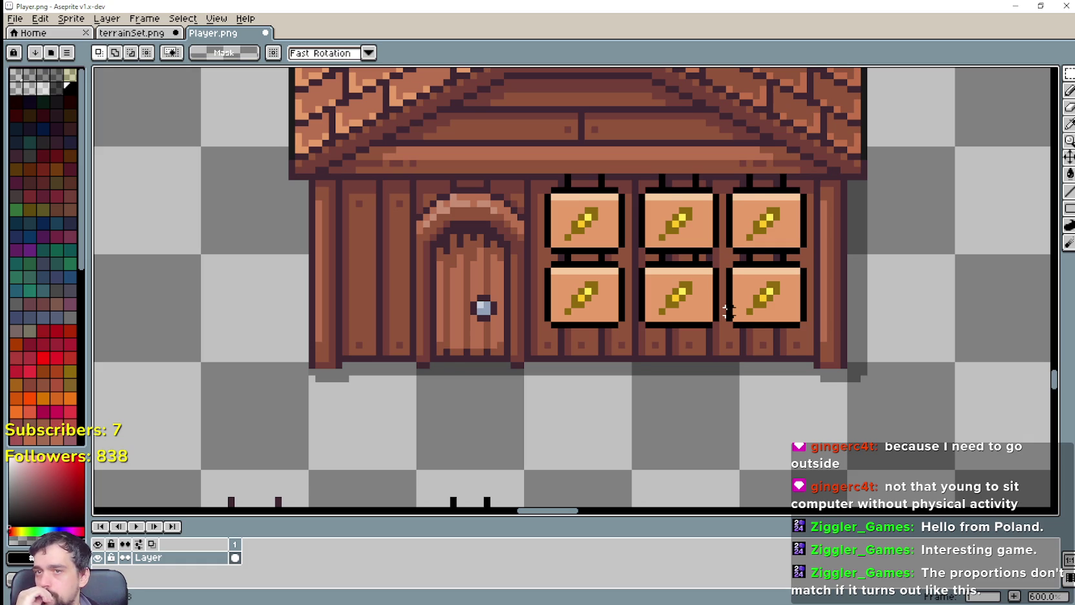
pyautogui.moveTo(638, 325); pyautogui.dragTo(531, 206)
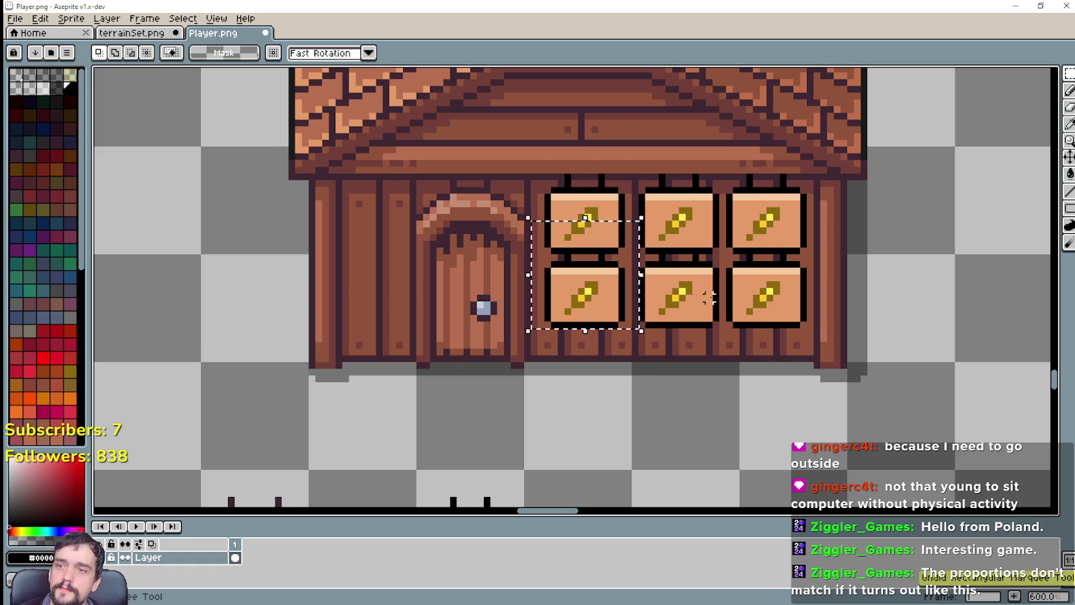
pyautogui.press('Delete')
pyautogui.moveTo(824, 331); pyautogui.dragTo(710, 218)
pyautogui.hotkey('ctrl', 'z')
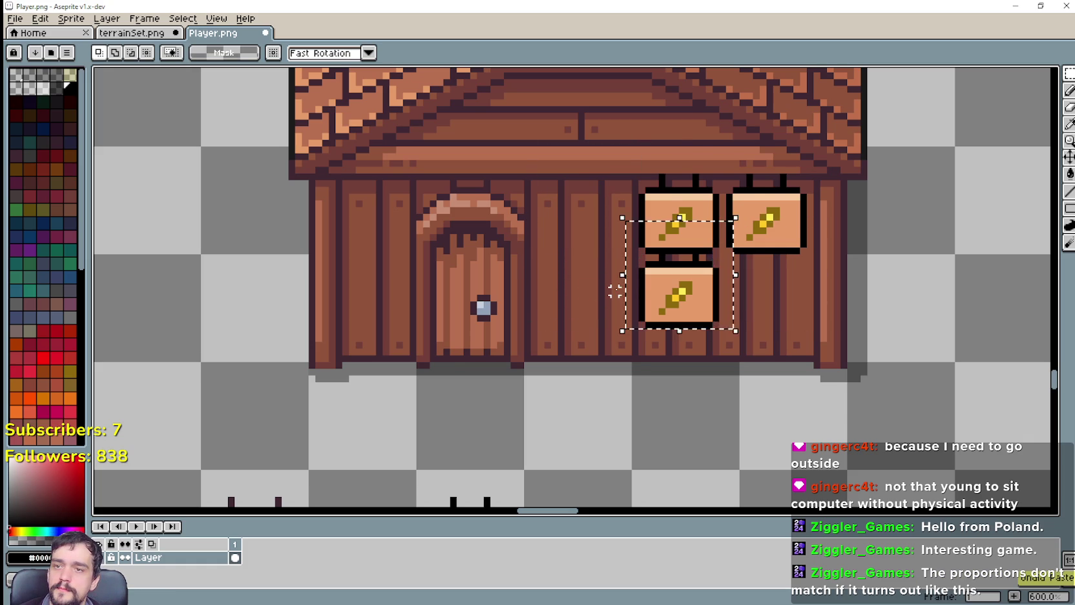
pyautogui.hotkey('ctrl', 'z')
pyautogui.hotkey('ctrl', 'z')
# Paste and commit two wheat signs completing the top row beside the door.
pyautogui.hotkey('ctrl', 'v')
pyautogui.moveTo(473, 313); pyautogui.dragTo(674, 227)
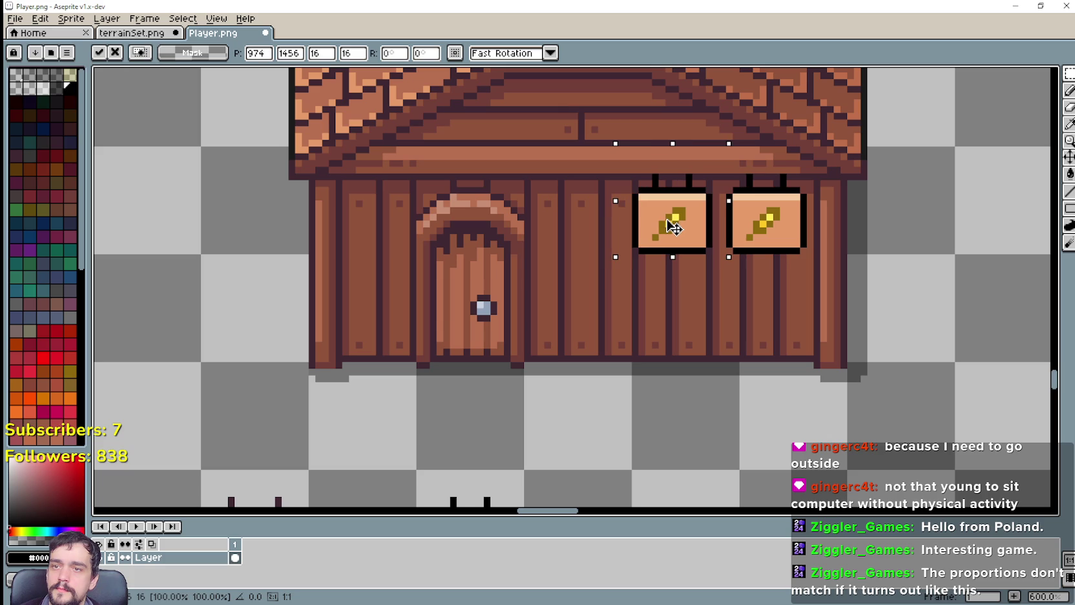
pyautogui.press('Return')
pyautogui.hotkey('ctrl', 'v')
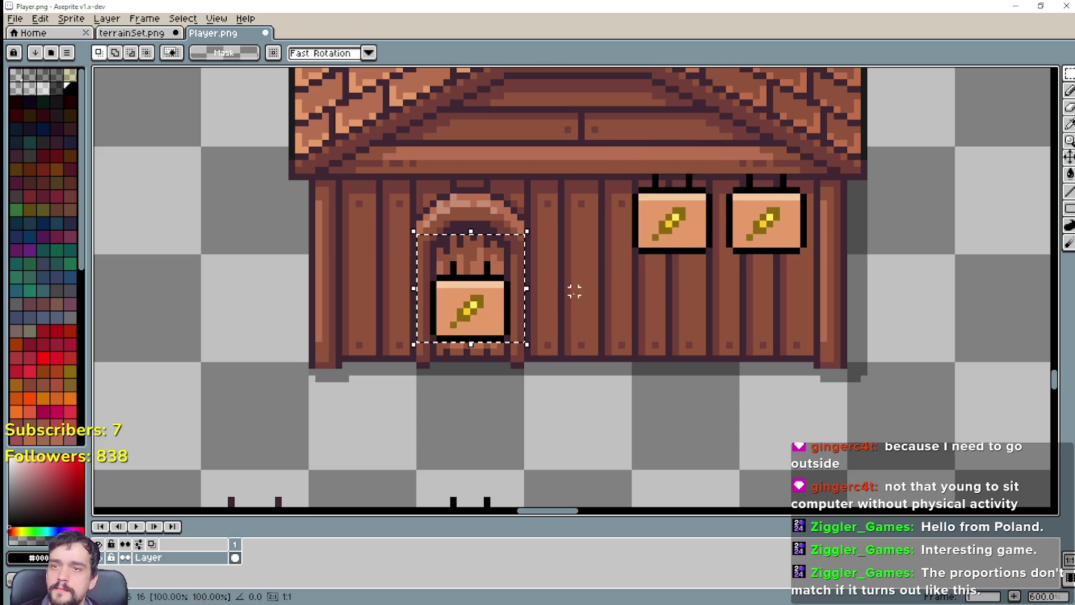
pyautogui.moveTo(492, 302)
pyautogui.mouseDown()
pyautogui.moveTo(607, 283)
pyautogui.moveTo(604, 220)
pyautogui.mouseUp()
pyautogui.press('Return')
# Paste and commit three signs below the middle, left and right top-row signs.
pyautogui.hotkey('ctrl', 'v')
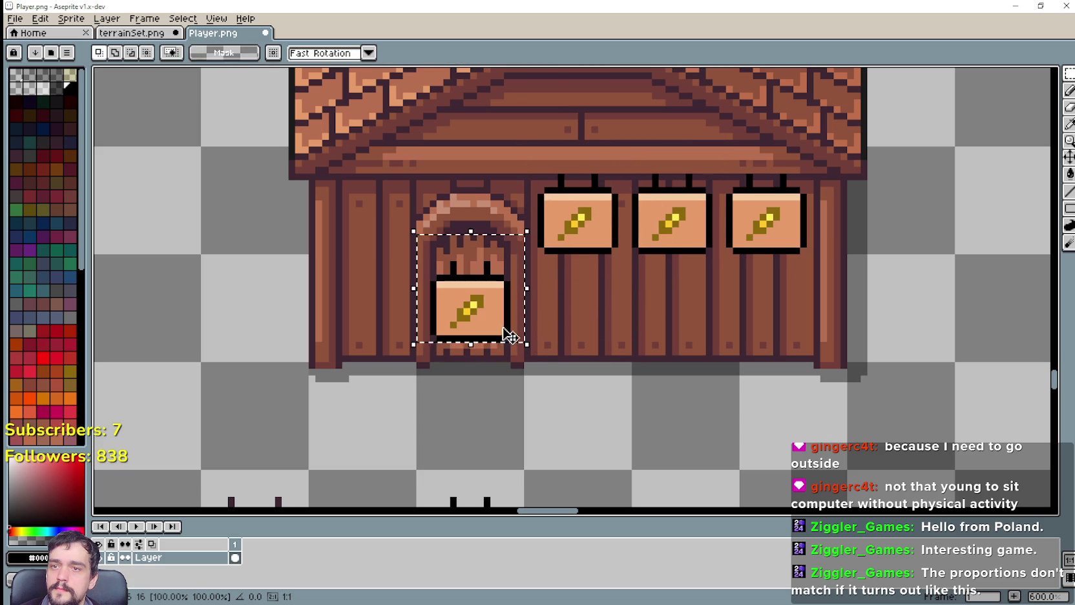
pyautogui.moveTo(508, 331)
pyautogui.mouseDown()
pyautogui.moveTo(547, 340)
pyautogui.moveTo(693, 326)
pyautogui.moveTo(691, 305)
pyautogui.mouseUp()
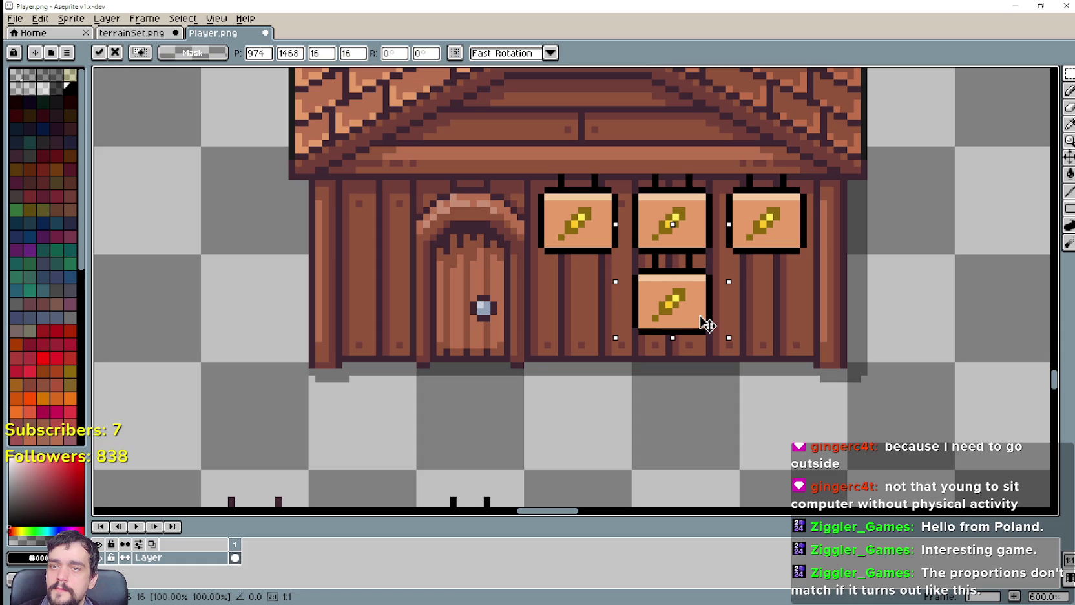
pyautogui.press('Return')
pyautogui.hotkey('ctrl', 'v')
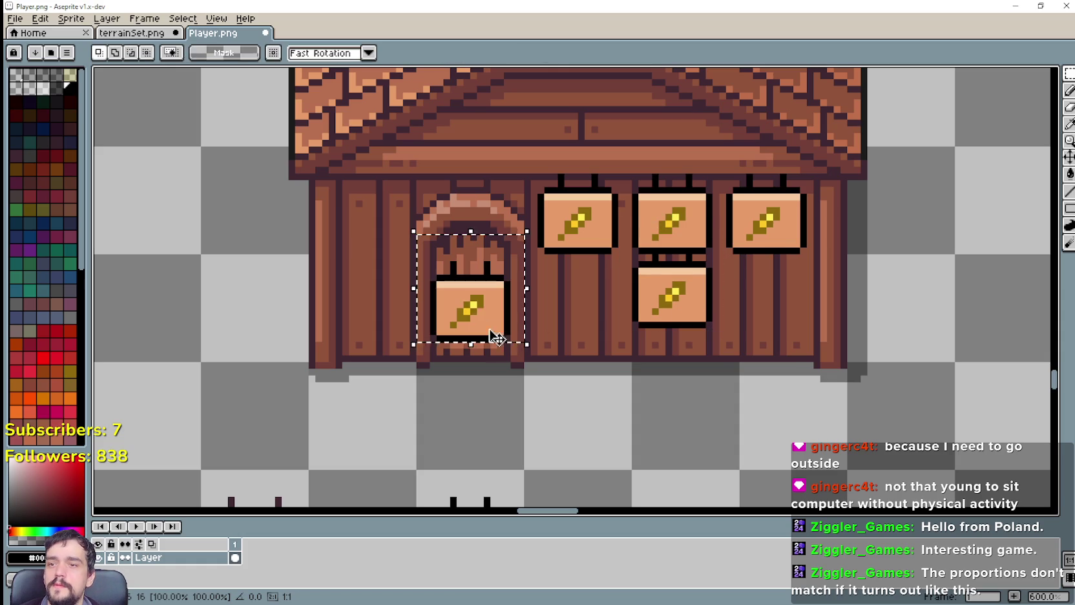
pyautogui.moveTo(495, 310); pyautogui.dragTo(581, 292)
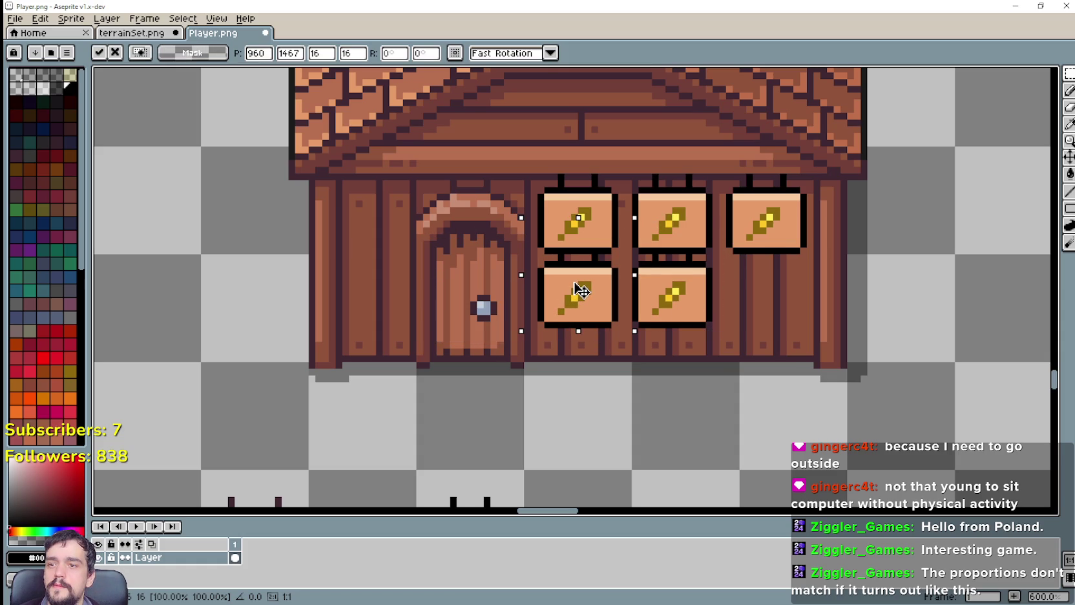
pyautogui.press('Return')
pyautogui.hotkey('ctrl', 'v')
pyautogui.moveTo(492, 313); pyautogui.dragTo(768, 296)
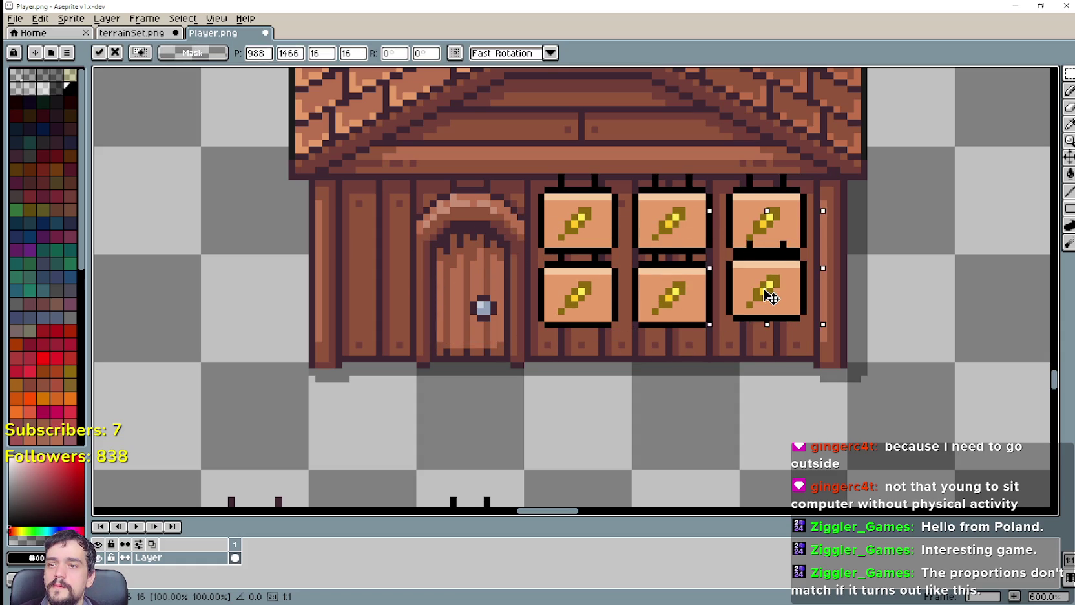
pyautogui.press('Return')
pyautogui.scroll(-1, 890, 298)
pyautogui.scroll(-2, 881, 321)
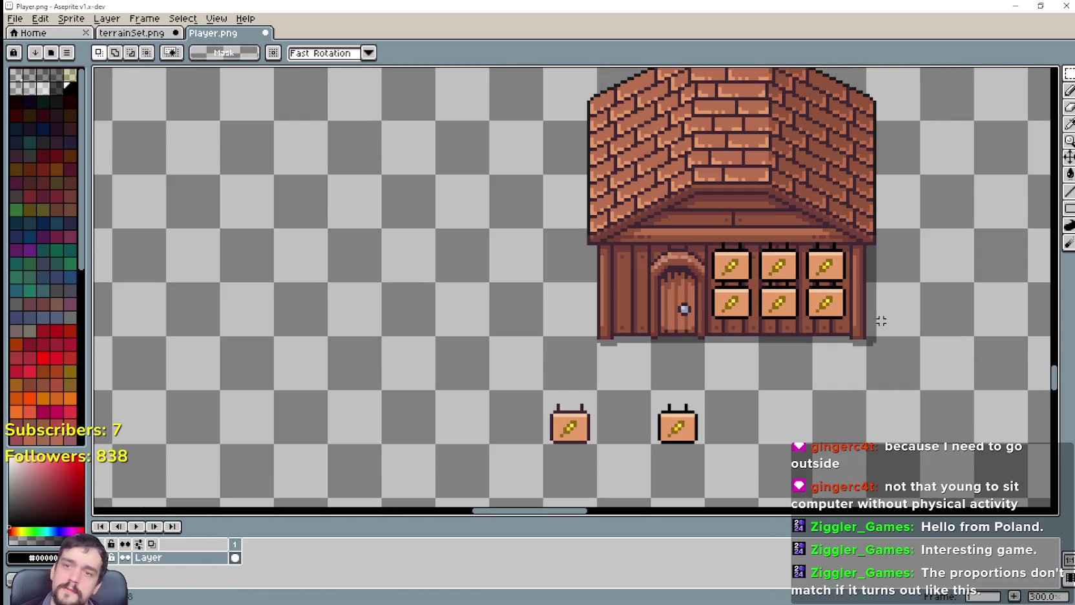
pyautogui.moveTo(887, 360)
pyautogui.mouseDown()
pyautogui.moveTo(744, 306)
pyautogui.moveTo(684, 335)
pyautogui.mouseUp()
pyautogui.scroll(-1, 744, 312)
pyautogui.scroll(1, 727, 330)
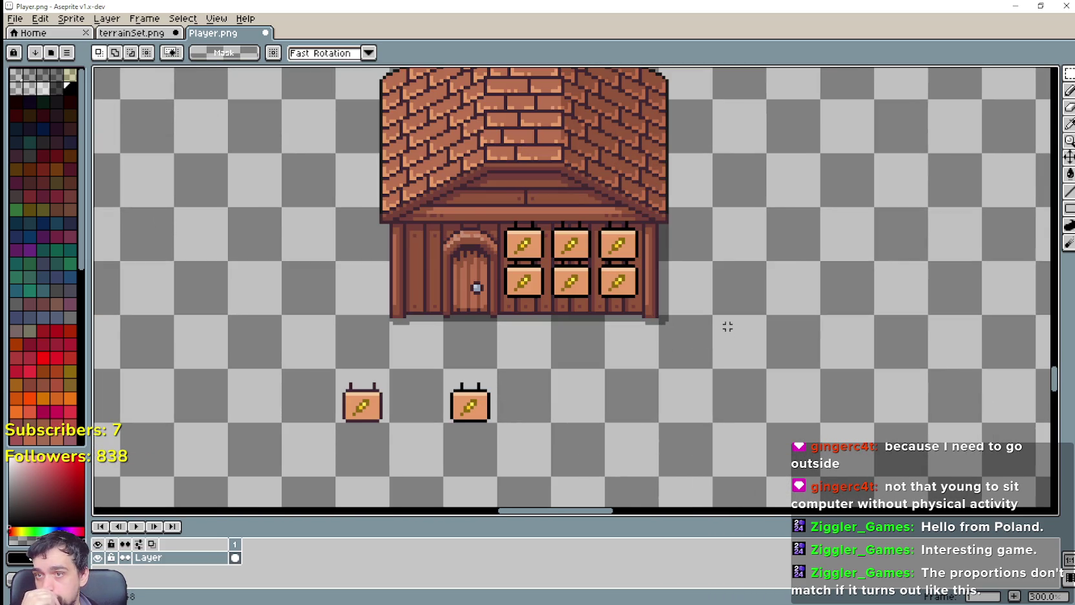
pyautogui.scroll(1, 646, 243)
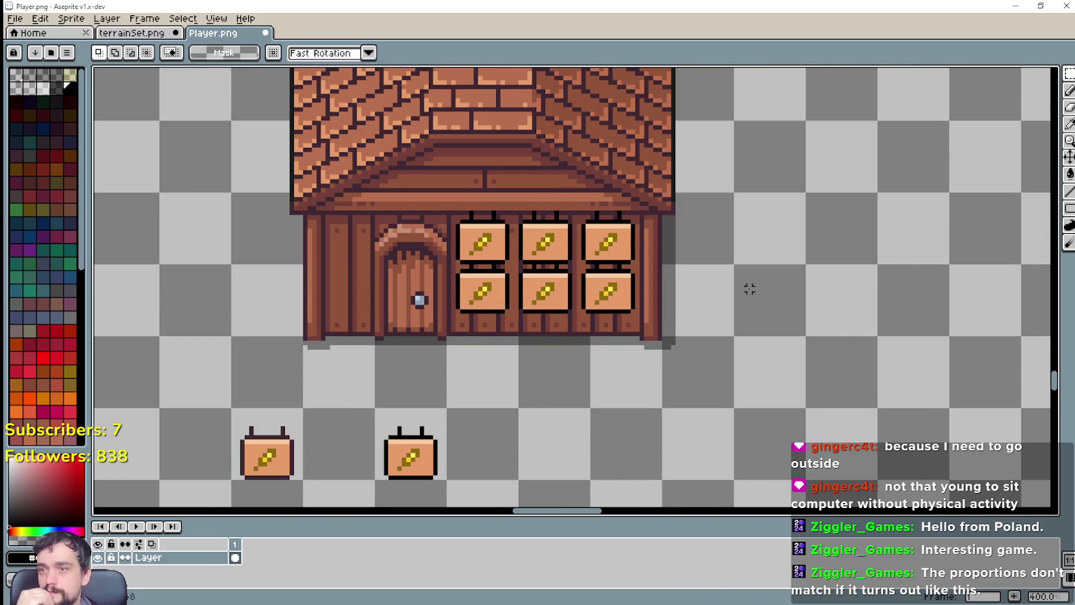
pyautogui.scroll(1, 749, 289)
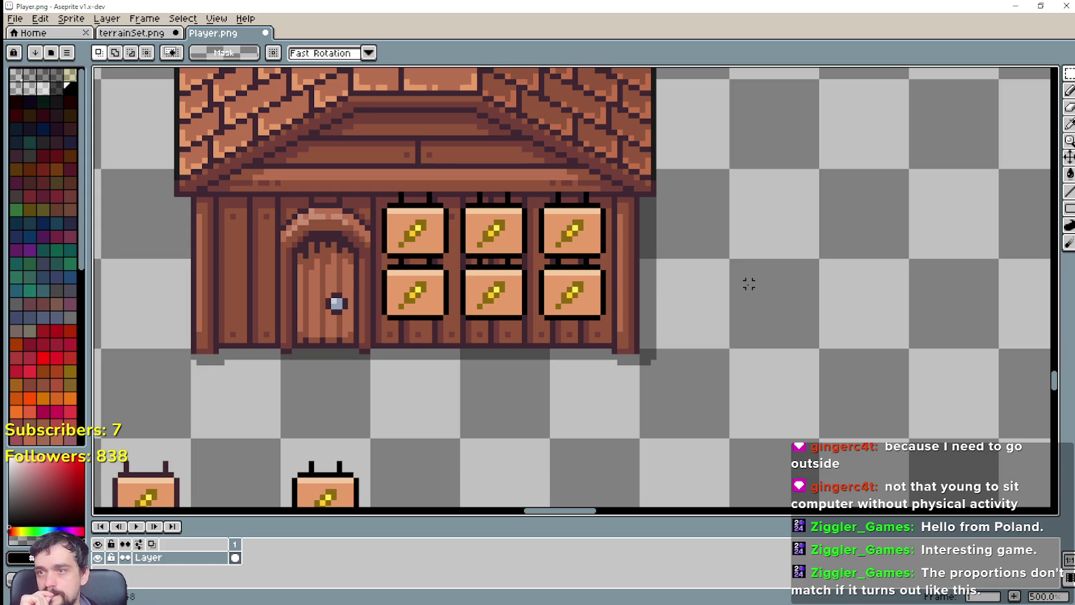
pyautogui.scroll(-1, 748, 284)
pyautogui.moveTo(788, 248); pyautogui.dragTo(822, 302)
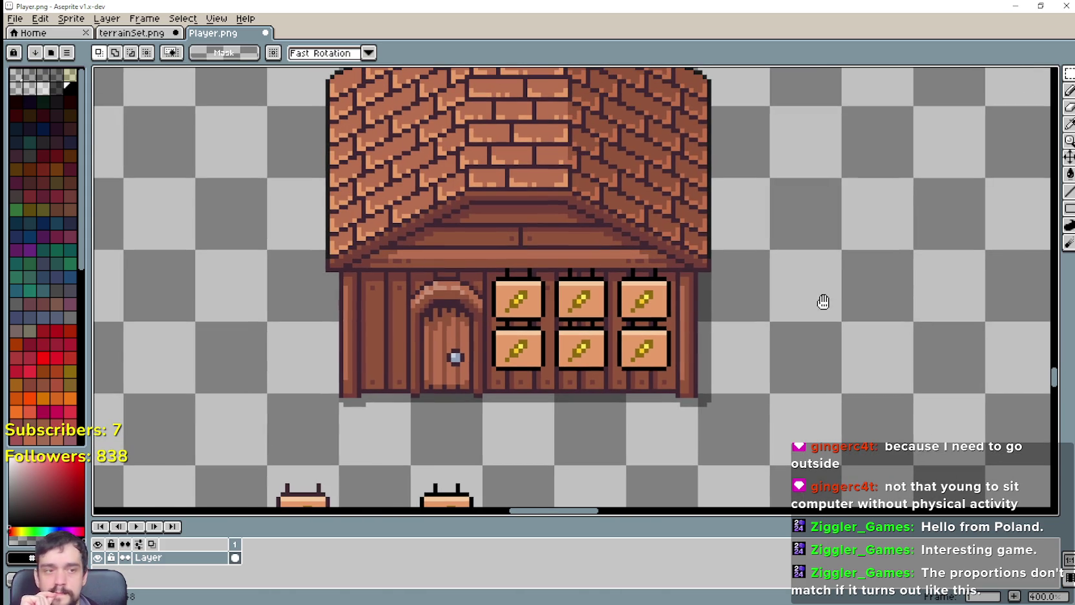
pyautogui.scroll(-1, 803, 301)
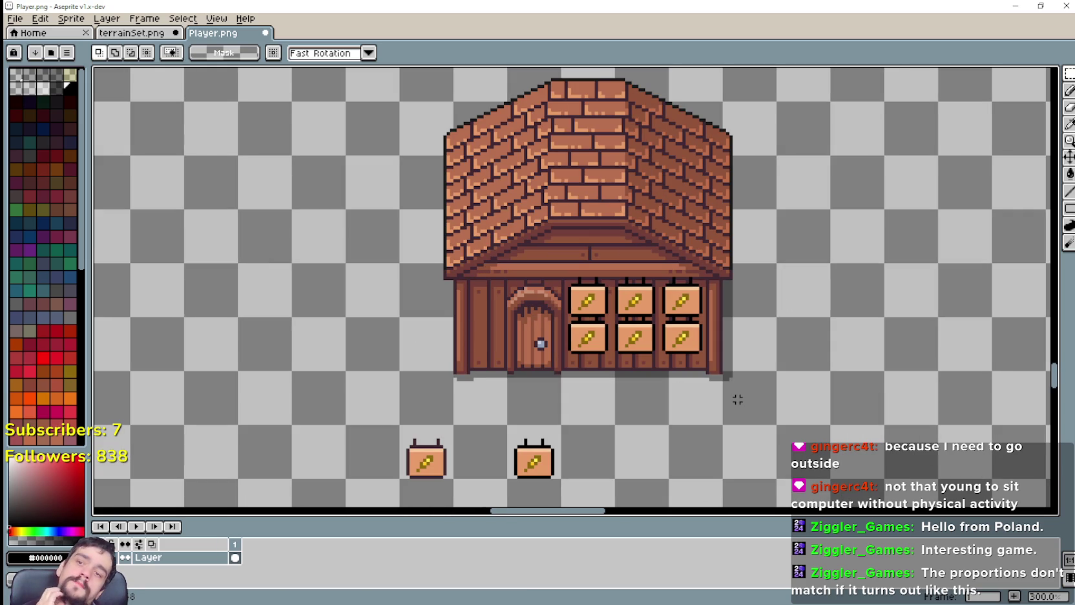
pyautogui.scroll(1, 559, 282)
pyautogui.scroll(1, 544, 250)
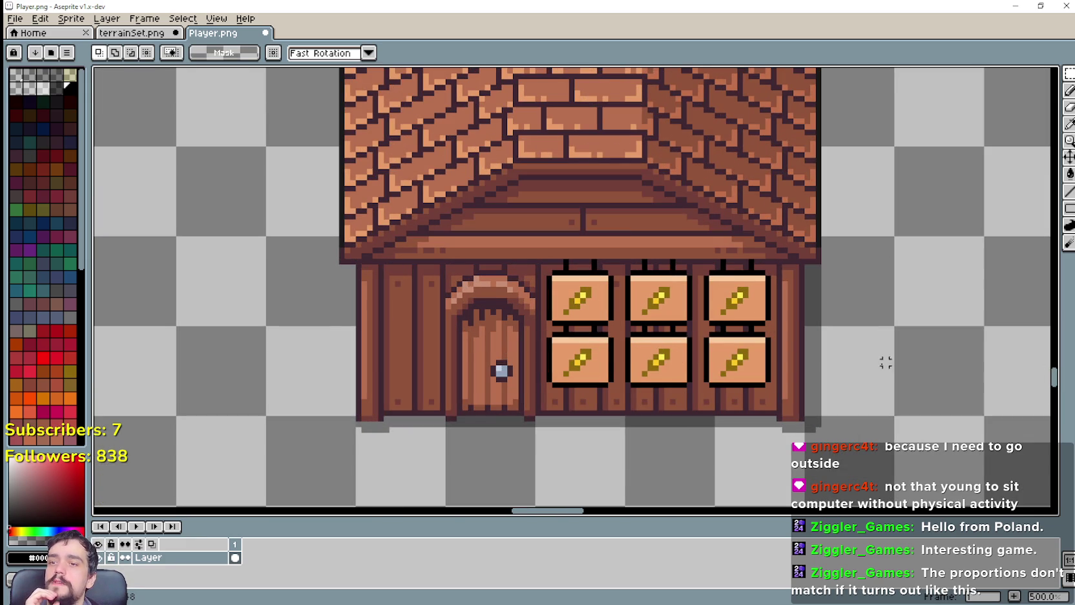
pyautogui.scroll(-1, 868, 356)
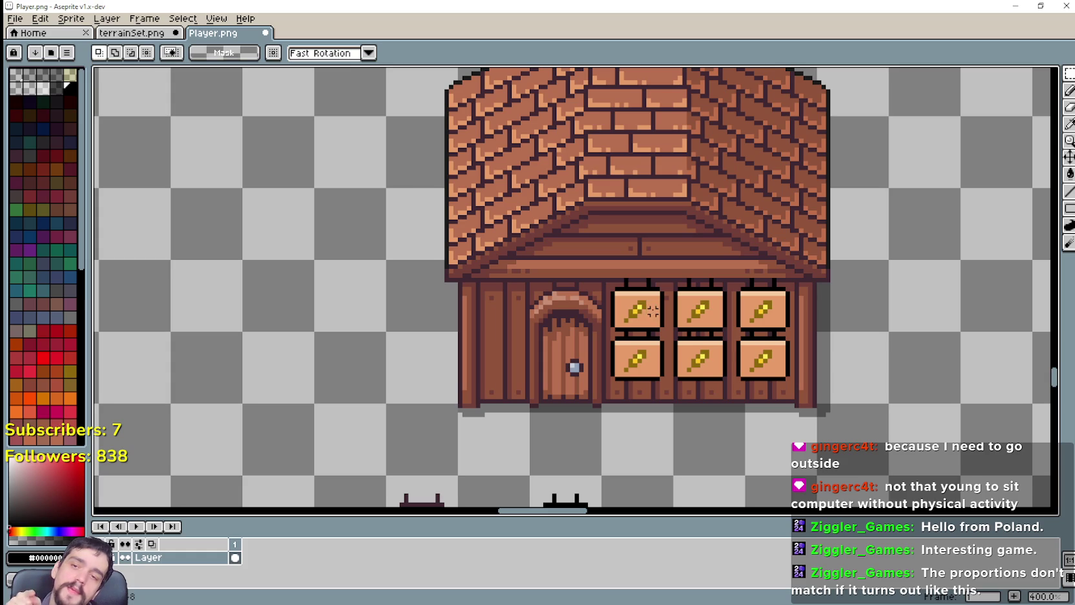
pyautogui.scroll(1, 814, 365)
pyautogui.scroll(1, 813, 364)
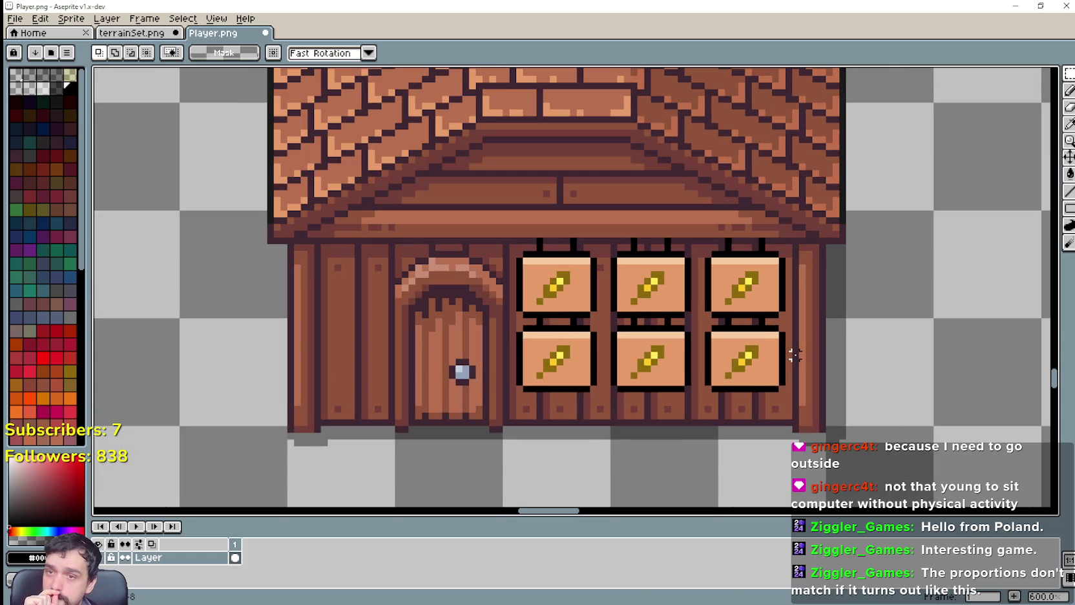
pyautogui.scroll(3, 796, 354)
pyautogui.scroll(-2, 793, 354)
pyautogui.scroll(-1, 792, 346)
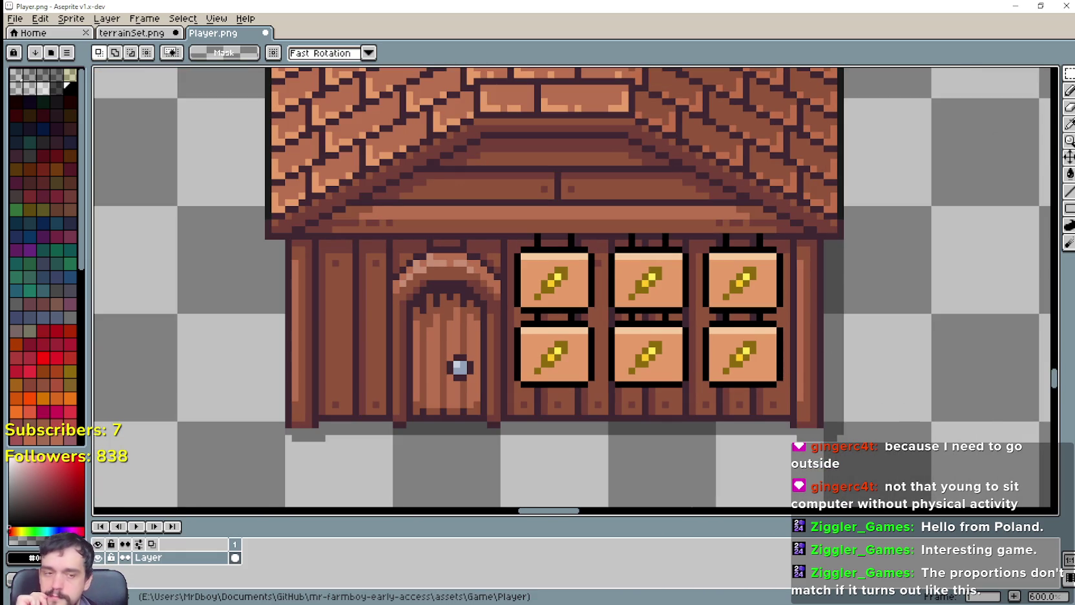
# Switch to the running game and zoom the camera to check the bread shop.
pyautogui.hotkey('alt', 'Tab')
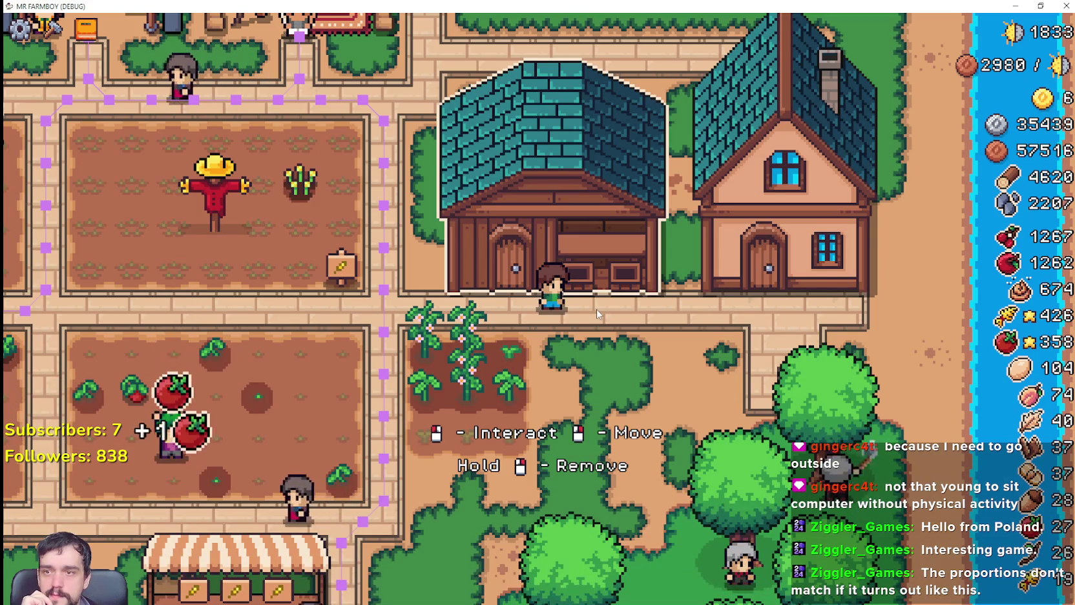
pyautogui.scroll(-2, 598, 313)
pyautogui.scroll(-2, 598, 313)
pyautogui.scroll(-1, 598, 313)
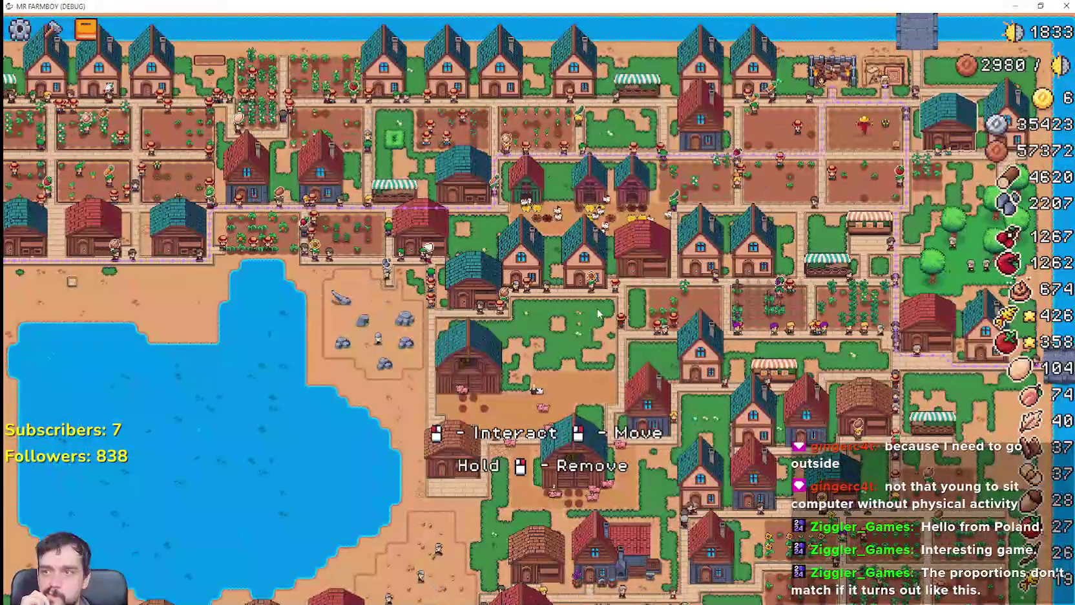
pyautogui.scroll(-2, 598, 313)
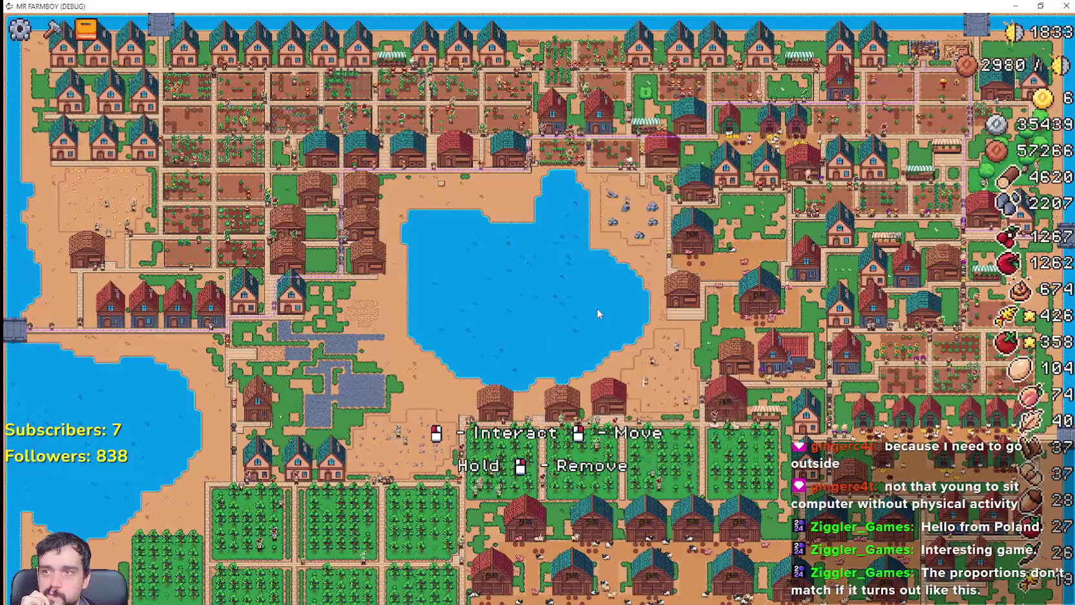
pyautogui.scroll(2, 712, 447)
pyautogui.scroll(2, 712, 446)
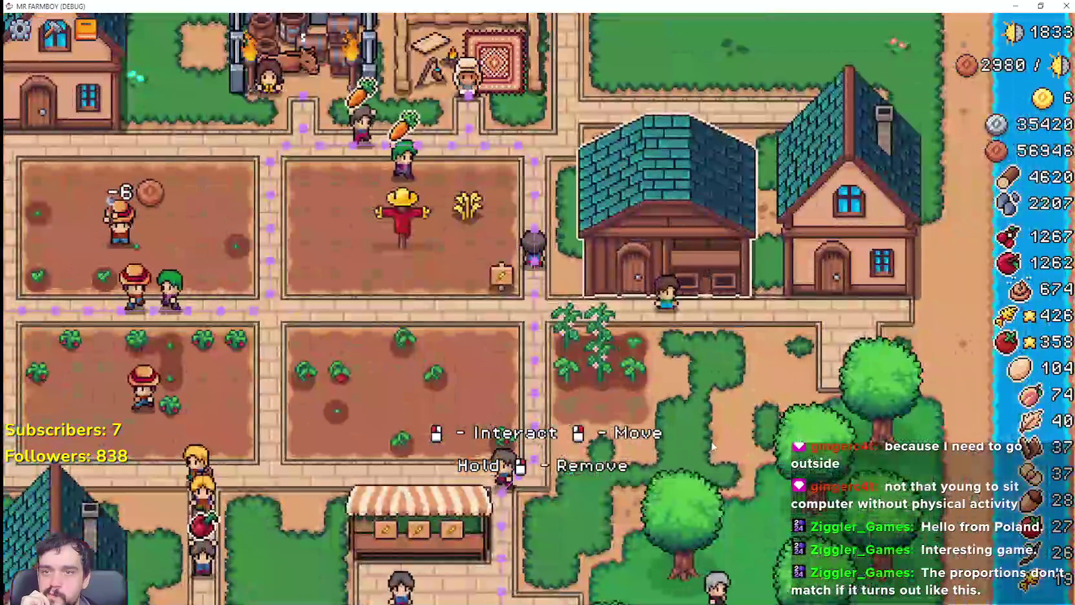
# Pick up and cancel moving the bread shop, then pan to the chili peppers and zoom out.
pyautogui.rightClick(714, 446)
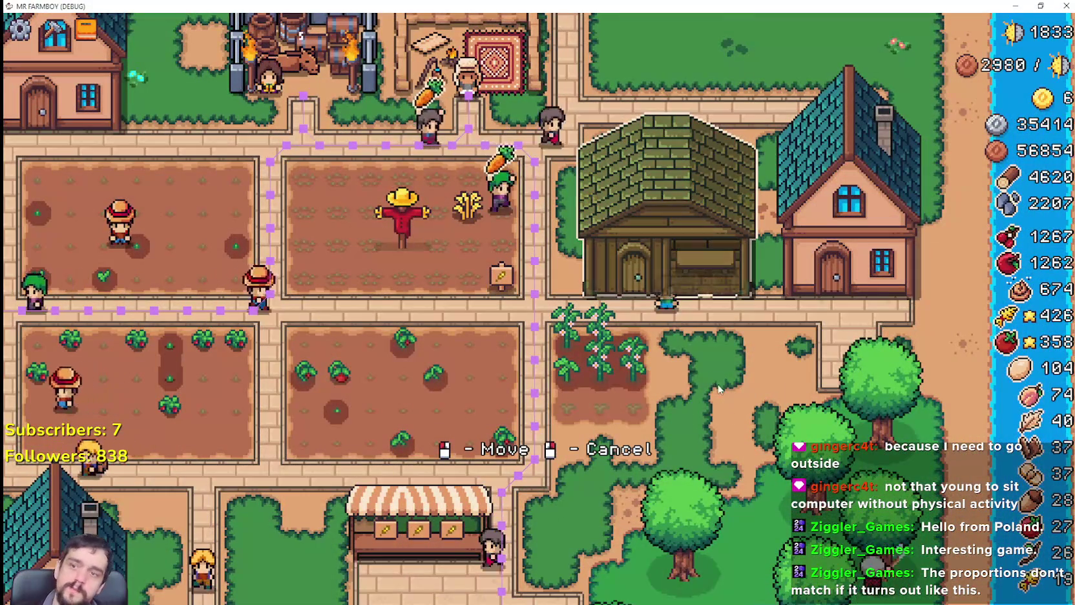
pyautogui.press('s')
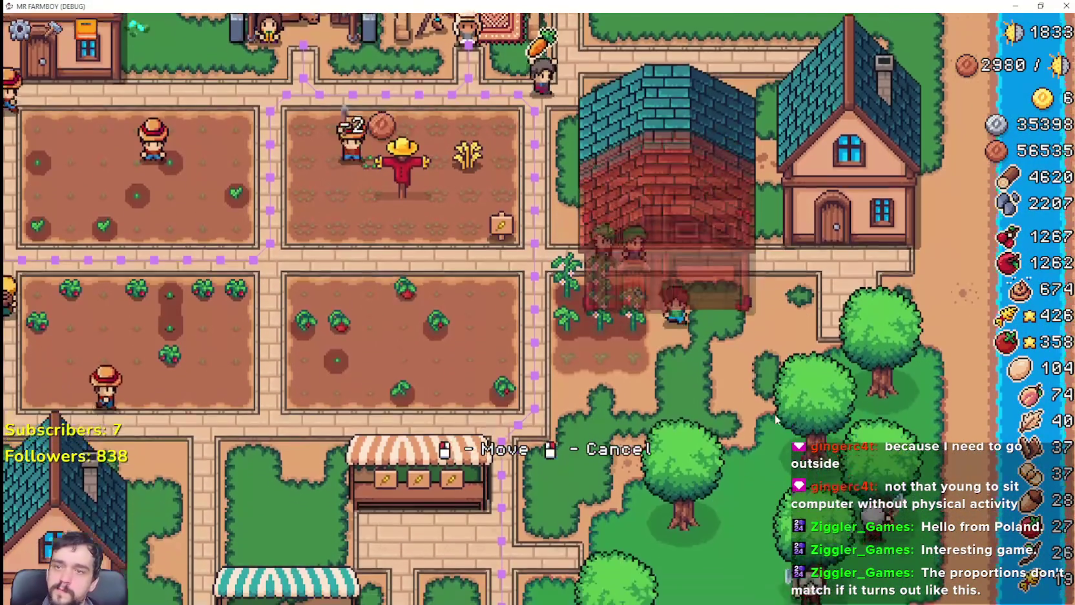
pyautogui.rightClick(775, 419)
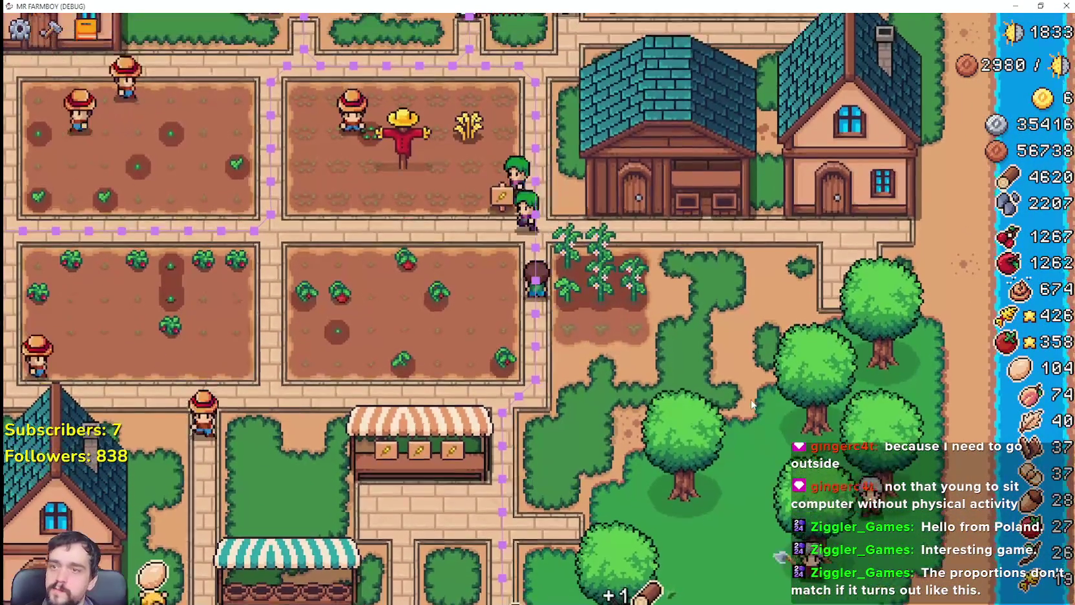
pyautogui.press('w')
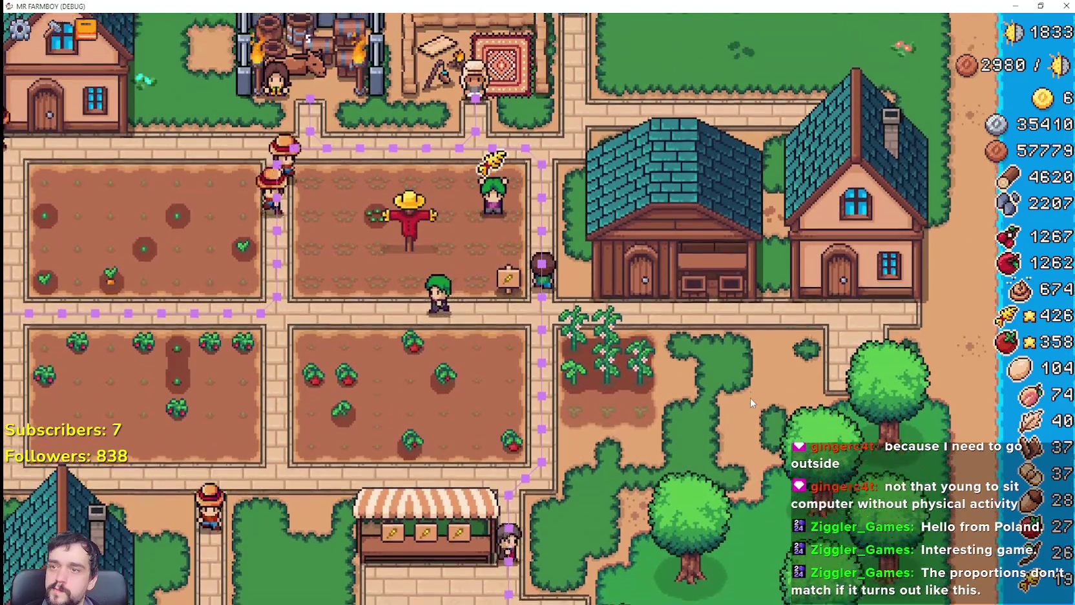
pyautogui.scroll(2, 748, 394)
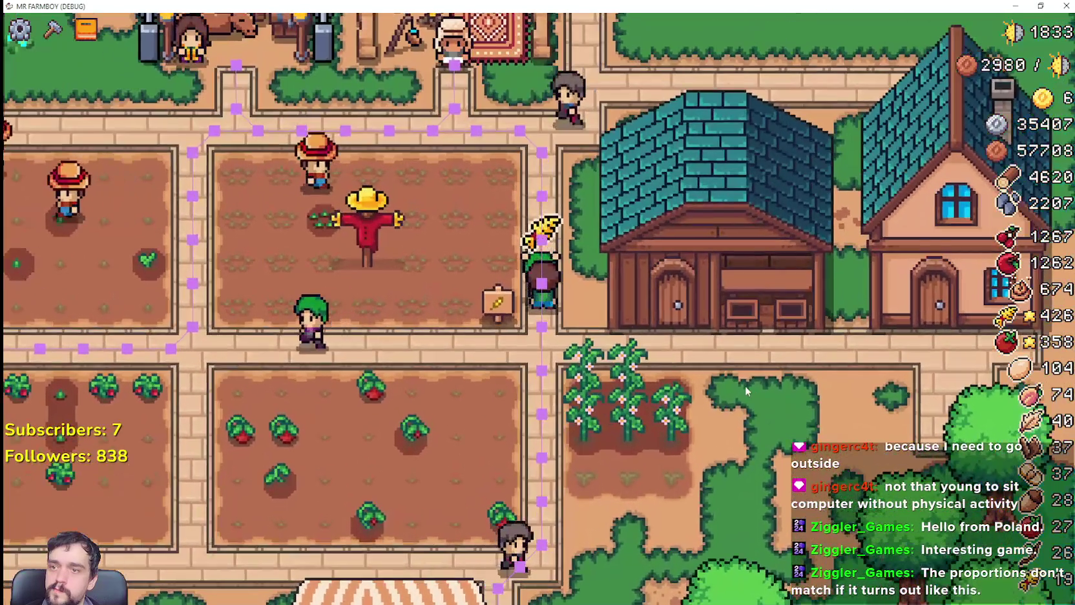
pyautogui.press('w')
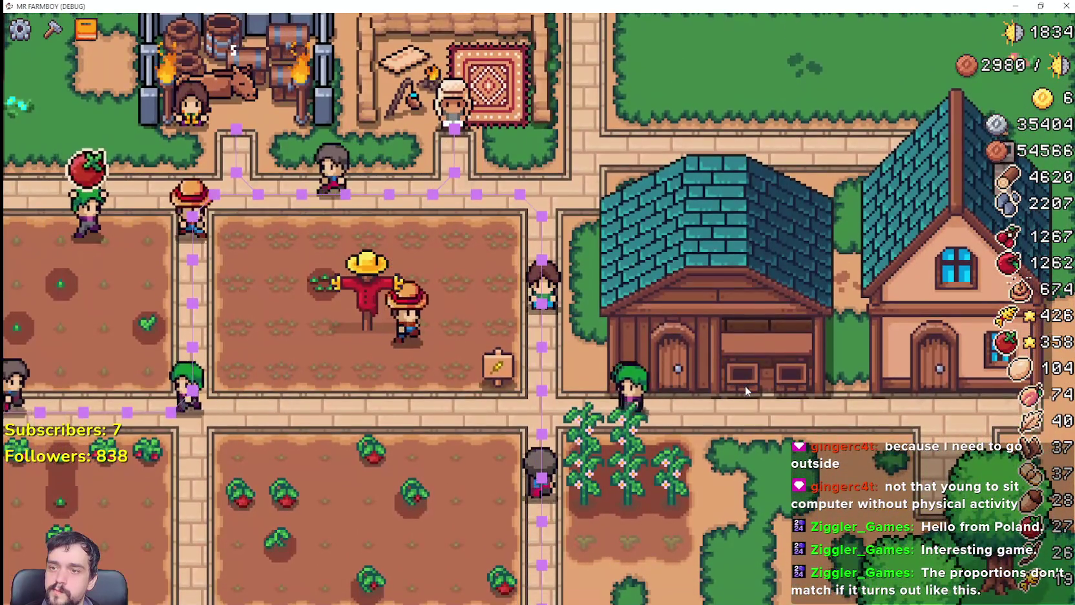
pyautogui.press('s')
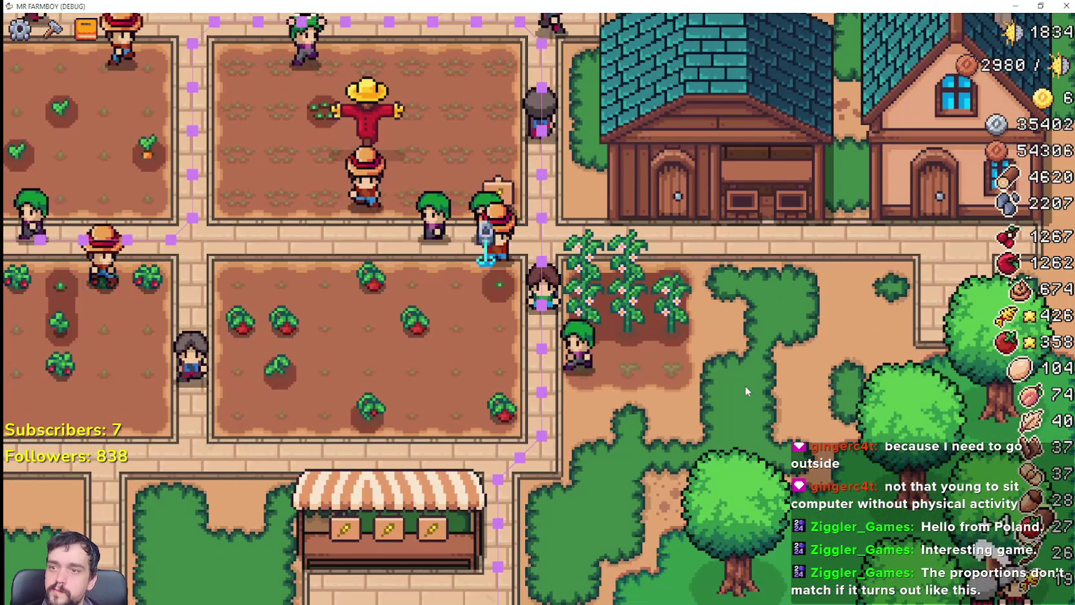
pyautogui.scroll(1, 745, 391)
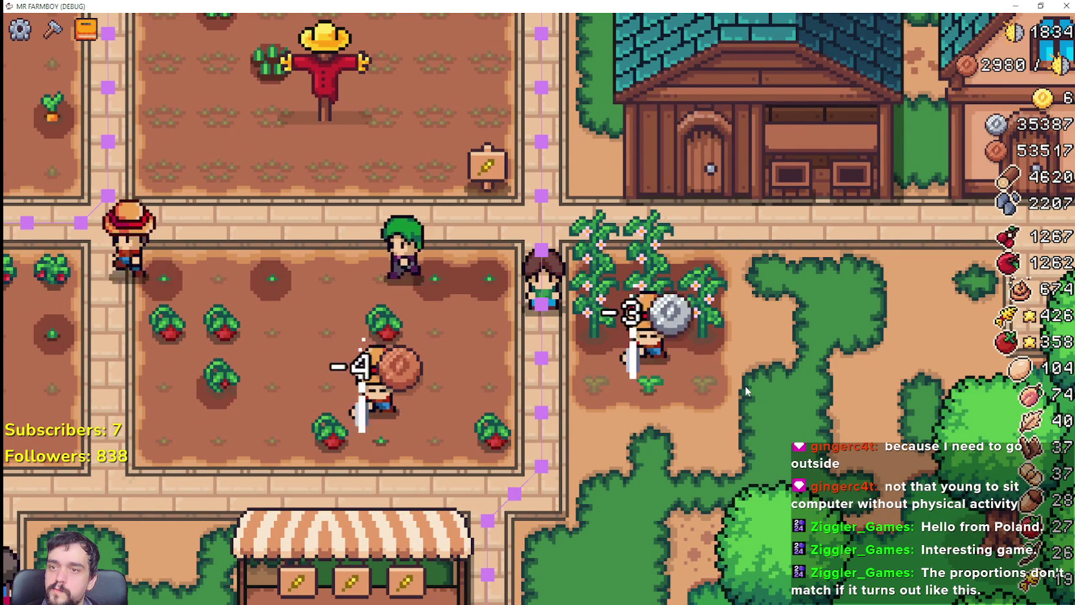
pyautogui.press('d')
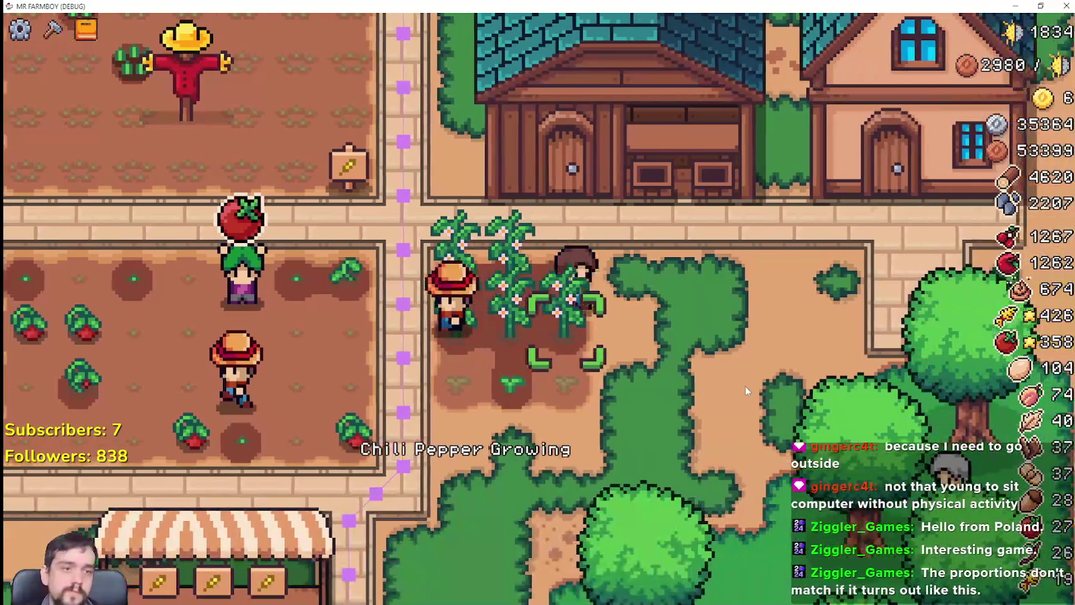
pyautogui.scroll(-2, 745, 391)
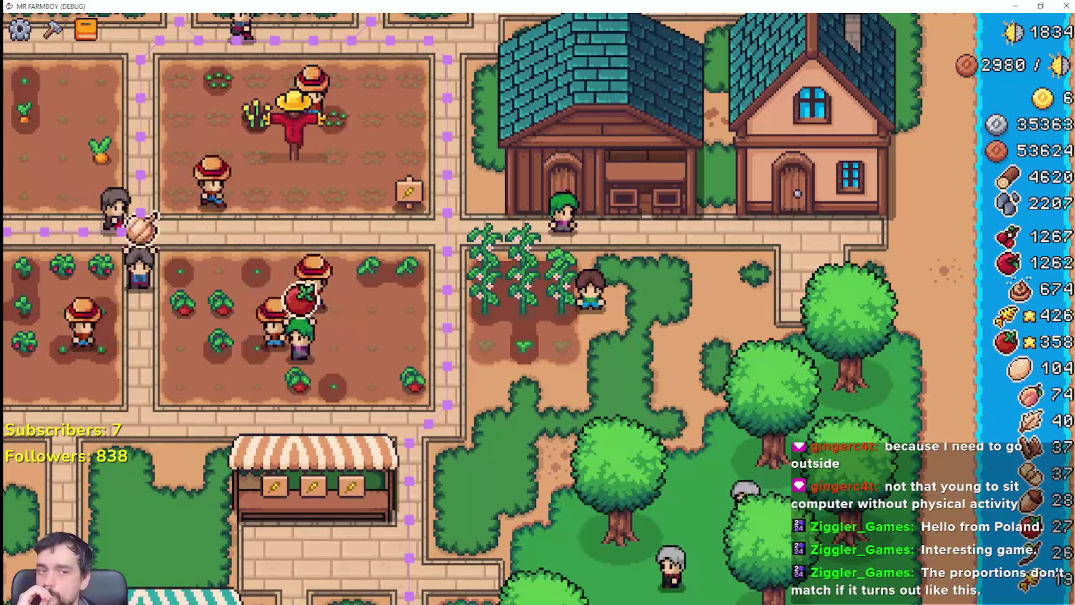
# Open the Crafting panel and browse the Decorations list.
pyautogui.click(52, 30)
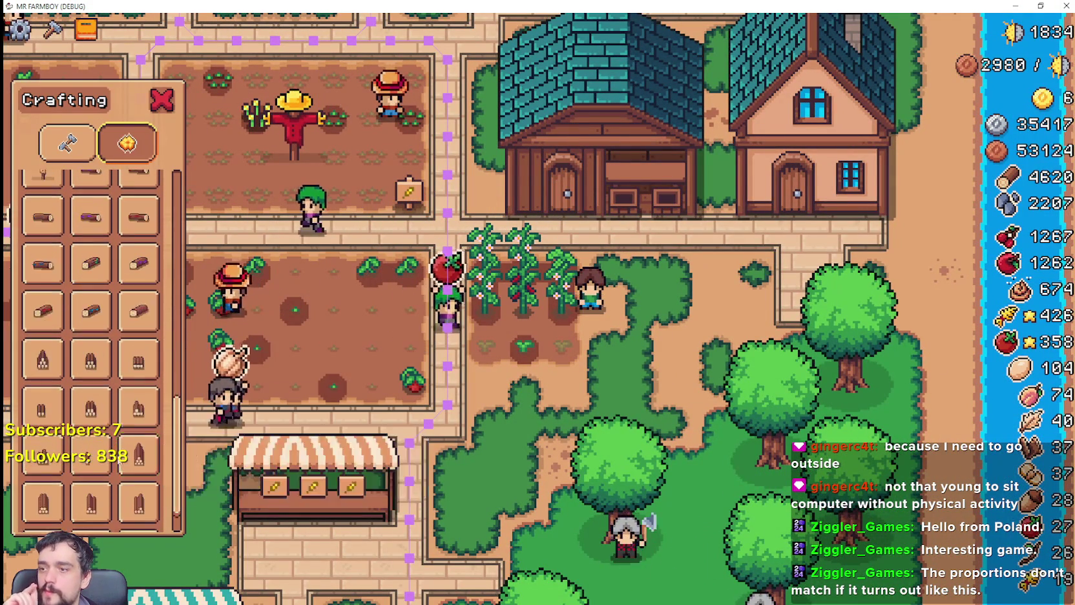
pyautogui.scroll(-1, 132, 478)
pyautogui.scroll(5, 137, 446)
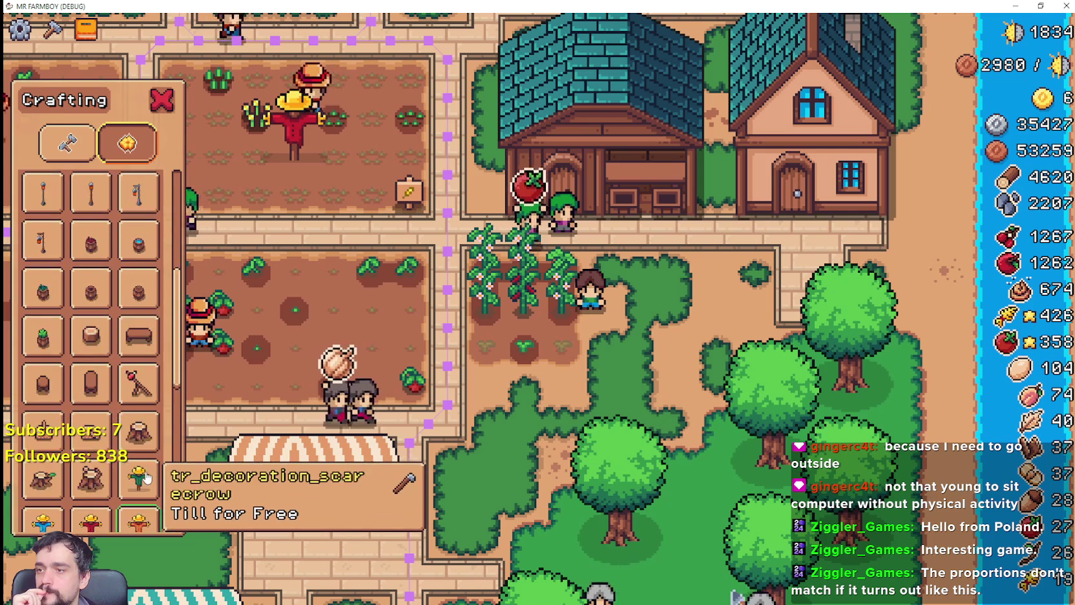
pyautogui.scroll(2, 142, 406)
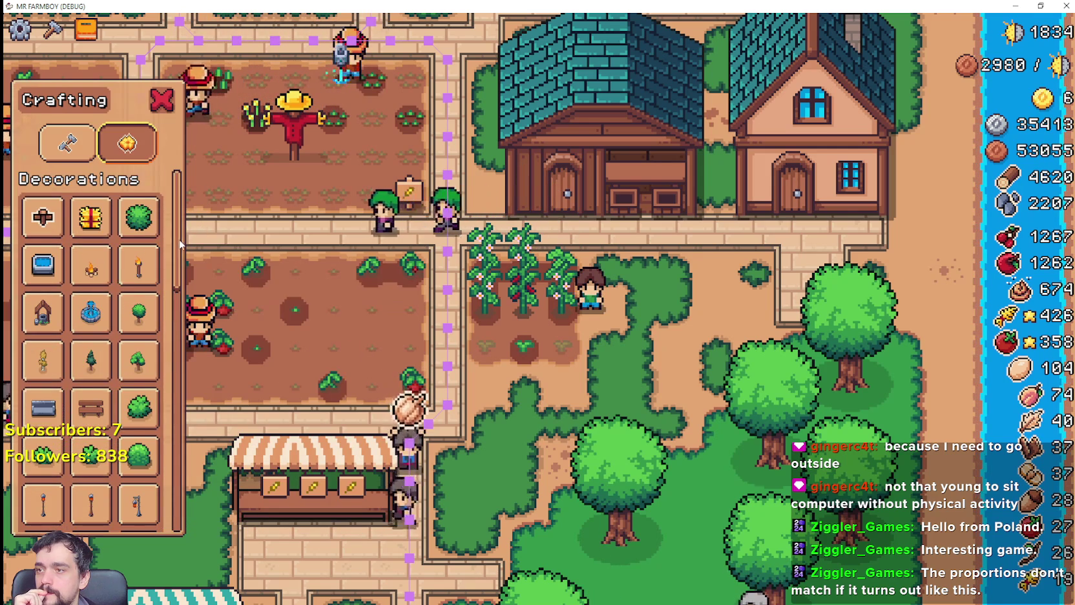
pyautogui.scroll(-10, 139, 387)
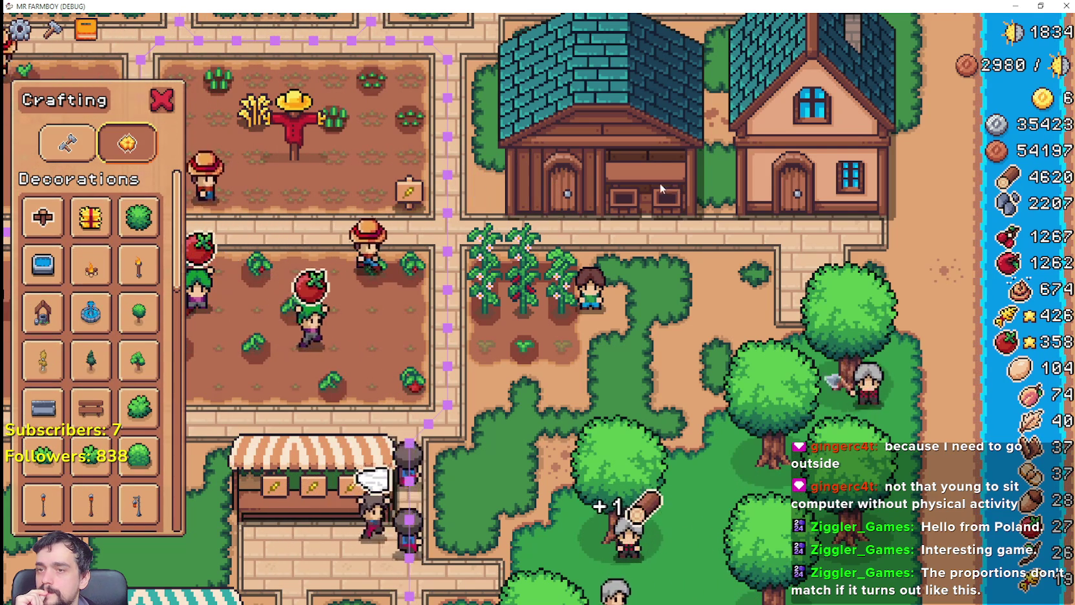
# Switch to the Land and Seeds category and scroll through to the wooden log items.
pyautogui.click(68, 142)
pyautogui.scroll(-5, 130, 310)
pyautogui.scroll(-3, 128, 385)
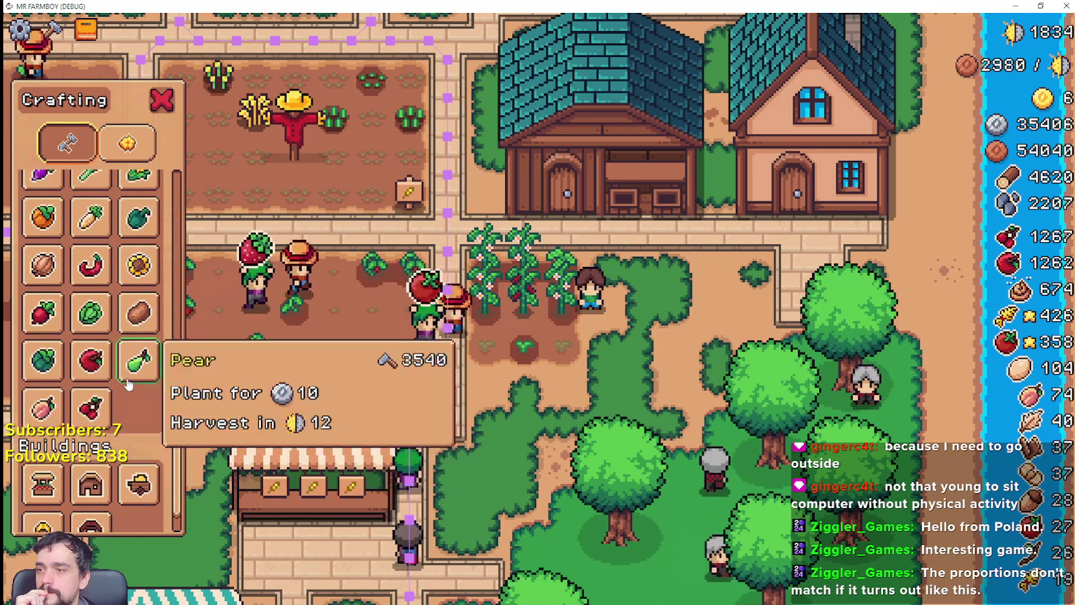
pyautogui.scroll(2, 127, 384)
pyautogui.scroll(3, 136, 342)
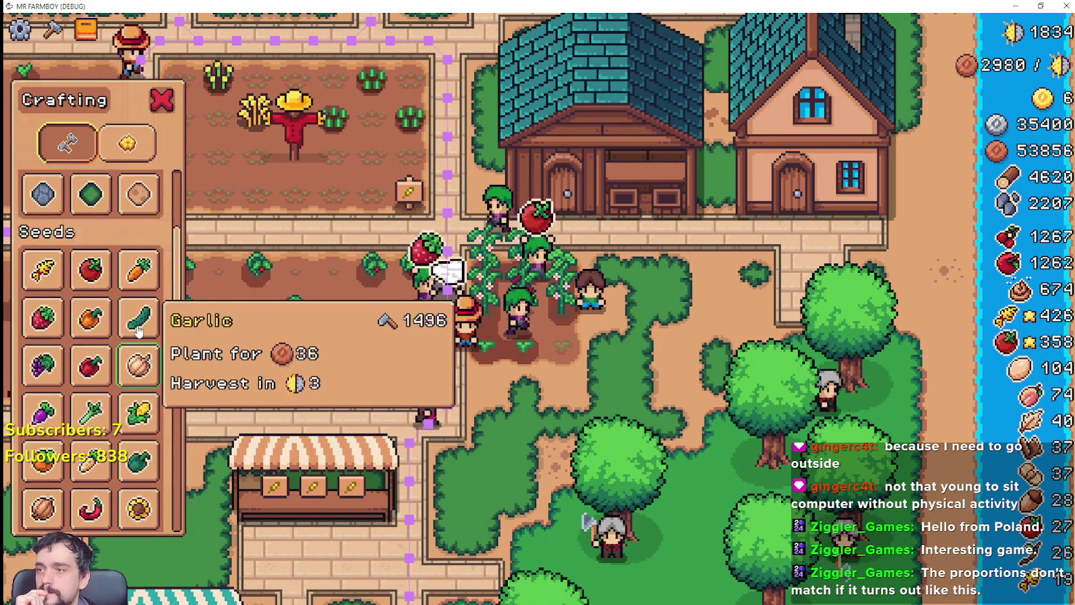
pyautogui.scroll(-2, 137, 323)
pyautogui.scroll(-3, 137, 355)
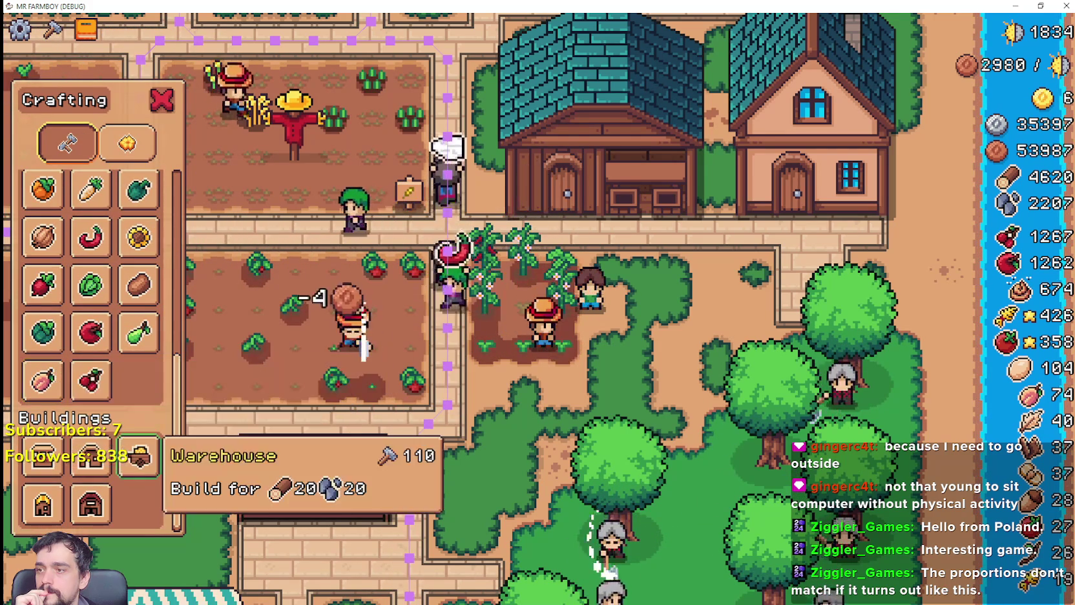
pyautogui.scroll(3, 106, 401)
pyautogui.scroll(2, 105, 384)
pyautogui.scroll(2, 103, 376)
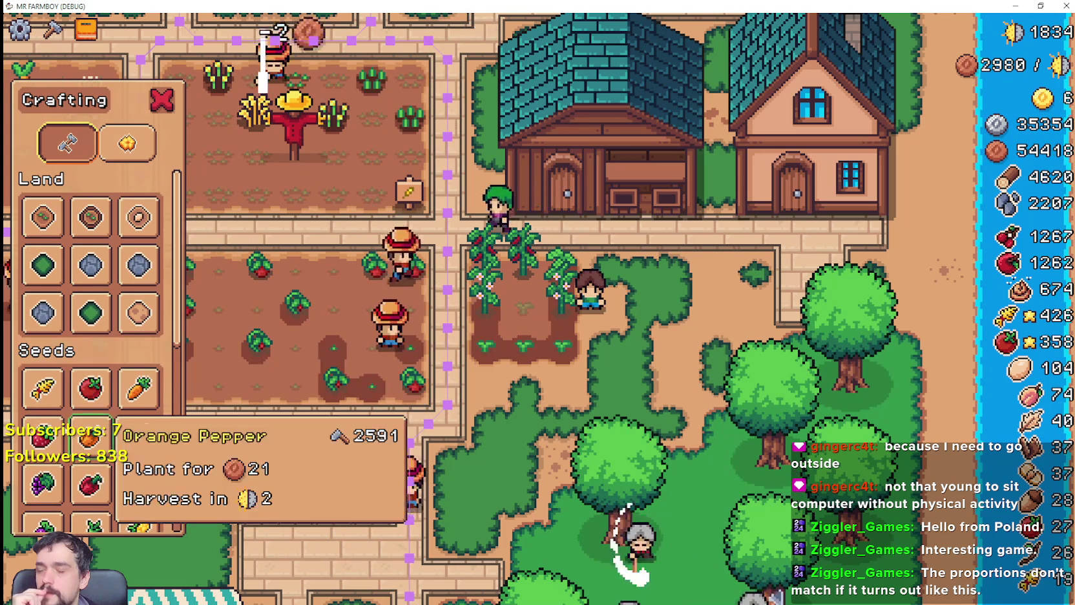
pyautogui.scroll(-3, 64, 426)
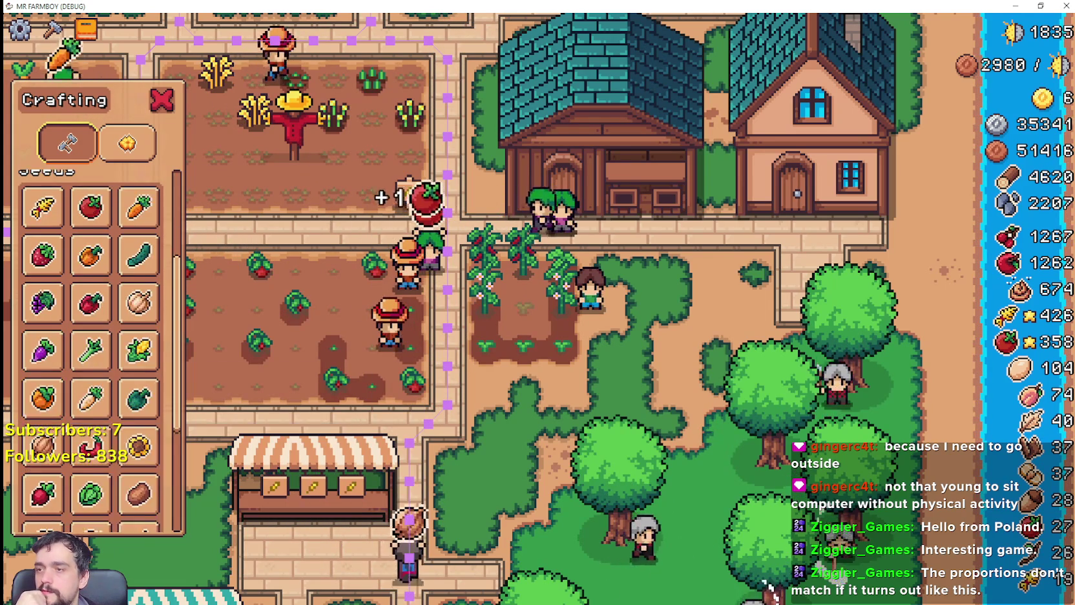
pyautogui.scroll(-3, 77, 407)
pyautogui.scroll(-3, 97, 388)
pyautogui.scroll(-3, 108, 382)
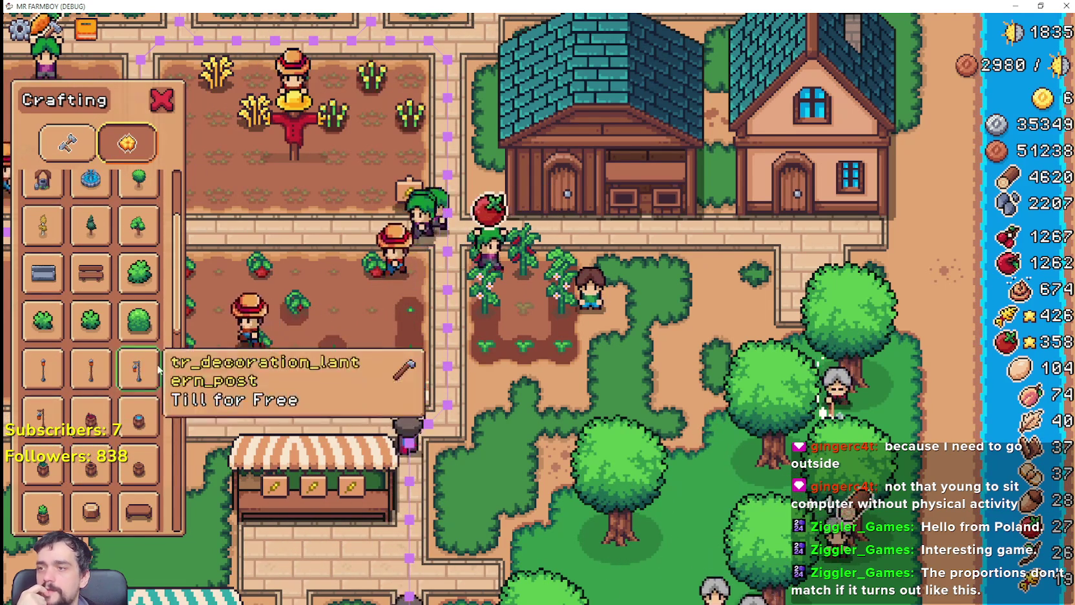
pyautogui.scroll(-2, 108, 381)
pyautogui.scroll(-2, 109, 381)
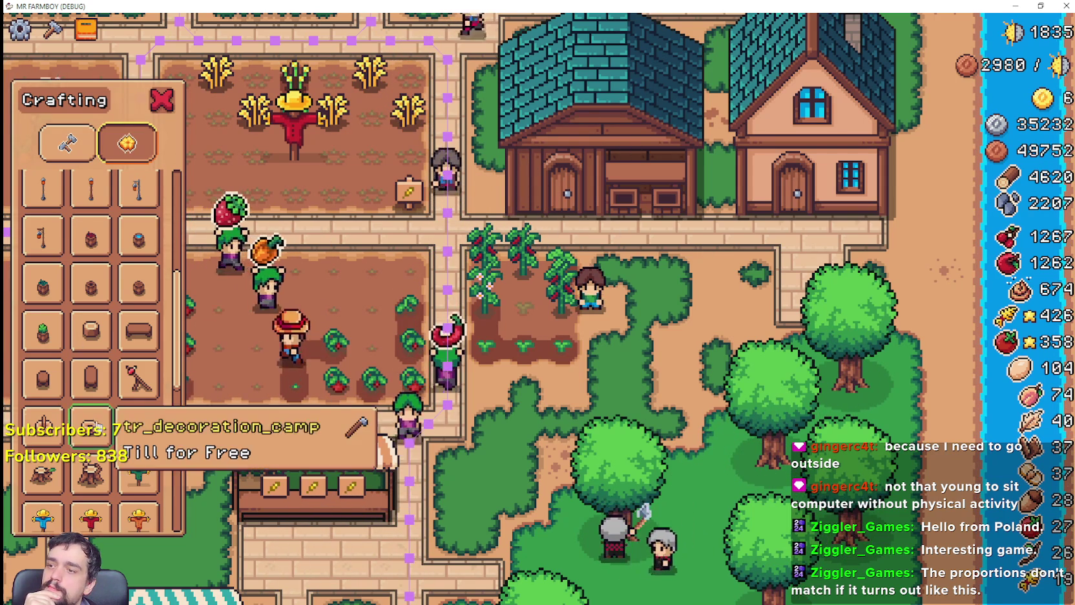
pyautogui.scroll(-3, 97, 423)
pyautogui.scroll(-2, 97, 423)
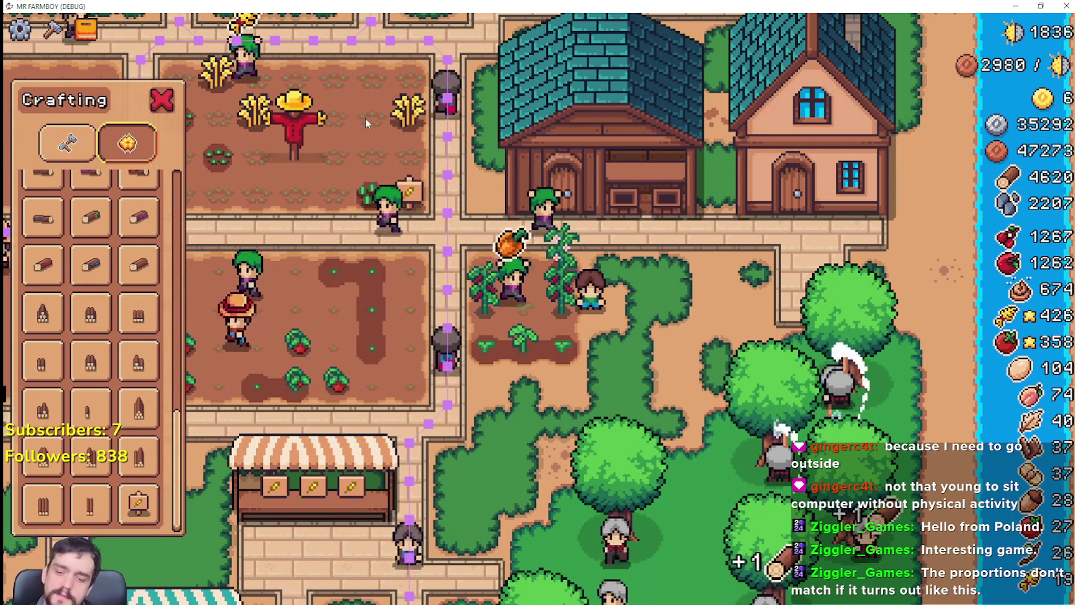
# Walk the farmer up to the workshop and between the two houses to look for a spot.
pyautogui.press('w')
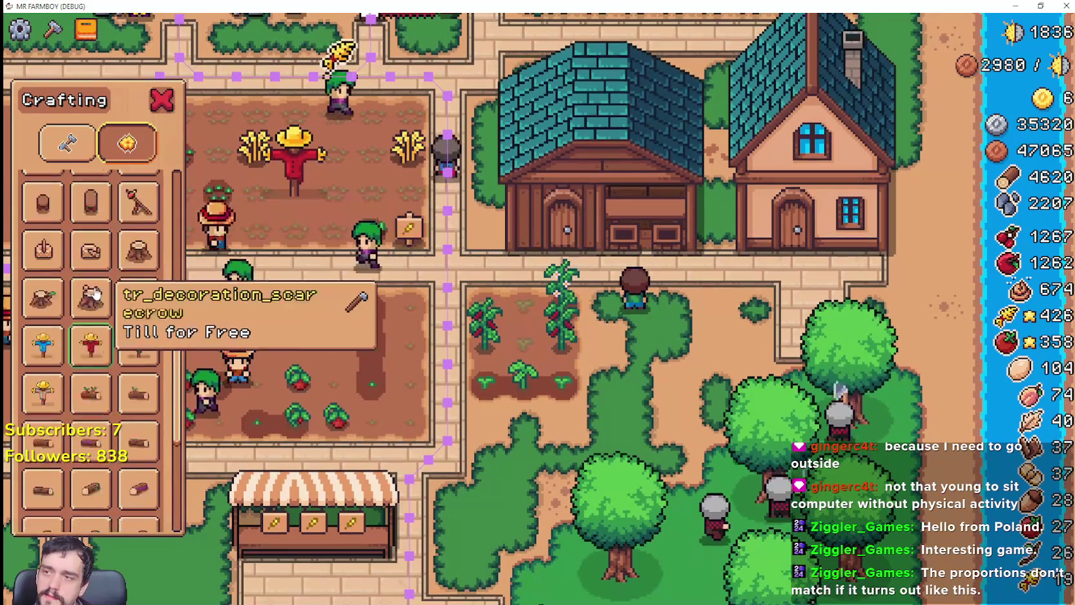
pyautogui.scroll(2, 97, 281)
pyautogui.scroll(2, 101, 262)
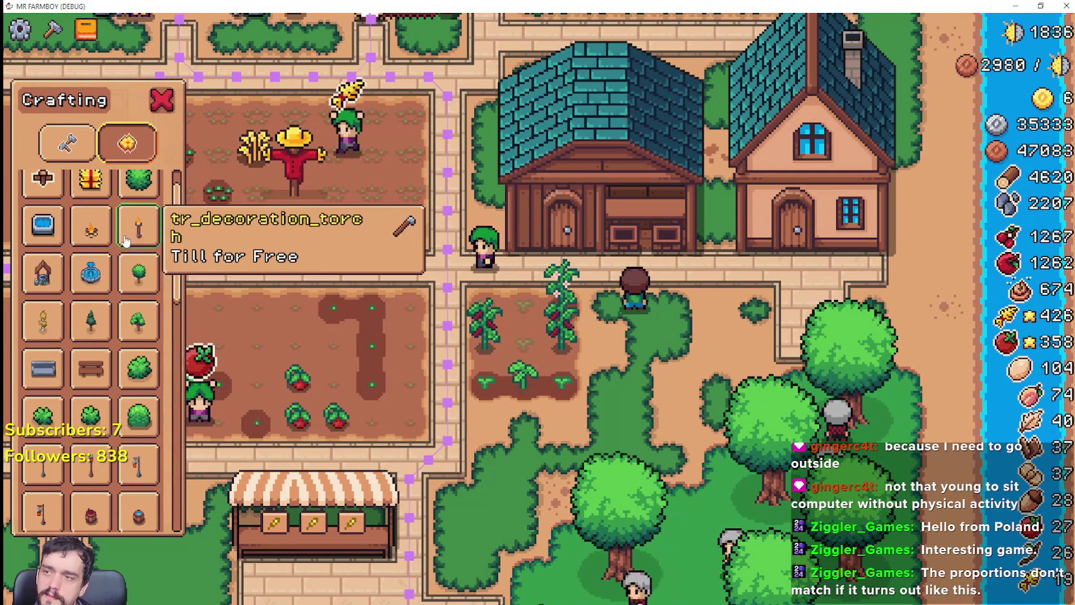
pyautogui.scroll(1, 104, 248)
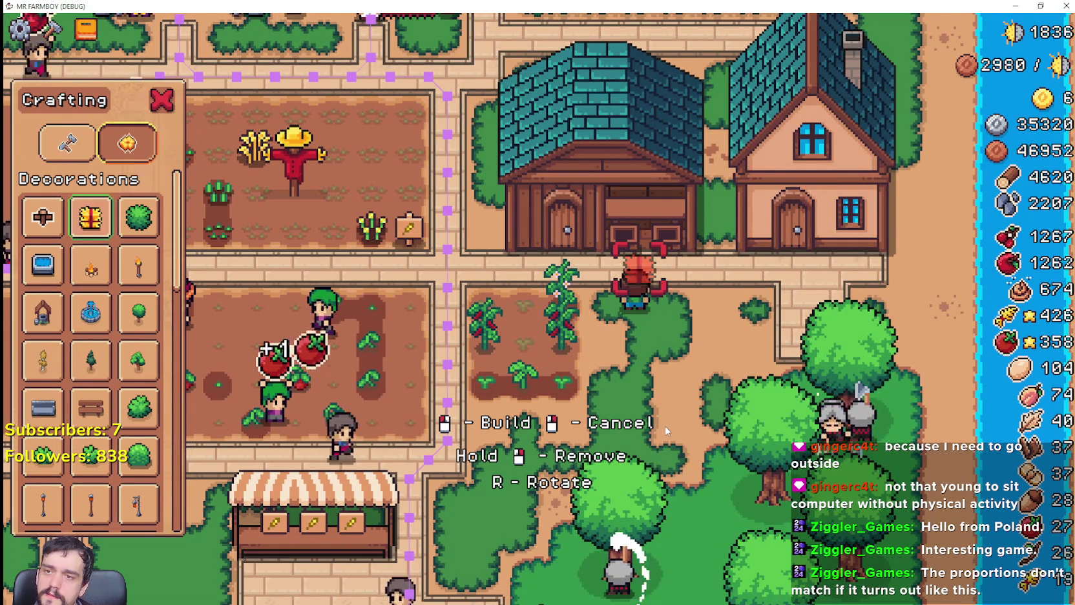
pyautogui.press('w')
pyautogui.press('d')
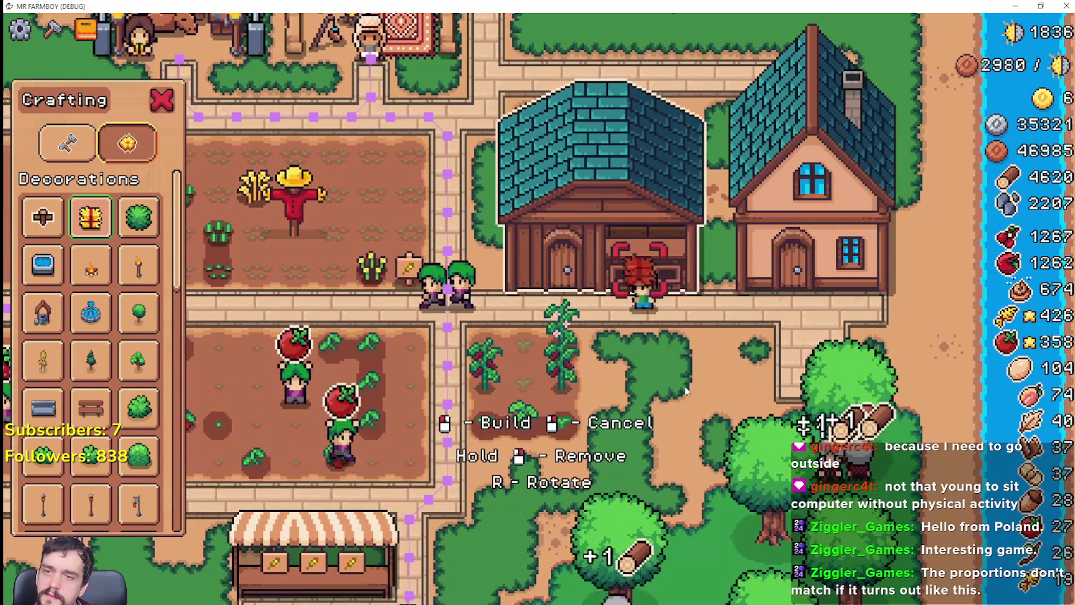
pyautogui.scroll(2, 685, 389)
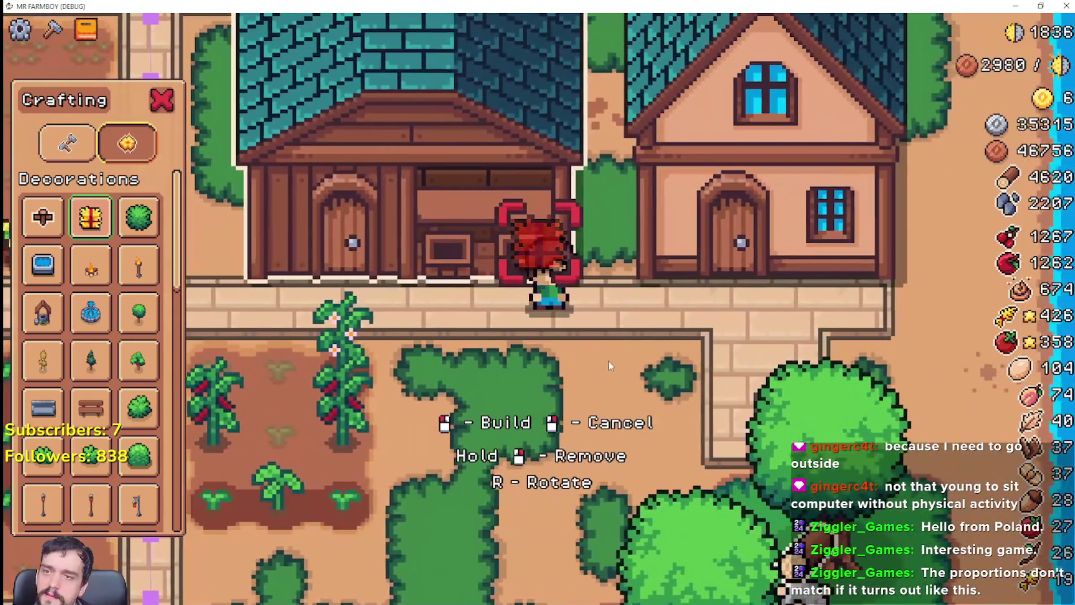
pyautogui.press('a')
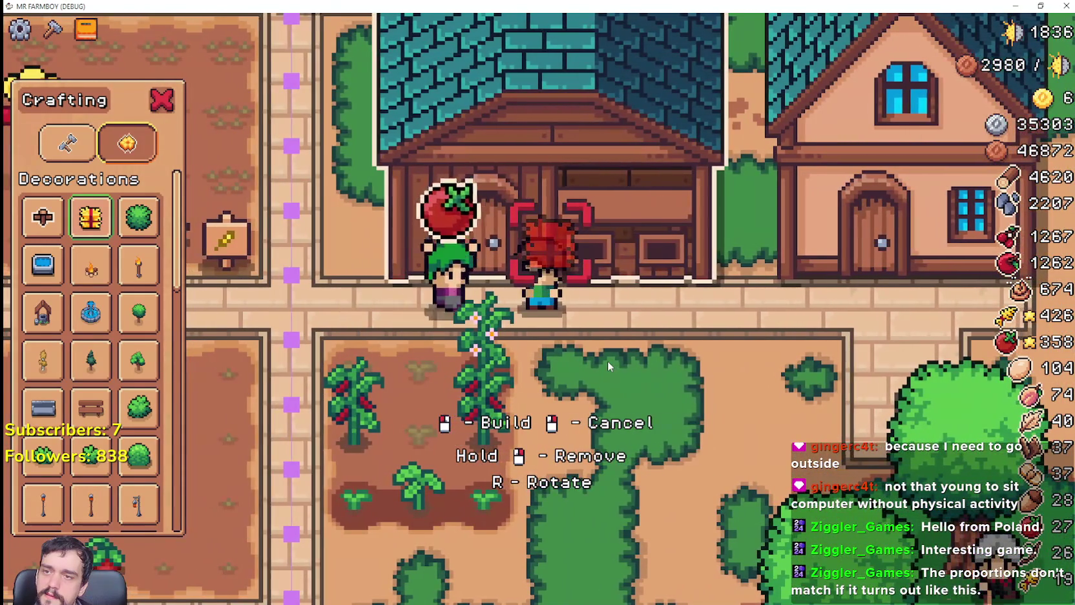
pyautogui.press('d')
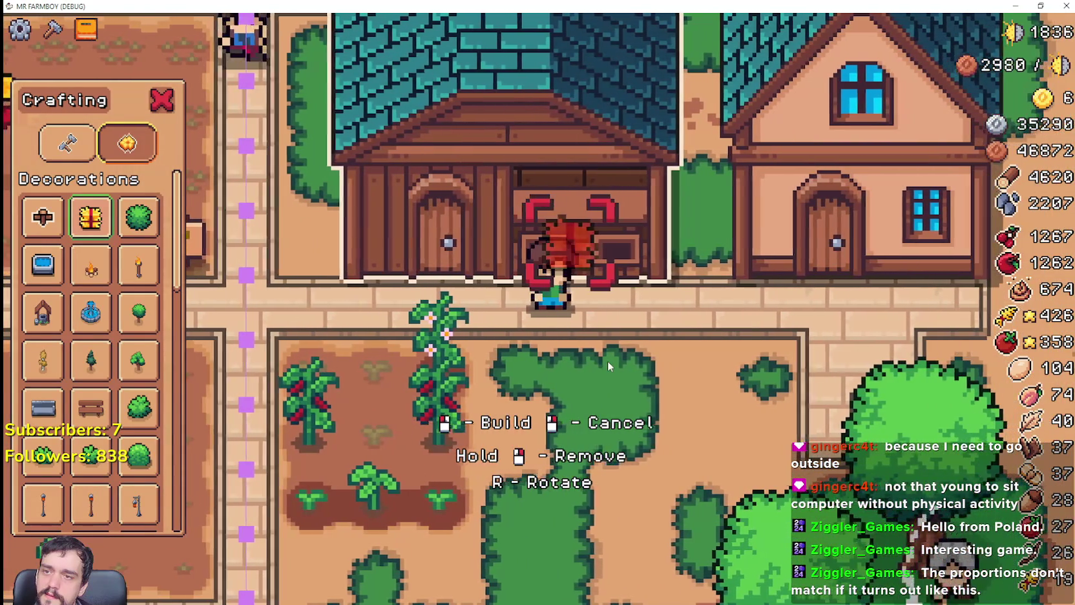
pyautogui.press('w')
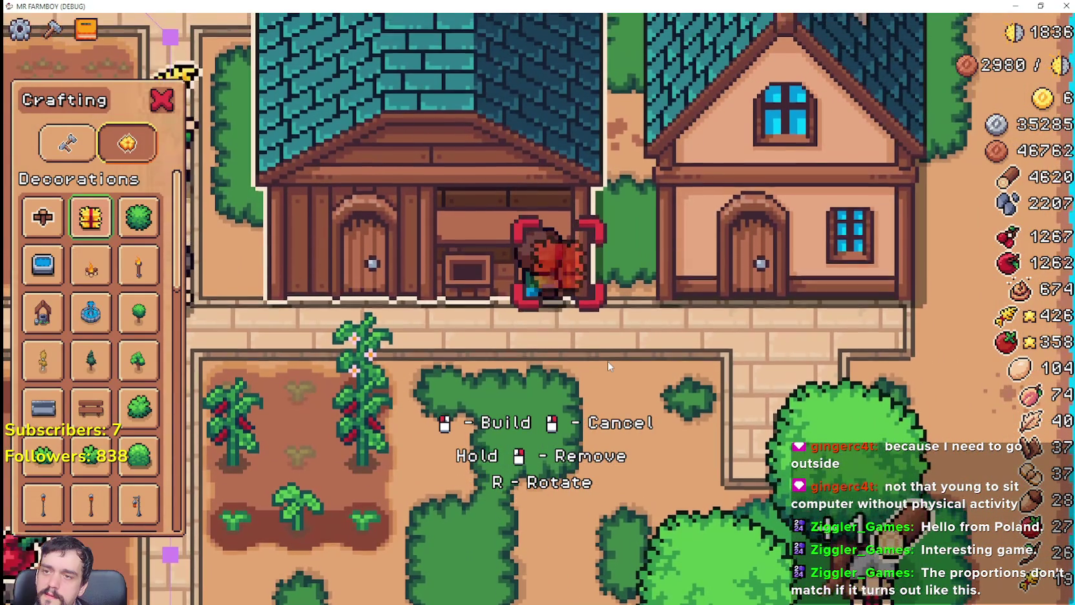
pyautogui.press('s')
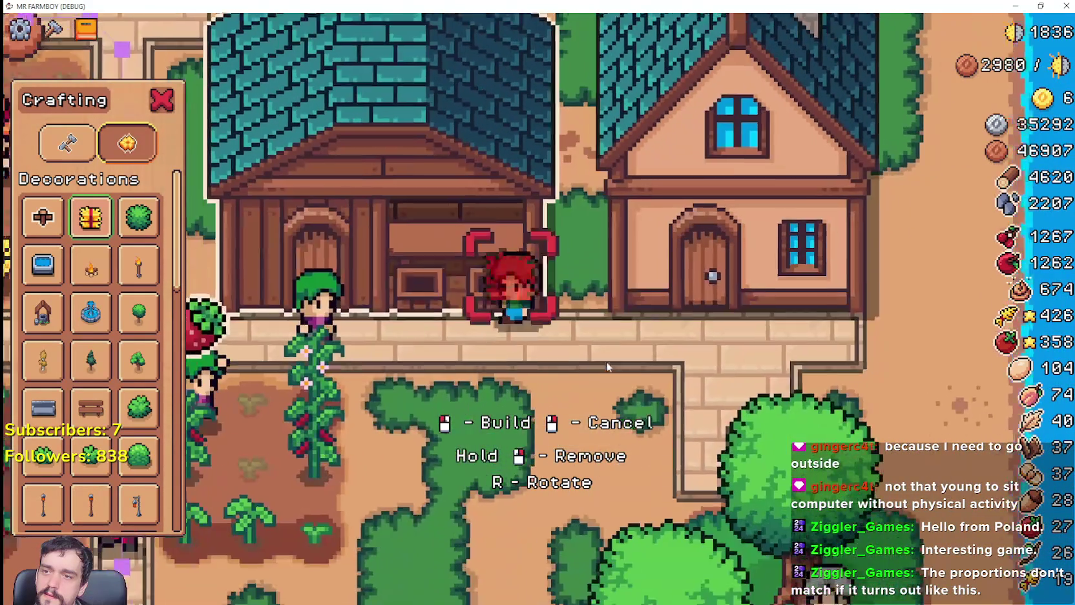
pyautogui.press('a')
# Nudge the farmer around the workshop doors toward the scarecrow field to find a valid spot.
pyautogui.press('d')
pyautogui.press('a')
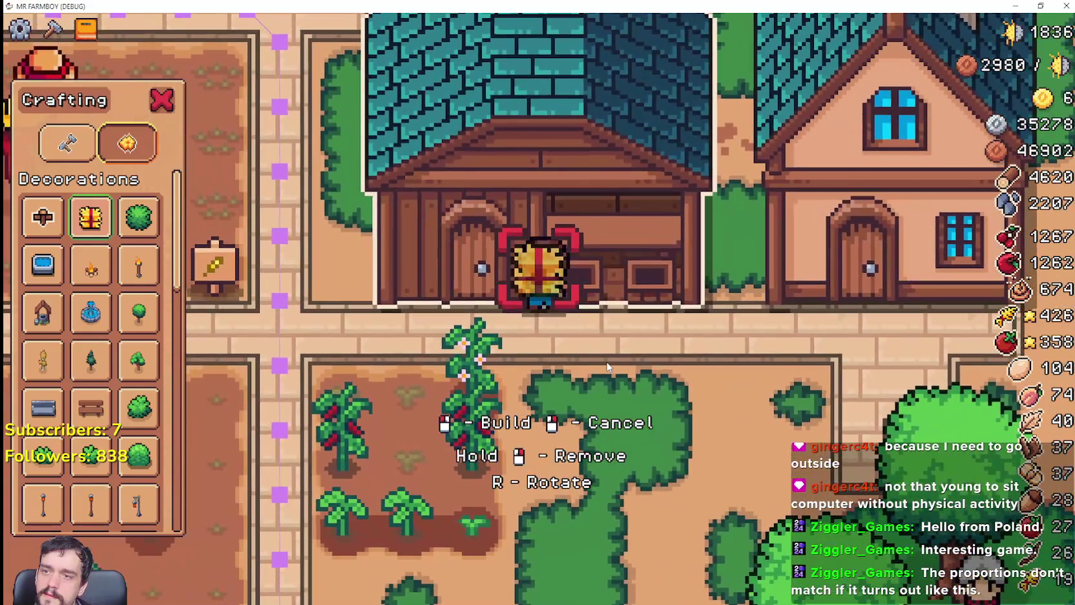
pyautogui.press('a')
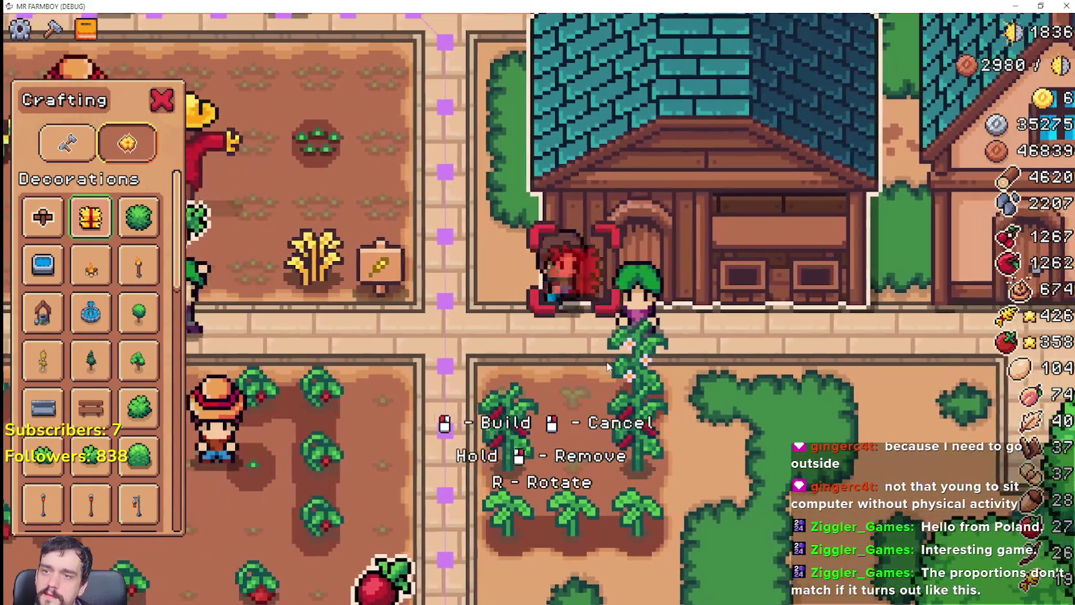
pyautogui.press('d')
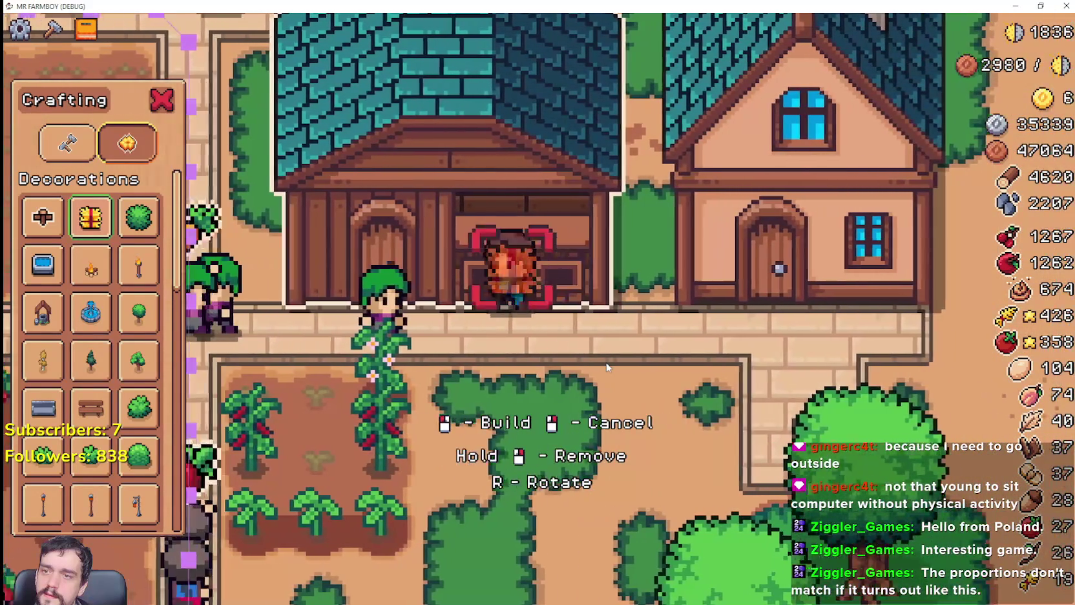
pyautogui.press('a')
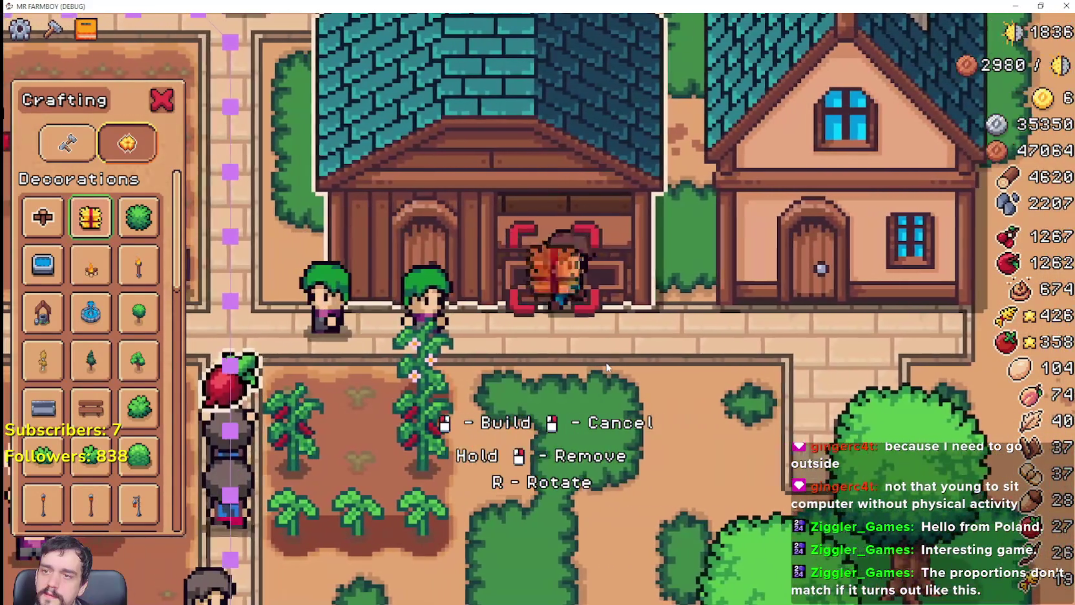
pyautogui.press('w')
pyautogui.press('d')
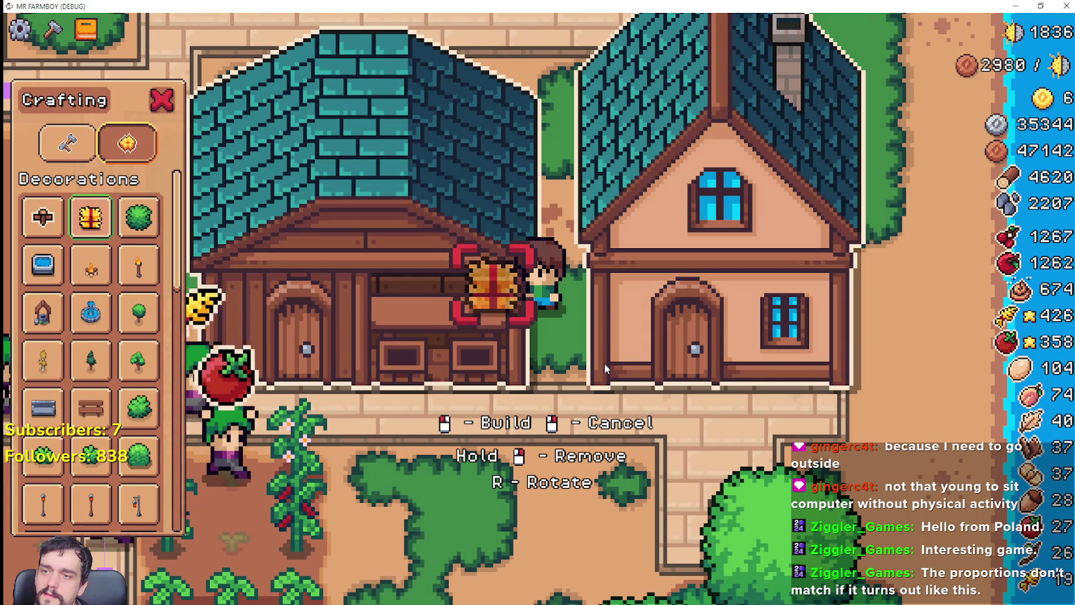
pyautogui.press('s')
pyautogui.press('a')
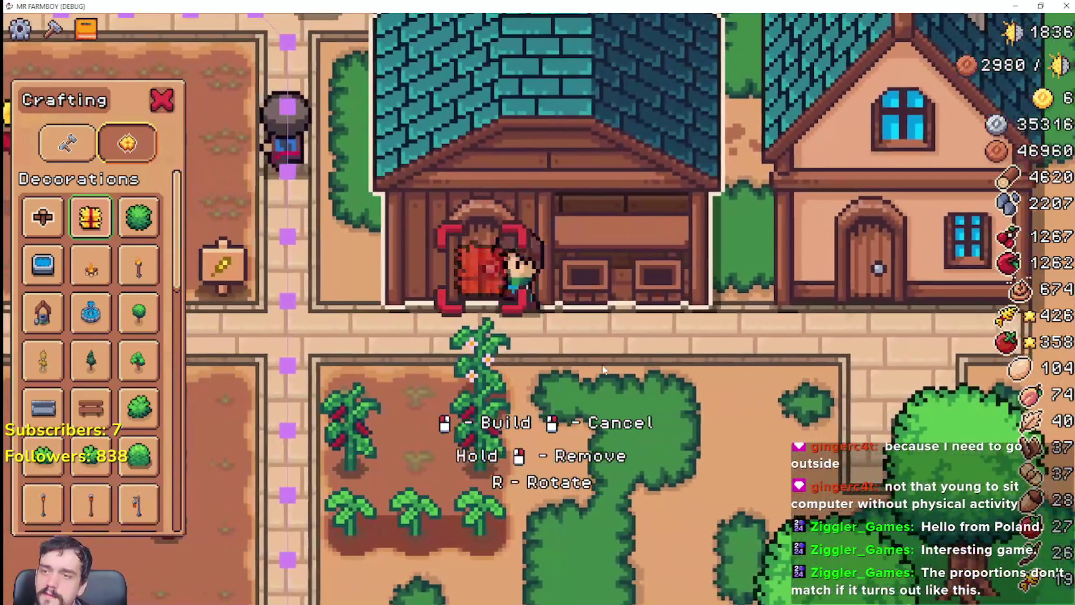
pyautogui.press('a')
pyautogui.press('w')
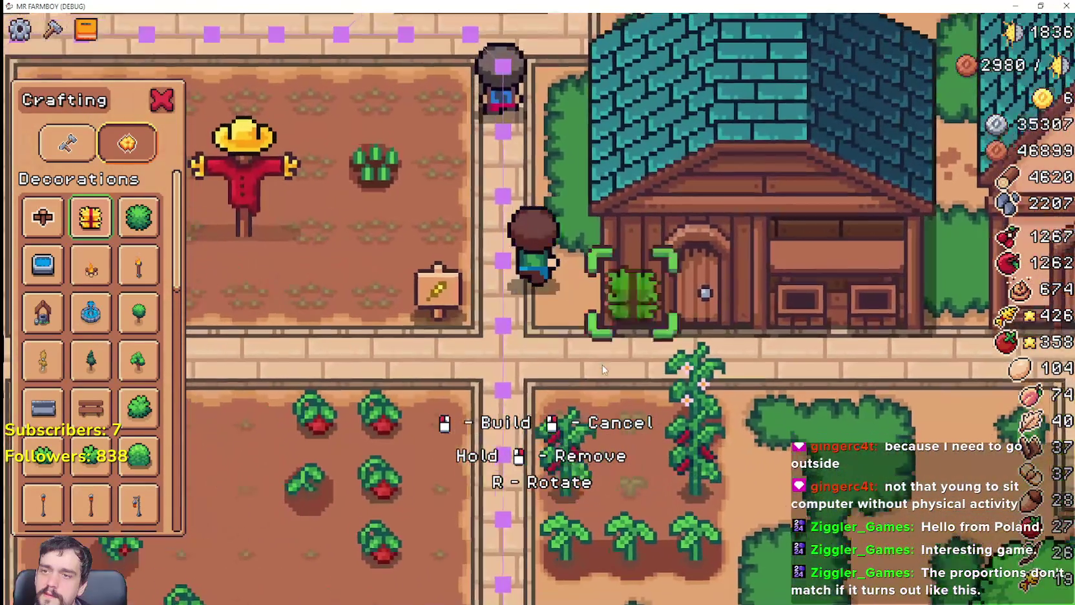
pyautogui.press('d')
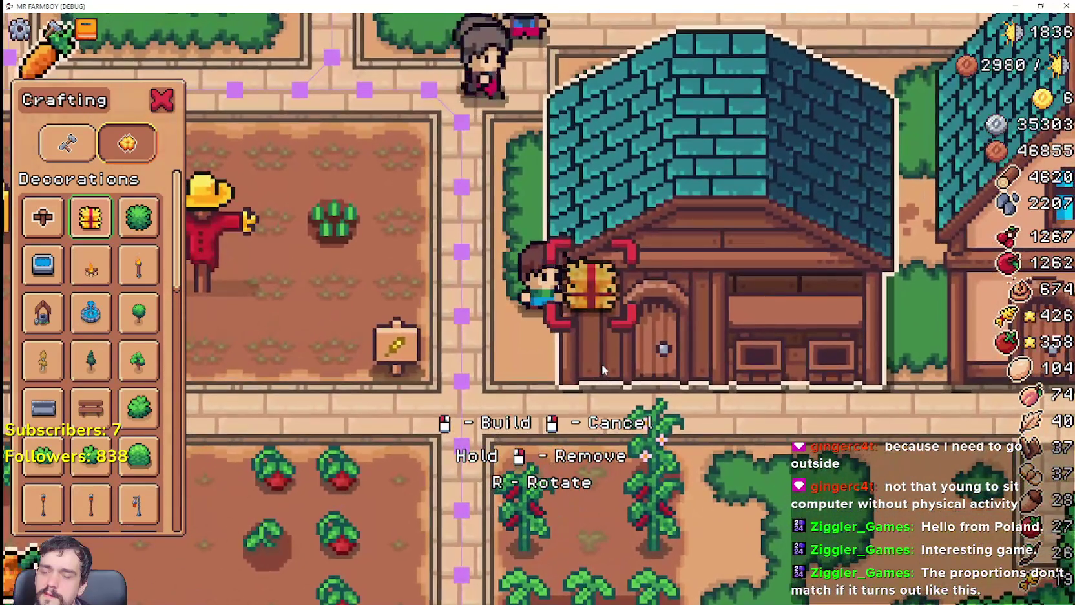
pyautogui.press('s')
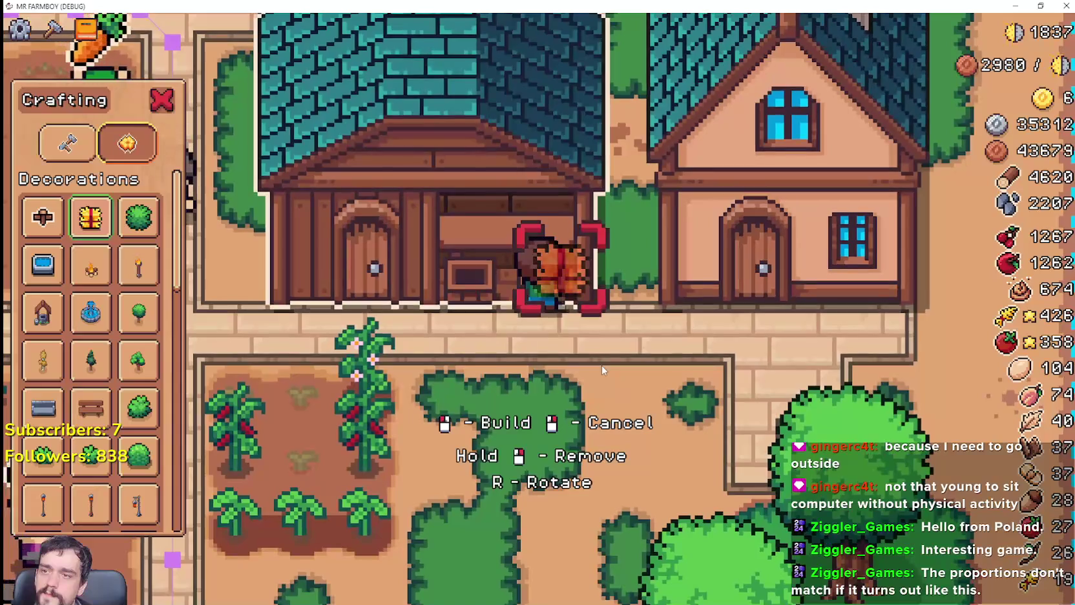
# Walk past the barn to the striped market stall and try spots along its front.
pyautogui.press('a')
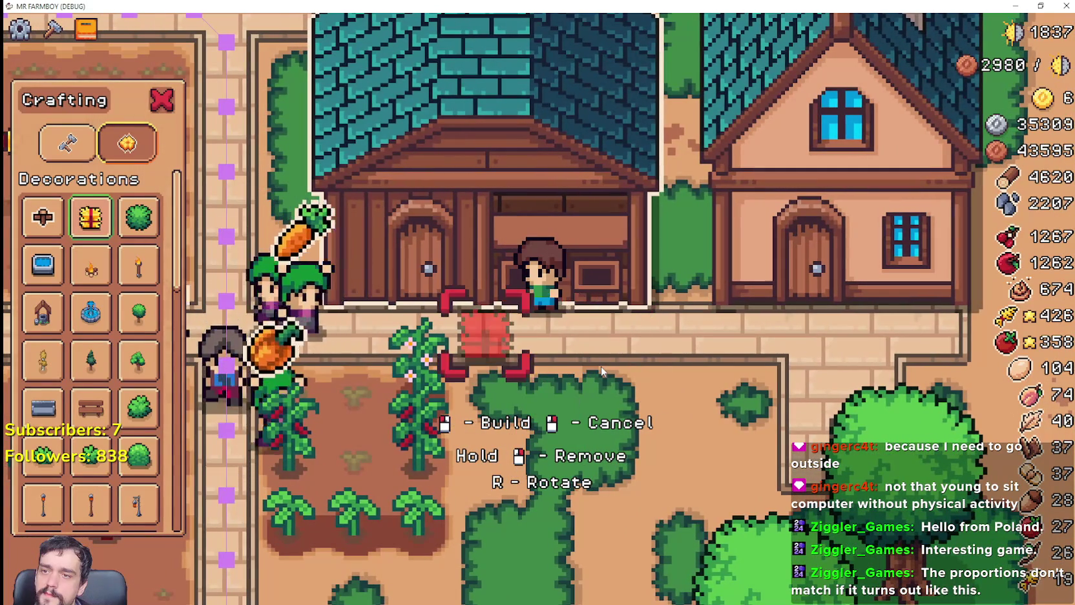
pyautogui.press('d')
pyautogui.press('a')
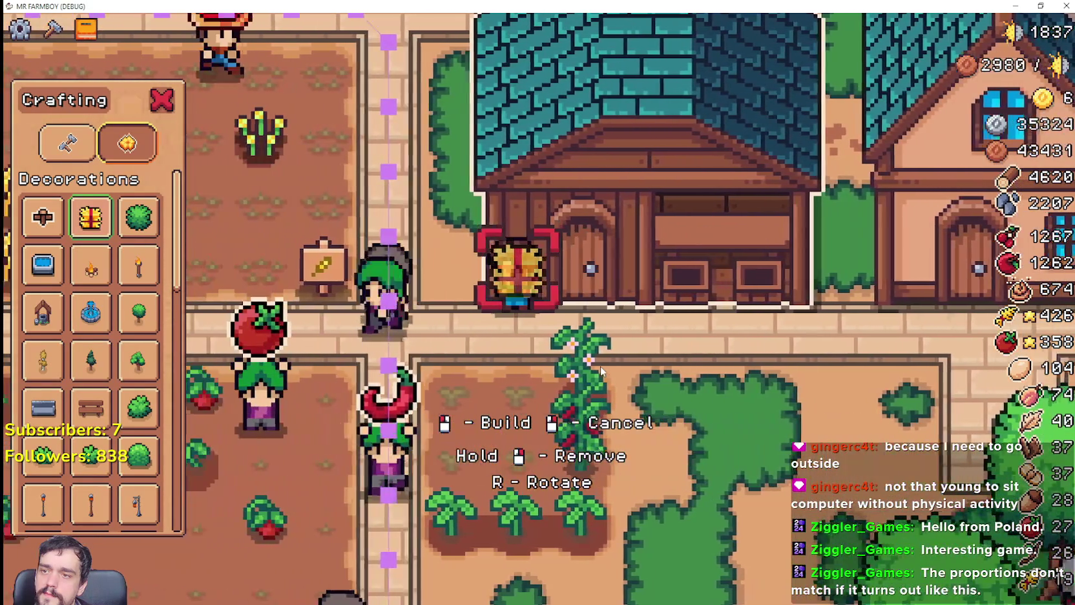
pyautogui.press('a')
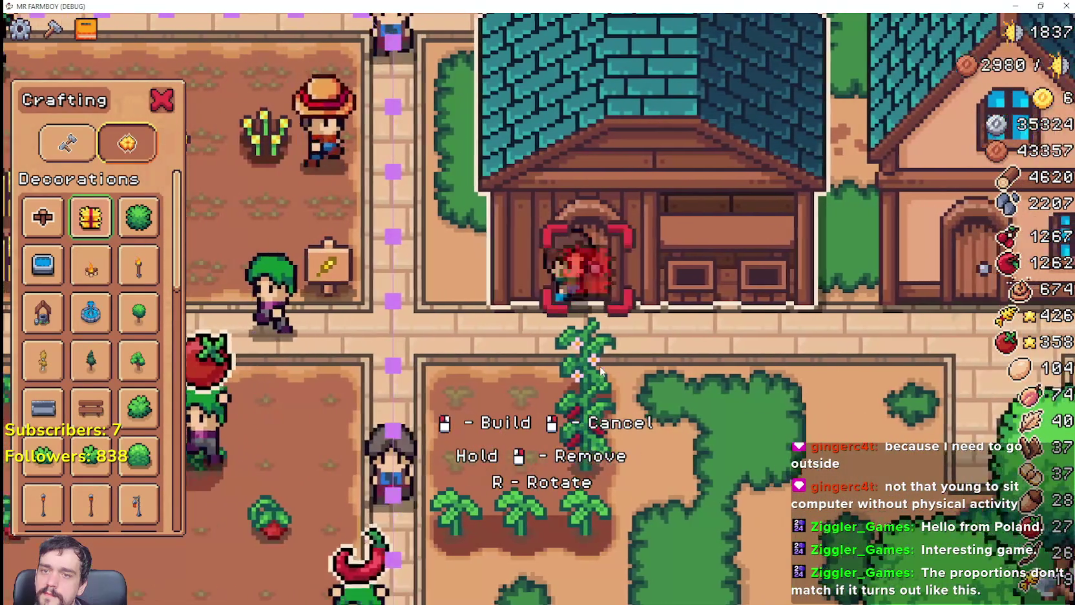
pyautogui.press('d')
pyautogui.scroll(-3, 600, 366)
pyautogui.press('a')
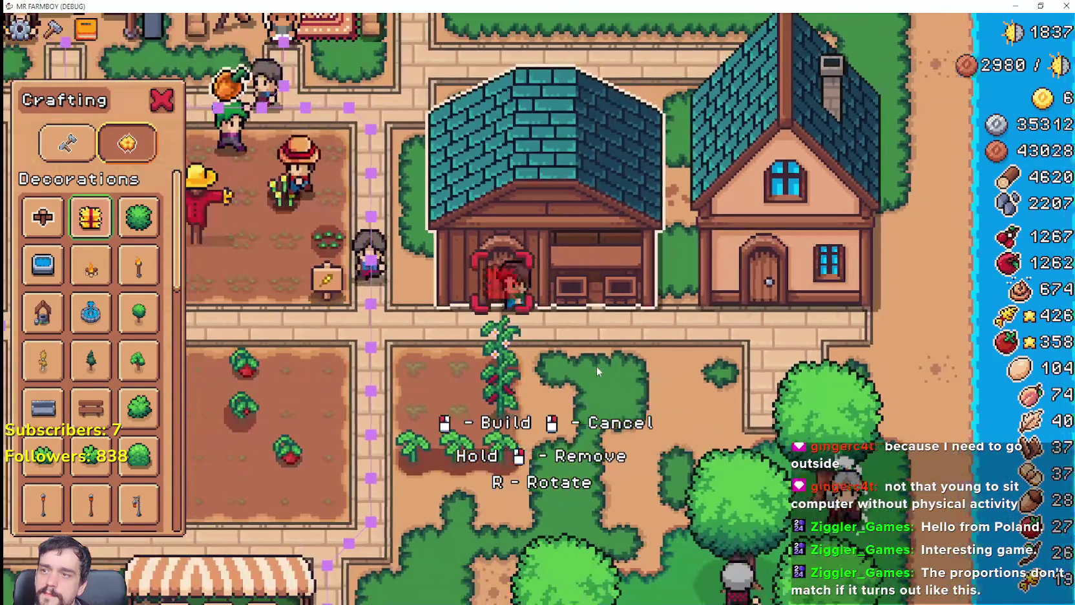
pyautogui.press('a')
pyautogui.press('s')
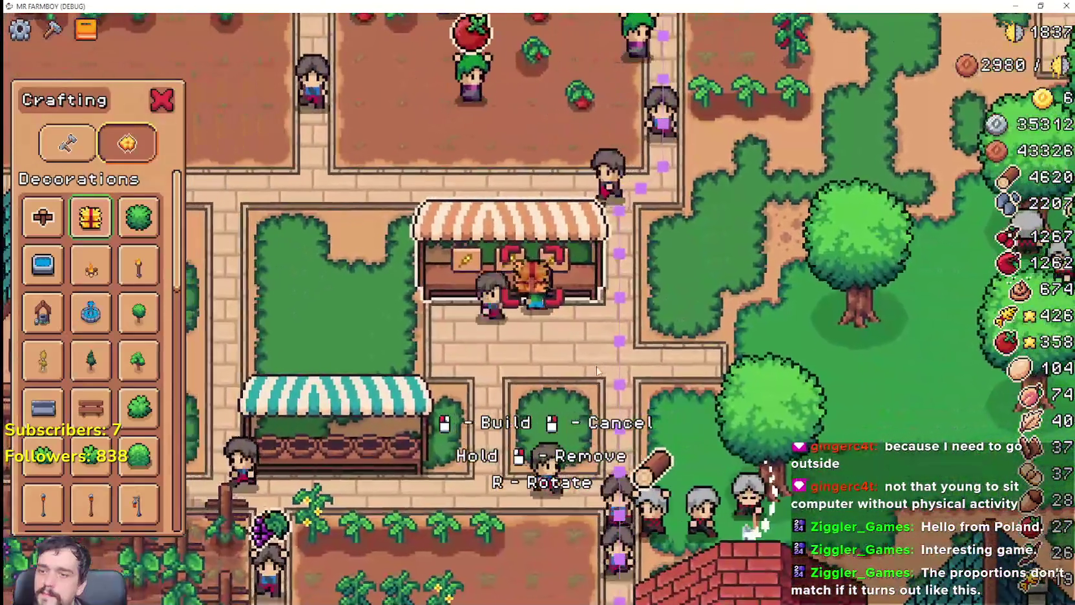
pyautogui.scroll(3, 596, 370)
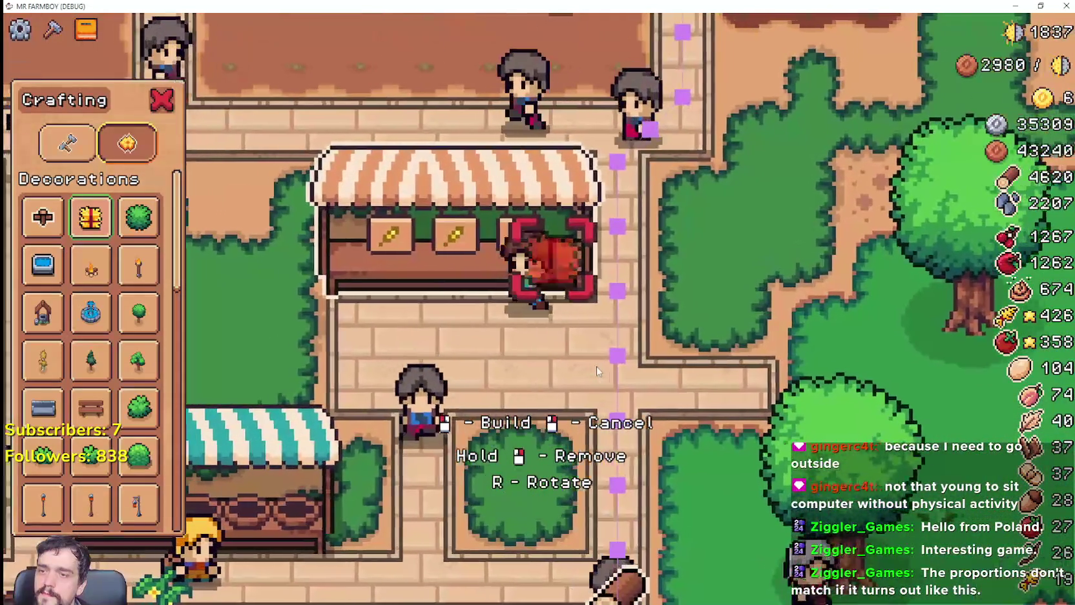
pyautogui.press('d')
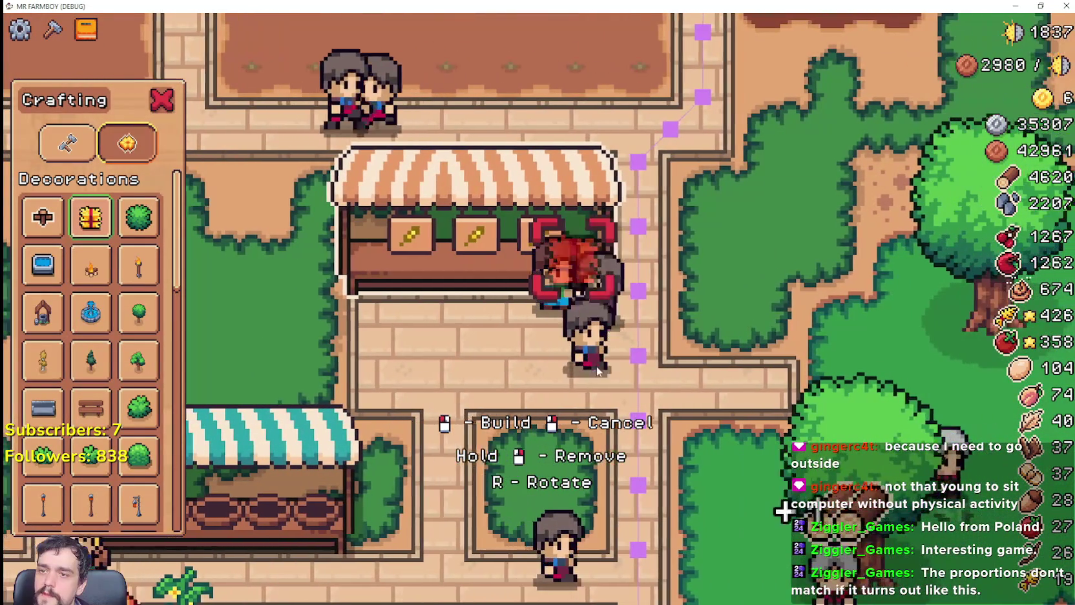
pyautogui.press('a')
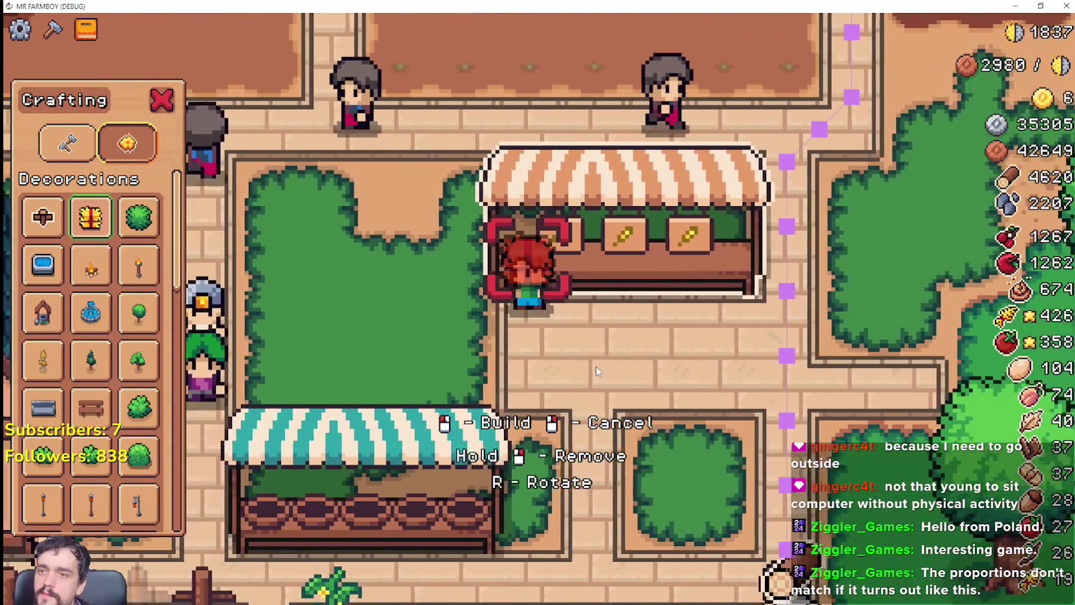
pyautogui.press('d')
pyautogui.press('a')
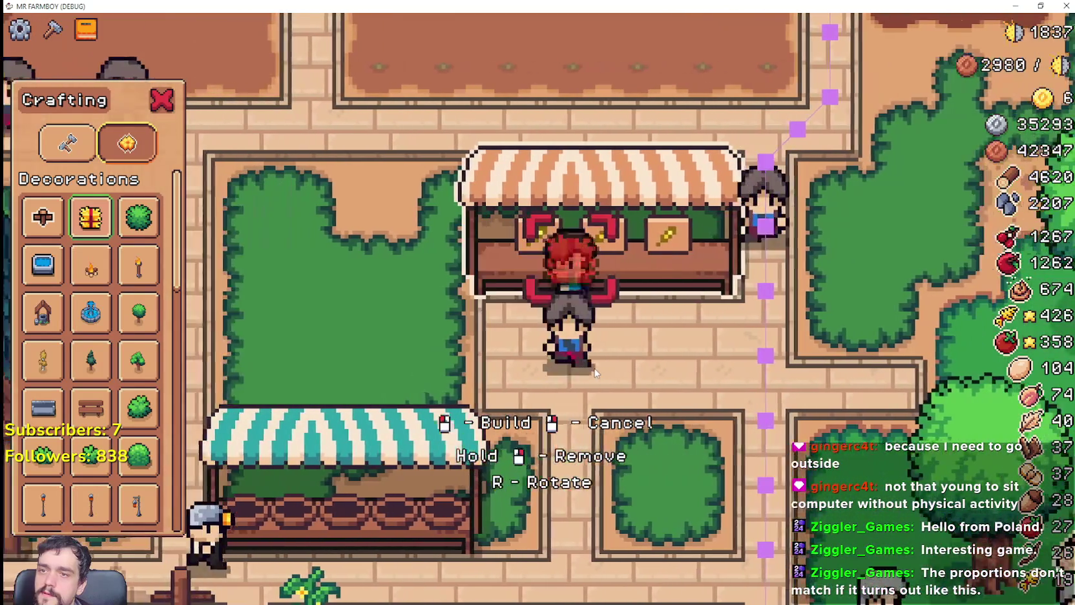
pyautogui.press('d')
pyautogui.press('a')
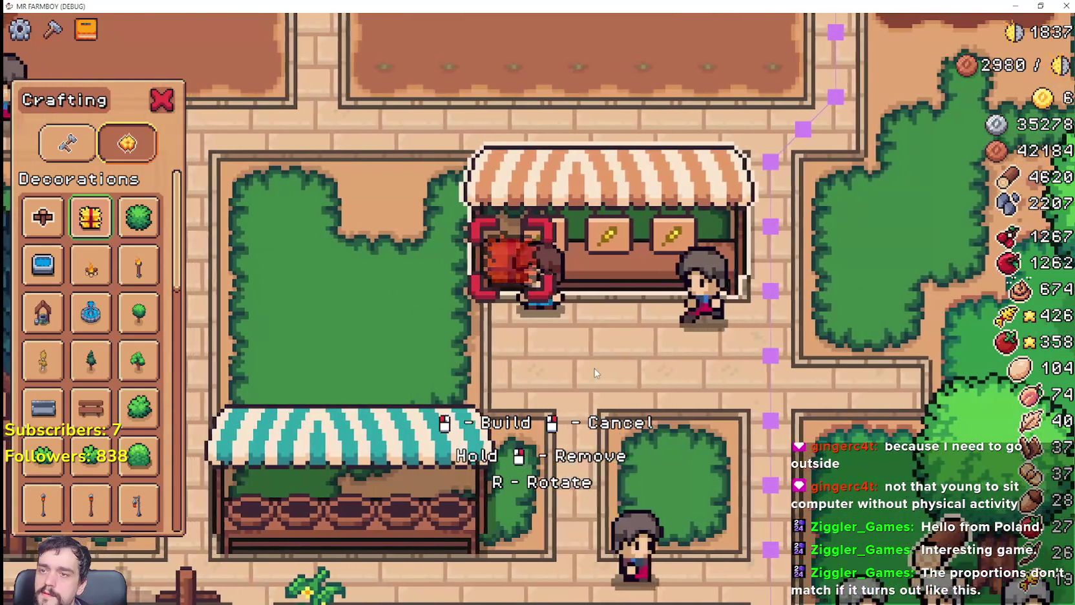
pyautogui.press('d')
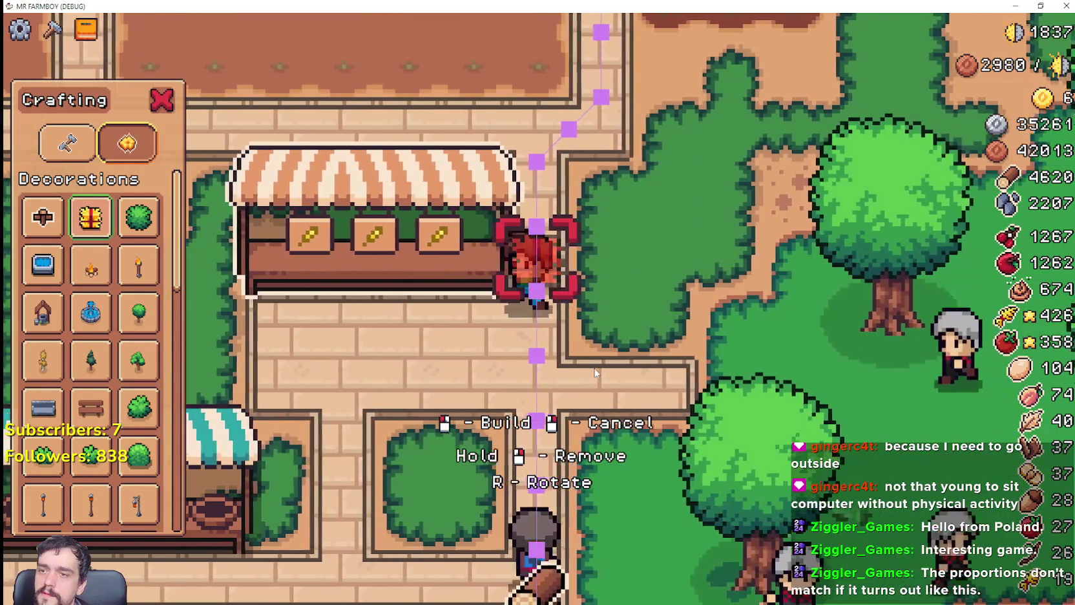
pyautogui.press('a')
pyautogui.press('d')
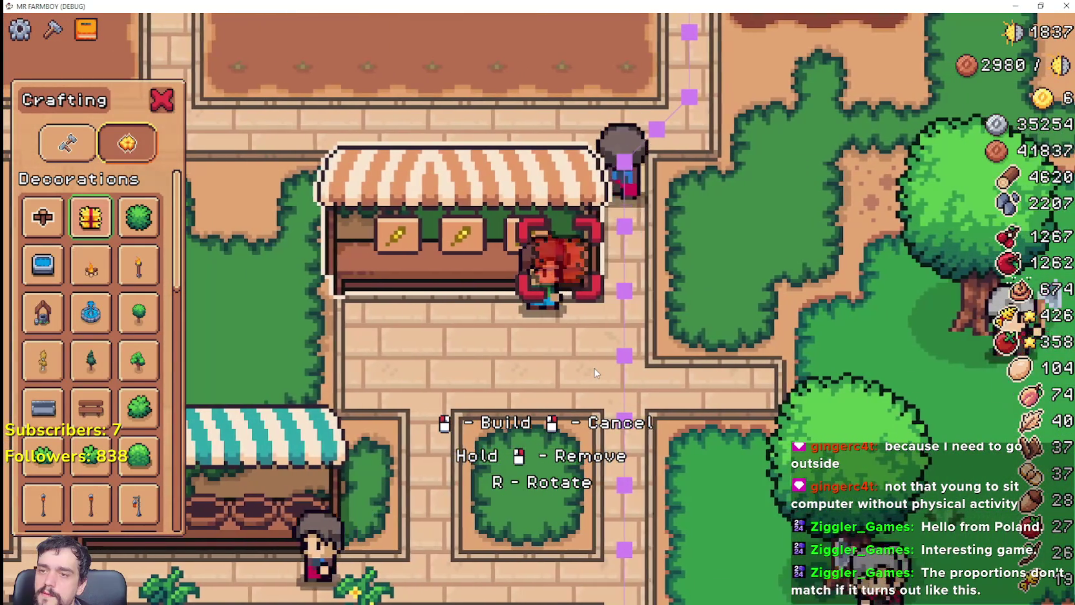
pyautogui.press('a')
pyautogui.press('a')
pyautogui.press('s')
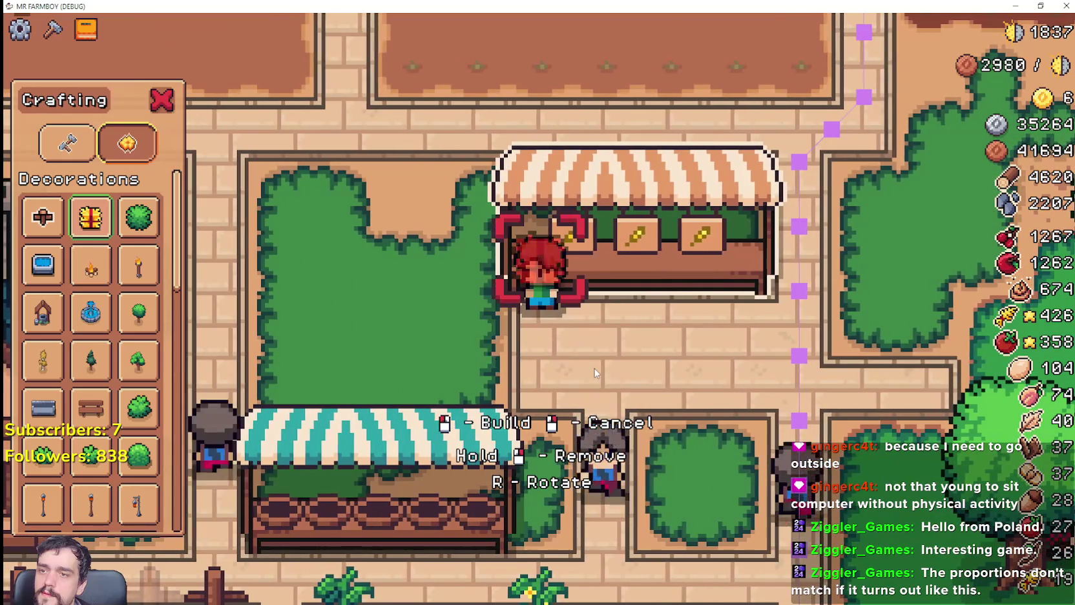
pyautogui.scroll(2, 594, 373)
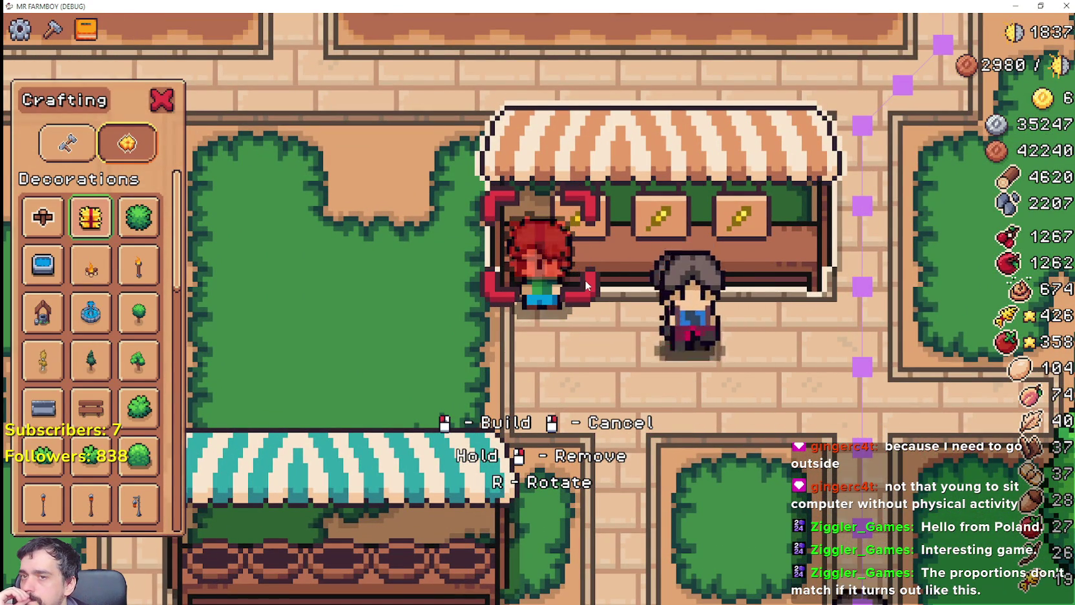
pyautogui.press('w')
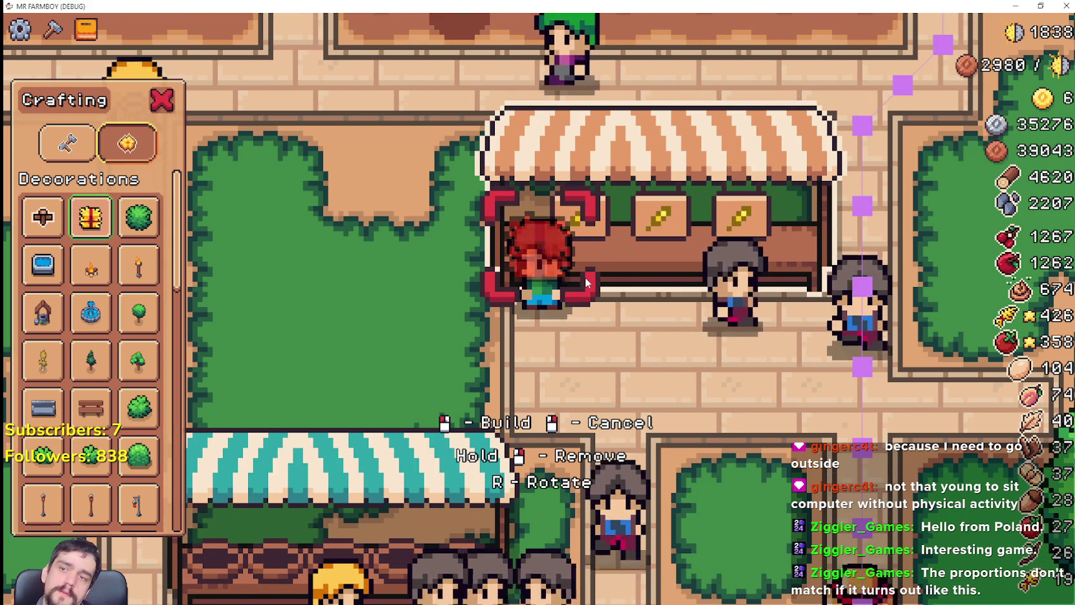
# Return up the farm road to a buildable spot and scroll Decorations to the sign board.
pyautogui.press('d')
pyautogui.press('w')
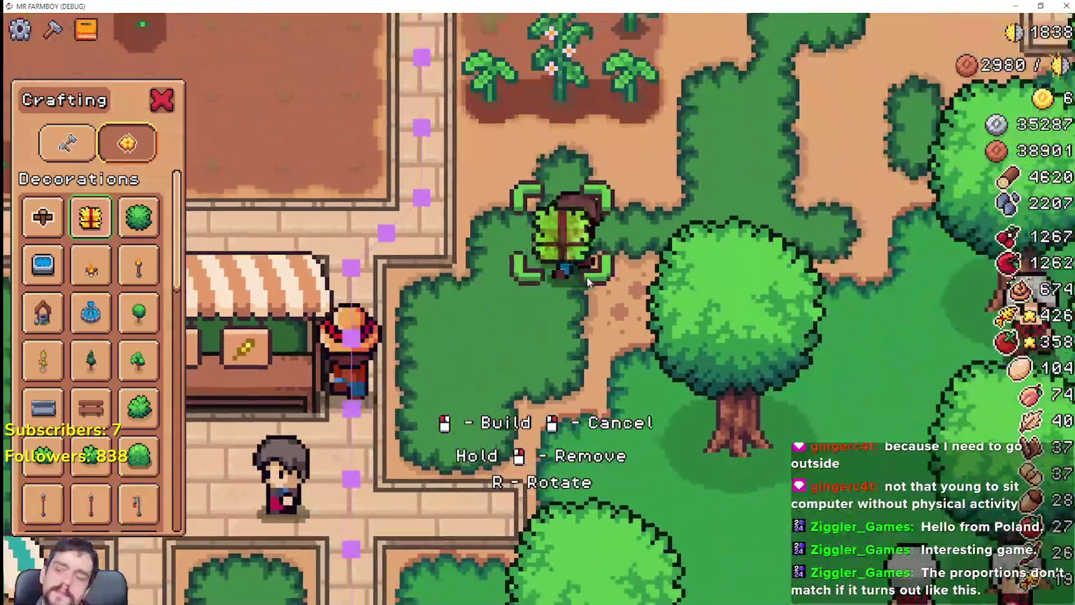
pyautogui.press('w')
pyautogui.press('d')
pyautogui.press('a')
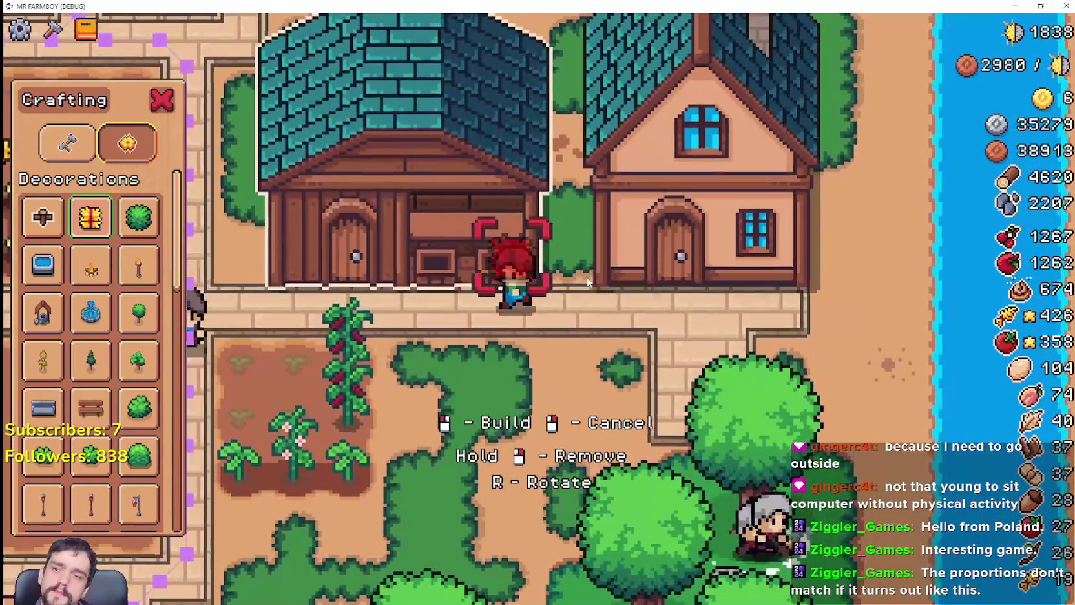
pyautogui.press('a')
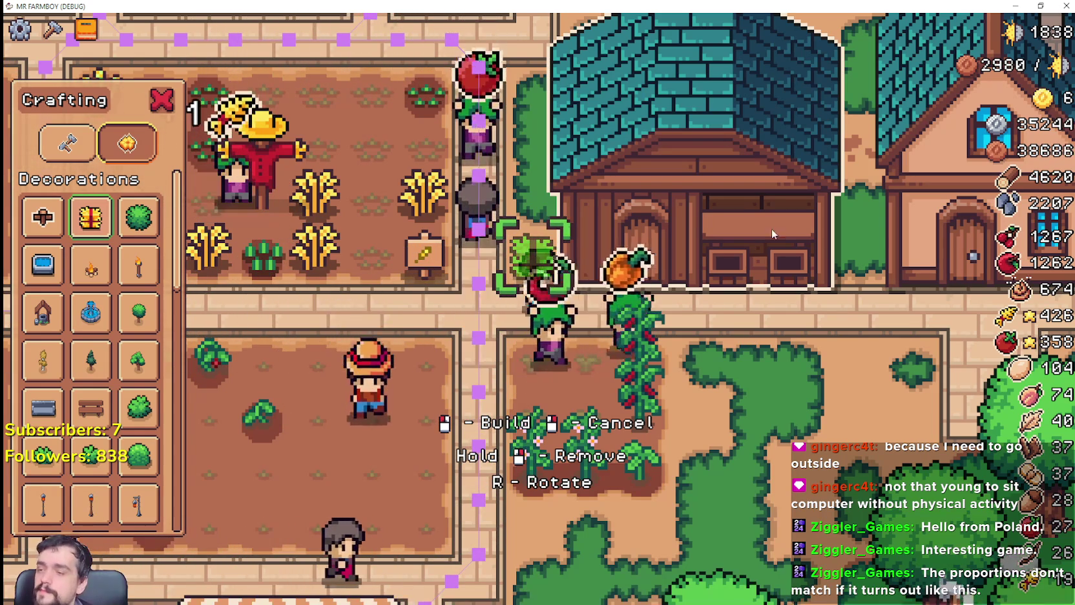
pyautogui.scroll(-5, 139, 439)
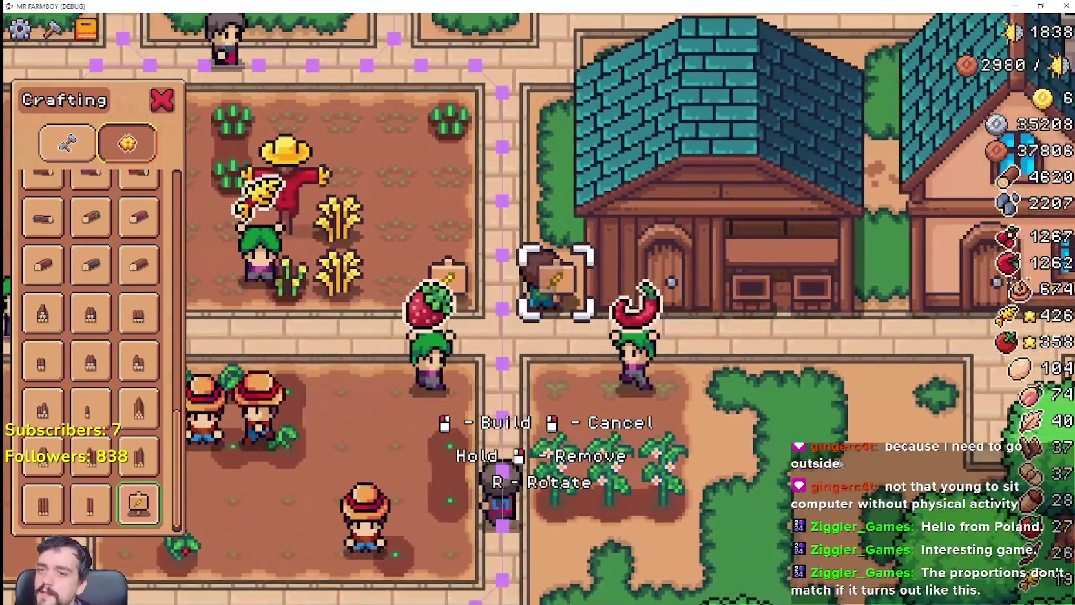
# Place a column of three wheat sign boards beside the bread shop.
pyautogui.click(841, 464)
pyautogui.click(864, 512)
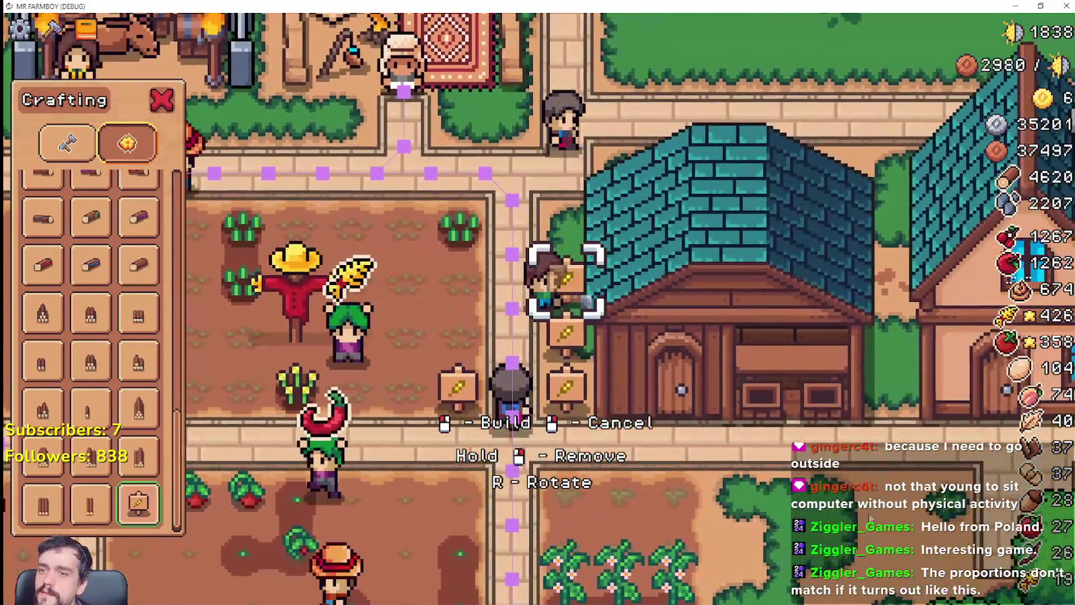
pyautogui.click(867, 513)
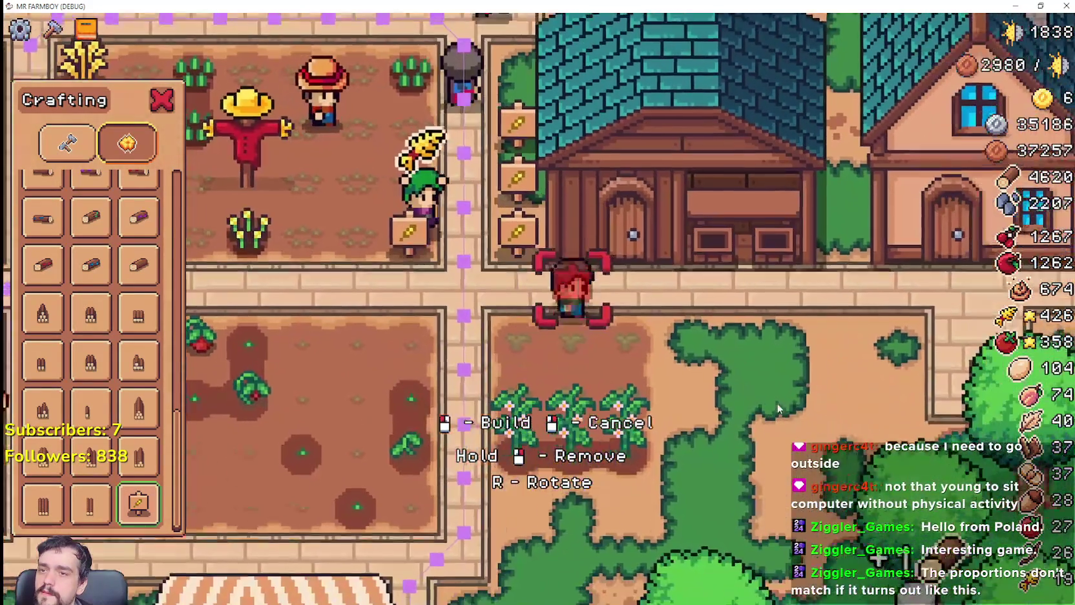
# Walk around to the shop's right side and down toward the lower crop plot.
pyautogui.press('w')
pyautogui.press('d')
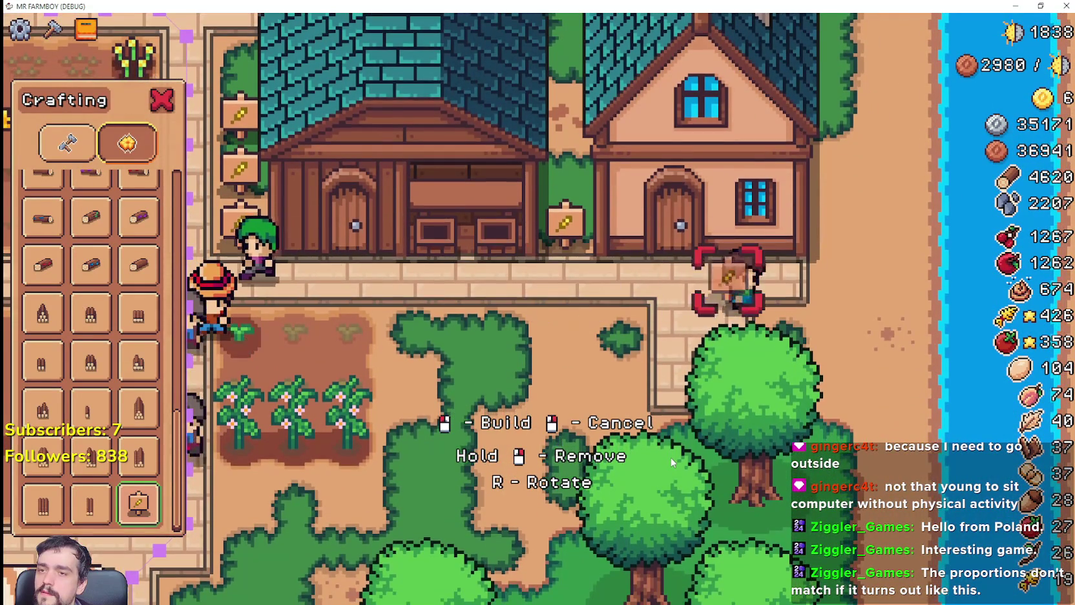
pyautogui.press('w')
pyautogui.press('d')
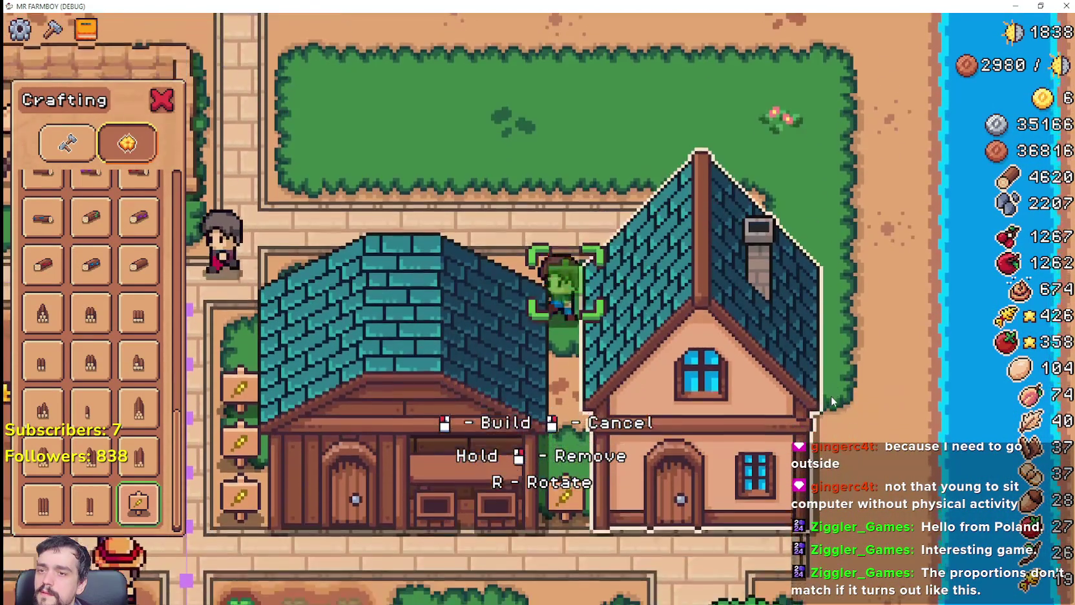
pyautogui.press('s')
pyautogui.press('d')
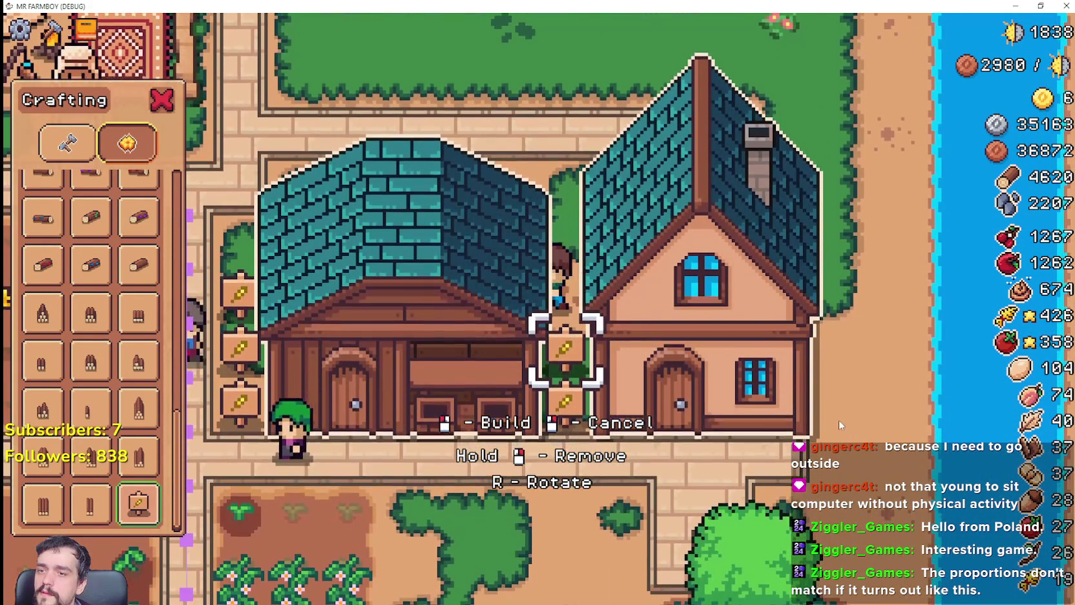
pyautogui.press('w')
pyautogui.press('a')
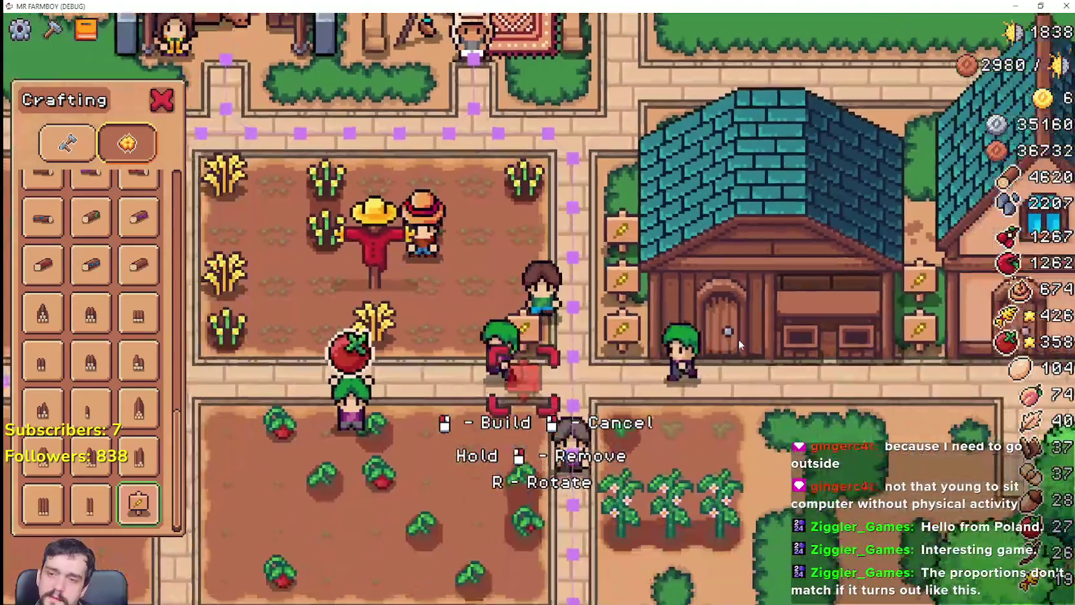
pyautogui.press('s')
pyautogui.press('d')
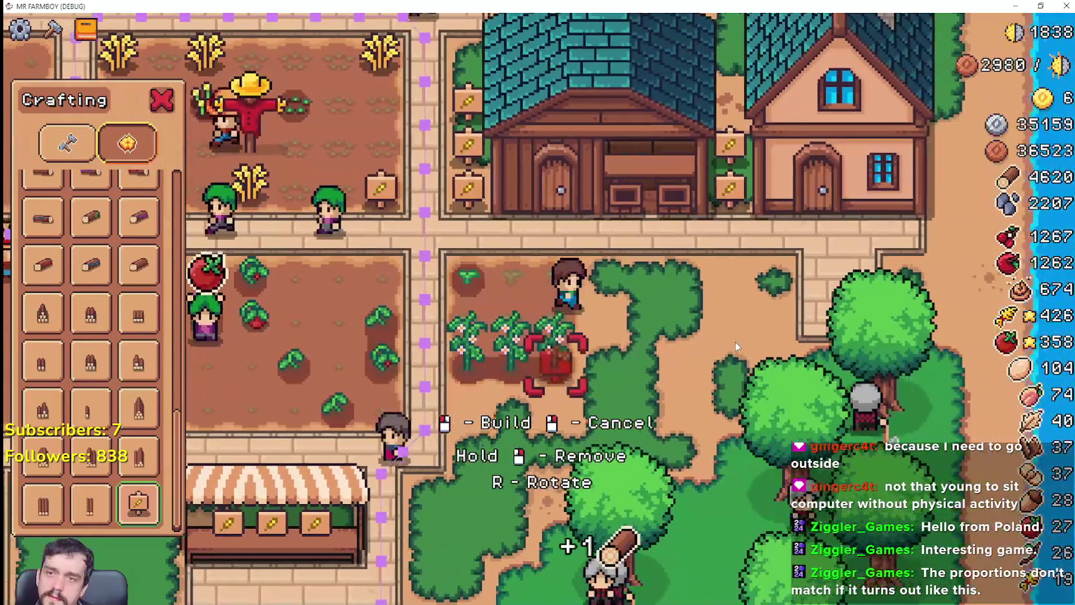
# Zoom around the town and pan over to the empty grass building plot.
pyautogui.scroll(-5, 644, 367)
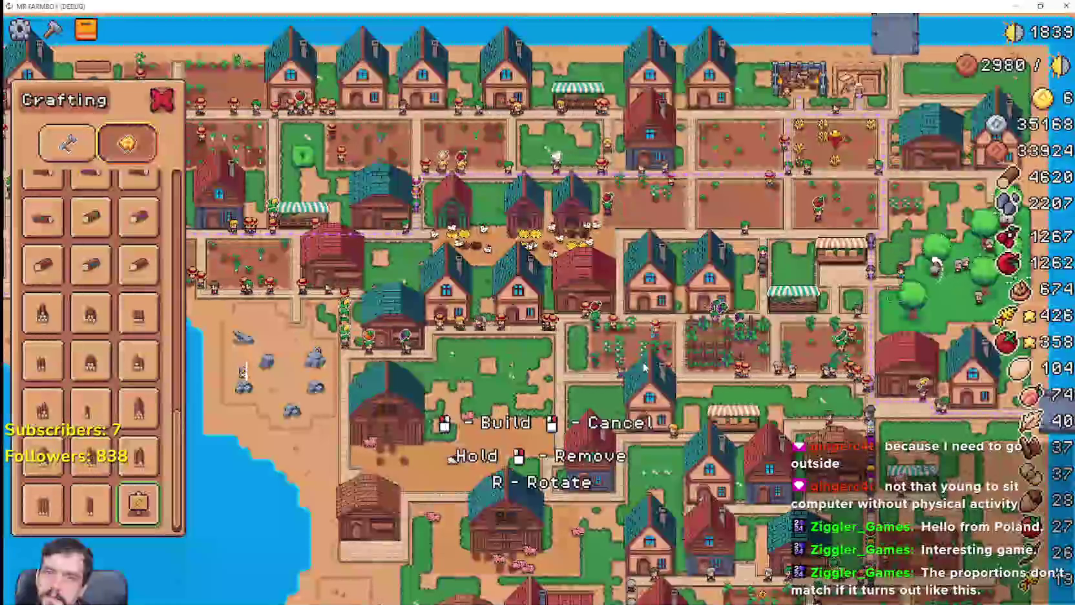
pyautogui.scroll(-2, 644, 367)
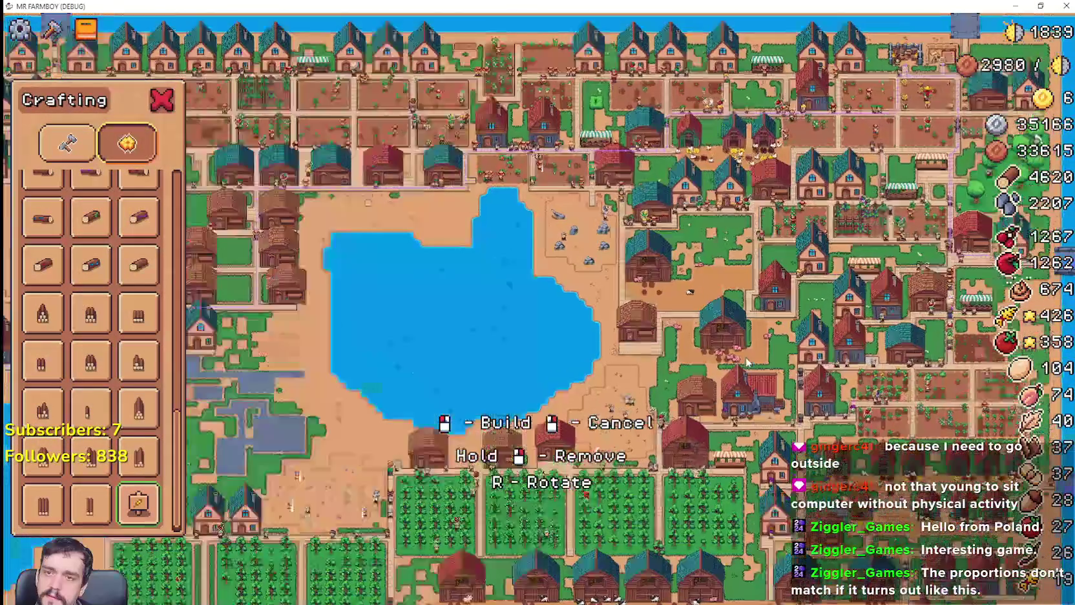
pyautogui.scroll(8, 658, 310)
pyautogui.scroll(-2, 662, 305)
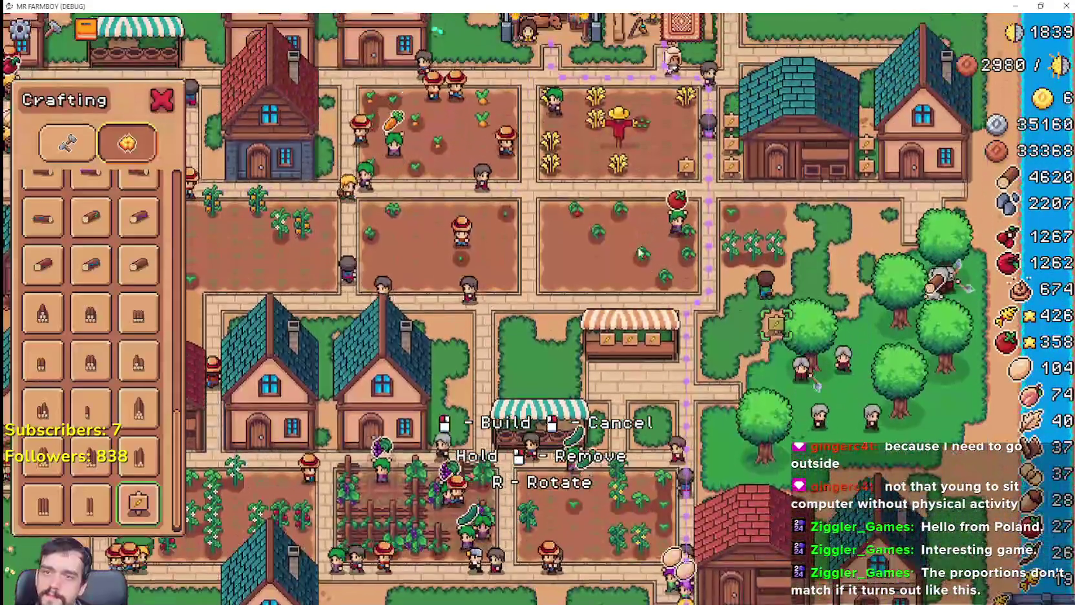
pyautogui.scroll(4, 601, 254)
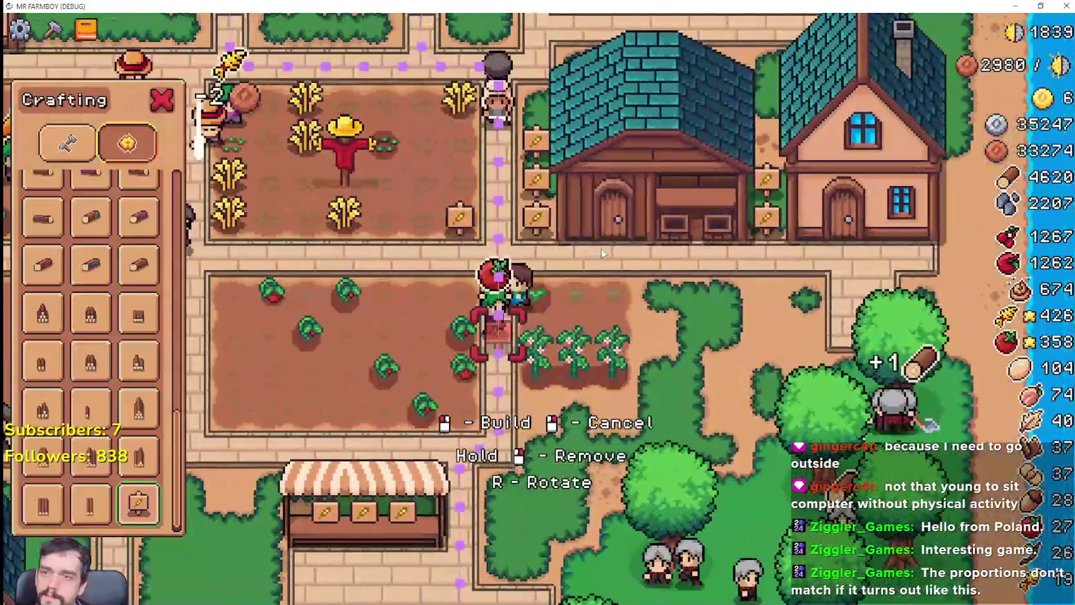
pyautogui.scroll(-2, 601, 253)
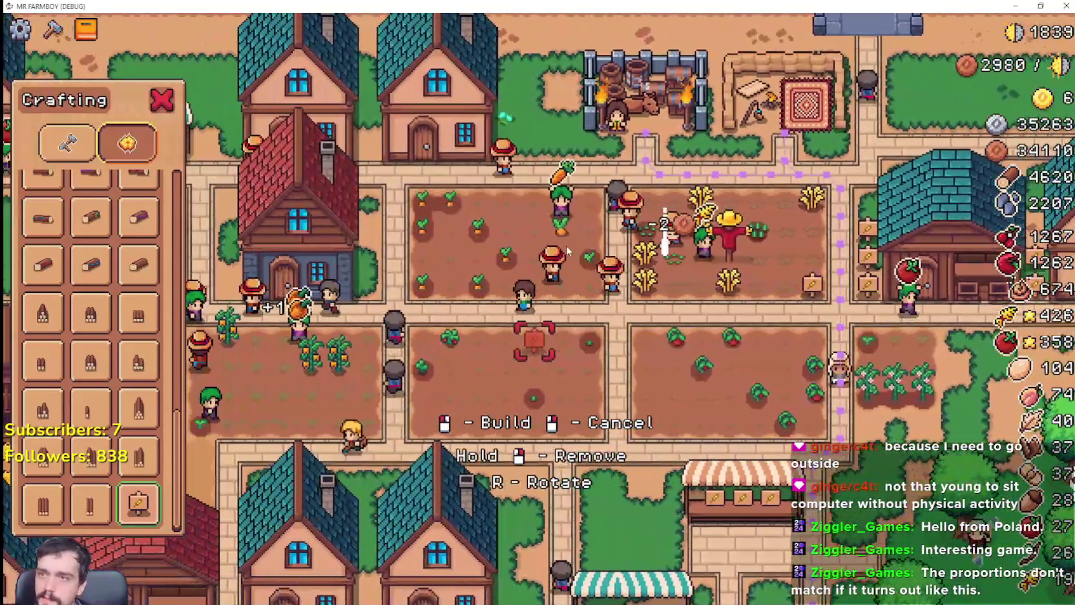
pyautogui.scroll(-2, 567, 251)
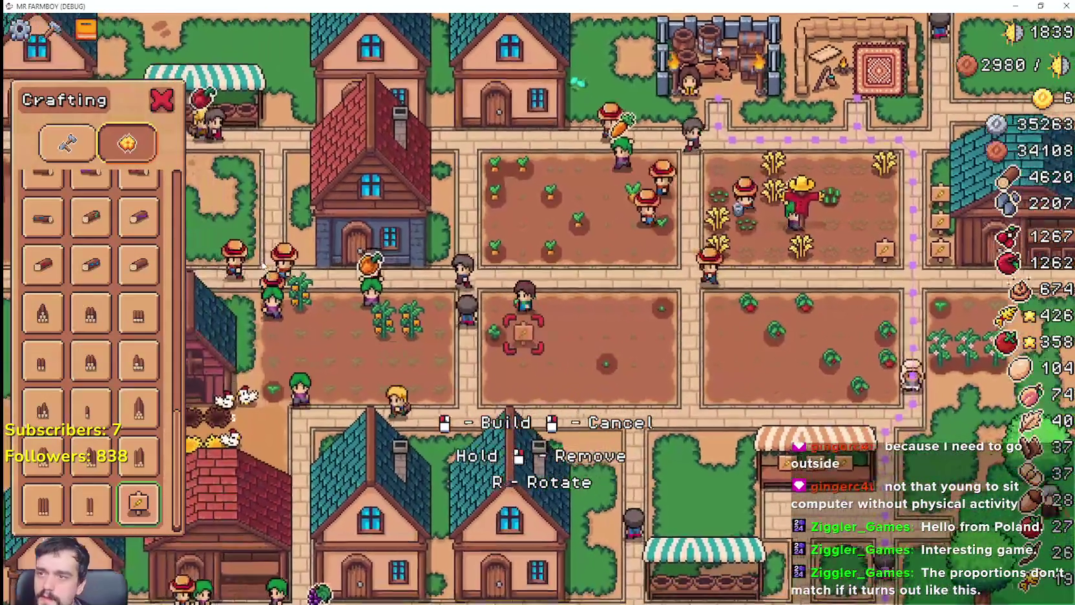
pyautogui.scroll(-3, 517, 310)
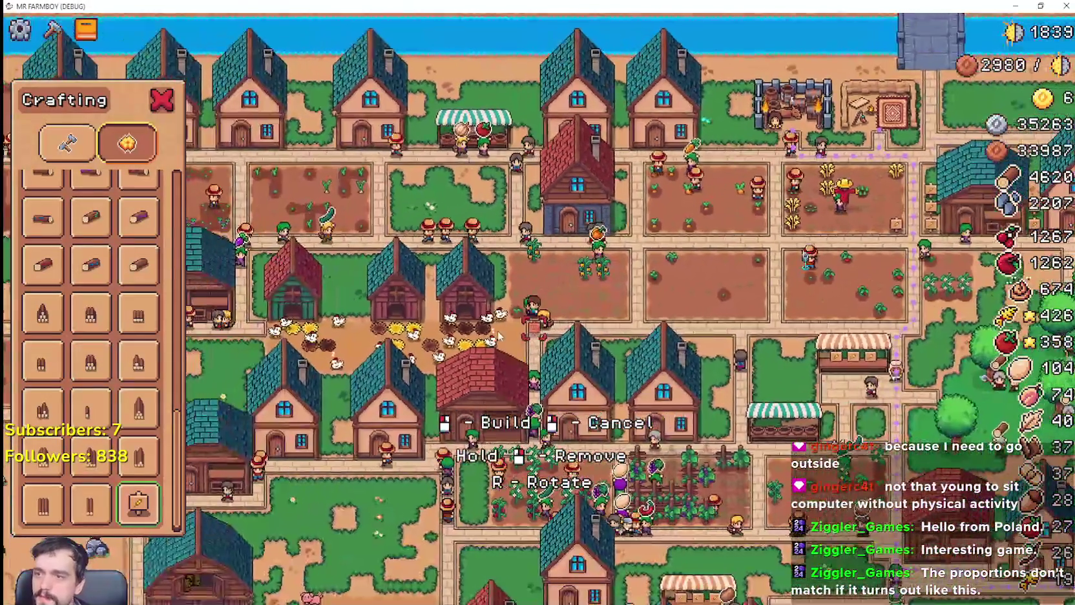
pyautogui.press('s')
pyautogui.press('a')
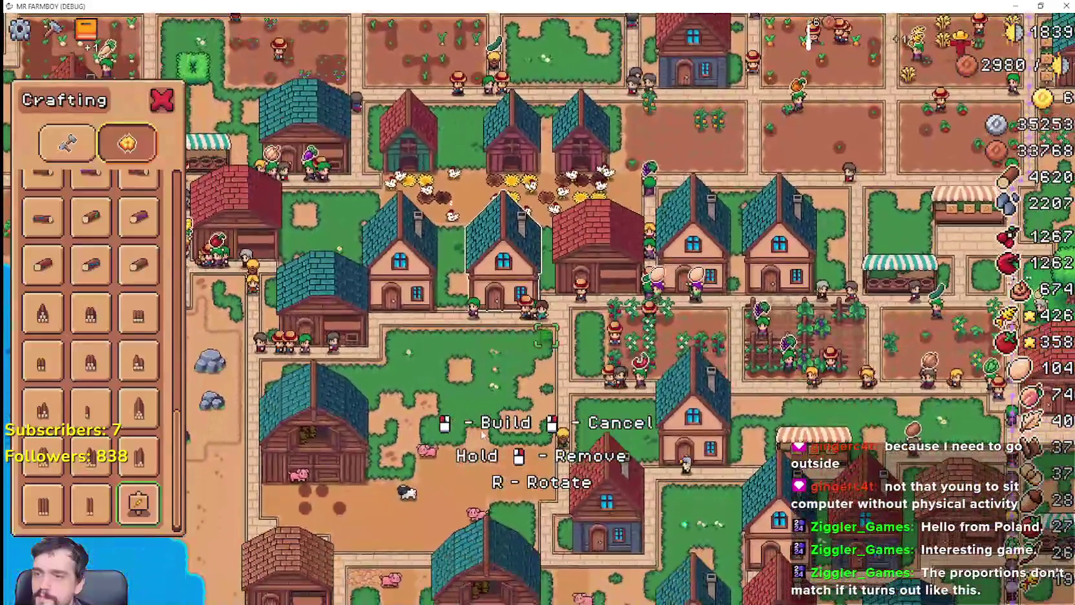
# Cancel sign board placement and scroll the Crafting list to crop seeds like Chili Pepper.
pyautogui.scroll(2, 482, 434)
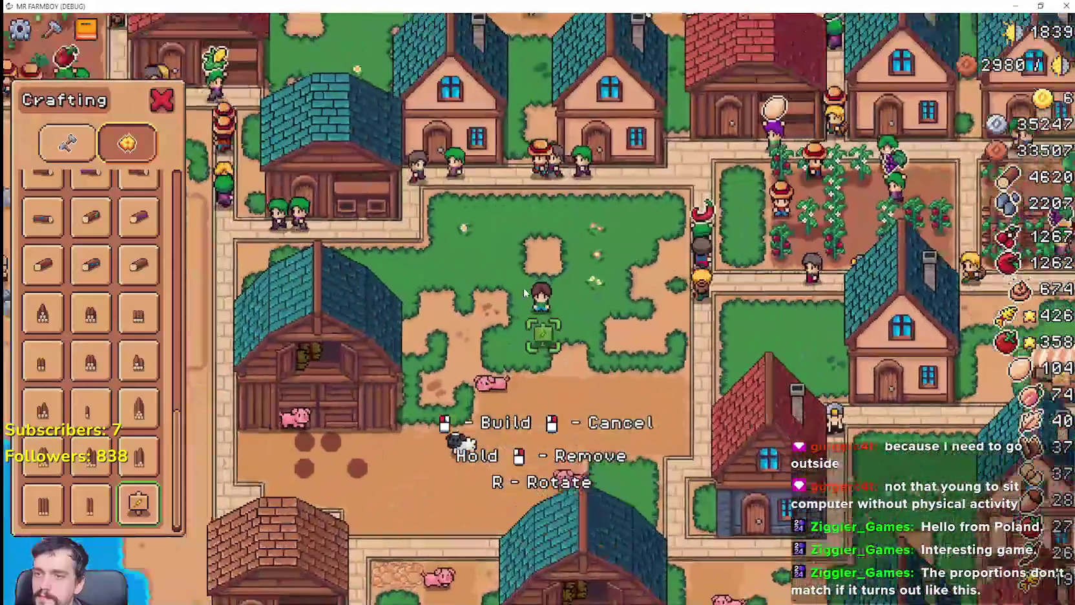
pyautogui.scroll(2, 641, 367)
pyautogui.rightClick(641, 367)
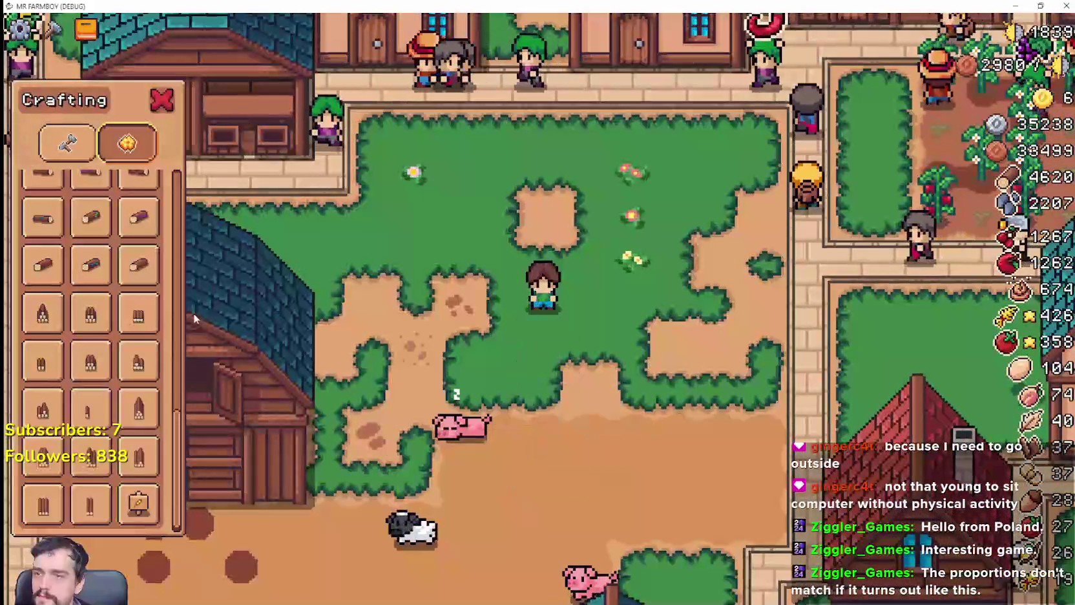
pyautogui.scroll(3, 147, 325)
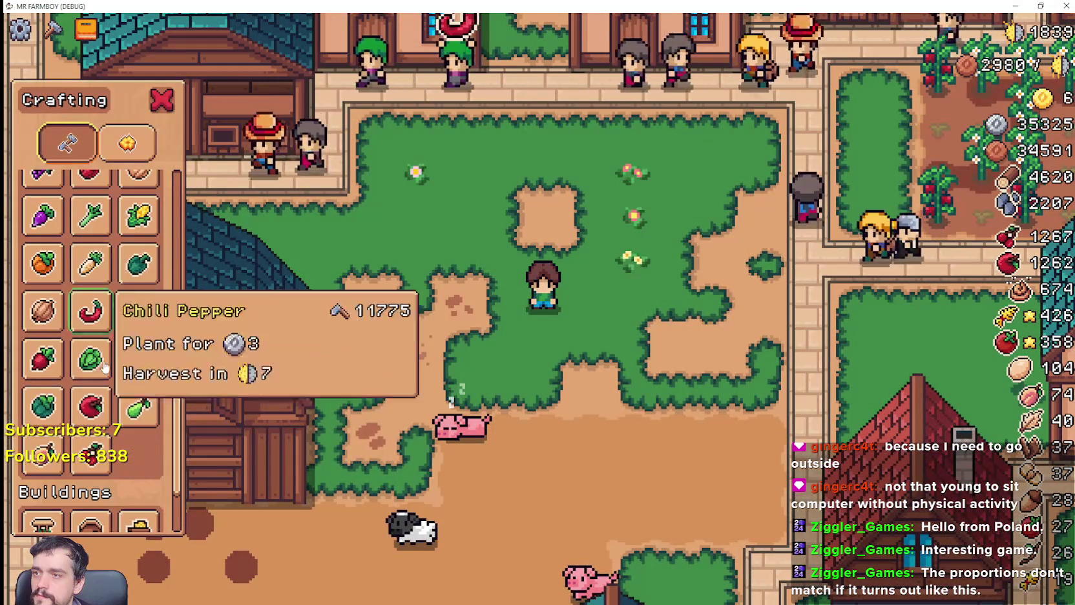
# Build the wooden shop on the grass plot, spending 20 logs and 20 stone.
pyautogui.scroll(-1, 105, 367)
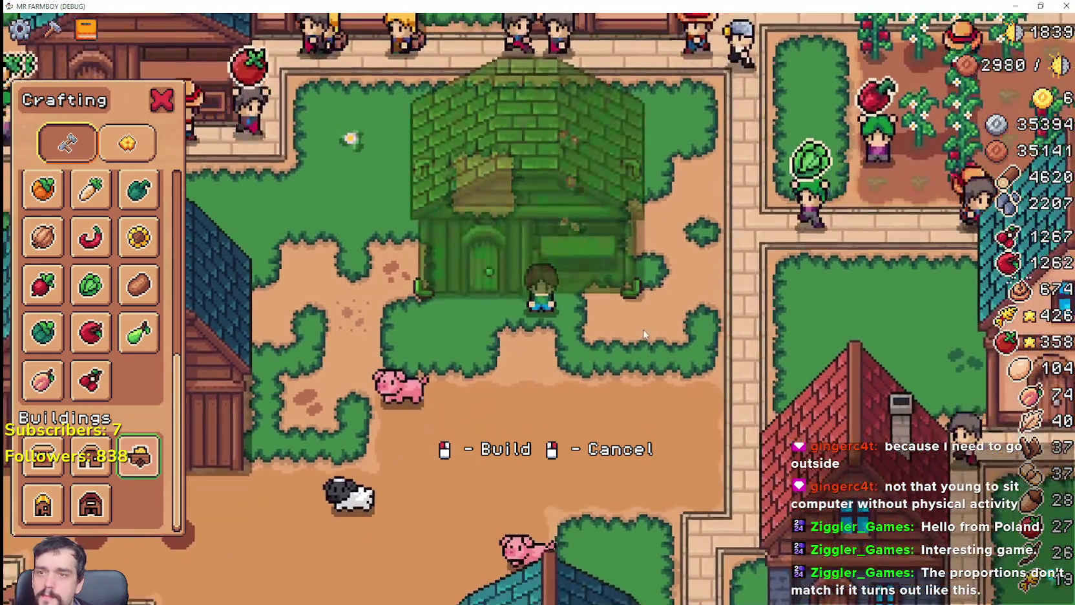
pyautogui.click(646, 320)
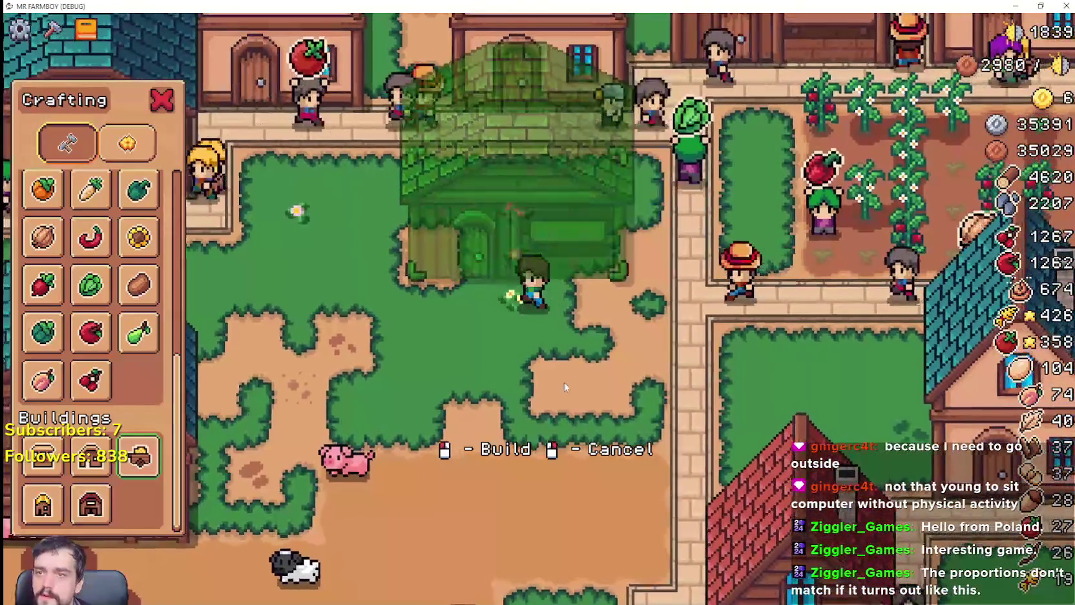
pyautogui.press('a')
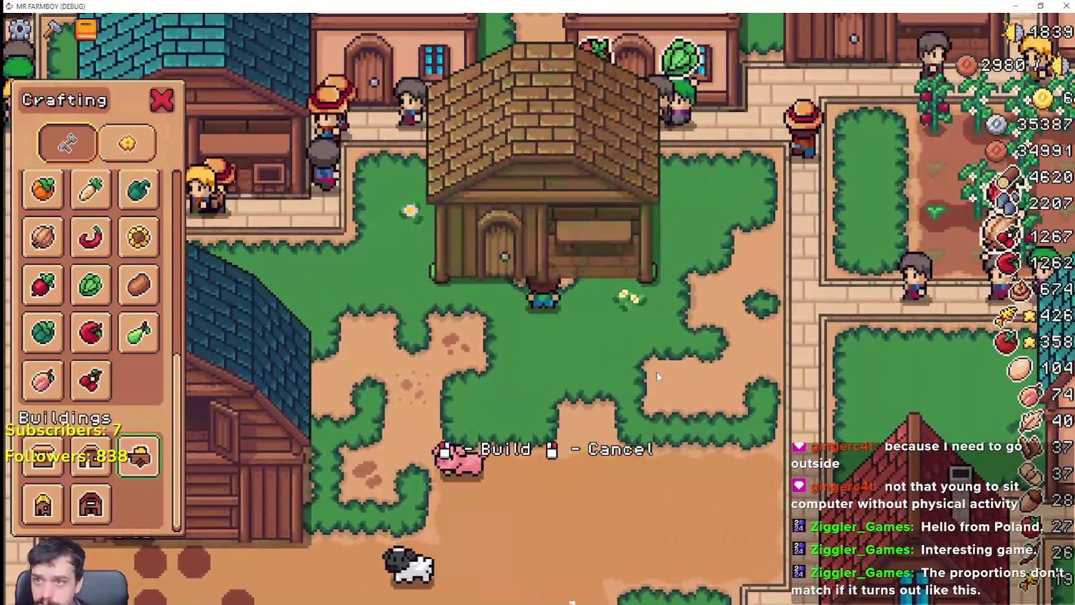
pyautogui.press('d')
pyautogui.press('s')
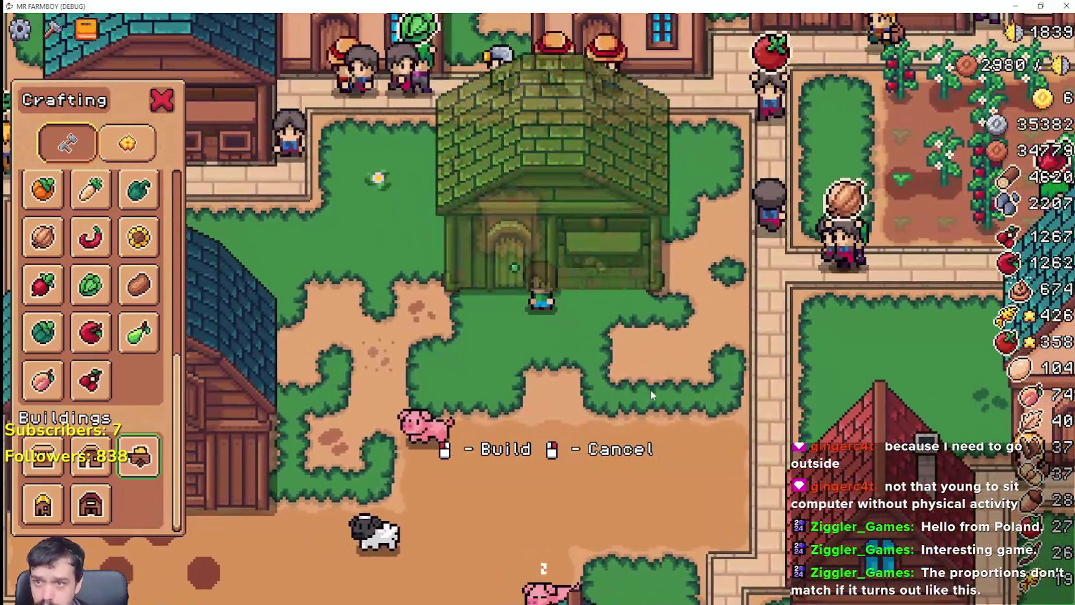
pyautogui.click(650, 389)
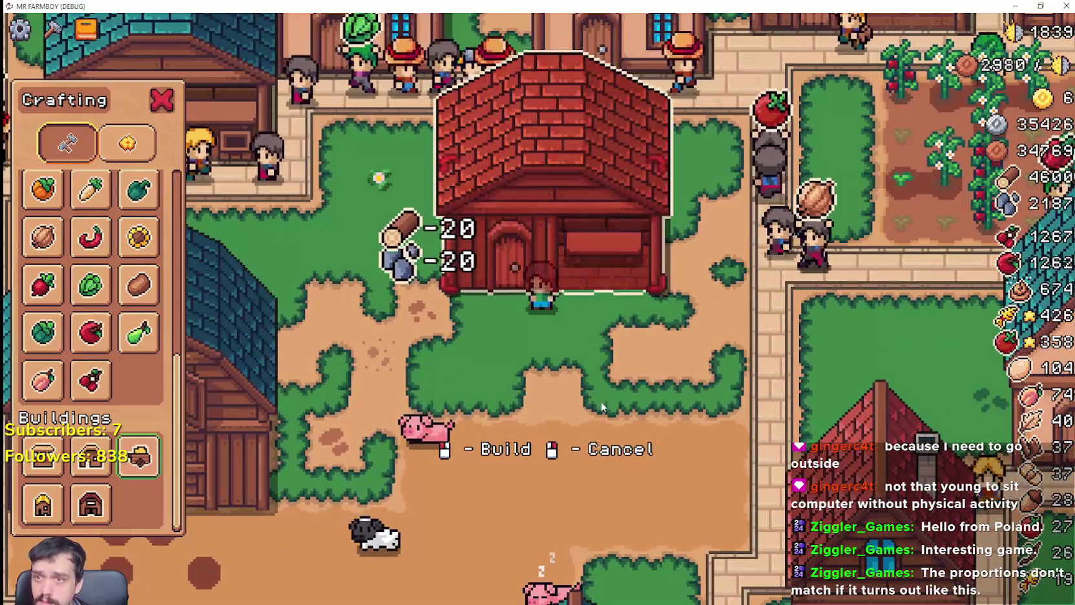
pyautogui.press('s')
pyautogui.scroll(5, 161, 426)
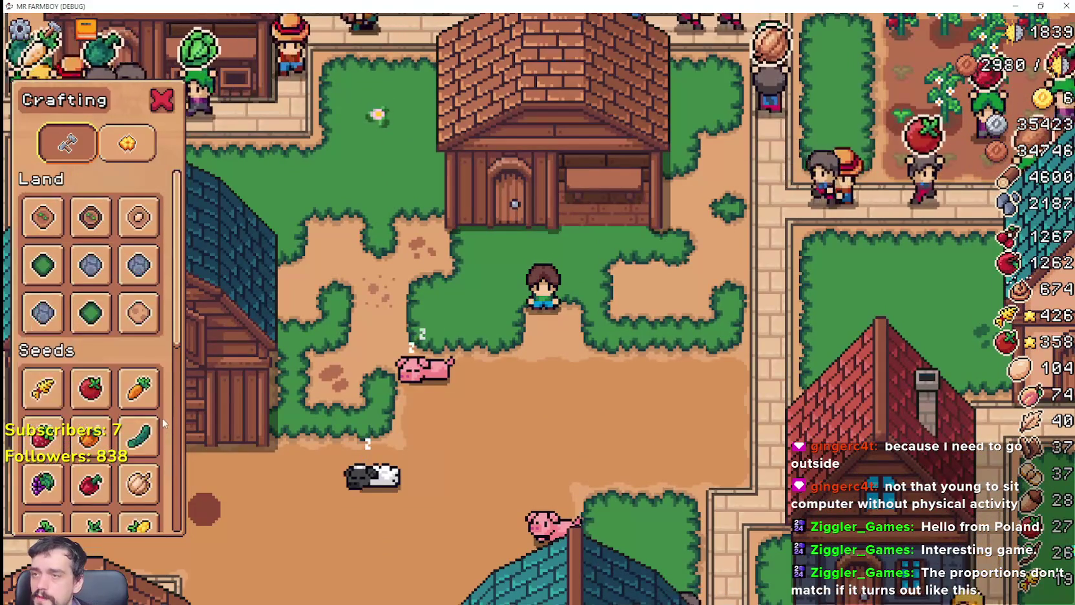
pyautogui.scroll(-5, 162, 418)
# Choose the wheat signpost from Decorations and place the first three in front of the shop.
pyautogui.click(136, 157)
pyautogui.scroll(-5, 165, 504)
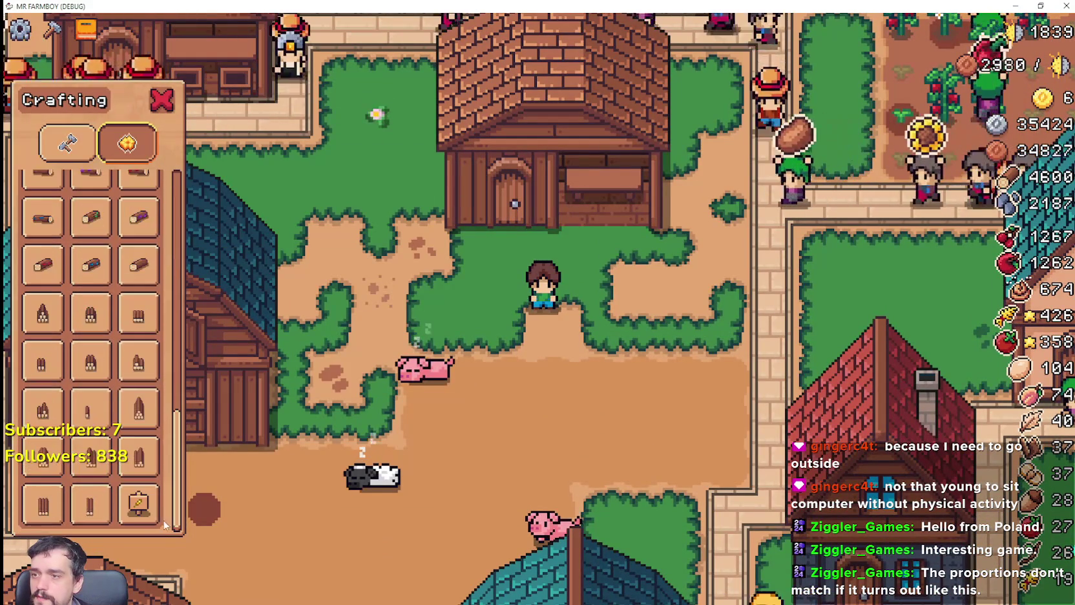
pyautogui.press('w')
pyautogui.scroll(2, 685, 340)
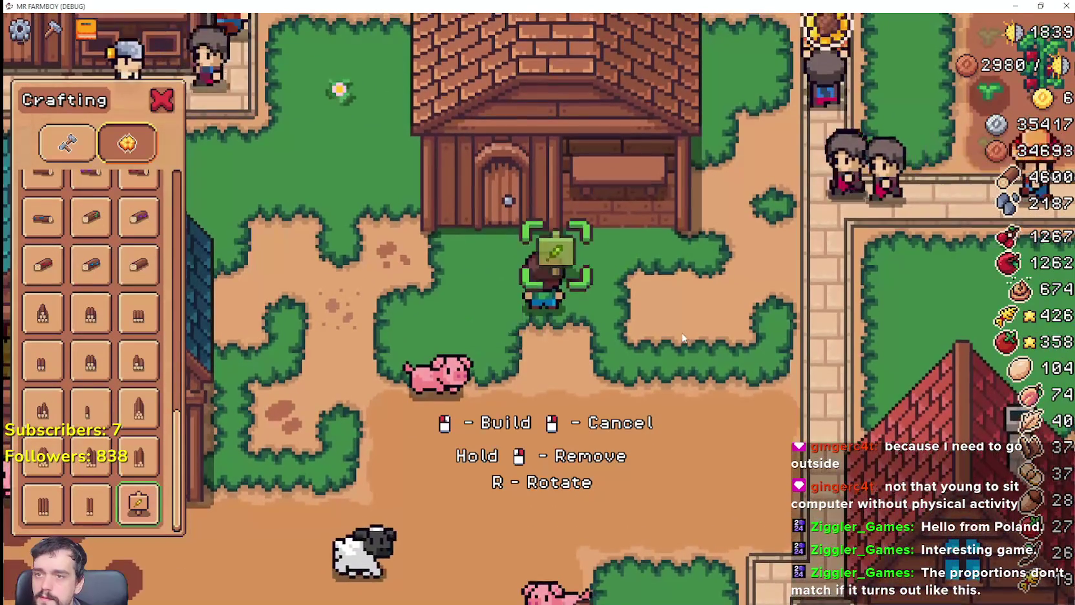
pyautogui.press('d')
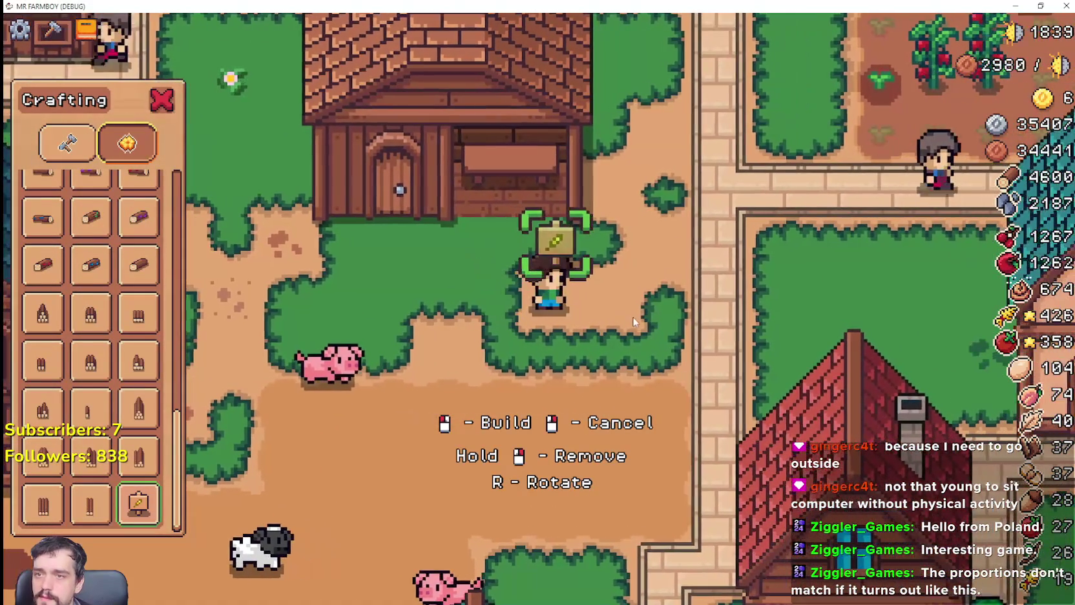
pyautogui.click(620, 317)
pyautogui.press('a')
pyautogui.click(649, 334)
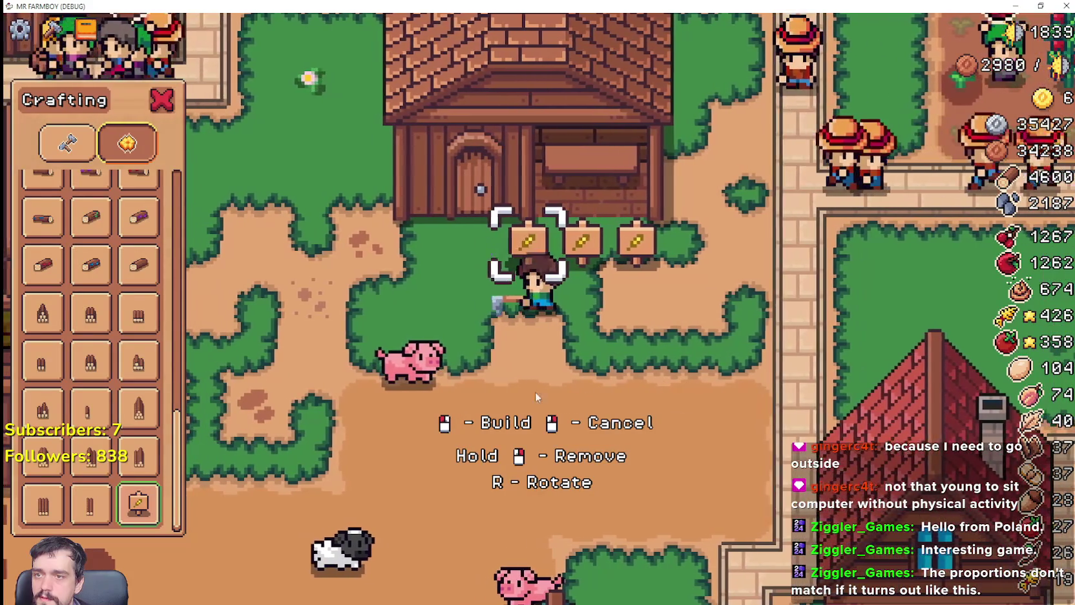
pyautogui.click(670, 339)
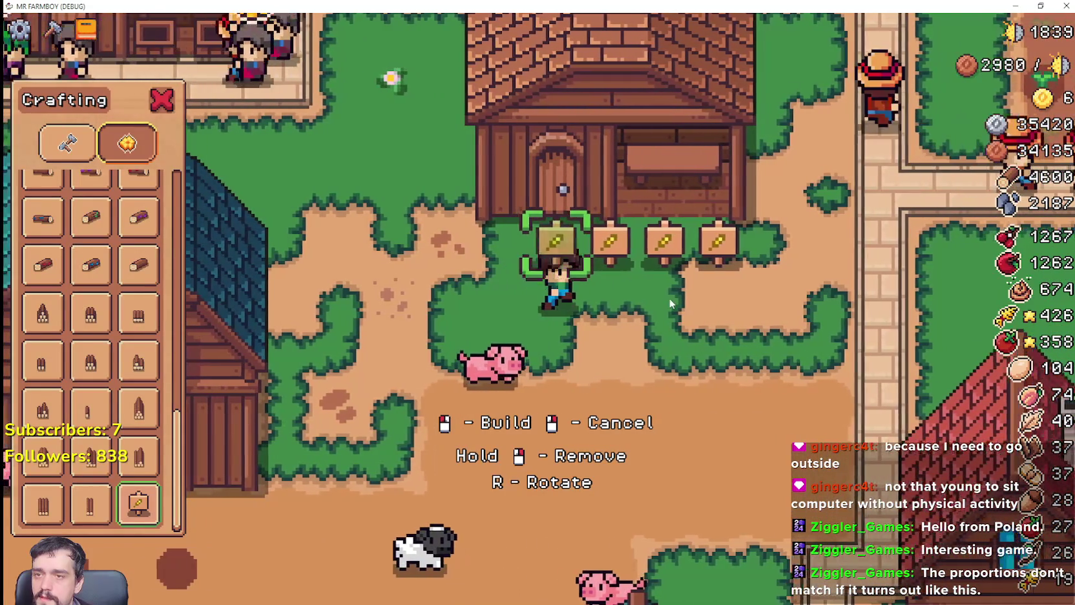
# Add more wheat signs at both ends to complete the row of five, then stop placing.
pyautogui.press('d')
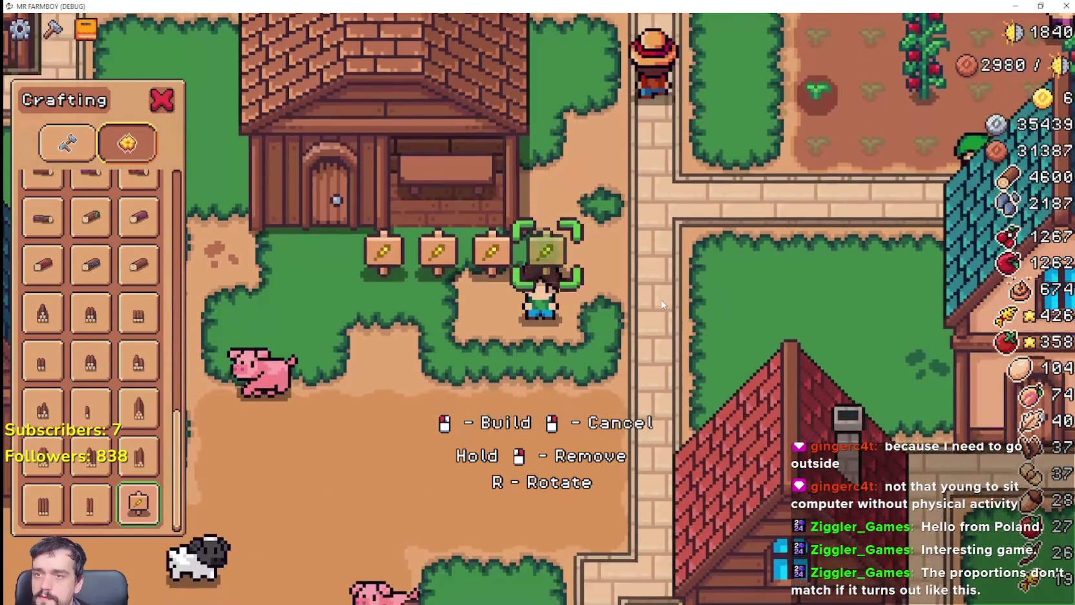
pyautogui.press('a')
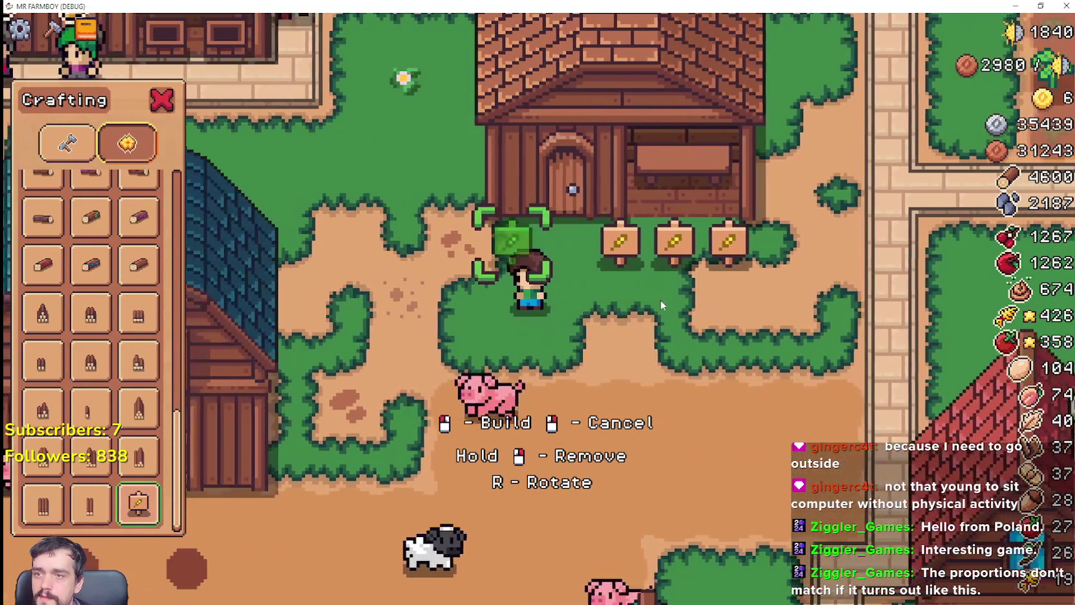
pyautogui.click(671, 340)
pyautogui.click(682, 374)
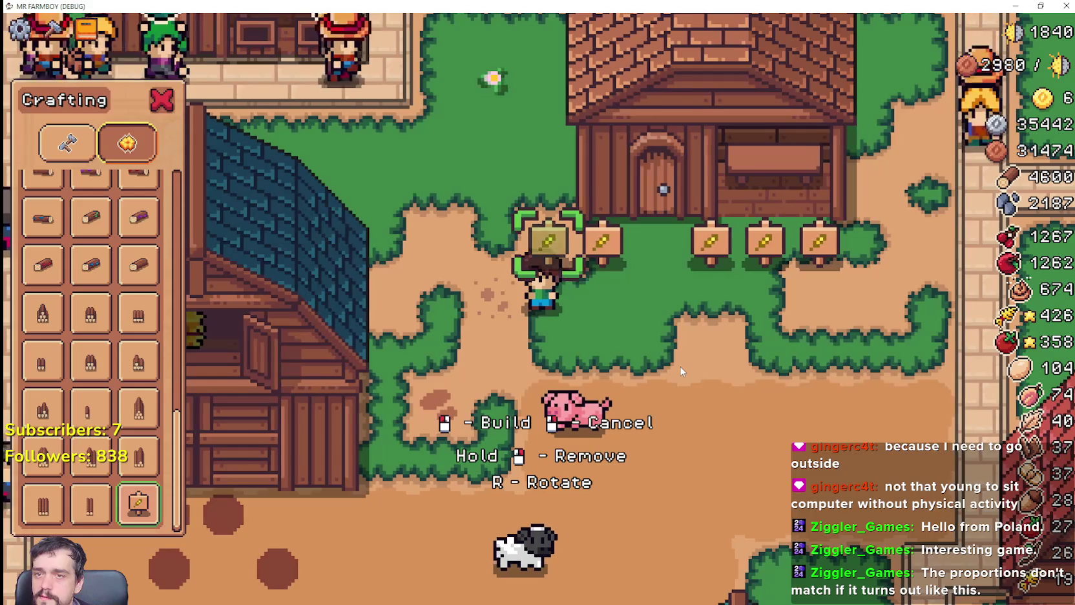
pyautogui.press('d')
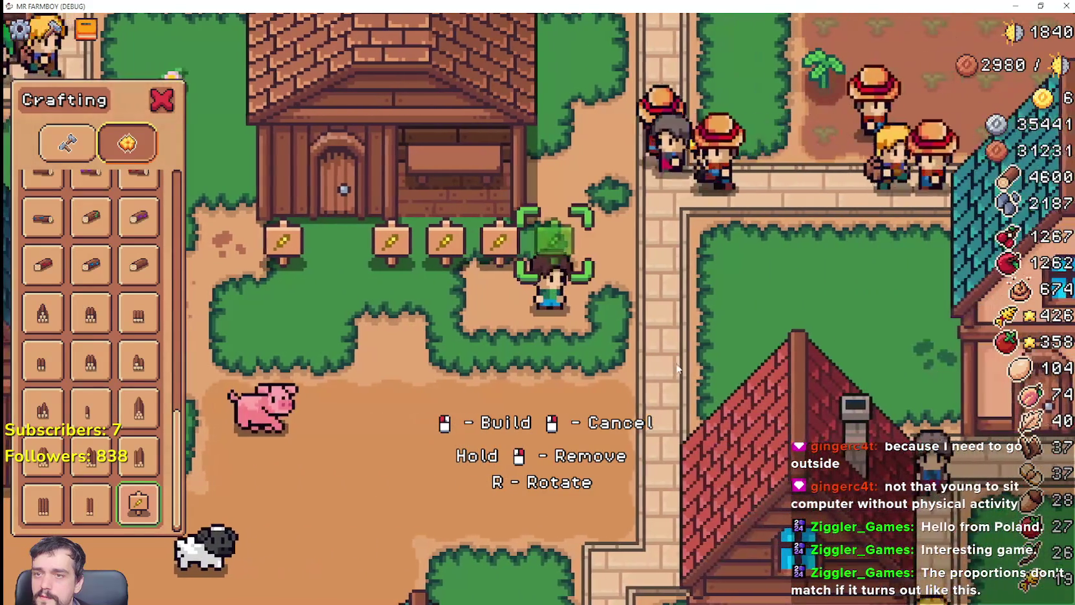
pyautogui.click(678, 368)
pyautogui.press('a')
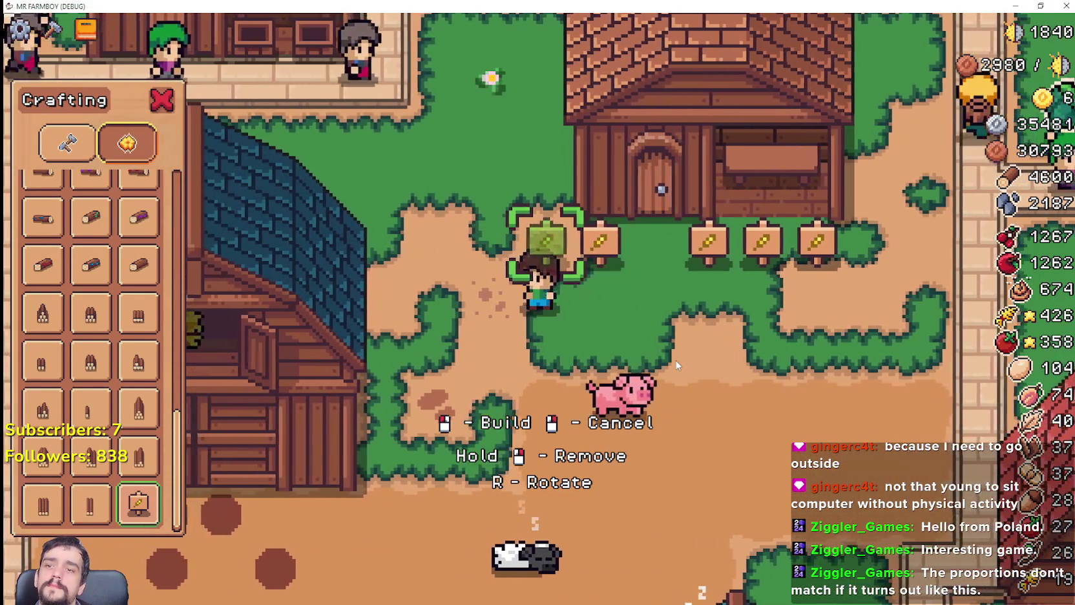
pyautogui.press('d')
pyautogui.click(675, 365)
pyautogui.press('a')
pyautogui.click(581, 335)
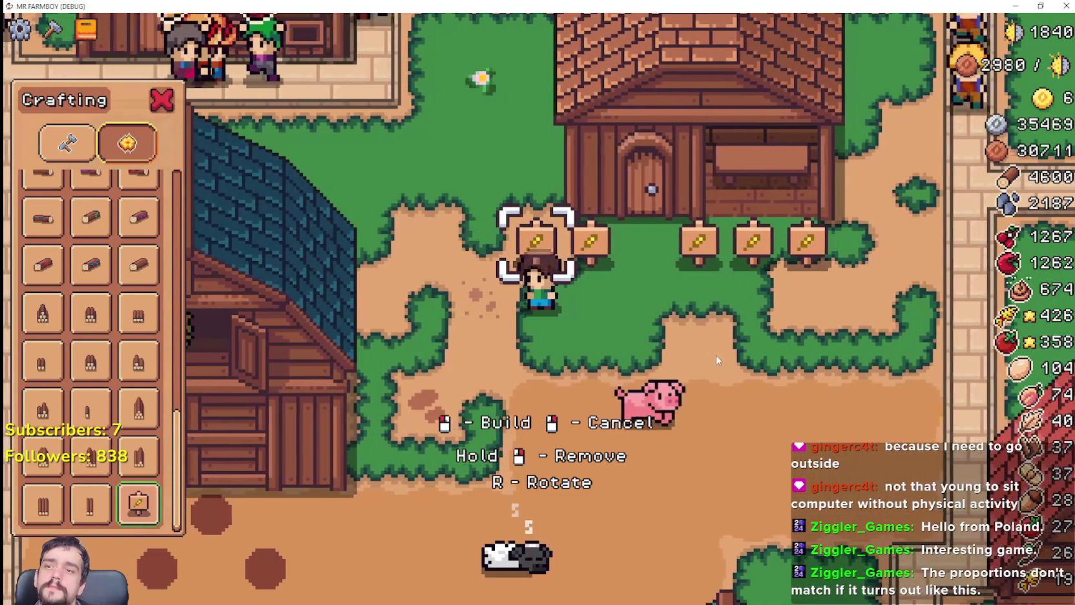
pyautogui.press('s')
pyautogui.rightClick(494, 310)
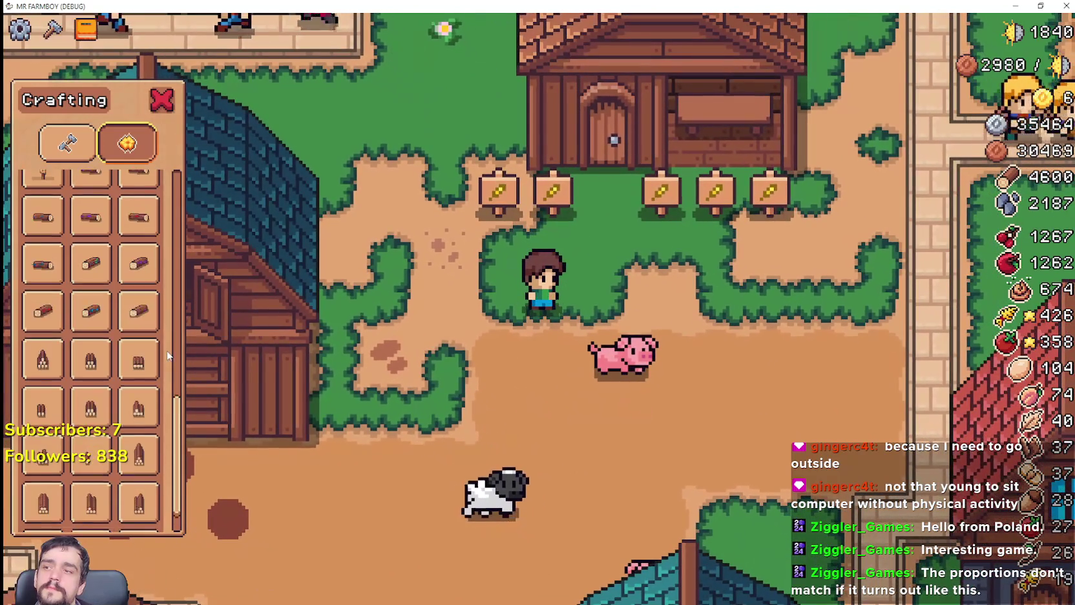
# Return the Crafting panel to the land tiles list.
pyautogui.scroll(5, 167, 355)
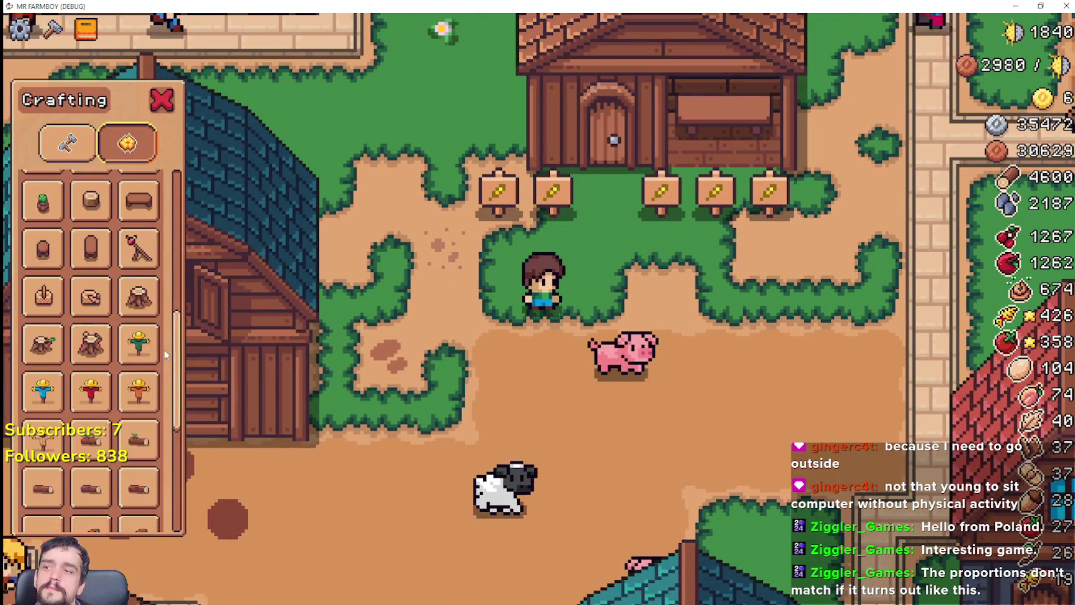
pyautogui.scroll(2, 145, 341)
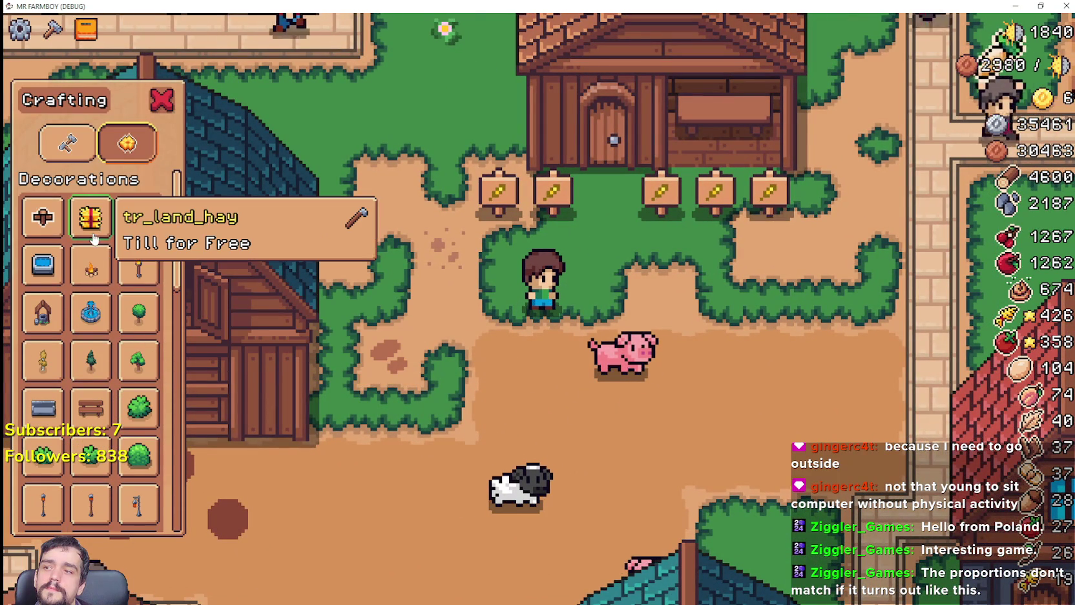
pyautogui.click(85, 155)
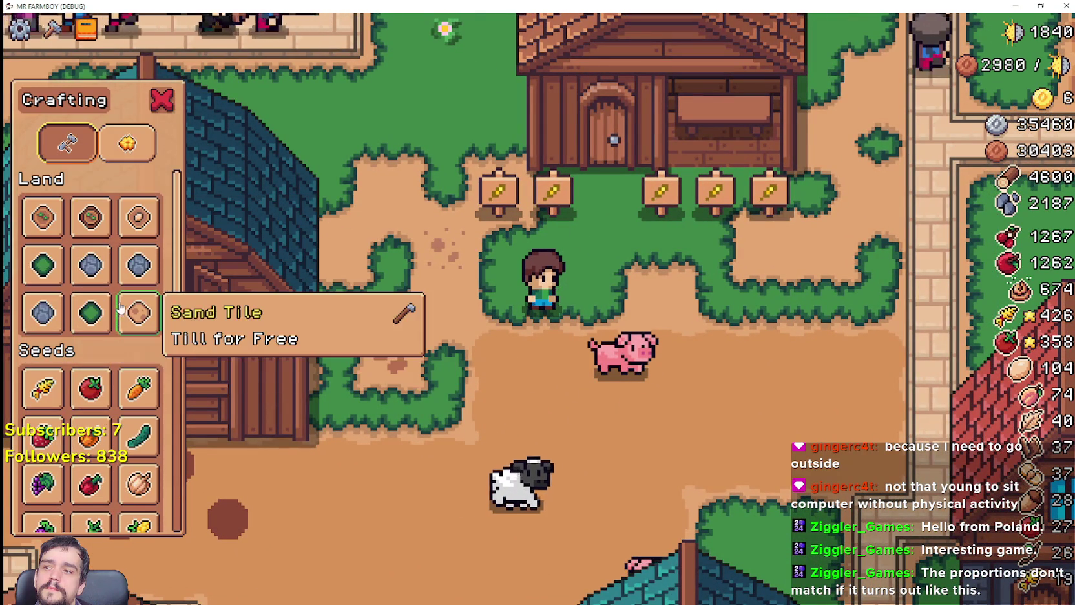
# Lay two stone road tiles in front of the shop beside the sign row.
pyautogui.click(43, 312)
pyautogui.press('d')
pyautogui.press('w')
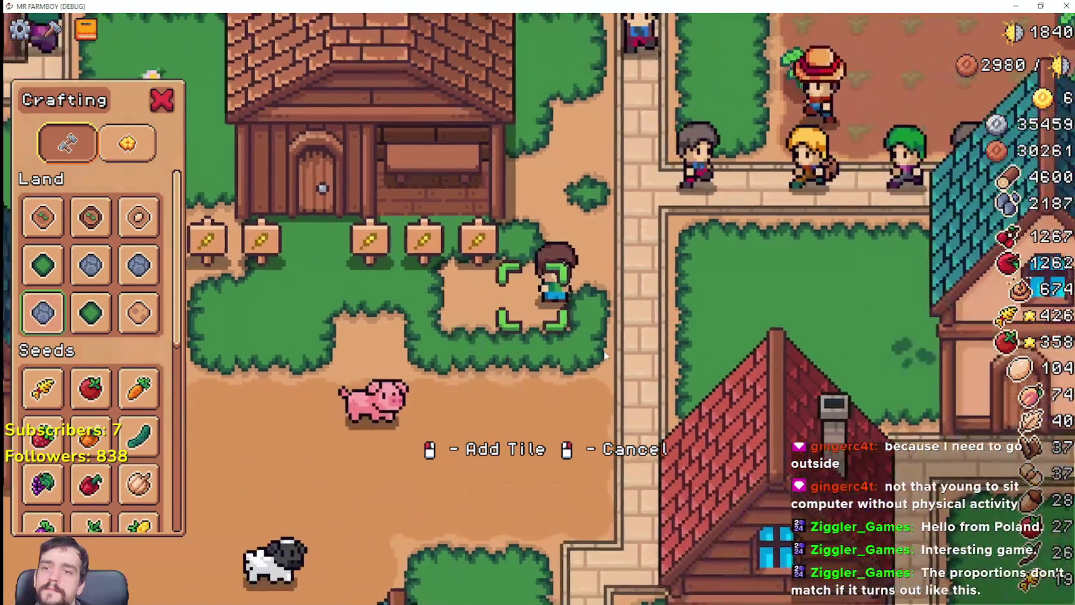
pyautogui.click(602, 348)
pyautogui.press('a')
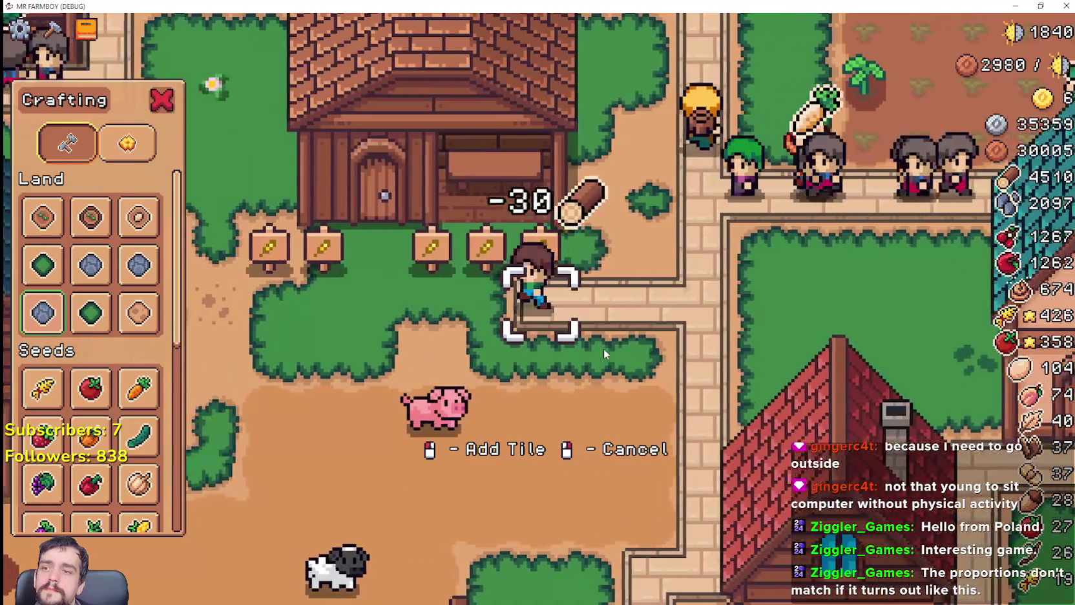
pyautogui.press('a')
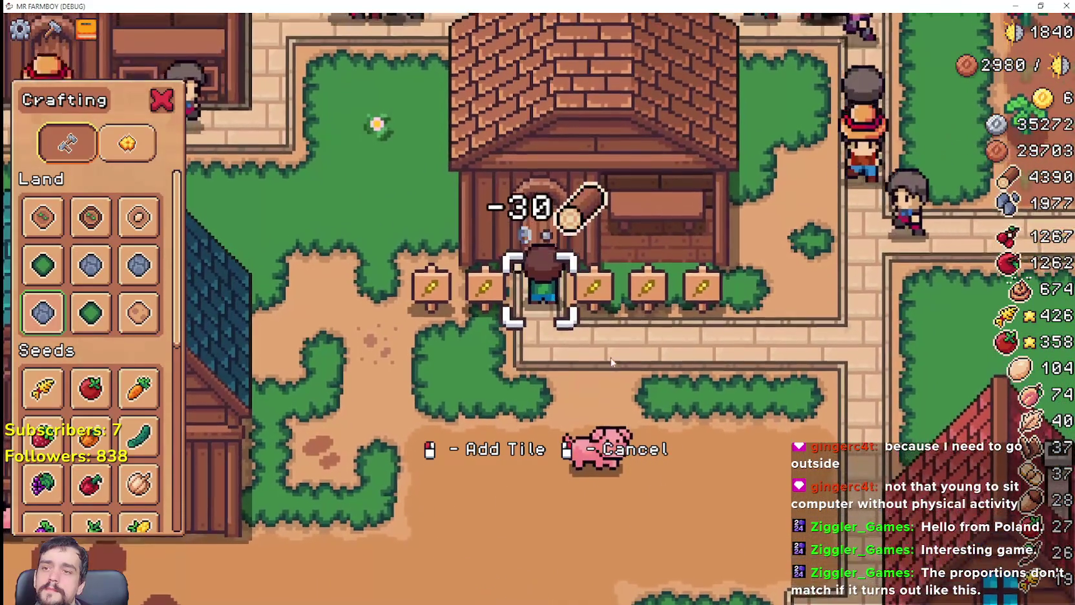
pyautogui.click(571, 337)
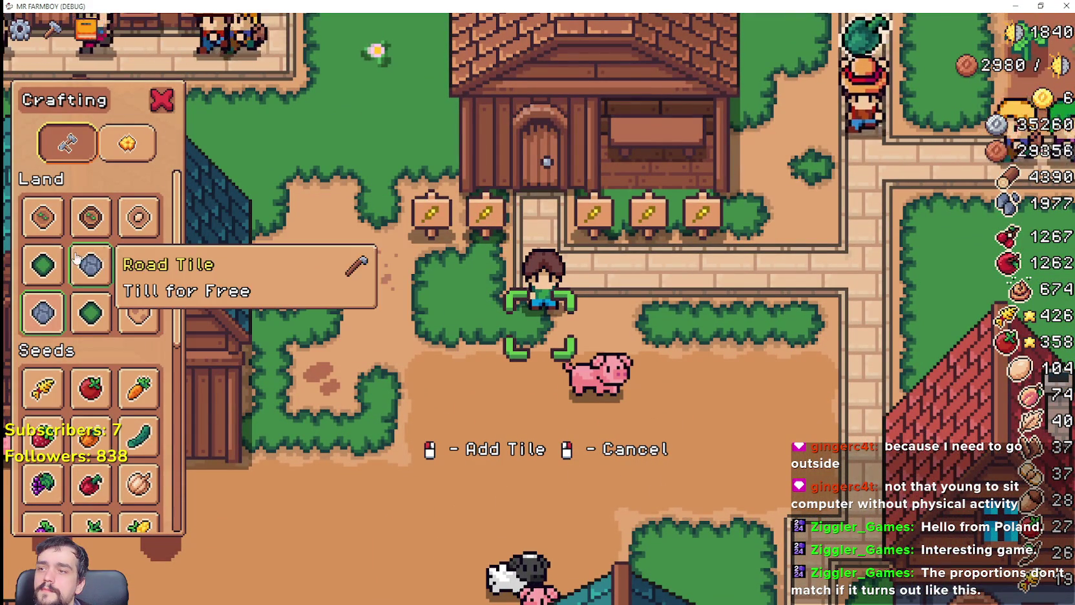
# Walk the farmer along the sign row and onto the grass above the field.
pyautogui.press('d')
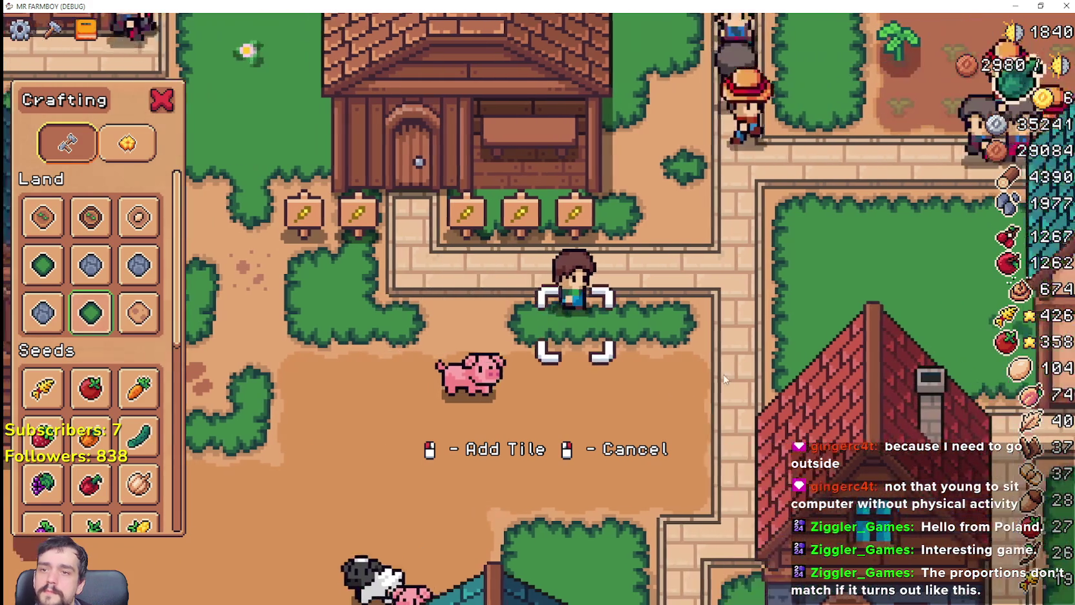
pyautogui.press('w')
pyautogui.press('w')
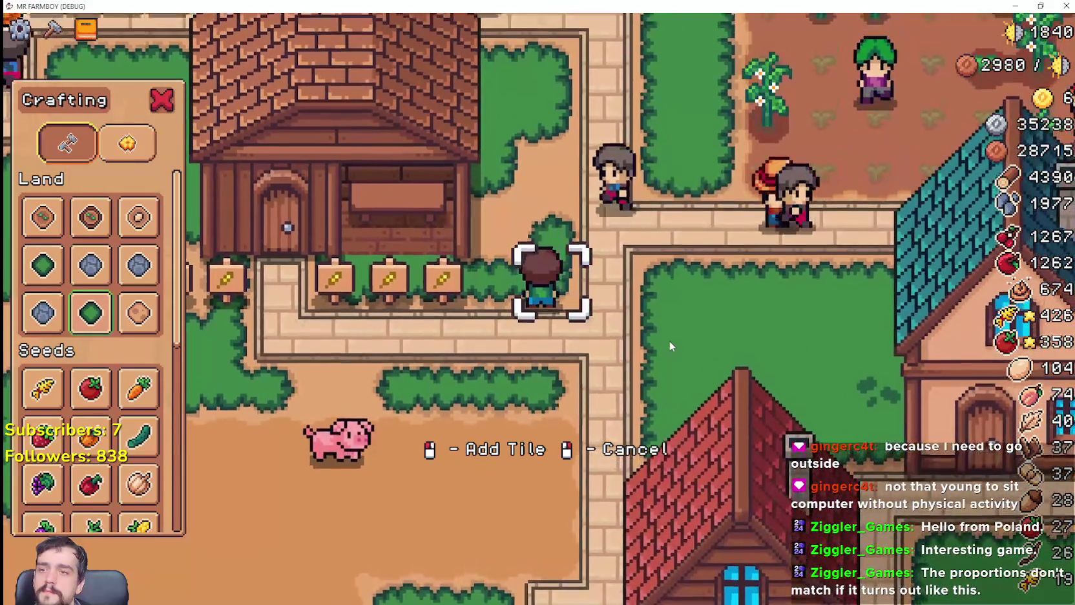
pyautogui.press('s')
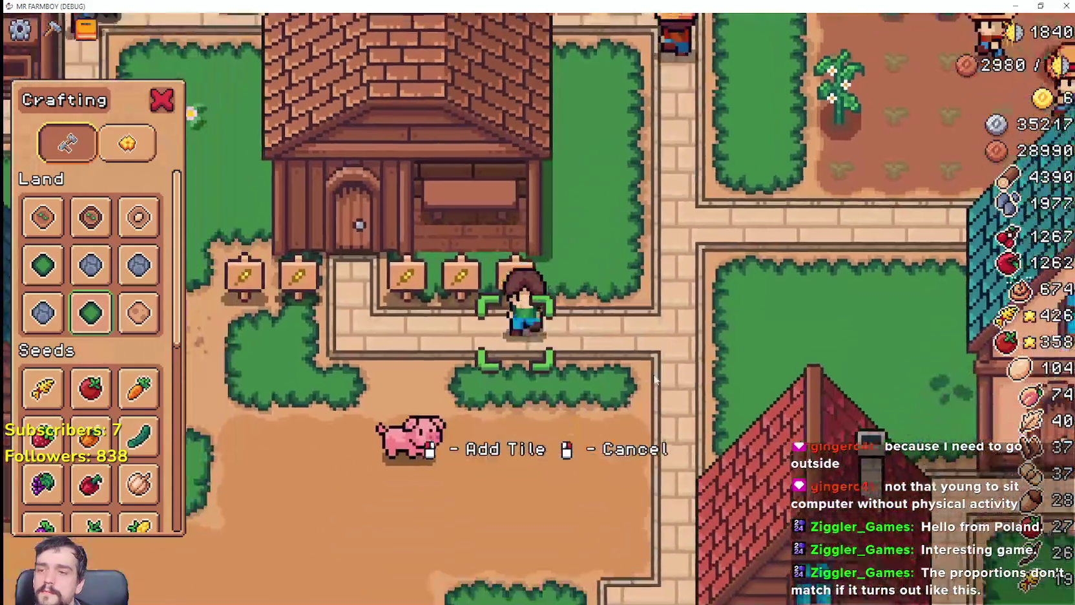
pyautogui.press('a')
pyautogui.press('w')
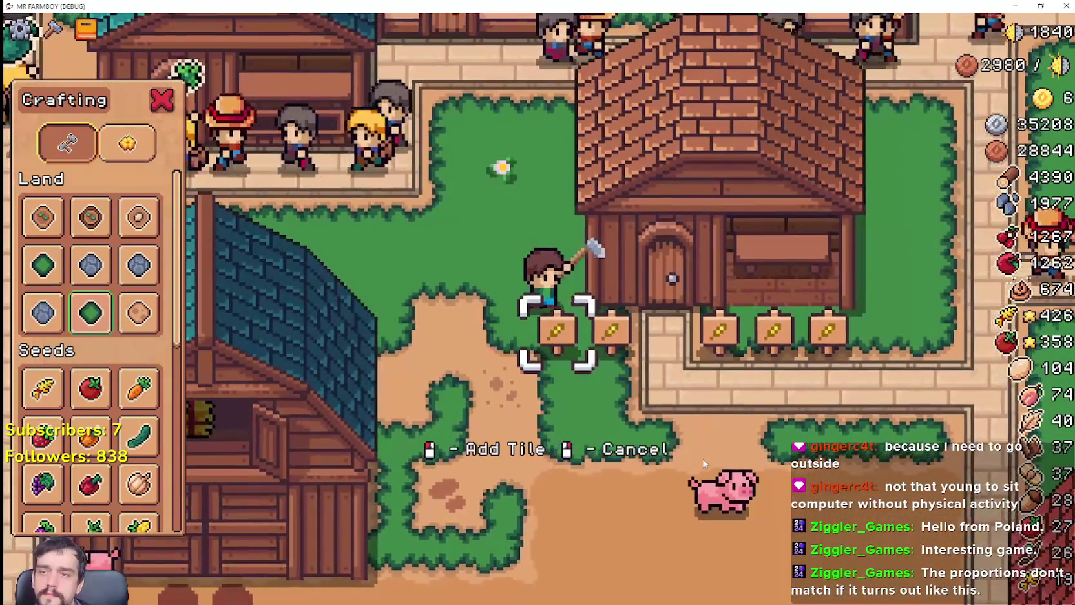
pyautogui.press('a')
pyautogui.press('s')
pyautogui.press('d')
pyautogui.press('d')
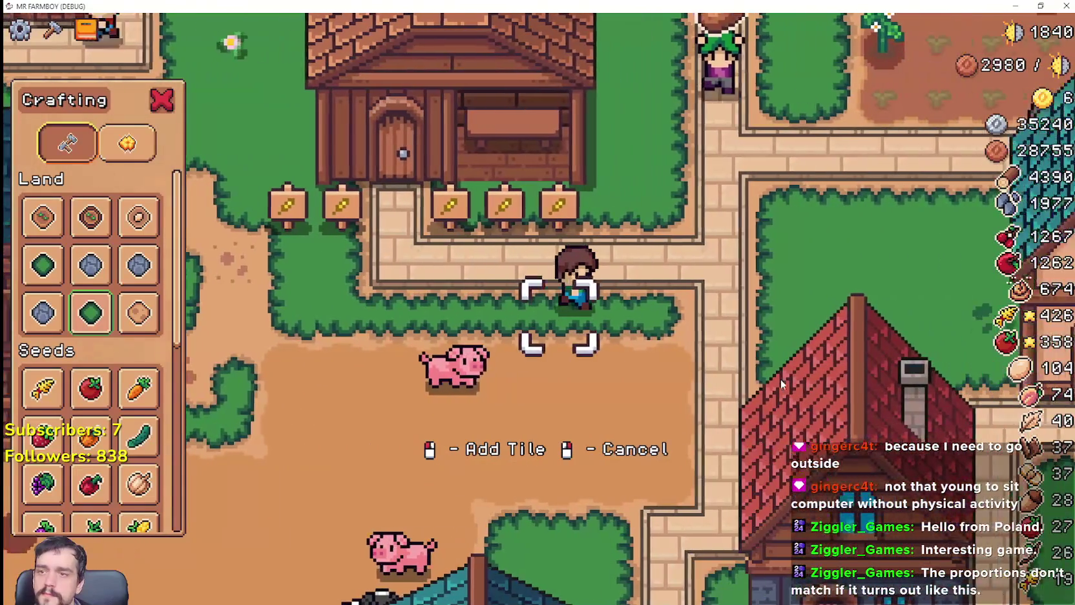
# Walk the farmer around the wheat signs and cancel the pending road tile placement.
pyautogui.press('a')
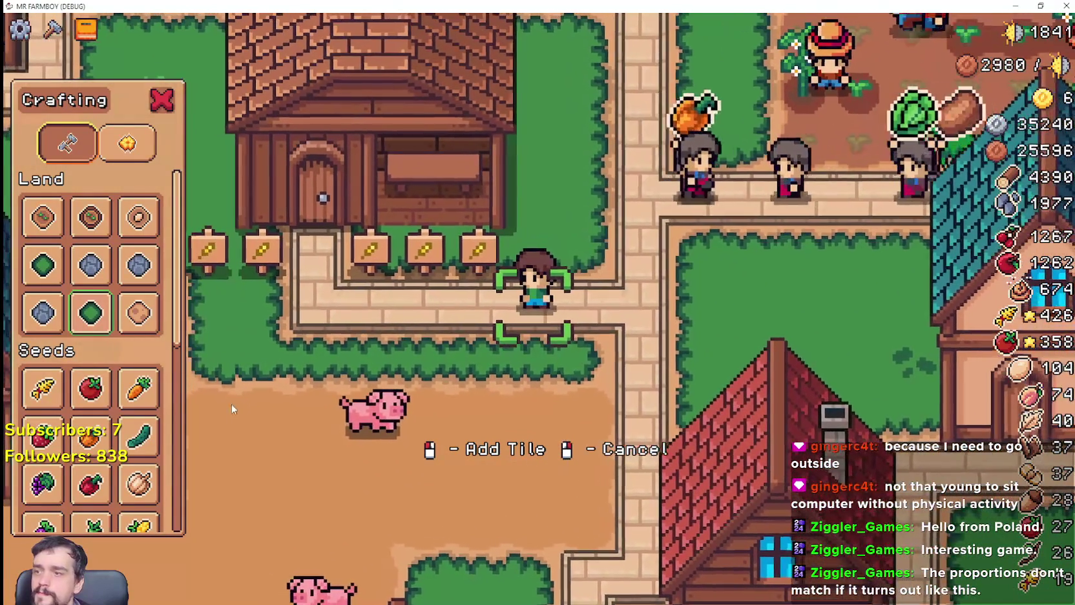
pyautogui.press('w')
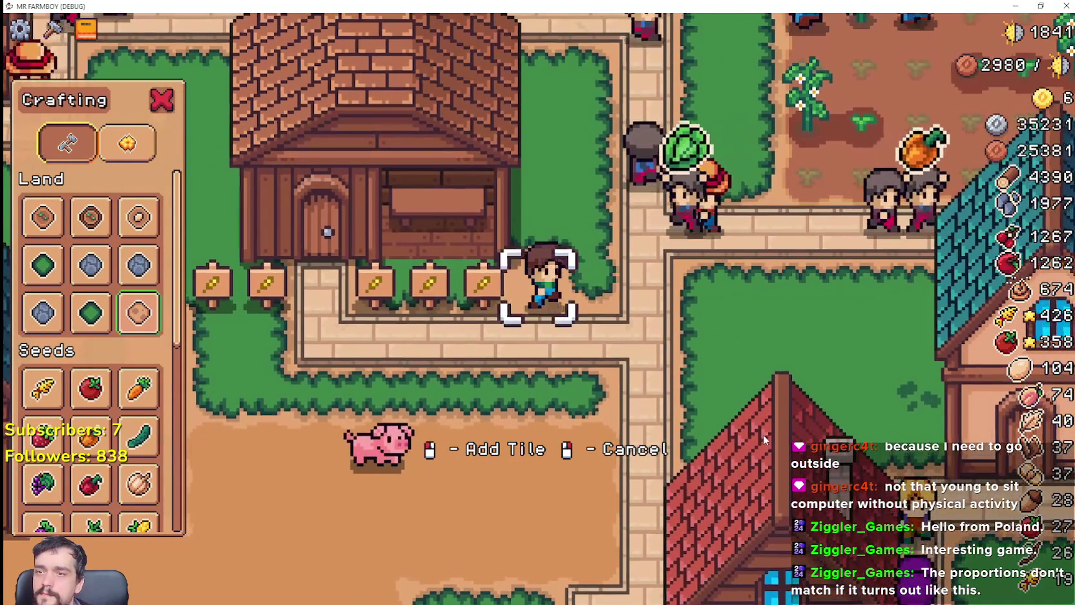
pyautogui.press('d')
pyautogui.press('a')
pyautogui.press('w')
pyautogui.press('a')
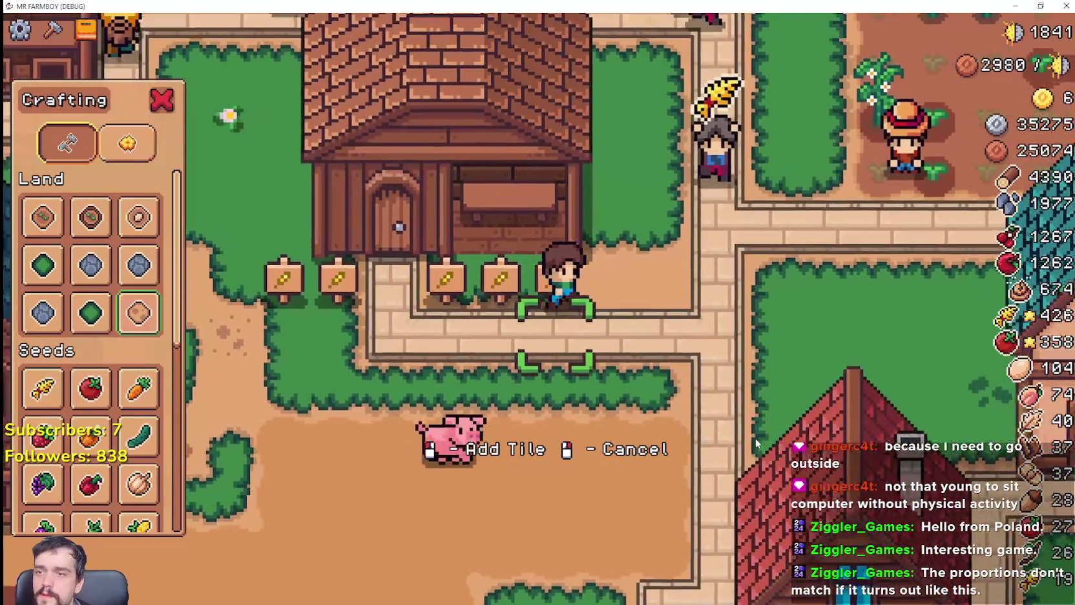
pyautogui.press('a')
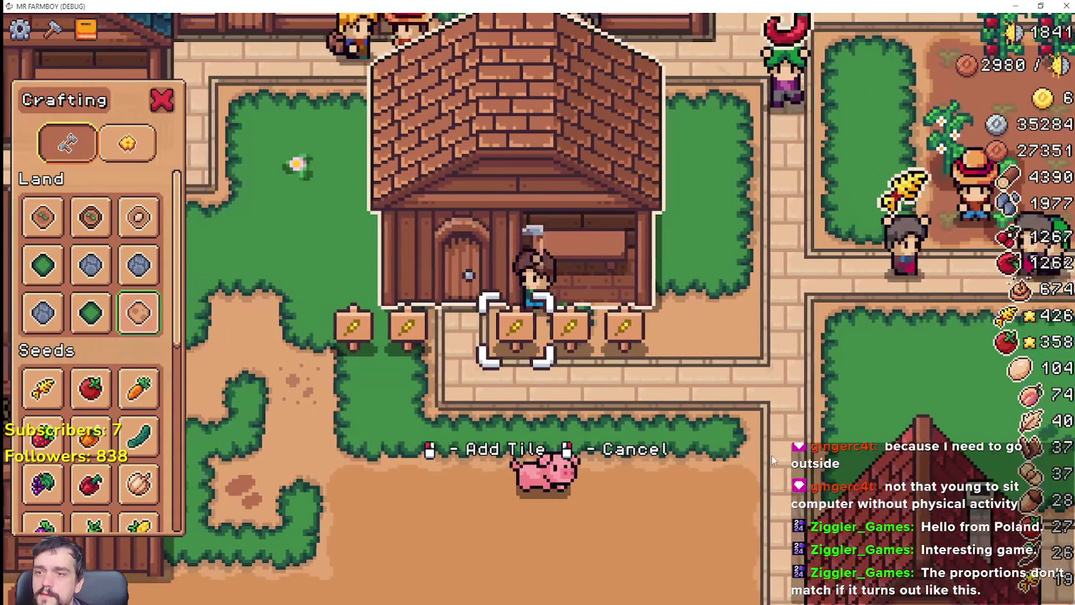
pyautogui.press('a')
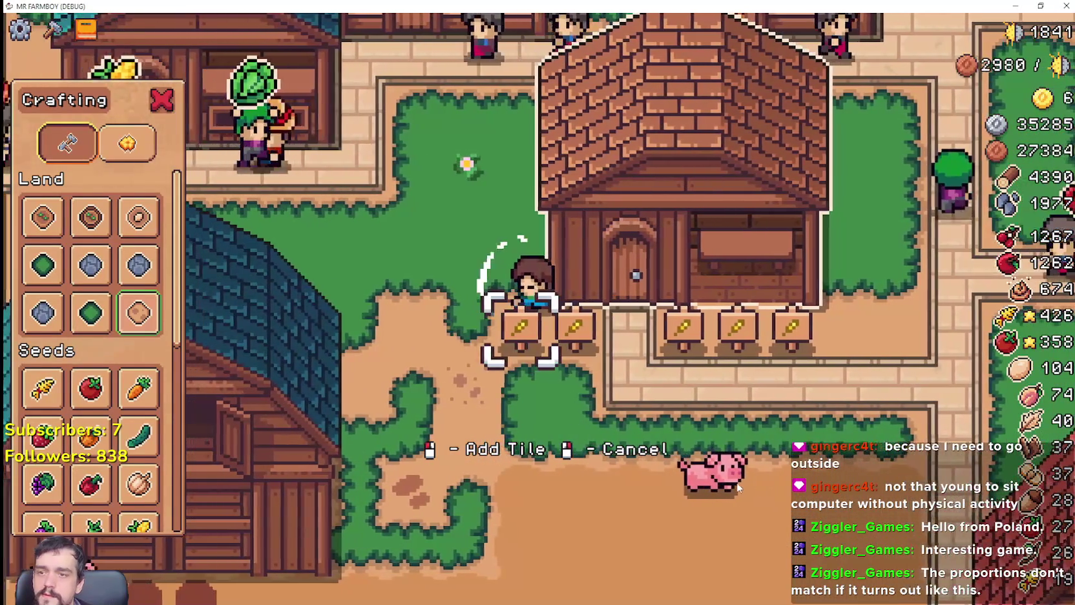
pyautogui.press('s')
pyautogui.press('d')
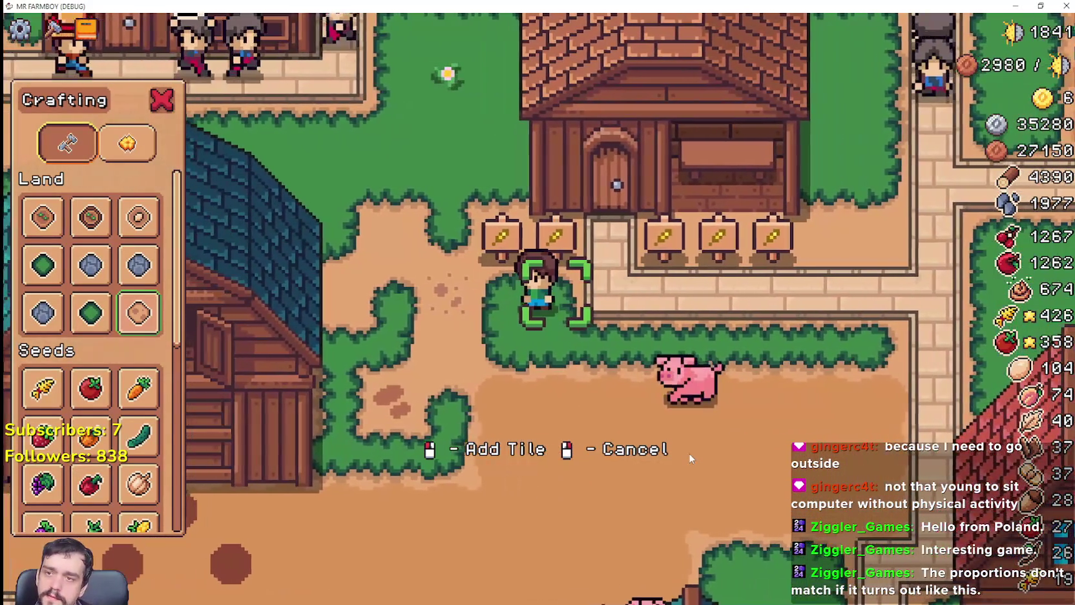
pyautogui.press('d')
pyautogui.rightClick(666, 429)
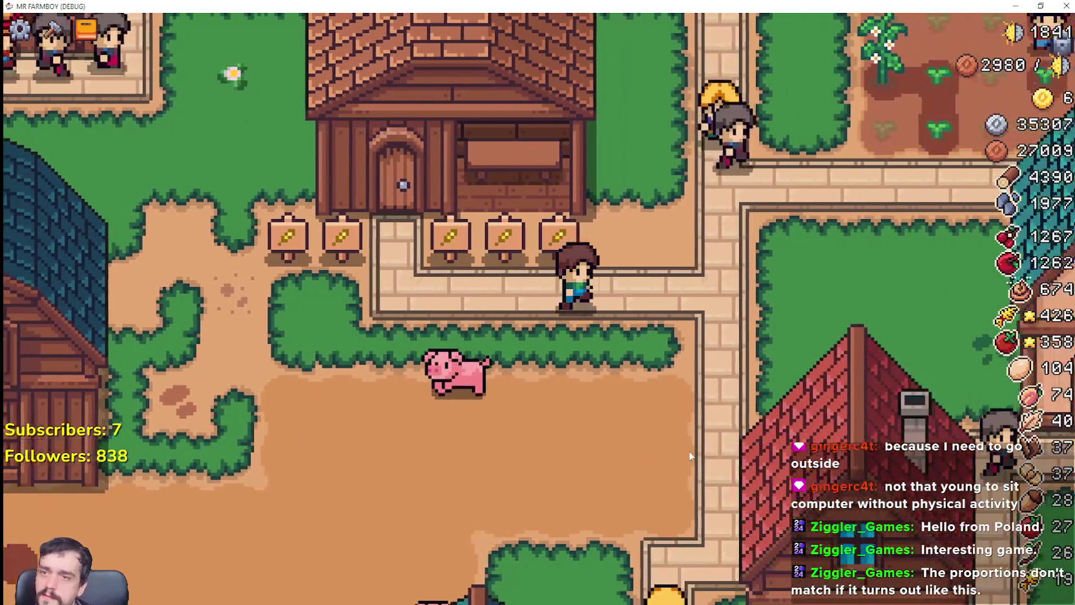
# Pick up the wooden bread shop, set it down further right, then reopen Crafting.
pyautogui.press('a')
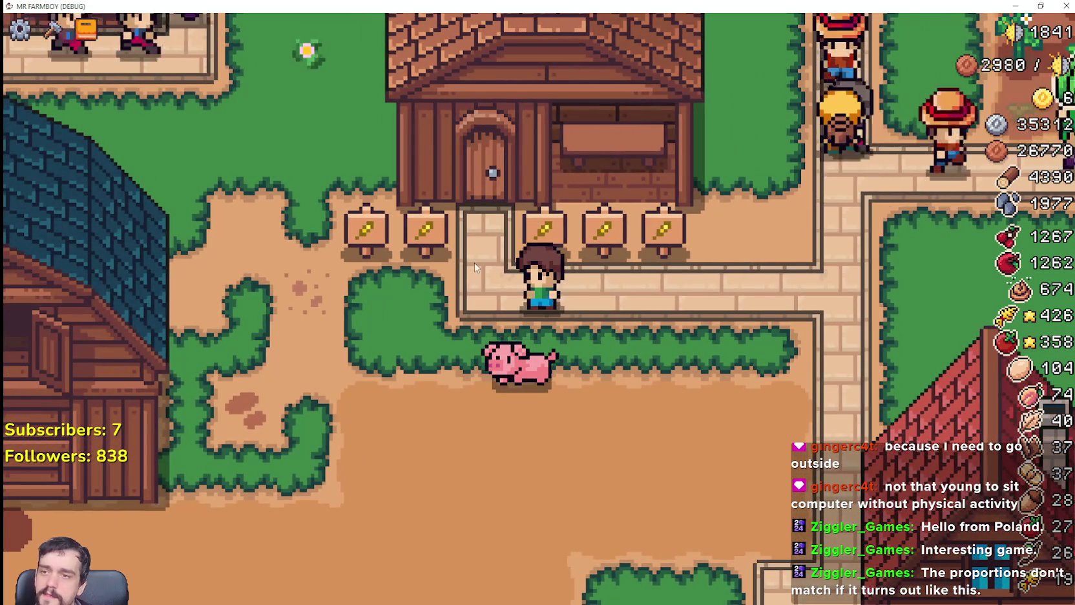
pyautogui.press('a')
pyautogui.press('d')
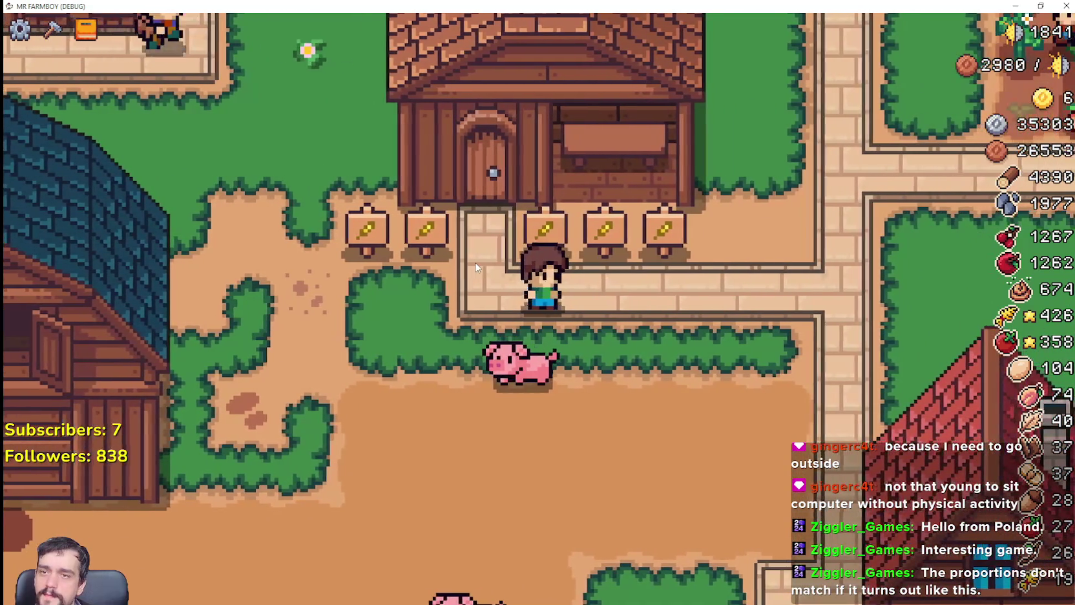
pyautogui.scroll(-3, 476, 266)
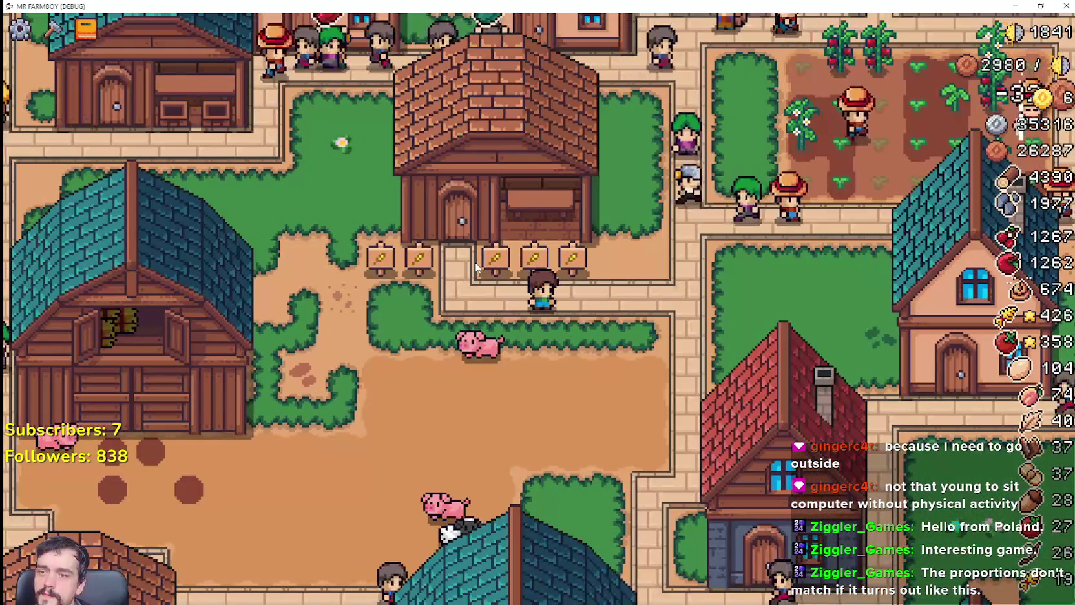
pyautogui.press('a')
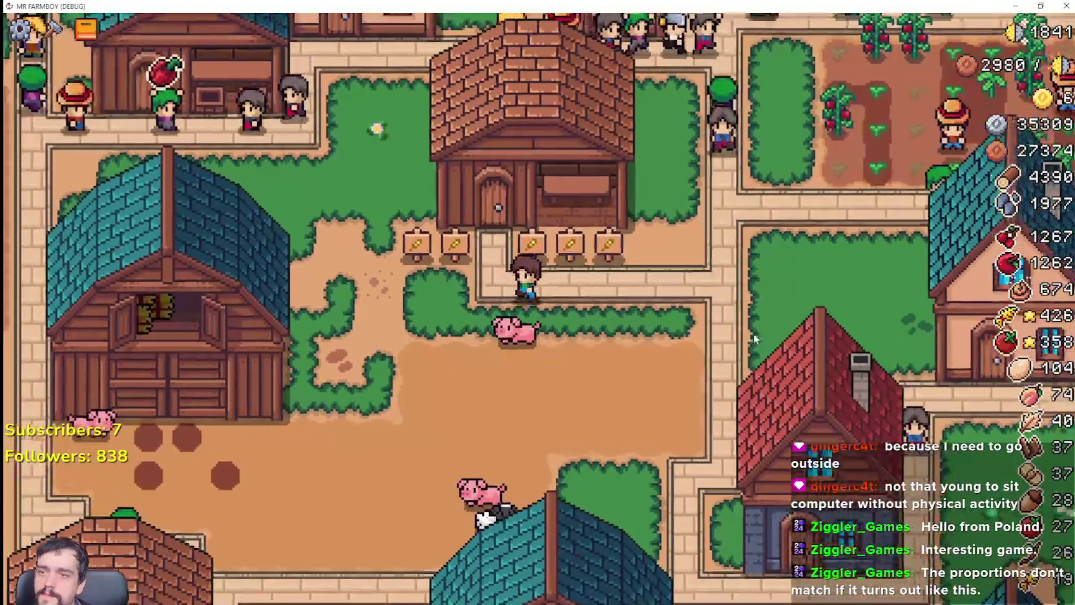
pyautogui.press('w')
pyautogui.click(771, 364)
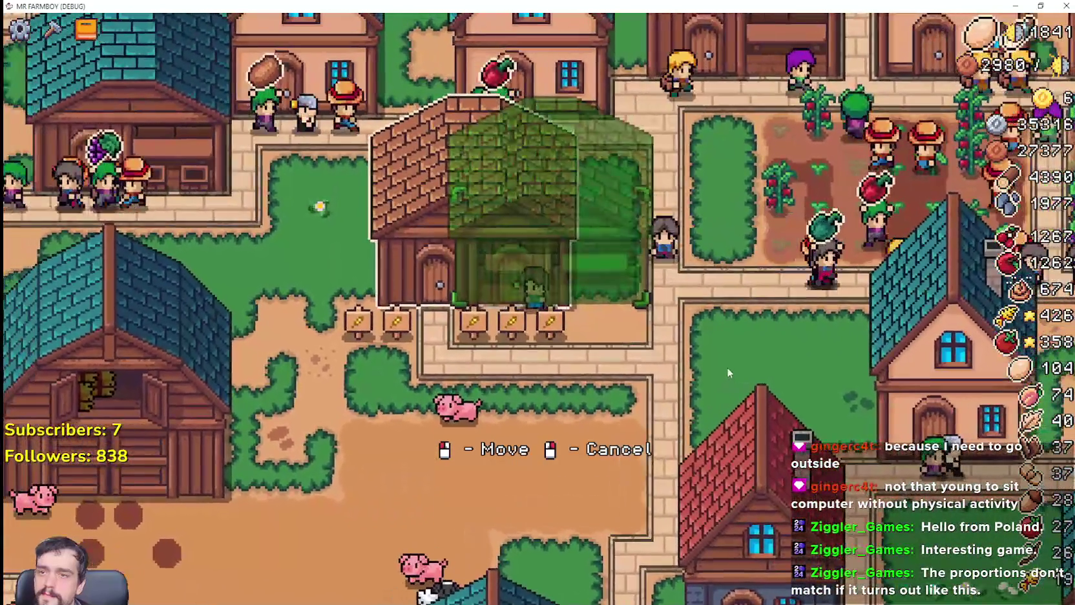
pyautogui.click(739, 367)
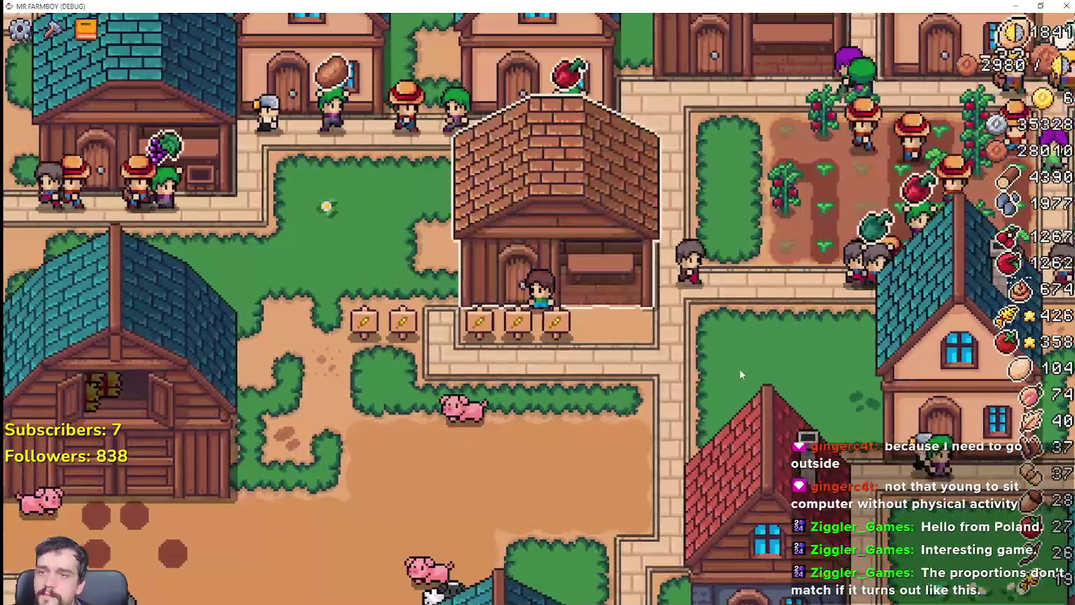
pyautogui.press('a')
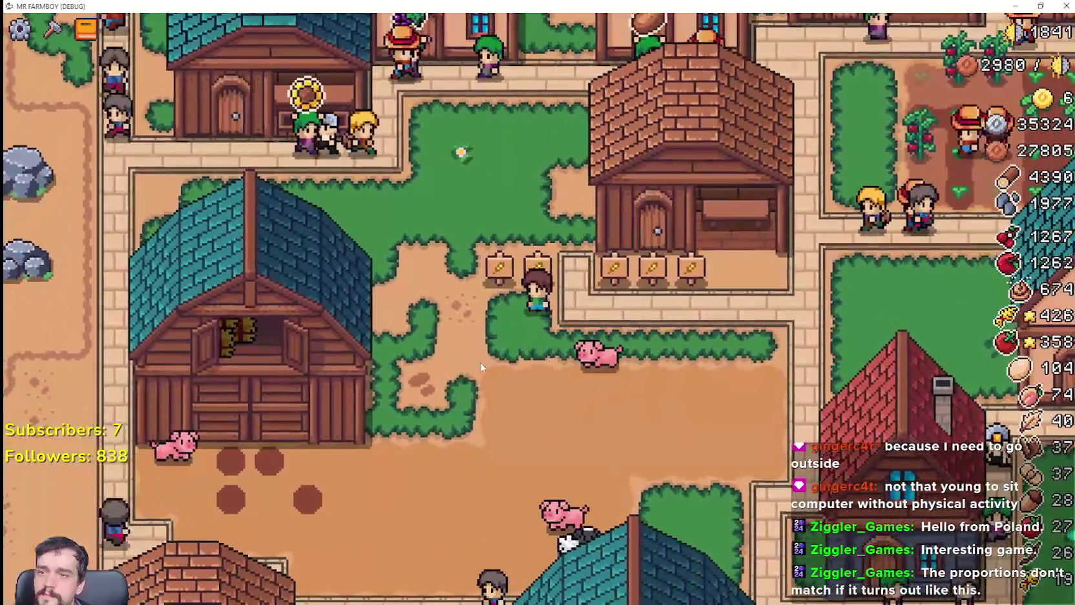
pyautogui.press('c')
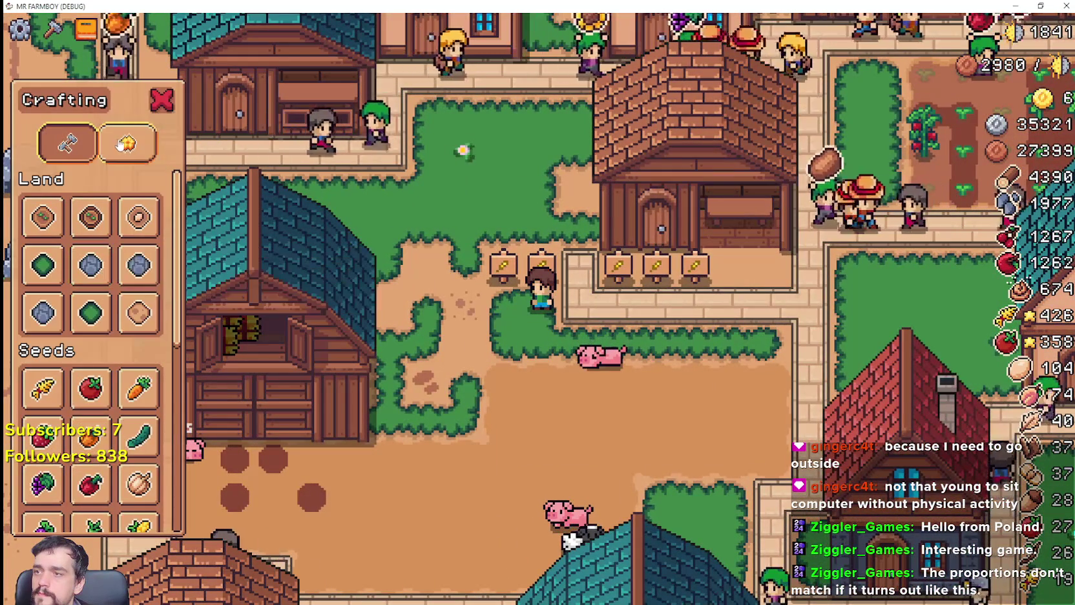
# Remove two old wheat signs and place three new ones along the shop front.
pyautogui.scroll(-3, 140, 482)
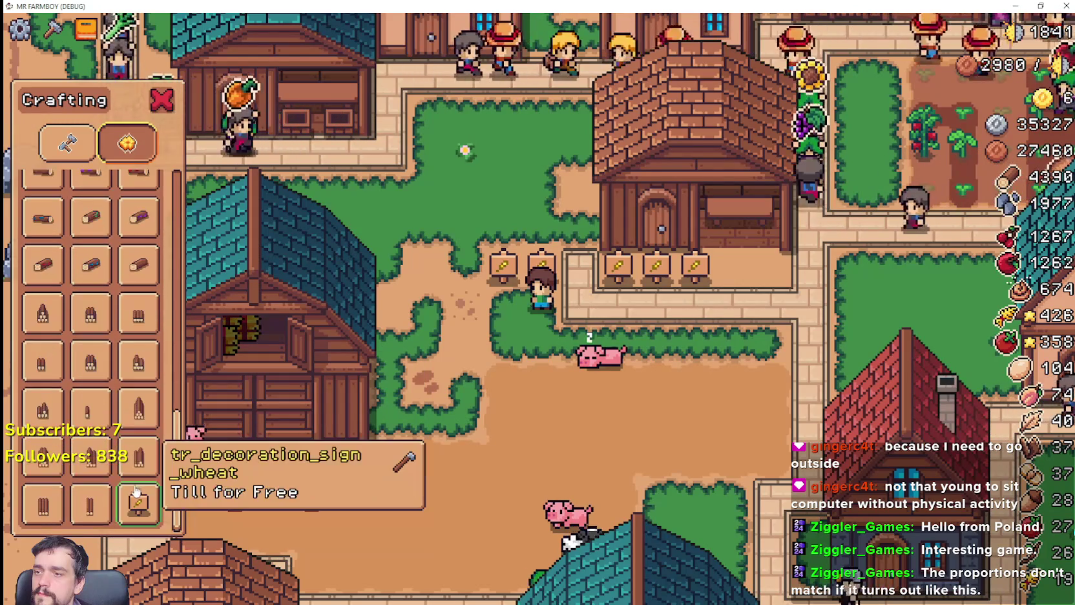
pyautogui.press('a')
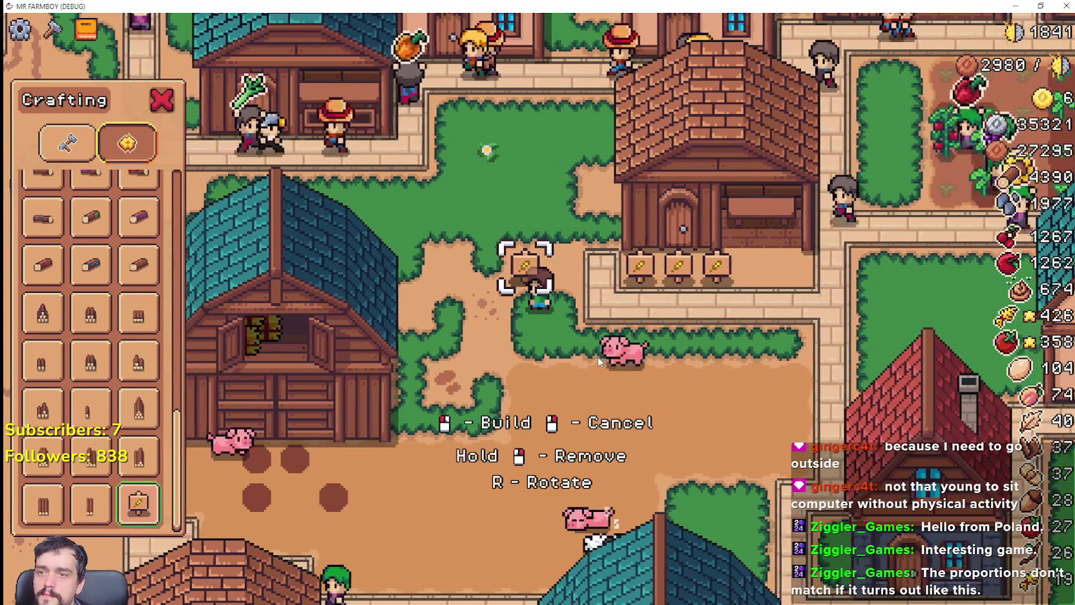
pyautogui.press('d')
pyautogui.rightClick(602, 340)
pyautogui.rightClick(602, 339)
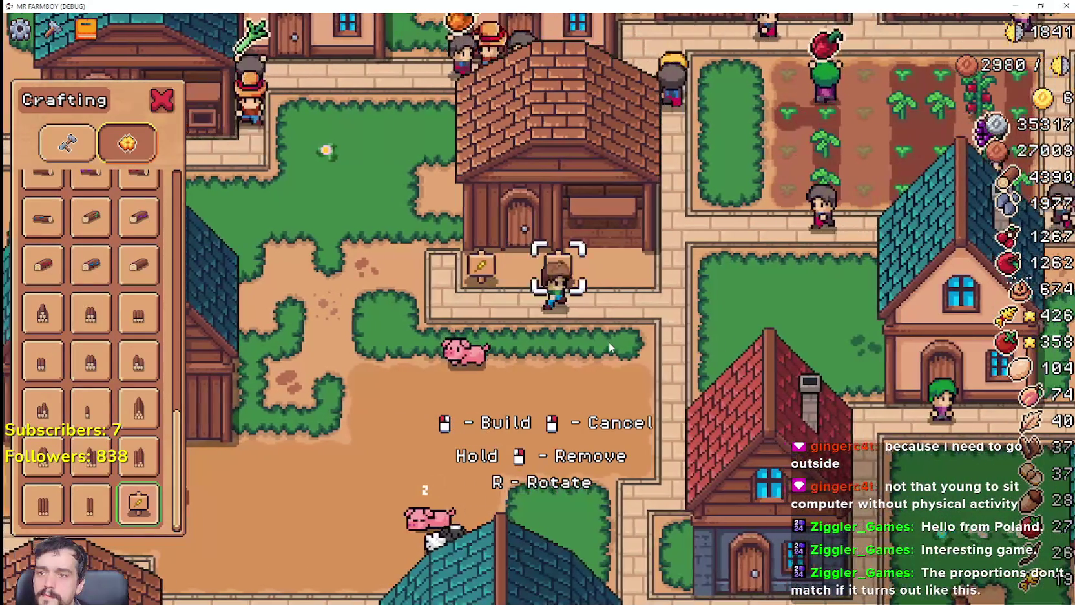
pyautogui.press('d')
pyautogui.click(601, 347)
pyautogui.click(591, 344)
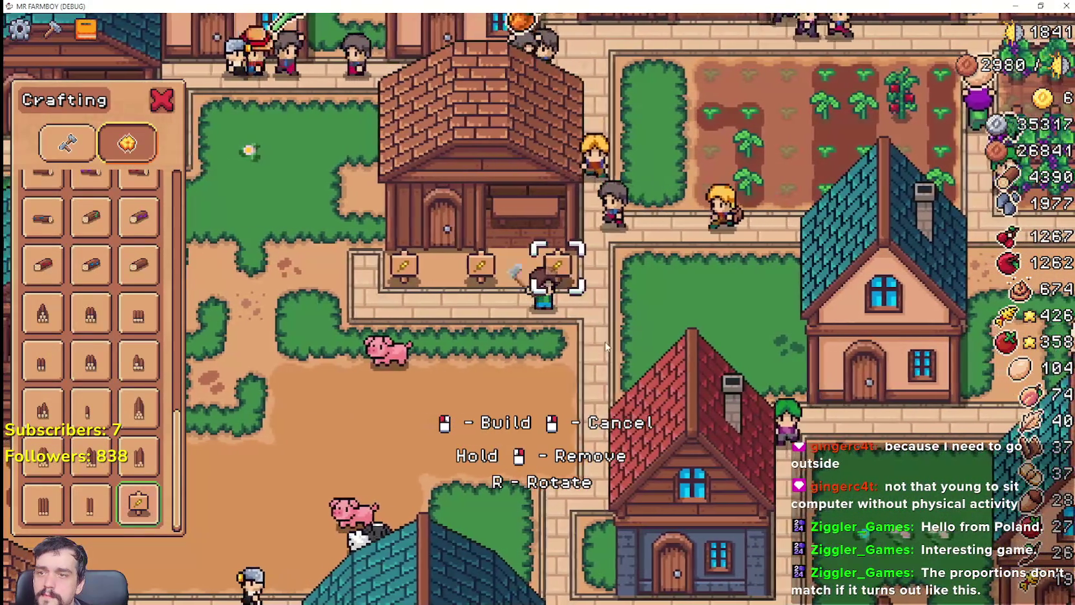
pyautogui.click(581, 342)
# Switch the crafting list to the land and buildings category.
pyautogui.press('a')
pyautogui.press('s')
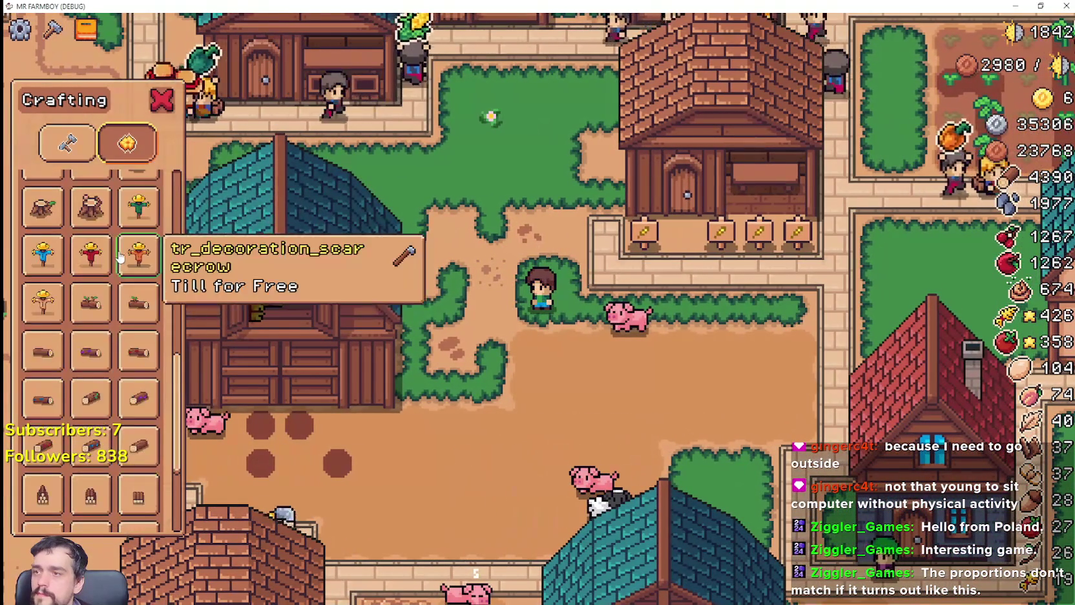
pyautogui.click(67, 143)
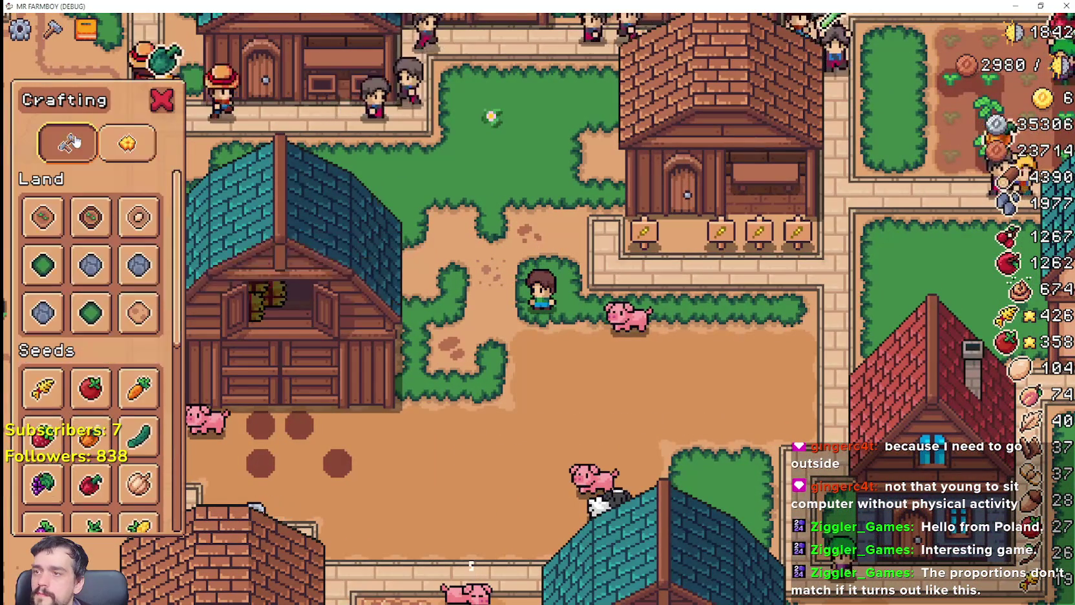
pyautogui.scroll(-3, 123, 356)
pyautogui.scroll(-2, 125, 419)
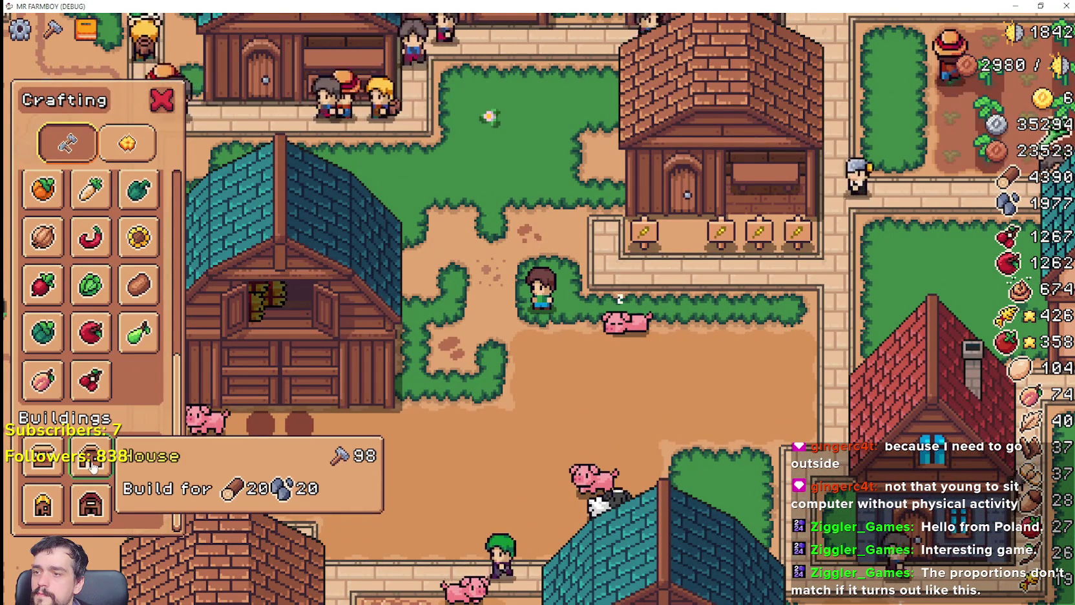
# Lay stone paving tiles along the path in front of the striped stall.
pyautogui.press('w')
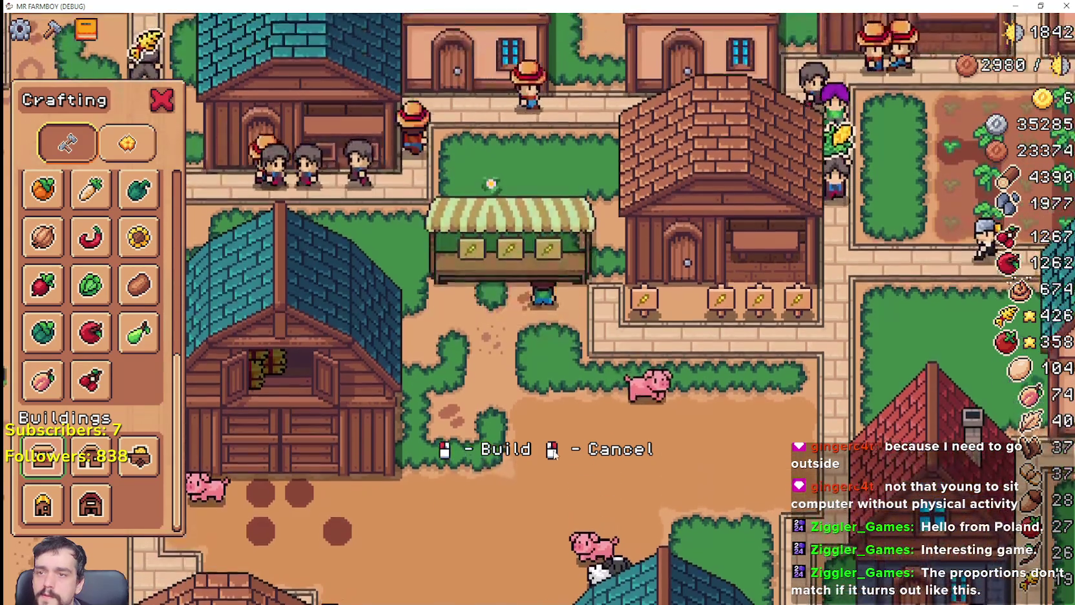
pyautogui.press('s')
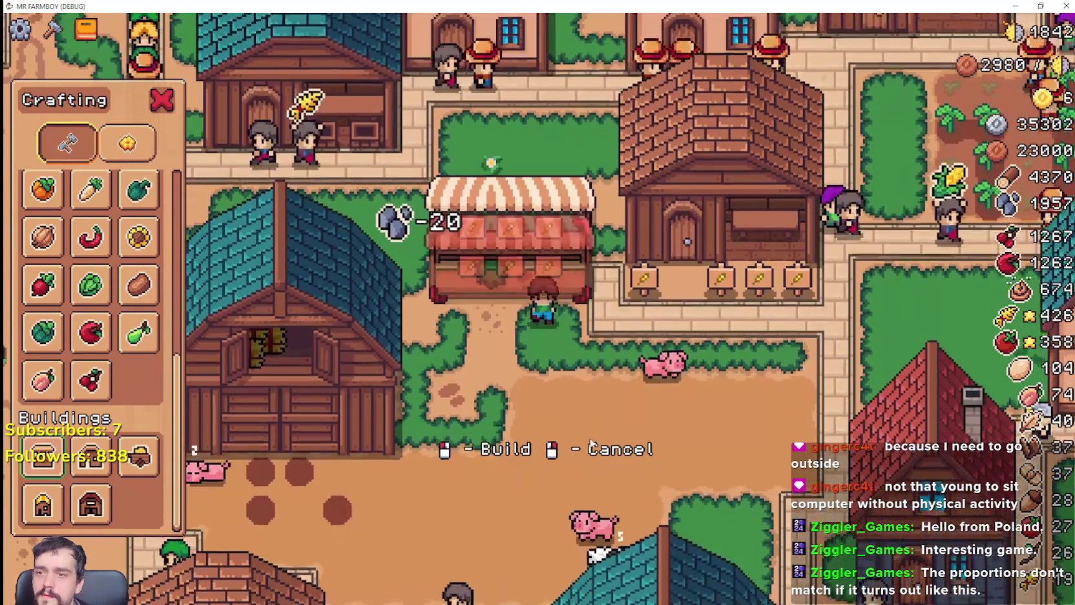
pyautogui.scroll(5, 115, 253)
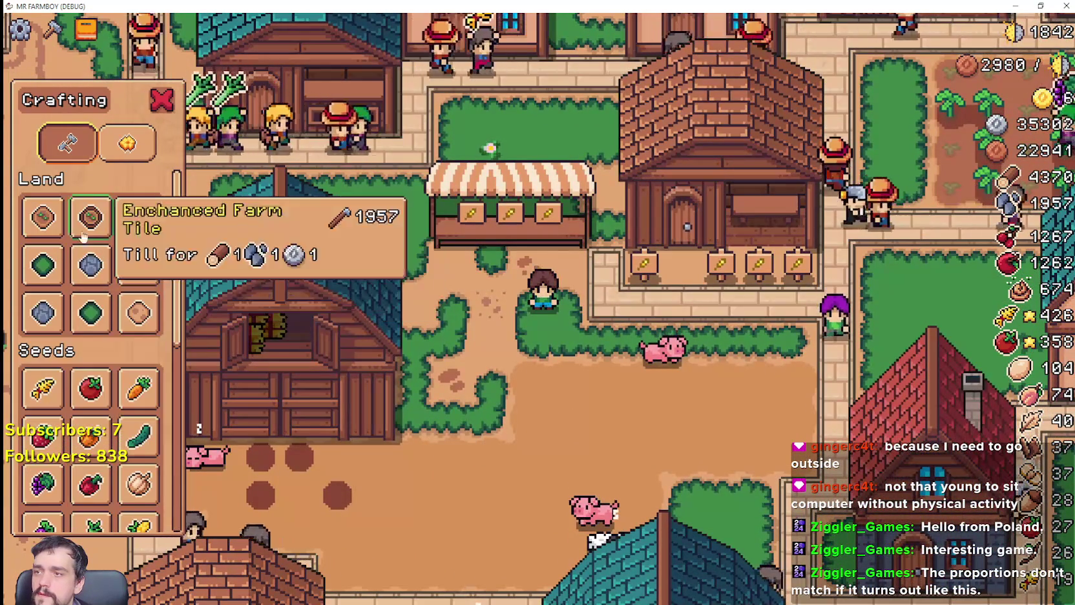
pyautogui.press('d')
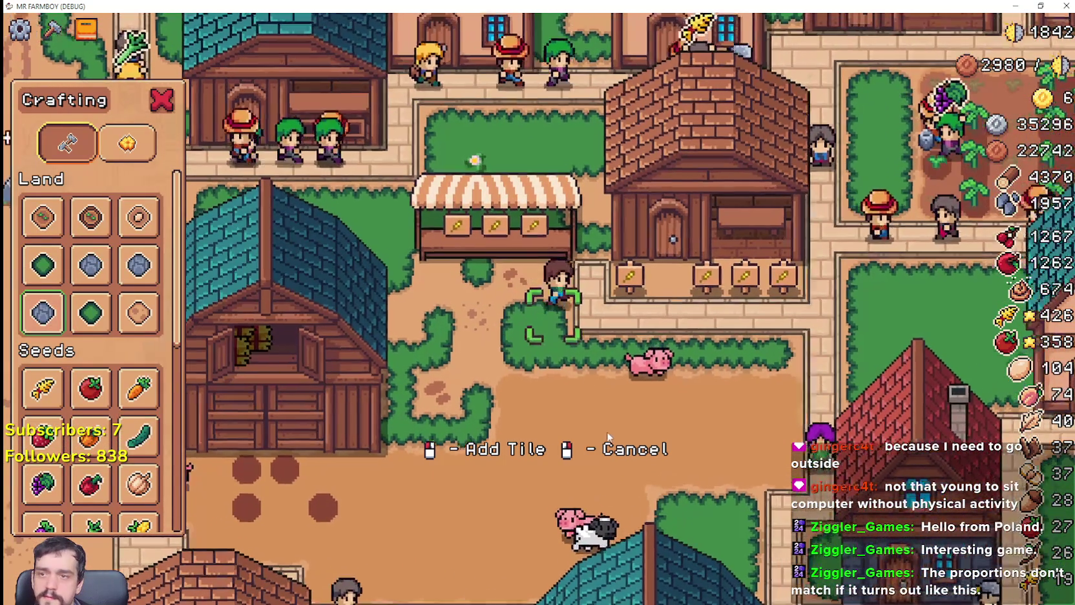
pyautogui.click(594, 428)
pyautogui.press('a')
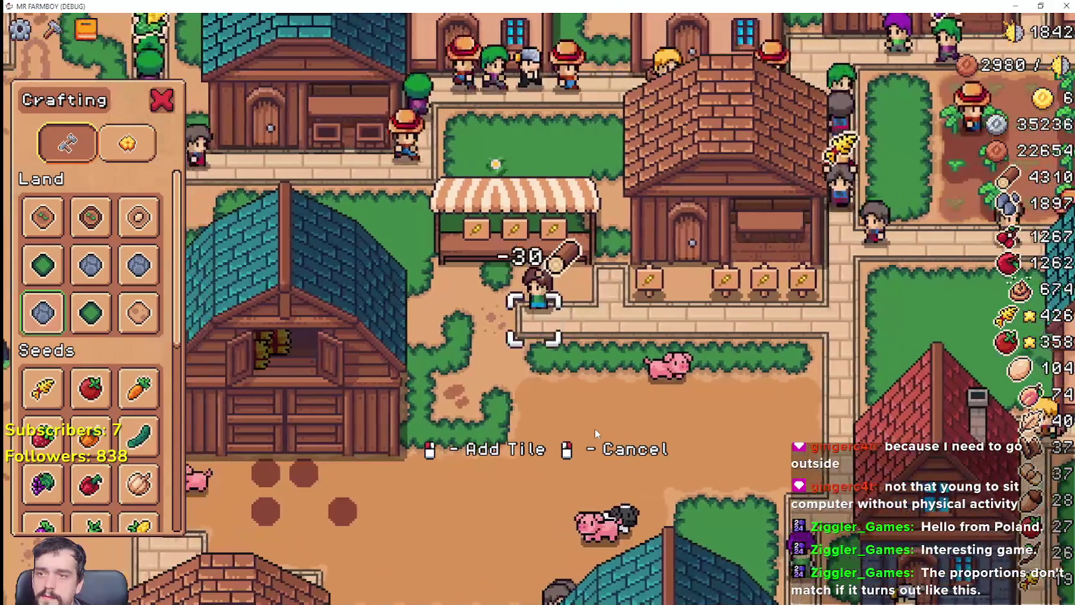
pyautogui.click(595, 428)
pyautogui.press('w')
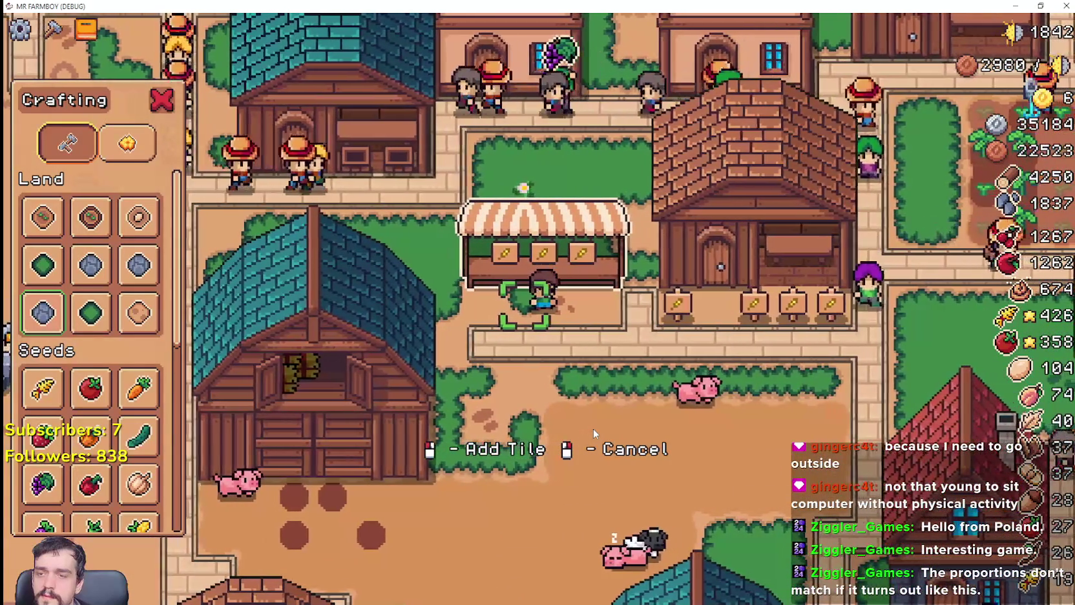
pyautogui.press('d')
pyautogui.click(594, 429)
# Place a wheat sign from the decorations list in front of the stall.
pyautogui.press('a')
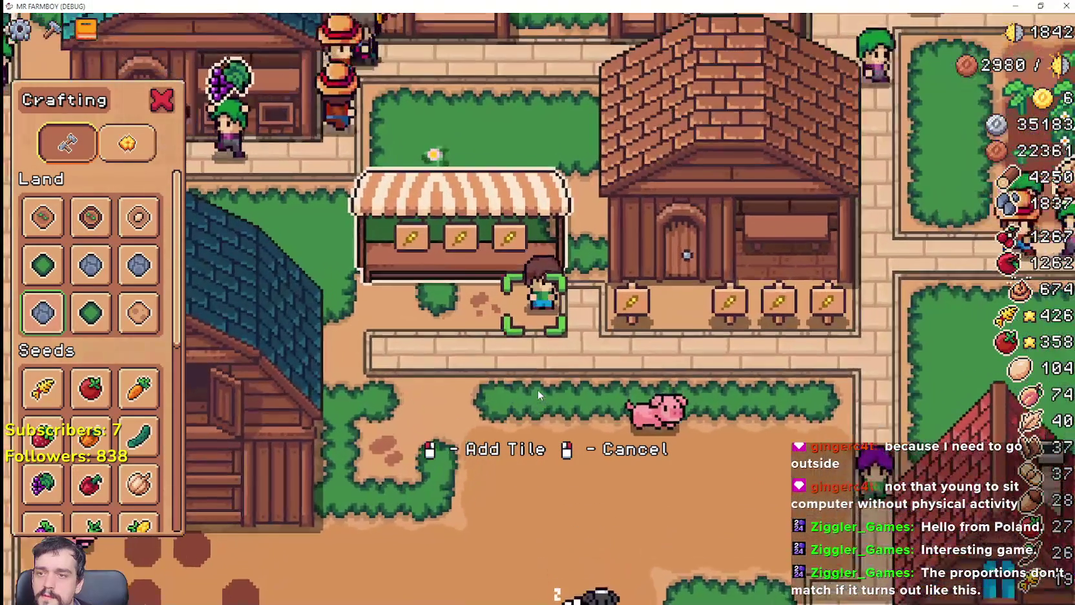
pyautogui.press('w')
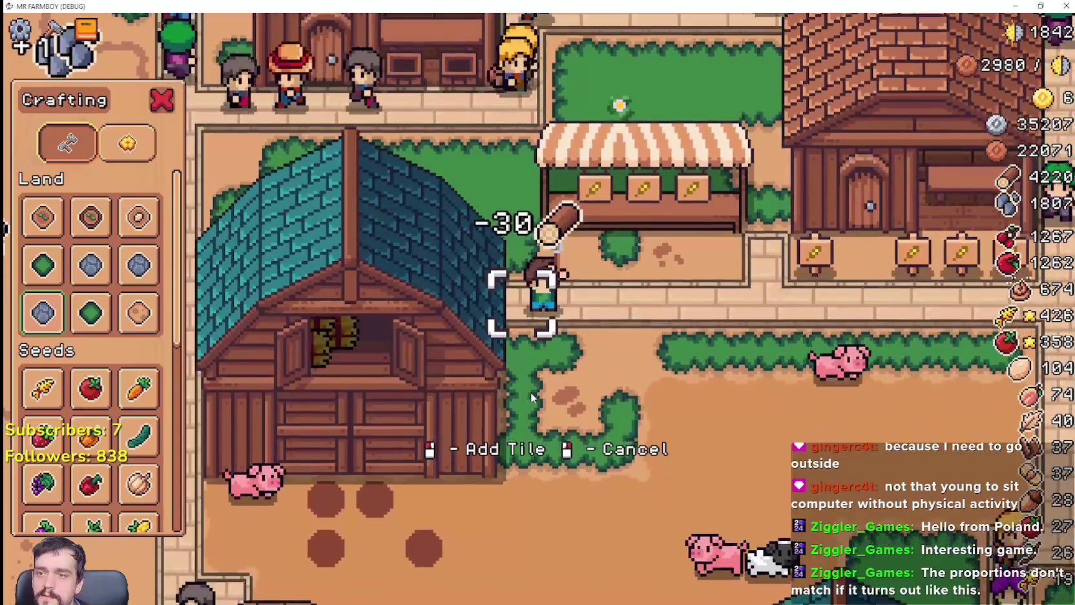
pyautogui.press('d')
pyautogui.press('d')
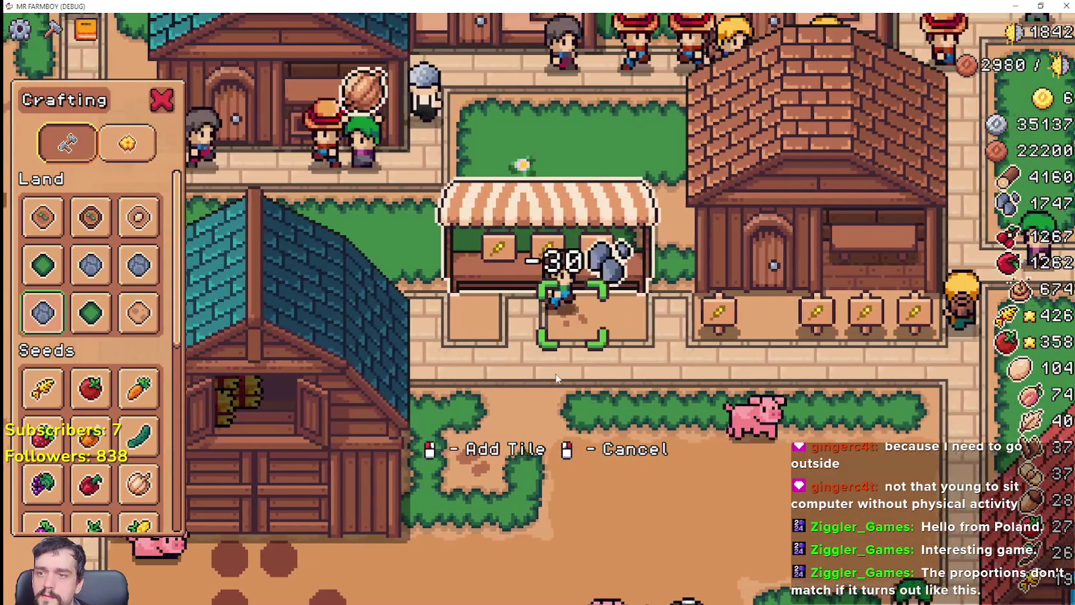
pyautogui.press('a')
pyautogui.press('d')
pyautogui.press('s')
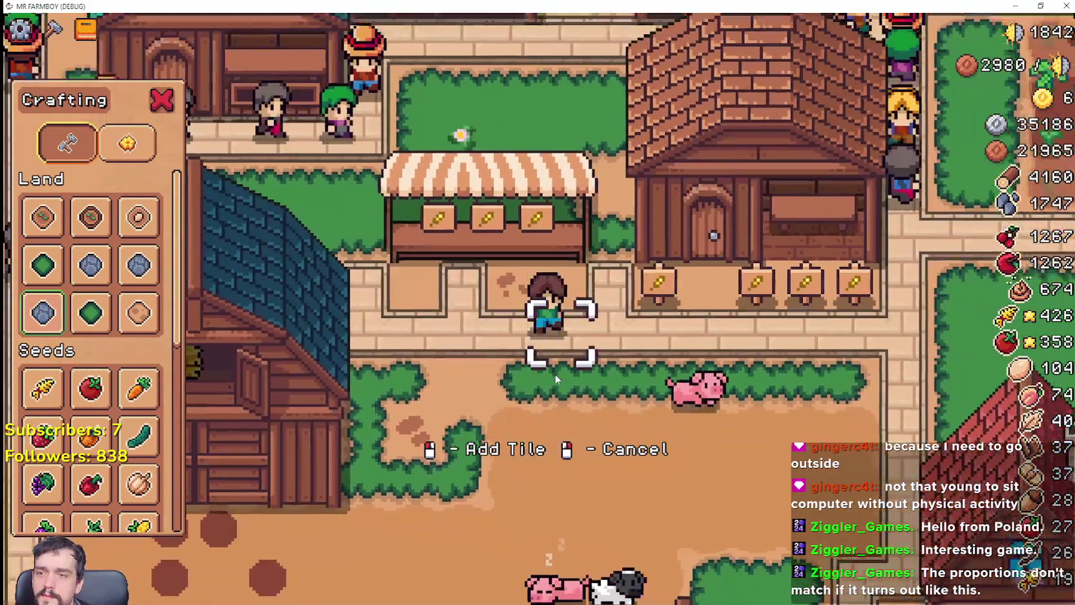
pyautogui.scroll(-5, 97, 374)
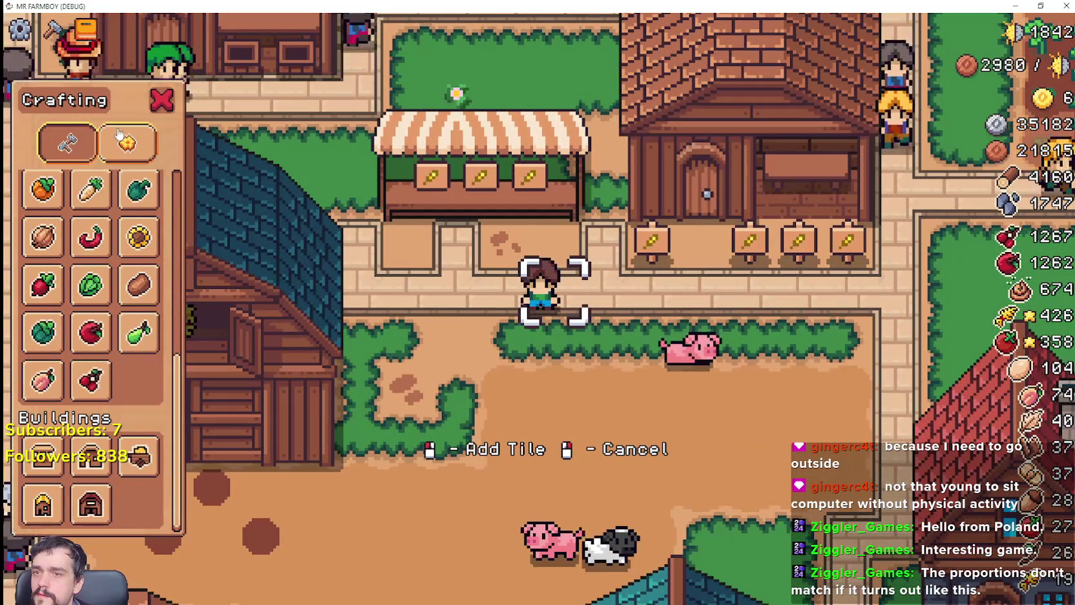
pyautogui.click(120, 137)
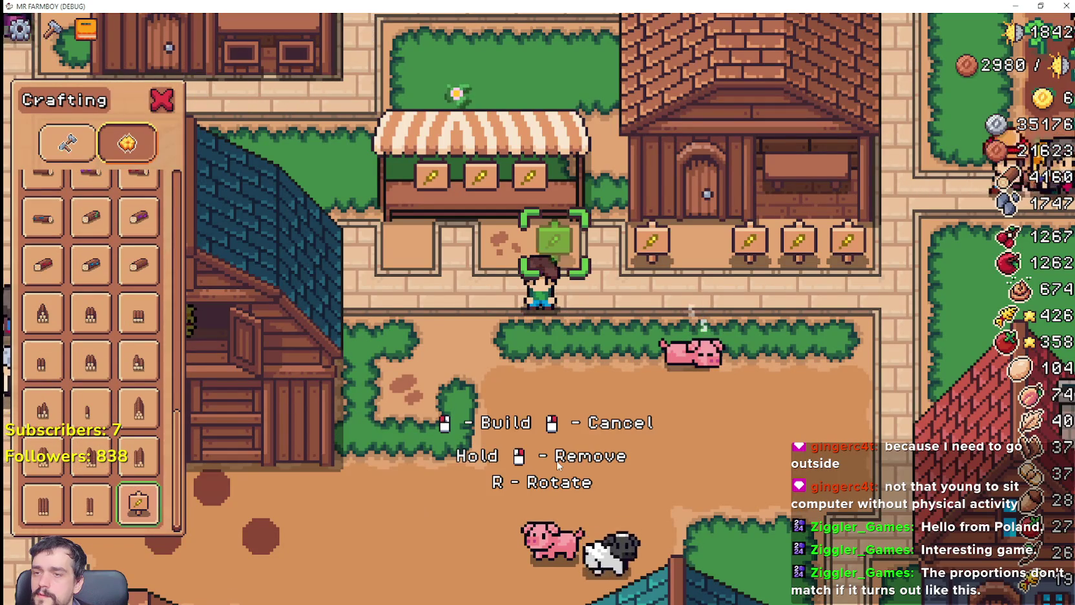
pyautogui.click(560, 464)
# Place another wheat sign in the empty plot left of the stall.
pyautogui.press('a')
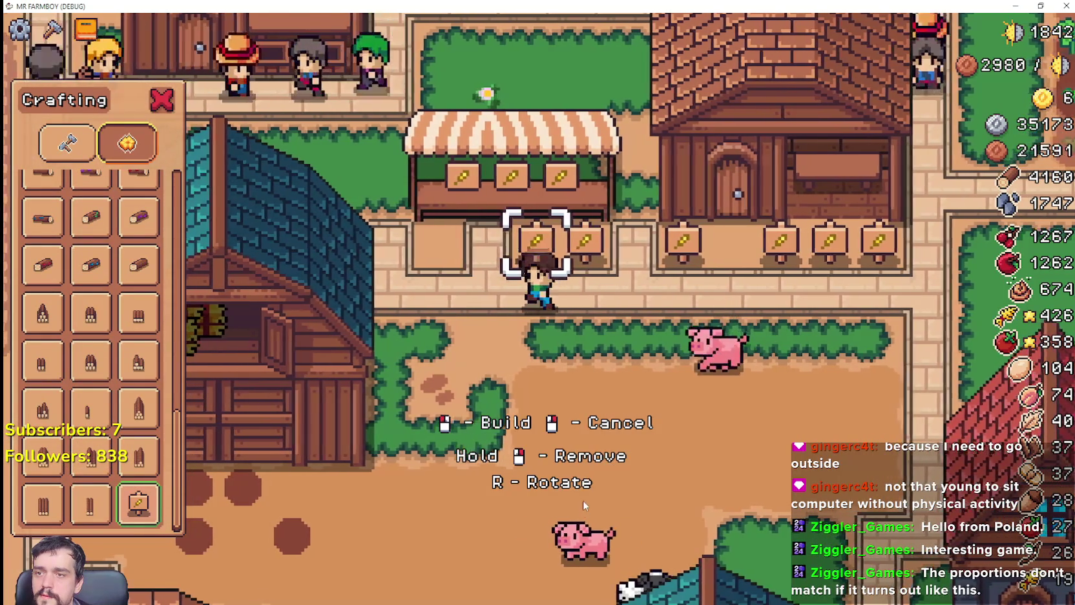
pyautogui.press('a')
pyautogui.click(585, 498)
# Walk around the market to check the signs, then close the game with F8.
pyautogui.press('s')
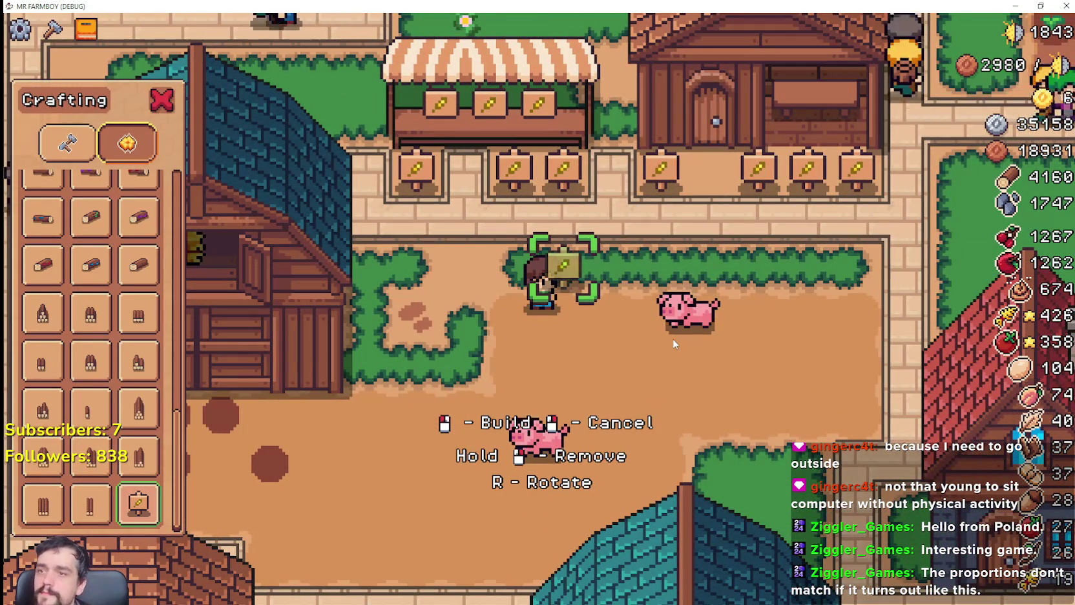
pyautogui.press('w')
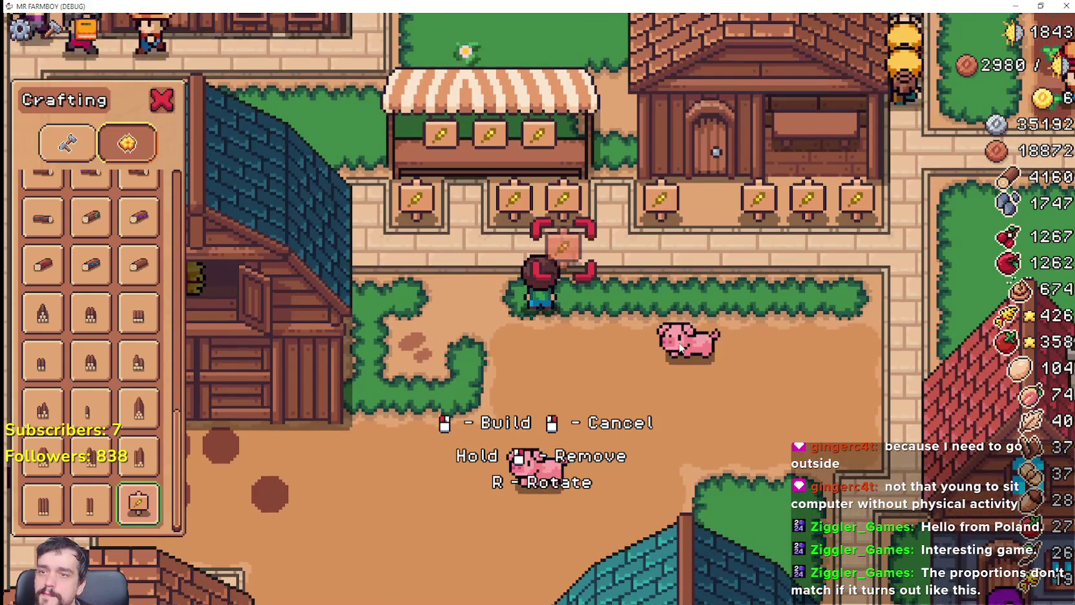
pyautogui.press('w')
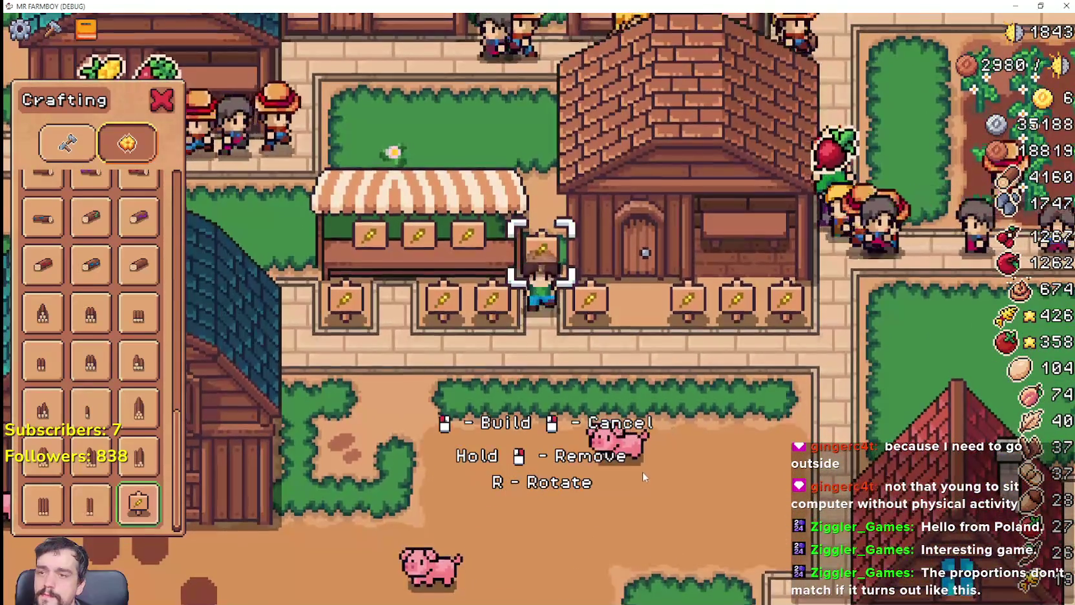
pyautogui.press('s')
pyautogui.press('a')
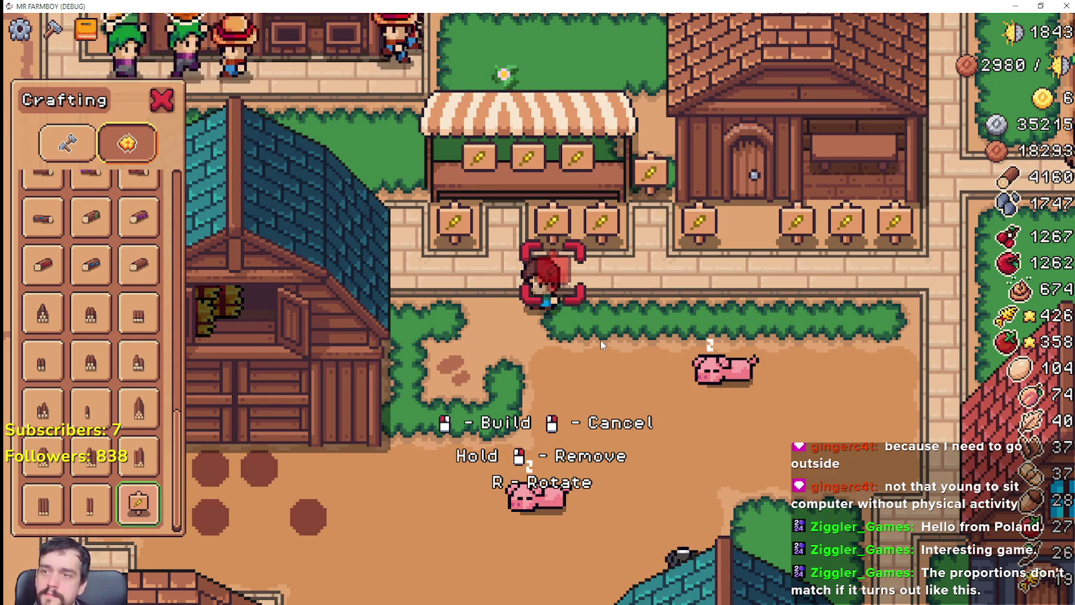
pyautogui.press('w')
pyautogui.press('a')
pyautogui.press('s')
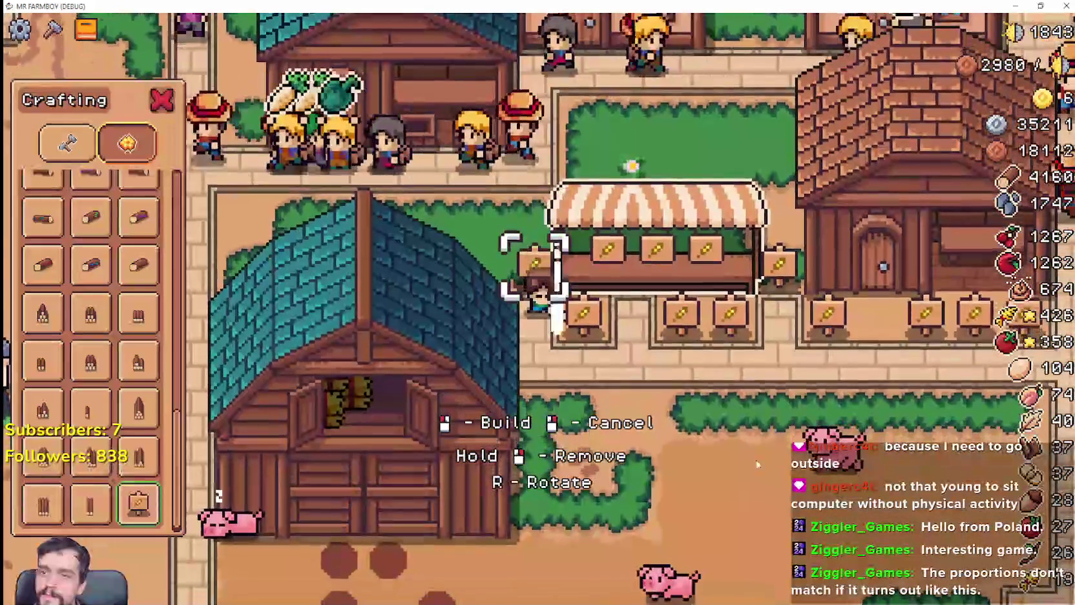
pyautogui.press('d')
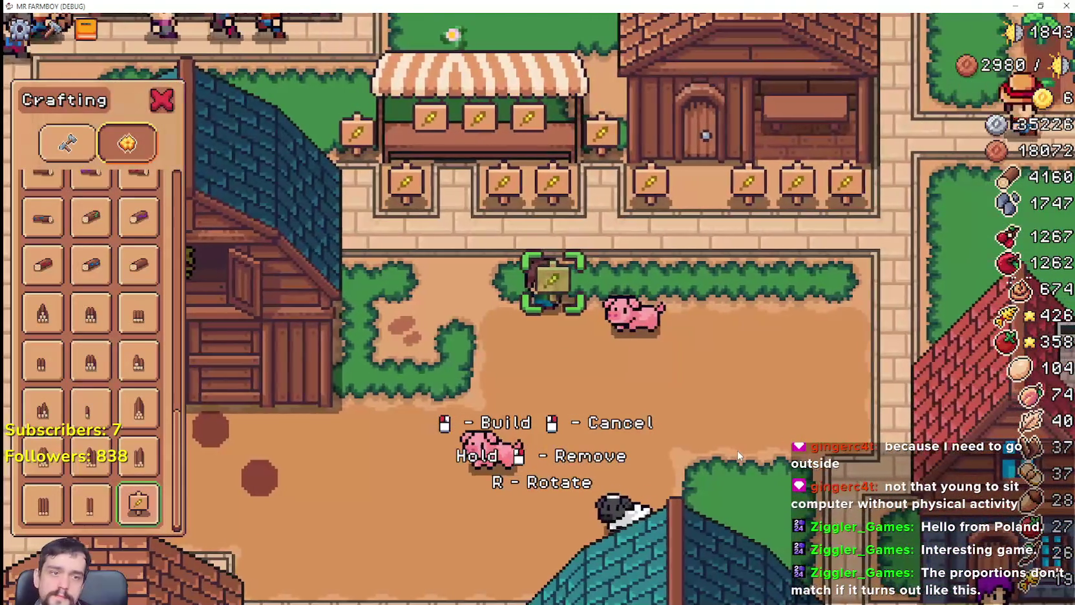
pyautogui.press('w')
pyautogui.press('d')
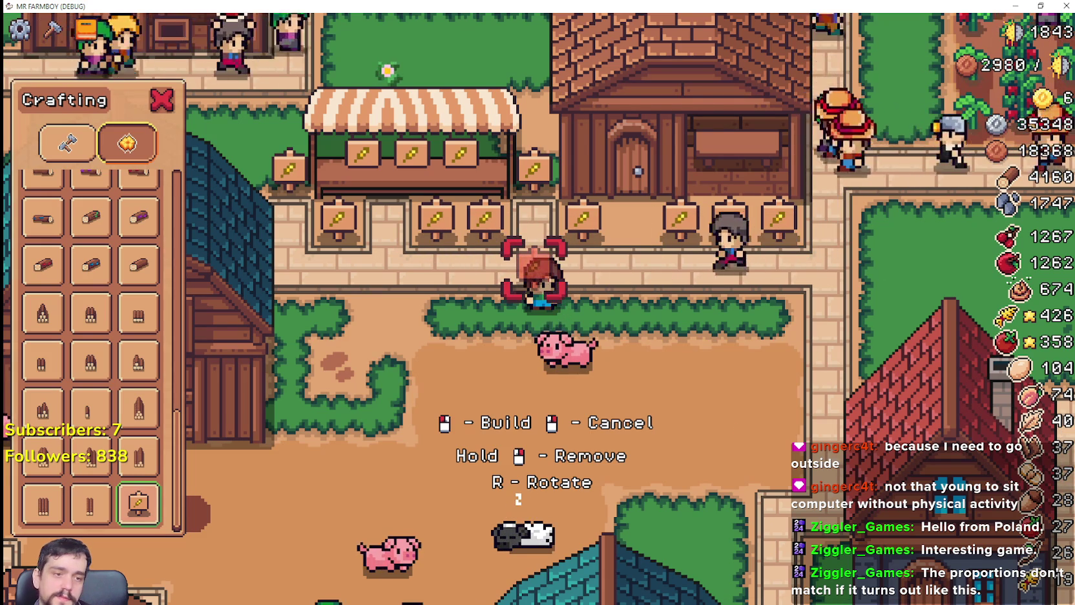
pyautogui.press('F8')
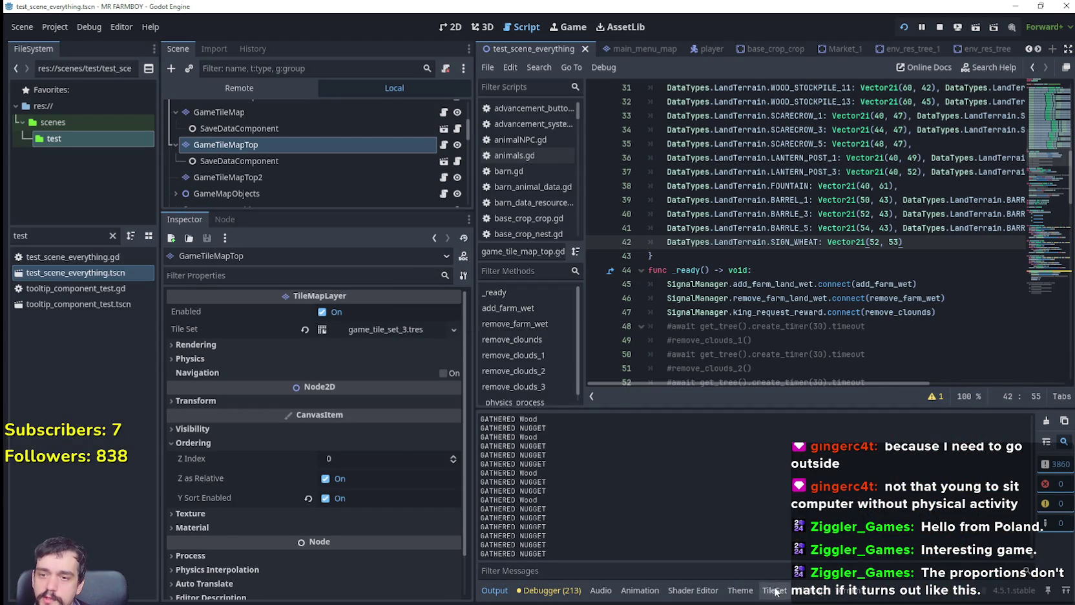
# In the TileSet editor, set the tile's Texture Origin y to 2.
pyautogui.click(775, 590)
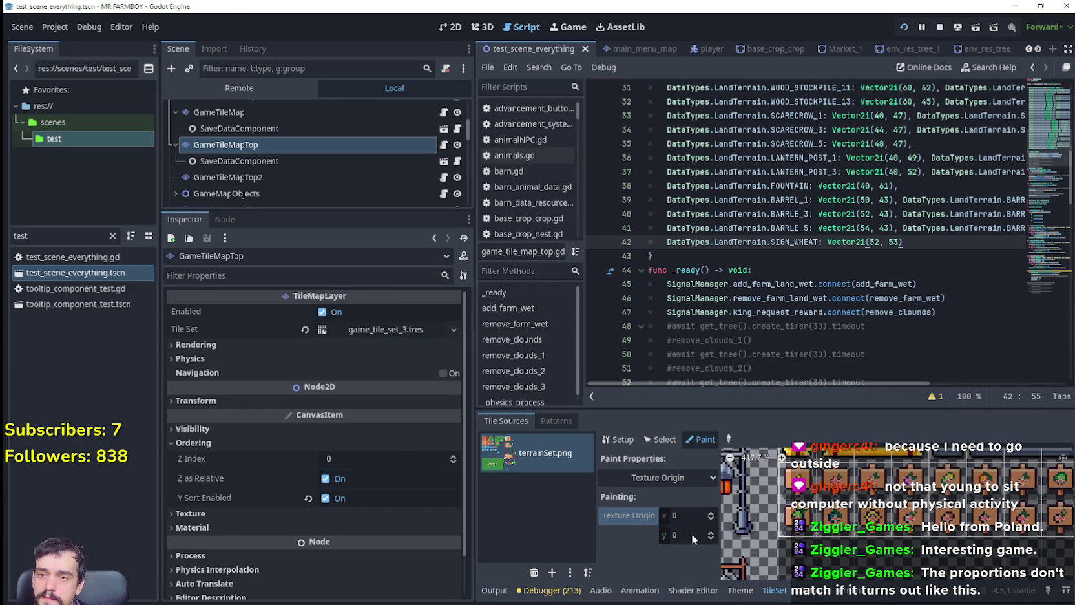
pyautogui.doubleClick(712, 533)
# Back in the game, build a wheat sign beside the stall and leave build mode.
pyautogui.hotkey('alt', 'Tab')
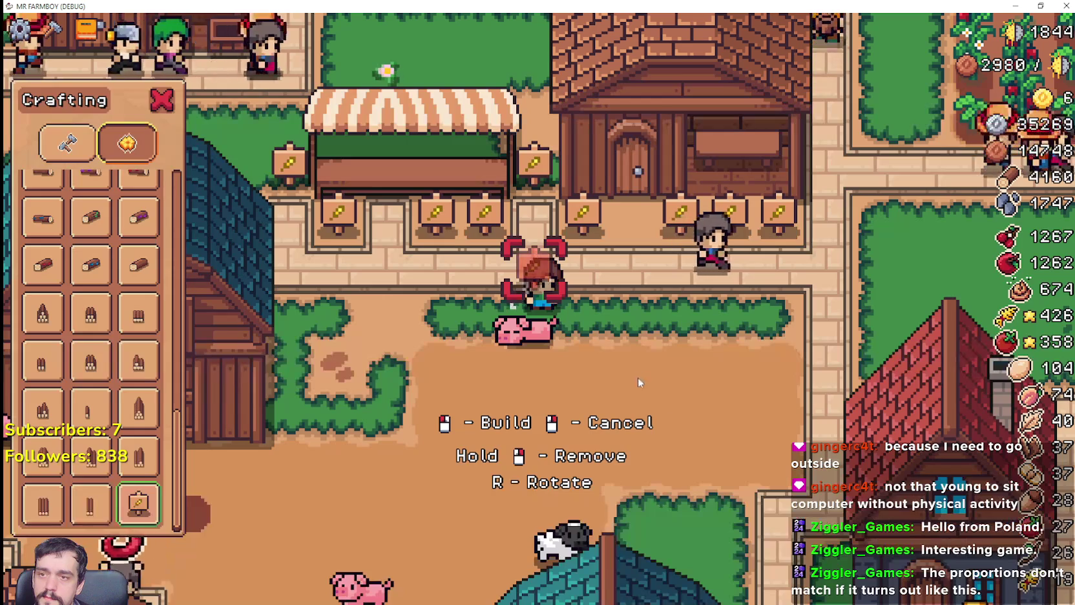
pyautogui.press('a')
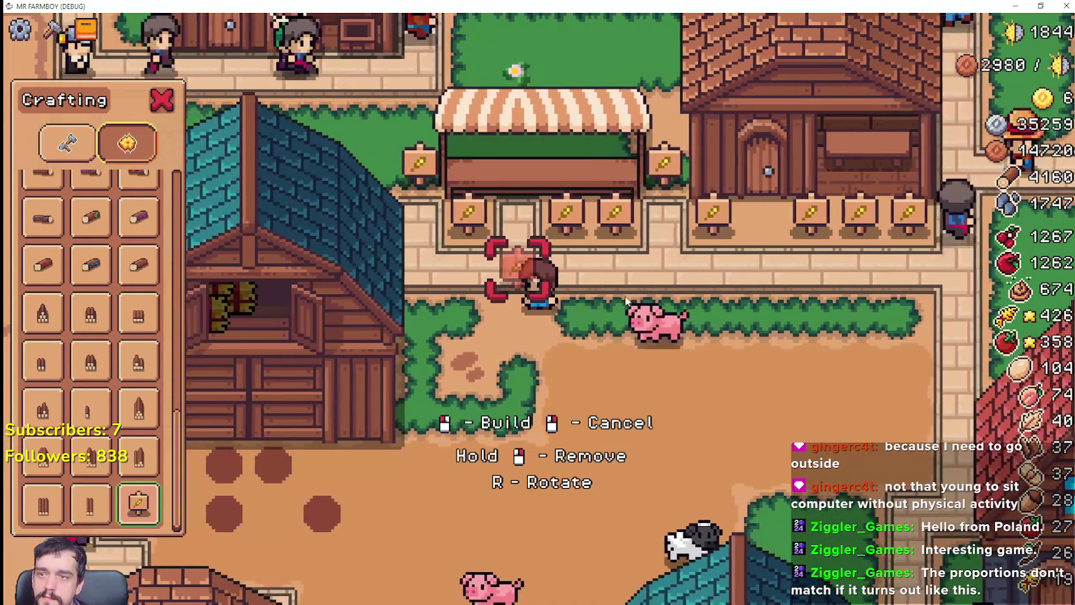
pyautogui.scroll(2, 625, 297)
pyautogui.press('d')
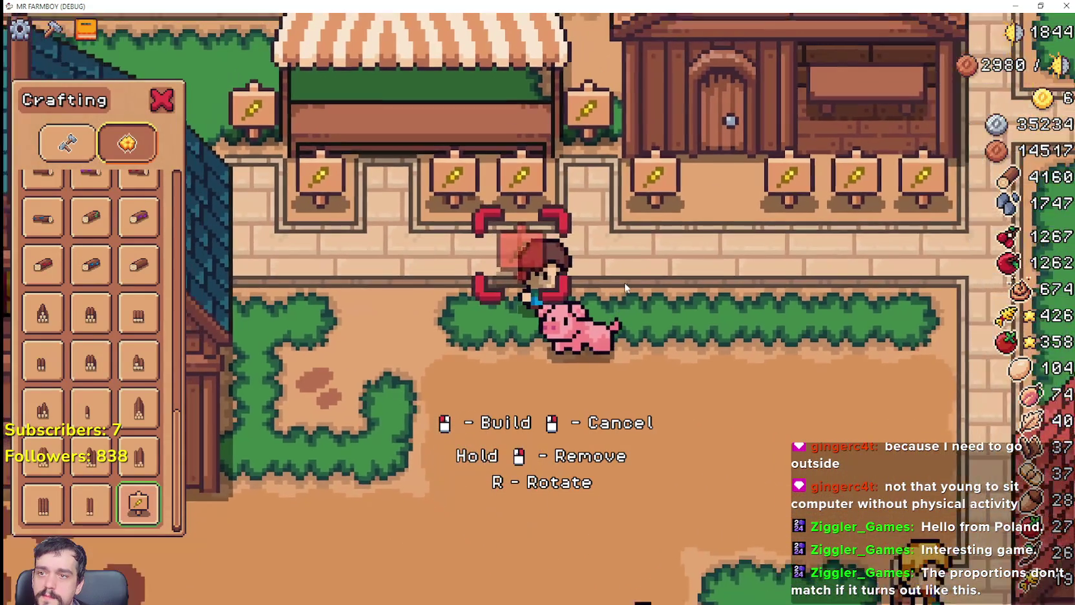
pyautogui.scroll(-2, 640, 290)
pyautogui.press('d')
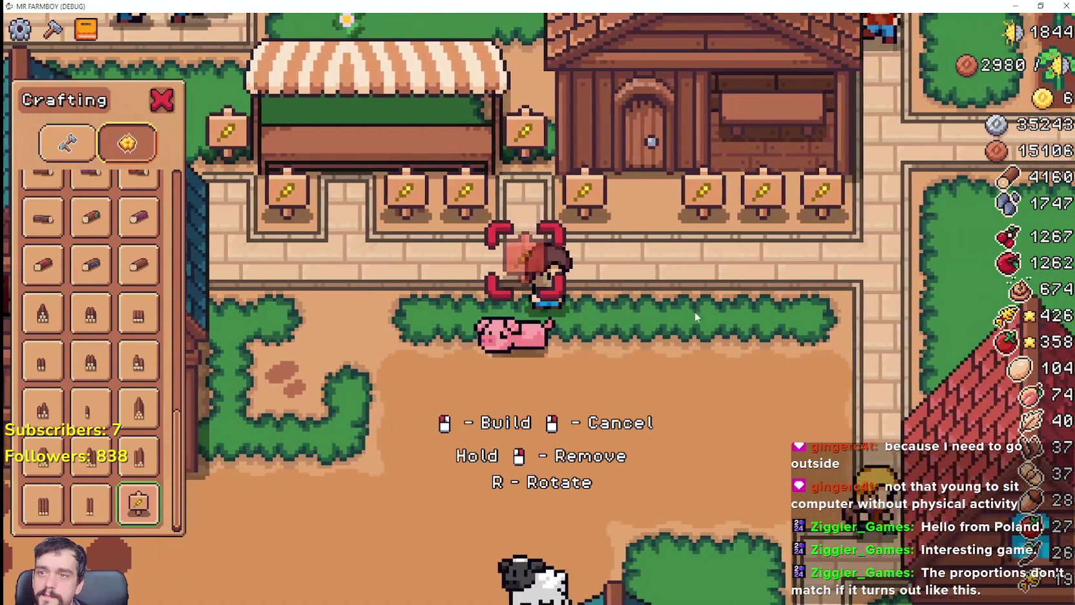
pyautogui.press('a')
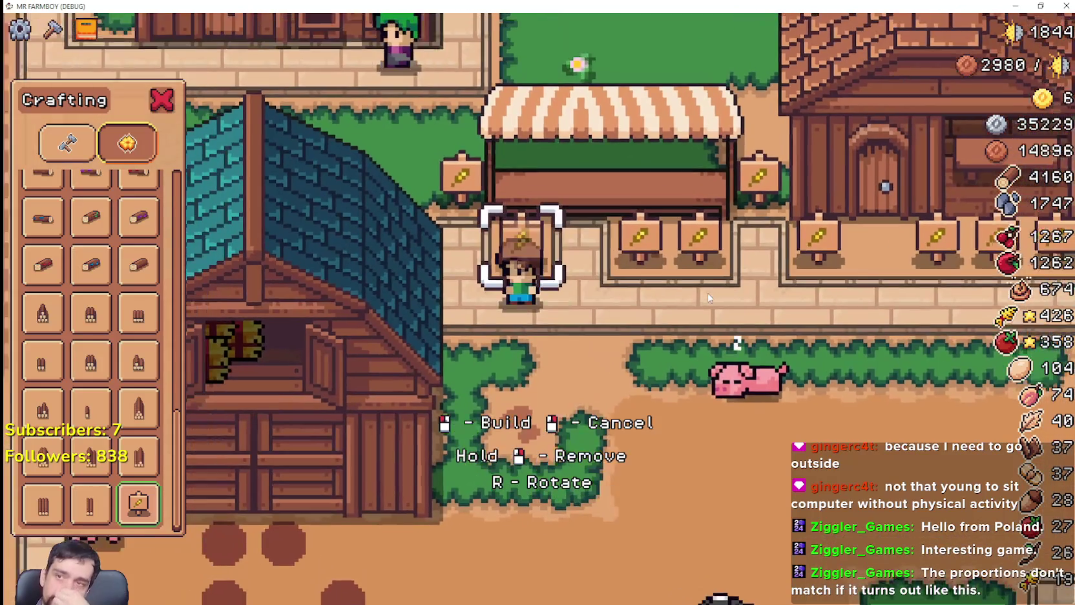
pyautogui.click(709, 297)
pyautogui.press('d')
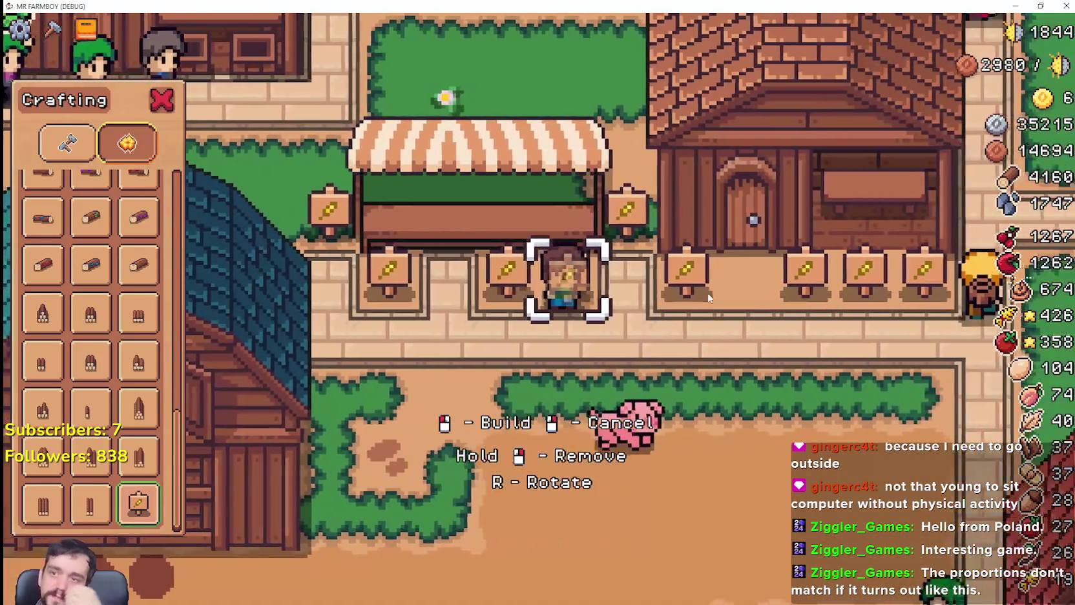
pyautogui.rightClick(709, 297)
# Walk the farmer along the sign row and down off the stall porch to the hedge.
pyautogui.press('d')
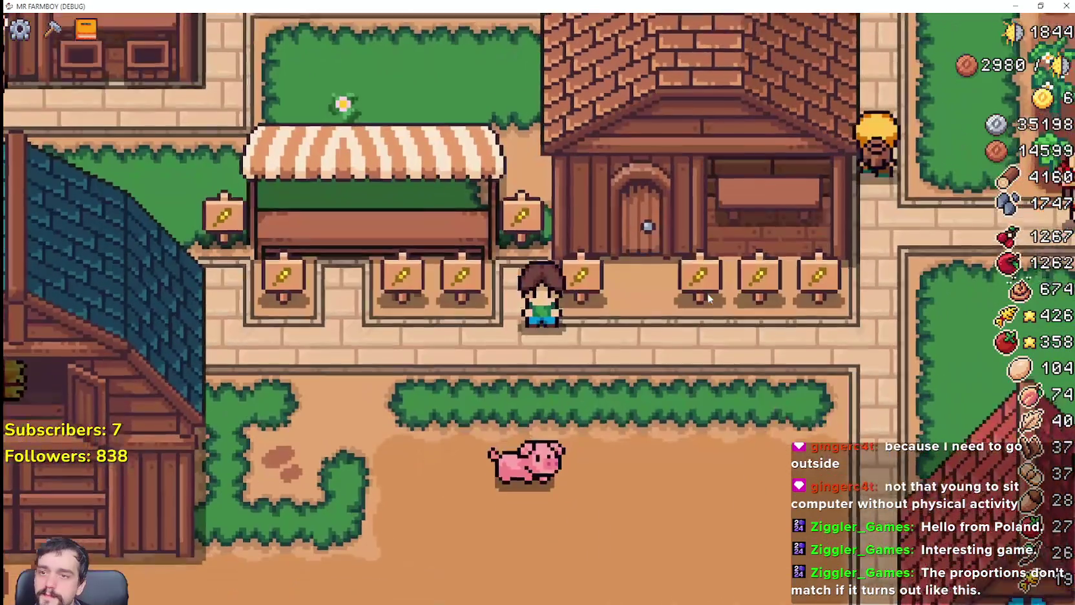
pyautogui.press('d')
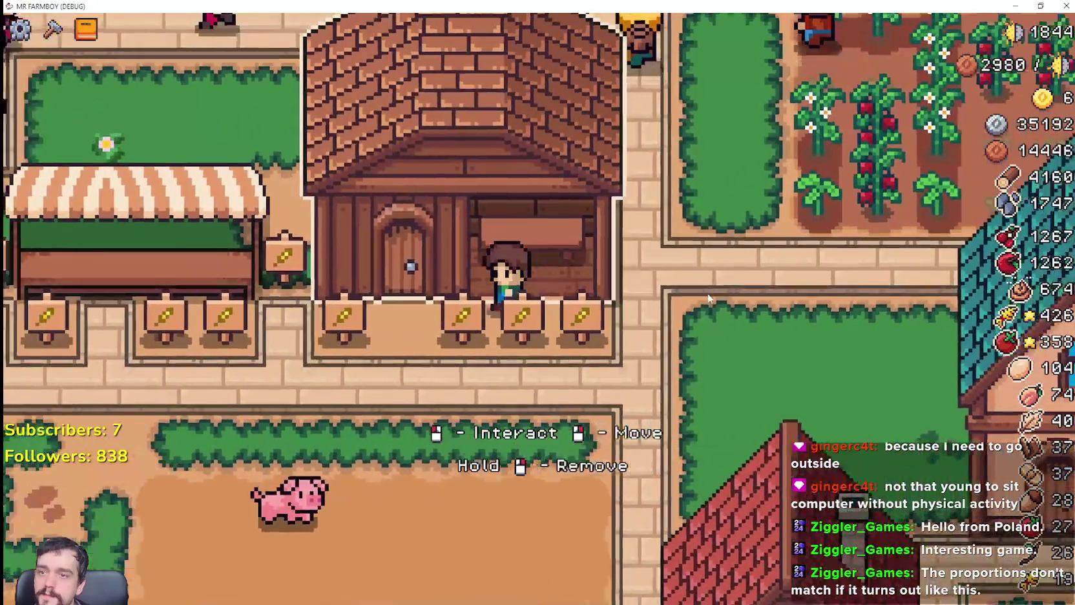
pyautogui.press('s')
pyautogui.press('w')
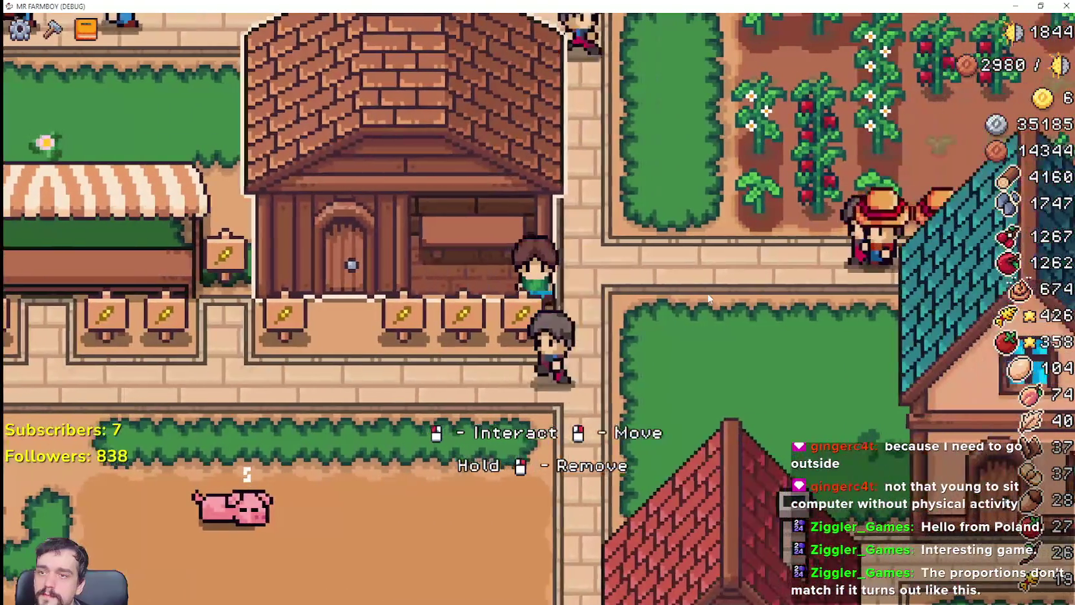
pyautogui.press('s')
pyautogui.press('a')
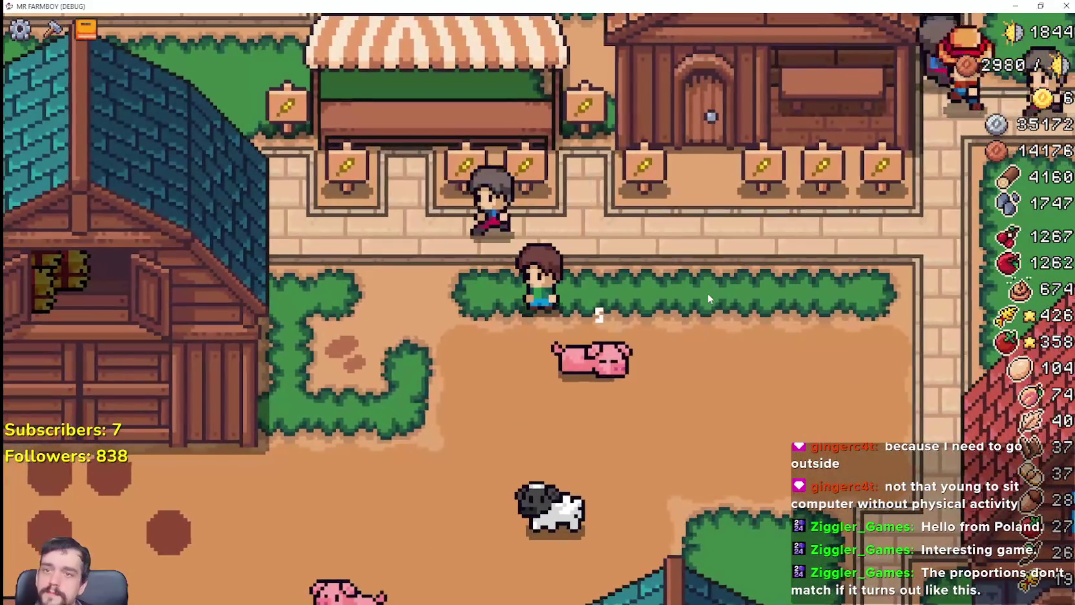
# Choose the stone tile from Crafting's land tiles.
pyautogui.press('d')
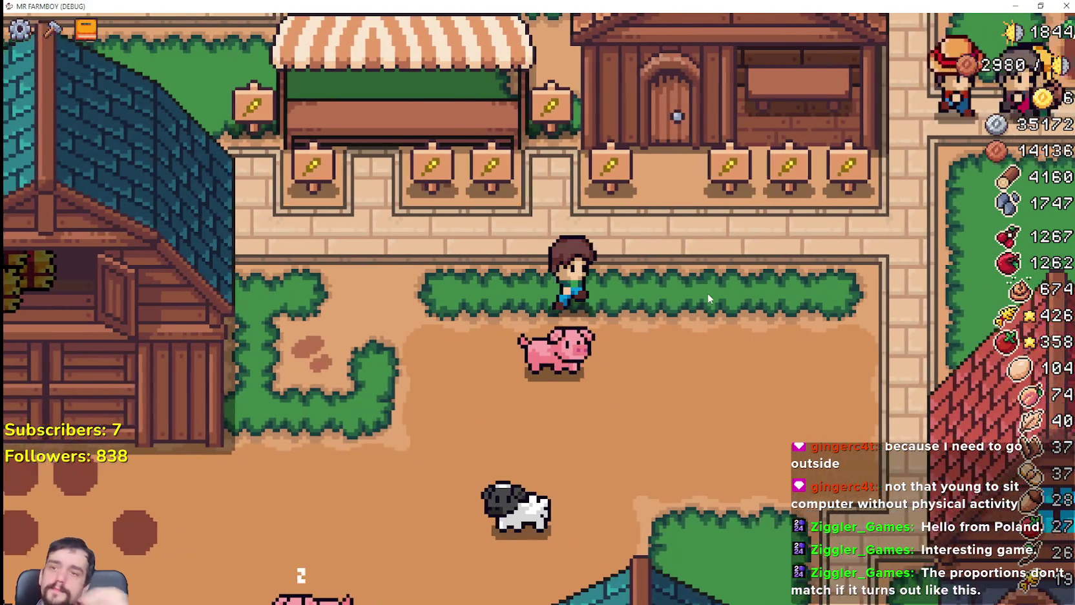
pyautogui.press('c')
pyautogui.click(67, 143)
pyautogui.scroll(3, 136, 316)
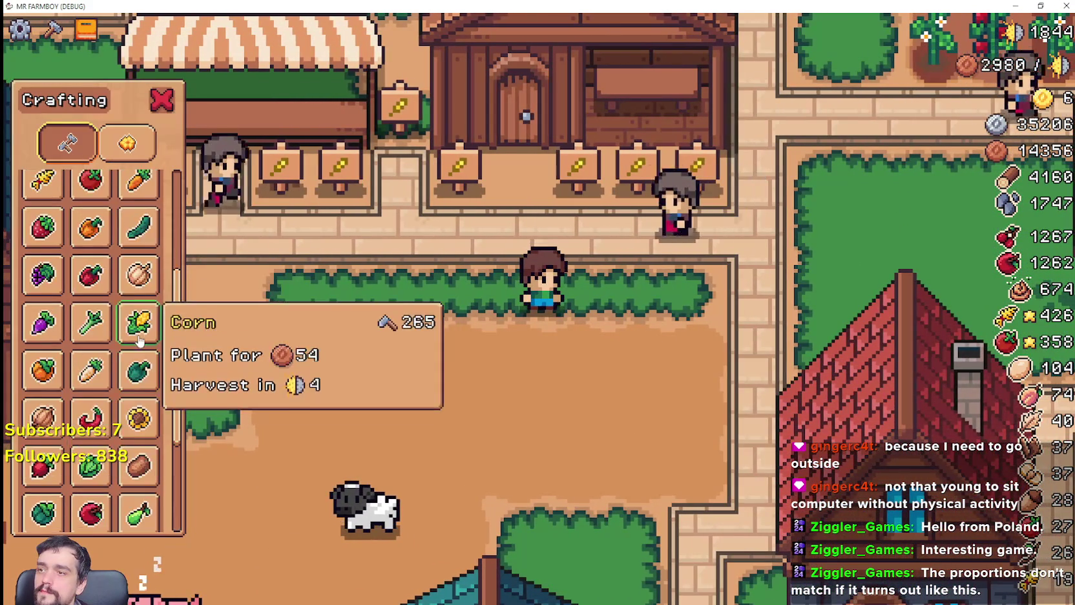
pyautogui.scroll(3, 136, 317)
pyautogui.click(138, 265)
# Lay a run of stone tiles leftward along the street.
pyautogui.press('d')
pyautogui.press('w')
pyautogui.click(631, 393)
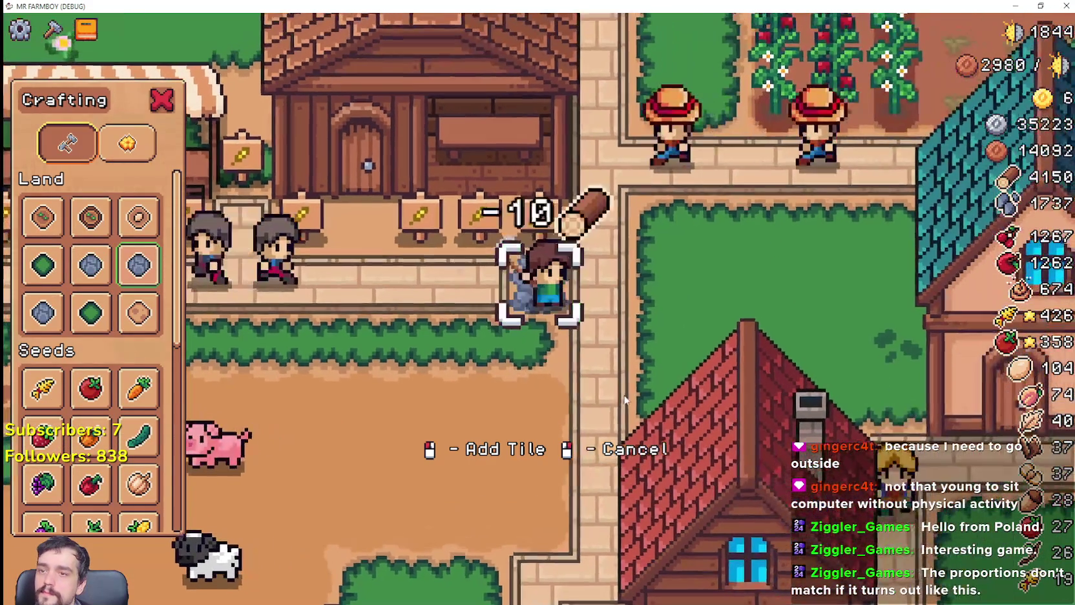
pyautogui.press('a')
pyautogui.click(613, 388)
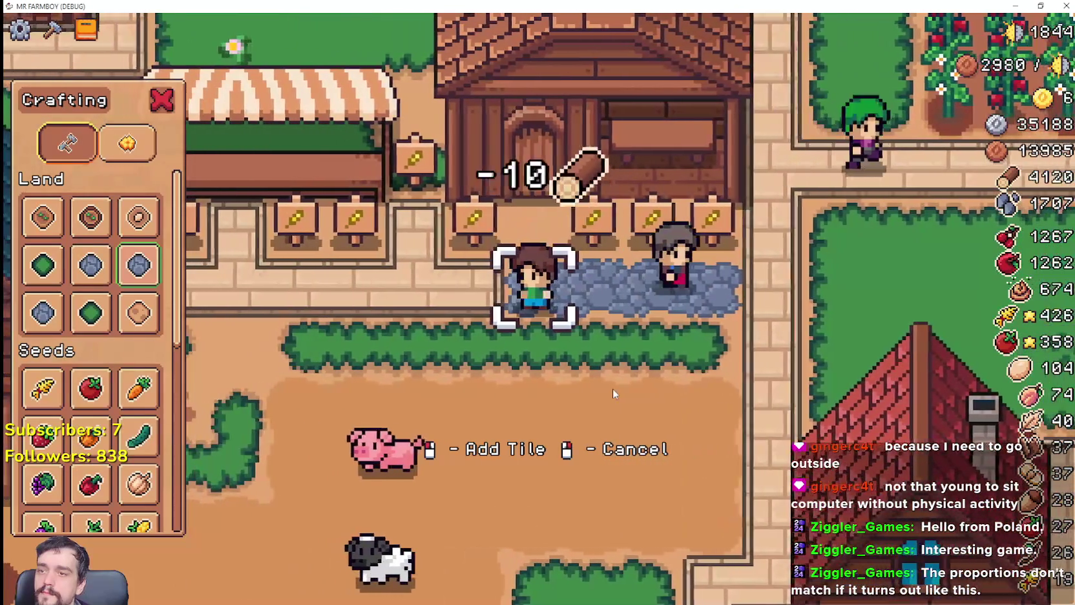
pyautogui.click(612, 388)
pyautogui.press('a')
pyautogui.click(612, 388)
pyautogui.click(612, 388)
pyautogui.click(612, 388)
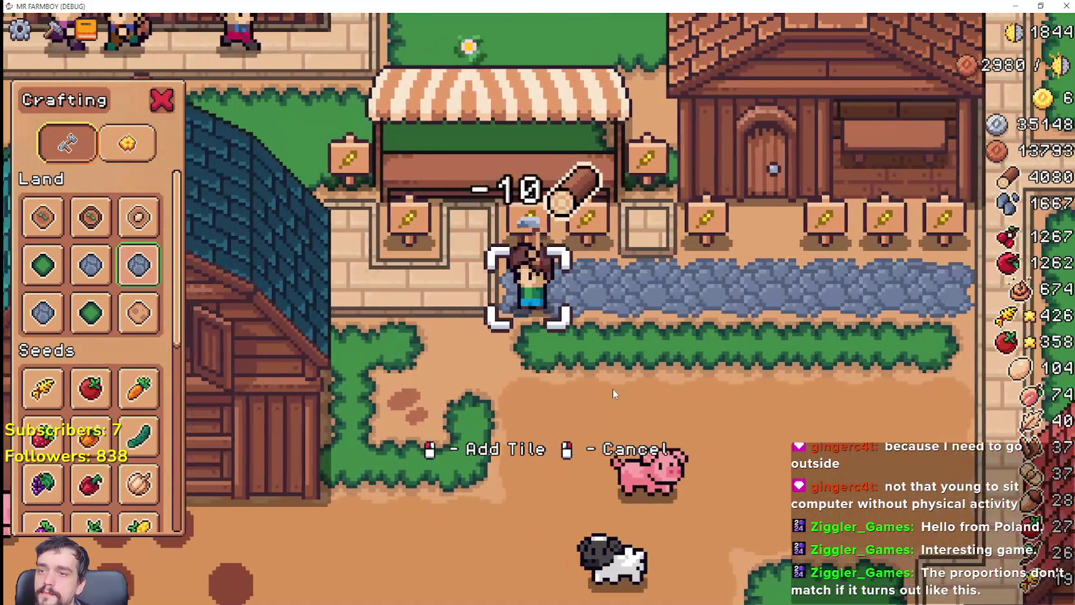
pyautogui.click(612, 389)
# Extend the stone path to the barn, then briefly check the crops sprite sheet.
pyautogui.press('a')
pyautogui.click(612, 388)
pyautogui.scroll(2, 612, 389)
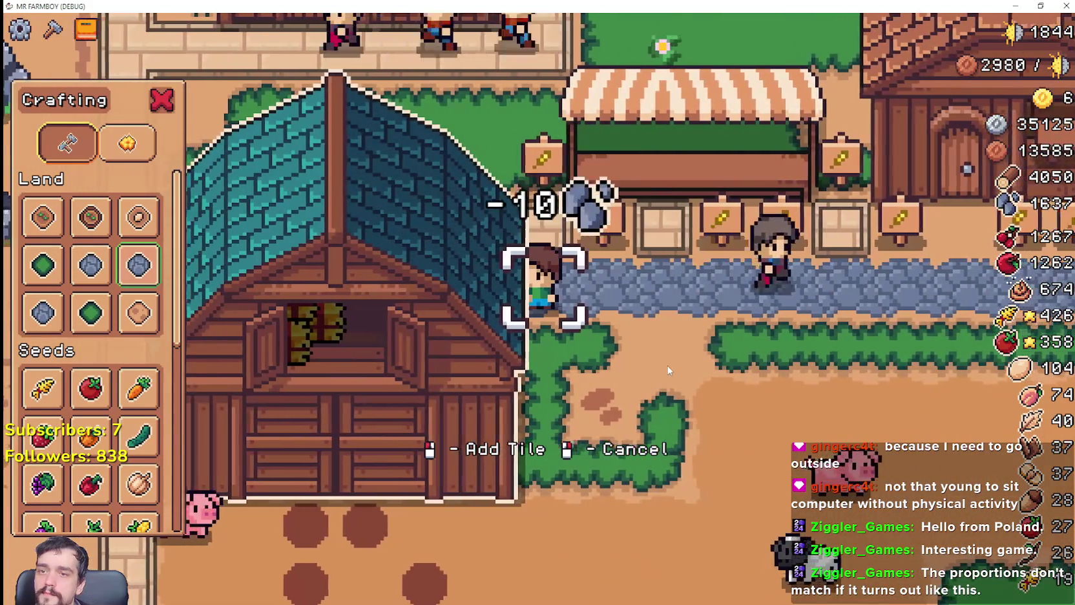
pyautogui.click(669, 370)
pyautogui.press('d')
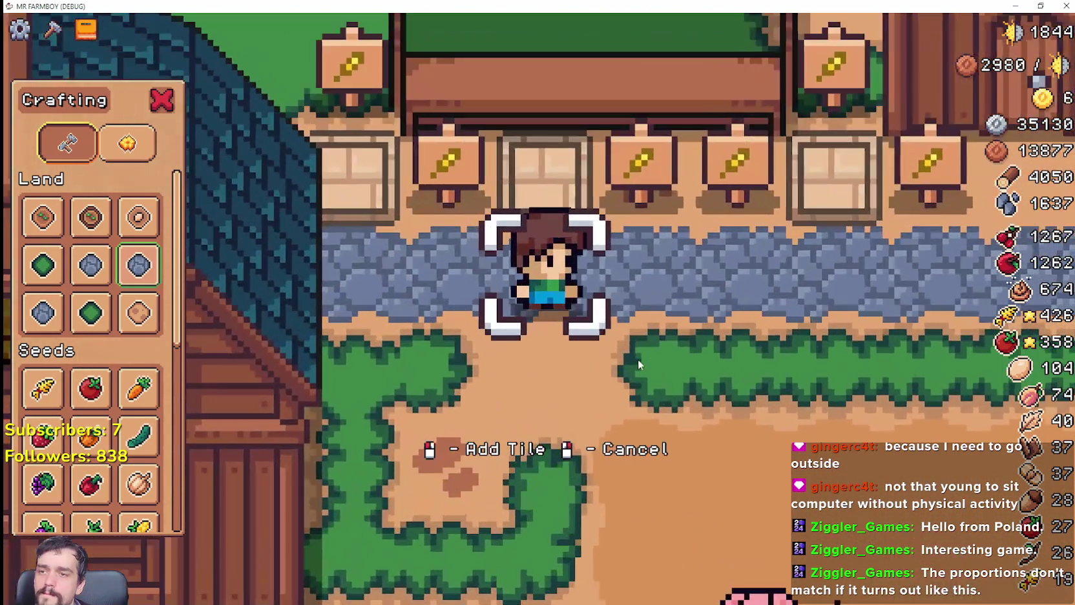
pyautogui.press('d')
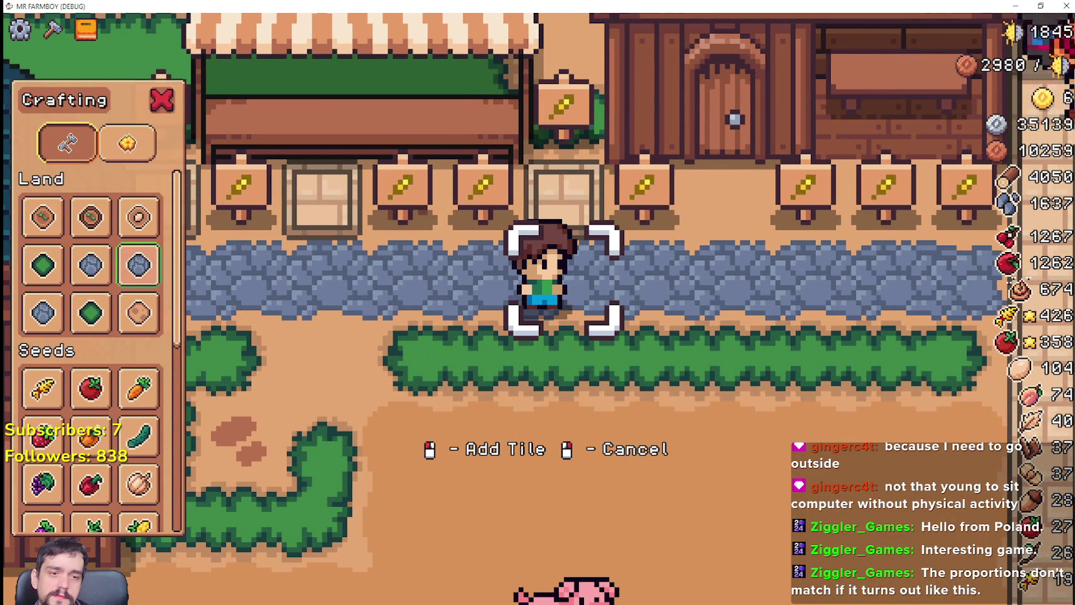
pyautogui.hotkey('alt', 'Tab')
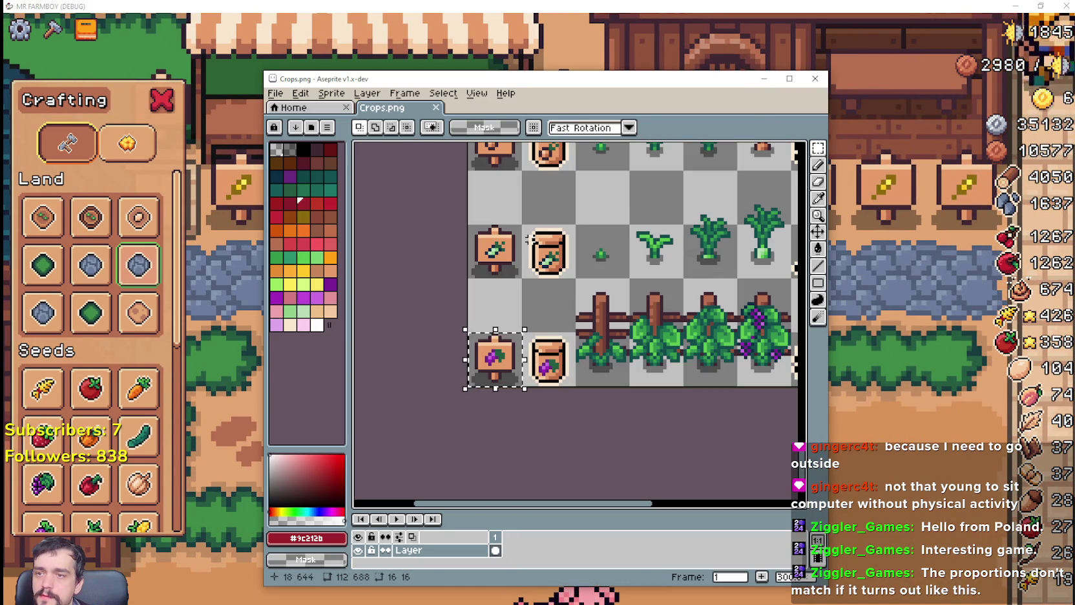
pyautogui.click(763, 79)
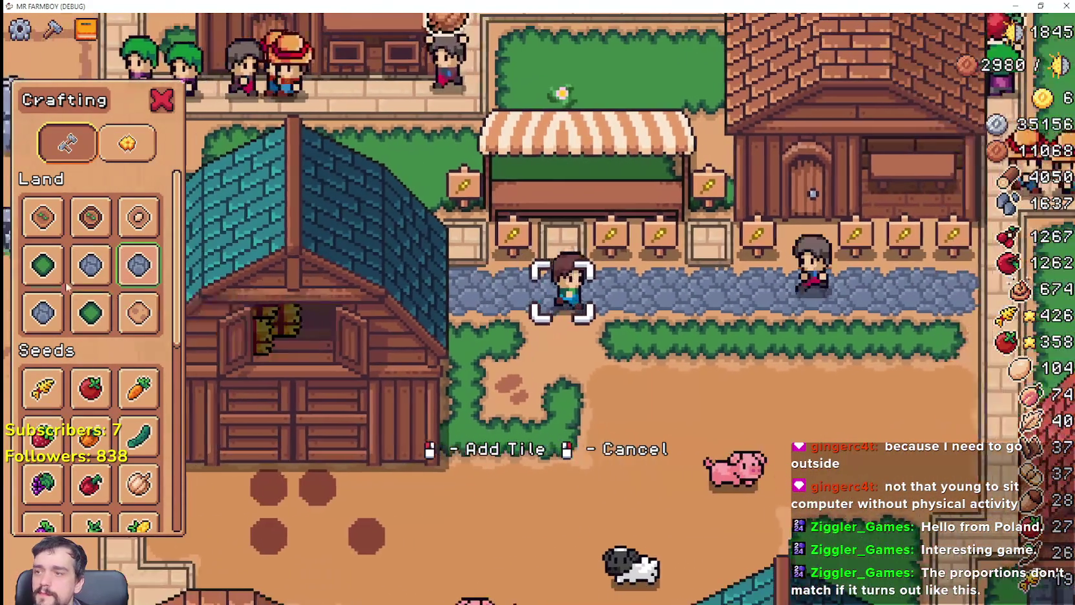
# Choose the tan cobblestone tile and repave the street walking left toward the stall.
pyautogui.click(91, 265)
pyautogui.press('d')
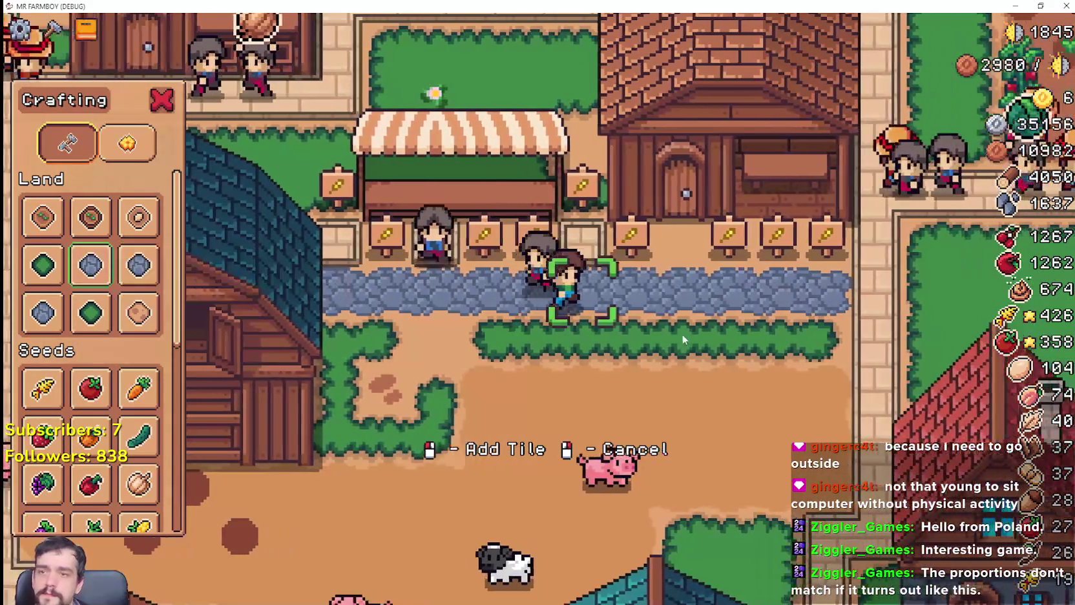
pyautogui.press('a')
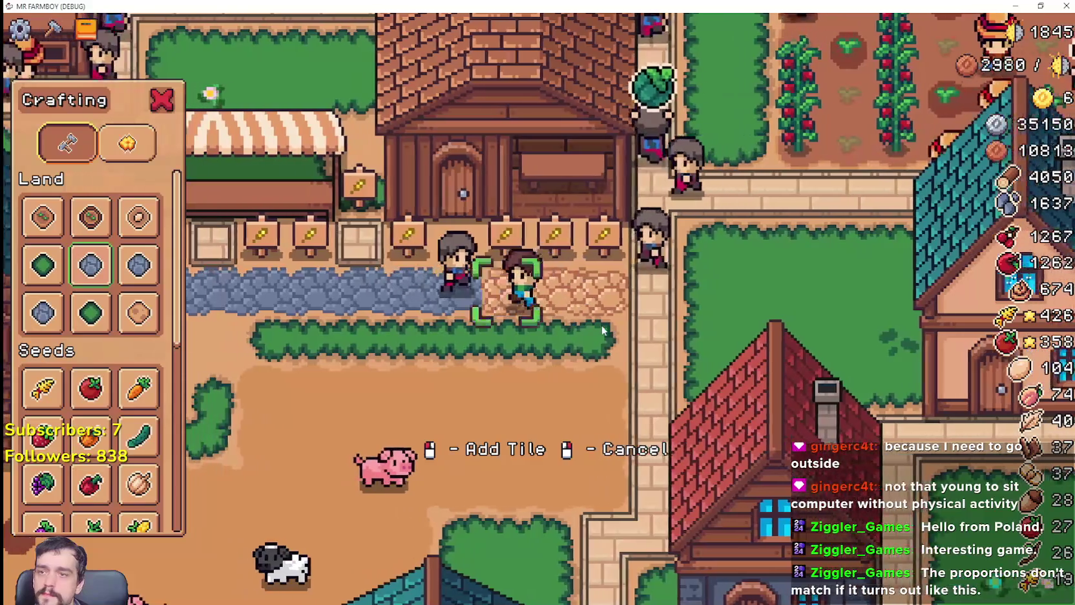
pyautogui.press('a')
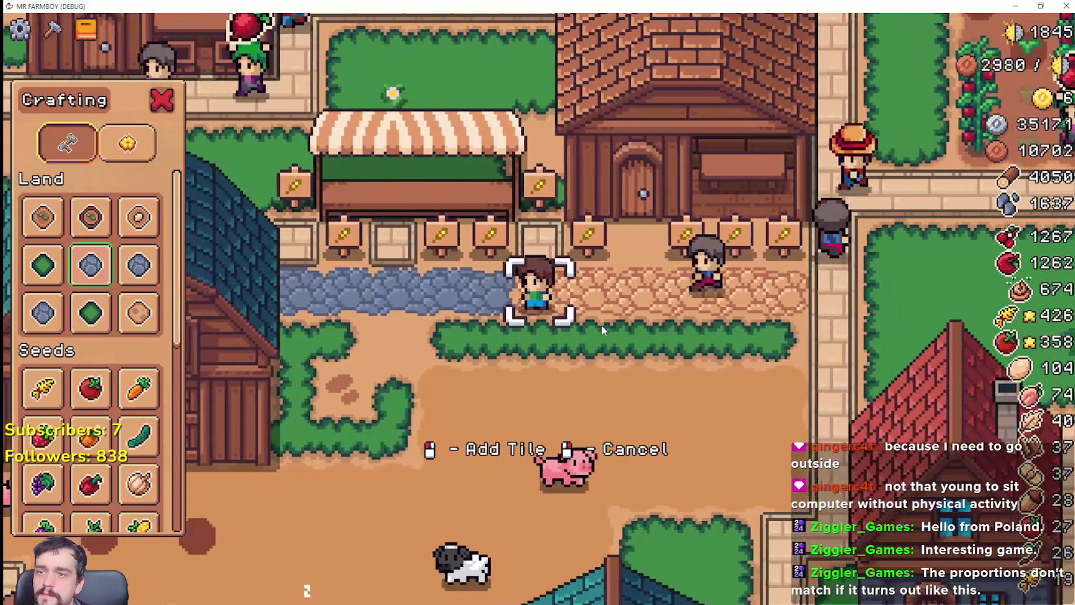
pyautogui.press('a')
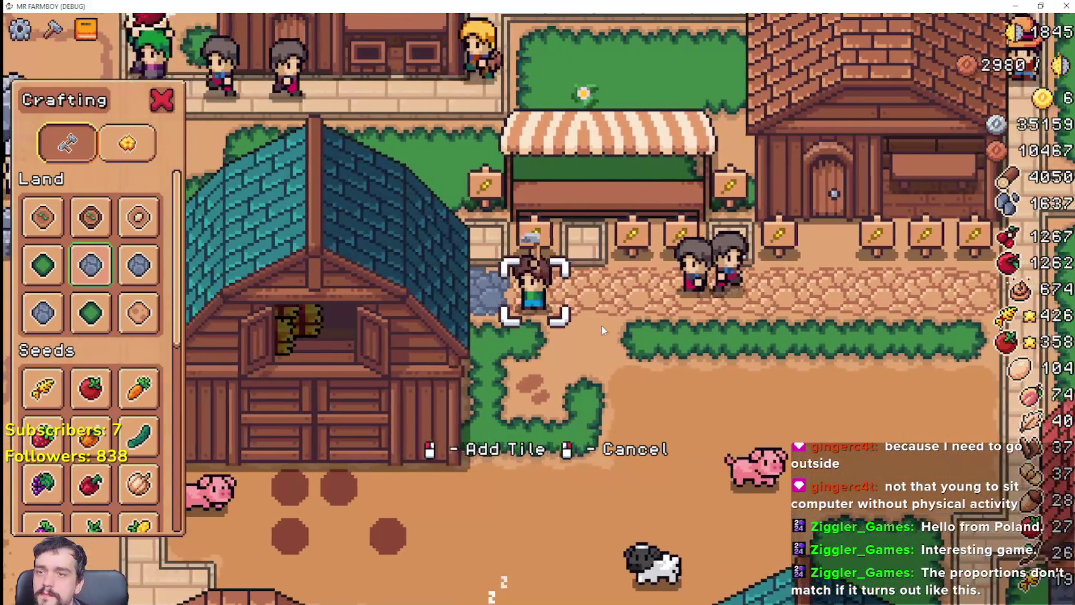
pyautogui.press('a')
pyautogui.press('w')
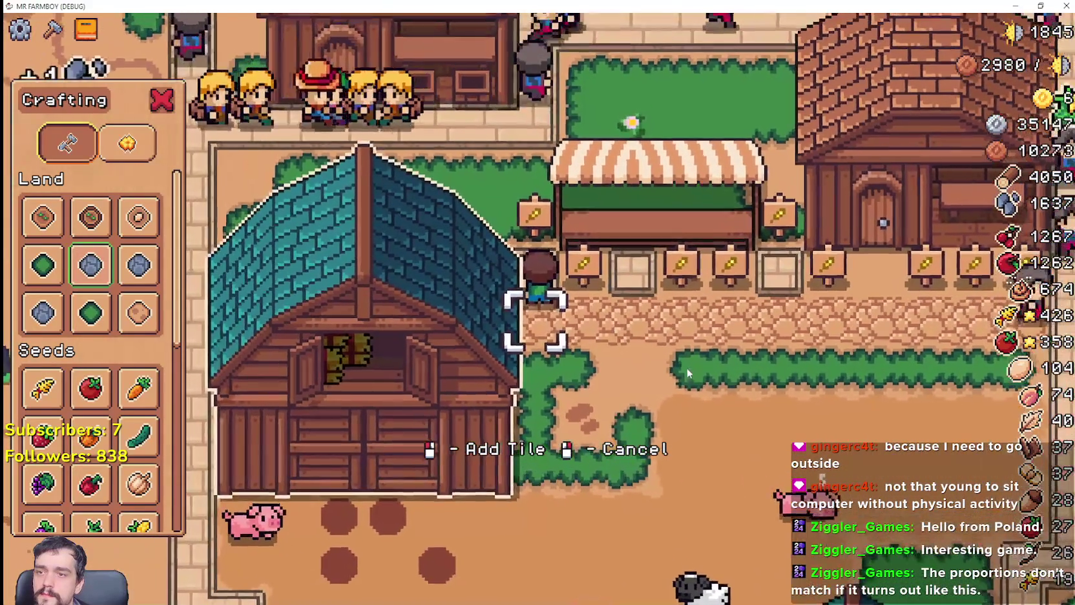
# Continue the cobblestone paving past the stall and along the hedge.
pyautogui.press('d')
pyautogui.press('w')
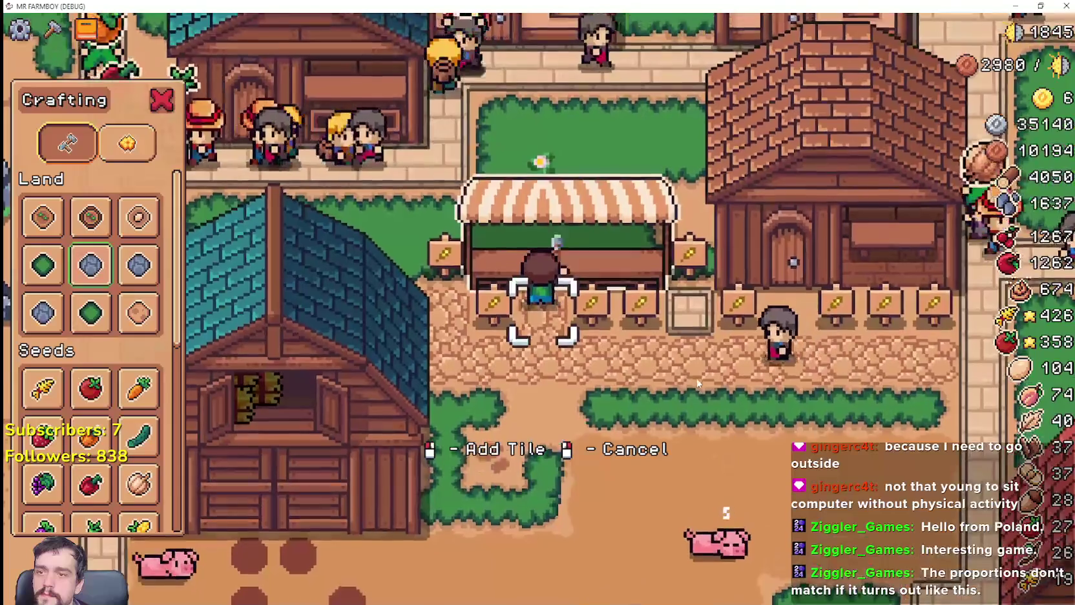
pyautogui.press('d')
pyautogui.press('s')
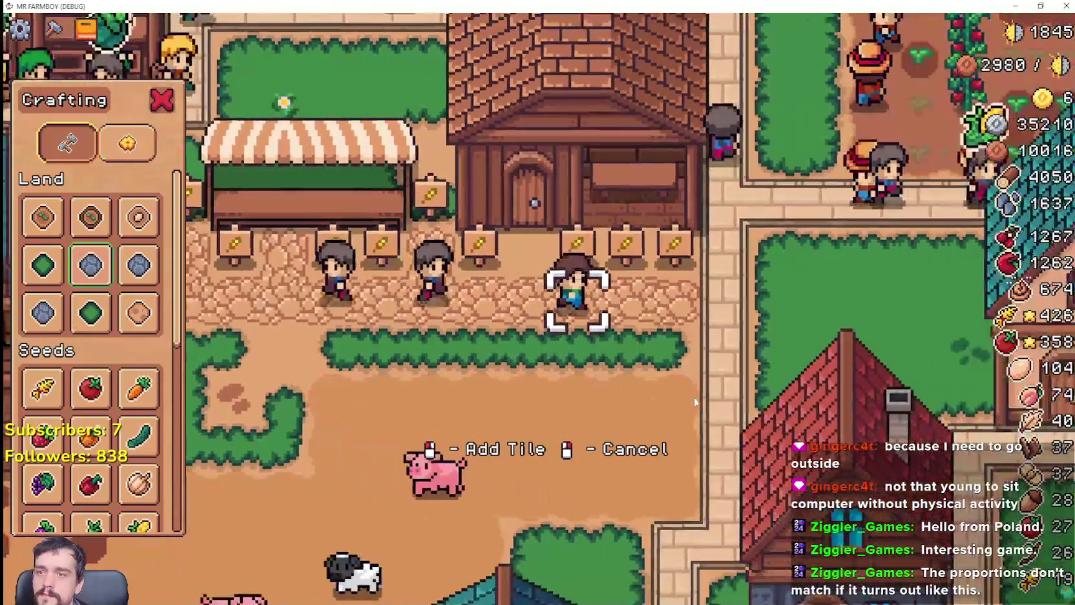
pyautogui.press('a')
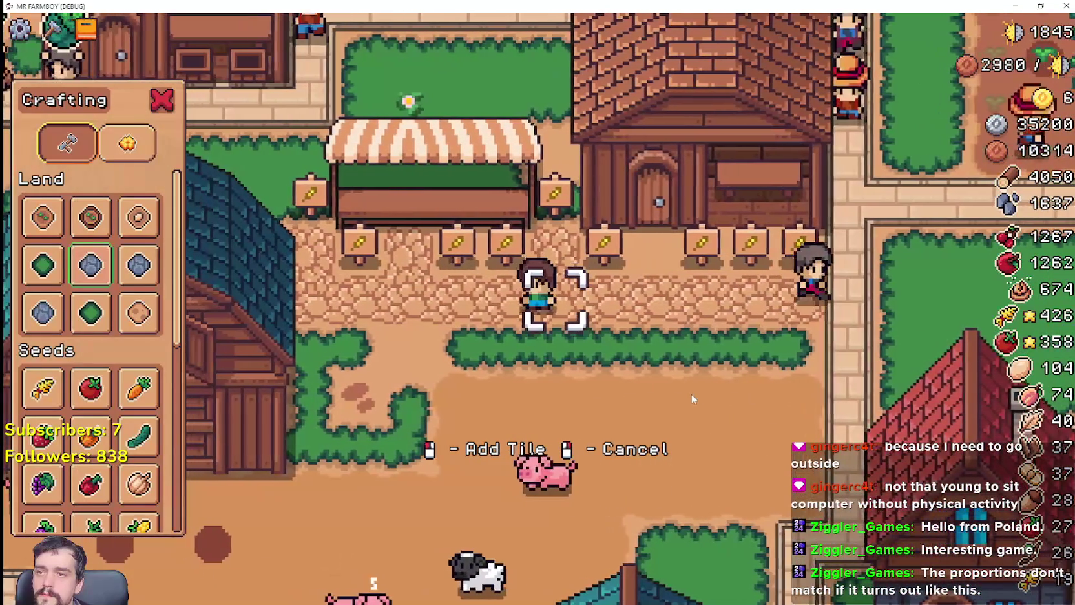
pyautogui.press('s')
pyautogui.scroll(-2, 691, 396)
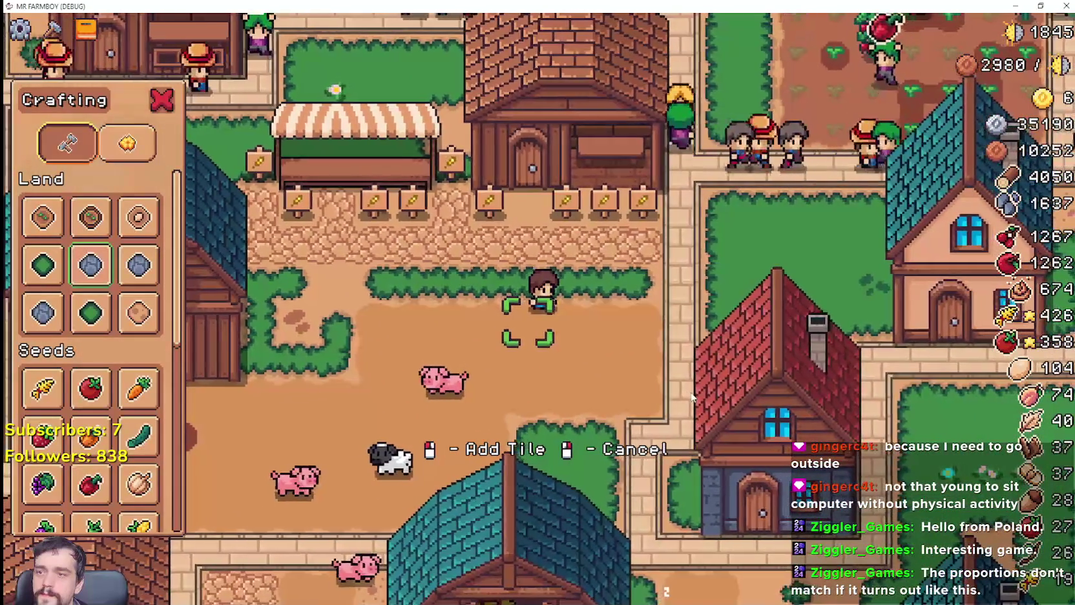
pyautogui.press('w')
pyautogui.press('a')
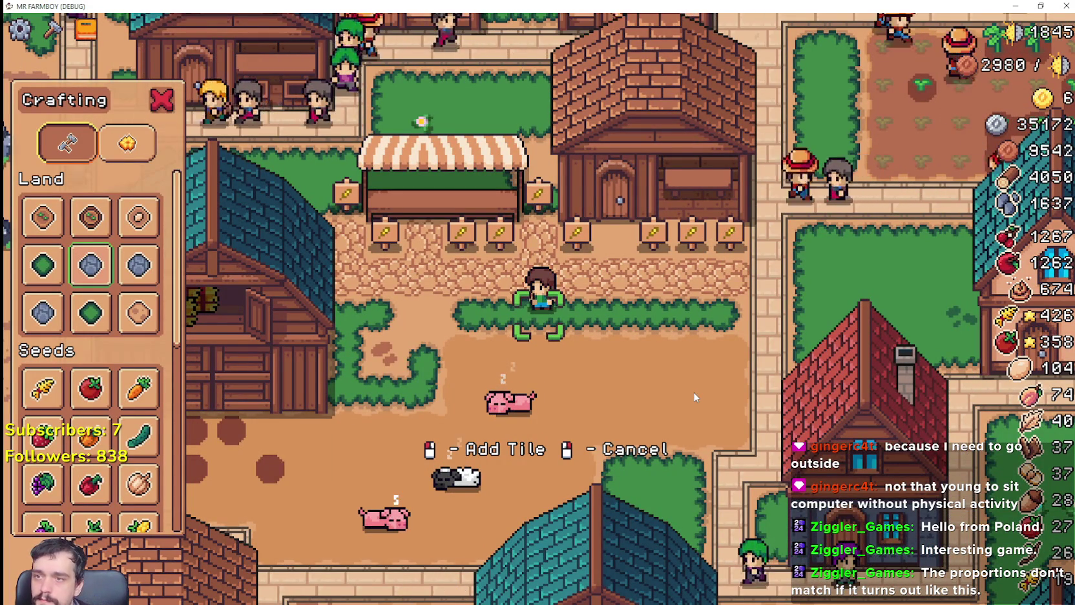
# Walk the farmer up to the market stall and back to view the finished street.
pyautogui.press('w')
pyautogui.press('a')
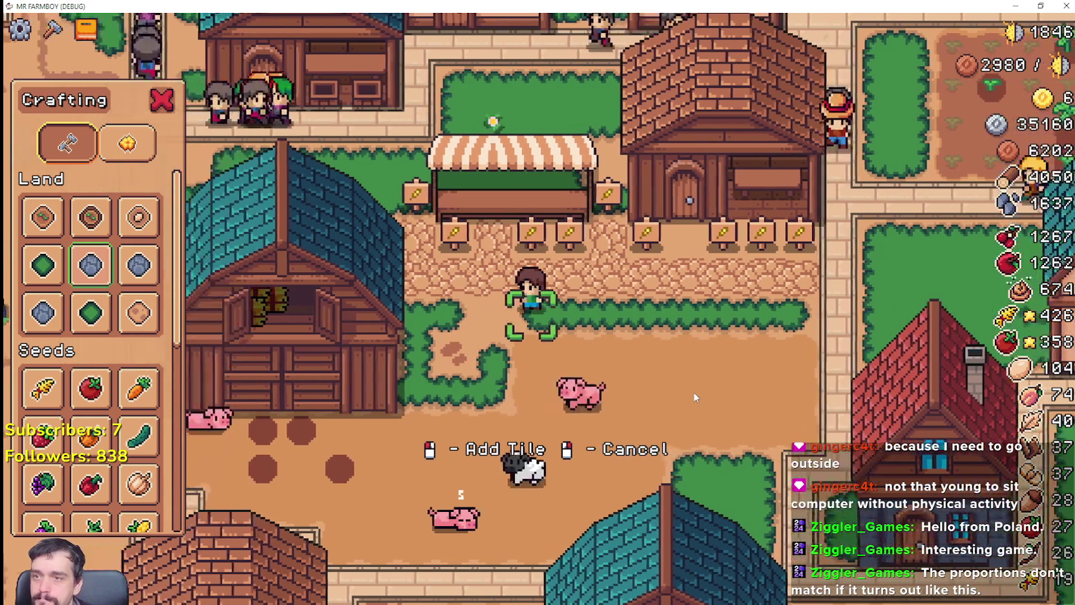
pyautogui.press('s')
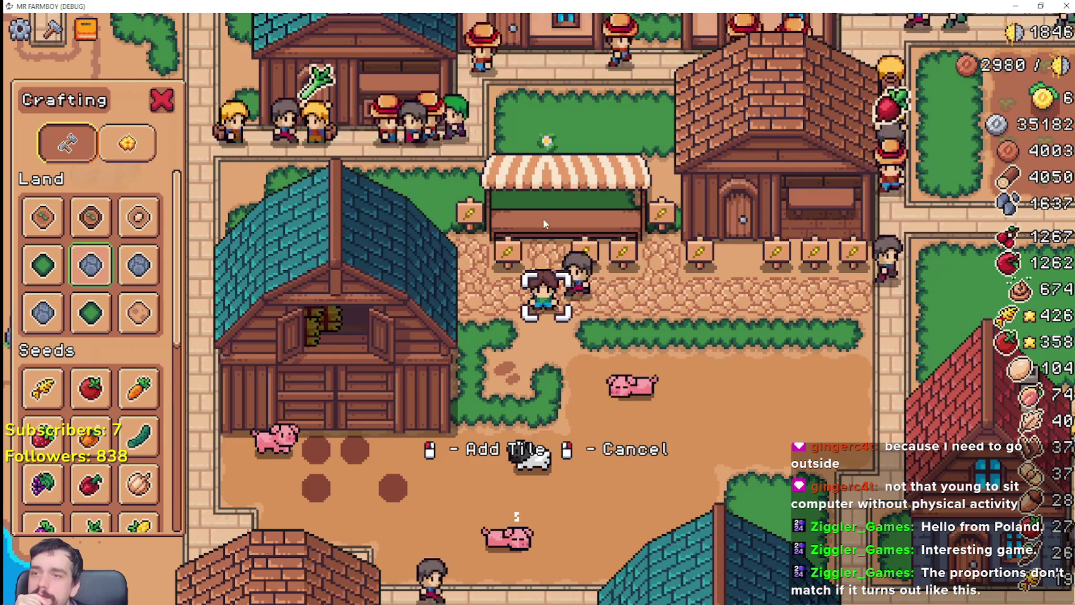
pyautogui.scroll(2, 543, 217)
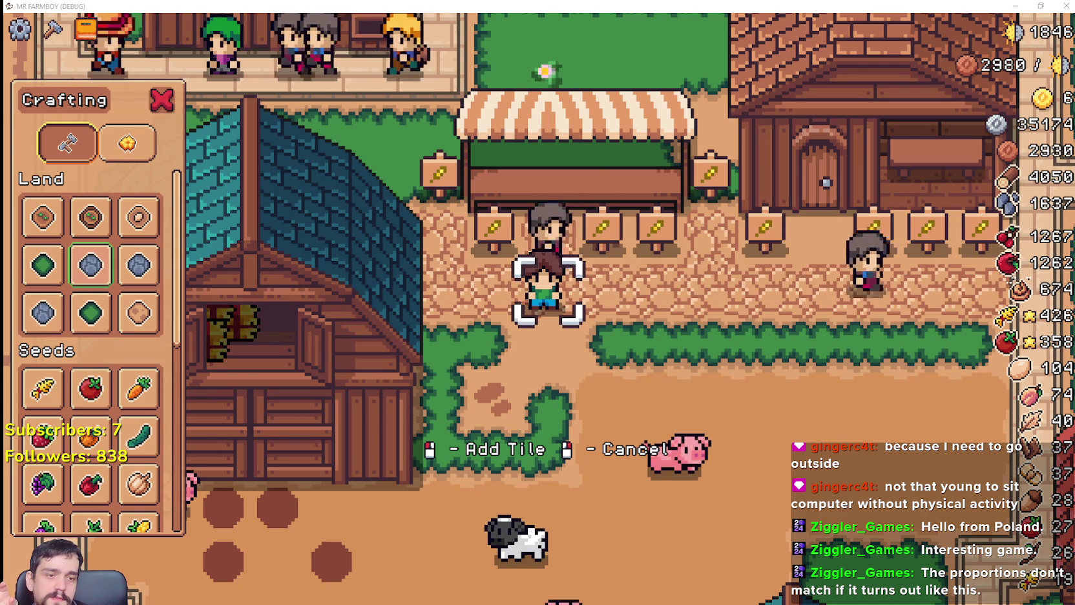
# In Aseprite, zoom into the striped market stall sprites in Player.png.
pyautogui.hotkey('alt', 'Tab')
pyautogui.scroll(-3, 452, 260)
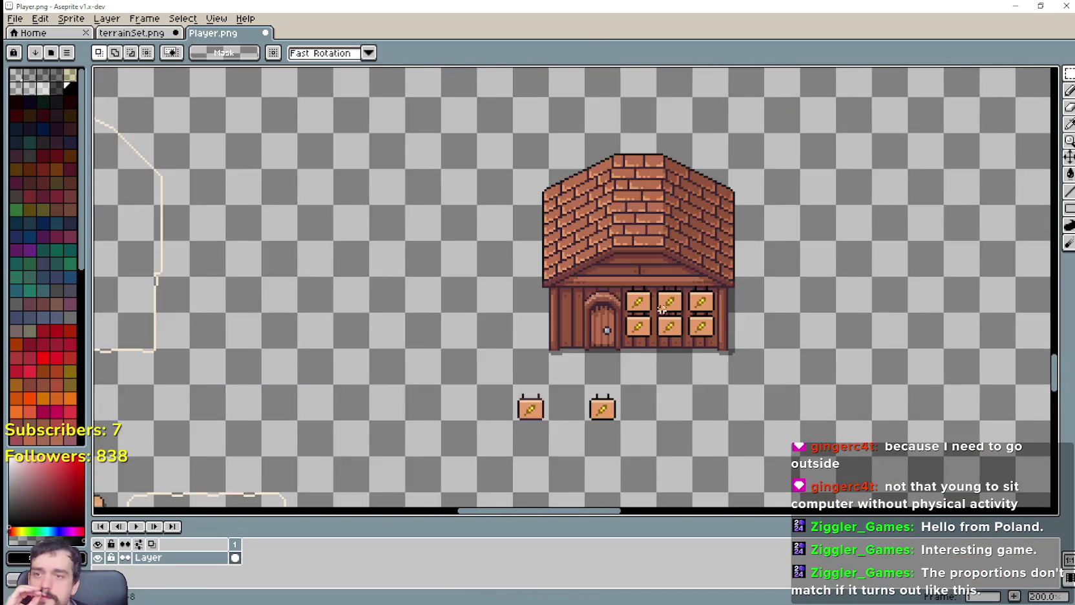
pyautogui.scroll(-1, 452, 260)
pyautogui.scroll(2, 452, 260)
pyautogui.hscroll(-2, 452, 260)
pyautogui.scroll(3, 638, 313)
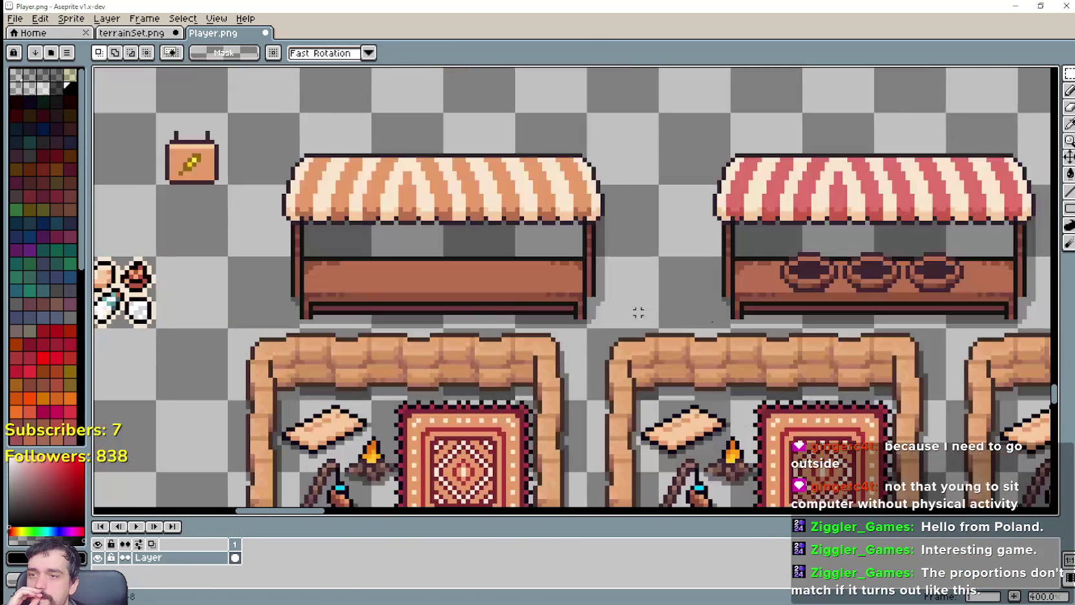
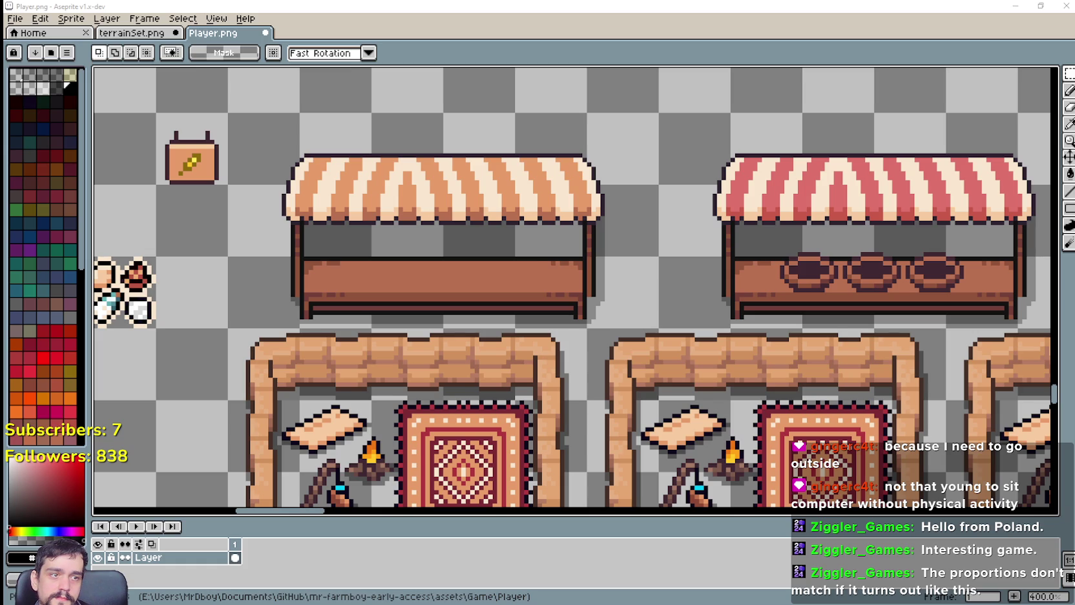
# Scroll and pan through Indoor_Decor's furniture, candle, barrel and flower tiles.
pyautogui.scroll(2, 633, 213)
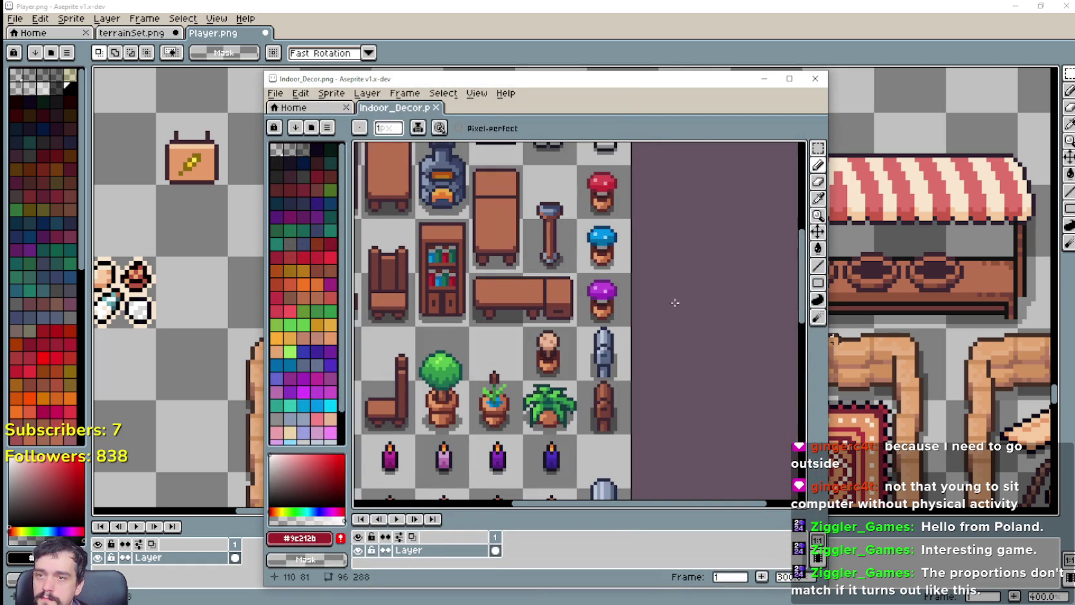
pyautogui.scroll(-1, 674, 303)
pyautogui.scroll(-2, 653, 349)
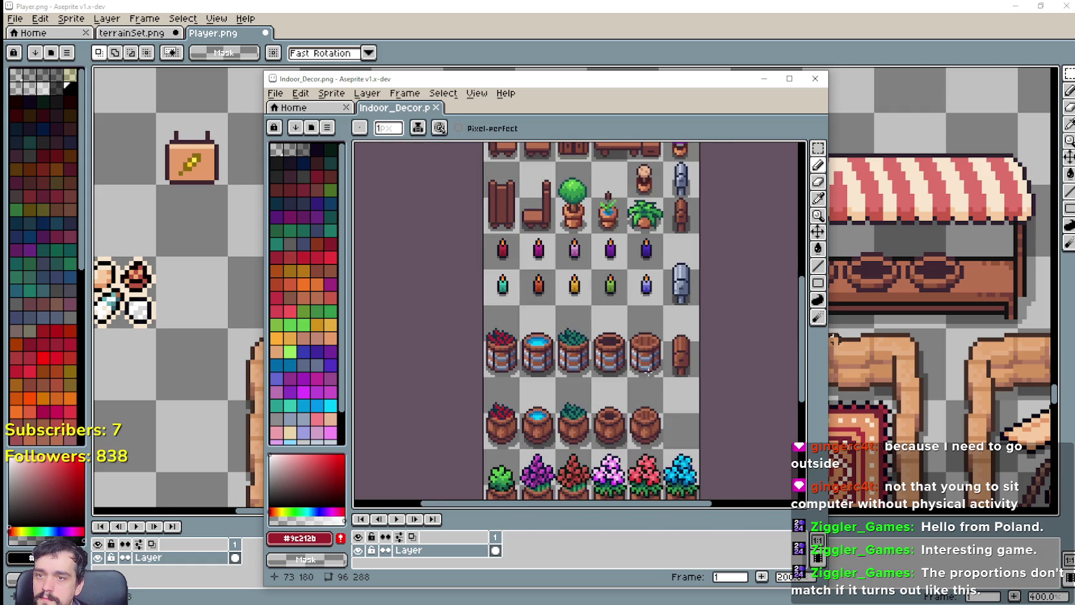
pyautogui.scroll(-3, 648, 370)
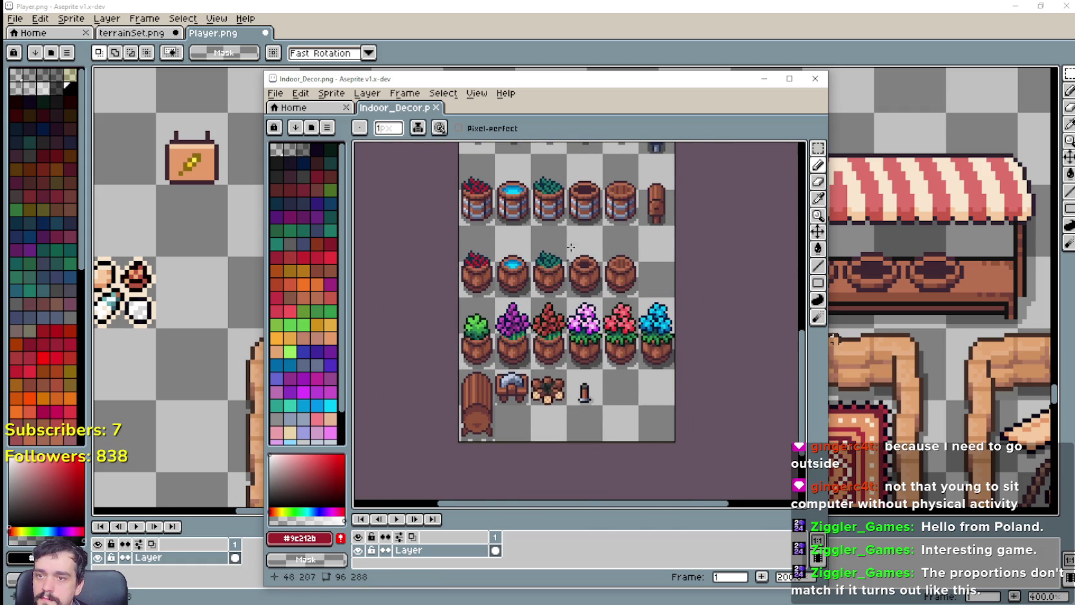
pyautogui.moveTo(571, 248); pyautogui.dragTo(603, 303)
pyautogui.scroll(3, 574, 210)
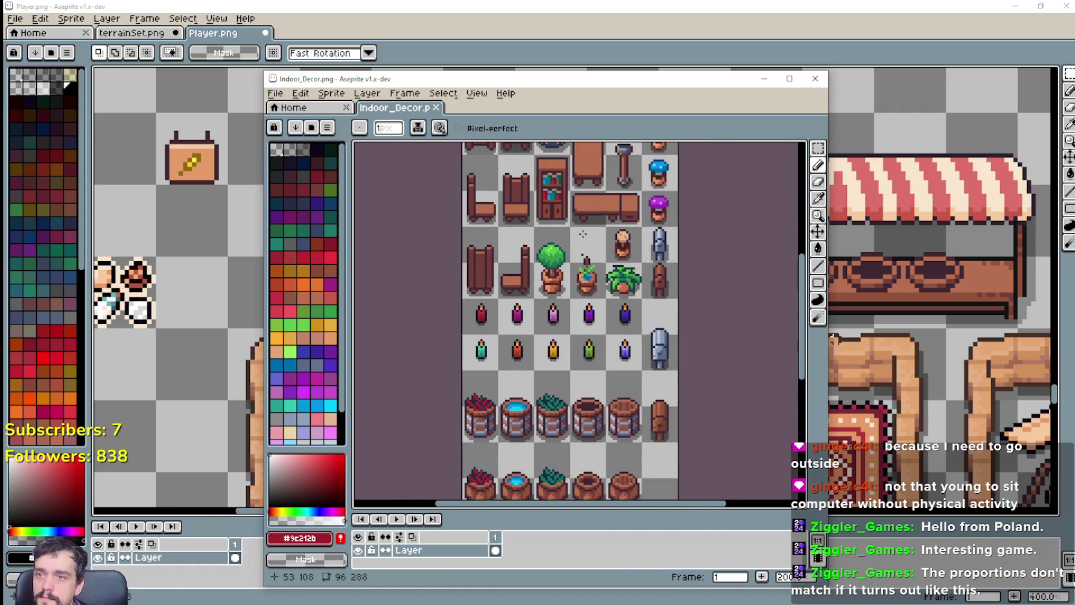
pyautogui.scroll(2, 570, 271)
pyautogui.scroll(1, 566, 334)
pyautogui.scroll(1, 649, 220)
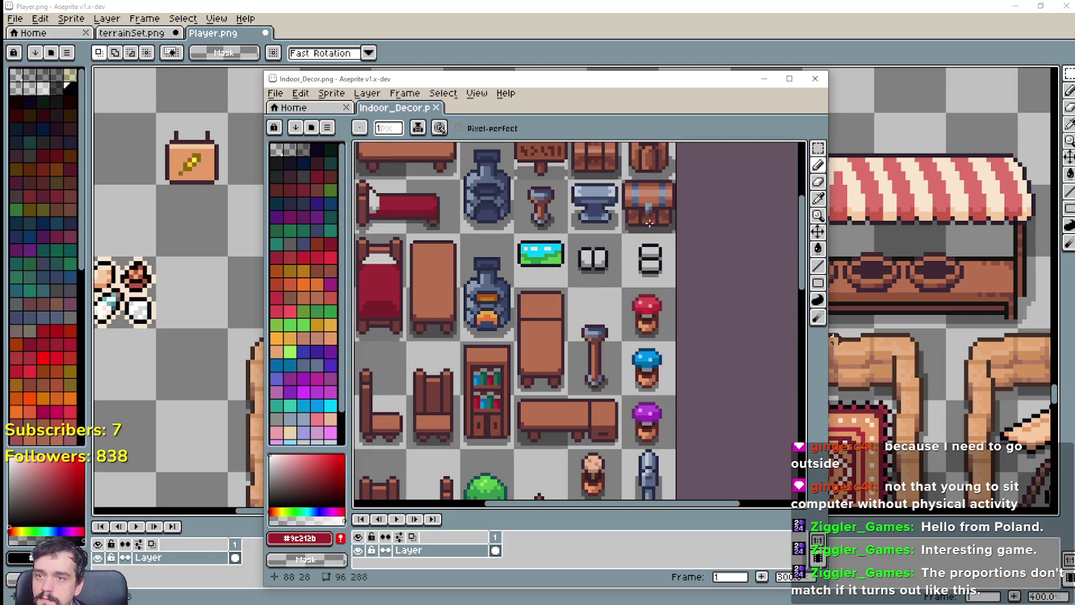
pyautogui.scroll(2, 600, 277)
pyautogui.scroll(-2, 599, 277)
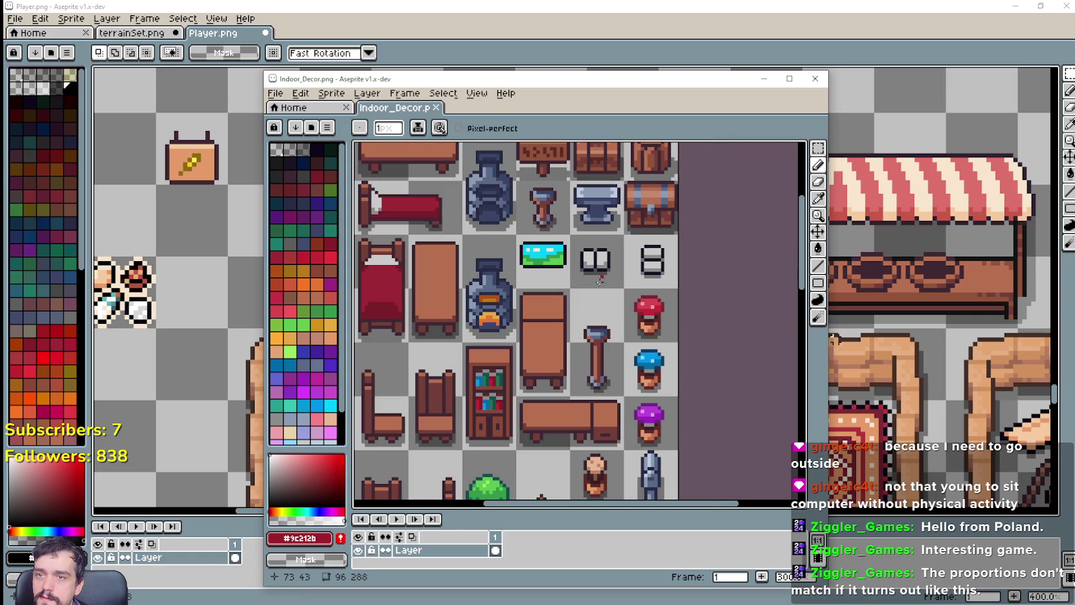
# Switch to the Rectangular Marquee and browse the upper furniture rows, trying a 16x16 tile selection.
pyautogui.click(817, 147)
pyautogui.scroll(-2, 629, 212)
pyautogui.scroll(1, 624, 237)
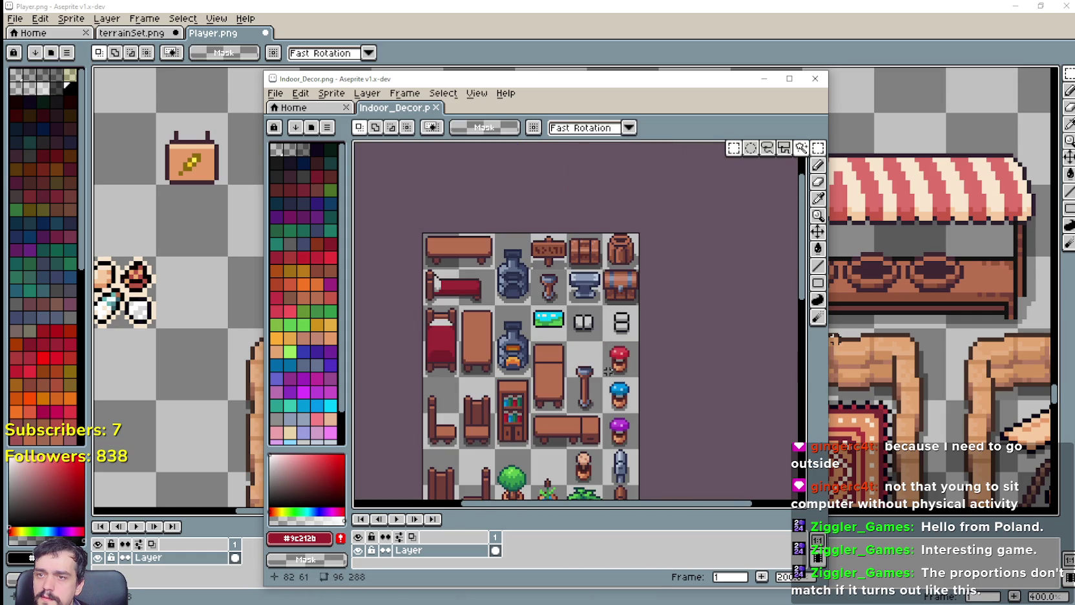
pyautogui.moveTo(584, 380); pyautogui.dragTo(581, 319)
pyautogui.scroll(-1, 582, 240)
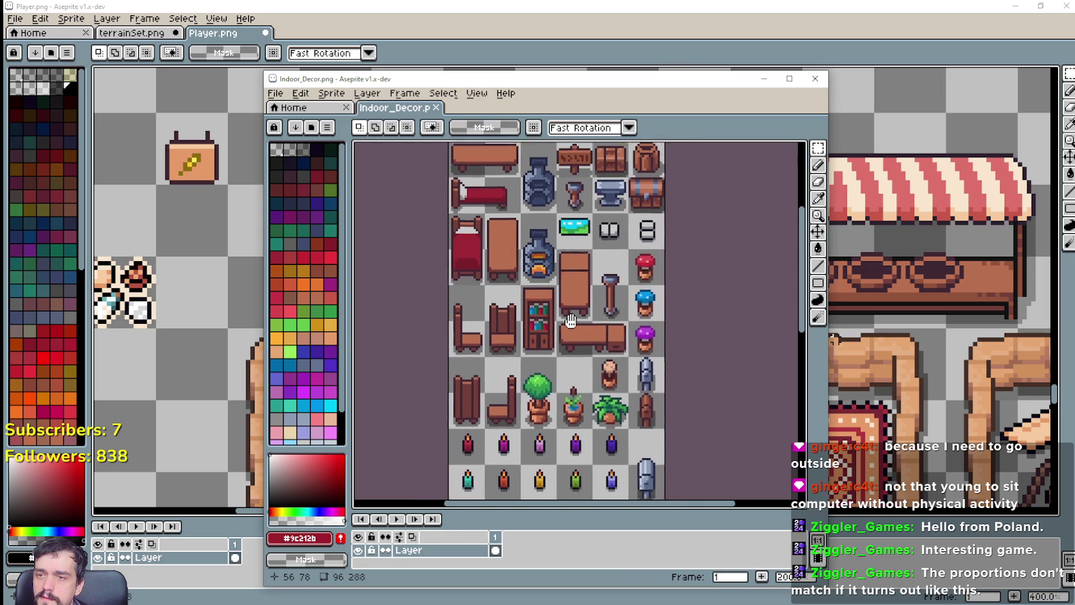
pyautogui.scroll(1, 605, 217)
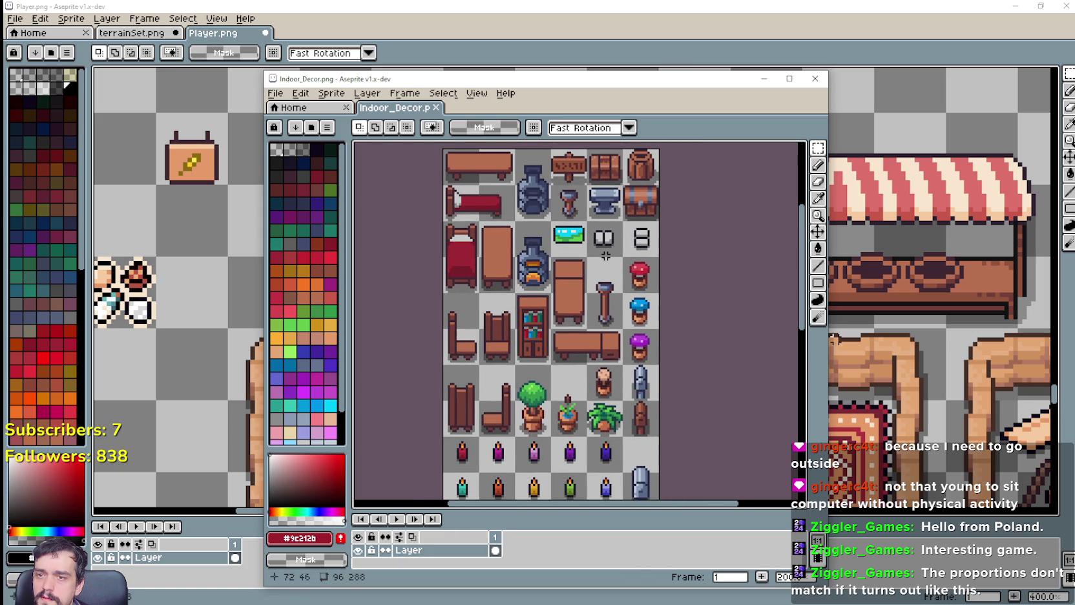
pyautogui.scroll(1, 602, 391)
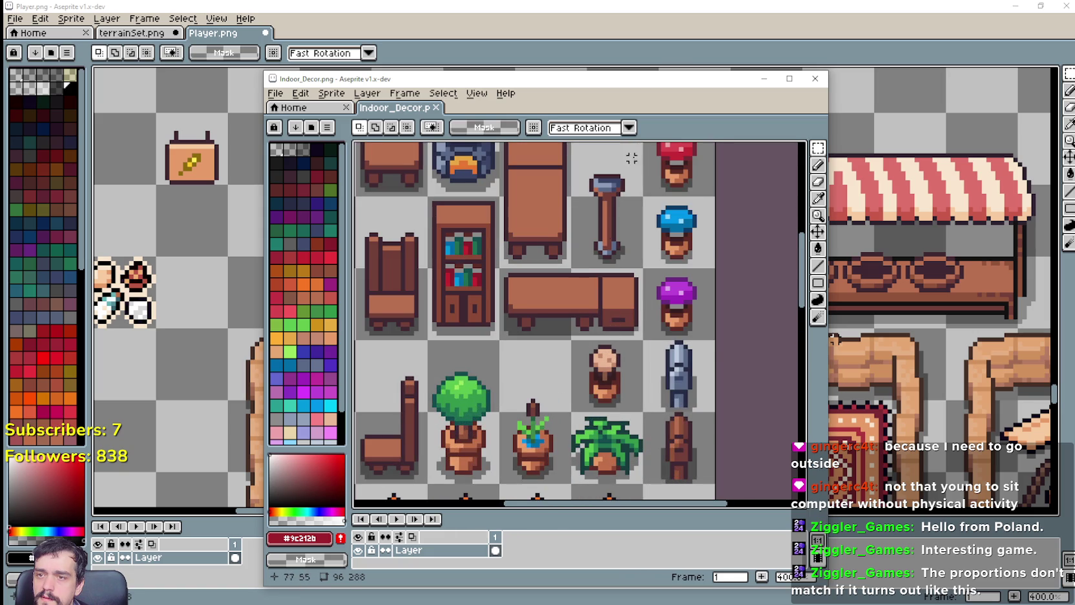
pyautogui.moveTo(631, 158); pyautogui.dragTo(624, 314)
pyautogui.scroll(-1, 563, 301)
pyautogui.moveTo(640, 195); pyautogui.dragTo(679, 237)
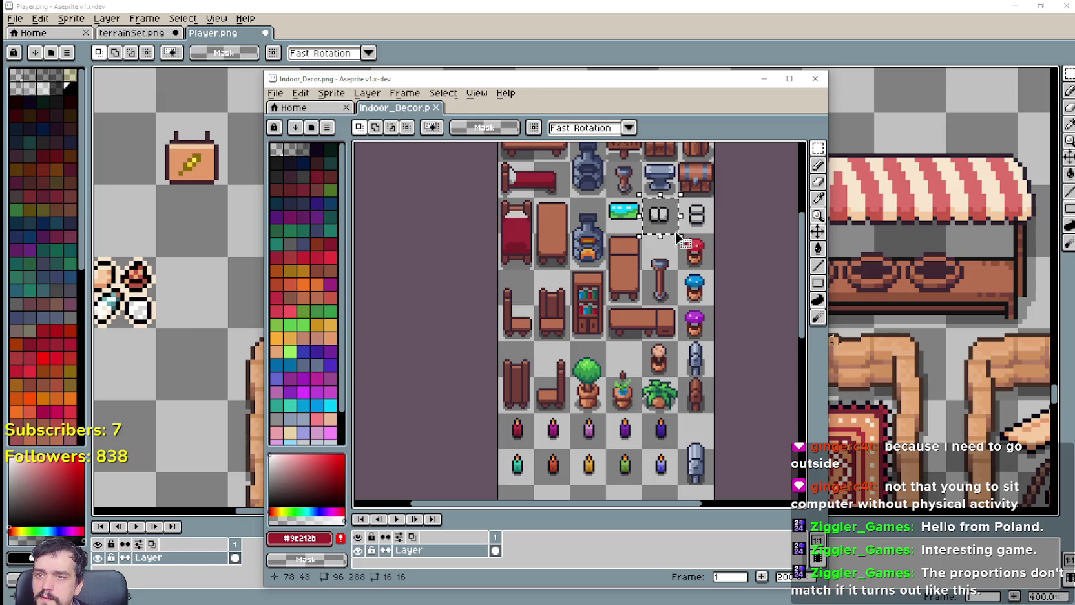
# Locate the long table and box-select its drawer section at the right end for copying.
pyautogui.moveTo(659, 331); pyautogui.dragTo(577, 270)
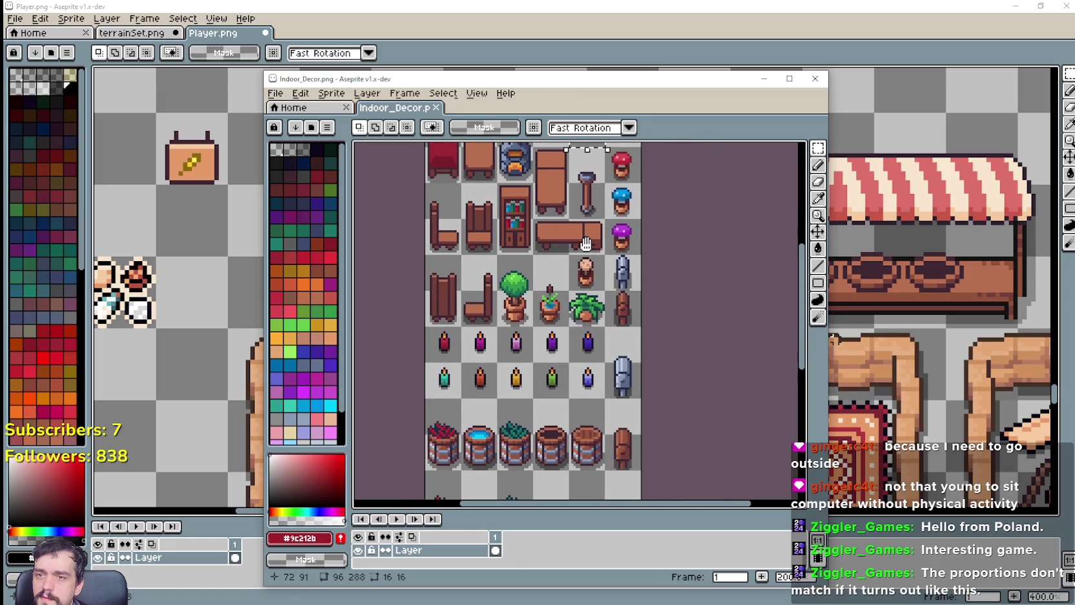
pyautogui.scroll(-5, 665, 239)
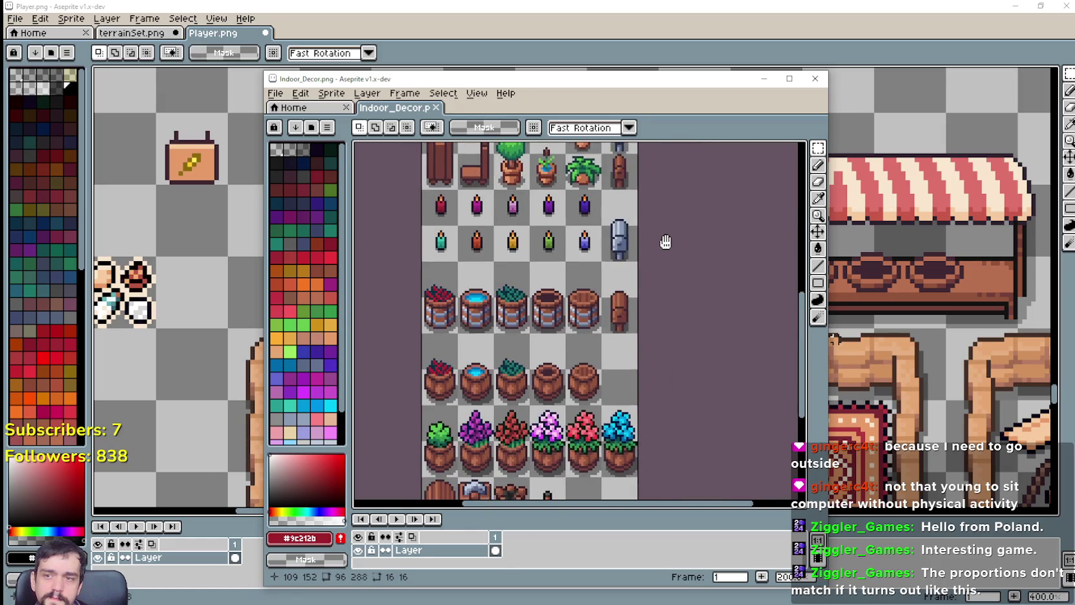
pyautogui.scroll(-2, 671, 224)
pyautogui.scroll(2, 614, 310)
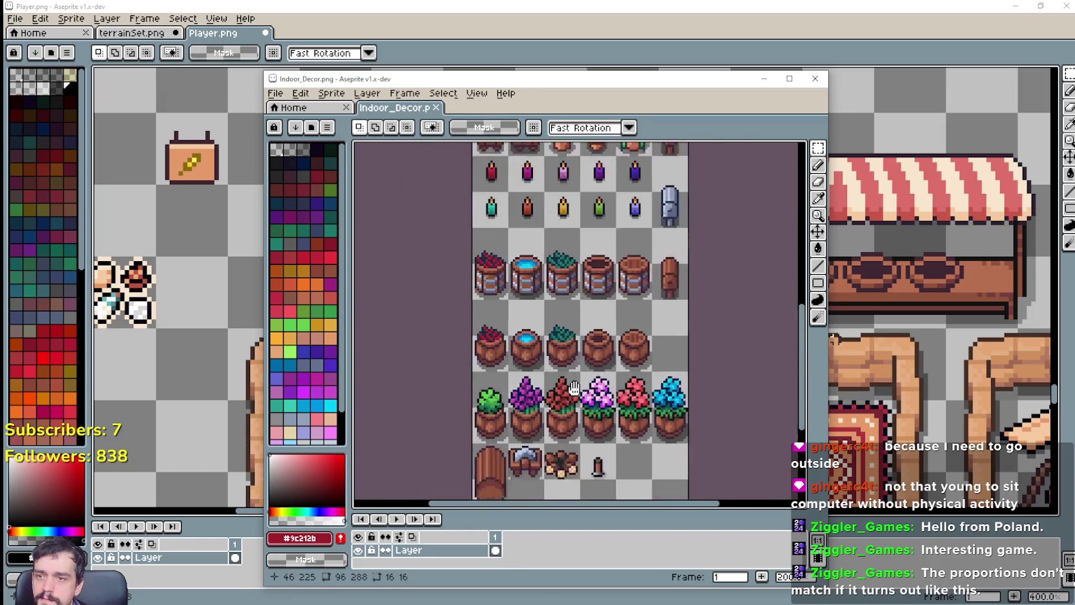
pyautogui.scroll(3, 556, 401)
pyautogui.scroll(1, 557, 400)
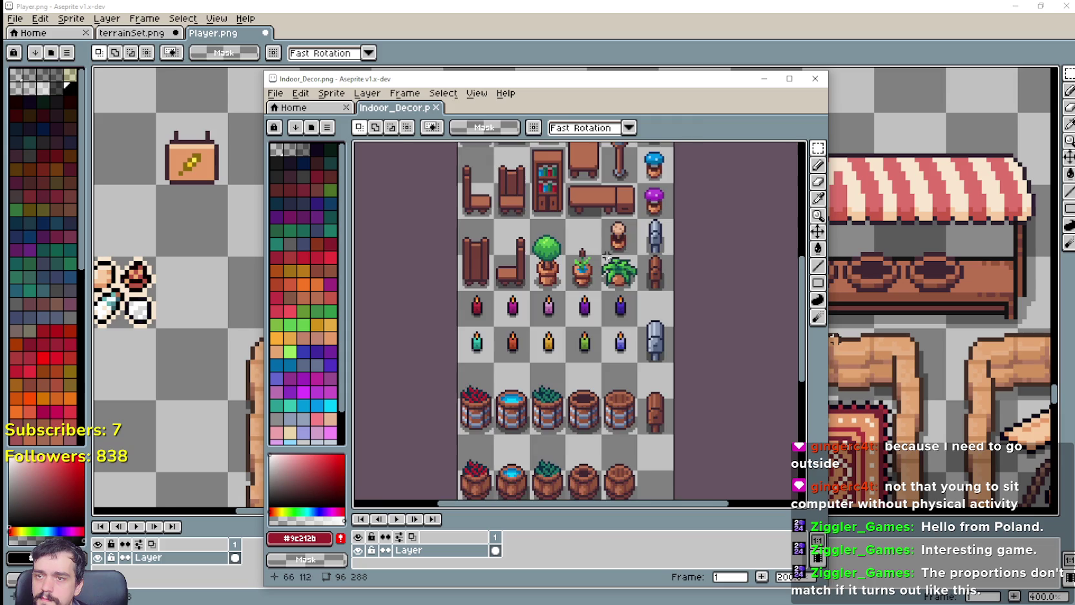
pyautogui.scroll(2, 606, 256)
pyautogui.scroll(-1, 556, 257)
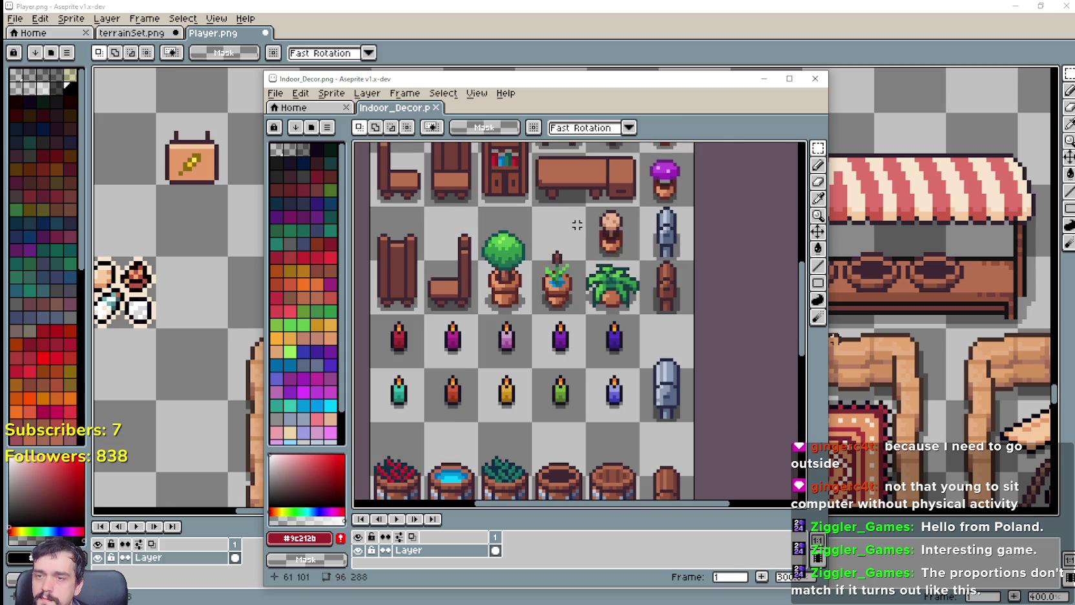
pyautogui.moveTo(577, 225)
pyautogui.mouseDown()
pyautogui.moveTo(522, 303)
pyautogui.moveTo(592, 379)
pyautogui.mouseUp()
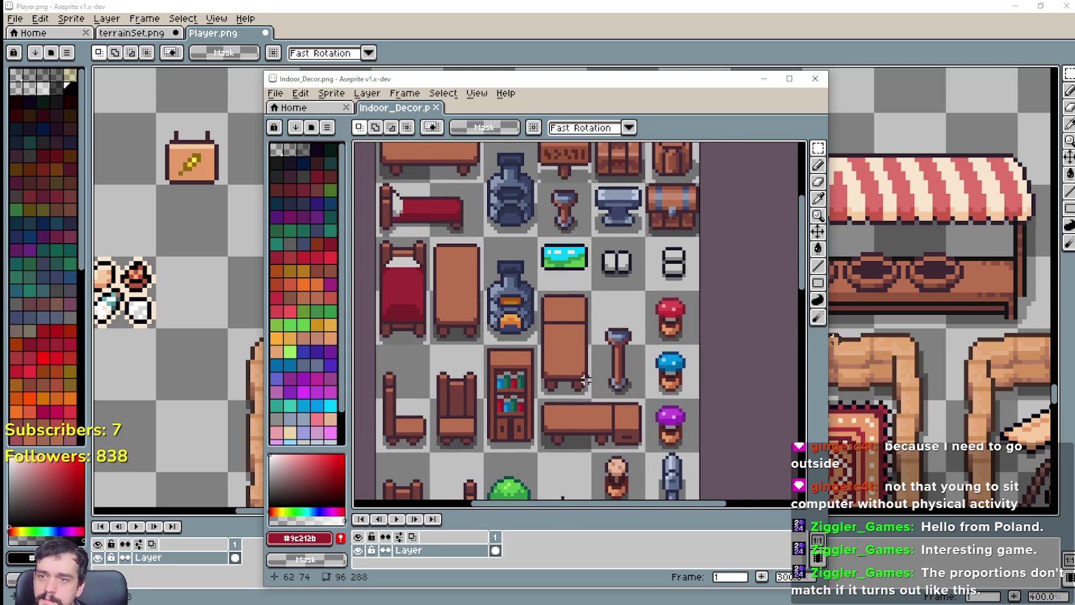
pyautogui.scroll(-1, 584, 380)
pyautogui.scroll(1, 601, 271)
pyautogui.scroll(2, 601, 271)
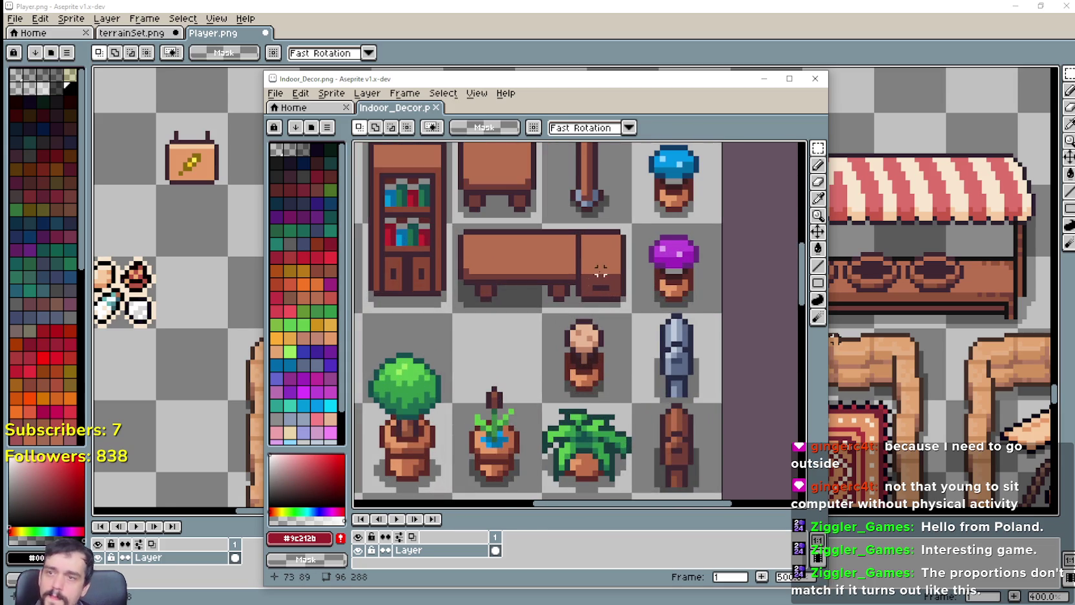
pyautogui.scroll(2, 601, 271)
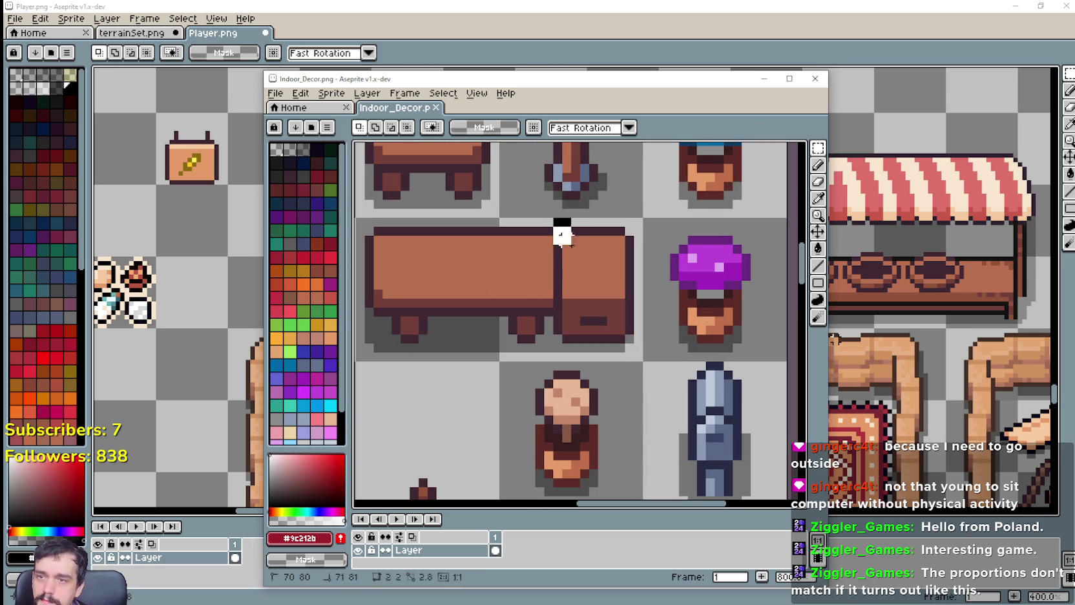
pyautogui.moveTo(554, 222); pyautogui.dragTo(635, 352)
pyautogui.click(508, 356)
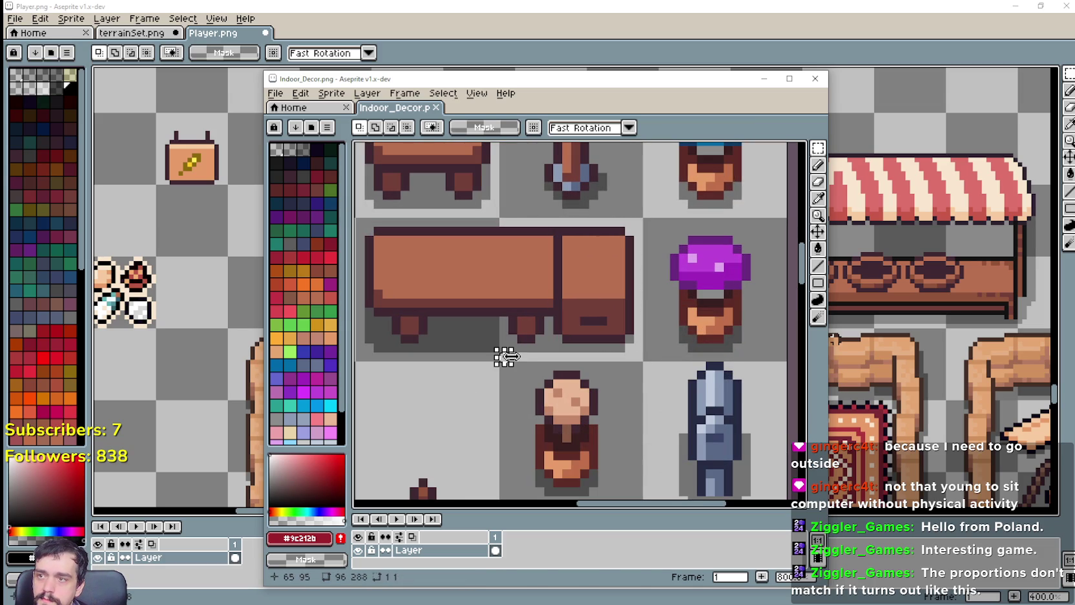
# Close Indoor_Decor, paste the drawer piece into Player.png and commit it.
pyautogui.hotkey('alt', 'Tab')
pyautogui.scroll(1, 575, 281)
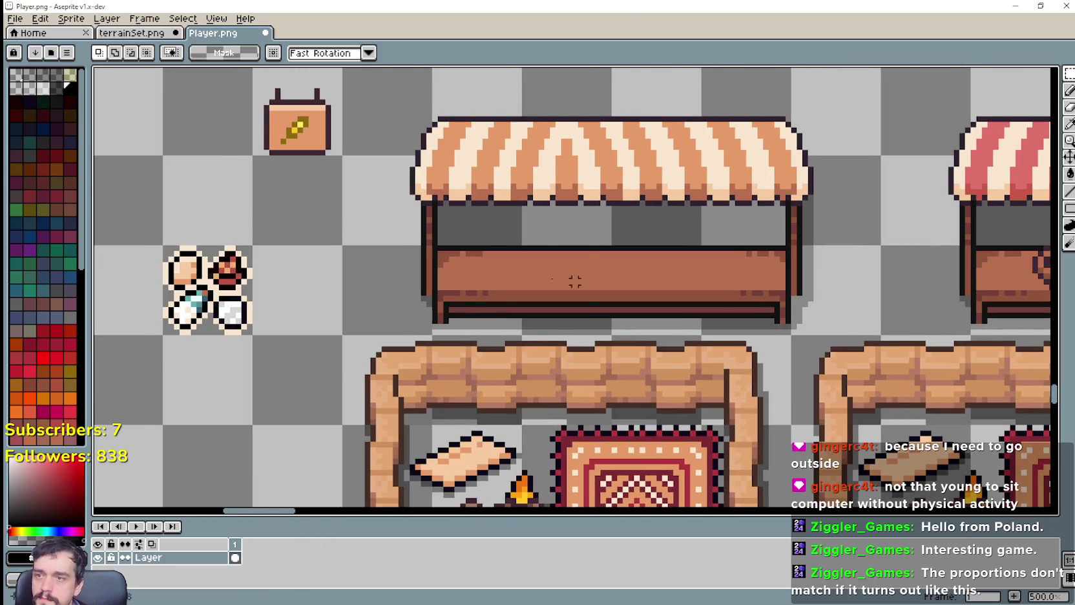
pyautogui.hotkey('ctrl', 'v')
pyautogui.moveTo(575, 281)
pyautogui.mouseDown()
pyautogui.moveTo(358, 249)
pyautogui.moveTo(365, 372)
pyautogui.moveTo(275, 370)
pyautogui.mouseUp()
pyautogui.scroll(1, 362, 287)
pyautogui.scroll(3, 352, 255)
pyautogui.hscroll(-5, 274, 370)
pyautogui.press('Return')
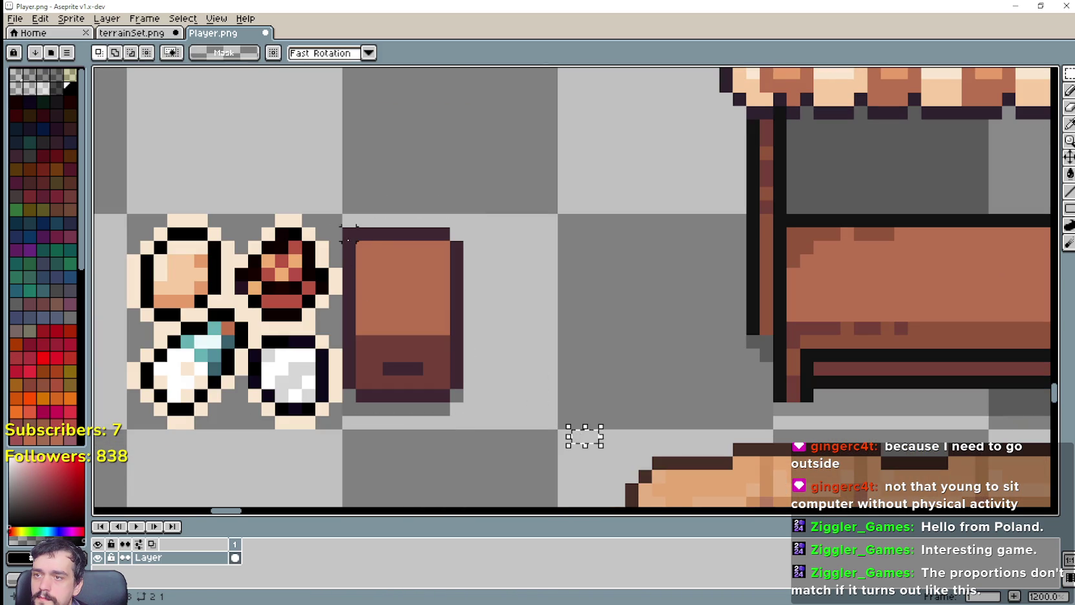
# Reselect the drawer piece and move it onto the stall counter, centered below the awning.
pyautogui.moveTo(349, 236); pyautogui.dragTo(456, 419)
pyautogui.moveTo(414, 356); pyautogui.dragTo(480, 356)
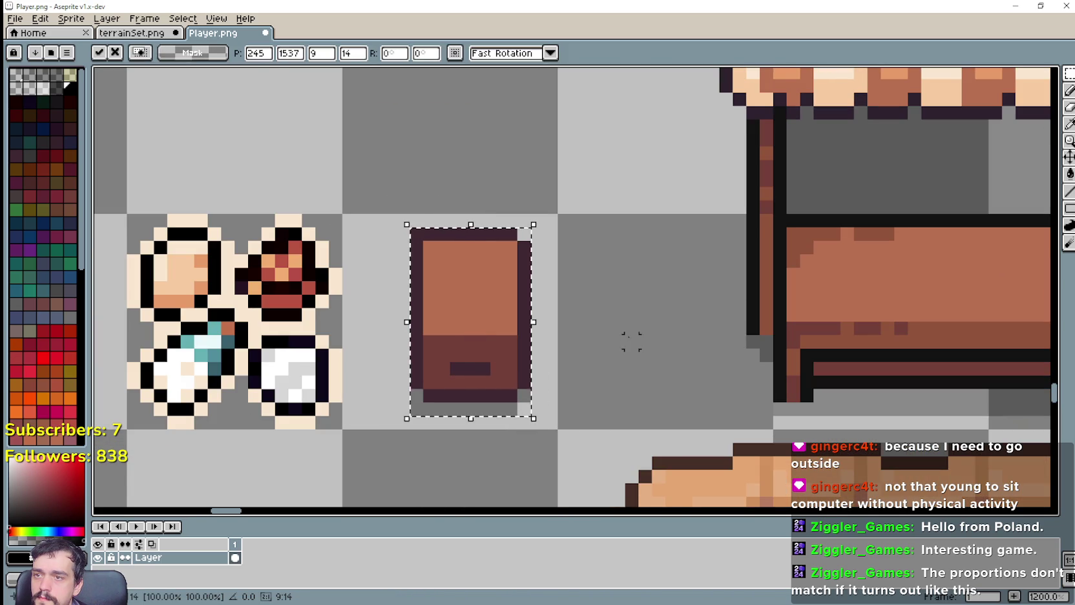
pyautogui.press('Return')
pyautogui.moveTo(393, 211); pyautogui.dragTo(426, 243)
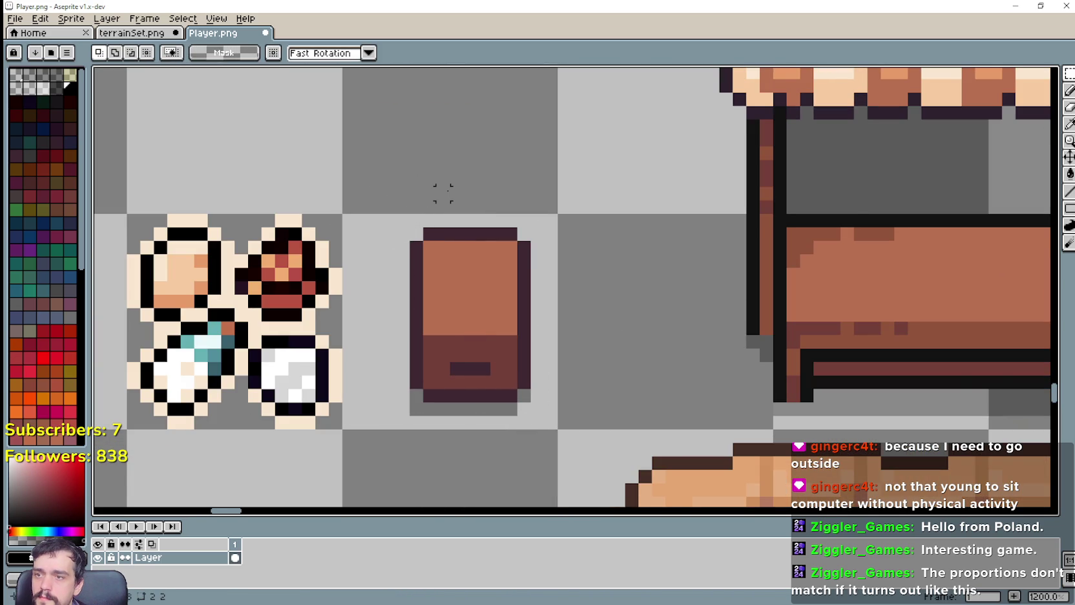
pyautogui.scroll(-3, 443, 193)
pyautogui.hscroll(3, 588, 307)
pyautogui.moveTo(387, 331); pyautogui.dragTo(453, 234)
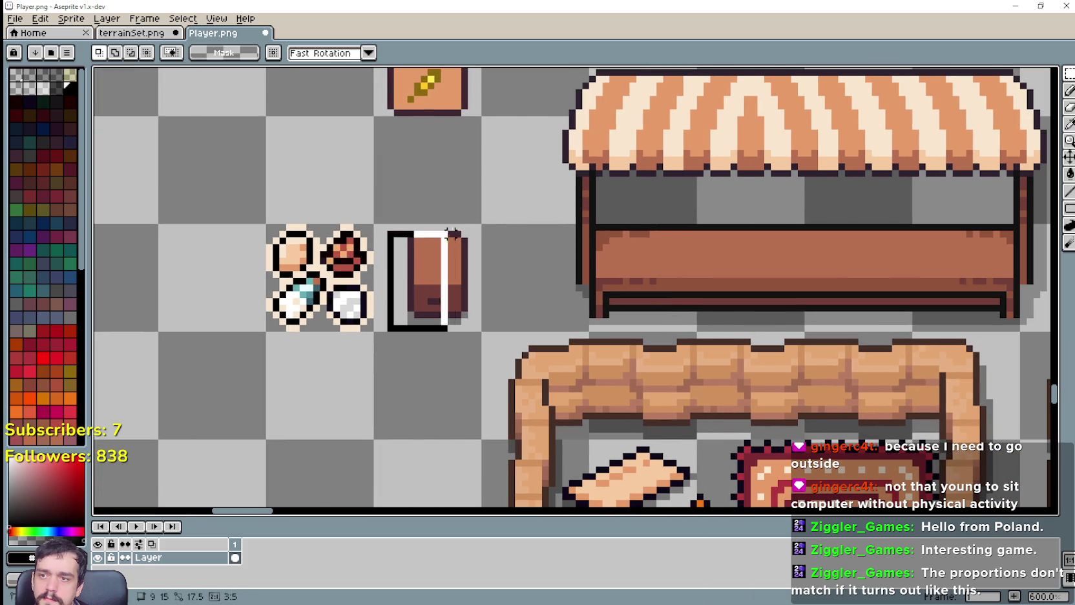
pyautogui.moveTo(441, 298)
pyautogui.mouseDown()
pyautogui.moveTo(748, 248)
pyautogui.moveTo(664, 249)
pyautogui.moveTo(642, 256)
pyautogui.moveTo(847, 245)
pyautogui.moveTo(837, 246)
pyautogui.mouseUp()
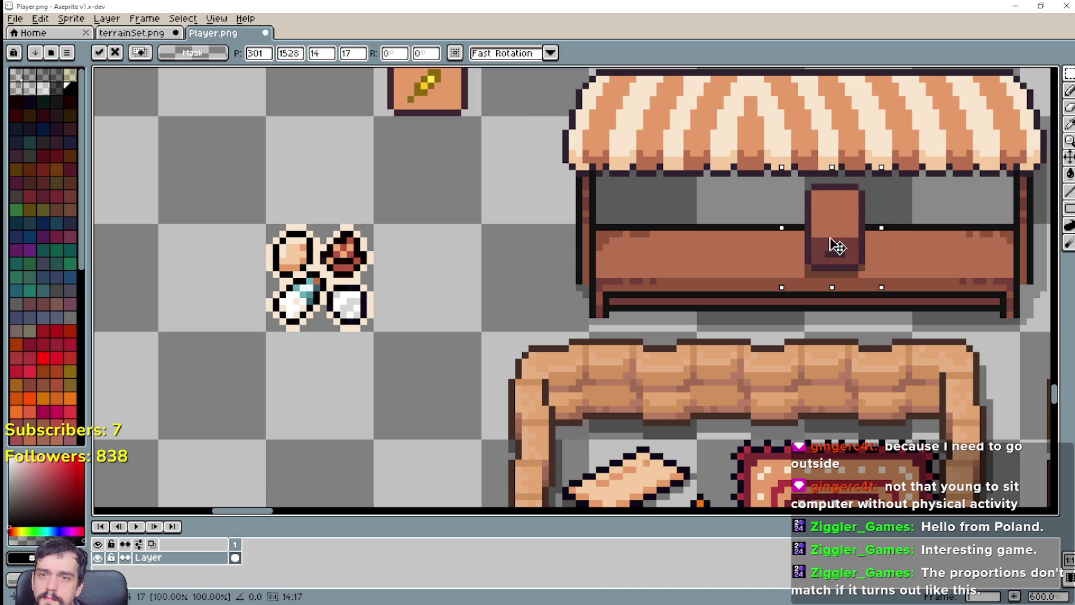
pyautogui.scroll(-2, 838, 246)
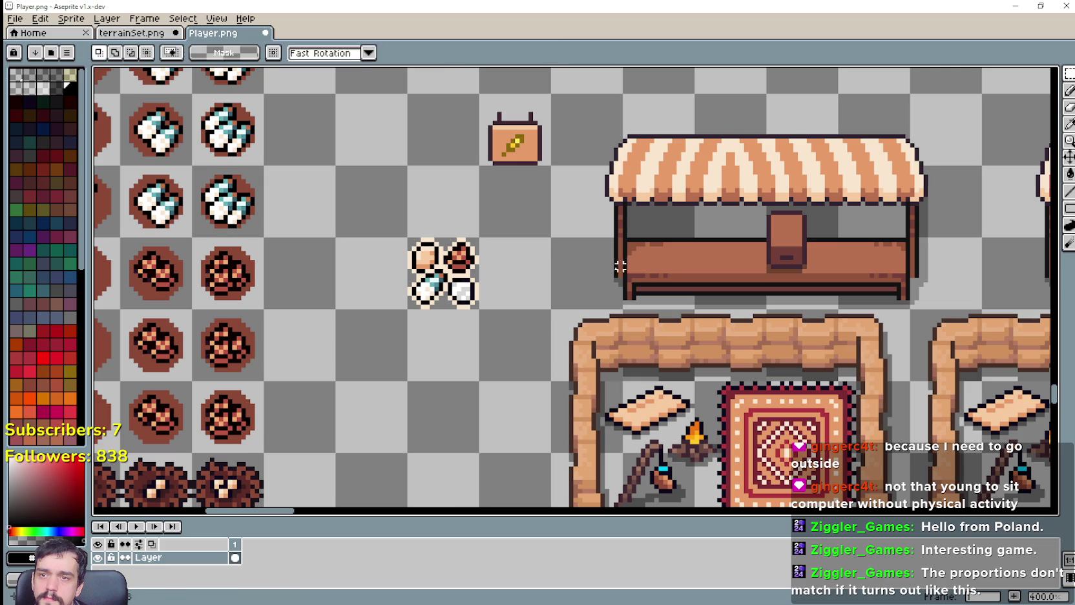
# Paste a second drawer piece onto the counter's left side and commit it.
pyautogui.hotkey('ctrl', 'v')
pyautogui.moveTo(578, 306); pyautogui.dragTo(679, 257)
pyautogui.scroll(1, 652, 294)
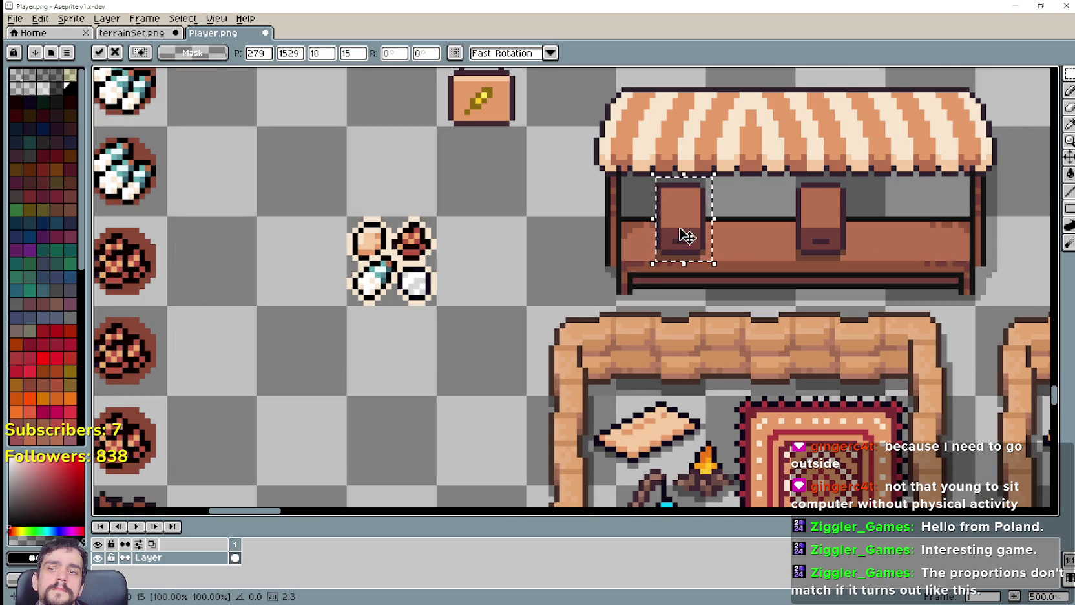
pyautogui.scroll(1, 758, 292)
pyautogui.hotkey('ctrl', 'd')
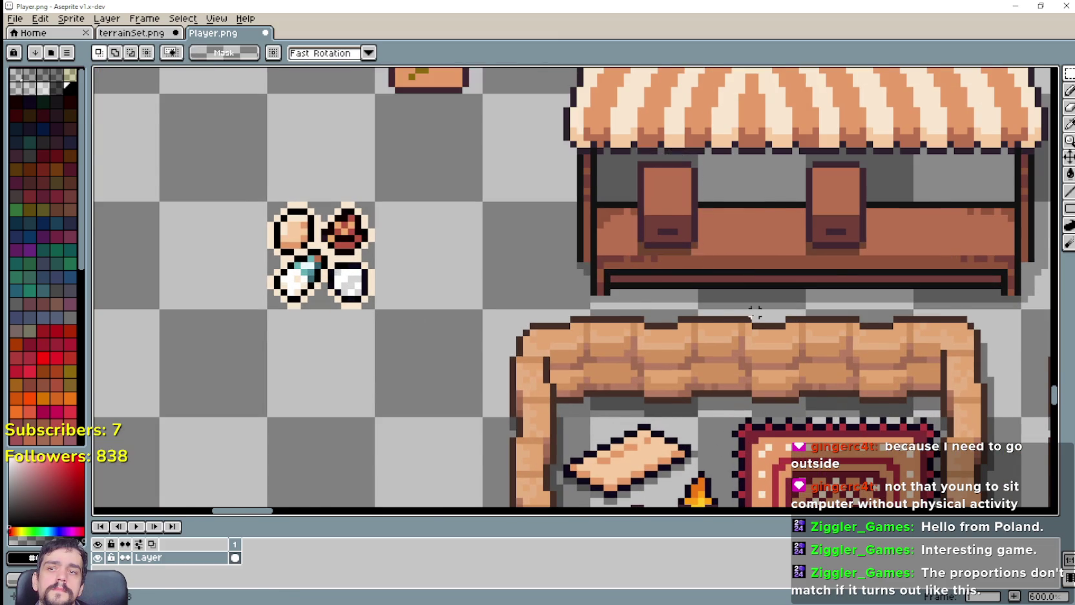
pyautogui.scroll(-2, 752, 312)
pyautogui.moveTo(890, 350); pyautogui.dragTo(667, 297)
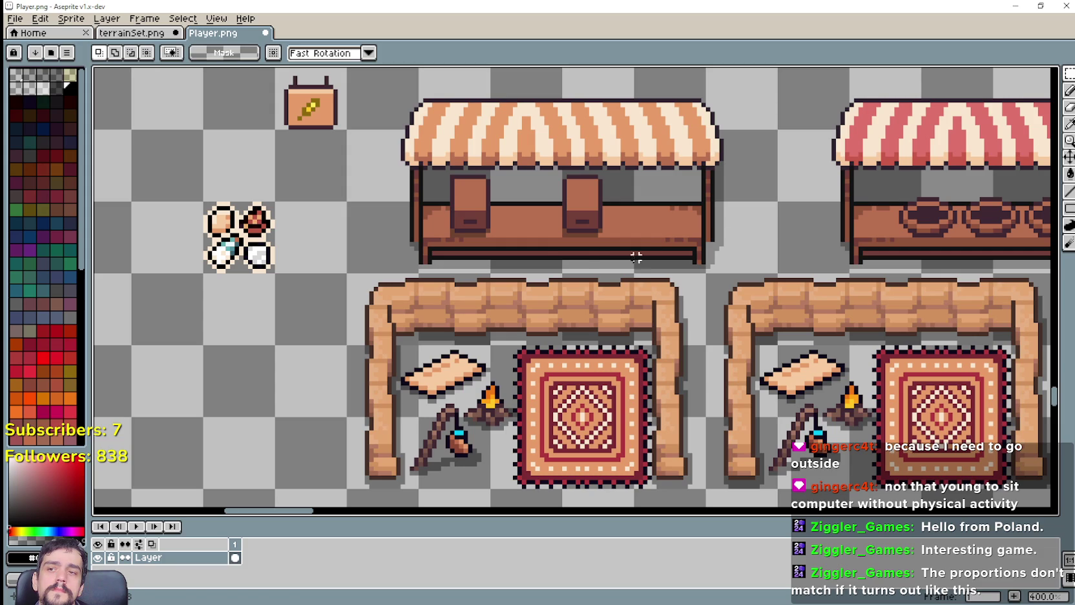
# Place a crate copy on the counter's right end and save Player.png.
pyautogui.hotkey('ctrl', 'v')
pyautogui.moveTo(562, 297)
pyautogui.mouseDown()
pyautogui.moveTo(679, 218)
pyautogui.moveTo(672, 209)
pyautogui.moveTo(648, 214)
pyautogui.moveTo(644, 203)
pyautogui.moveTo(675, 204)
pyautogui.moveTo(669, 211)
pyautogui.mouseUp()
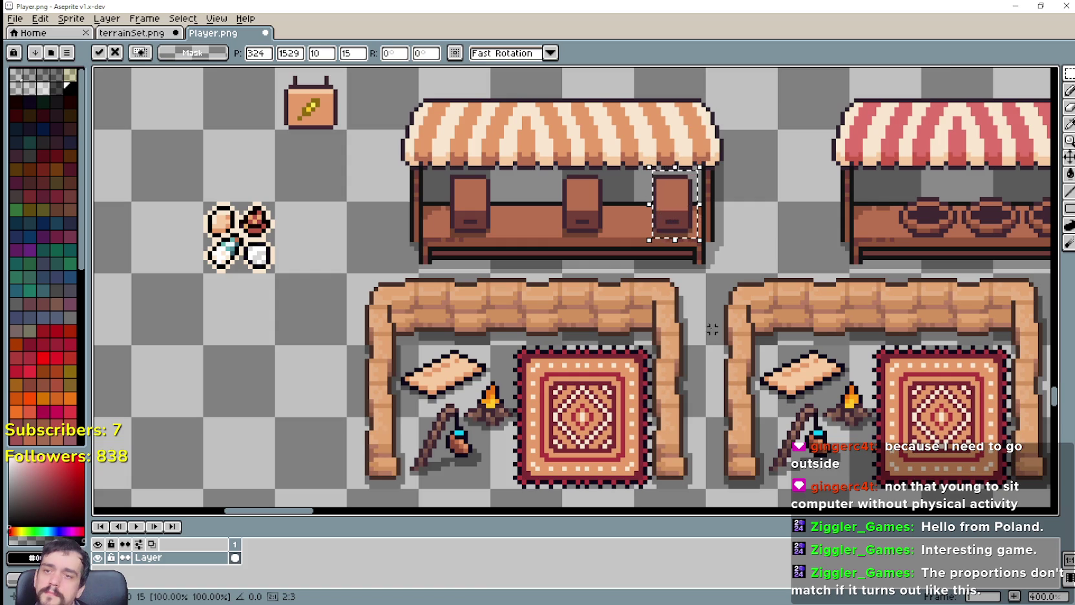
pyautogui.hotkey('ctrl', 'd')
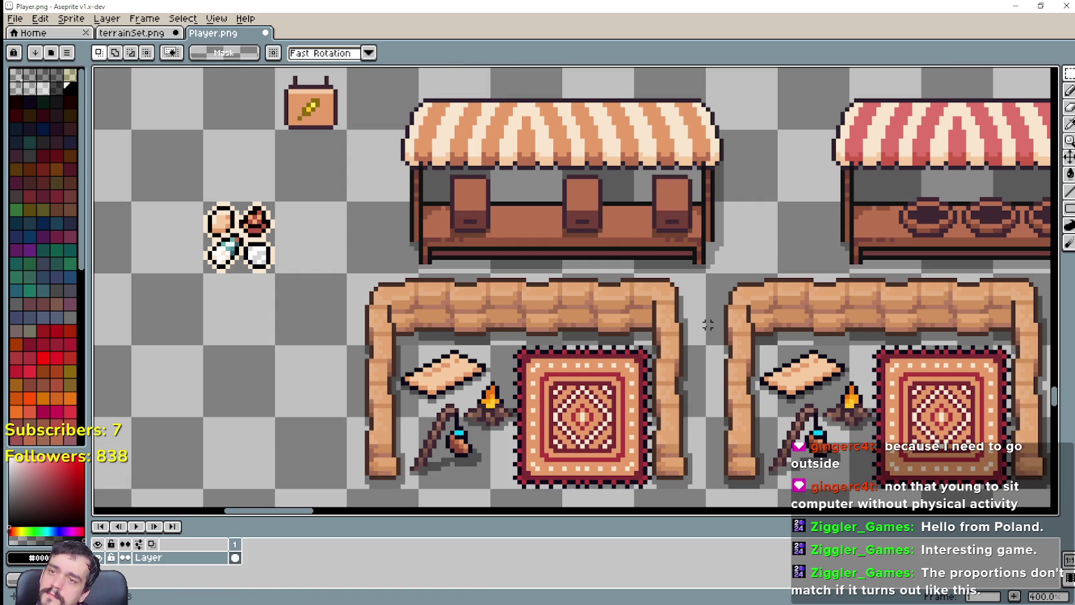
pyautogui.scroll(-2, 707, 324)
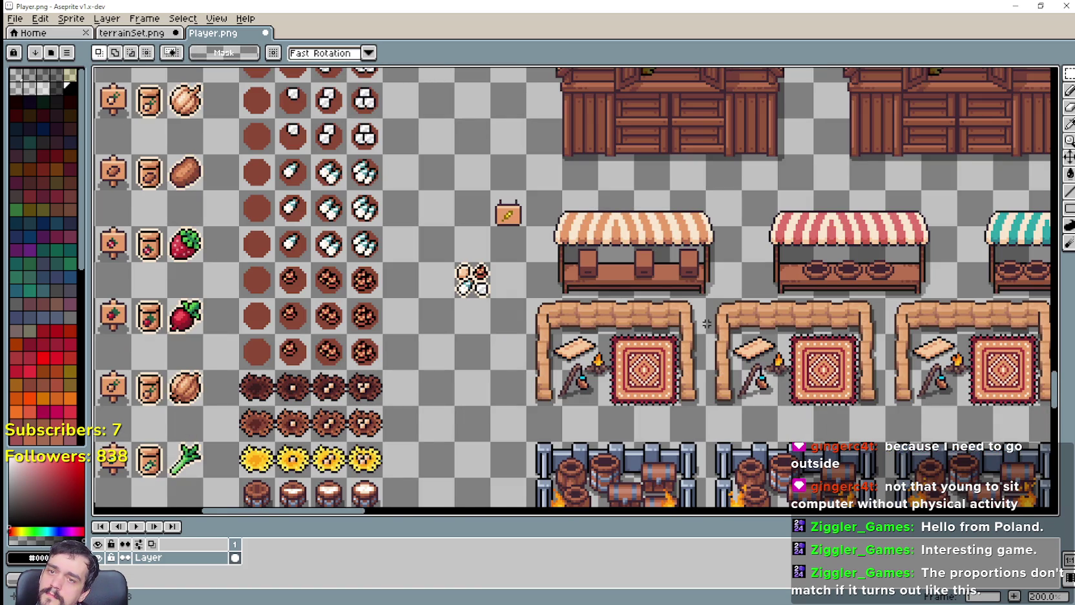
pyautogui.scroll(2, 707, 324)
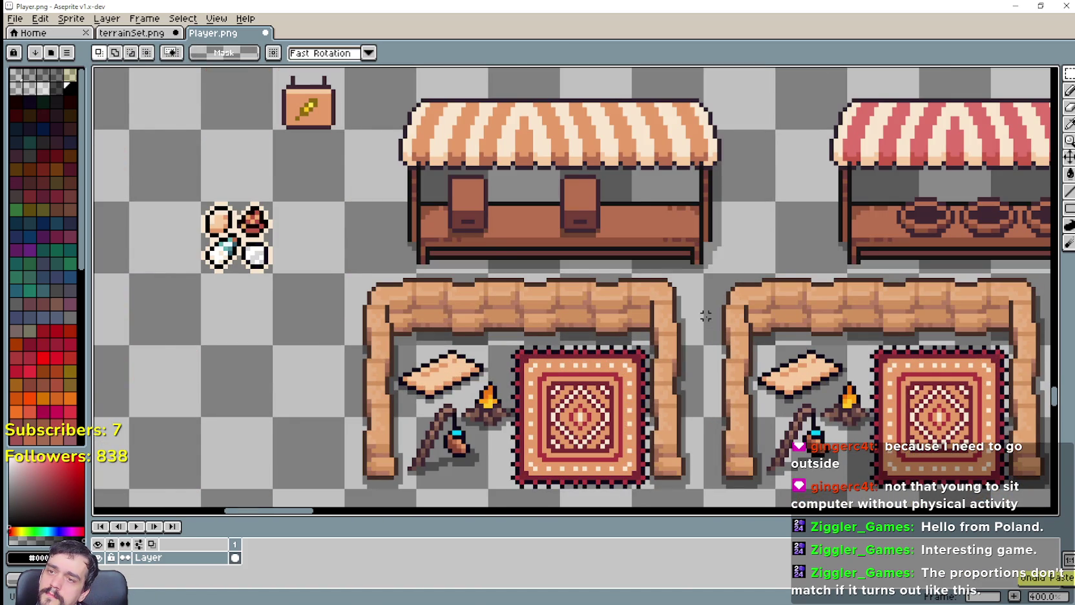
pyautogui.scroll(-1, 706, 316)
pyautogui.hotkey('ctrl', 's')
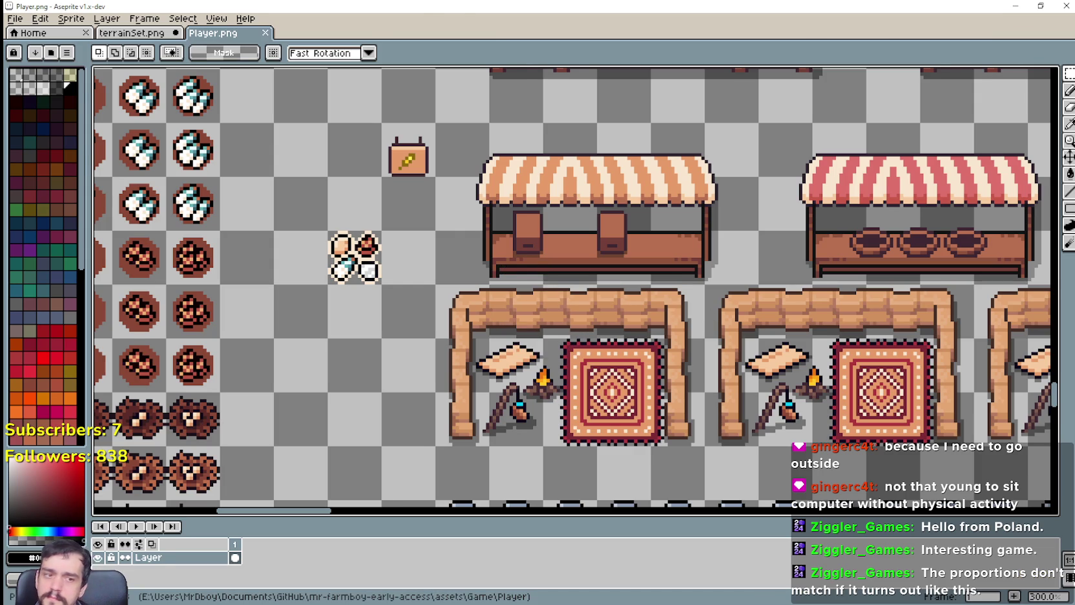
pyautogui.hotkey('alt', 'Tab')
# Reimport in Godot, walk the player to view the striped stall in-game, then return to Aseprite.
pyautogui.hotkey('alt', 'Tab')
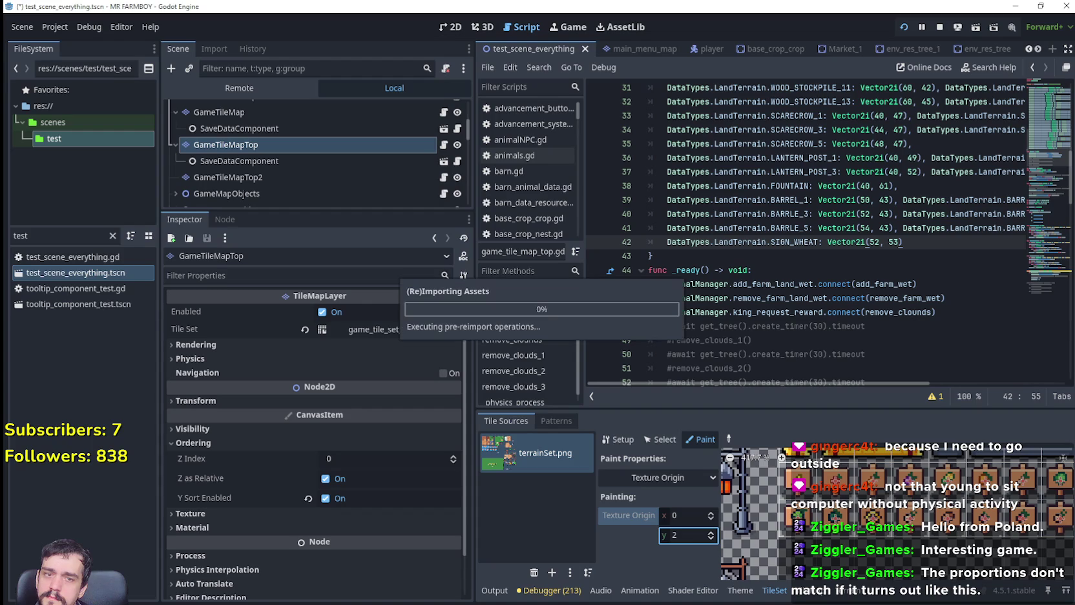
pyautogui.hotkey('alt', 'Tab')
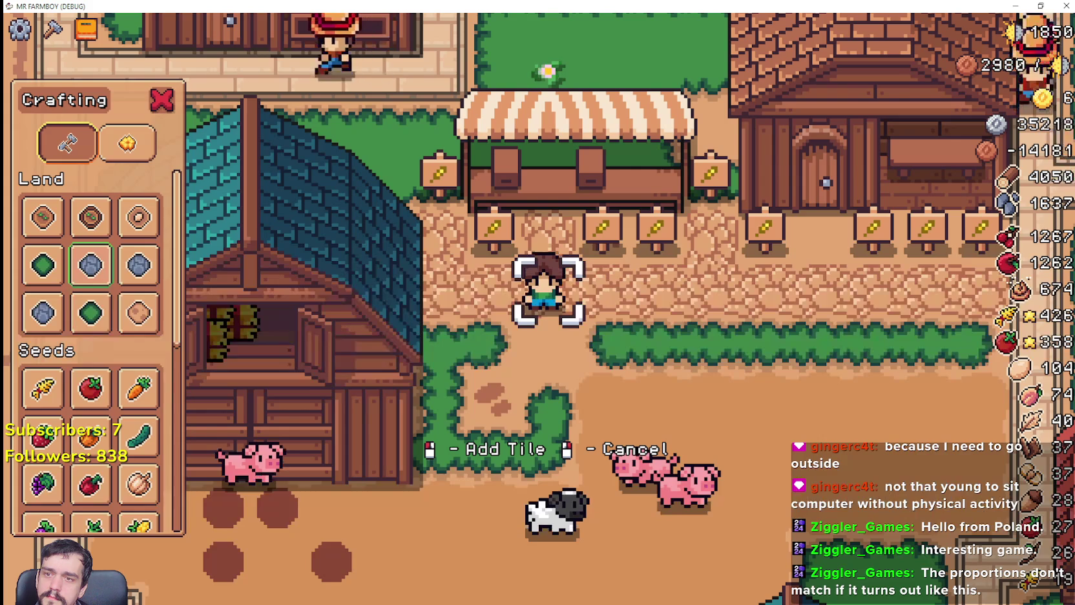
pyautogui.scroll(2, 633, 373)
pyautogui.press('s')
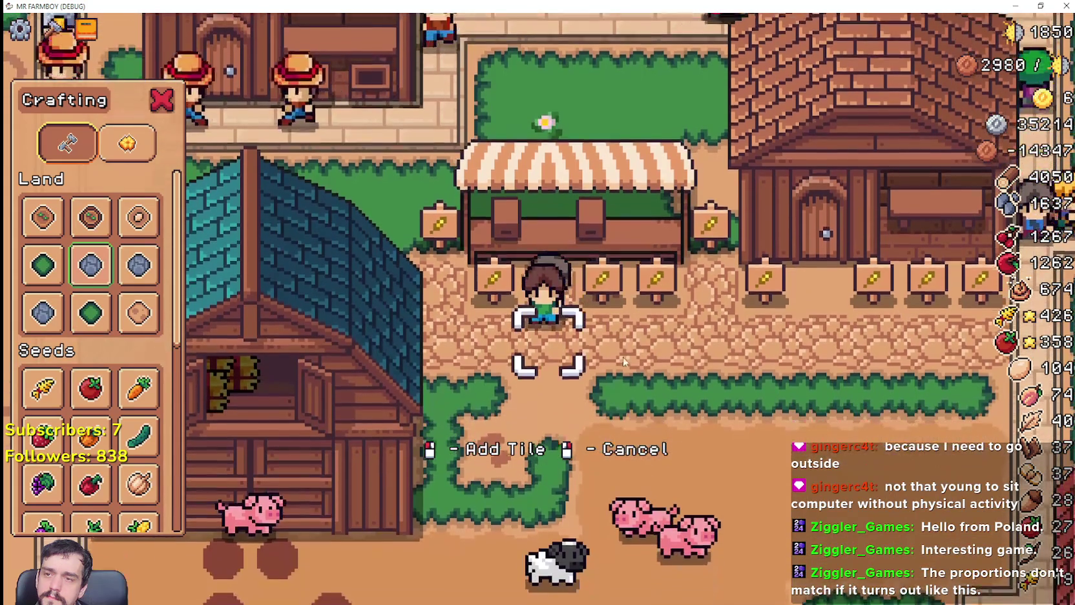
pyautogui.scroll(1, 639, 359)
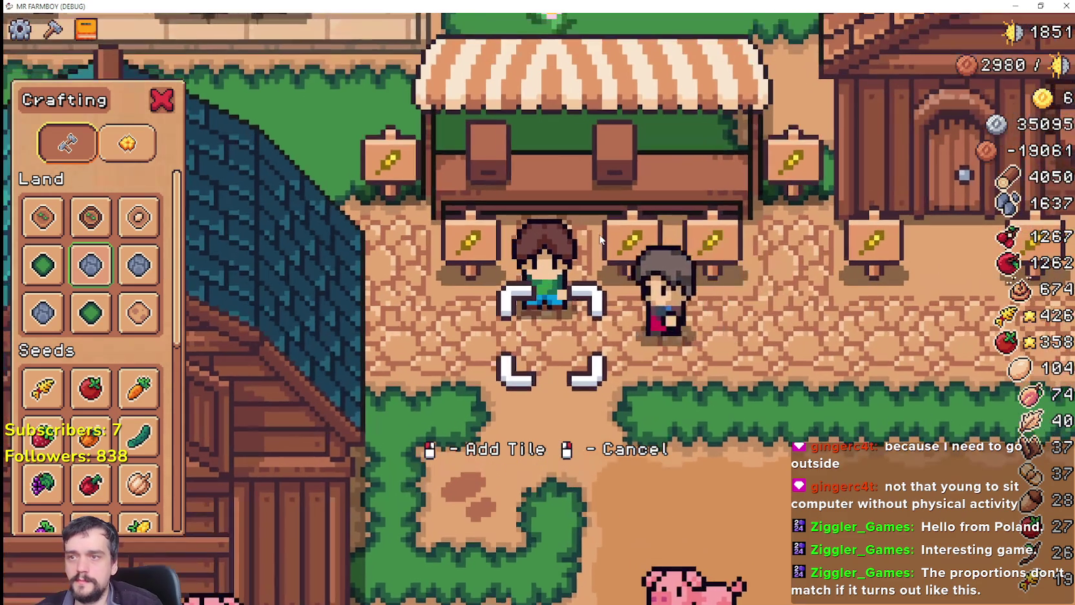
pyautogui.hotkey('alt', 'Tab')
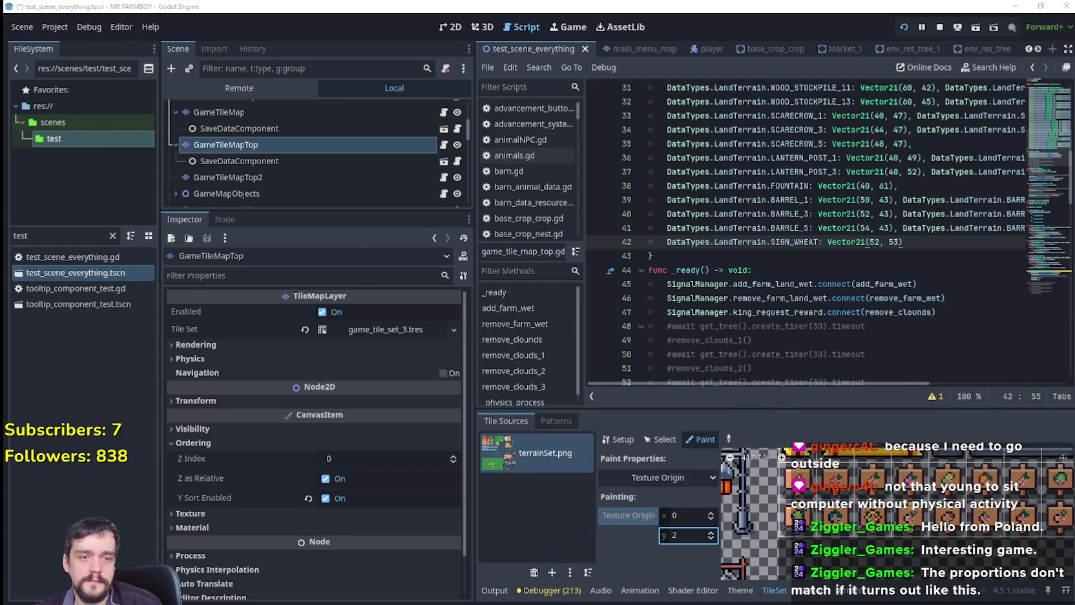
pyautogui.hotkey('alt', 'Tab')
pyautogui.scroll(2, 630, 322)
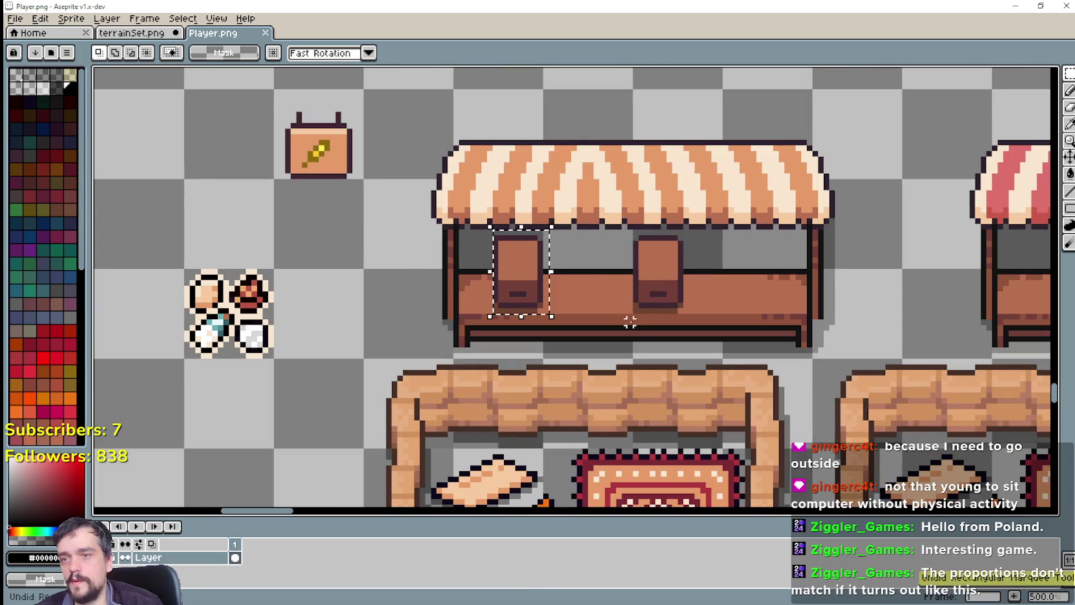
# Undo the earlier crates and place crate copies on the counter's left and right ends.
pyautogui.hotkey('ctrl', 'z')
pyautogui.hotkey('ctrl', 'z')
pyautogui.hotkey('ctrl', 'z')
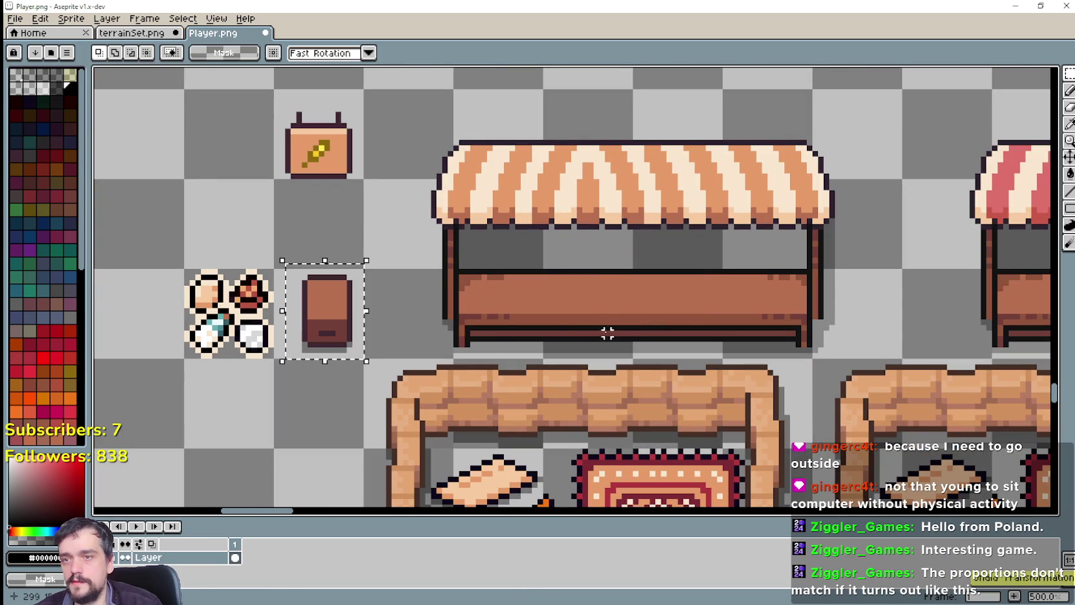
pyautogui.hotkey('ctrl', 'v')
pyautogui.moveTo(554, 299); pyautogui.dragTo(465, 283)
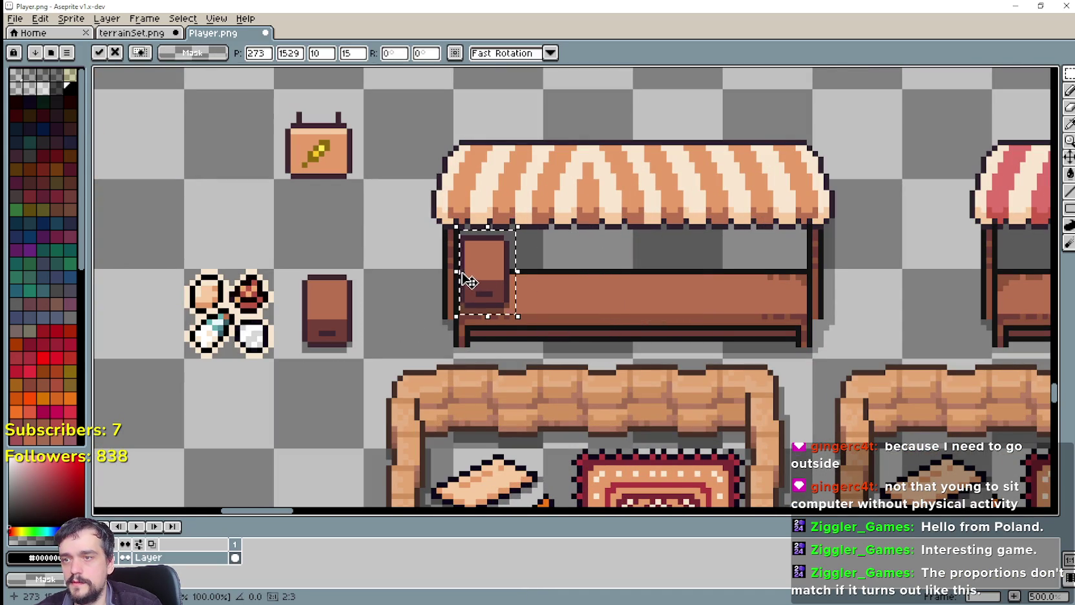
pyautogui.scroll(3, 469, 282)
pyautogui.scroll(-3, 475, 301)
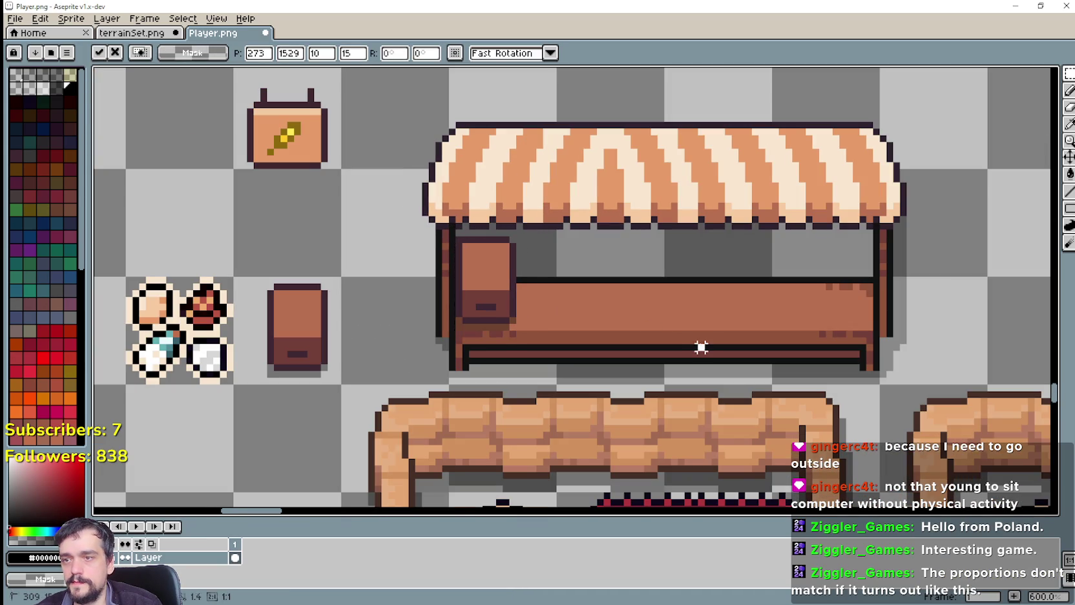
pyautogui.press('Return')
pyautogui.hotkey('ctrl', 'v')
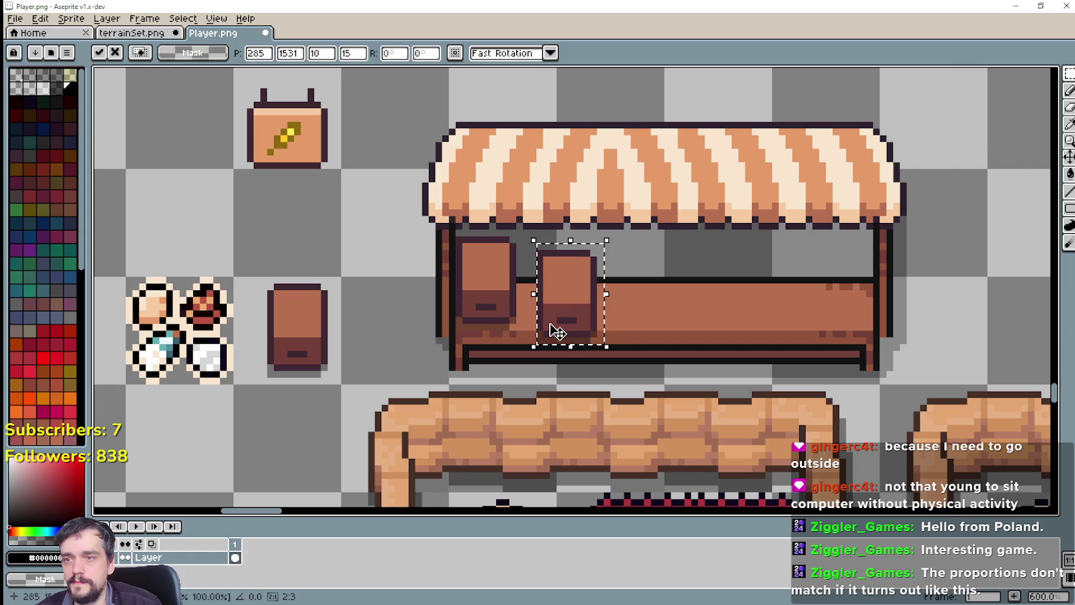
pyautogui.moveTo(551, 329); pyautogui.dragTo(833, 321)
pyautogui.press('Return')
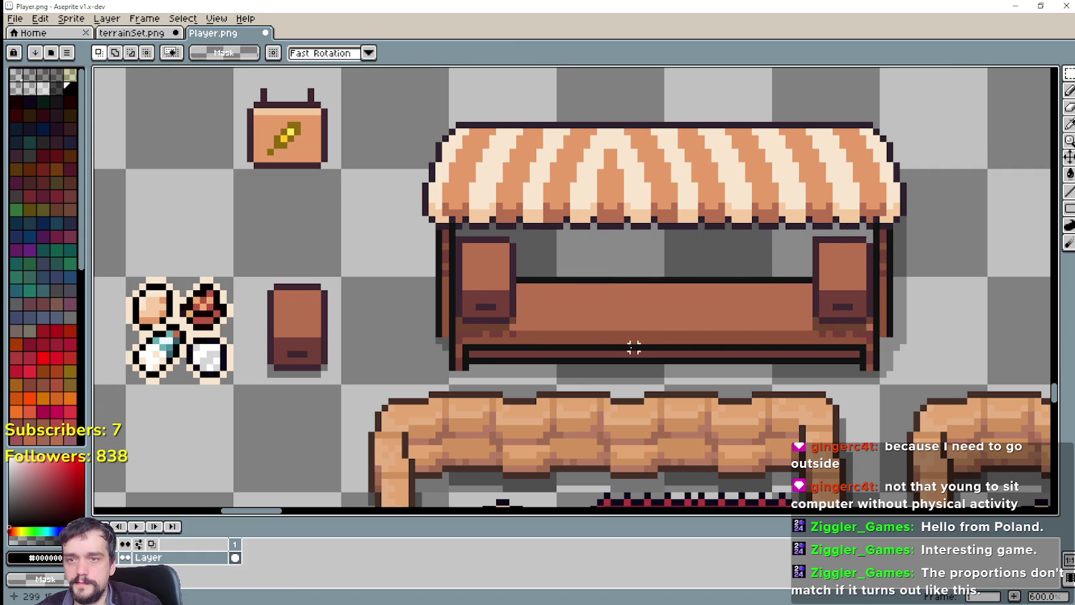
pyautogui.scroll(-2, 646, 349)
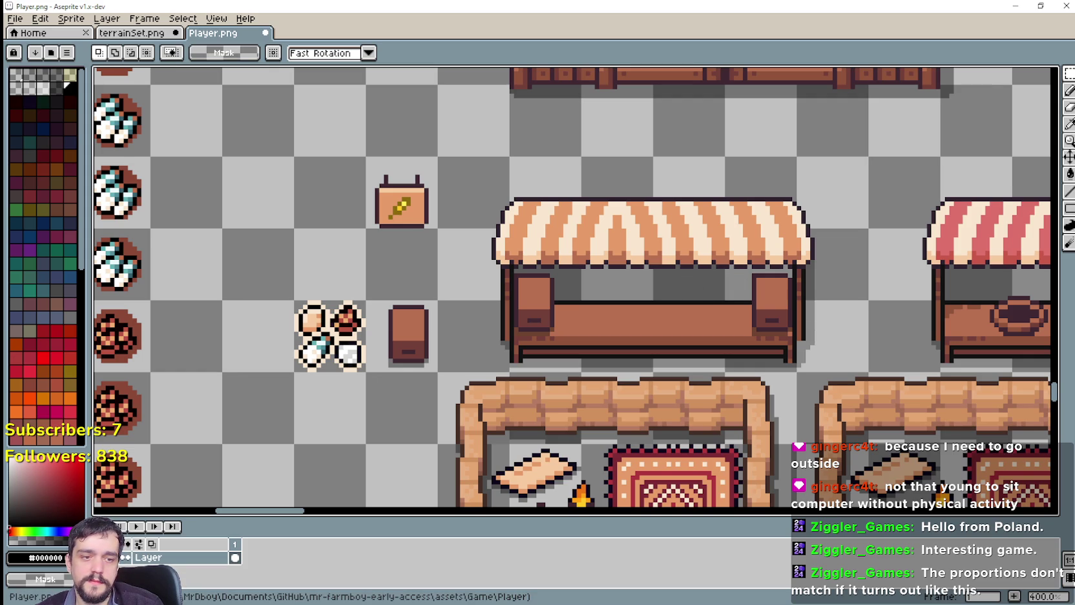
pyautogui.scroll(1, 546, 265)
pyautogui.scroll(1, 546, 265)
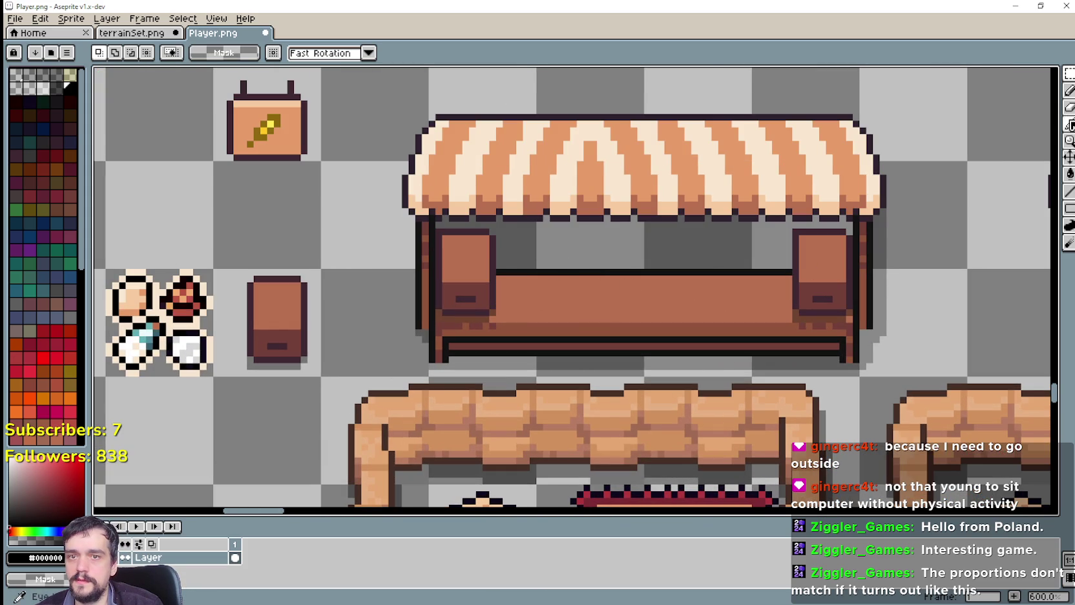
# Eyedrop the stall's dark brown #743F39 and draw a square outline mid-counter.
pyautogui.click(1070, 125)
pyautogui.scroll(3, 880, 289)
pyautogui.click(753, 268)
pyautogui.scroll(-3, 444, 315)
pyautogui.scroll(1, 492, 294)
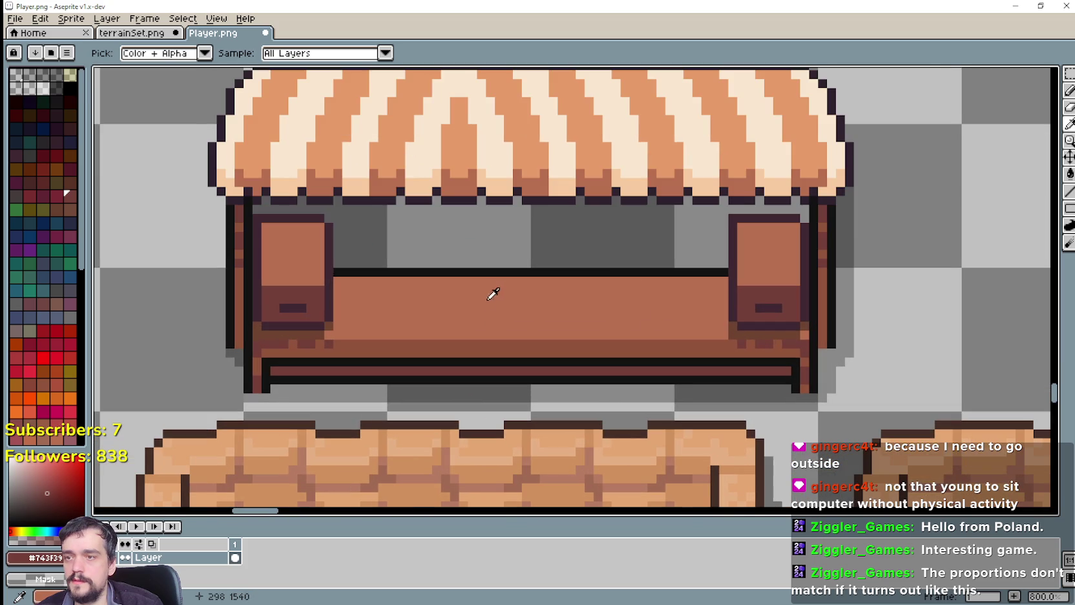
pyautogui.click(1068, 222)
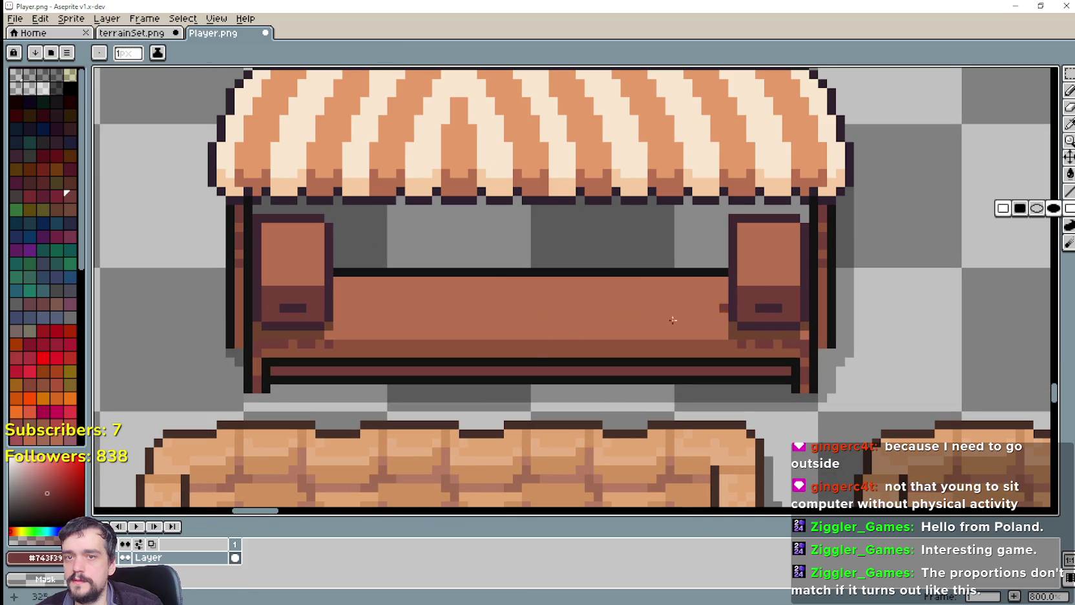
pyautogui.moveTo(409, 299)
pyautogui.mouseDown()
pyautogui.moveTo(451, 267)
pyautogui.moveTo(531, 303)
pyautogui.mouseUp()
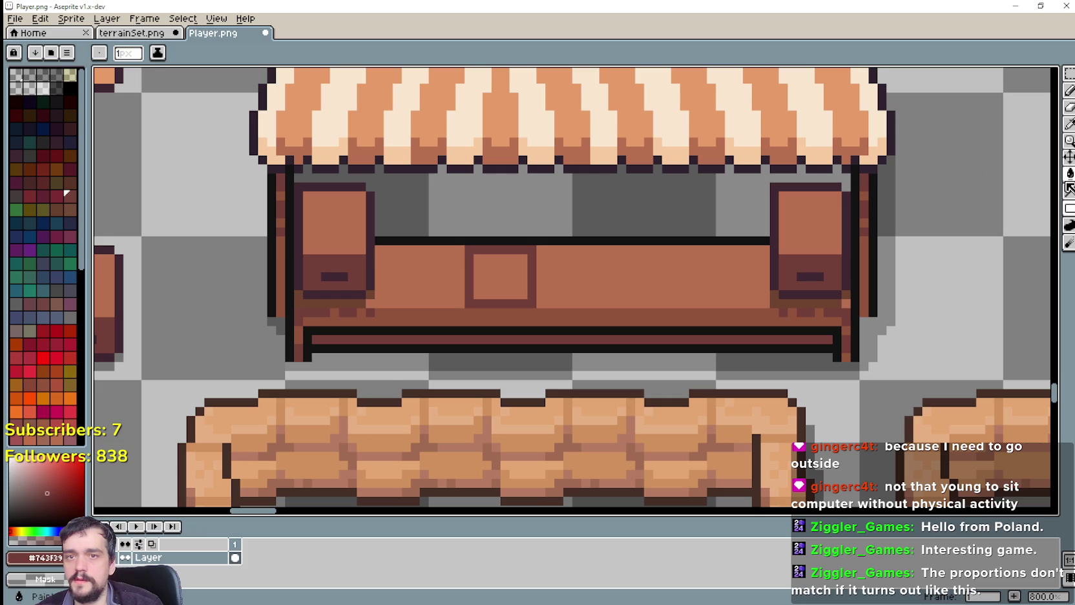
# Fill the inner square with the dark brown, using Contiguous fill after undoing an overfill.
pyautogui.click(1069, 173)
pyautogui.click(528, 271)
pyautogui.hotkey('ctrl', 'z')
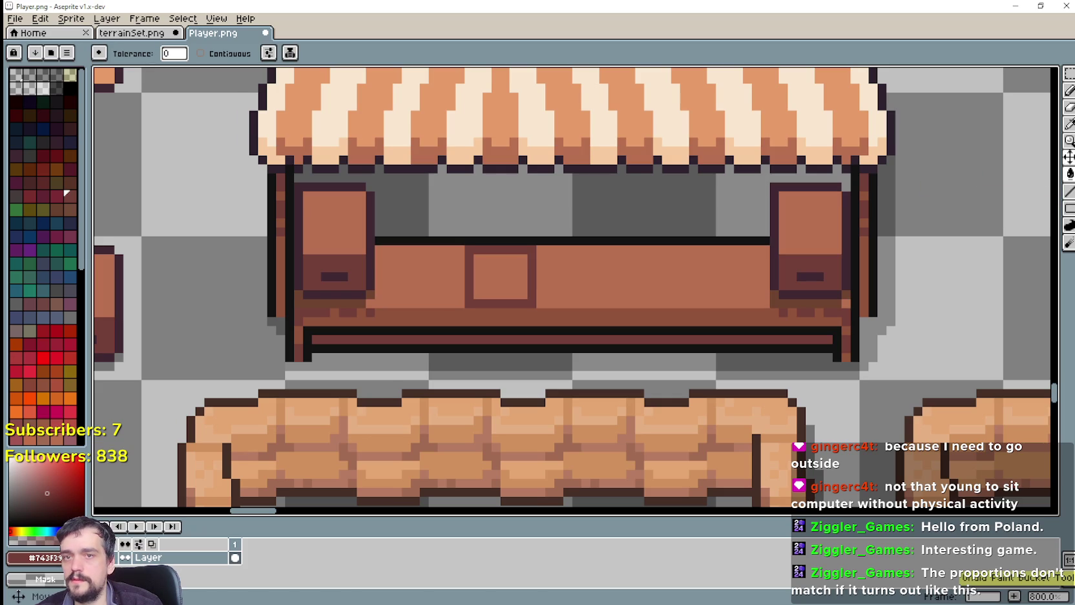
pyautogui.click(200, 53)
pyautogui.click(500, 277)
pyautogui.scroll(-1, 710, 356)
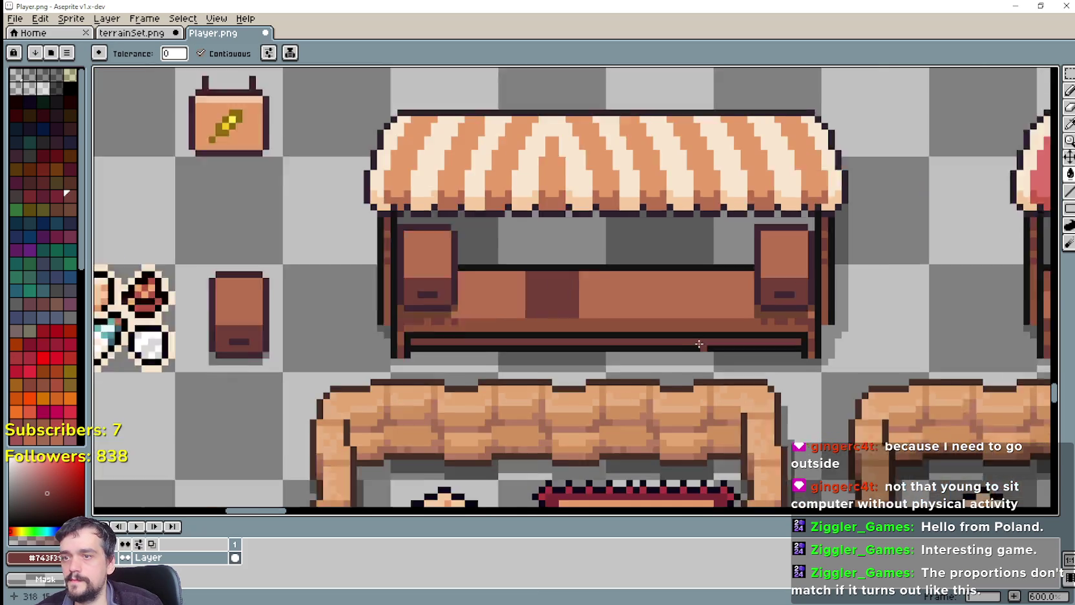
pyautogui.scroll(-1, 711, 355)
pyautogui.scroll(2, 568, 297)
pyautogui.scroll(1, 559, 271)
pyautogui.scroll(1, 559, 271)
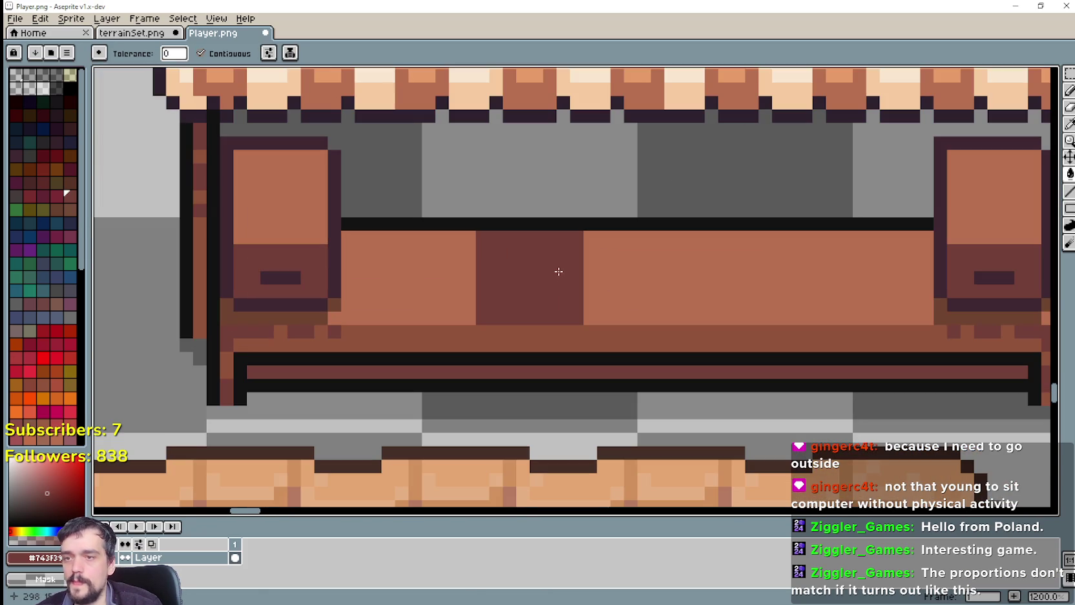
pyautogui.scroll(-3, 552, 272)
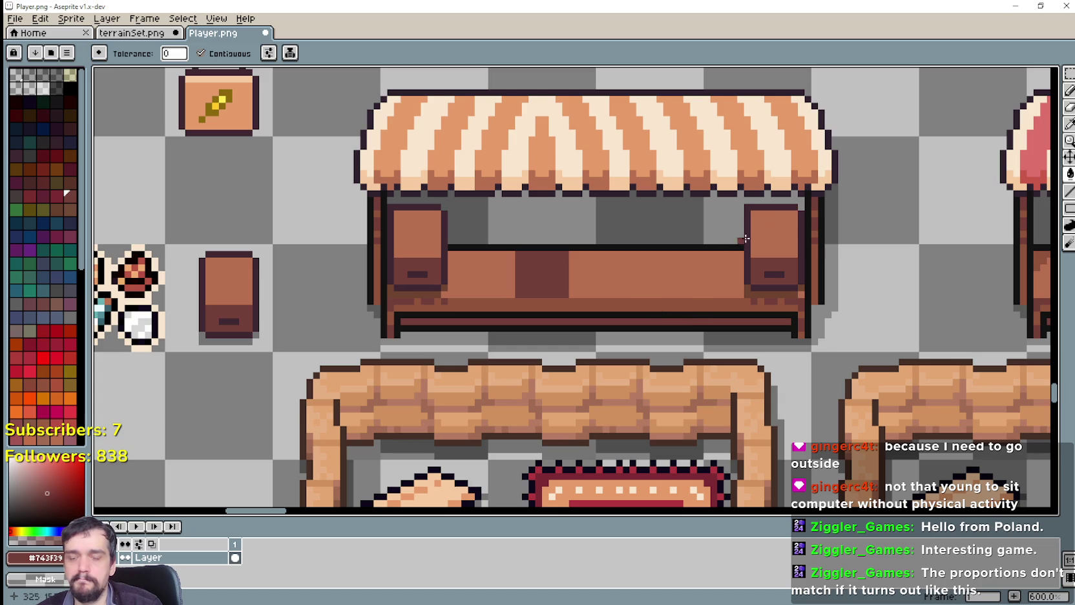
pyautogui.scroll(-2, 720, 380)
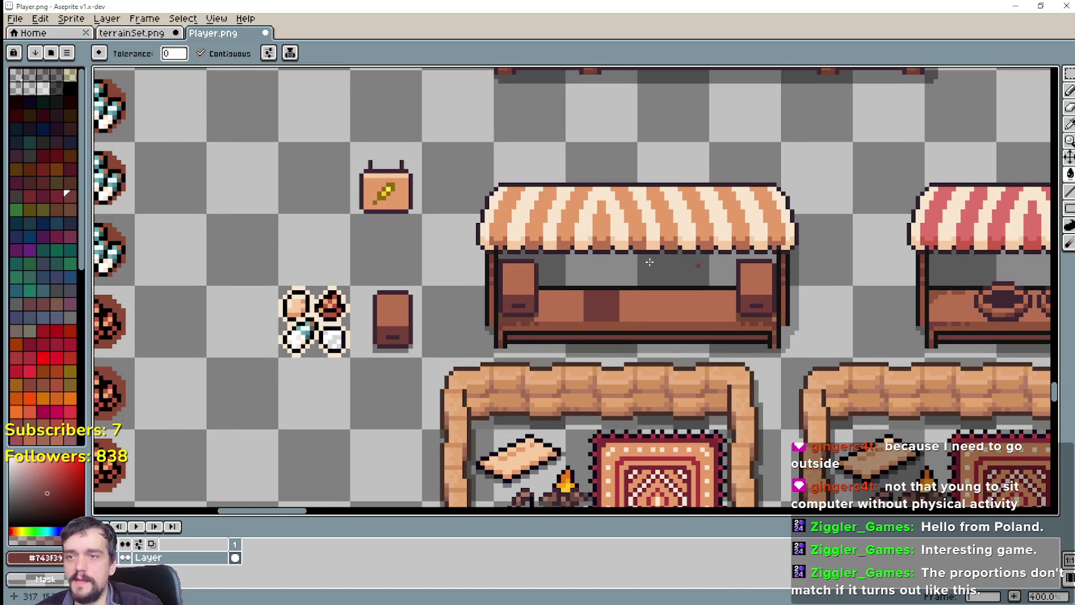
# Scroll through the reopened Indoor_Decor sheet up to its top rows.
pyautogui.scroll(-2, 649, 261)
pyautogui.scroll(-2, 649, 262)
pyautogui.scroll(-2, 711, 291)
pyautogui.scroll(3, 772, 315)
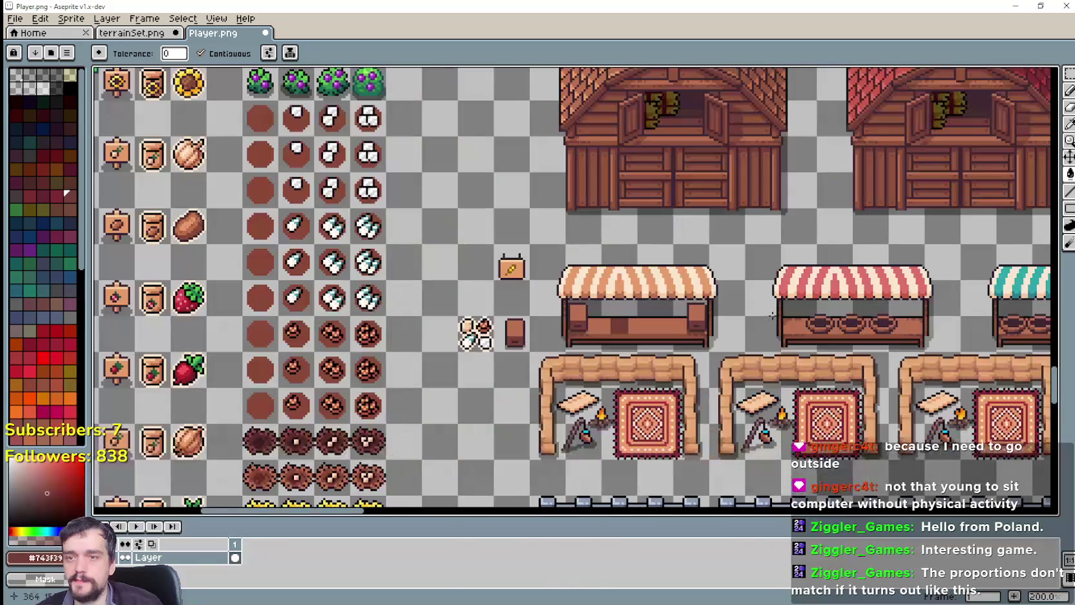
pyautogui.scroll(-1, 516, 229)
pyautogui.scroll(-1, 547, 272)
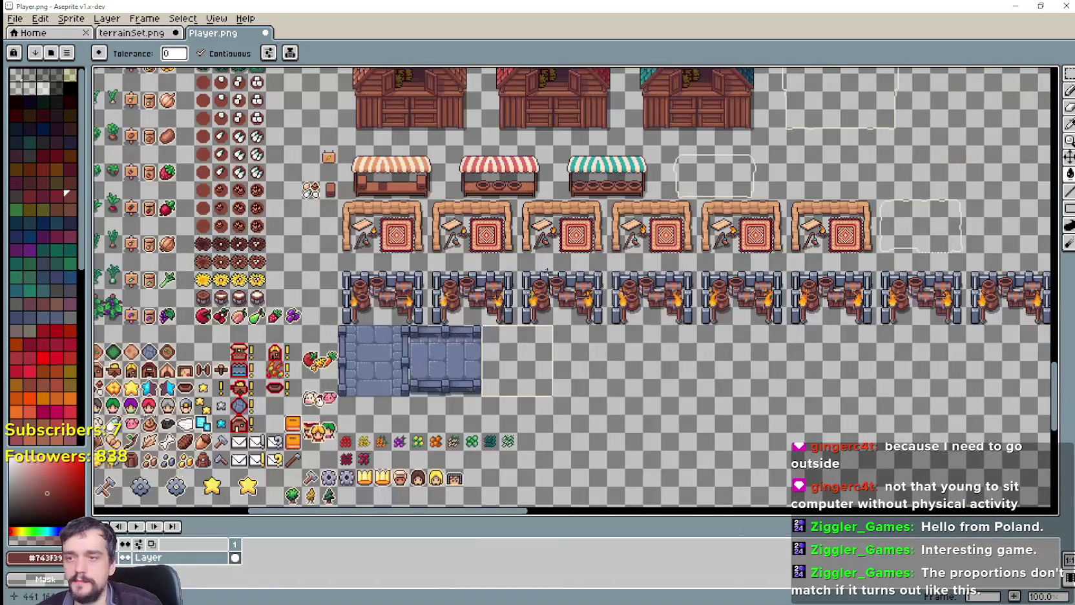
pyautogui.scroll(-1, 597, 324)
pyautogui.scroll(2, 655, 329)
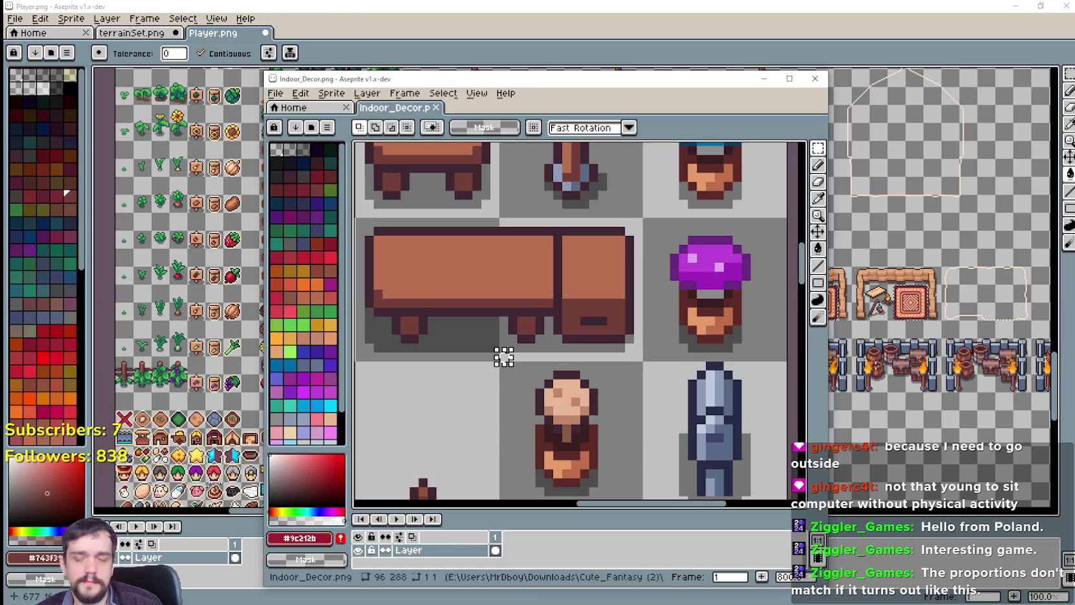
pyautogui.scroll(-1, 523, 317)
pyautogui.scroll(-1, 540, 307)
pyautogui.scroll(-1, 556, 297)
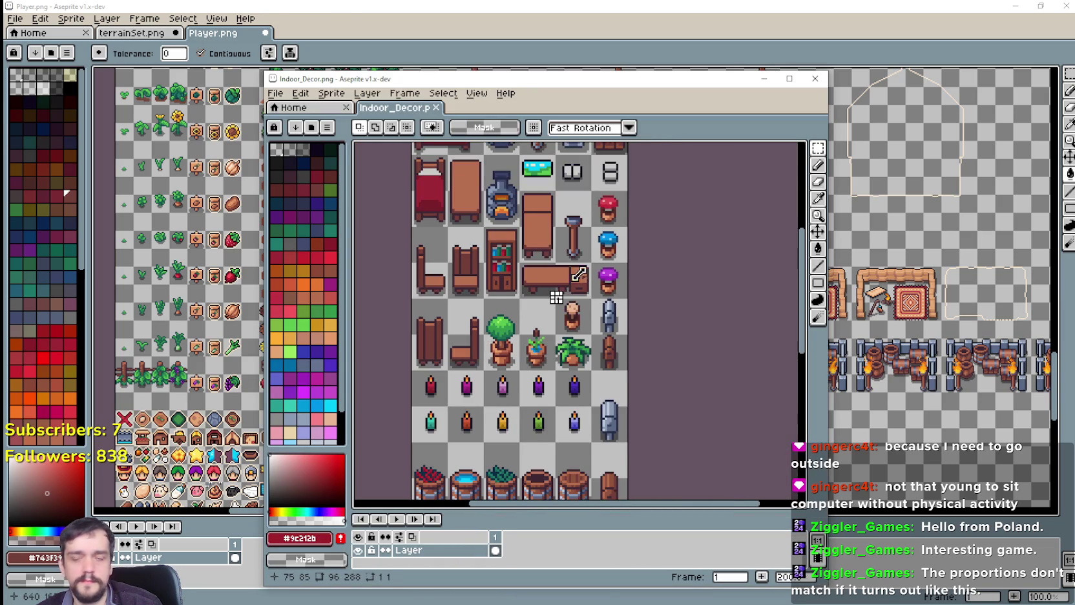
pyautogui.scroll(-1, 556, 297)
pyautogui.scroll(1, 580, 378)
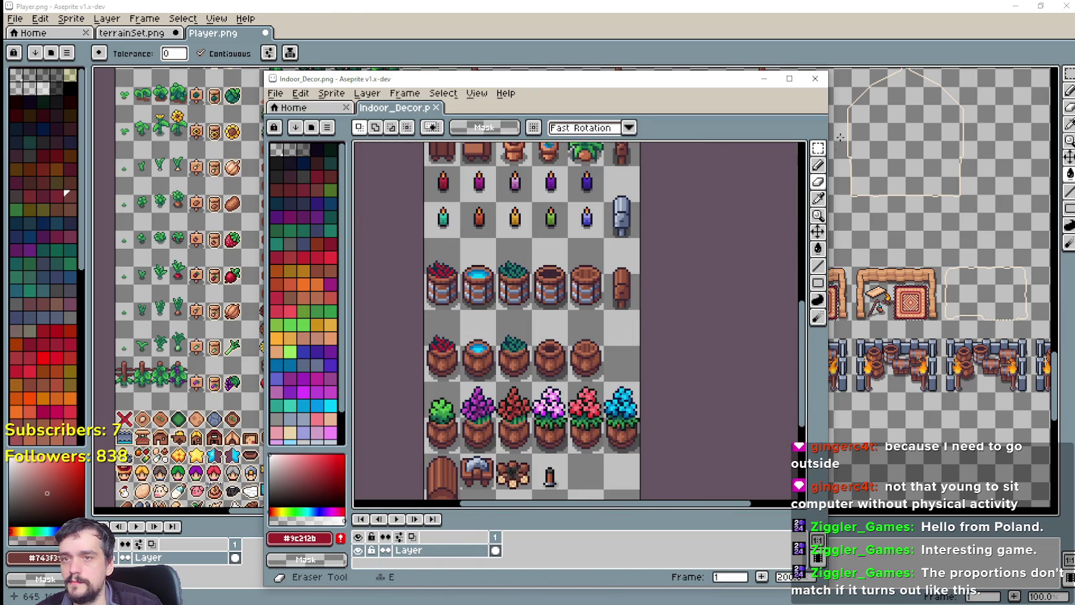
pyautogui.scroll(-1, 611, 321)
pyautogui.scroll(1, 544, 341)
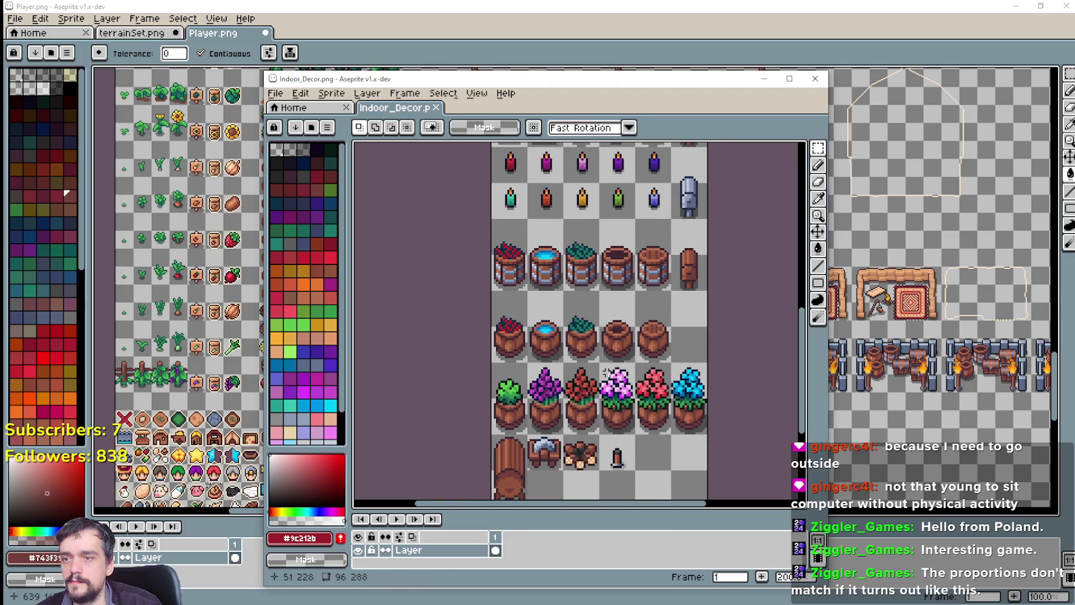
pyautogui.moveTo(605, 373); pyautogui.dragTo(643, 455)
pyautogui.scroll(-3, 643, 456)
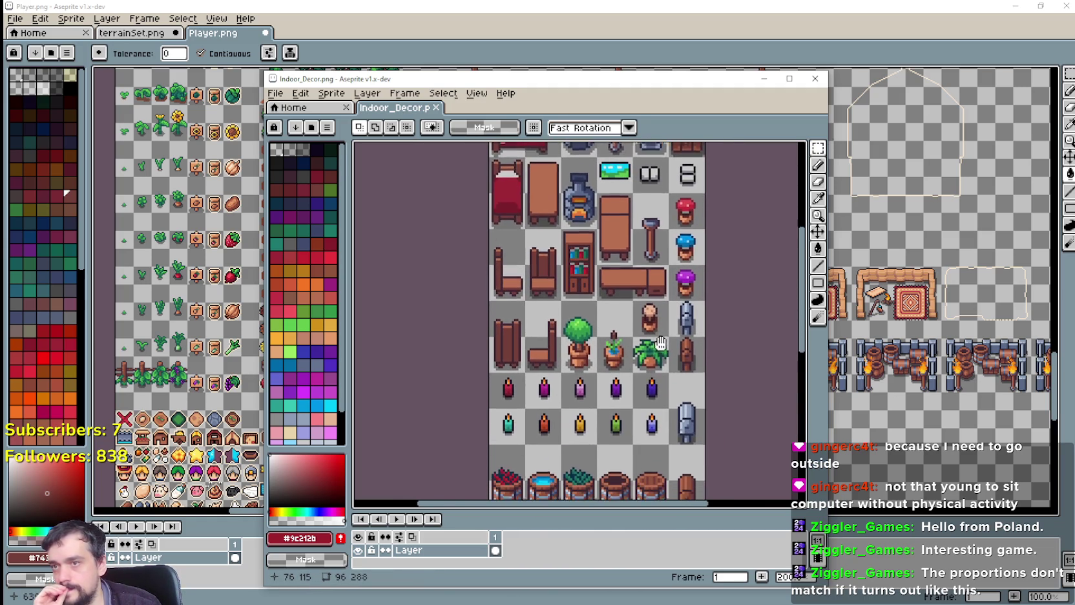
pyautogui.scroll(-1, 620, 427)
pyautogui.scroll(-2, 592, 397)
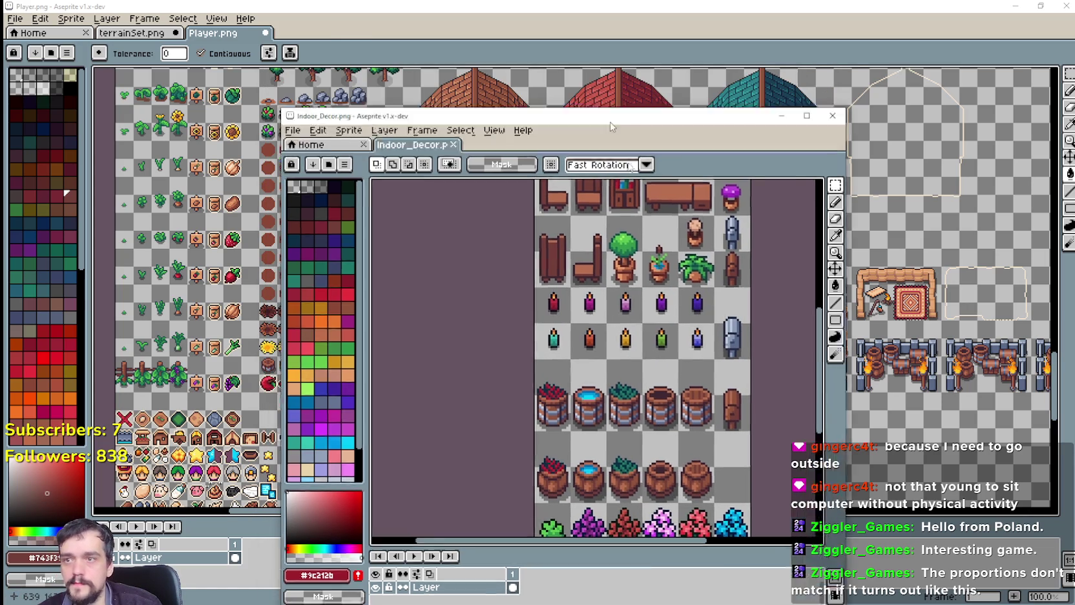
# Select the first barrel tile in Indoor_Decor and bring Player.png back to the front.
pyautogui.moveTo(581, 78); pyautogui.dragTo(659, 410)
pyautogui.scroll(3, 462, 257)
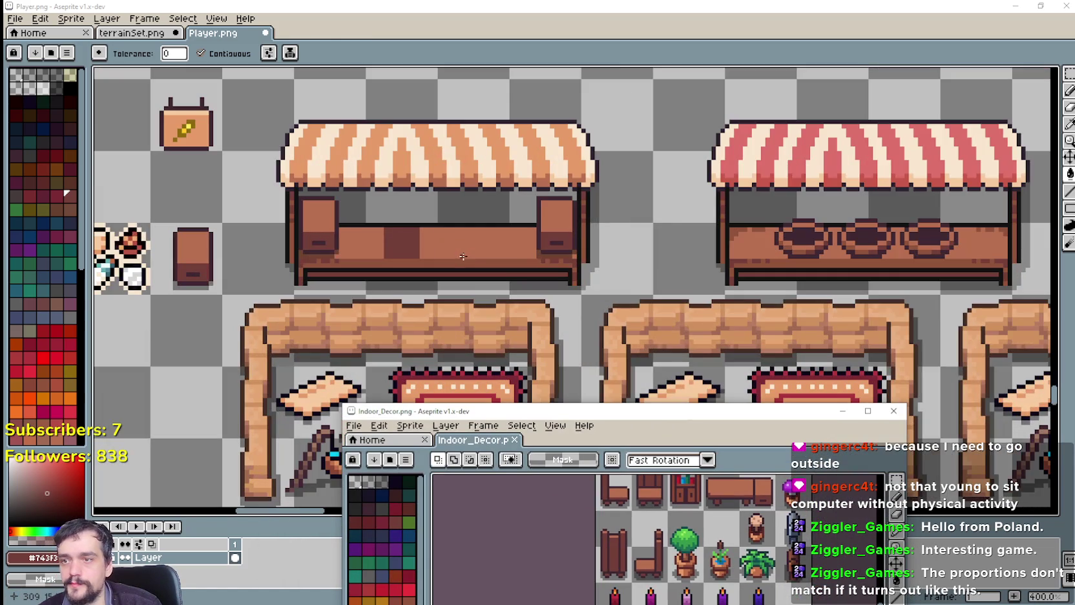
pyautogui.moveTo(571, 411); pyautogui.dragTo(682, 265)
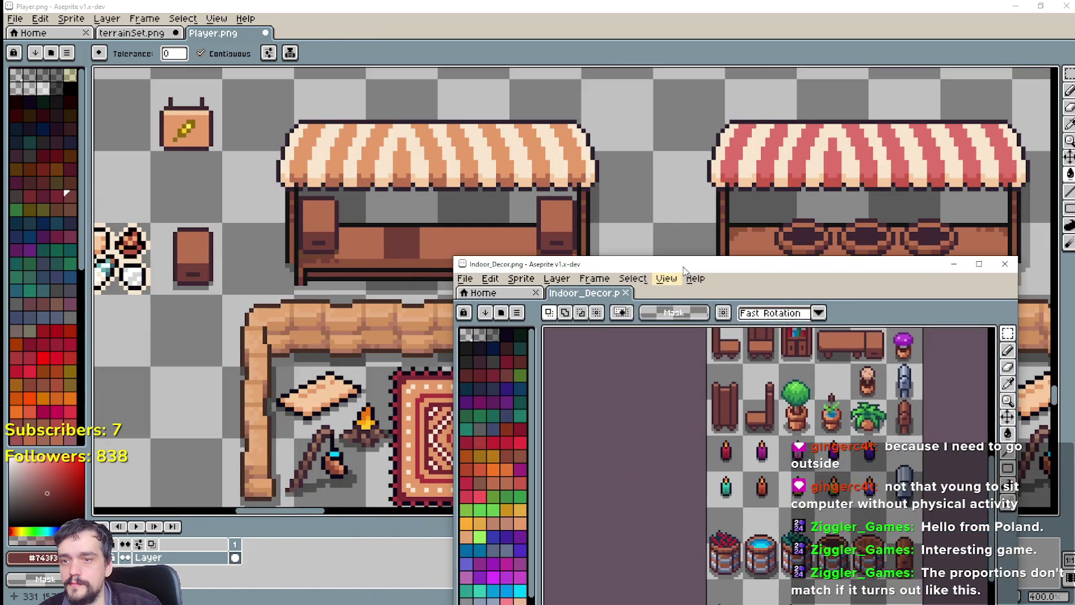
pyautogui.scroll(-2, 838, 454)
pyautogui.scroll(-1, 838, 454)
pyautogui.scroll(-1, 814, 446)
pyautogui.scroll(1, 795, 434)
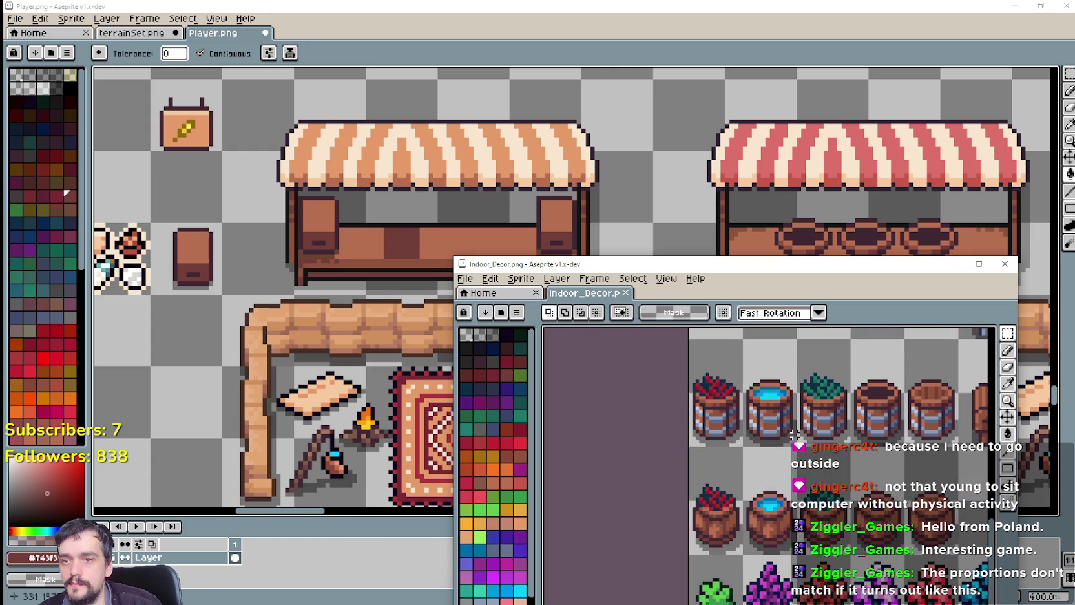
pyautogui.scroll(-1, 771, 421)
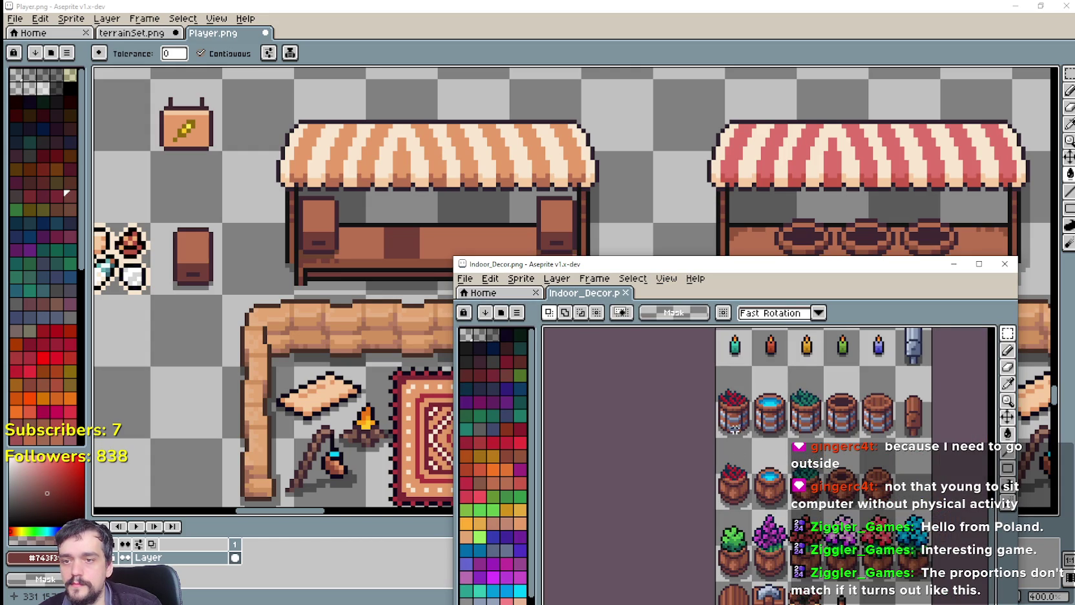
pyautogui.moveTo(744, 510); pyautogui.dragTo(755, 462)
pyautogui.moveTo(748, 373); pyautogui.dragTo(763, 376)
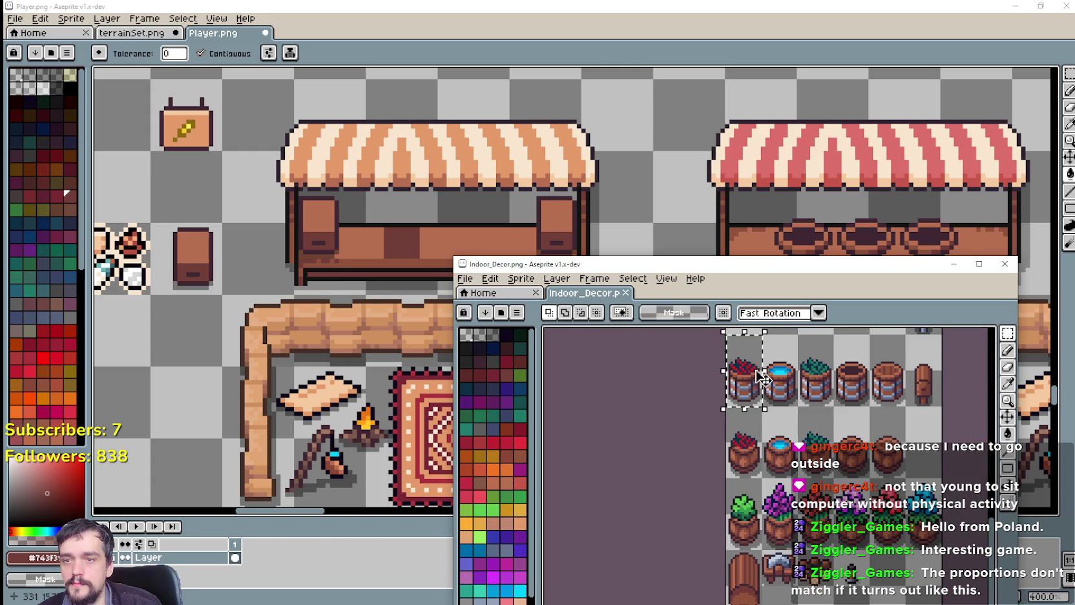
pyautogui.click(379, 324)
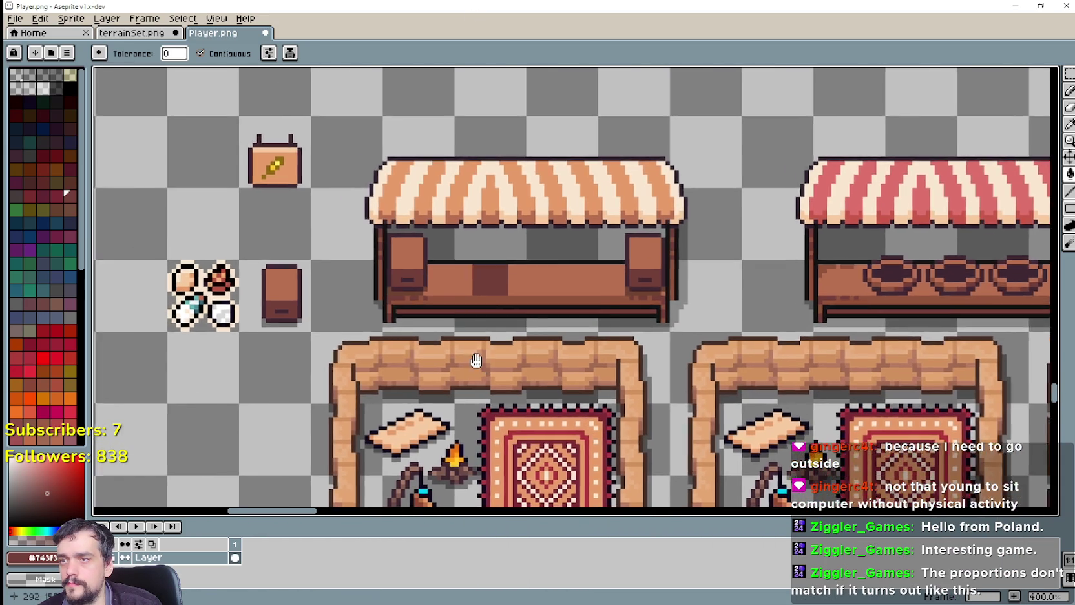
# Paste the copied barrel into Player.png below the small item tiles.
pyautogui.scroll(-1, 469, 315)
pyautogui.scroll(-1, 469, 314)
pyautogui.hscroll(-3, 510, 349)
pyautogui.scroll(1, 520, 361)
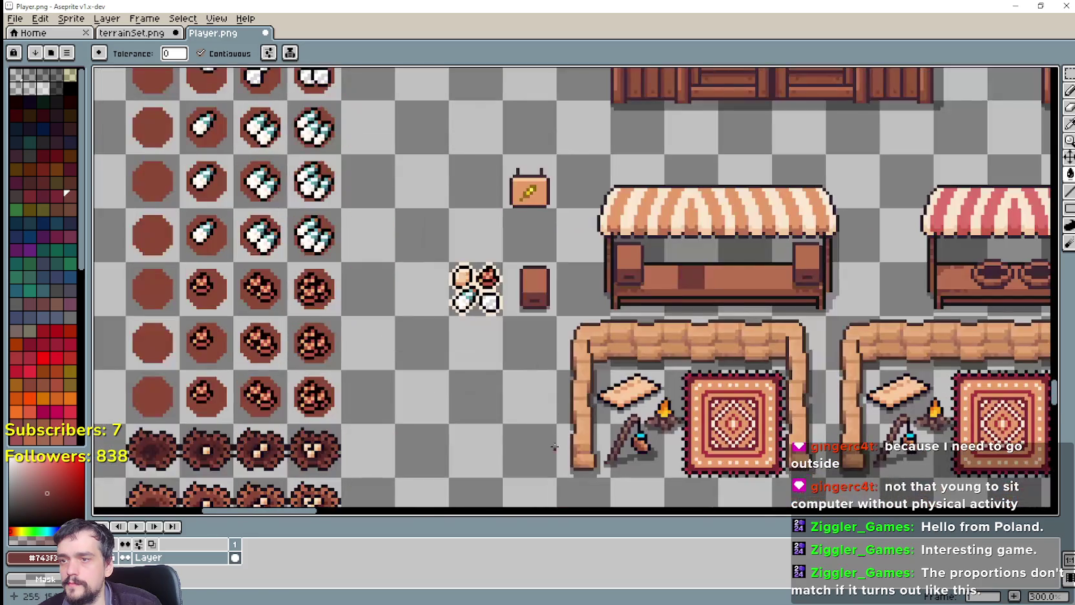
pyautogui.scroll(1, 523, 365)
pyautogui.hotkey('ctrl', 'v')
pyautogui.moveTo(572, 310); pyautogui.dragTo(443, 367)
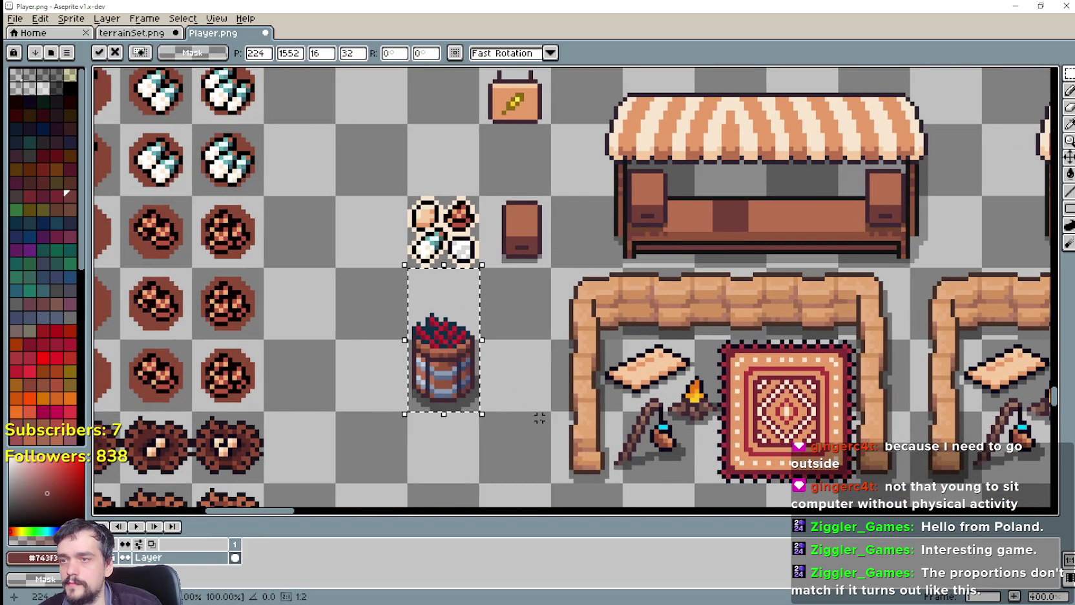
# Copy the water and green-topped barrels from Indoor_Decor and place them below the first barrel.
pyautogui.hotkey('alt', 'Tab')
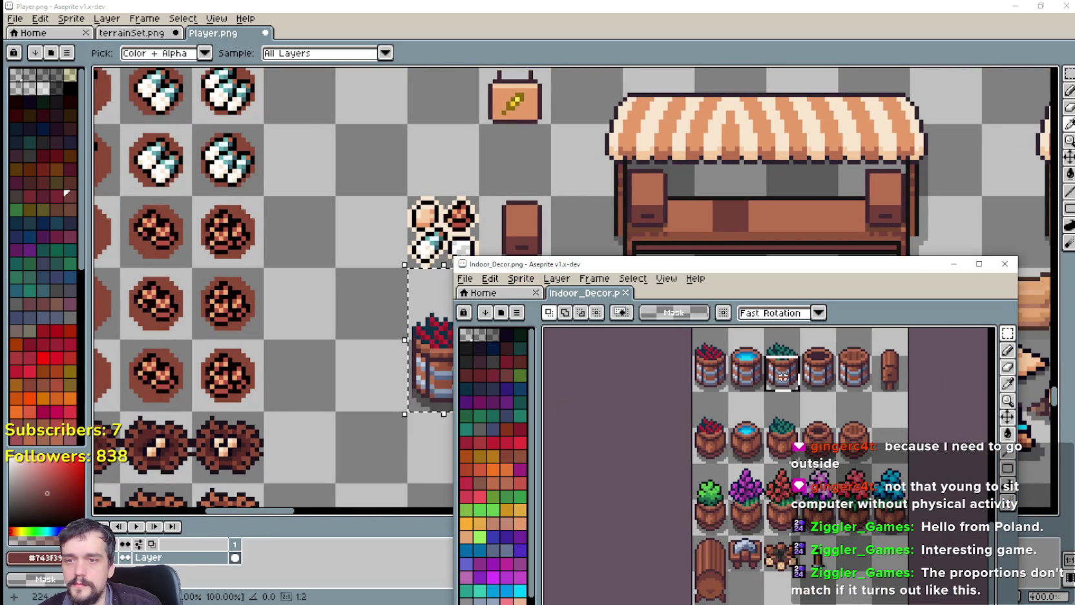
pyautogui.moveTo(754, 339); pyautogui.dragTo(771, 397)
pyautogui.hotkey('ctrl', 'c')
pyautogui.hotkey('alt', 'Tab')
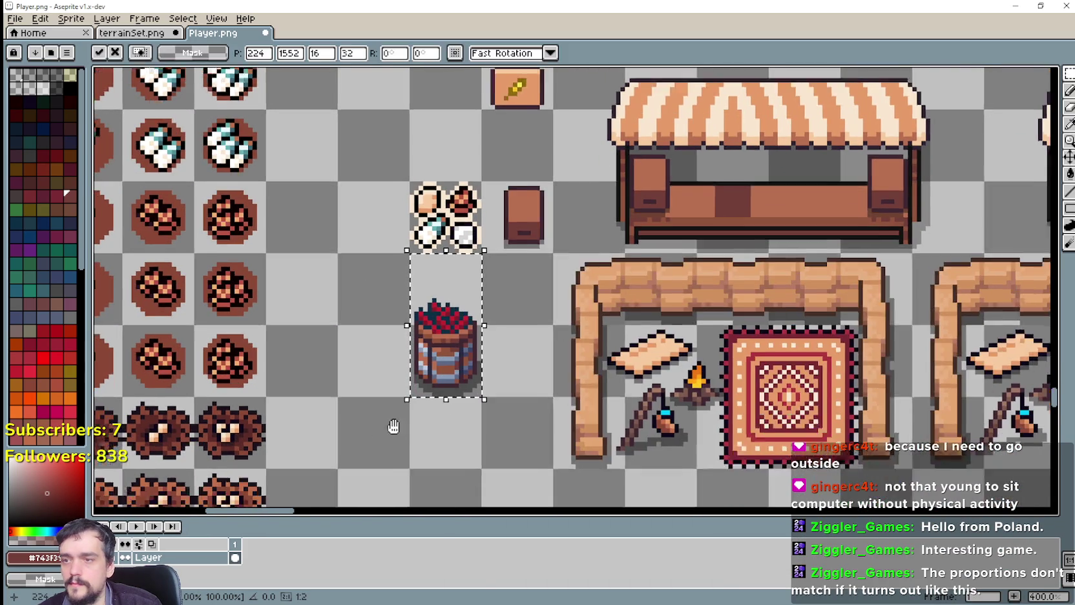
pyautogui.hotkey('ctrl', 'v')
pyautogui.moveTo(581, 316)
pyautogui.mouseDown()
pyautogui.moveTo(428, 409)
pyautogui.moveTo(447, 436)
pyautogui.mouseUp()
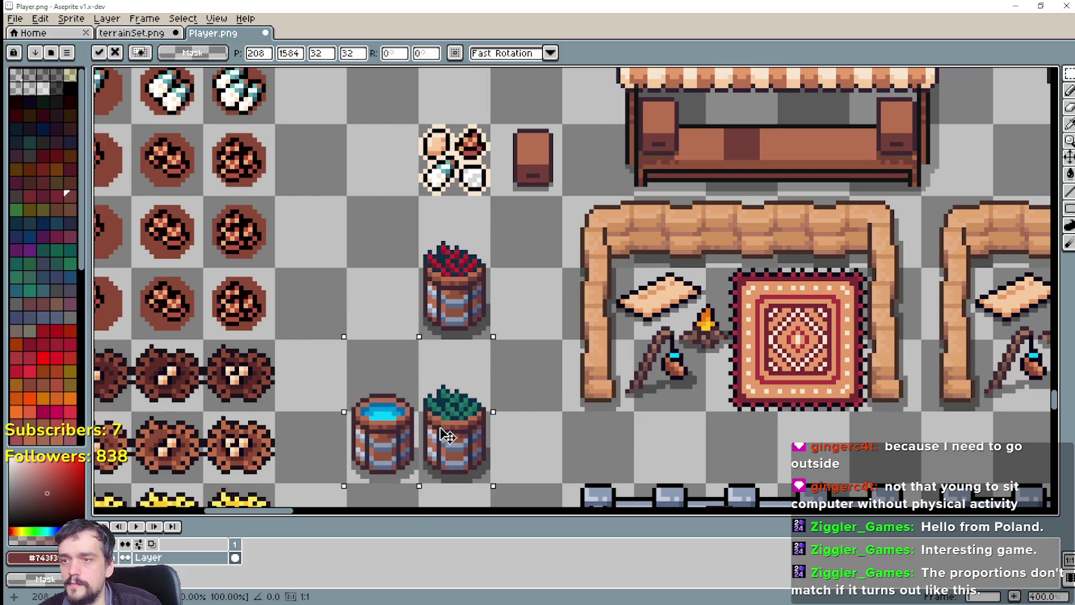
pyautogui.hotkey('ctrl', 'z')
pyautogui.hotkey('ctrl', 'y')
pyautogui.scroll(-1, 447, 434)
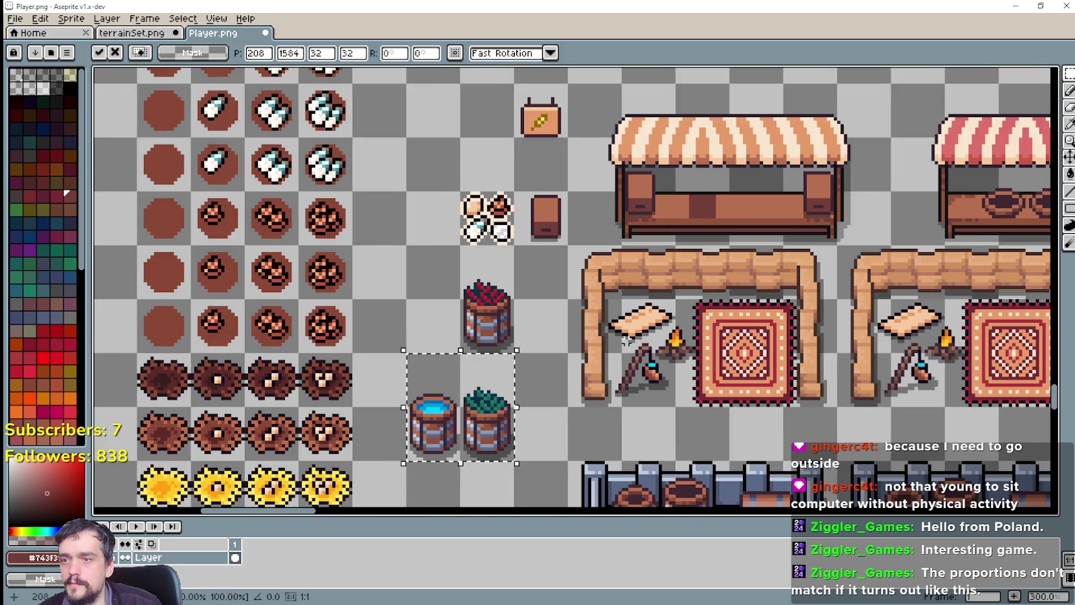
pyautogui.click(470, 361)
pyautogui.scroll(-1, 491, 274)
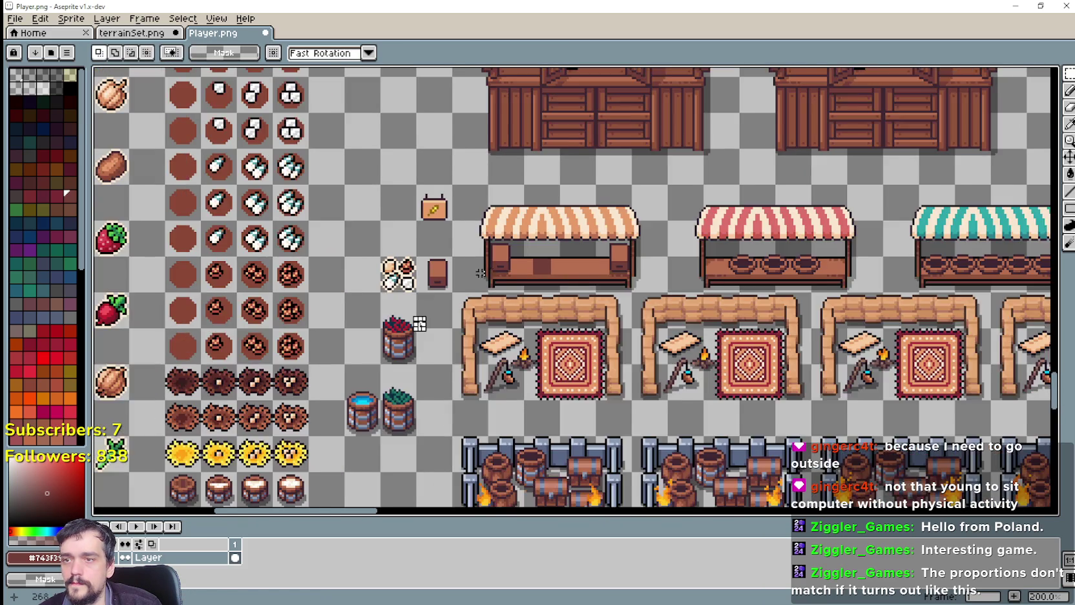
pyautogui.scroll(-1, 478, 284)
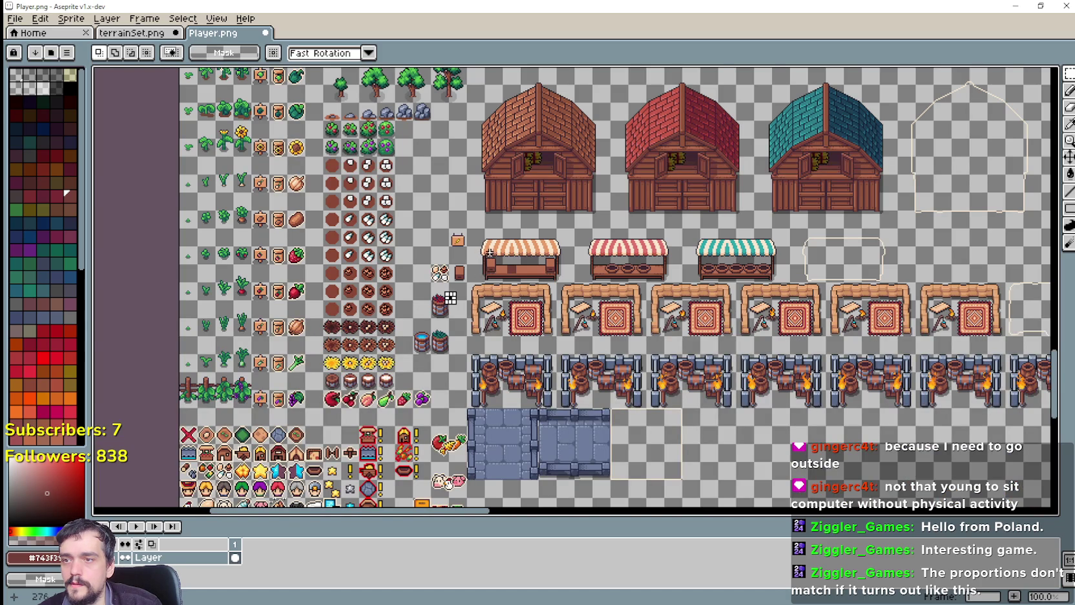
pyautogui.scroll(1, 490, 253)
# Cut the orange striped stall and paste it into an empty area of the sheet.
pyautogui.moveTo(469, 201); pyautogui.dragTo(662, 310)
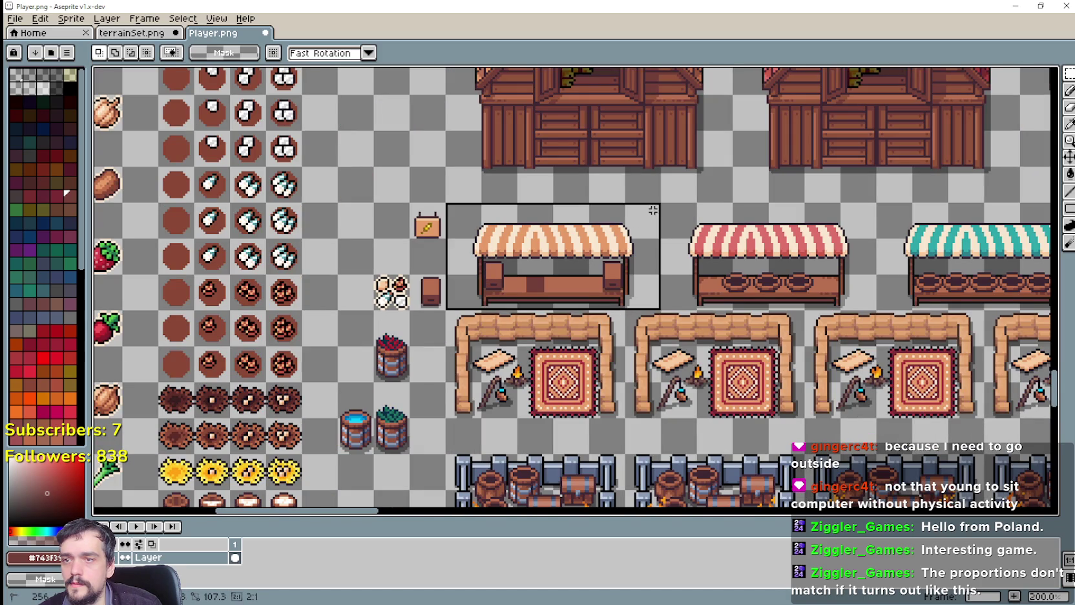
pyautogui.scroll(-2, 665, 303)
pyautogui.hotkey('ctrl', 'x')
pyautogui.scroll(2, 282, 214)
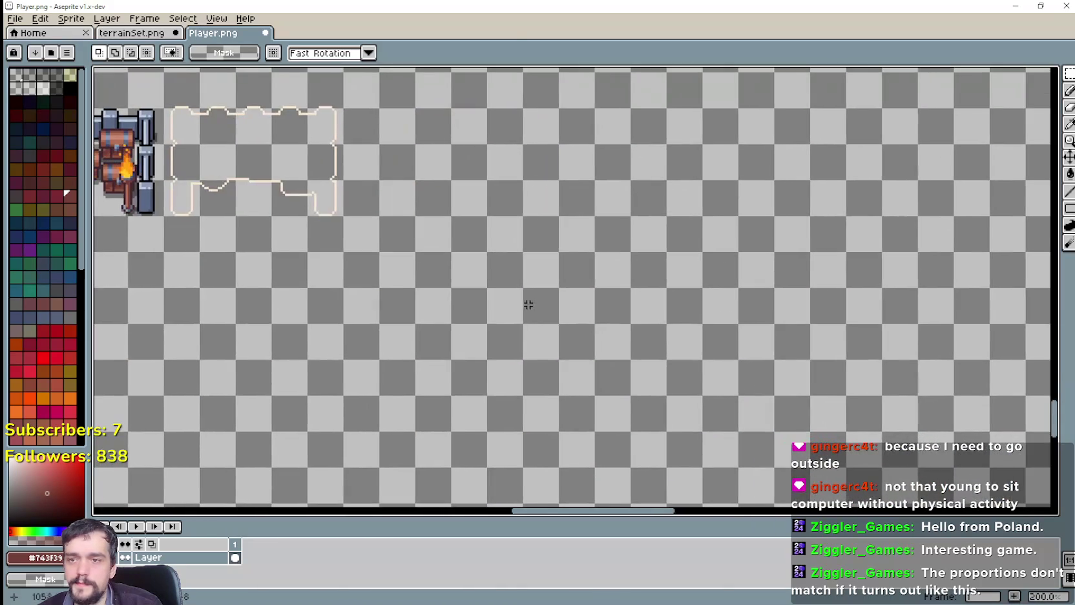
pyautogui.hotkey('ctrl', 'v')
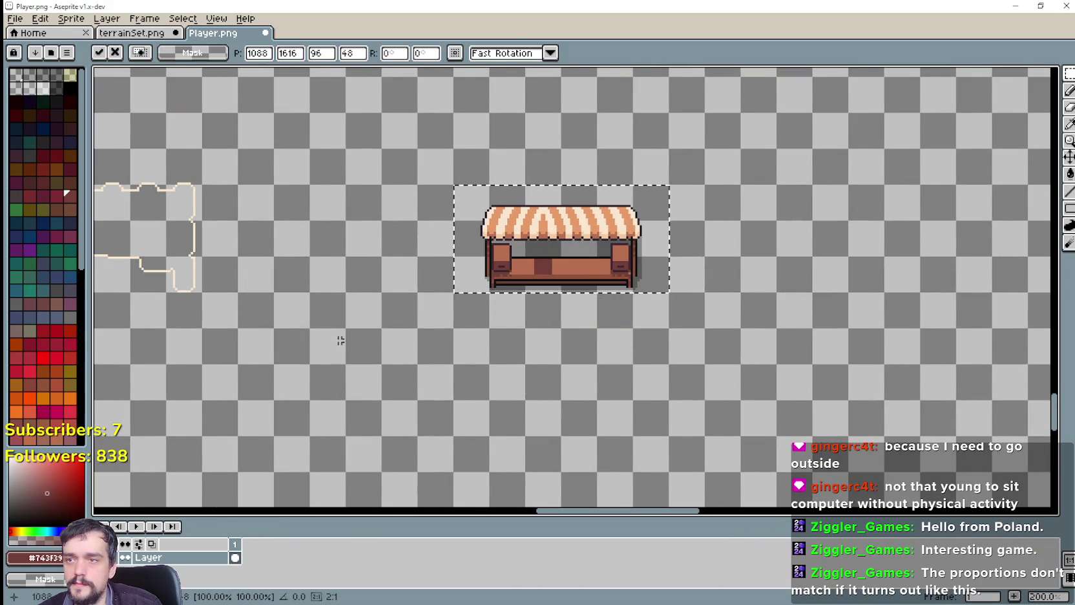
pyautogui.scroll(-2, 646, 272)
pyautogui.scroll(1, 387, 265)
pyautogui.scroll(1, 309, 256)
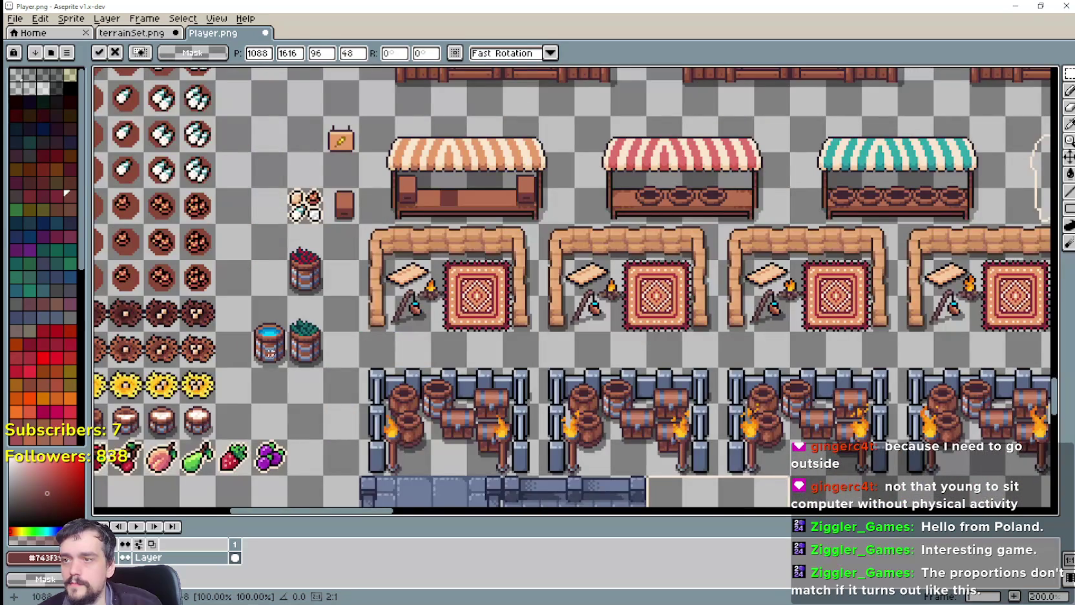
# Move the three barrels beside the relocated stall and center them in view.
pyautogui.moveTo(356, 223); pyautogui.dragTo(252, 368)
pyautogui.scroll(-3, 323, 285)
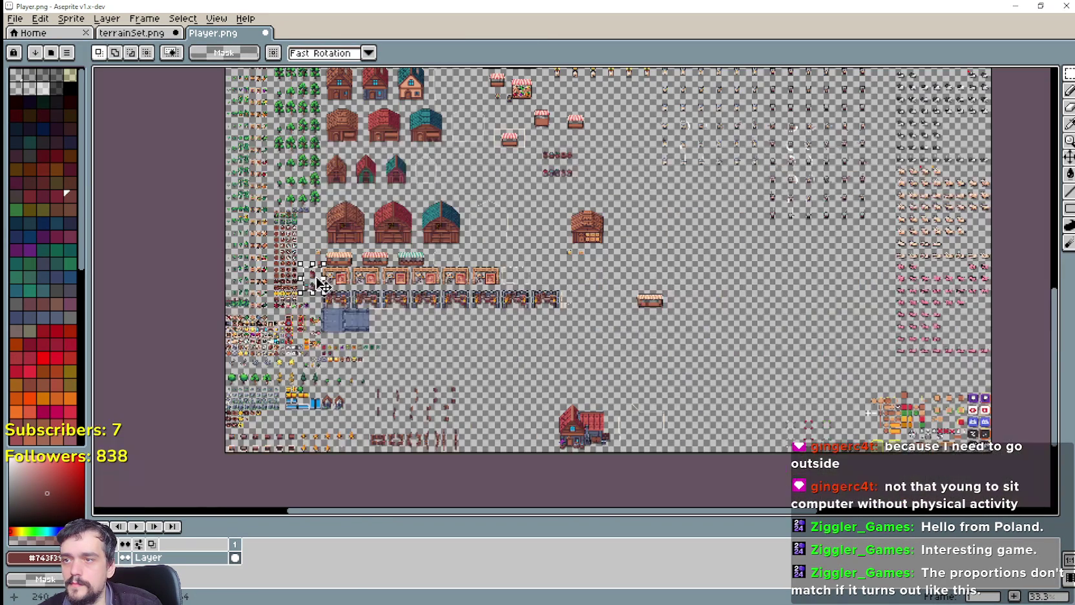
pyautogui.moveTo(323, 284); pyautogui.dragTo(653, 304)
pyautogui.scroll(4, 665, 310)
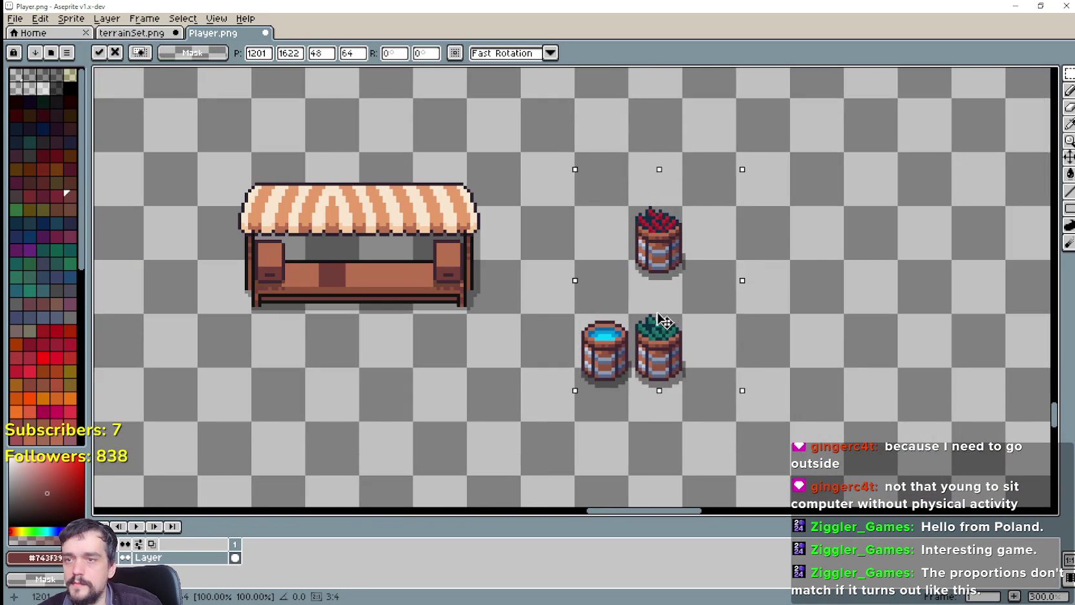
pyautogui.press('Return')
pyautogui.click(530, 312)
pyautogui.moveTo(500, 312); pyautogui.dragTo(594, 317)
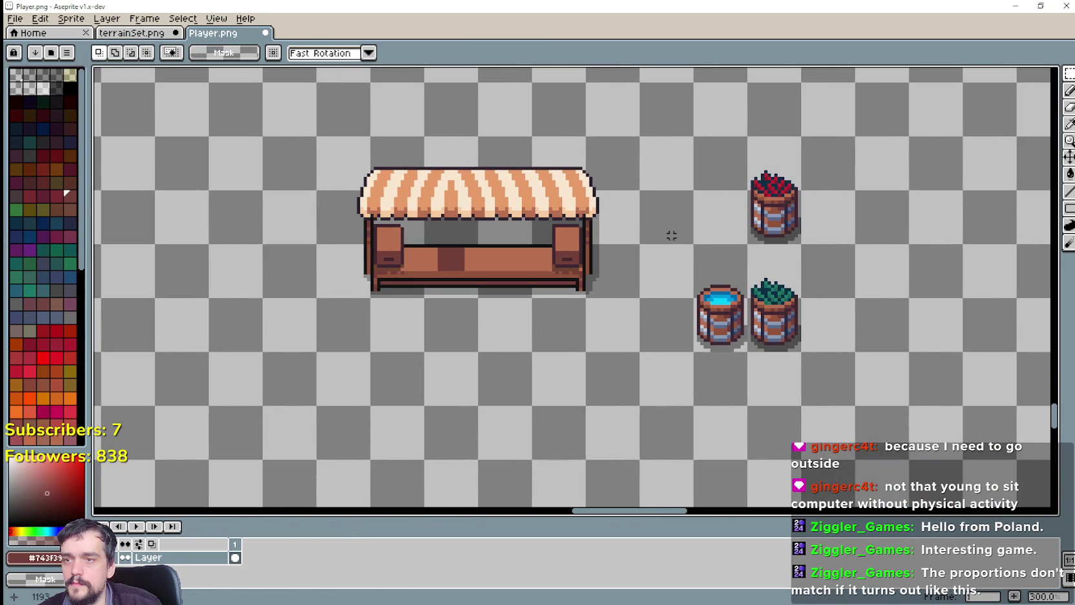
# Select the stall and barrels together and start a New Sprite from the File menu.
pyautogui.click(14, 18)
pyautogui.click(503, 371)
pyautogui.scroll(-1, 503, 372)
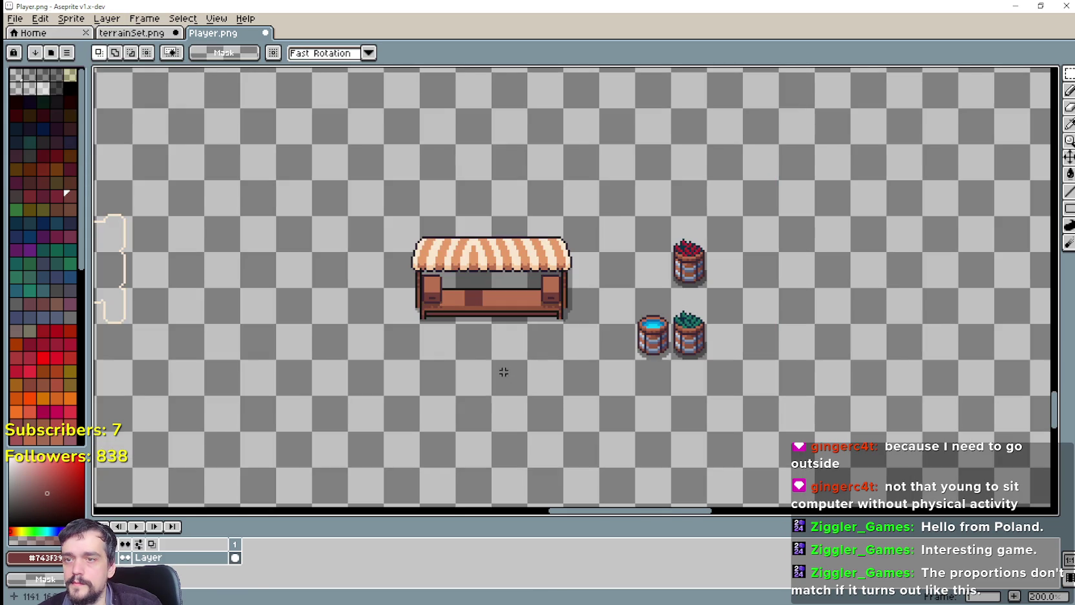
pyautogui.moveTo(383, 397); pyautogui.dragTo(745, 179)
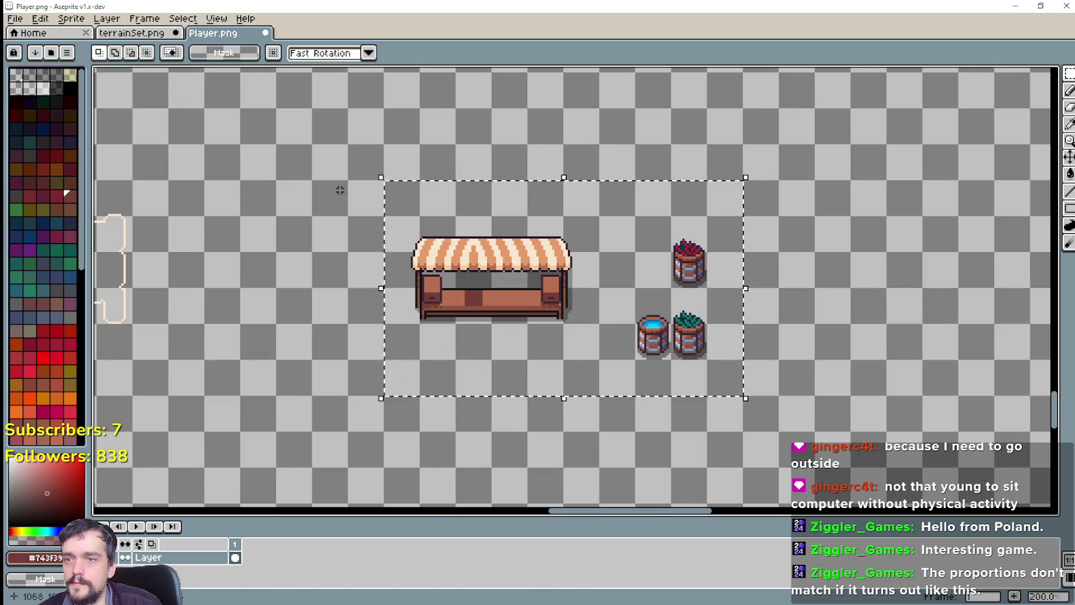
pyautogui.click(14, 18)
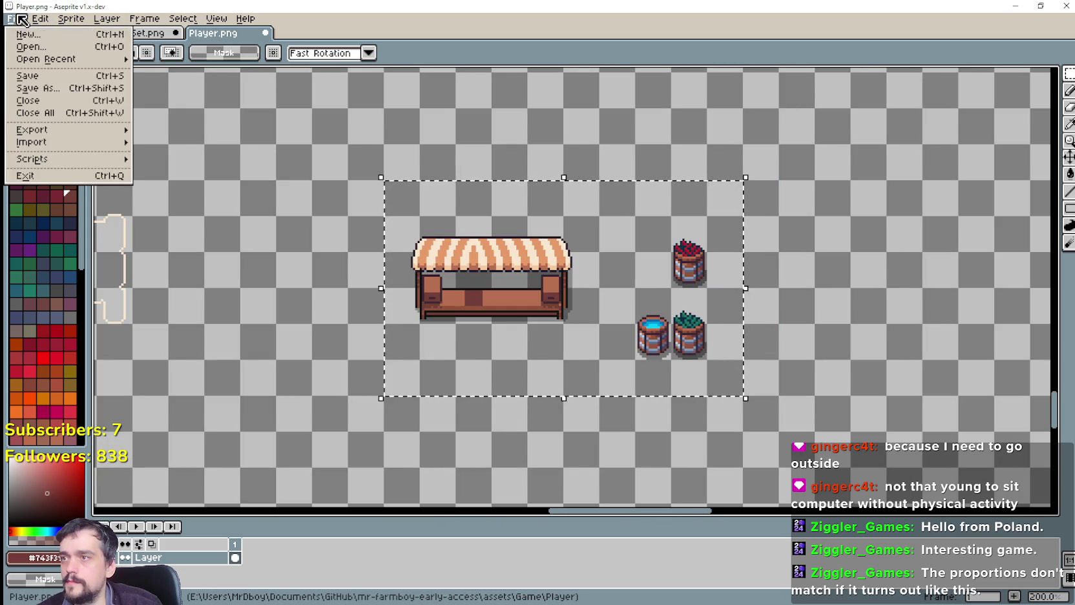
pyautogui.click(28, 34)
# Create the 160×96 sprite and paste the stall and barrels onto its canvas.
pyautogui.click(502, 410)
pyautogui.hotkey('ctrl', 'v')
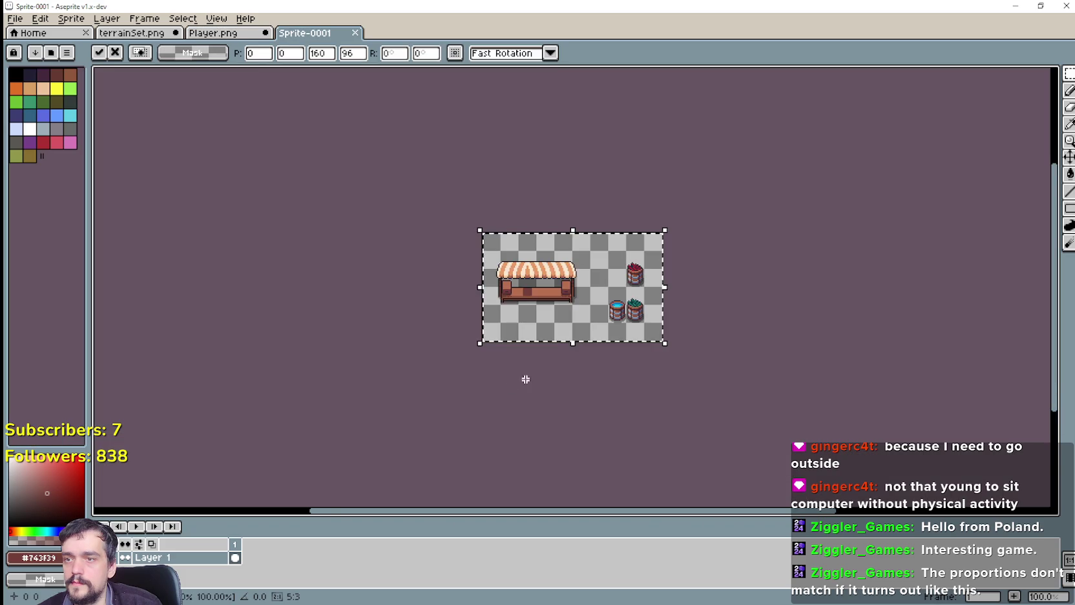
pyautogui.scroll(1, 750, 336)
pyautogui.press('Return')
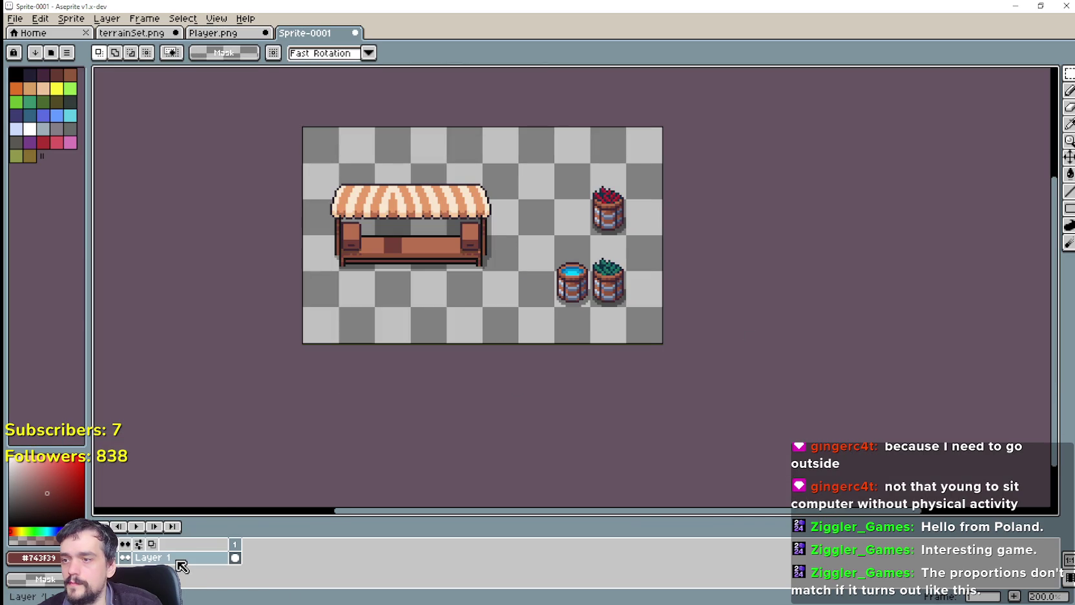
# Rename Layer 1 to 'top', then add a layer named 'behind' beneath it.
pyautogui.doubleClick(181, 562)
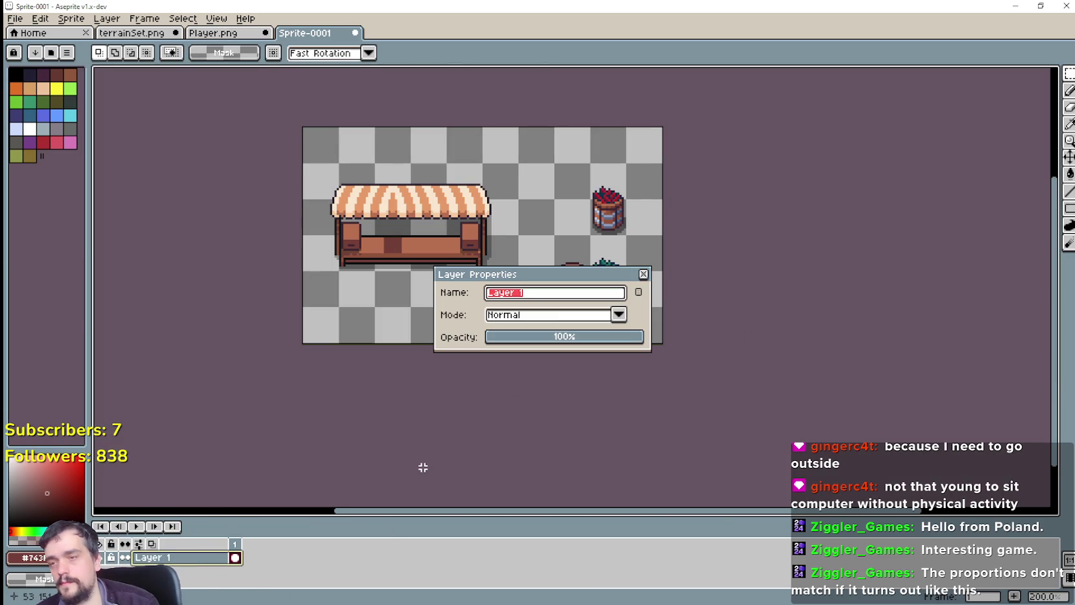
pyautogui.write('top')
pyautogui.press('Return')
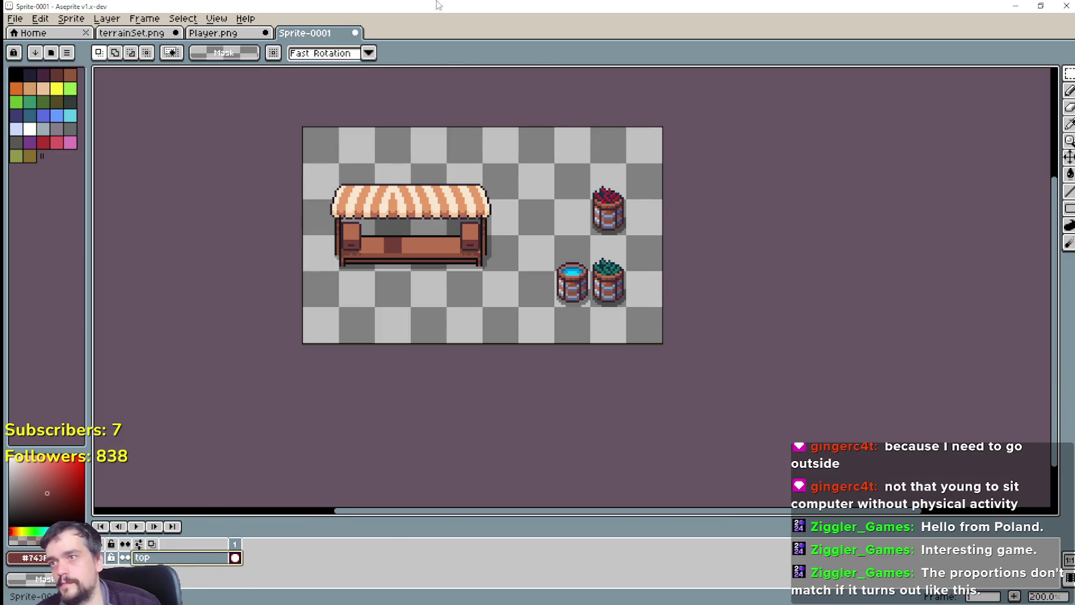
pyautogui.click(145, 18)
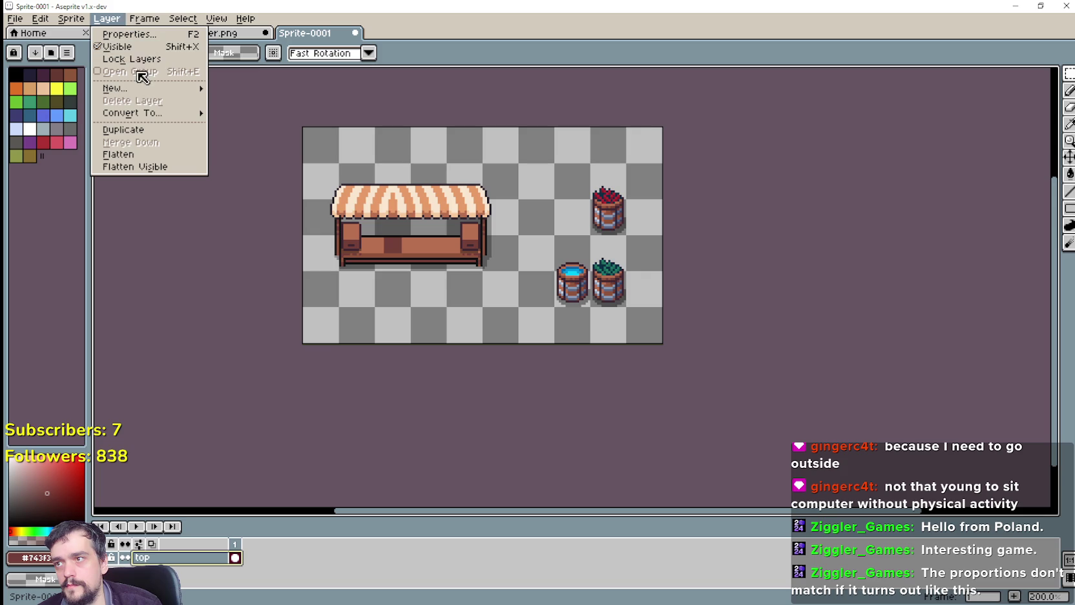
pyautogui.moveTo(113, 88)
pyautogui.click(245, 88)
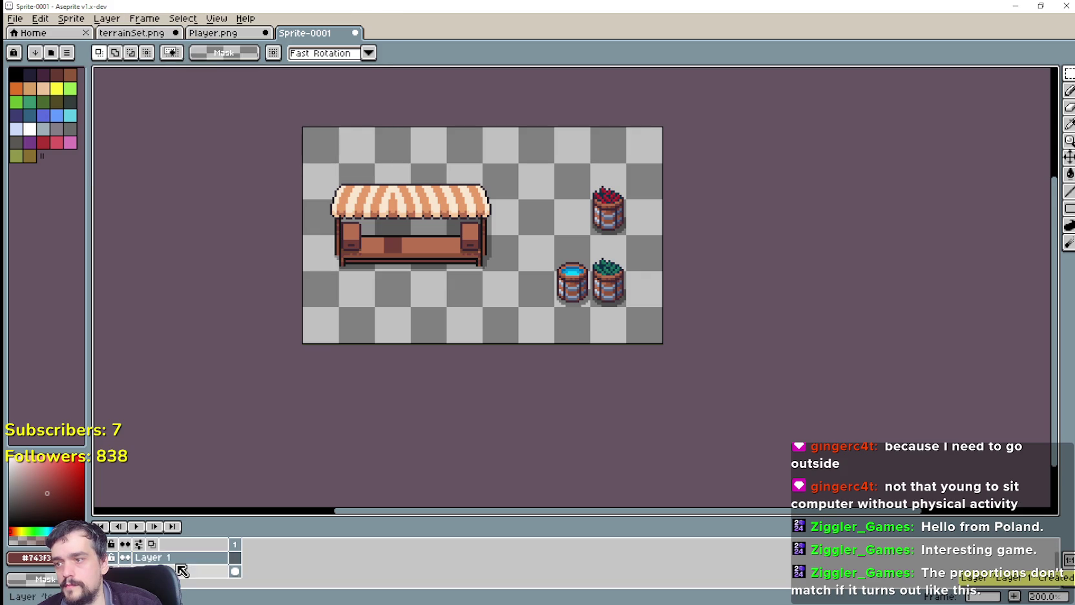
pyautogui.doubleClick(218, 557)
pyautogui.write('behind')
pyautogui.press('Return')
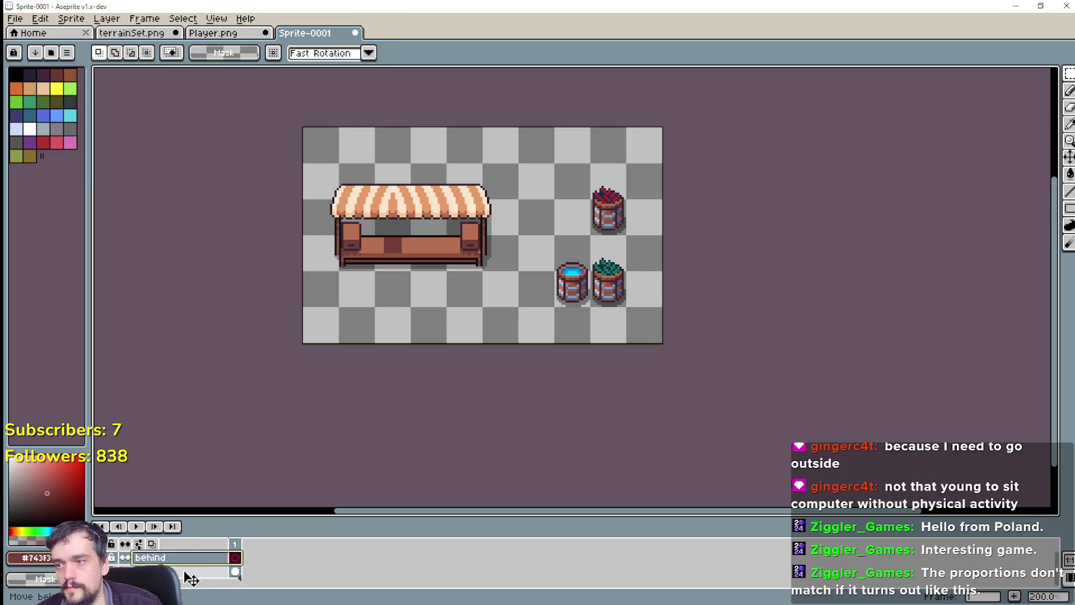
pyautogui.moveTo(190, 565); pyautogui.dragTo(192, 577)
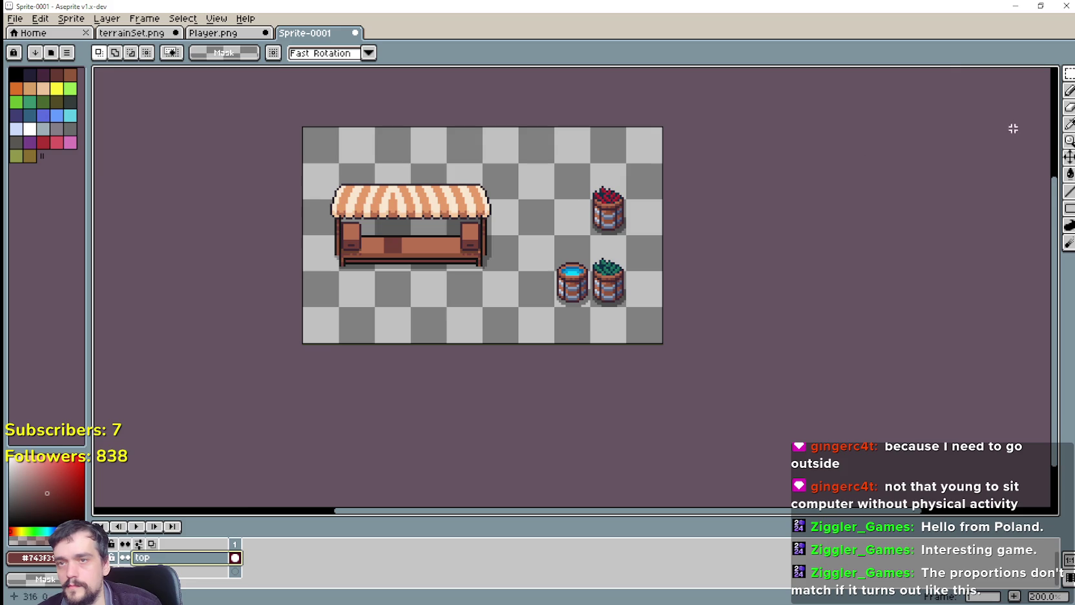
pyautogui.scroll(2, 555, 295)
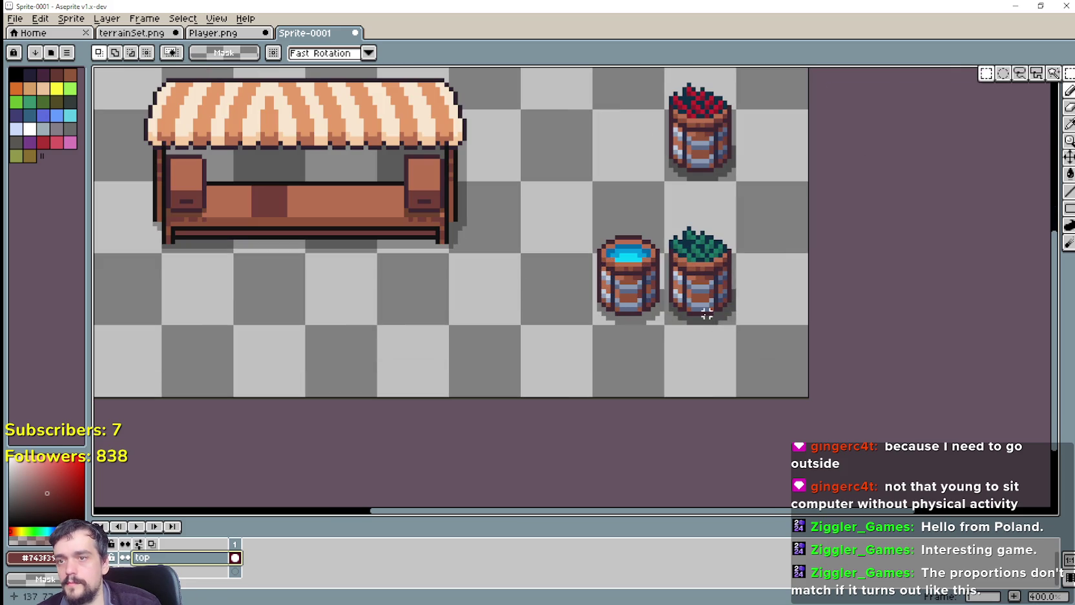
pyautogui.moveTo(707, 314); pyautogui.dragTo(700, 187)
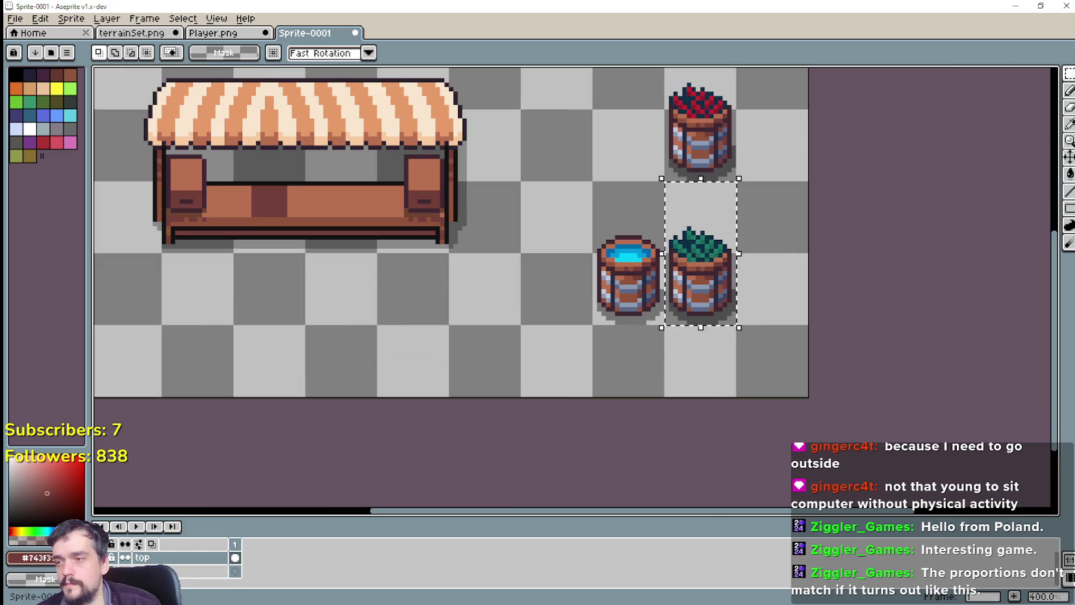
pyautogui.hotkey('ctrl', 'c')
pyautogui.hotkey('ctrl', 'v')
pyautogui.moveTo(700, 268); pyautogui.dragTo(251, 162)
pyautogui.moveTo(496, 338); pyautogui.dragTo(665, 408)
pyautogui.moveTo(433, 222)
pyautogui.mouseDown()
pyautogui.moveTo(418, 236)
pyautogui.moveTo(432, 259)
pyautogui.moveTo(575, 253)
pyautogui.moveTo(588, 226)
pyautogui.moveTo(583, 237)
pyautogui.moveTo(547, 233)
pyautogui.moveTo(564, 239)
pyautogui.mouseUp()
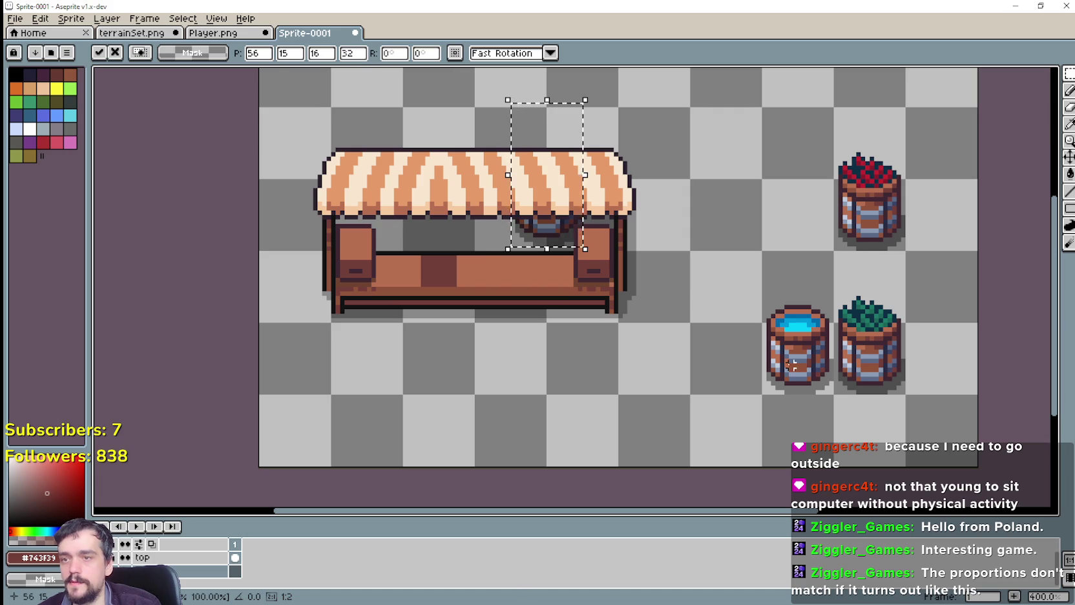
pyautogui.press('Escape')
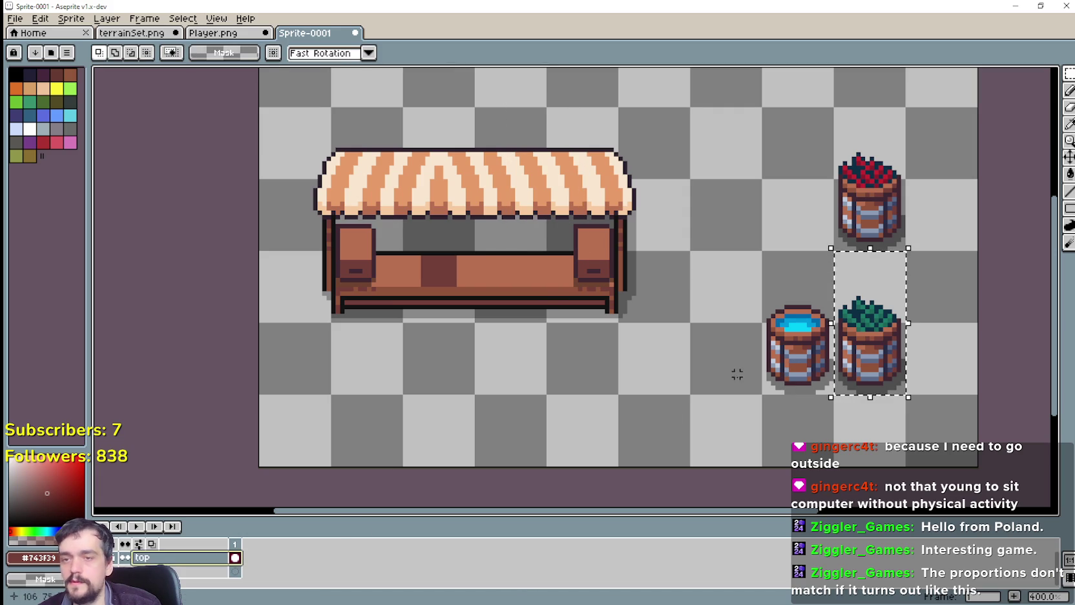
pyautogui.moveTo(772, 386); pyautogui.dragTo(819, 292)
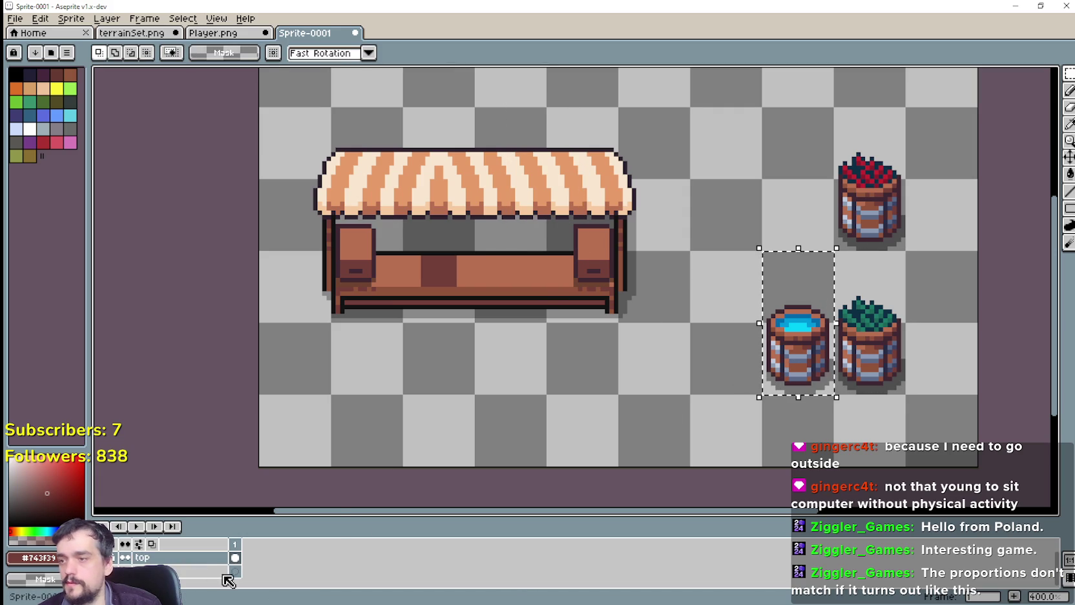
pyautogui.hotkey('ctrl', 'c')
pyautogui.hotkey('ctrl', 'v')
pyautogui.moveTo(810, 386)
pyautogui.mouseDown()
pyautogui.moveTo(561, 276)
pyautogui.moveTo(568, 248)
pyautogui.mouseUp()
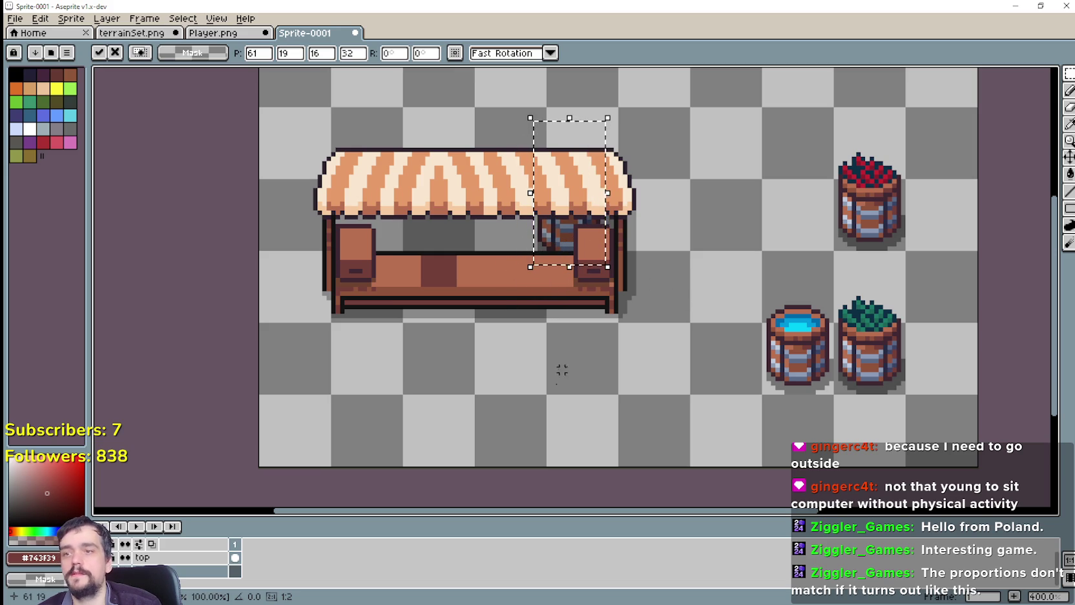
pyautogui.moveTo(486, 423); pyautogui.dragTo(595, 343)
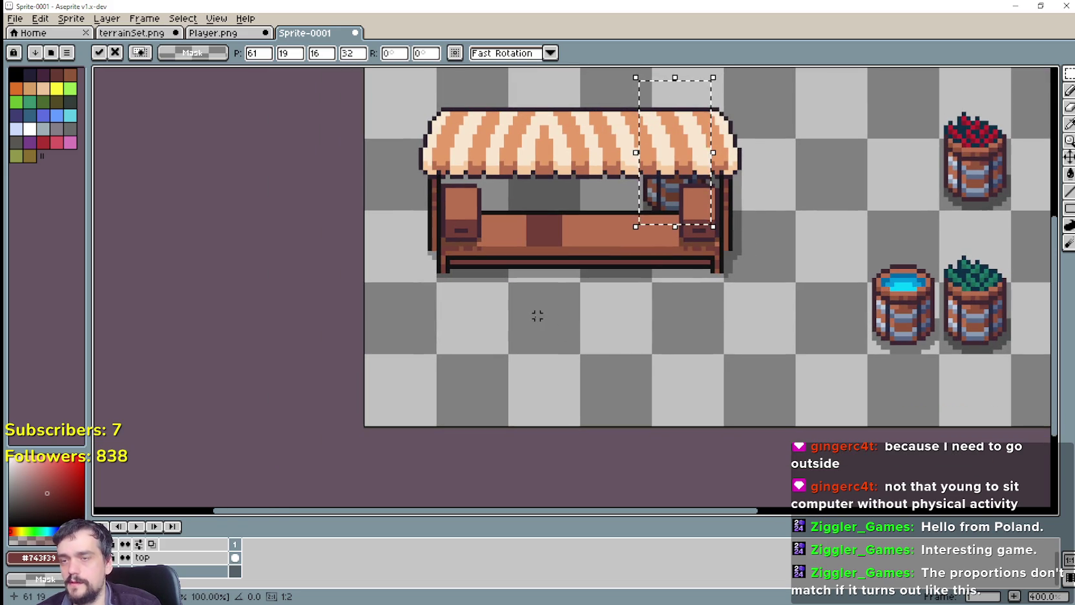
pyautogui.moveTo(670, 205); pyautogui.dragTo(642, 211)
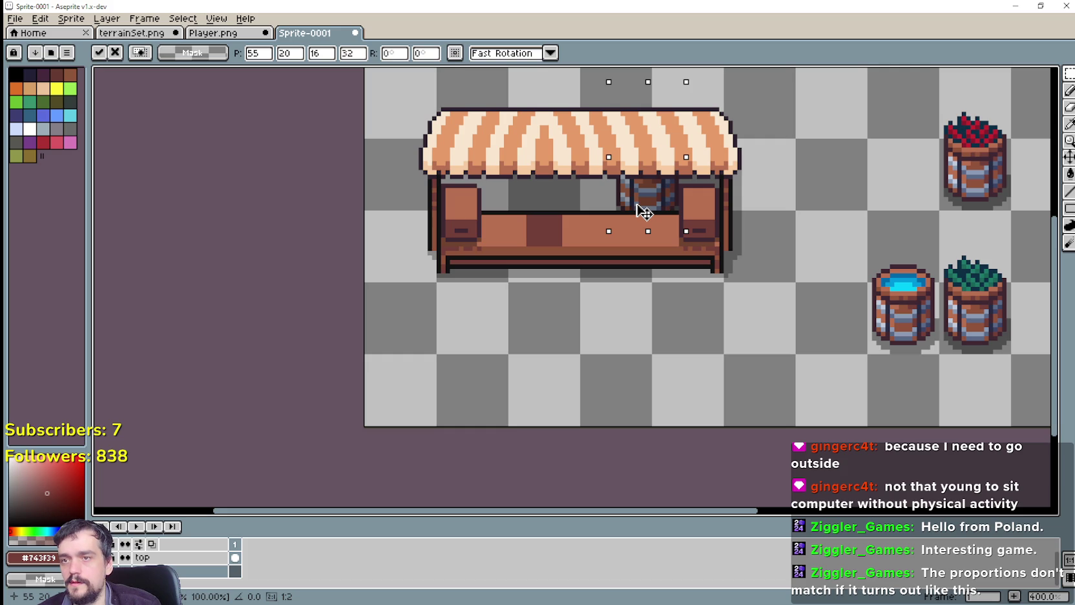
pyautogui.moveTo(643, 211); pyautogui.dragTo(660, 215)
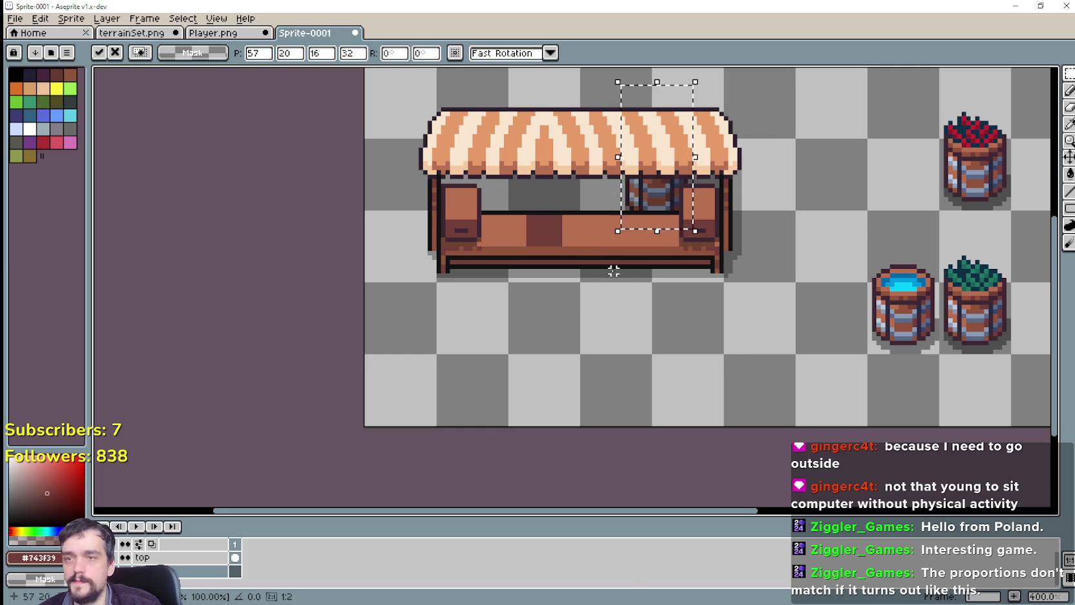
pyautogui.press('Escape')
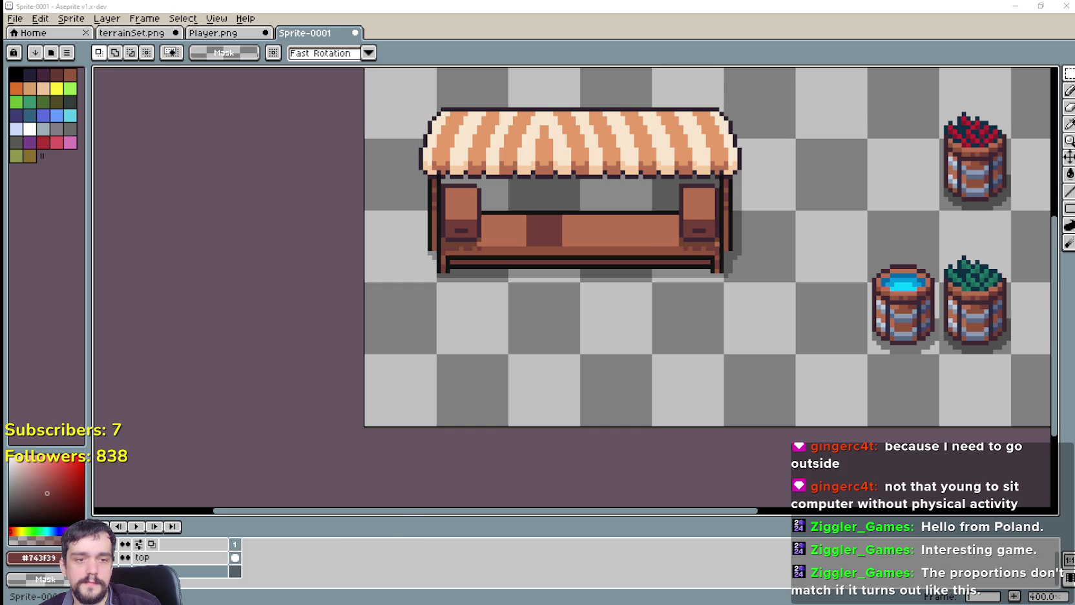
pyautogui.hotkey('alt', 'Tab')
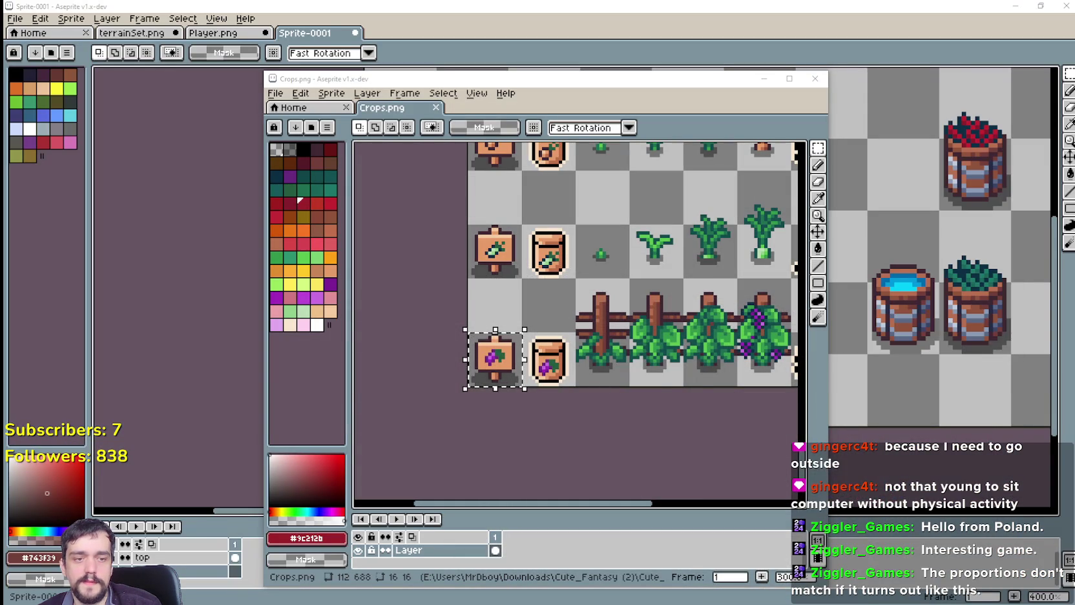
# Copy the empty barrel tile from Indoor_Decor.png and paste it into Sprite-0001.
pyautogui.hotkey('alt', 'Tab')
pyautogui.scroll(1, 669, 423)
pyautogui.scroll(1, 668, 423)
pyautogui.scroll(1, 668, 423)
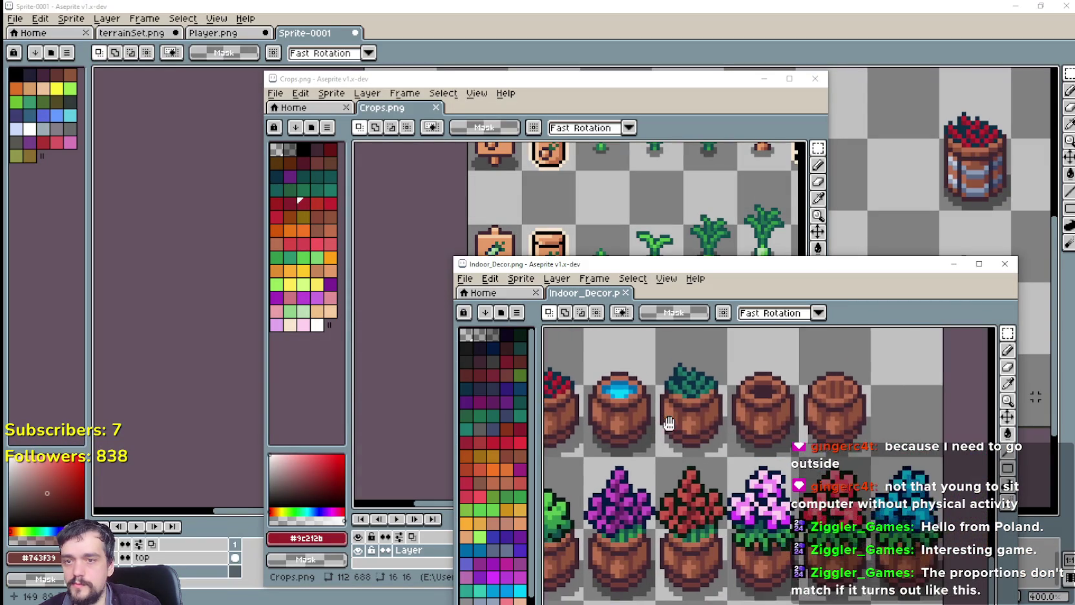
pyautogui.moveTo(749, 447); pyautogui.dragTo(782, 446)
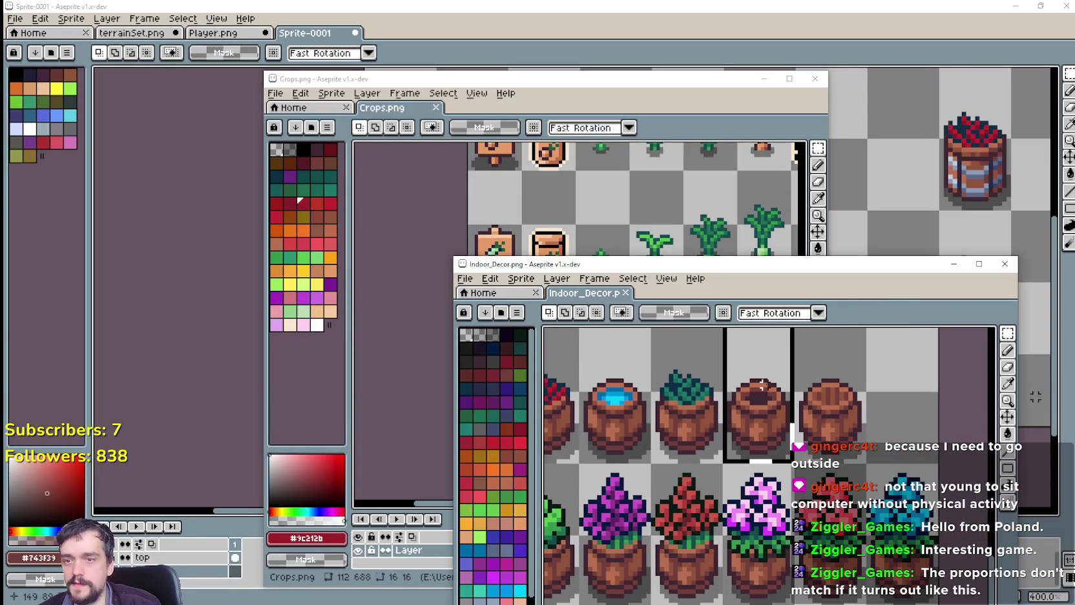
pyautogui.click(598, 70)
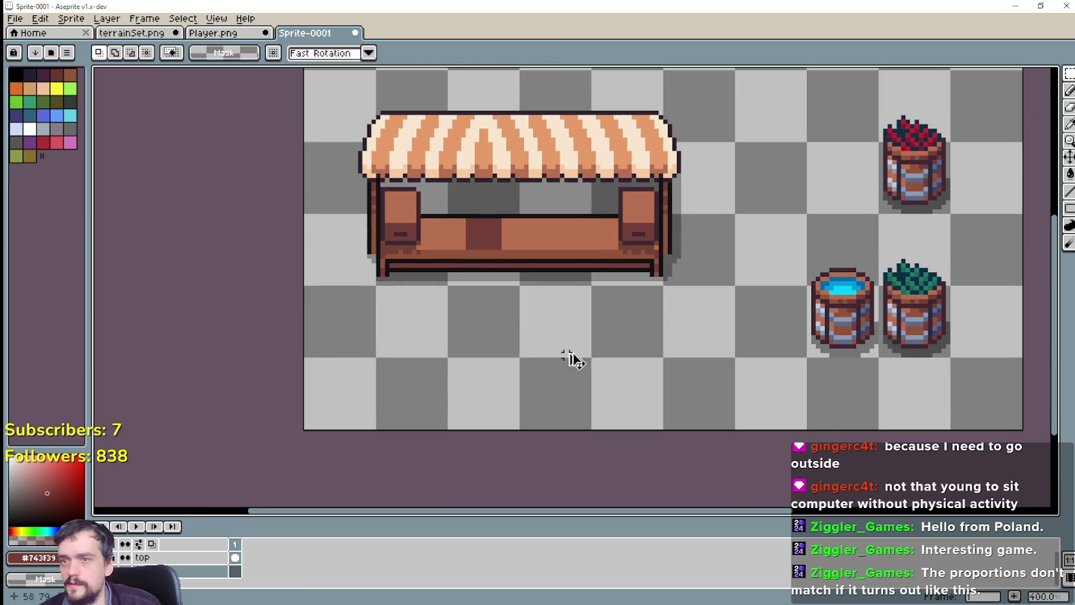
pyautogui.hotkey('ctrl', 'v')
pyautogui.moveTo(541, 332)
pyautogui.mouseDown()
pyautogui.moveTo(590, 213)
pyautogui.moveTo(562, 214)
pyautogui.moveTo(592, 226)
pyautogui.moveTo(581, 218)
pyautogui.moveTo(608, 204)
pyautogui.moveTo(596, 190)
pyautogui.moveTo(605, 214)
pyautogui.mouseUp()
# Position the barrel behind the counter, nudging it down and left, and commit it.
pyautogui.moveTo(552, 242); pyautogui.dragTo(602, 309)
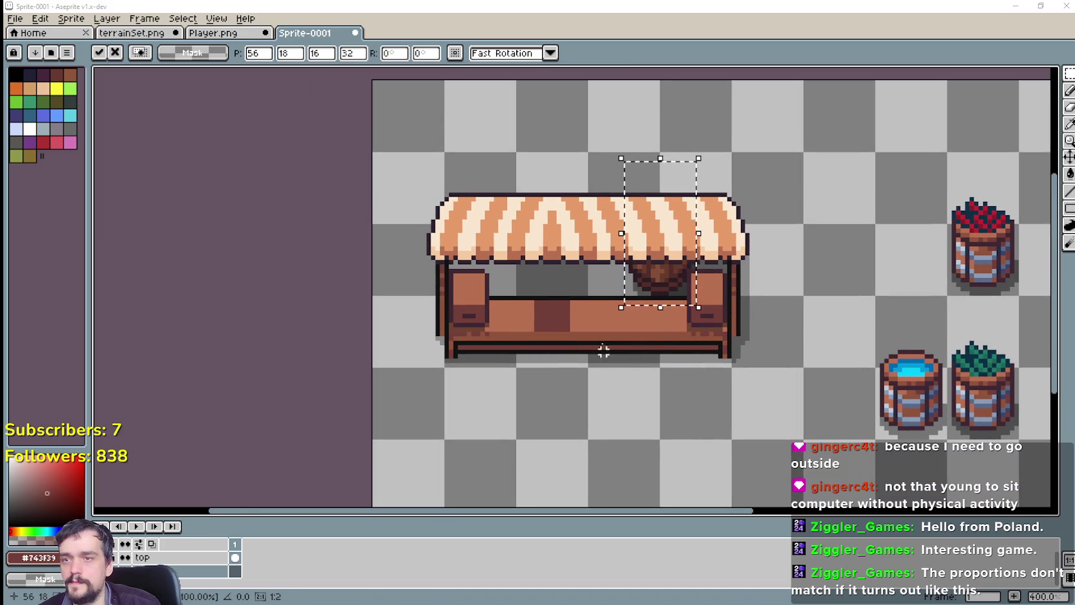
pyautogui.moveTo(602, 352)
pyautogui.mouseDown()
pyautogui.moveTo(602, 335)
pyautogui.moveTo(617, 346)
pyautogui.moveTo(523, 272)
pyautogui.moveTo(500, 271)
pyautogui.moveTo(509, 263)
pyautogui.moveTo(511, 281)
pyautogui.moveTo(536, 293)
pyautogui.moveTo(522, 294)
pyautogui.mouseUp()
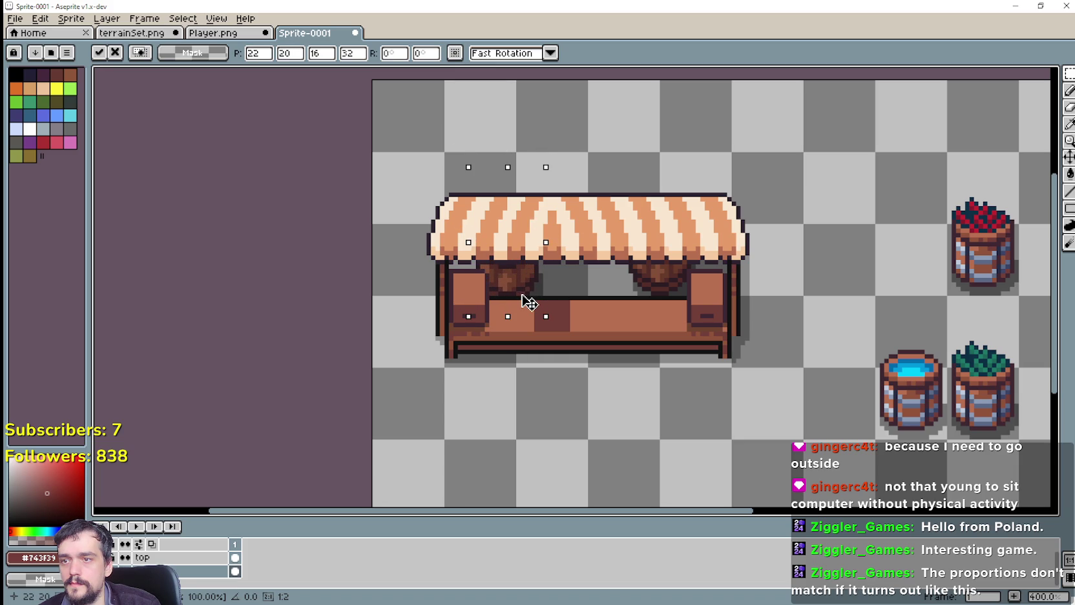
pyautogui.press('Down')
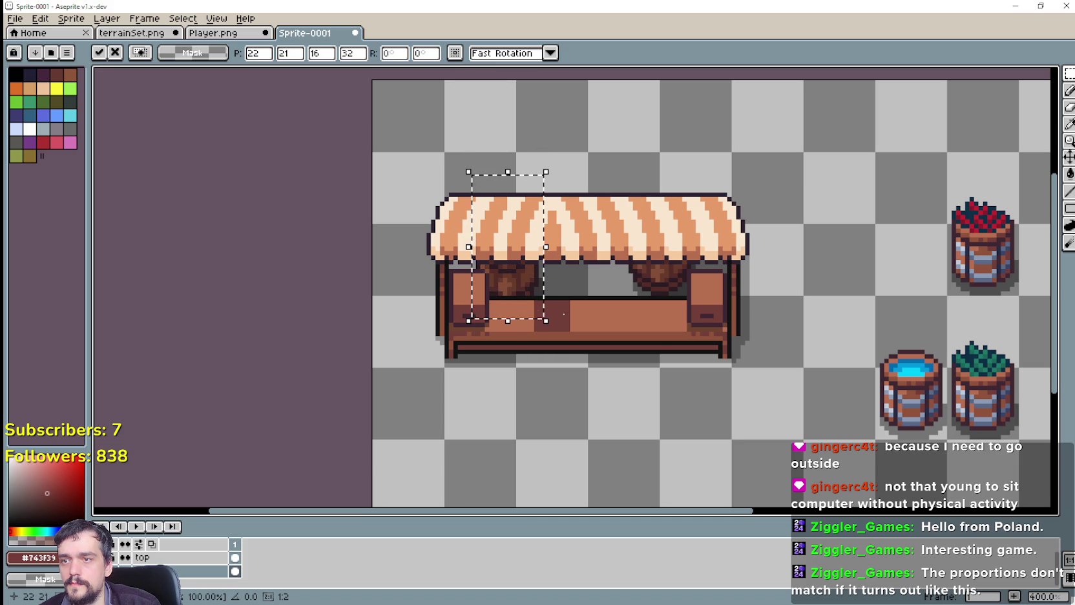
pyautogui.press('Left')
pyautogui.press('Left')
pyautogui.press('Left')
pyautogui.press('Left')
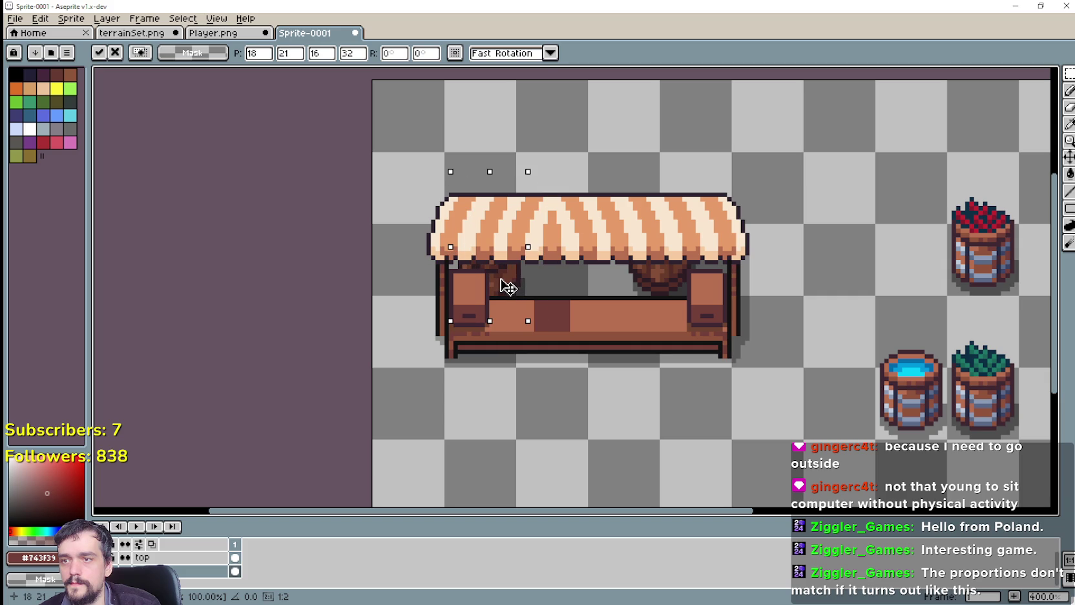
pyautogui.press('Return')
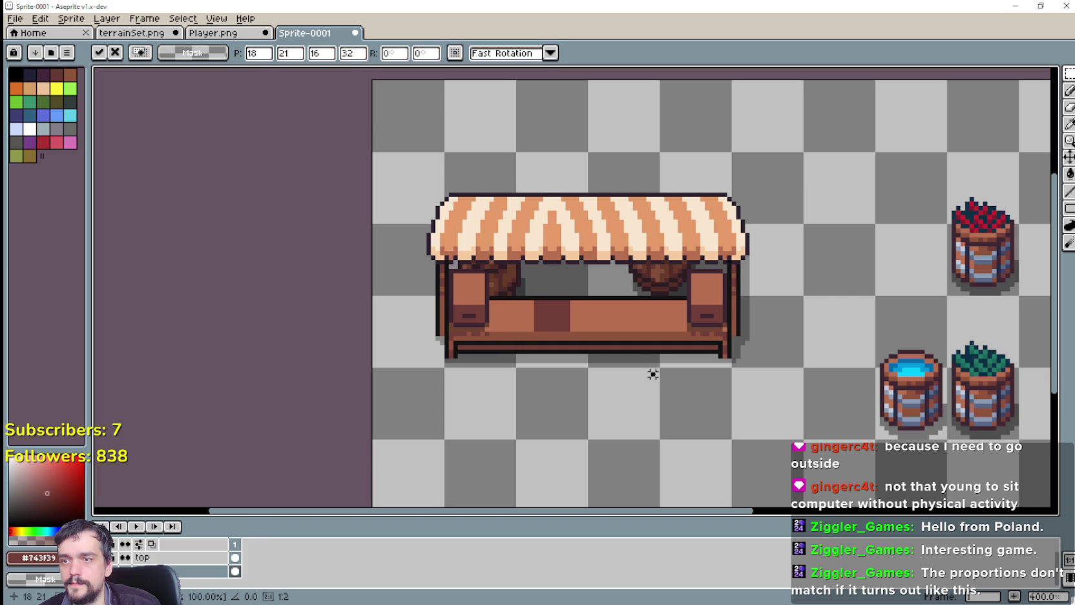
pyautogui.scroll(-1, 667, 378)
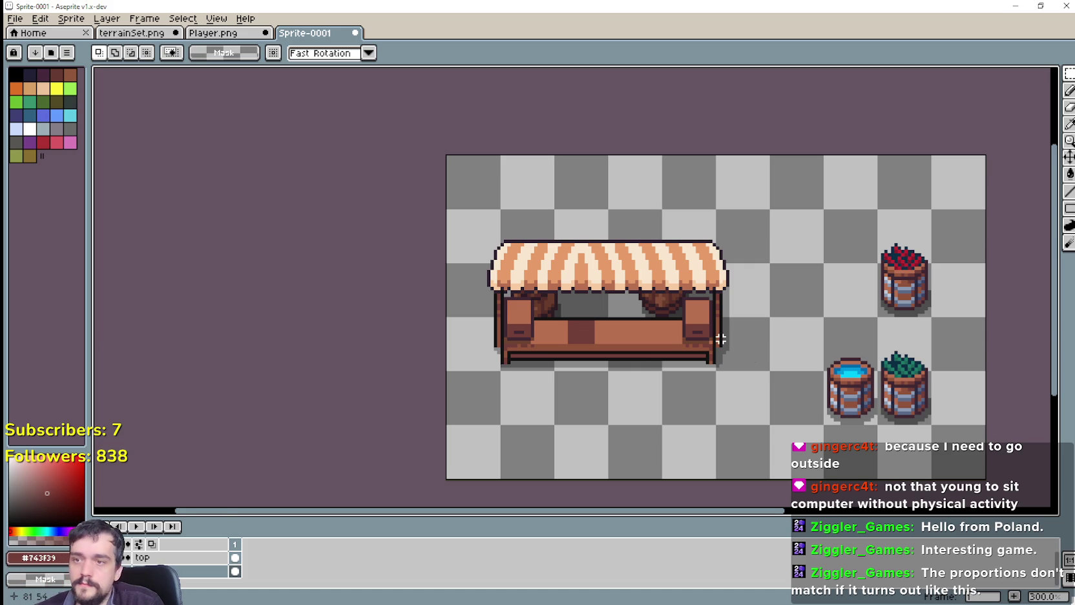
# Paste another barrel copy and align it at the stall's right end beside the post.
pyautogui.scroll(-1, 751, 358)
pyautogui.scroll(1, 730, 362)
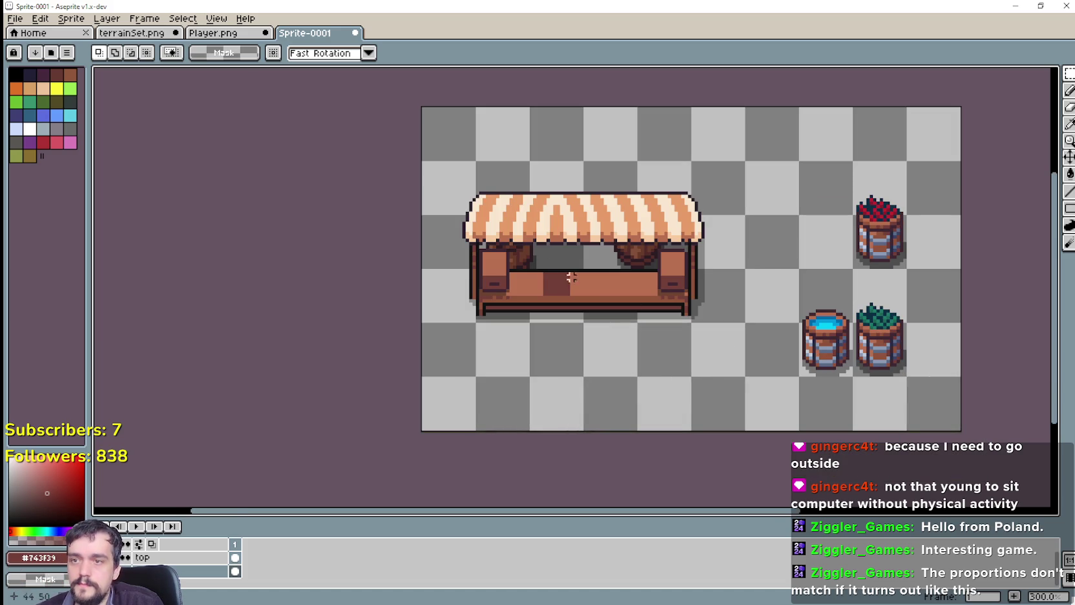
pyautogui.hotkey('ctrl', 'v')
pyautogui.moveTo(604, 303)
pyautogui.mouseDown()
pyautogui.moveTo(690, 236)
pyautogui.moveTo(665, 228)
pyautogui.moveTo(668, 213)
pyautogui.moveTo(606, 265)
pyautogui.moveTo(606, 252)
pyautogui.moveTo(703, 240)
pyautogui.moveTo(689, 242)
pyautogui.moveTo(692, 266)
pyautogui.moveTo(714, 276)
pyautogui.moveTo(712, 312)
pyautogui.moveTo(712, 293)
pyautogui.mouseUp()
pyautogui.scroll(1, 615, 279)
pyautogui.scroll(3, 689, 243)
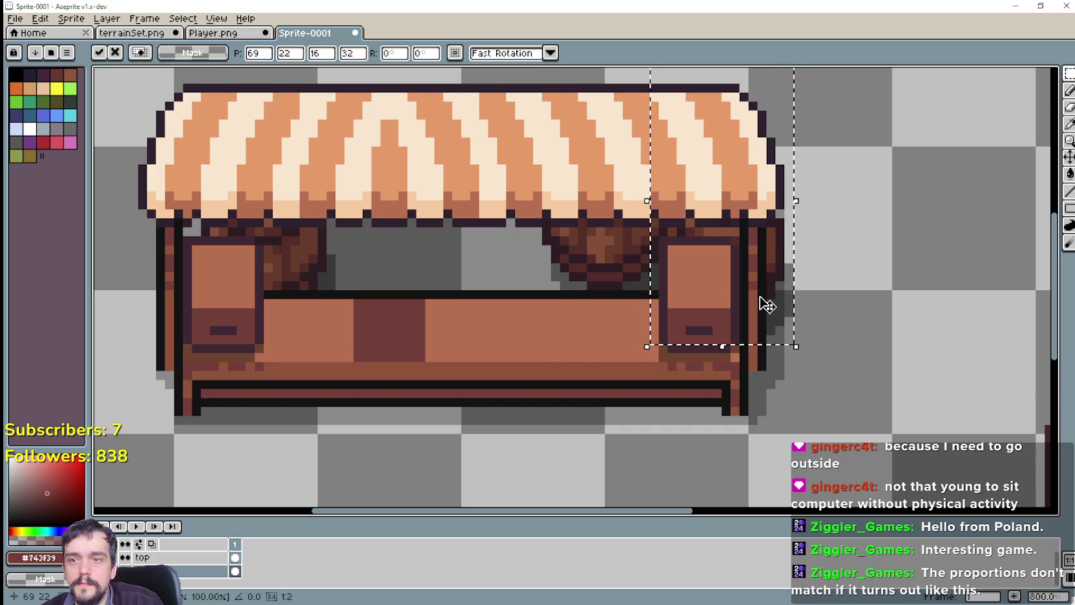
pyautogui.scroll(-2, 797, 304)
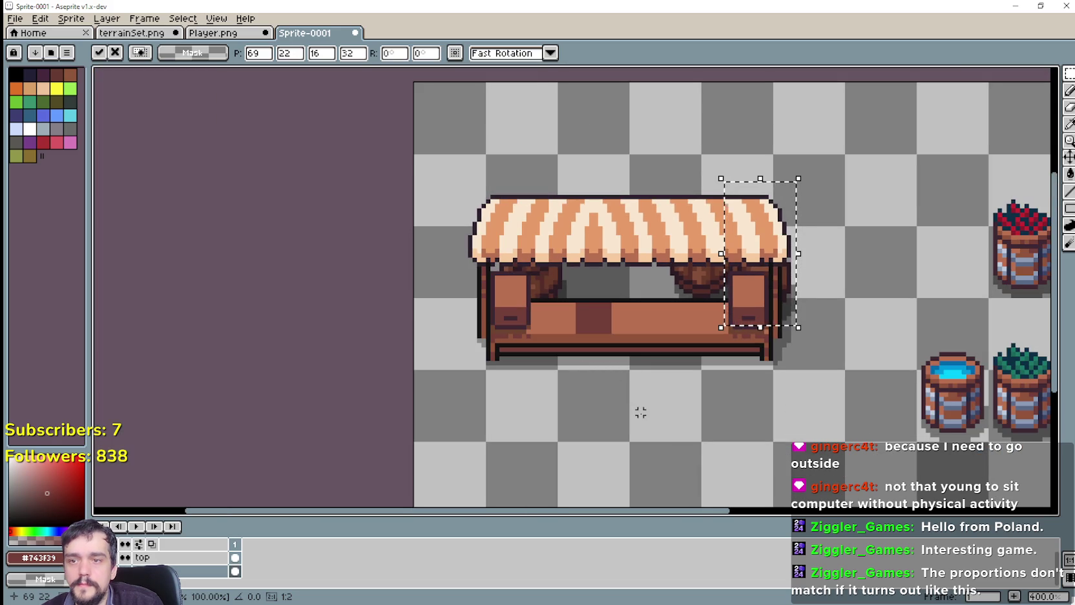
pyautogui.press('Return')
pyautogui.moveTo(434, 381); pyautogui.dragTo(790, 183)
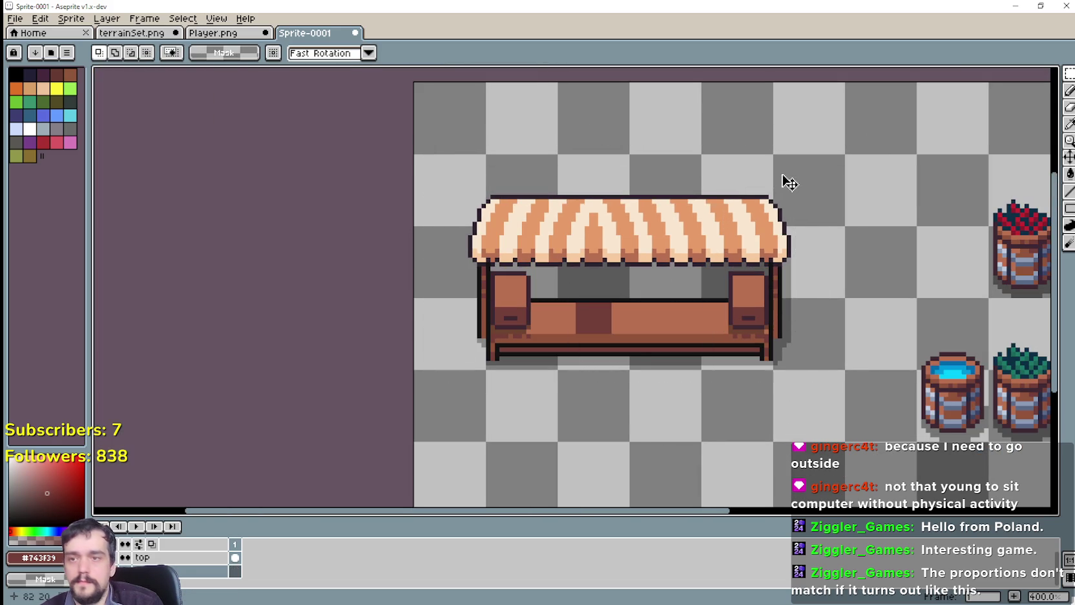
# Select the stall's middle section and move it over to the right side.
pyautogui.moveTo(632, 365); pyautogui.dragTo(703, 265)
pyautogui.moveTo(641, 315)
pyautogui.mouseDown()
pyautogui.moveTo(502, 287)
pyautogui.moveTo(486, 302)
pyautogui.mouseUp()
pyautogui.scroll(2, 532, 307)
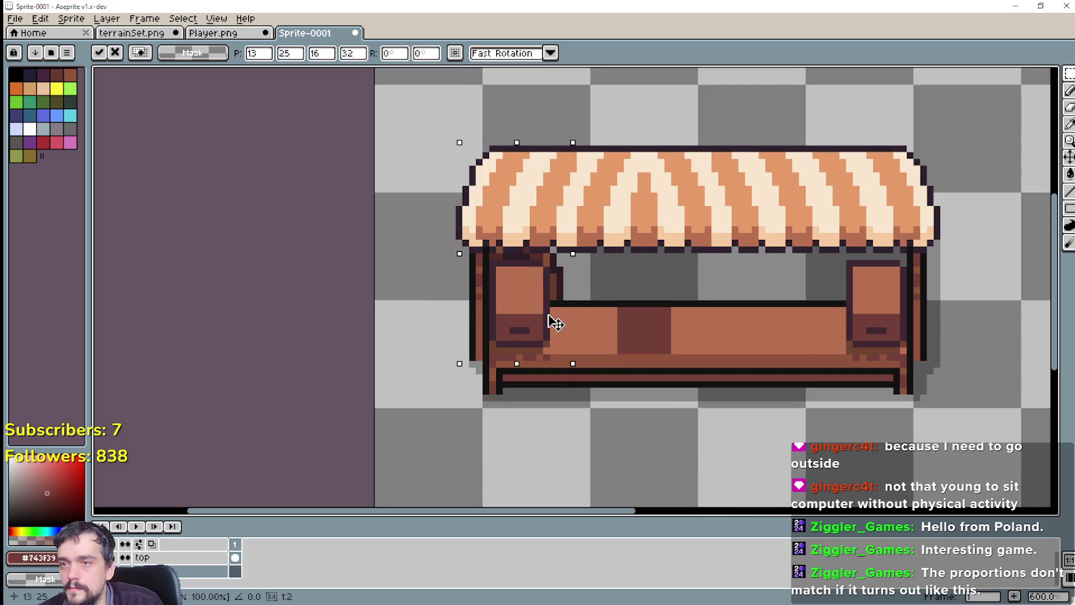
pyautogui.moveTo(550, 321); pyautogui.dragTo(547, 284)
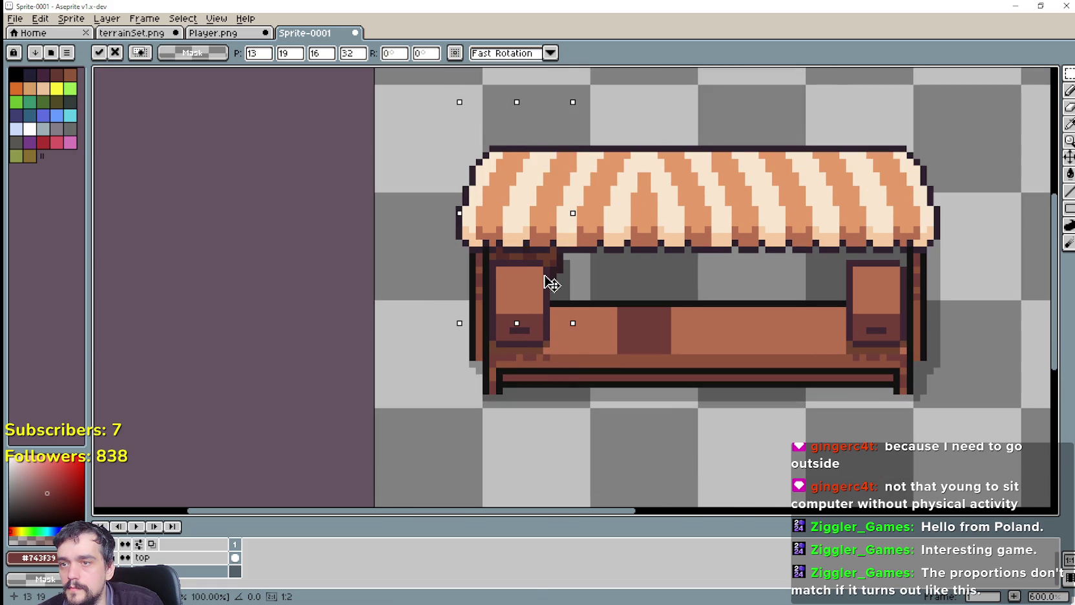
pyautogui.moveTo(551, 283)
pyautogui.mouseDown()
pyautogui.moveTo(898, 290)
pyautogui.moveTo(892, 266)
pyautogui.moveTo(891, 278)
pyautogui.mouseUp()
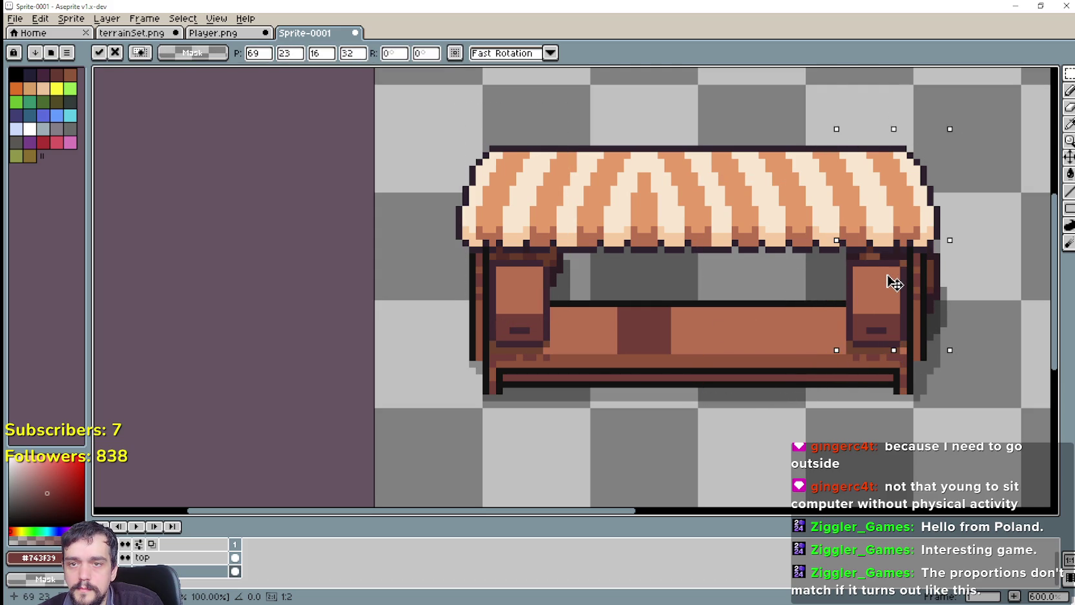
pyautogui.scroll(-1, 875, 279)
pyautogui.scroll(-2, 701, 339)
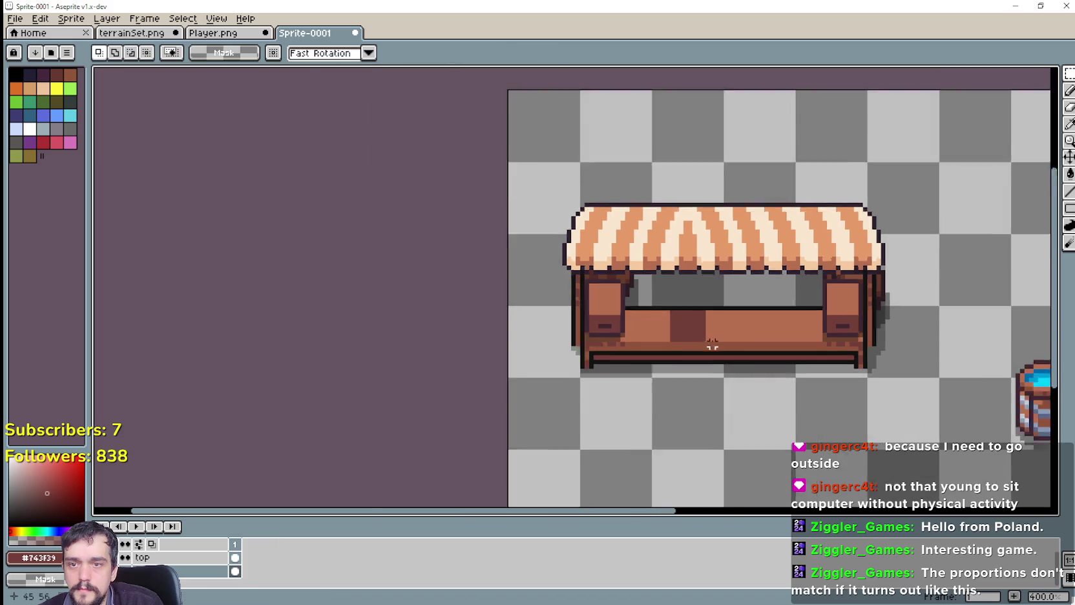
pyautogui.scroll(1, 833, 384)
# Paste two copies of the rounded piece and position each within the stall.
pyautogui.hotkey('ctrl', 'v')
pyautogui.moveTo(719, 349); pyautogui.dragTo(784, 296)
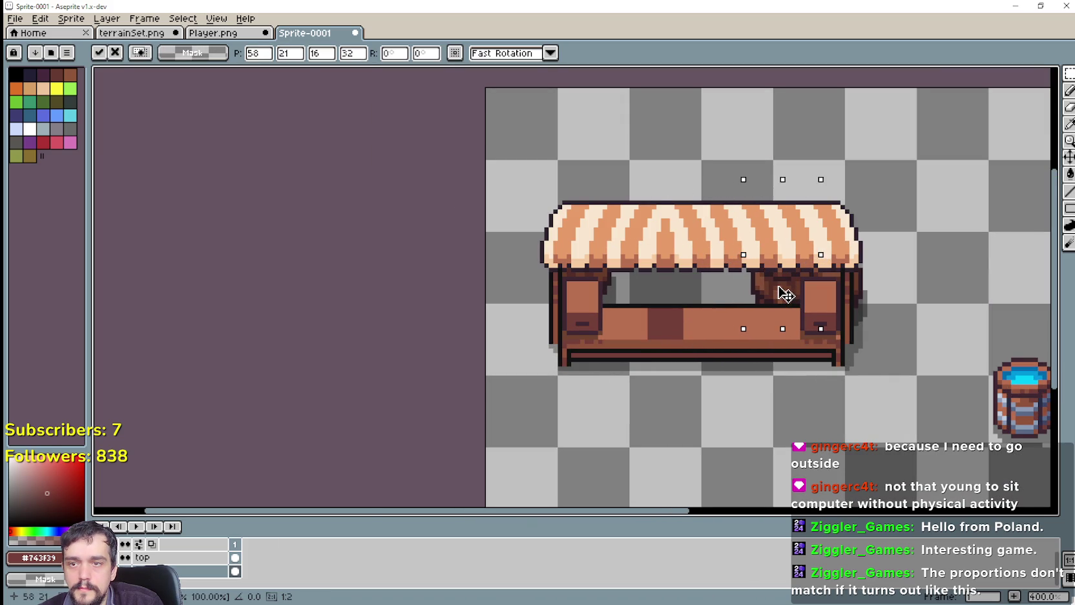
pyautogui.moveTo(783, 296); pyautogui.dragTo(778, 298)
pyautogui.click(692, 351)
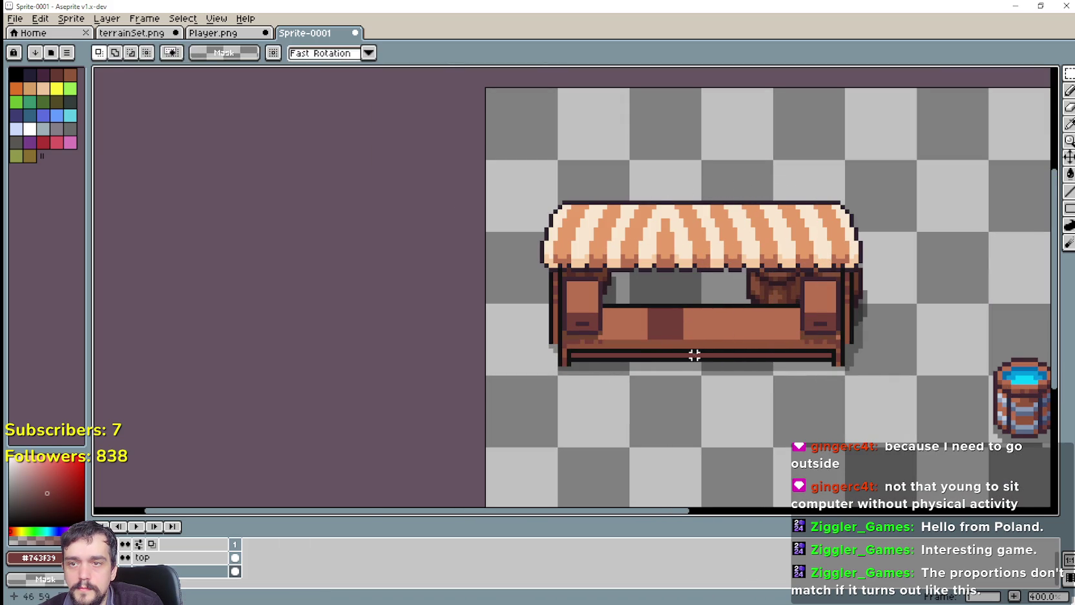
pyautogui.hotkey('ctrl', 'v')
pyautogui.moveTo(713, 355)
pyautogui.mouseDown()
pyautogui.moveTo(669, 302)
pyautogui.moveTo(594, 331)
pyautogui.mouseUp()
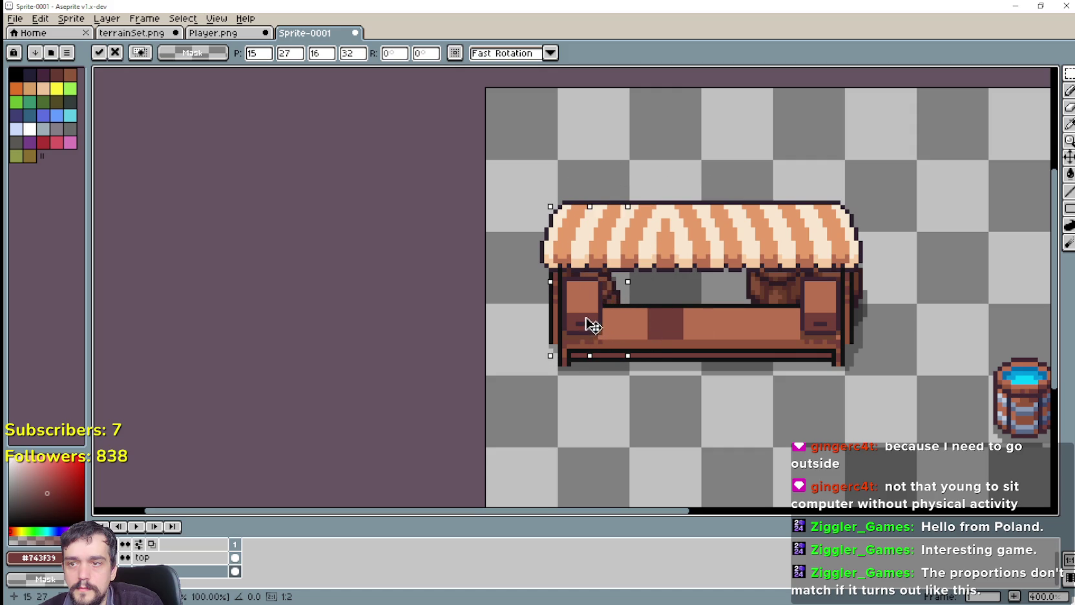
pyautogui.moveTo(595, 331)
pyautogui.mouseDown()
pyautogui.moveTo(607, 319)
pyautogui.moveTo(593, 332)
pyautogui.moveTo(614, 354)
pyautogui.moveTo(650, 352)
pyautogui.moveTo(729, 312)
pyautogui.moveTo(760, 317)
pyautogui.moveTo(754, 323)
pyautogui.mouseUp()
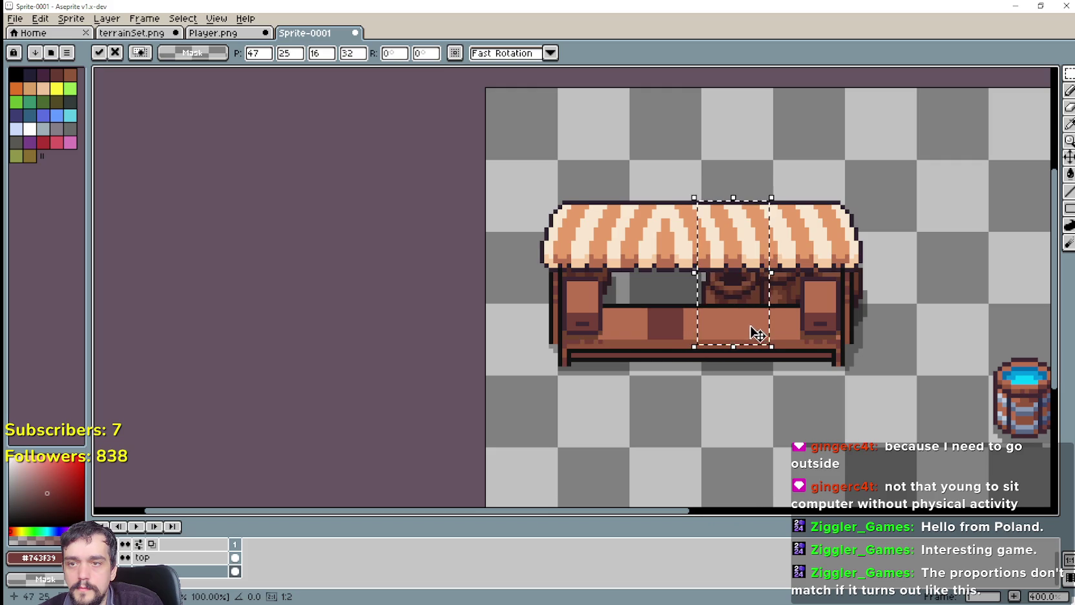
pyautogui.press('Return')
pyautogui.moveTo(483, 386); pyautogui.dragTo(992, 188)
# Re-place the rounded piece behind the counter's centre, nudged two pixels left and one down.
pyautogui.hotkey('ctrl', 'z')
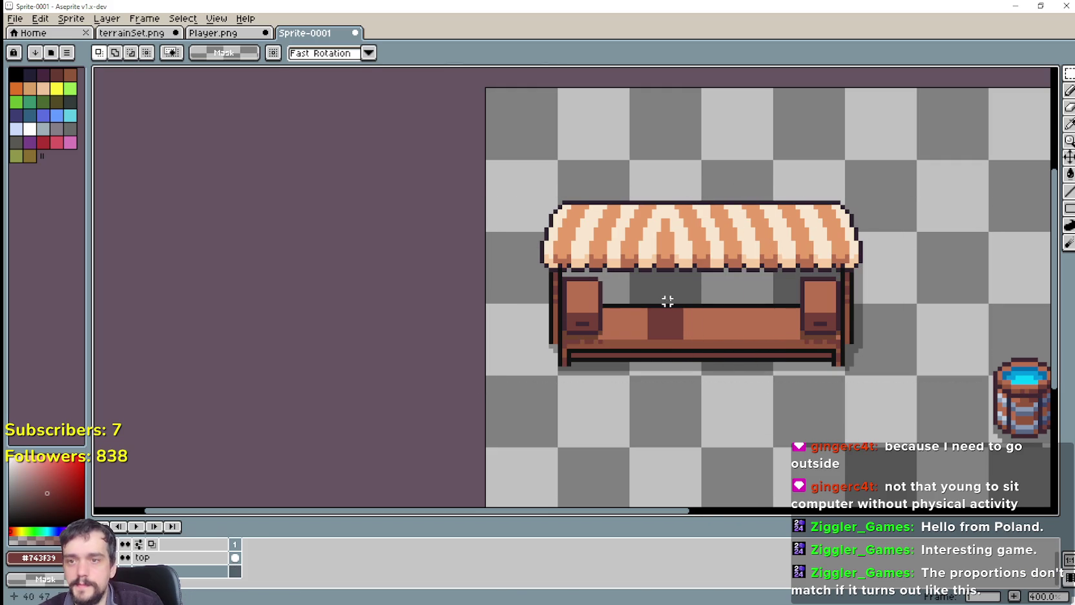
pyautogui.hotkey('ctrl', 'v')
pyautogui.moveTo(733, 330)
pyautogui.mouseDown()
pyautogui.moveTo(744, 308)
pyautogui.moveTo(716, 349)
pyautogui.moveTo(593, 313)
pyautogui.mouseUp()
pyautogui.press('Left')
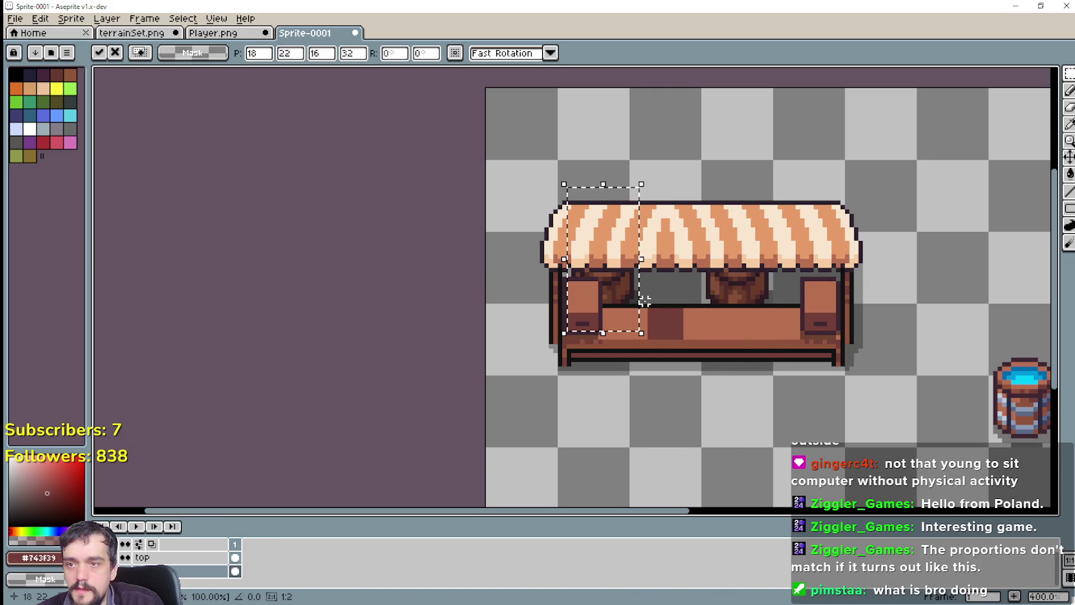
pyautogui.press('Left')
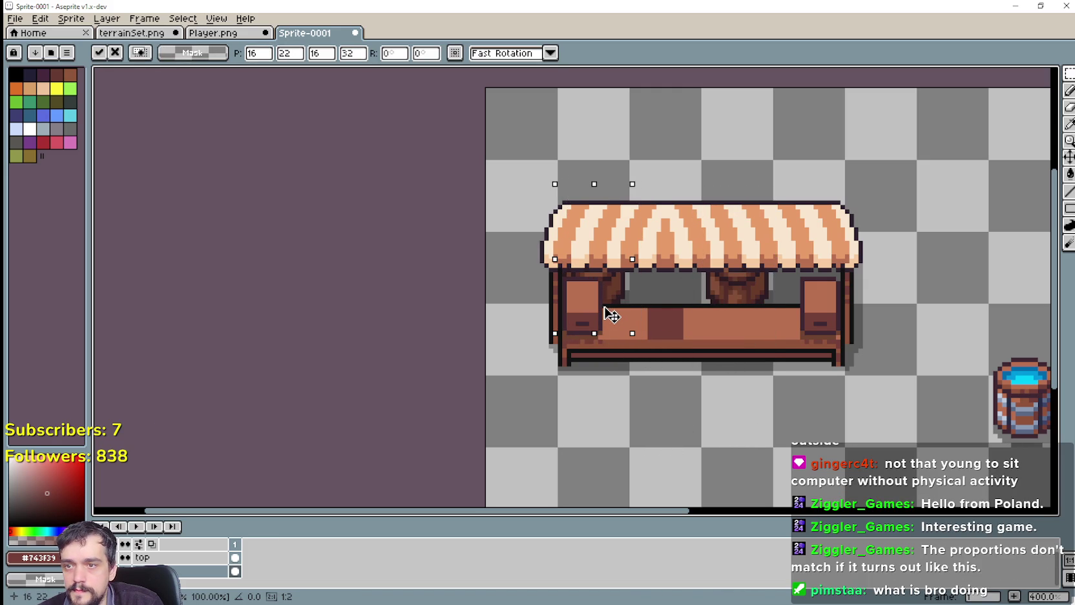
pyautogui.press('Down')
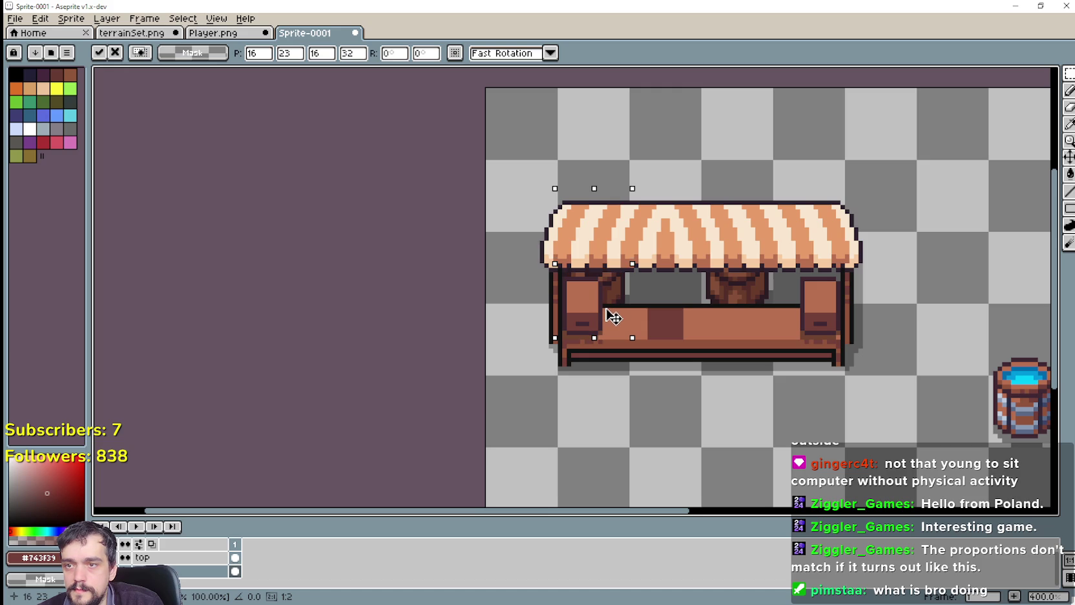
# Add another rounded piece toward the stall's right and commit it.
pyautogui.hotkey('ctrl', 'z')
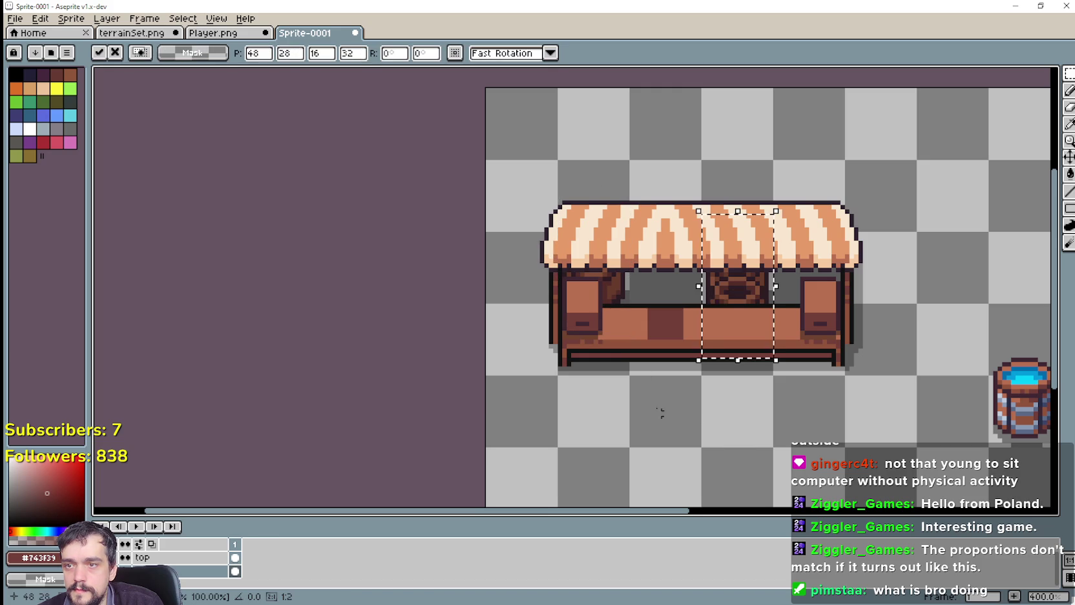
pyautogui.moveTo(750, 344); pyautogui.dragTo(816, 316)
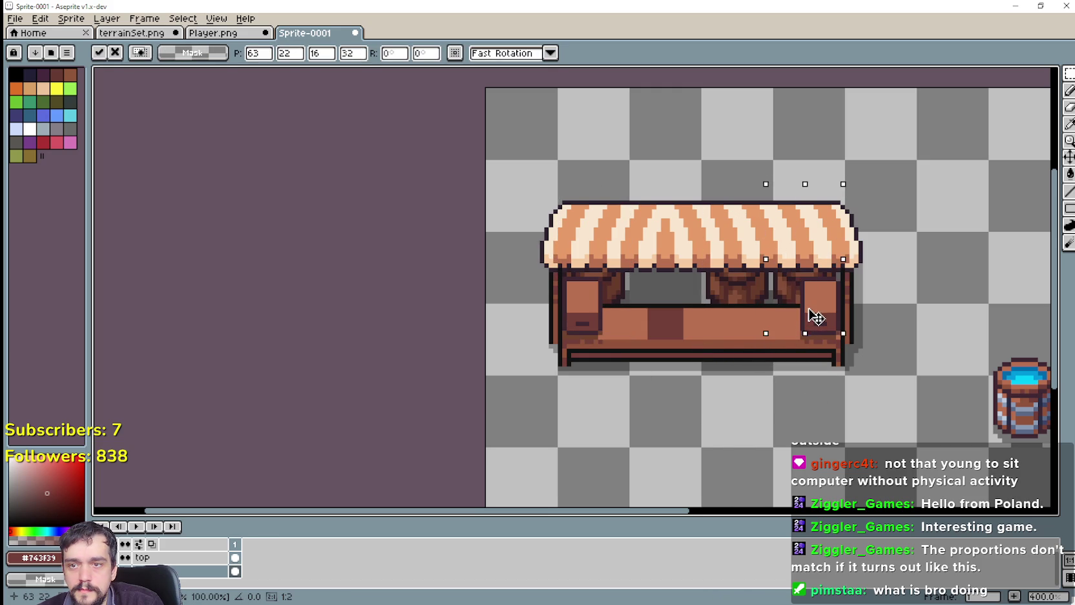
pyautogui.press('Right')
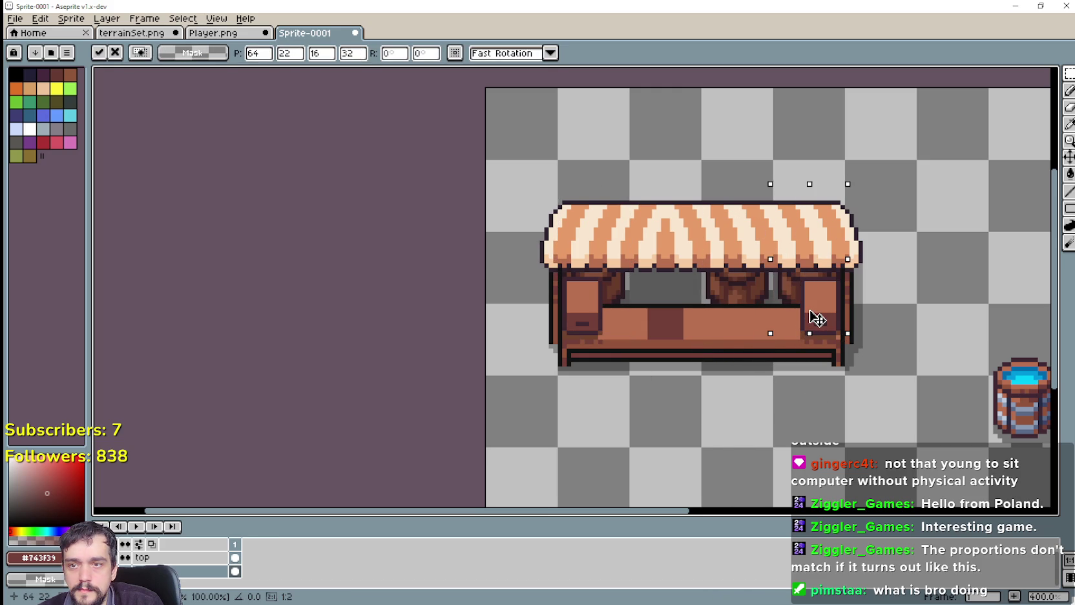
pyautogui.press('Return')
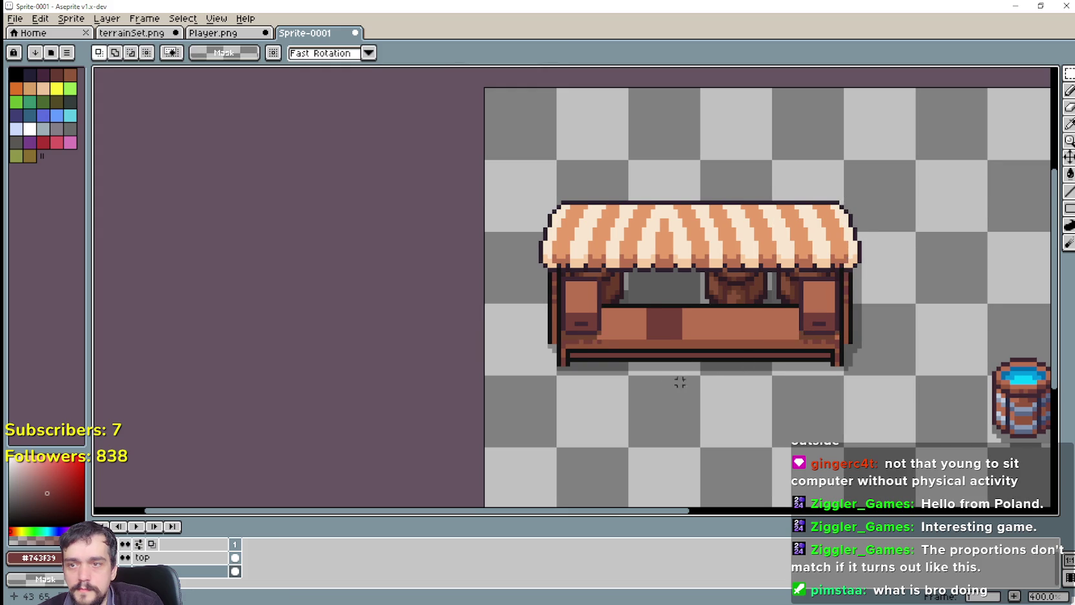
pyautogui.scroll(-1, 835, 394)
pyautogui.scroll(-1, 839, 393)
pyautogui.scroll(1, 743, 356)
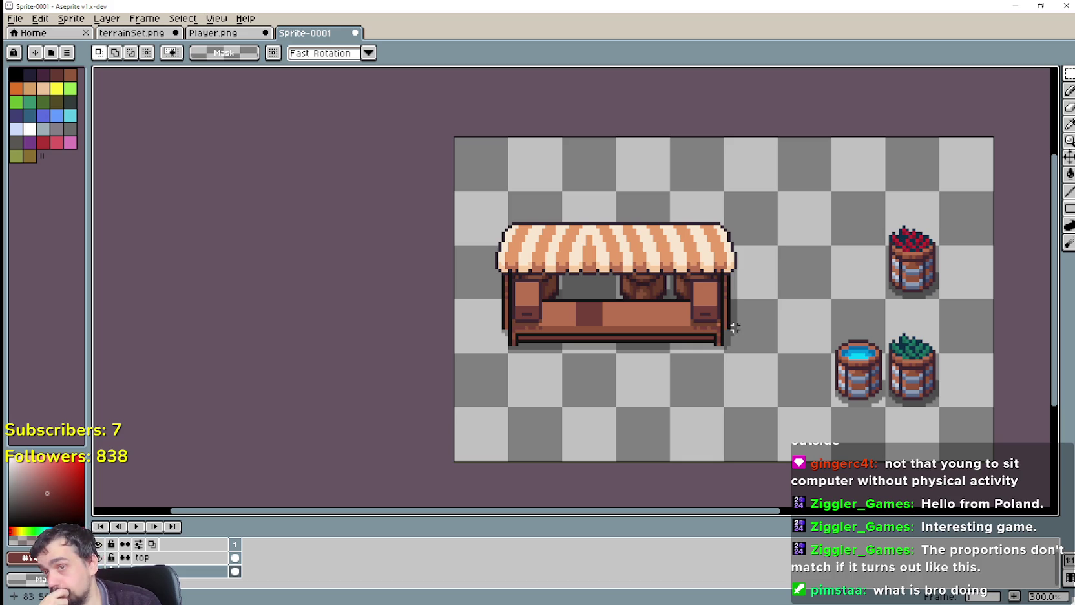
pyautogui.moveTo(601, 385); pyautogui.dragTo(690, 351)
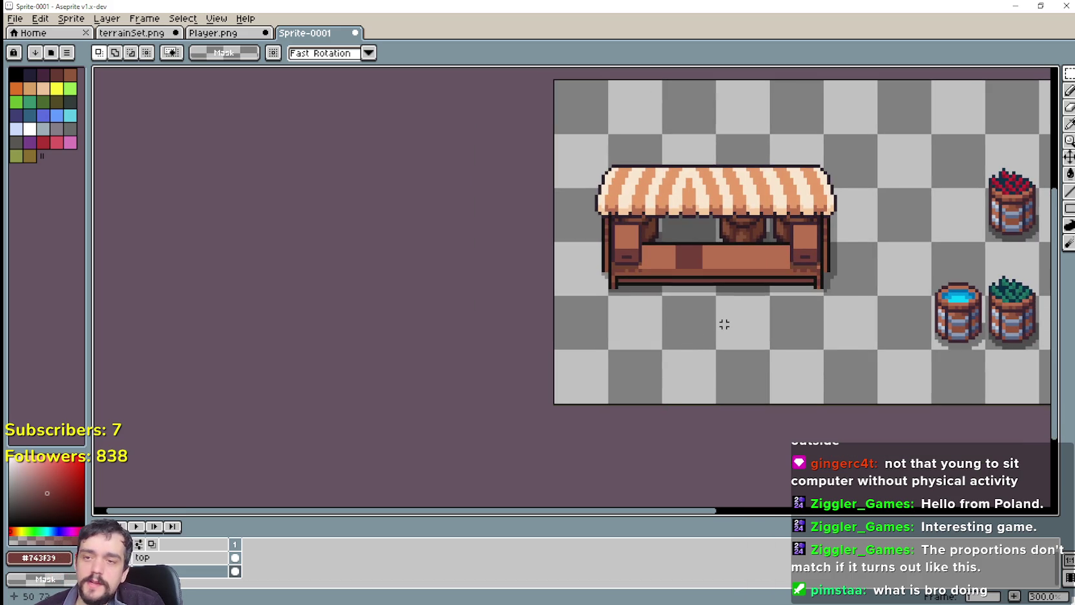
pyautogui.scroll(2, 717, 300)
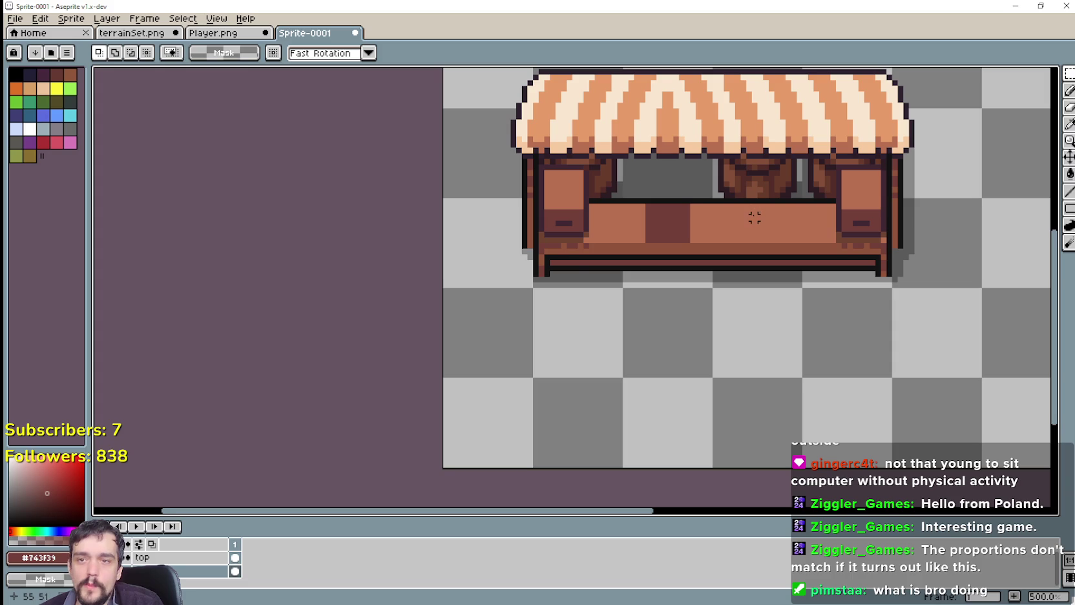
pyautogui.scroll(-1, 755, 211)
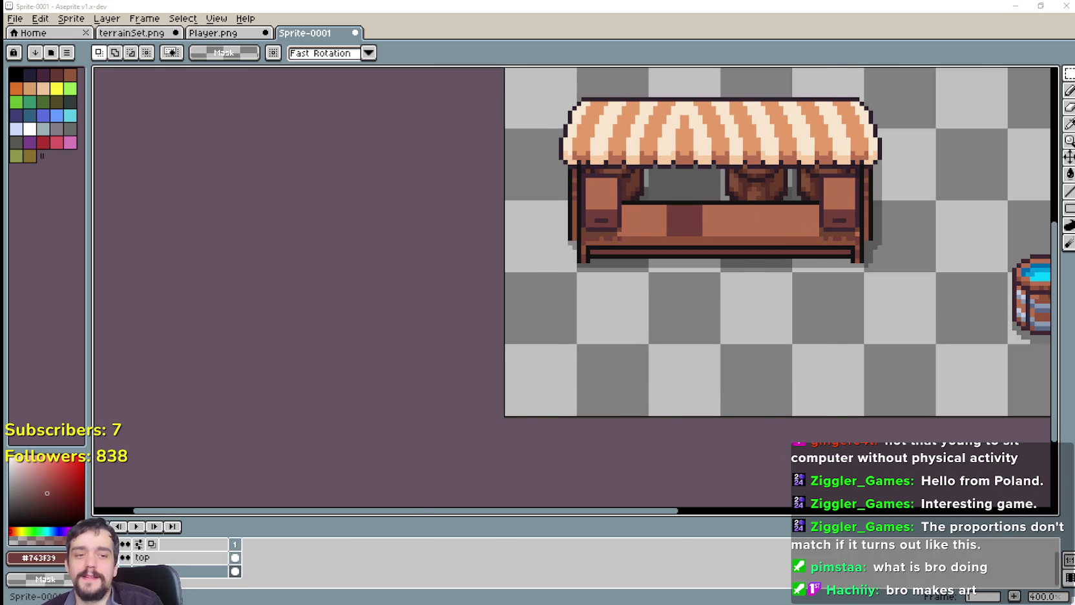
# Select the small two-jar tile on the Indoor_Decor sheet and return to the stall sprite.
pyautogui.hotkey('alt', 'Tab')
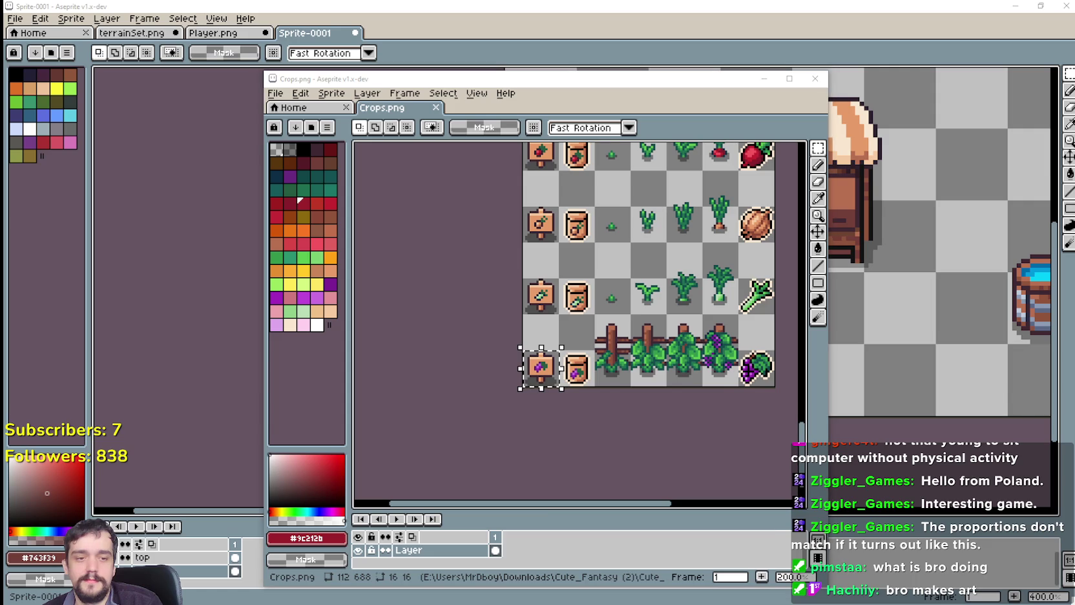
pyautogui.hotkey('alt', 'Tab')
pyautogui.scroll(-3, 710, 420)
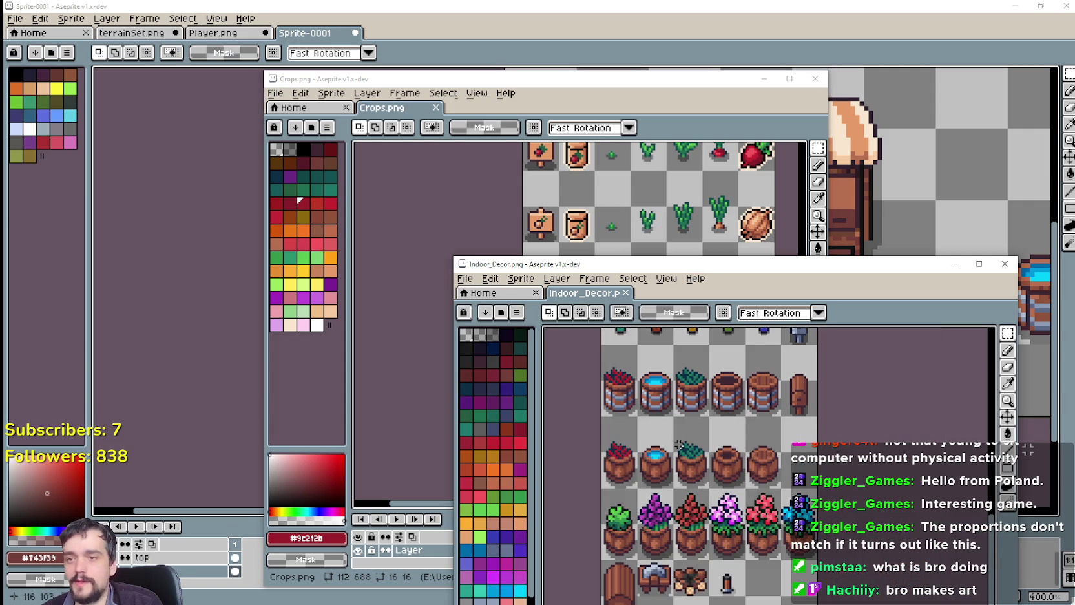
pyautogui.scroll(2, 733, 397)
pyautogui.scroll(1, 734, 396)
pyautogui.scroll(1, 730, 397)
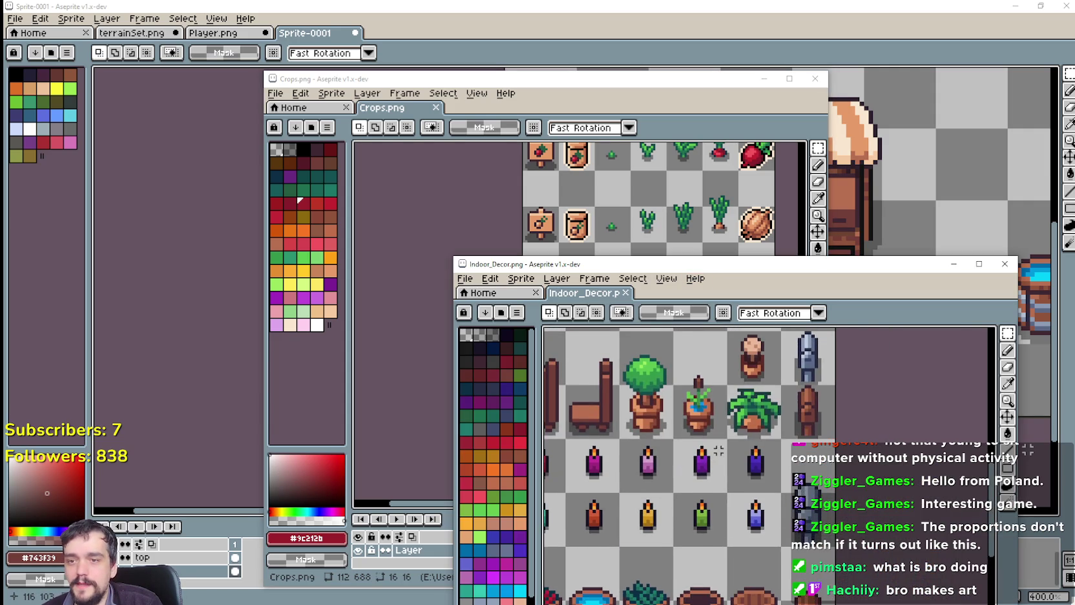
pyautogui.scroll(1, 723, 398)
pyautogui.scroll(-1, 725, 399)
pyautogui.scroll(-1, 743, 439)
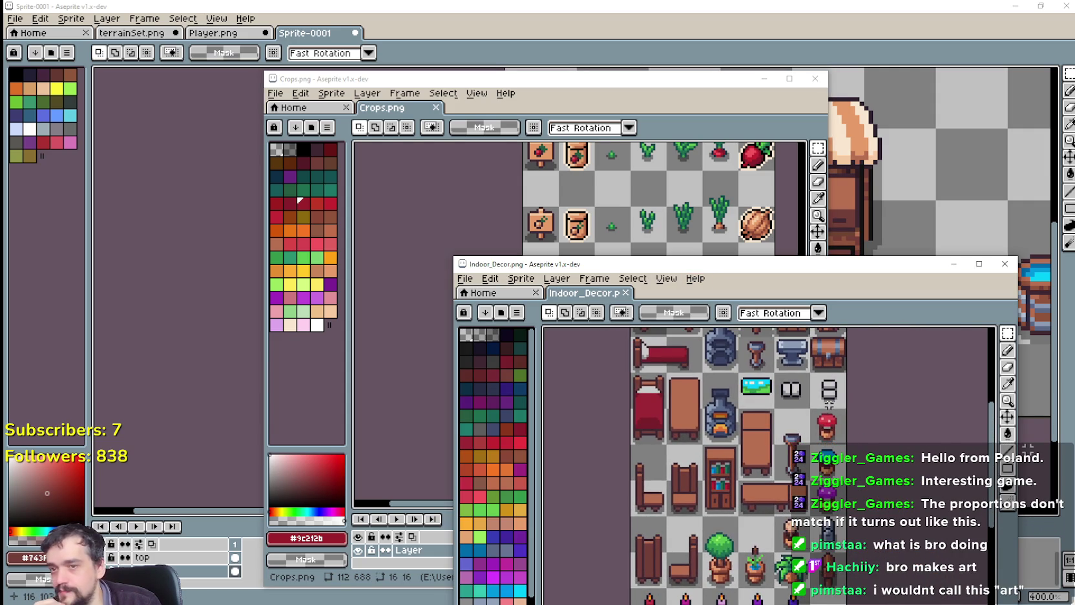
pyautogui.scroll(2, 779, 378)
pyautogui.moveTo(780, 378); pyautogui.dragTo(719, 414)
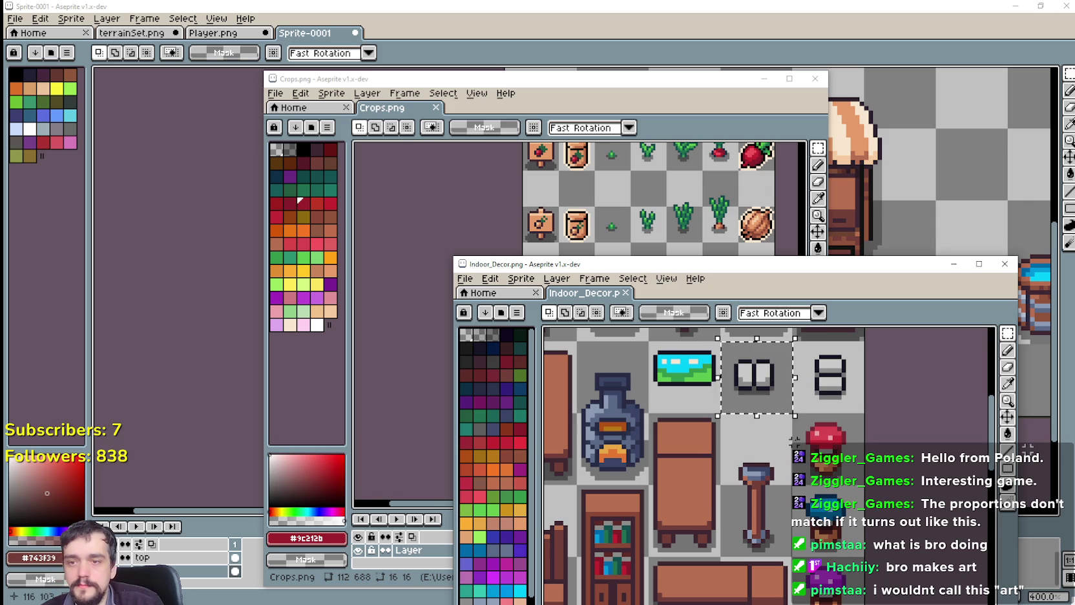
pyautogui.click(717, 76)
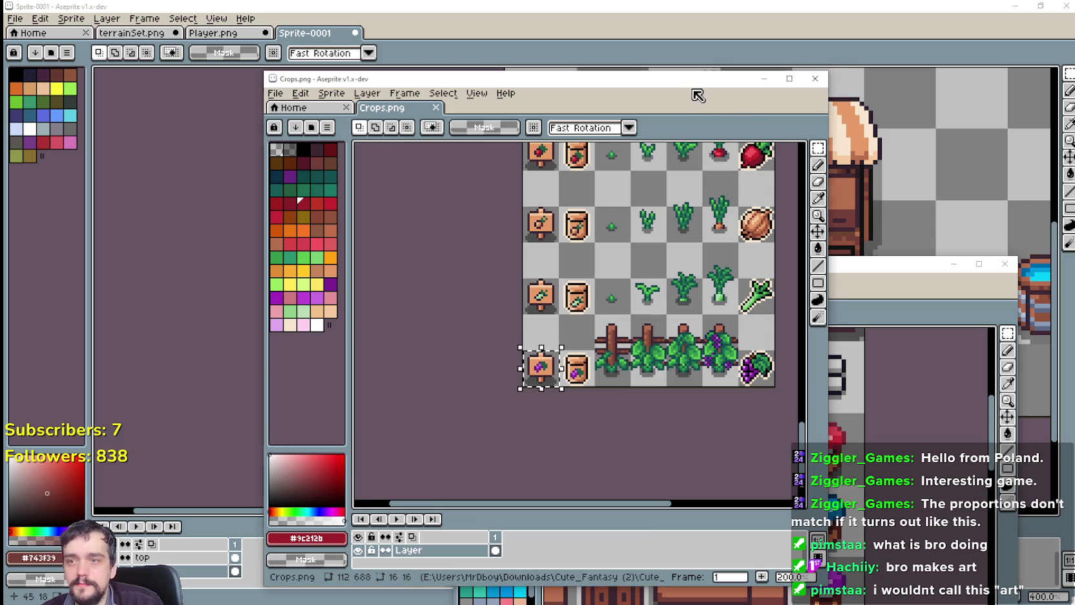
pyautogui.click(892, 65)
pyautogui.scroll(2, 745, 108)
# Paste the two-jar tile over the stall's right side.
pyautogui.hotkey('ctrl', 'v')
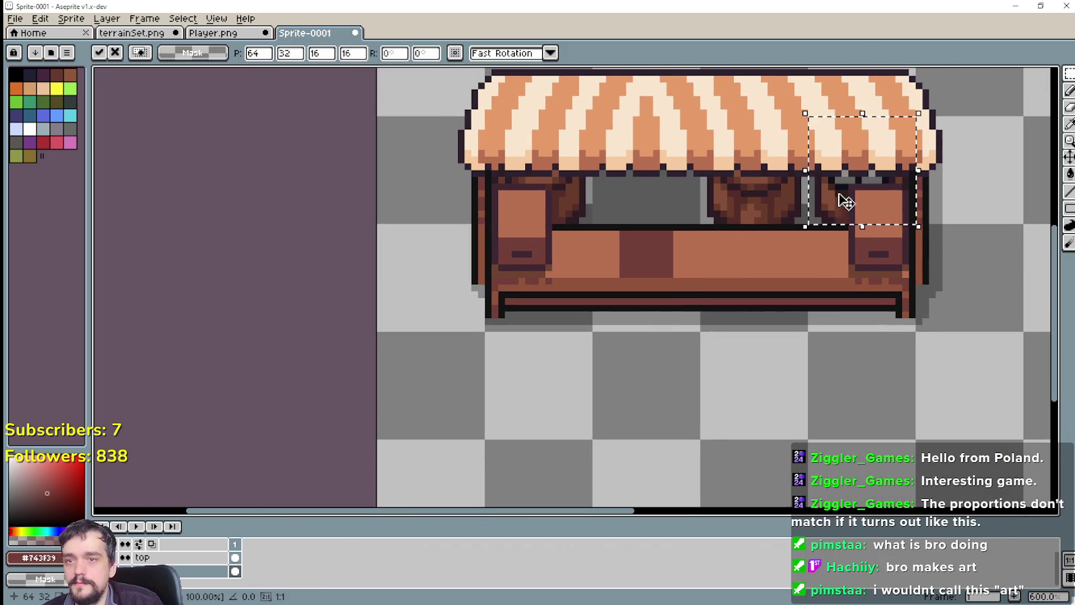
pyautogui.moveTo(840, 199); pyautogui.dragTo(726, 278)
pyautogui.press('Return')
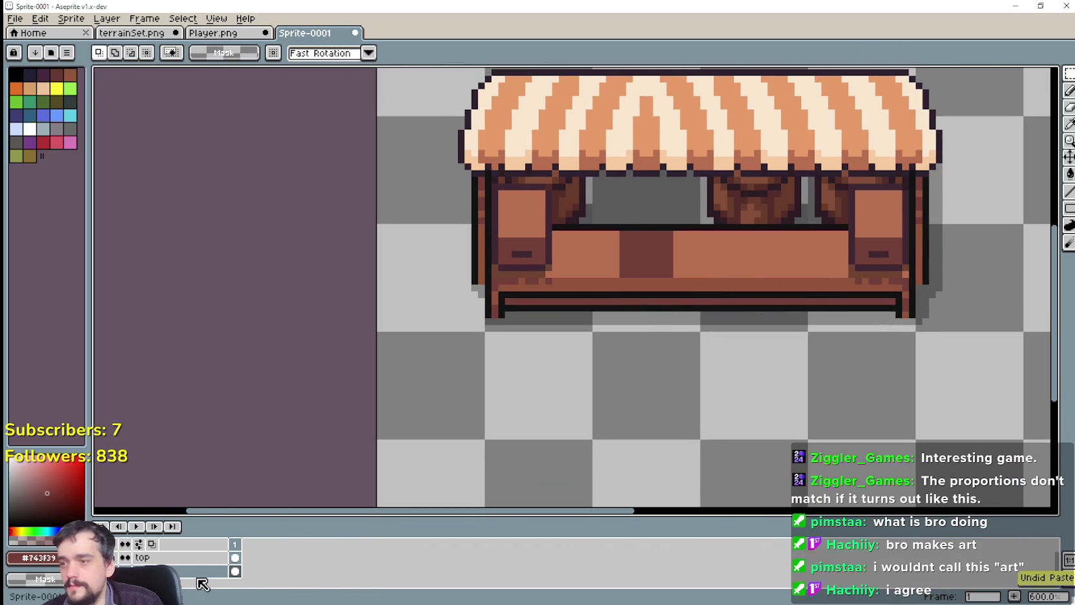
# Paste a second jar tile, slide it along the counter into place, and review the stall.
pyautogui.hotkey('ctrl', 'v')
pyautogui.moveTo(851, 178)
pyautogui.mouseDown()
pyautogui.moveTo(734, 265)
pyautogui.moveTo(799, 257)
pyautogui.mouseUp()
pyautogui.scroll(1, 767, 267)
pyautogui.scroll(-1, 799, 257)
pyautogui.scroll(-1, 792, 356)
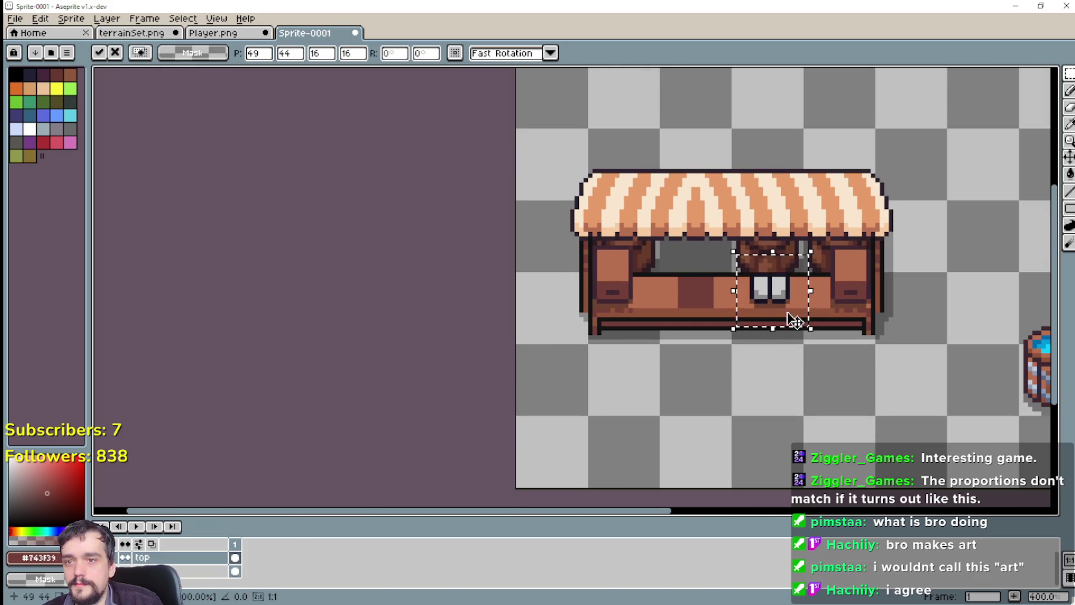
pyautogui.moveTo(792, 319)
pyautogui.mouseDown()
pyautogui.moveTo(715, 292)
pyautogui.moveTo(619, 305)
pyautogui.moveTo(903, 306)
pyautogui.moveTo(877, 409)
pyautogui.mouseUp()
pyautogui.scroll(1, 721, 310)
pyautogui.scroll(-2, 903, 306)
pyautogui.moveTo(904, 299); pyautogui.dragTo(829, 298)
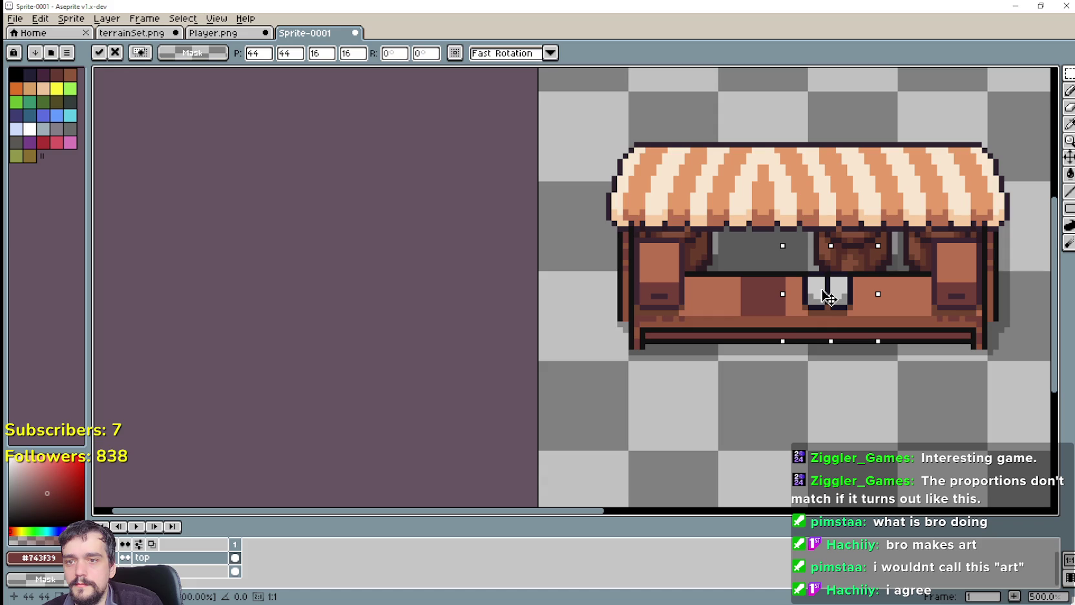
pyautogui.moveTo(821, 303); pyautogui.dragTo(898, 304)
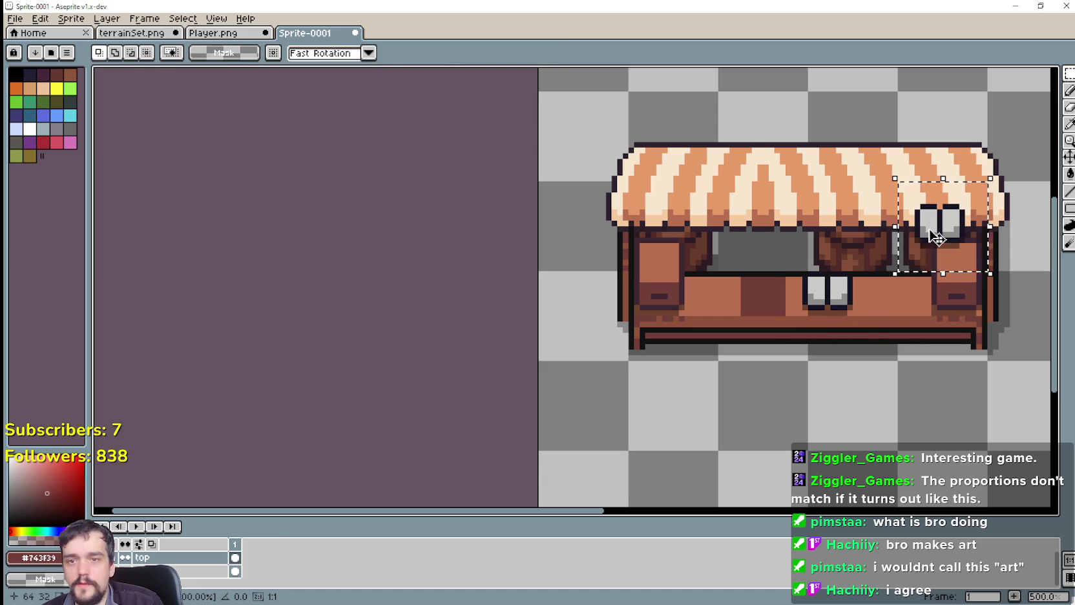
pyautogui.click(679, 417)
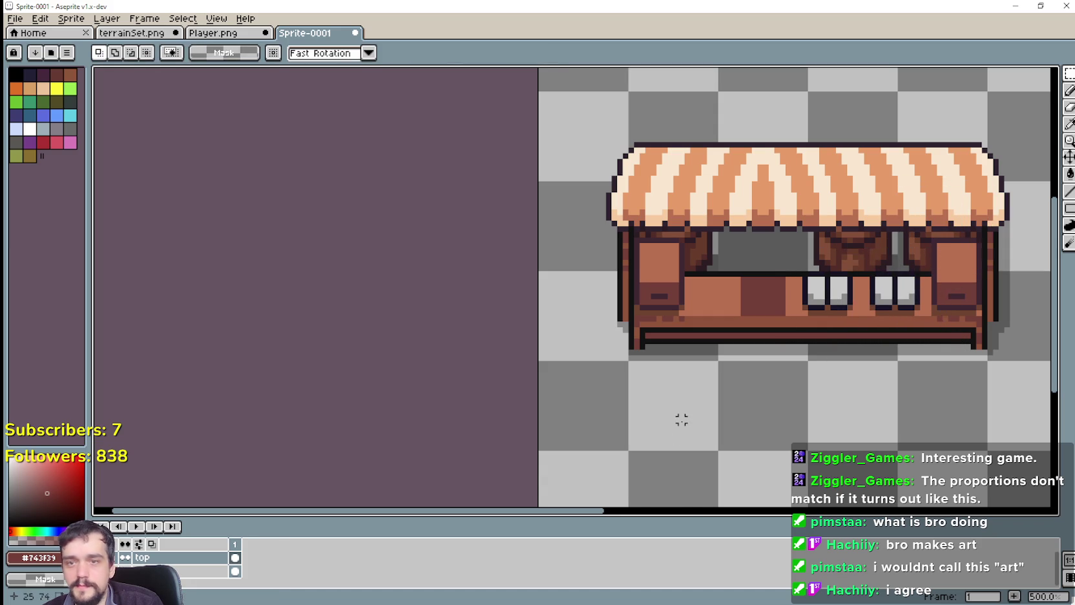
pyautogui.scroll(-2, 679, 417)
pyautogui.moveTo(812, 445); pyautogui.dragTo(732, 392)
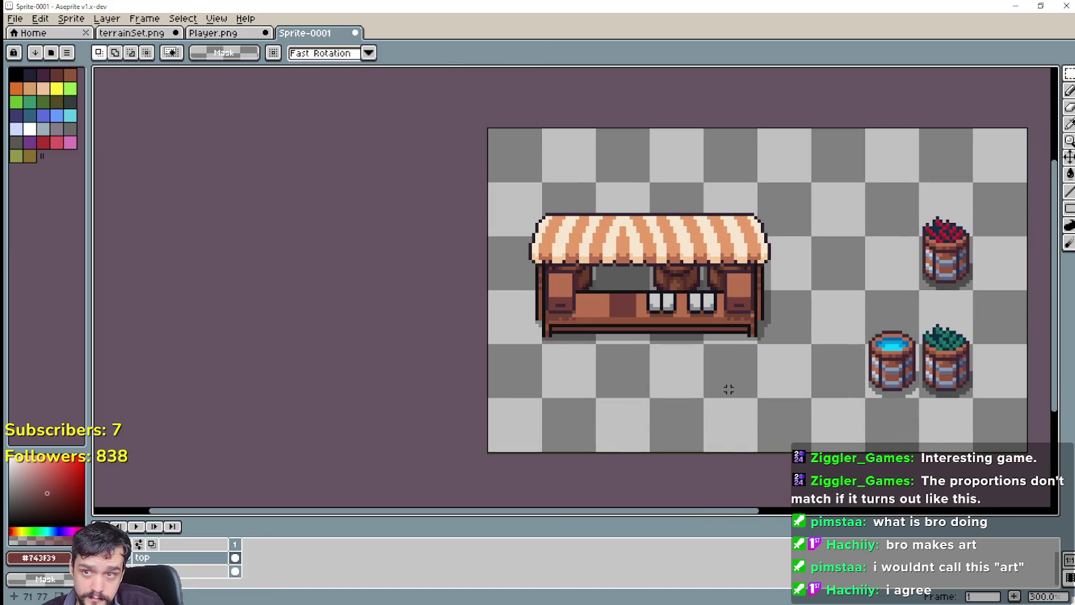
pyautogui.scroll(1, 708, 389)
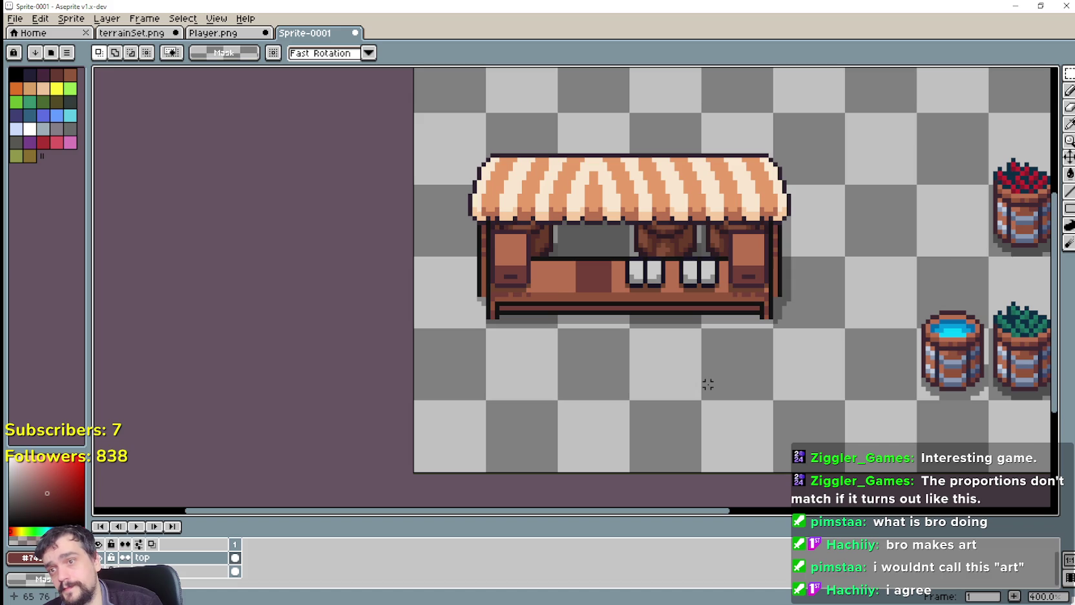
pyautogui.scroll(-1, 704, 381)
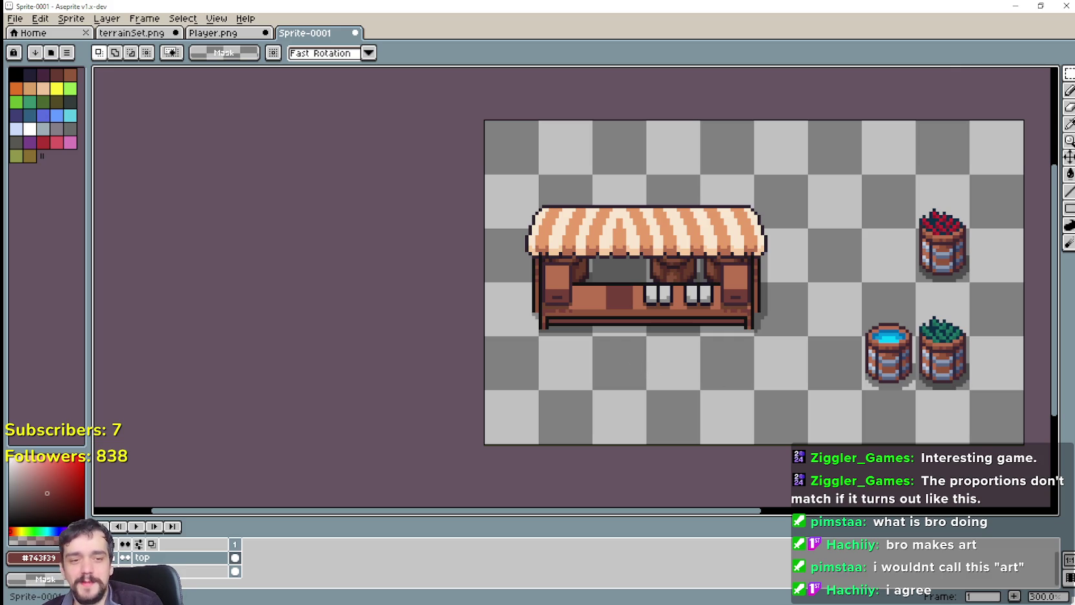
pyautogui.hotkey('alt', 'Tab')
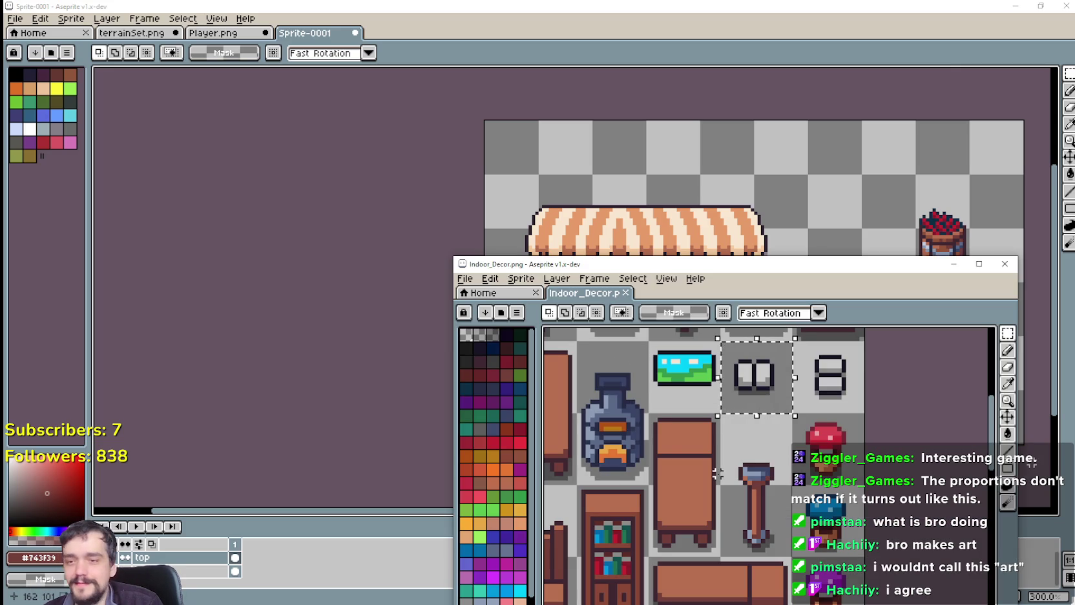
pyautogui.scroll(-2, 840, 452)
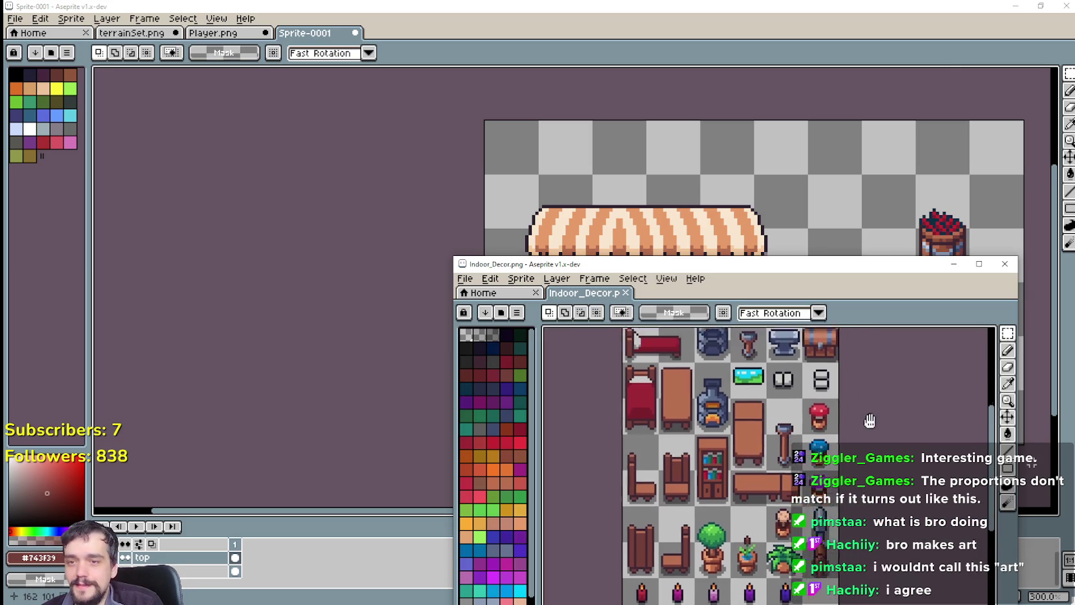
pyautogui.scroll(1, 817, 413)
pyautogui.scroll(-2, 817, 412)
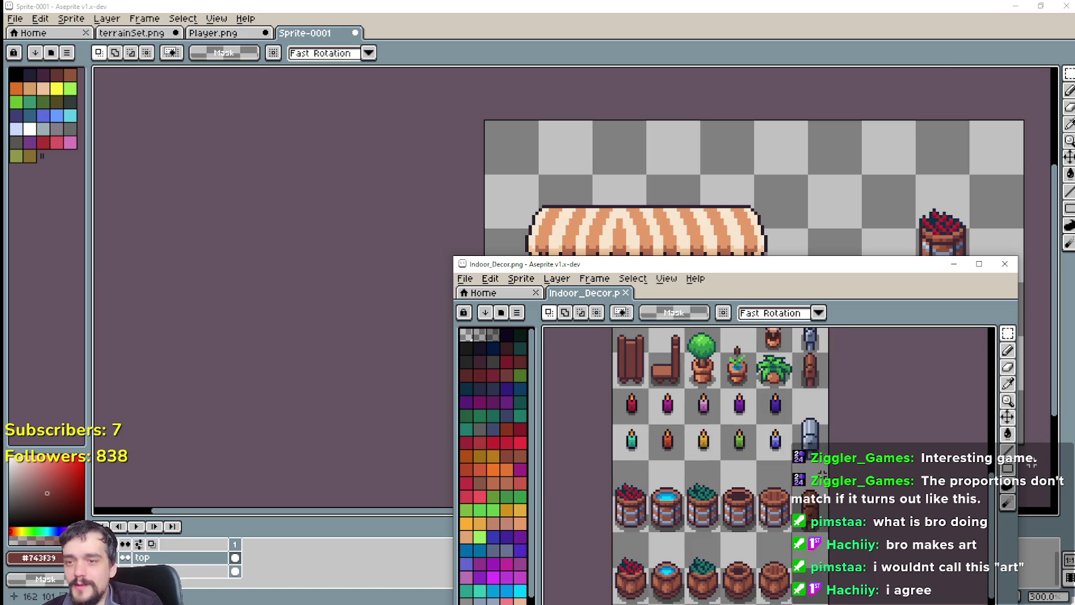
pyautogui.scroll(-2, 832, 403)
pyautogui.scroll(-1, 832, 413)
pyautogui.scroll(1, 834, 497)
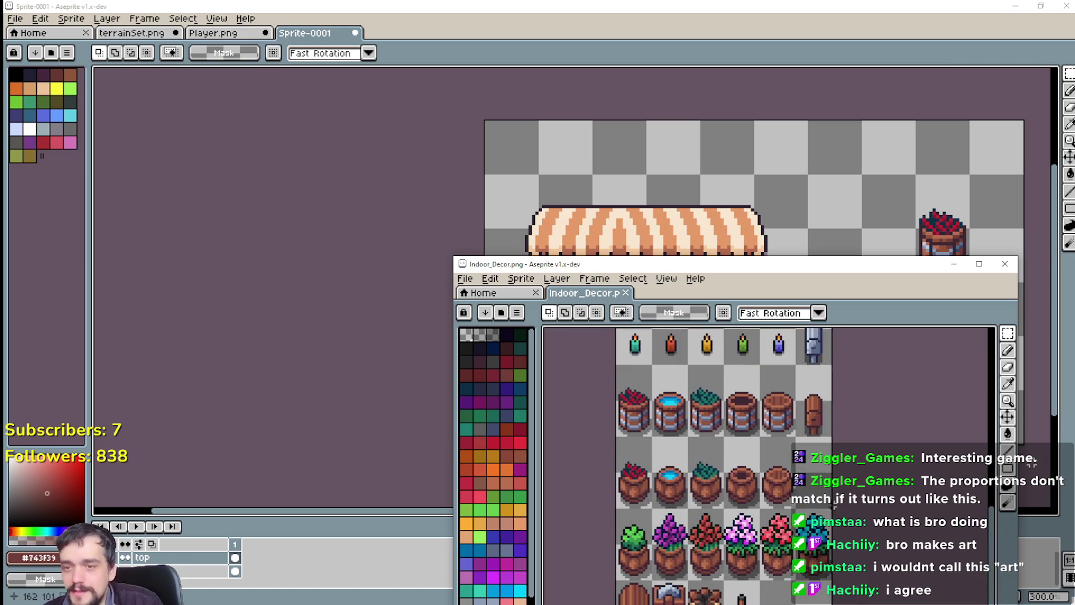
pyautogui.scroll(-1, 832, 503)
pyautogui.scroll(1, 840, 550)
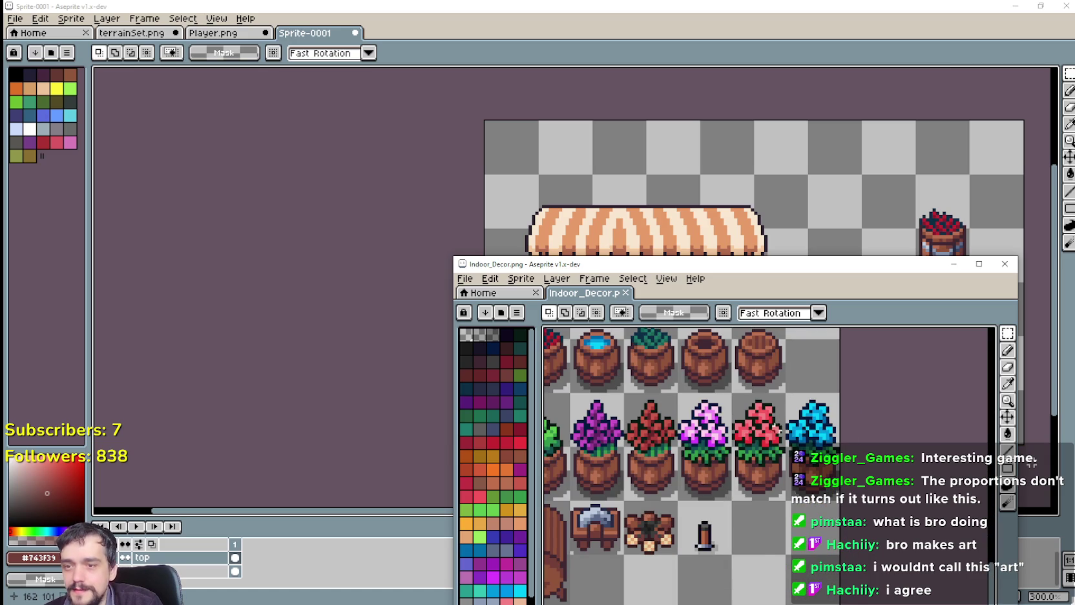
pyautogui.scroll(-1, 778, 428)
pyautogui.scroll(-1, 763, 466)
pyautogui.scroll(-1, 749, 491)
pyautogui.scroll(-1, 740, 505)
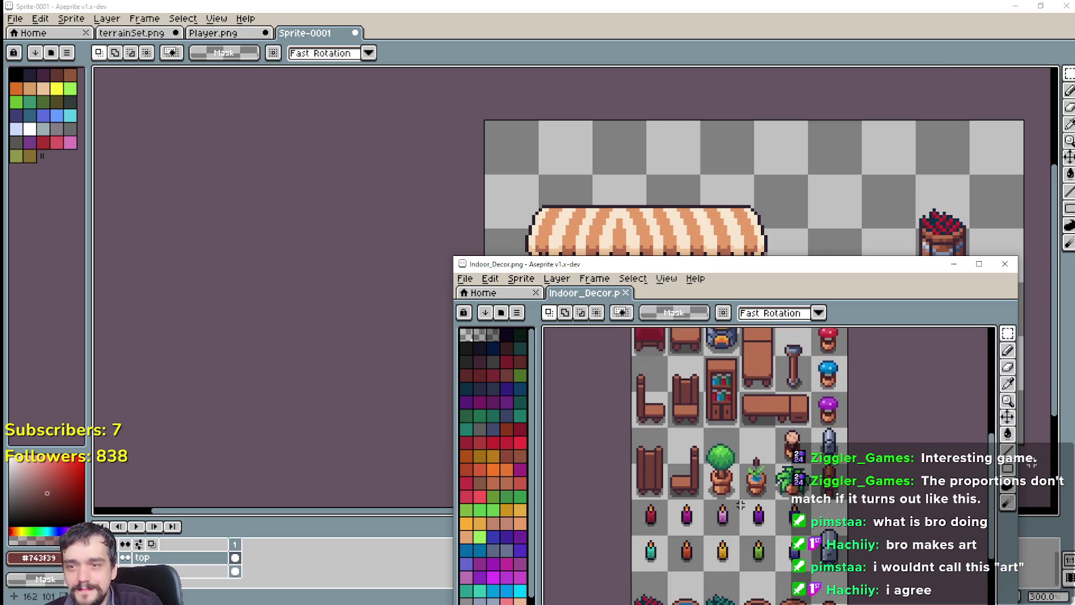
pyautogui.scroll(1, 736, 483)
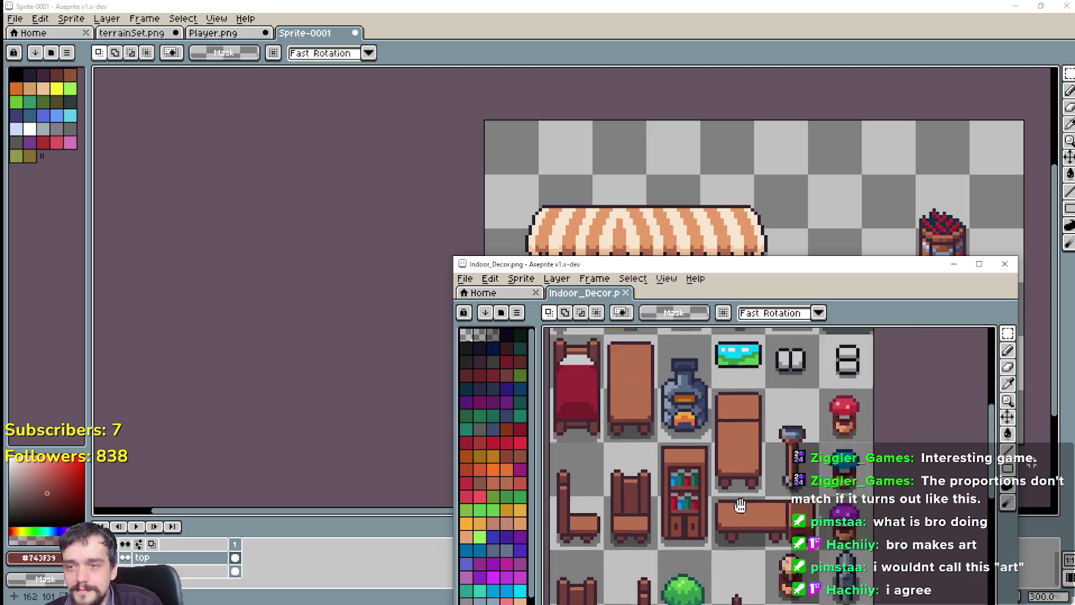
pyautogui.scroll(2, 745, 566)
pyautogui.scroll(1, 801, 465)
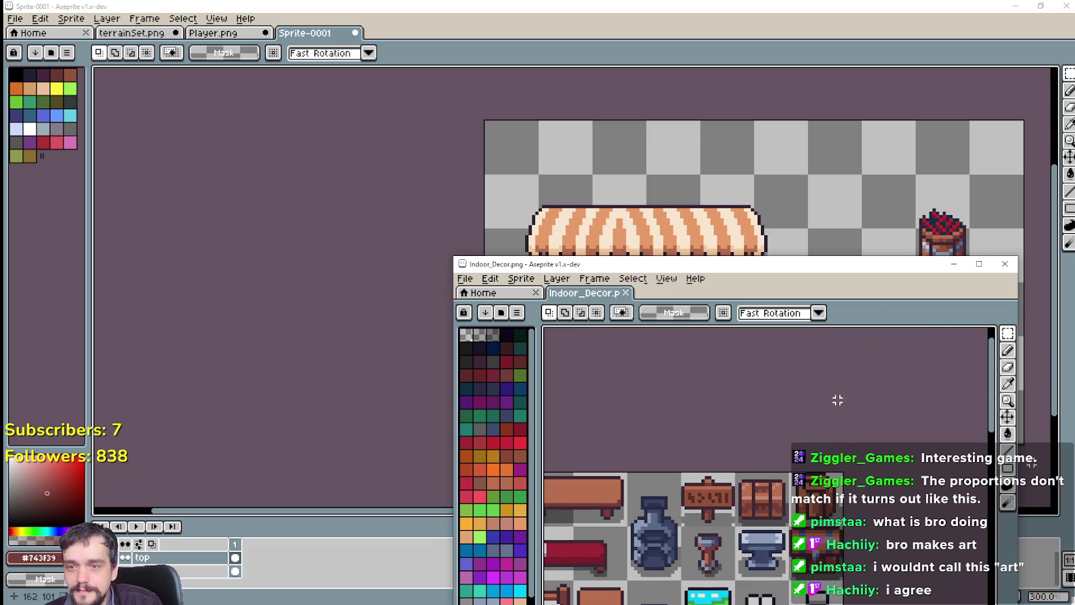
pyautogui.click(954, 264)
# Sample the dark outline colour #2d1d24 from the stall's left post.
pyautogui.moveTo(772, 363); pyautogui.dragTo(827, 413)
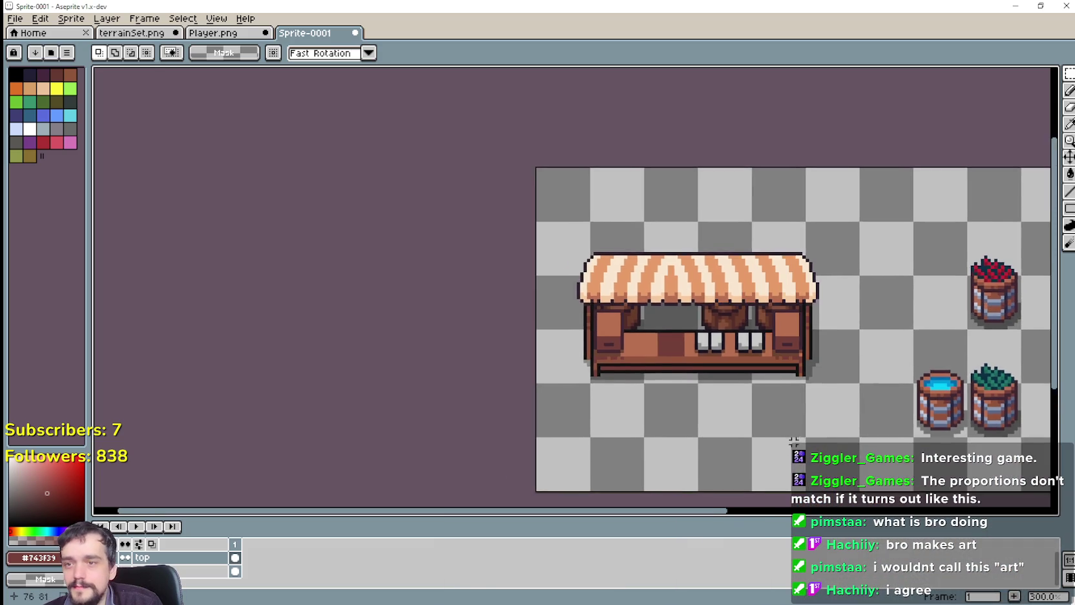
pyautogui.scroll(-1, 829, 414)
pyautogui.scroll(1, 836, 416)
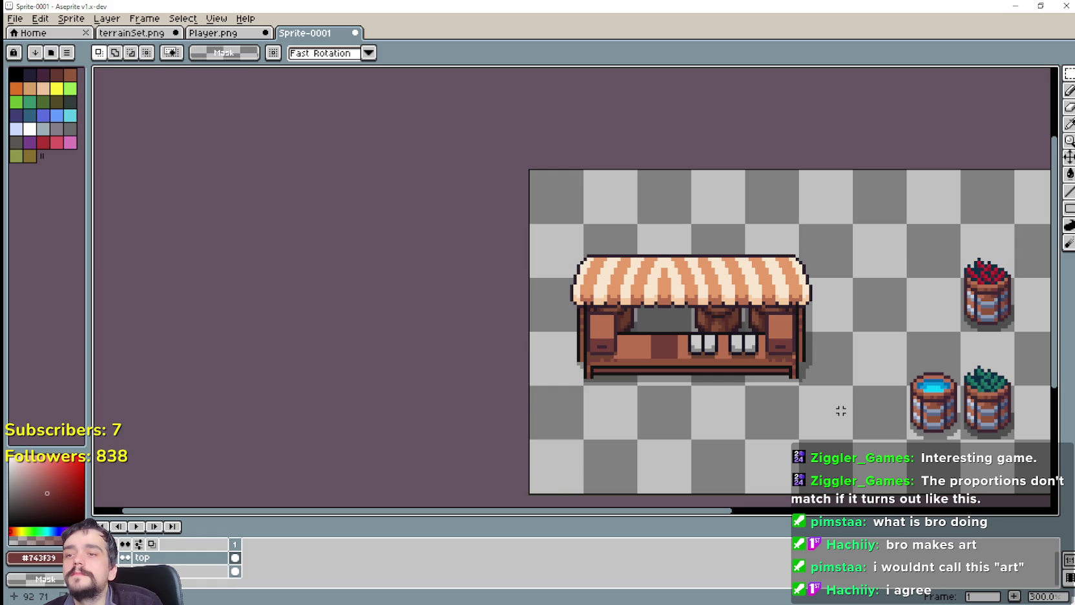
pyautogui.scroll(2, 837, 411)
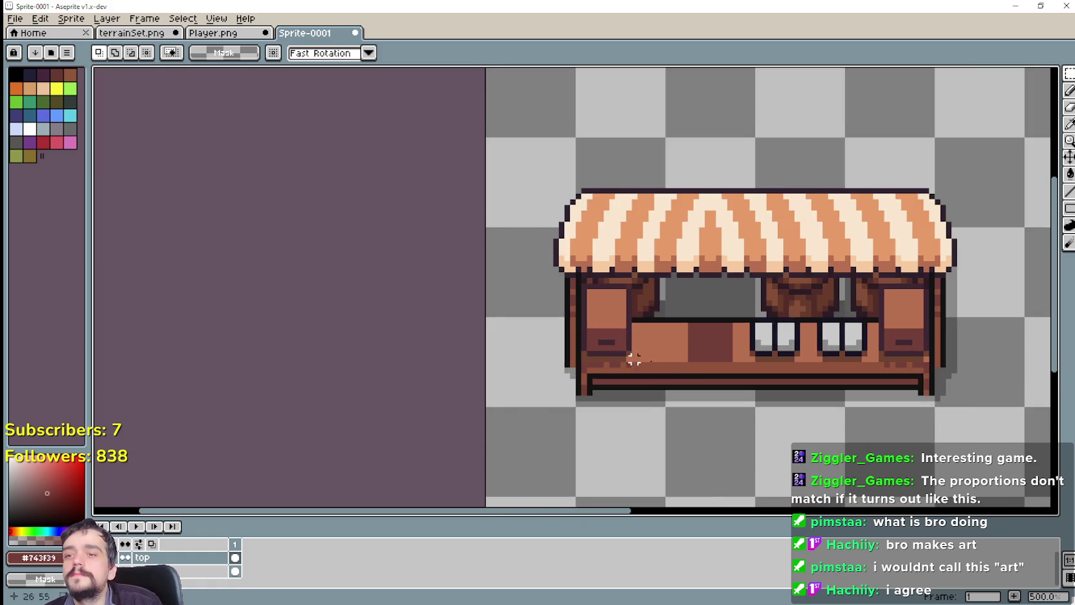
pyautogui.scroll(1, 789, 383)
pyautogui.scroll(3, 738, 355)
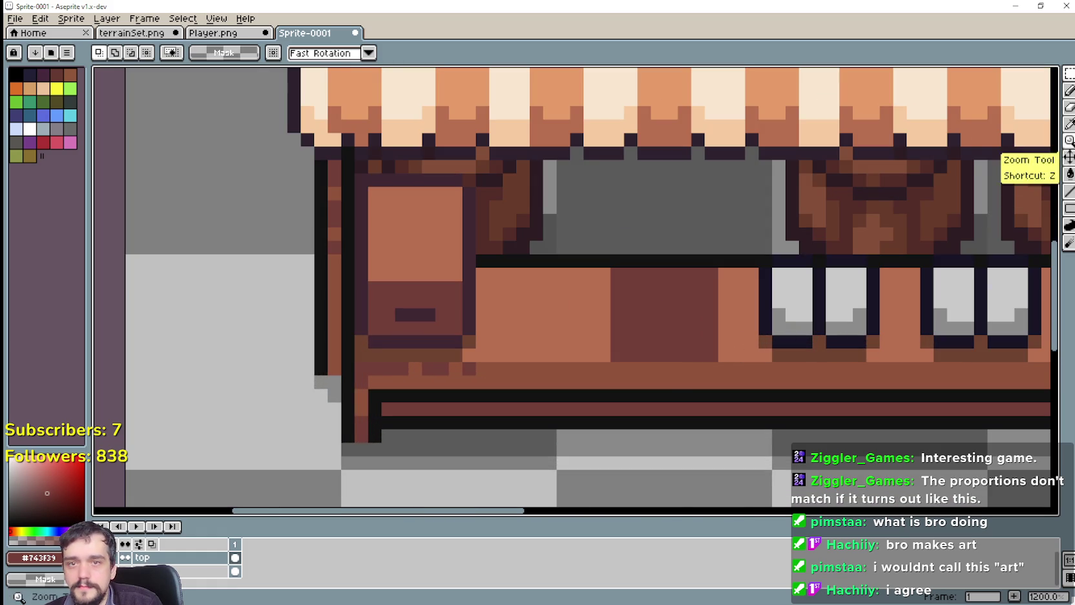
pyautogui.click(1069, 122)
pyautogui.moveTo(679, 368); pyautogui.dragTo(607, 329)
pyautogui.scroll(-1, 608, 329)
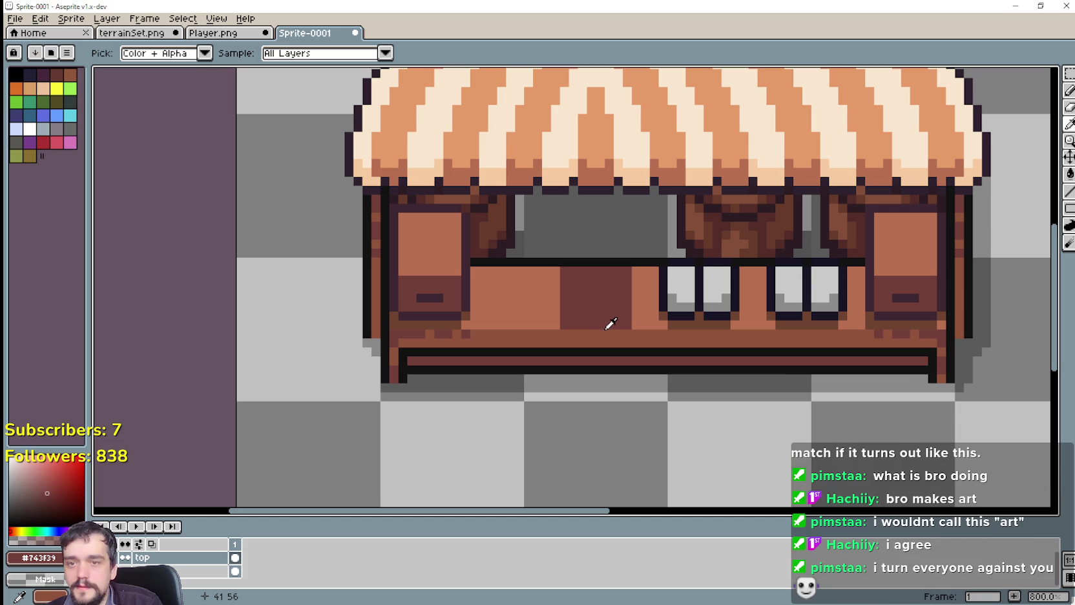
pyautogui.scroll(-2, 584, 330)
pyautogui.scroll(1, 575, 335)
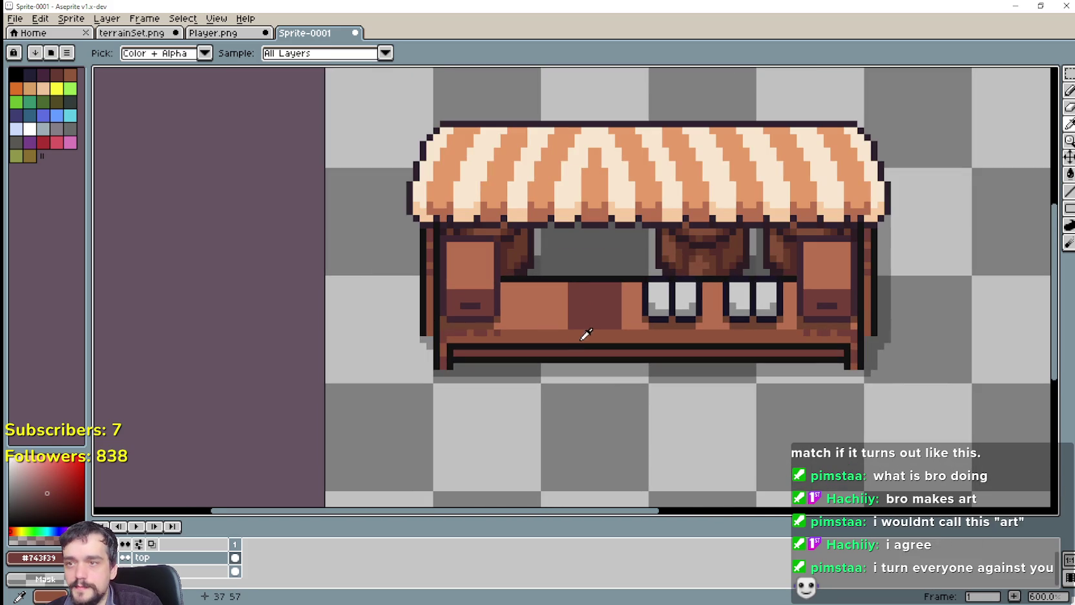
pyautogui.scroll(2, 630, 312)
pyautogui.scroll(1, 632, 310)
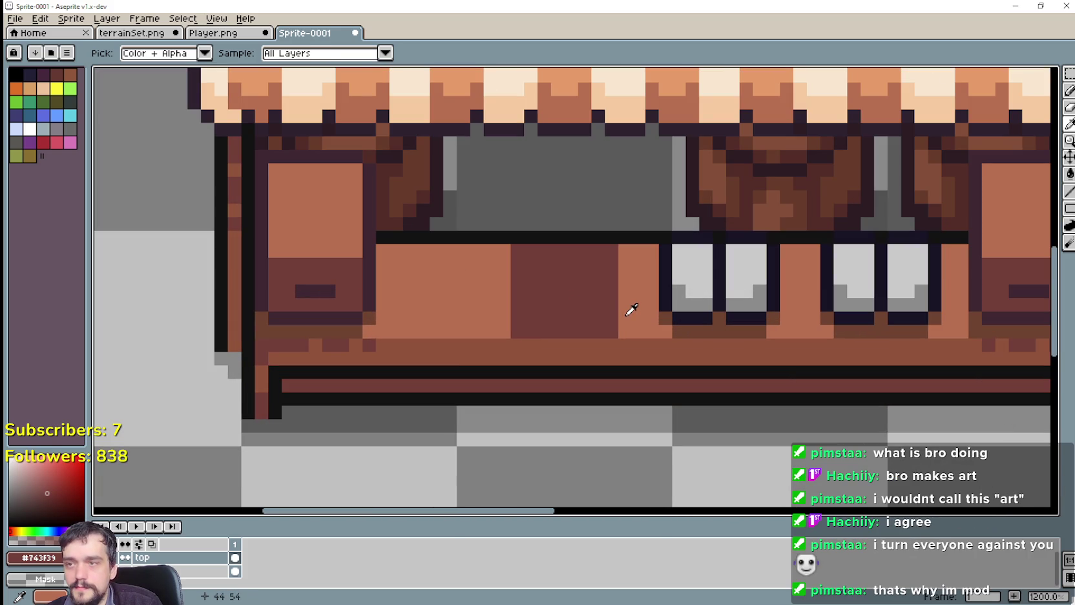
pyautogui.moveTo(505, 254); pyautogui.dragTo(656, 301)
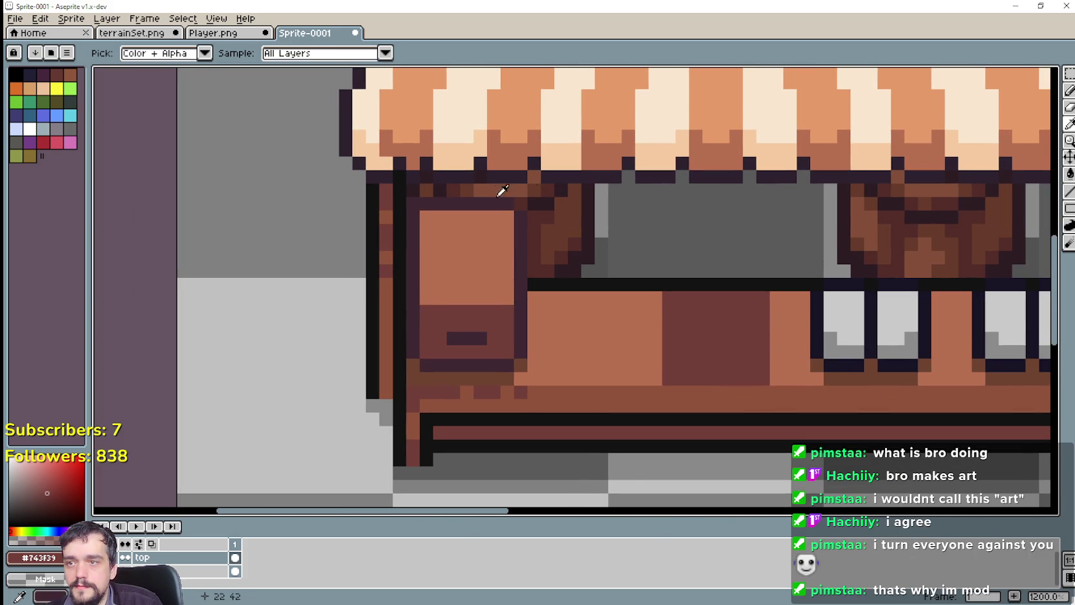
pyautogui.scroll(3, 419, 185)
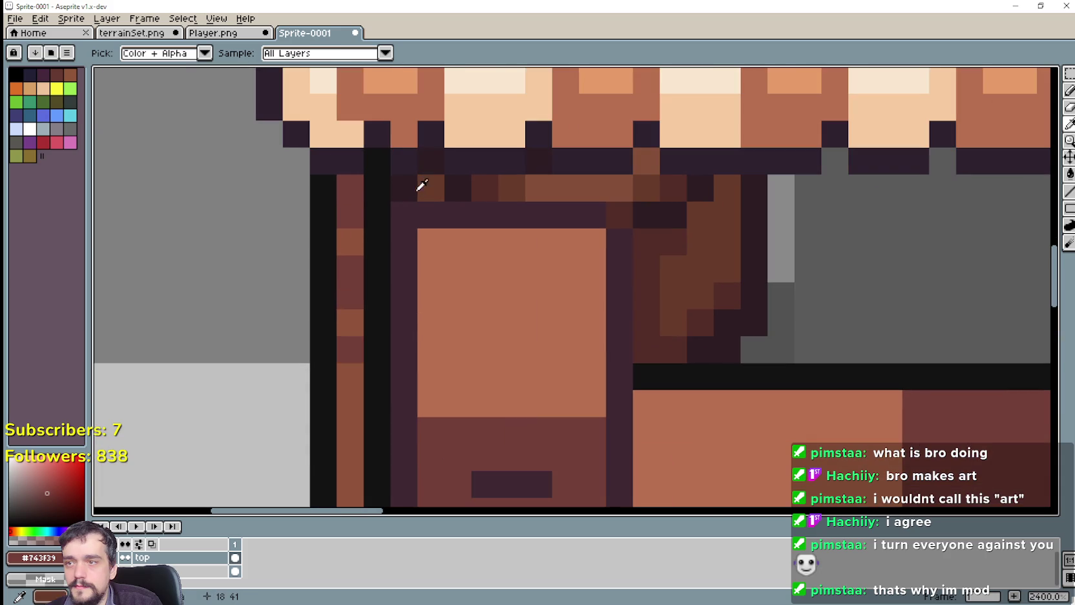
pyautogui.click(417, 187)
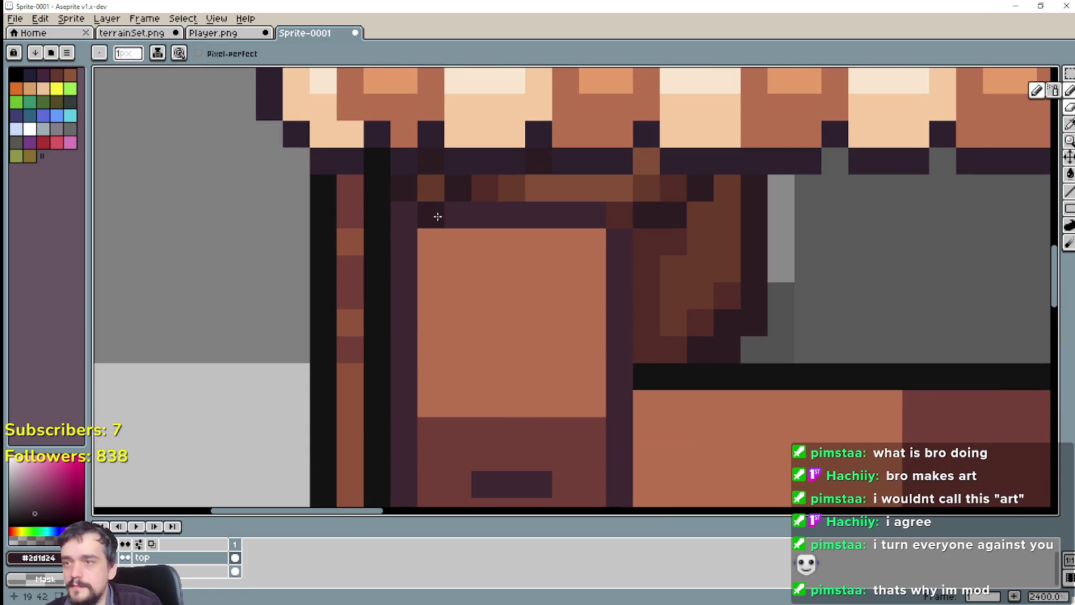
# Switch to the eyedropper and back to the pencil to draw the jar pixels.
pyautogui.scroll(-1, 599, 282)
pyautogui.scroll(-2, 599, 282)
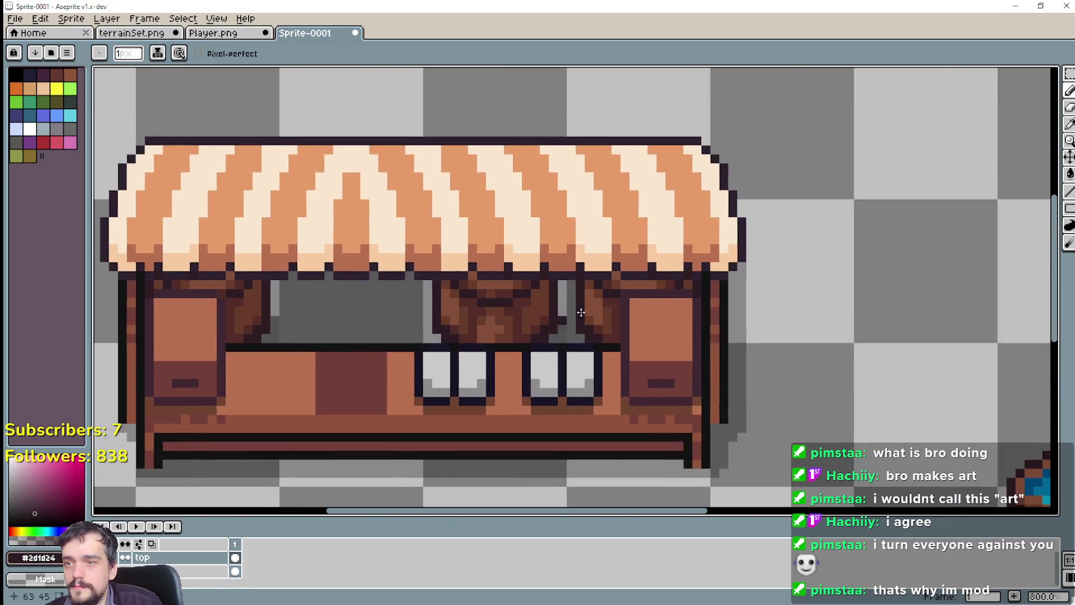
pyautogui.scroll(2, 701, 303)
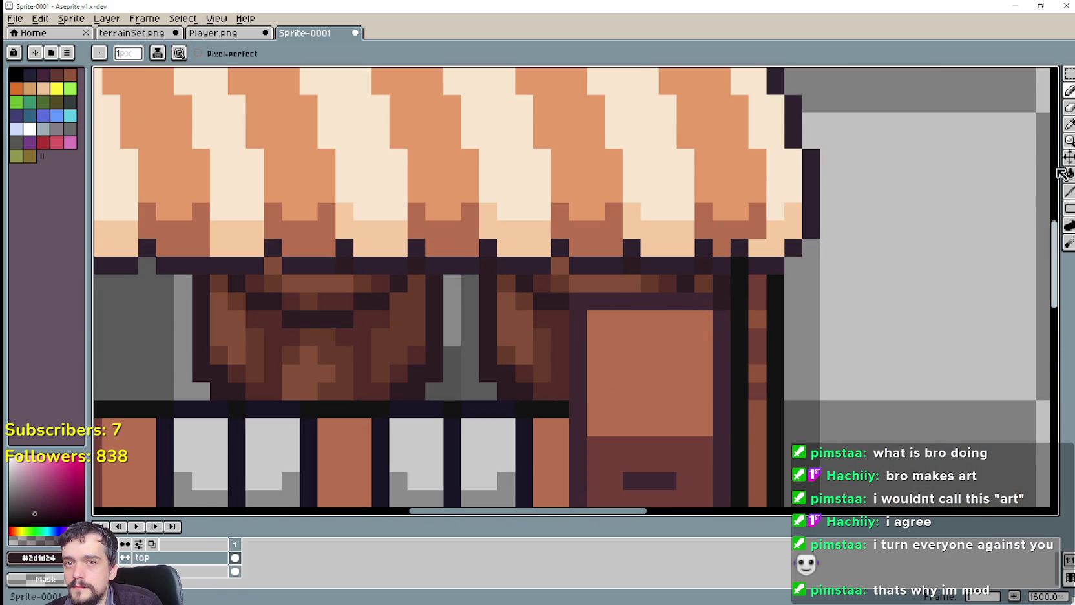
pyautogui.press('i')
pyautogui.scroll(1, 587, 295)
pyautogui.scroll(1, 586, 295)
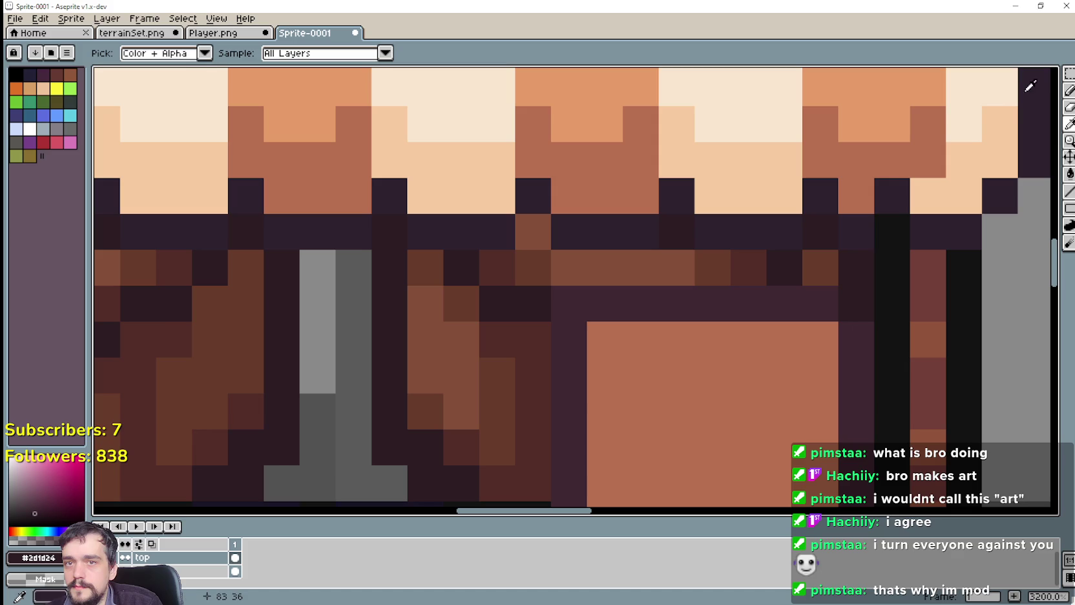
pyautogui.press('b')
# Zoom out to 300% to frame the stall and barrels, and select the Rectangular Marquee tool.
pyautogui.scroll(-5, 581, 316)
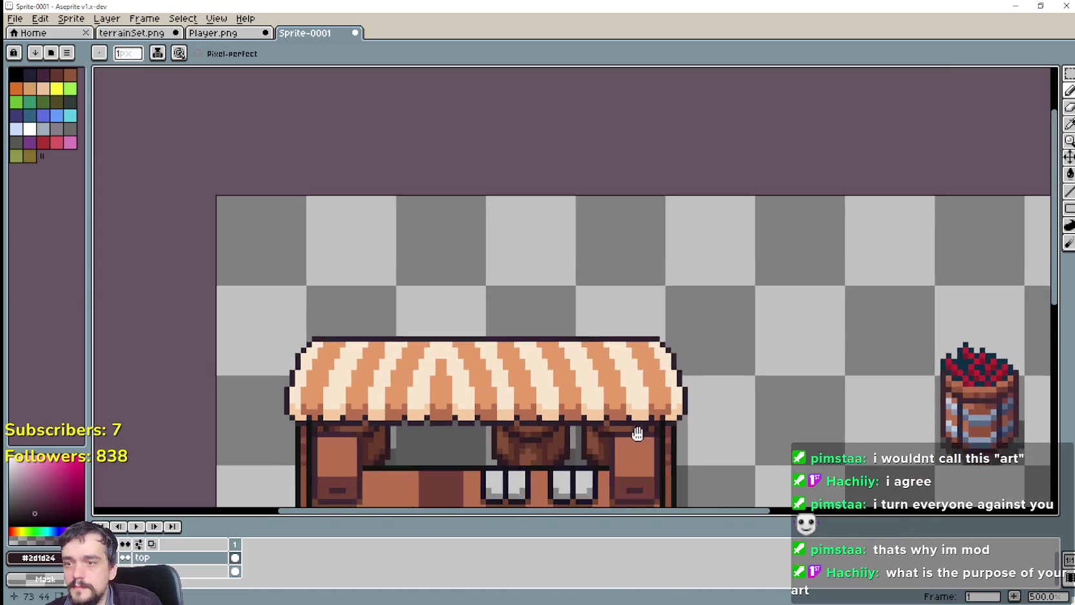
pyautogui.scroll(2, 637, 434)
pyautogui.scroll(-1, 751, 438)
pyautogui.scroll(-1, 878, 393)
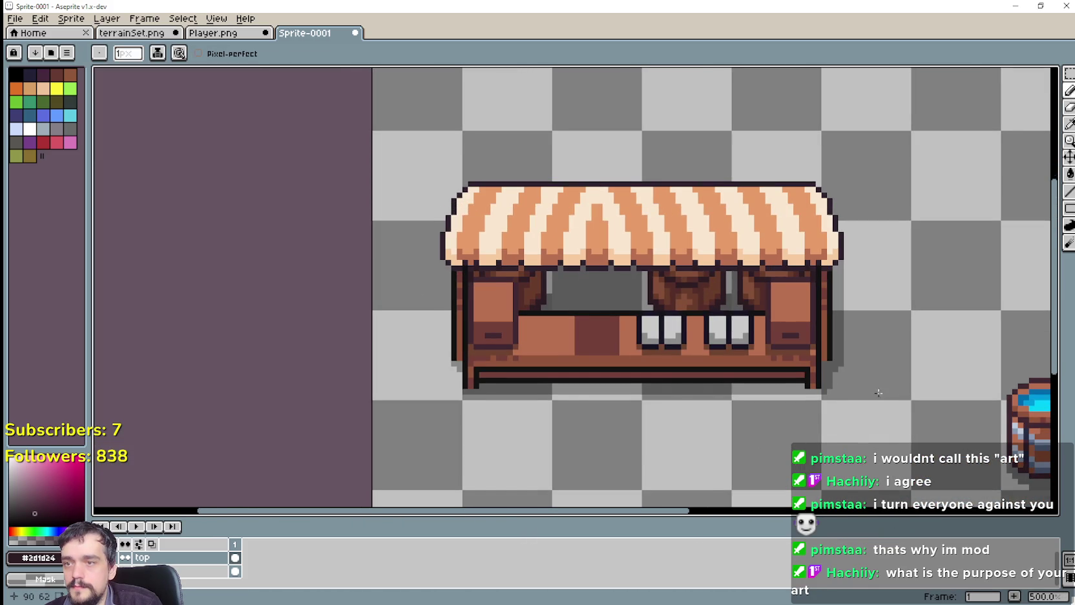
pyautogui.scroll(3, 645, 459)
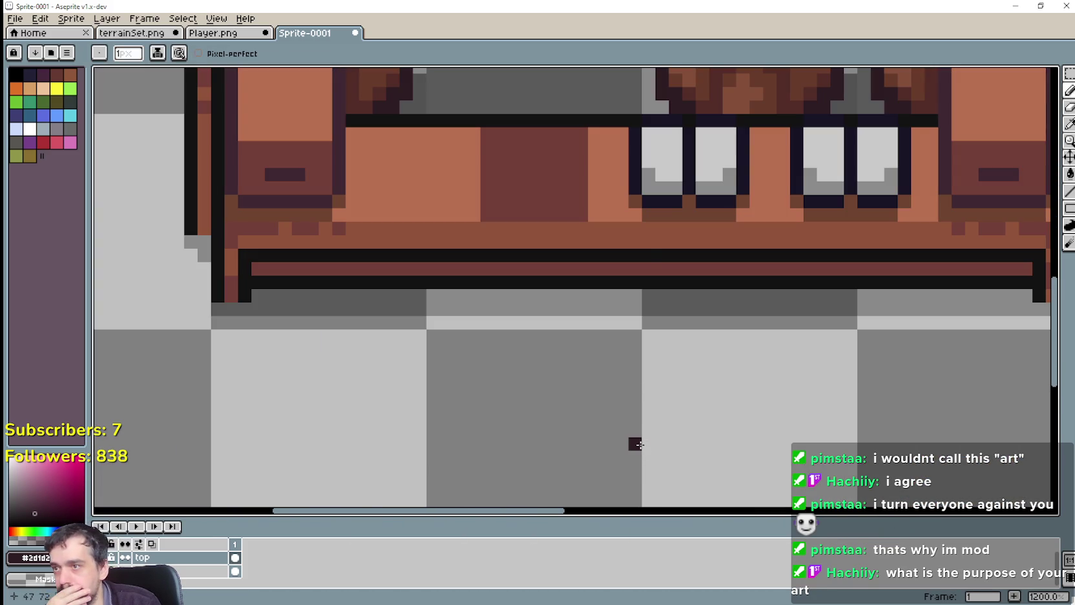
pyautogui.moveTo(639, 445)
pyautogui.mouseDown()
pyautogui.moveTo(739, 503)
pyautogui.moveTo(580, 420)
pyautogui.moveTo(479, 426)
pyautogui.moveTo(490, 422)
pyautogui.mouseUp()
pyautogui.scroll(-5, 489, 422)
pyautogui.moveTo(665, 439); pyautogui.dragTo(749, 372)
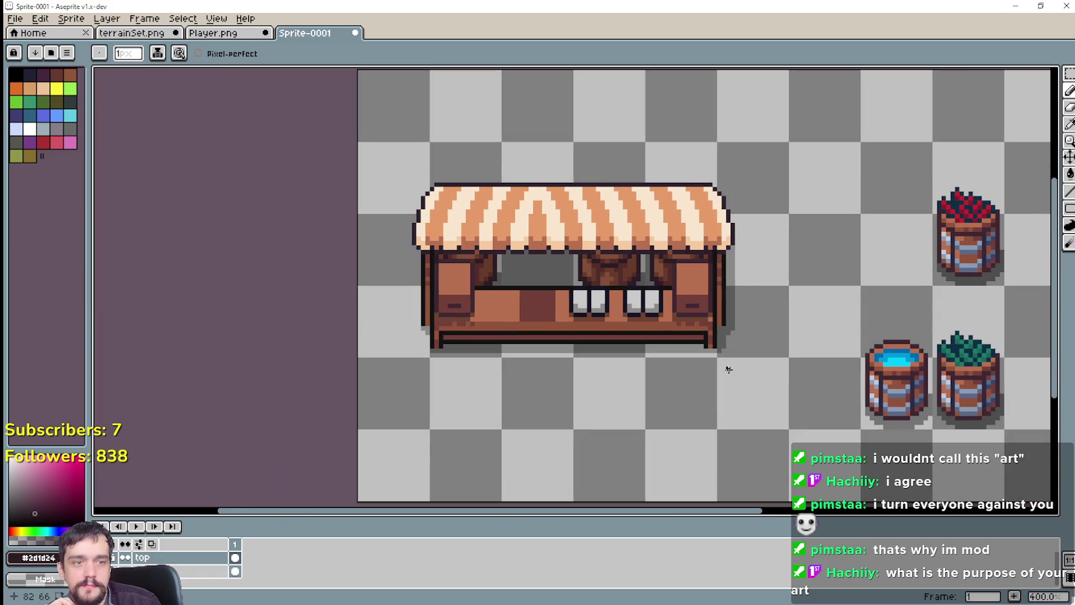
pyautogui.scroll(-1, 649, 369)
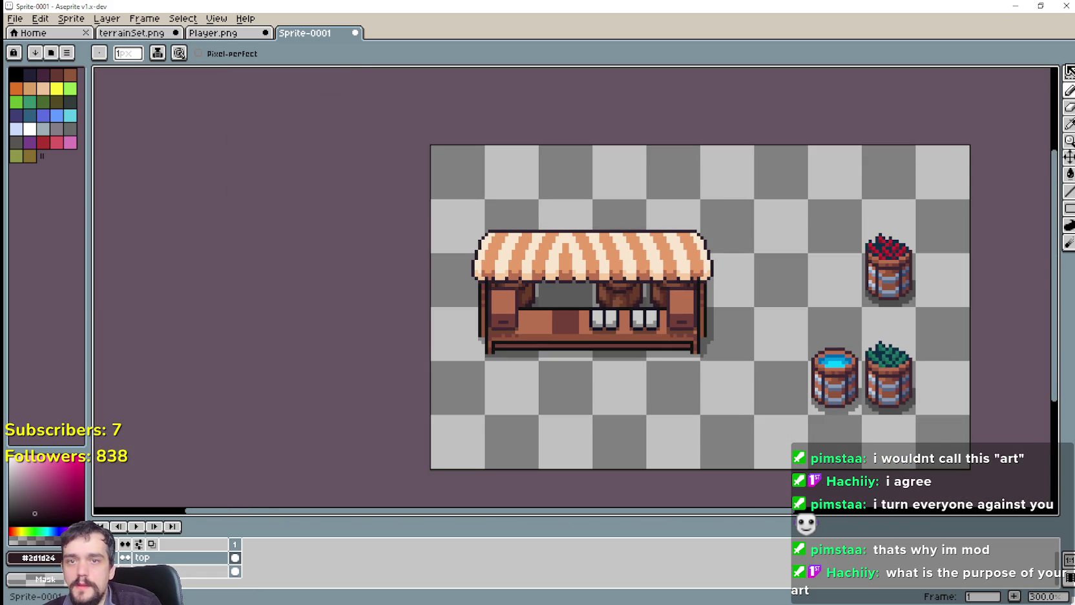
pyautogui.click(1068, 77)
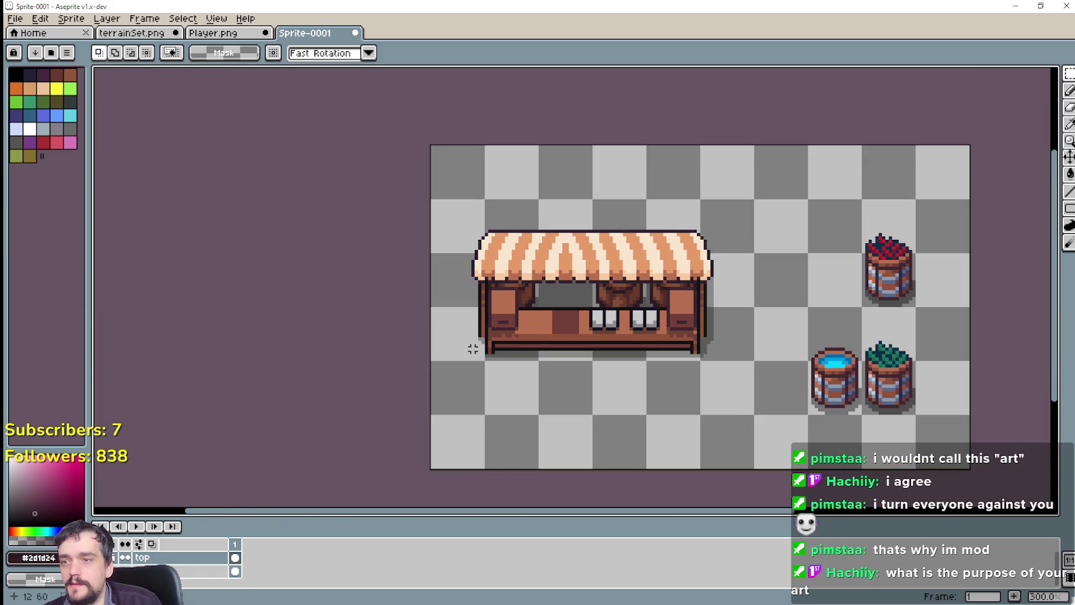
# Marquee-select the new stall and bring up the market stalls in the Player.png tileset.
pyautogui.moveTo(429, 362); pyautogui.dragTo(756, 197)
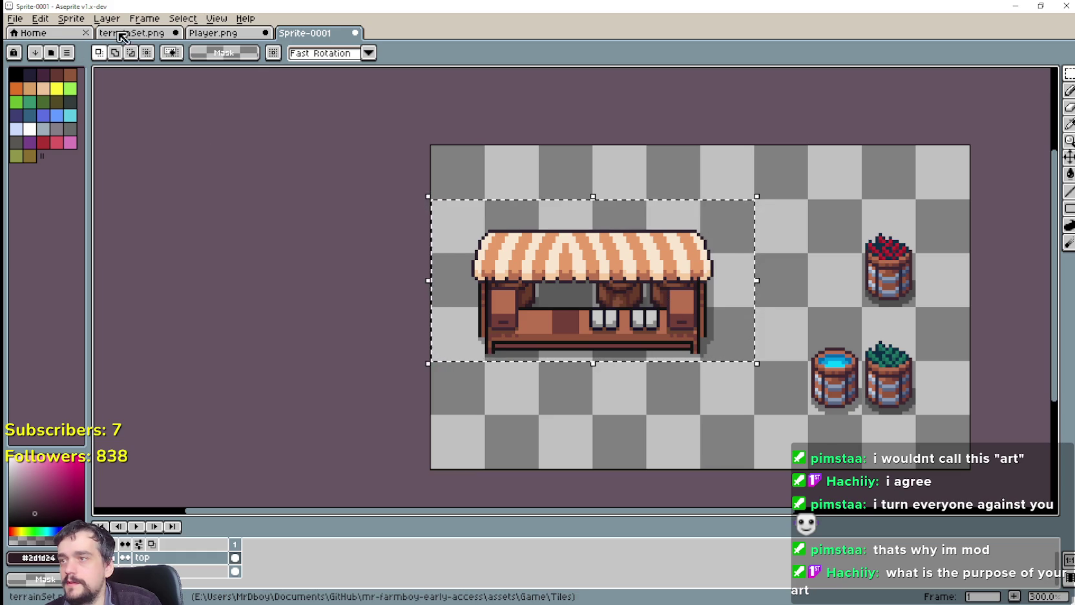
pyautogui.click(213, 33)
pyautogui.scroll(-1, 439, 259)
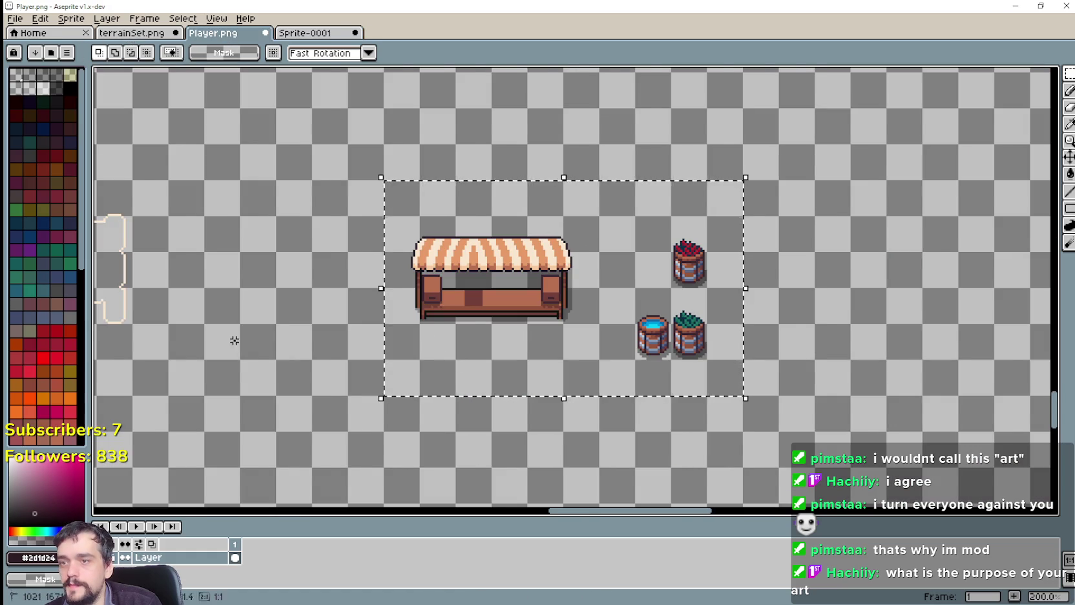
pyautogui.scroll(-1, 439, 259)
pyautogui.moveTo(204, 297); pyautogui.dragTo(546, 297)
pyautogui.scroll(1, 545, 297)
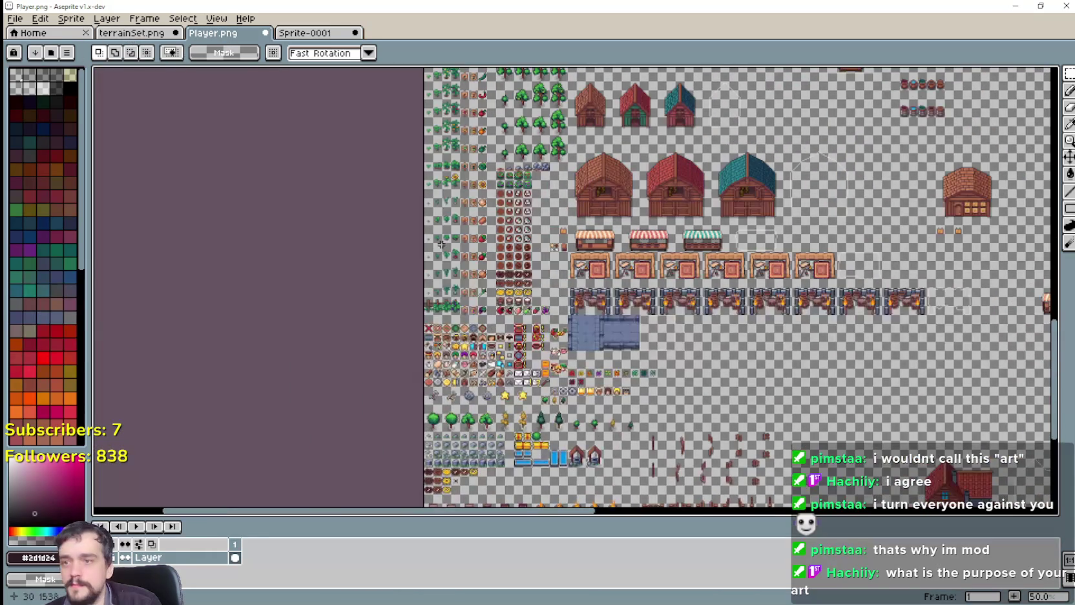
pyautogui.scroll(2, 545, 297)
pyautogui.scroll(2, 581, 310)
pyautogui.moveTo(492, 278); pyautogui.dragTo(449, 309)
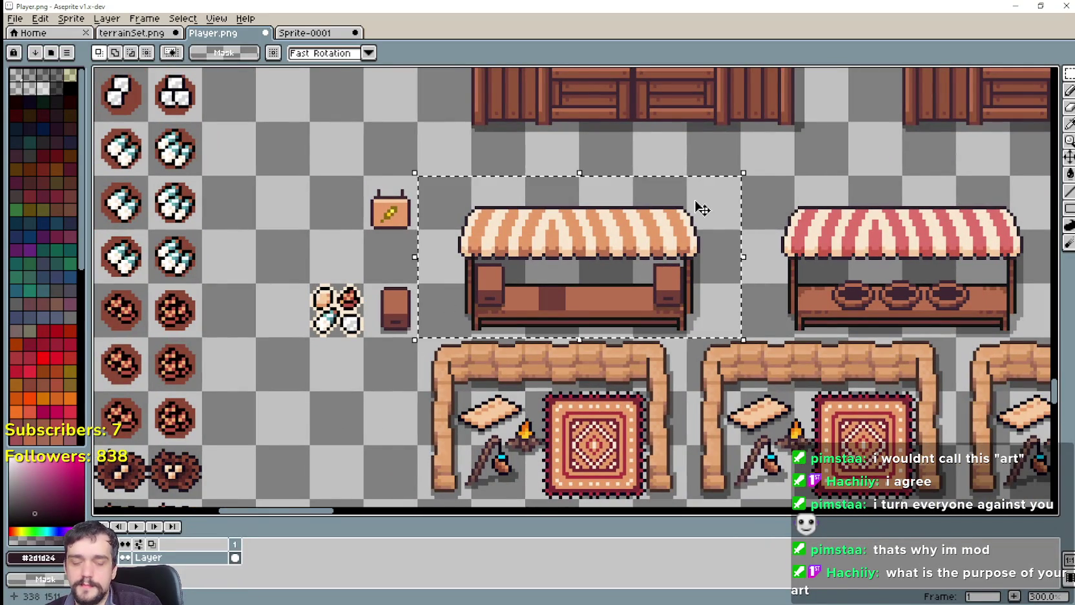
# Delete the old stall, paste the jar-lined stall in its place, and return to Godot.
pyautogui.press('Delete')
pyautogui.hotkey('ctrl', 'v')
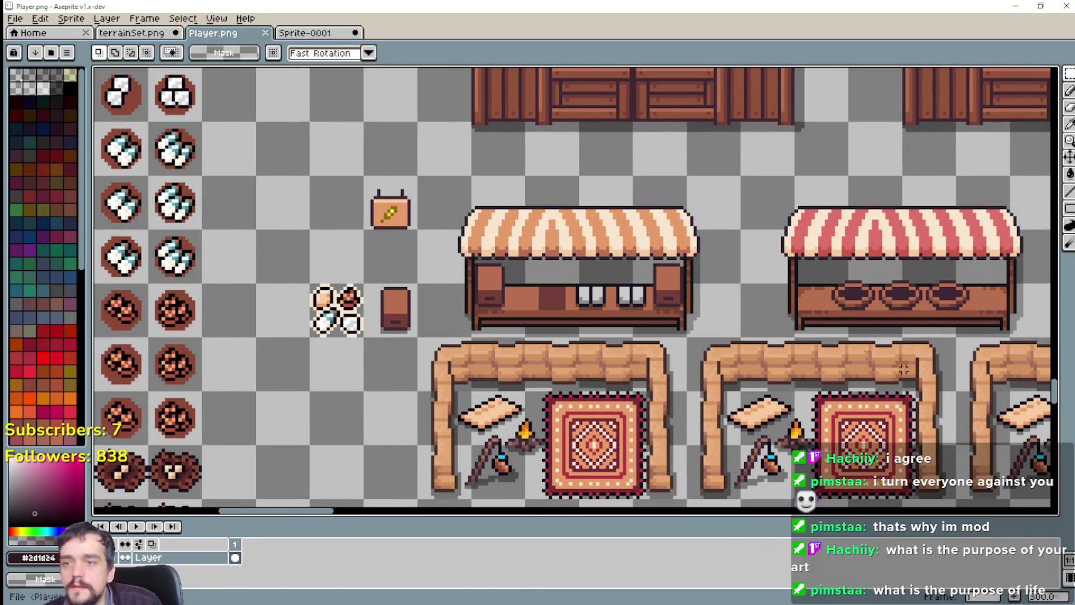
pyautogui.hotkey('alt', 'Tab')
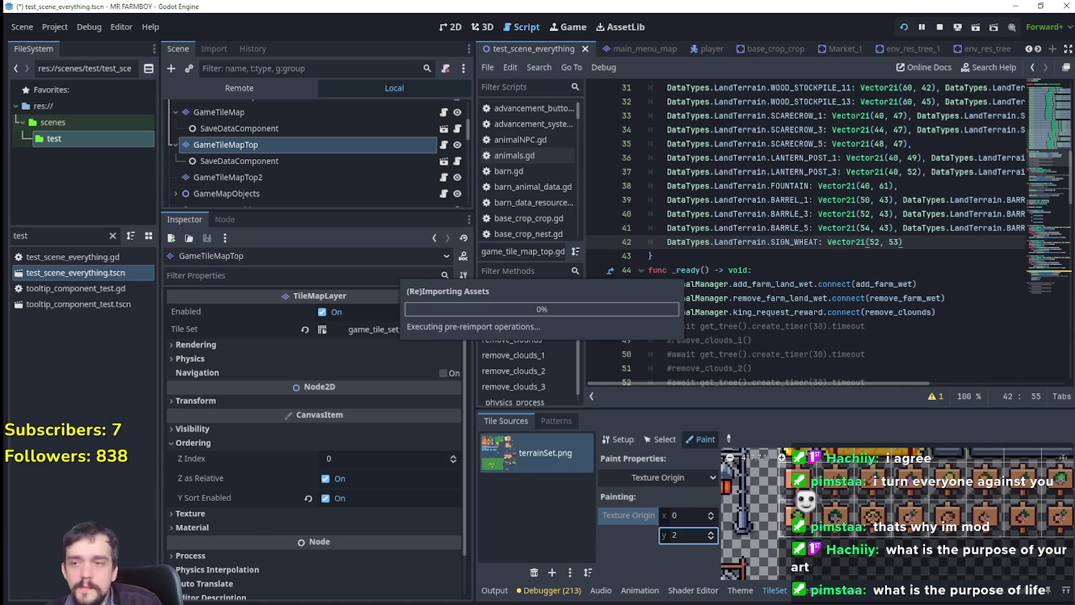
# Run the game with F5, zoom out to check the jar-lined stall, and return to the editor.
pyautogui.press('F5')
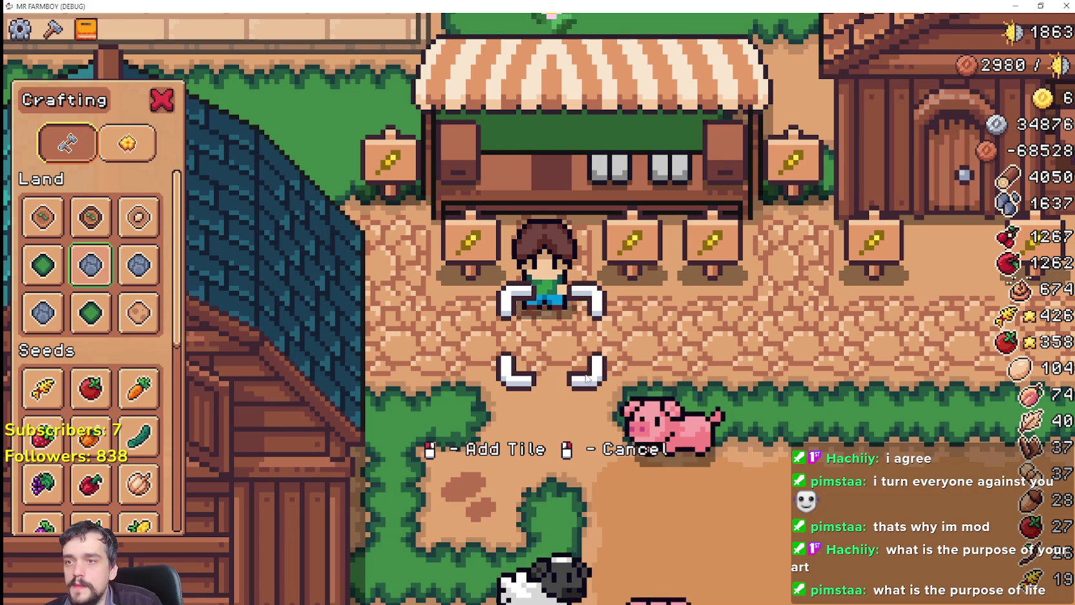
pyautogui.scroll(-3, 586, 379)
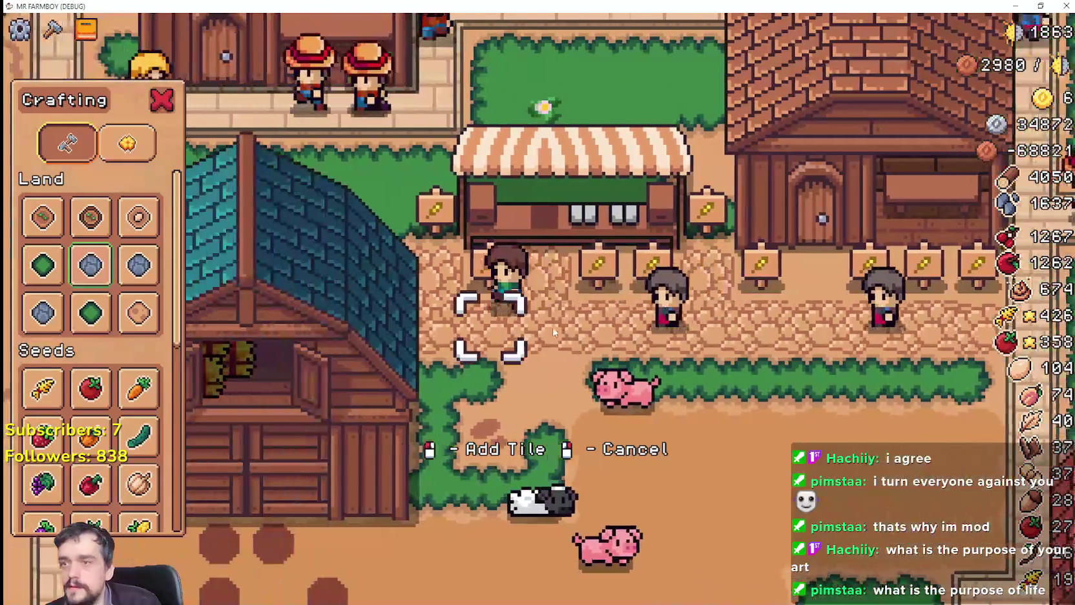
pyautogui.scroll(-3, 553, 332)
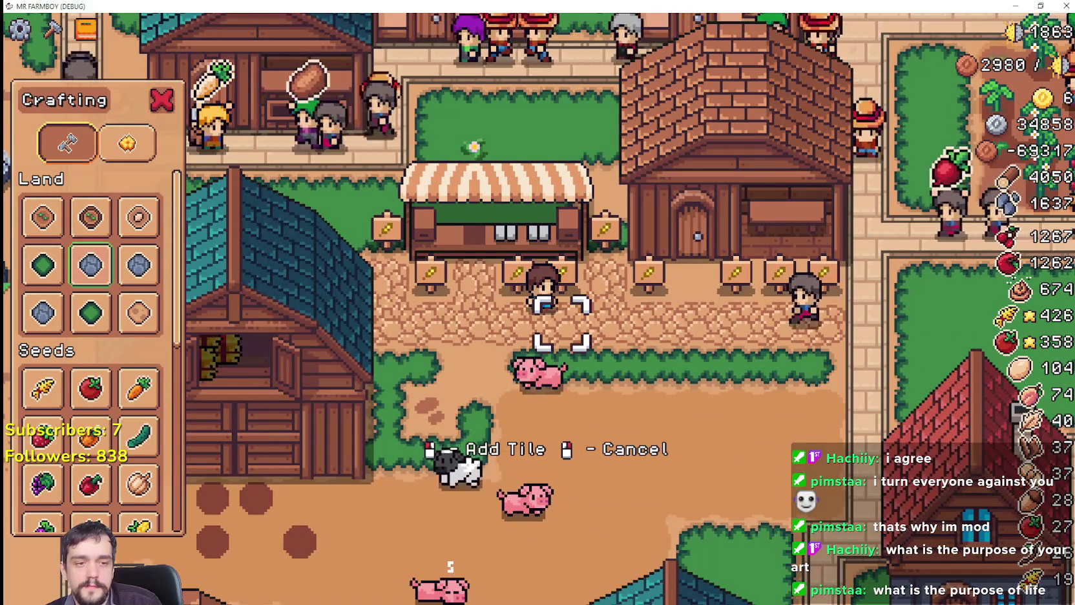
pyautogui.hotkey('alt', 'Tab')
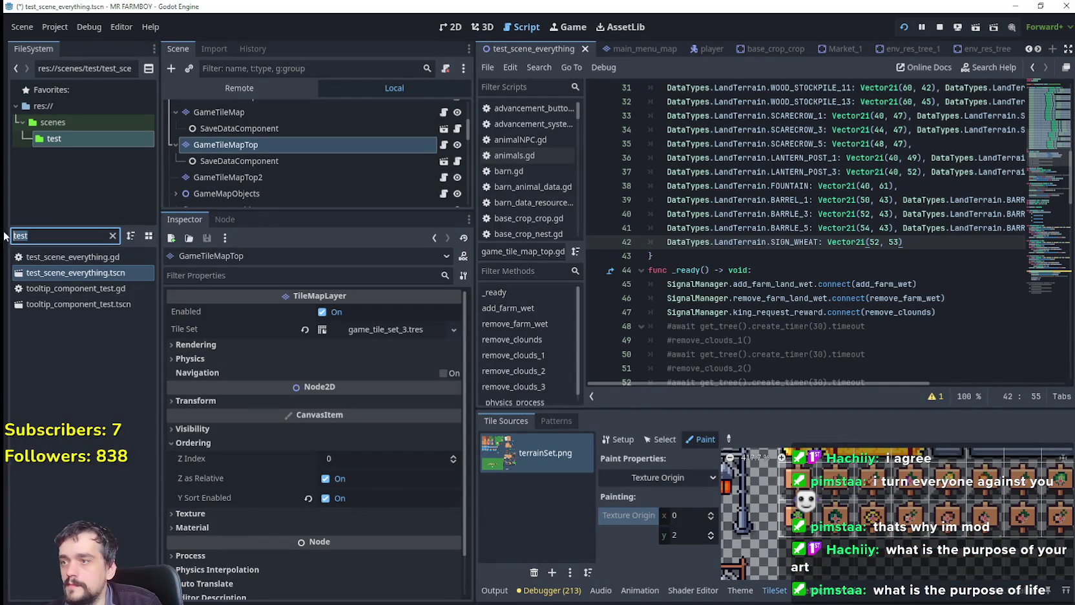
# Filter the FileSystem for 'market' and open Market_1.tscn in the 2D view.
pyautogui.write('market')
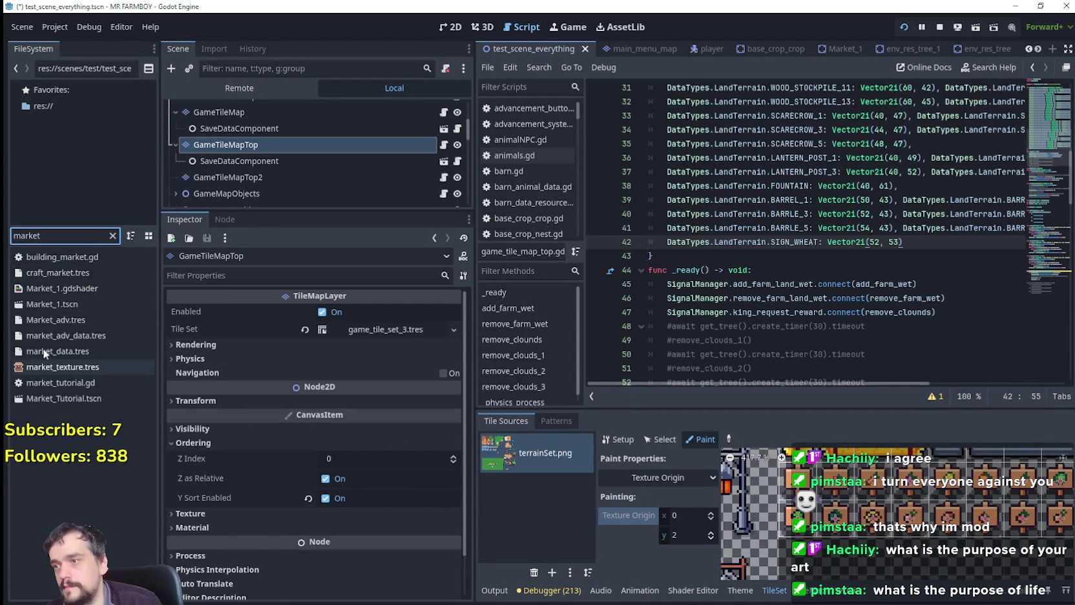
pyautogui.doubleClick(51, 305)
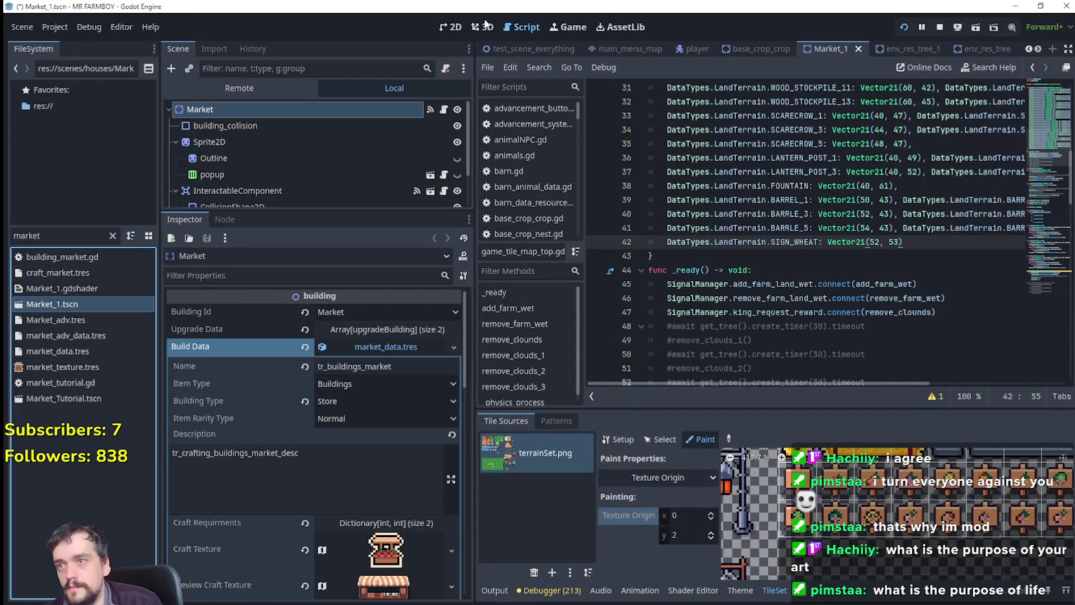
pyautogui.click(456, 27)
pyautogui.scroll(-2, 676, 250)
pyautogui.scroll(-1, 715, 292)
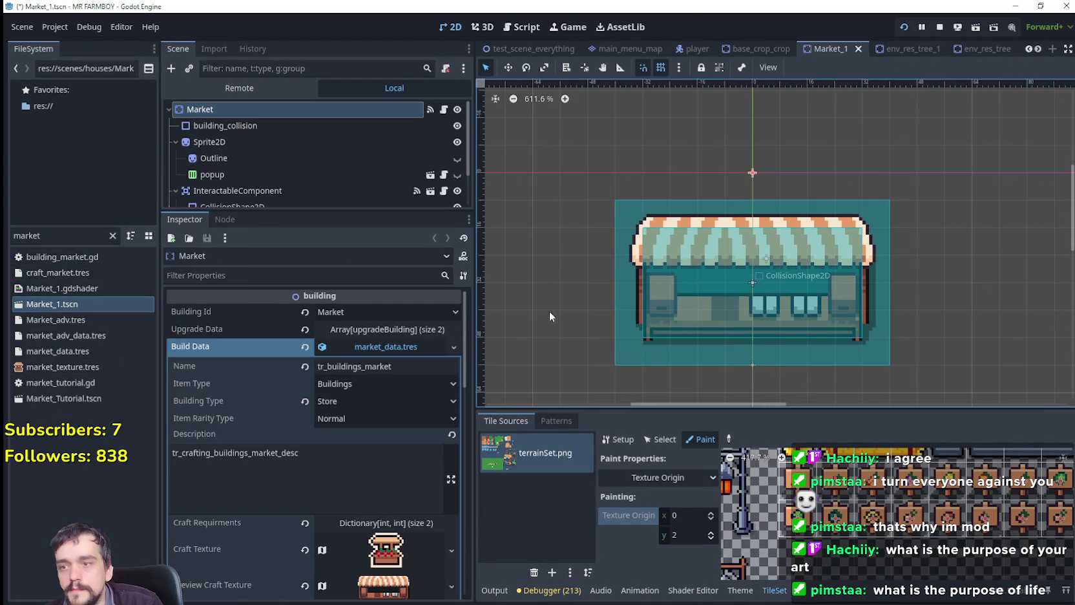
pyautogui.scroll(-1, 218, 167)
pyautogui.scroll(1, 253, 136)
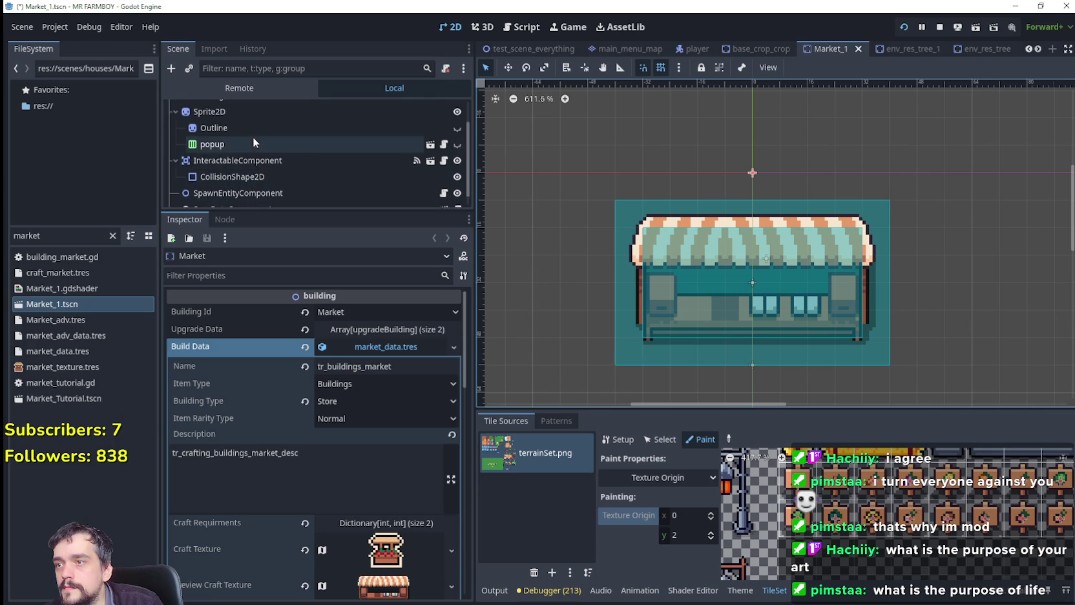
pyautogui.scroll(2, 252, 136)
pyautogui.scroll(-3, 255, 155)
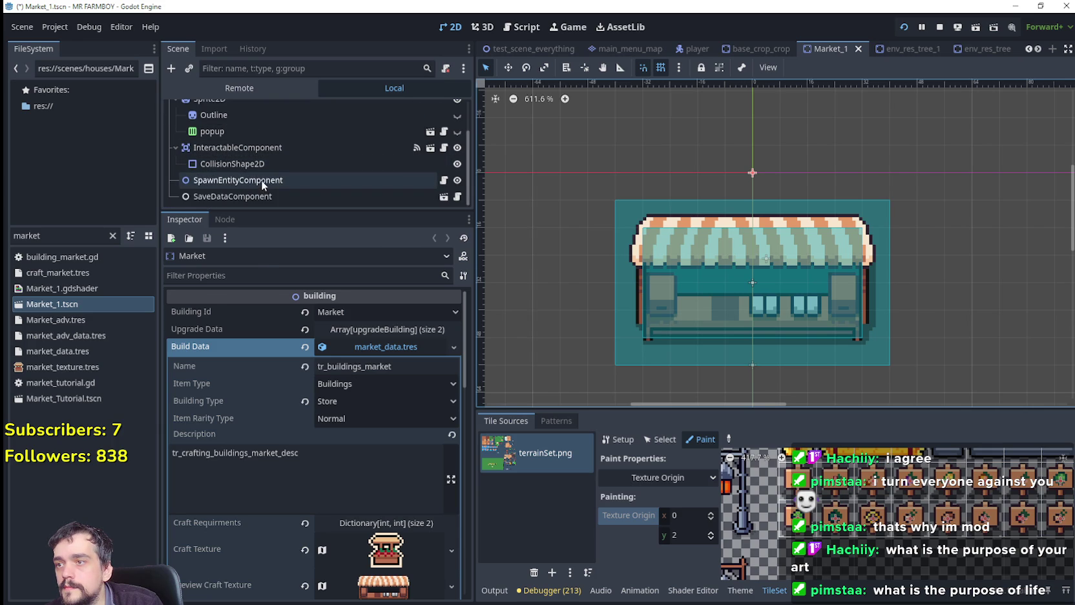
# Select SpawnEntityComponent and set its Position x to -8.
pyautogui.click(261, 180)
pyautogui.scroll(2, 770, 383)
pyautogui.scroll(1, 747, 355)
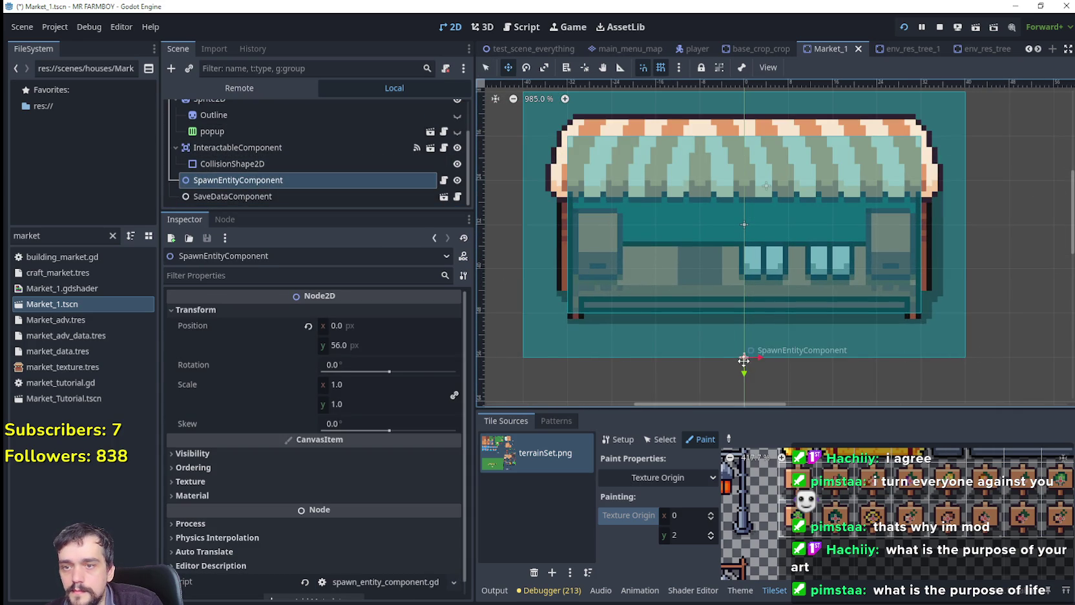
pyautogui.scroll(-2, 811, 347)
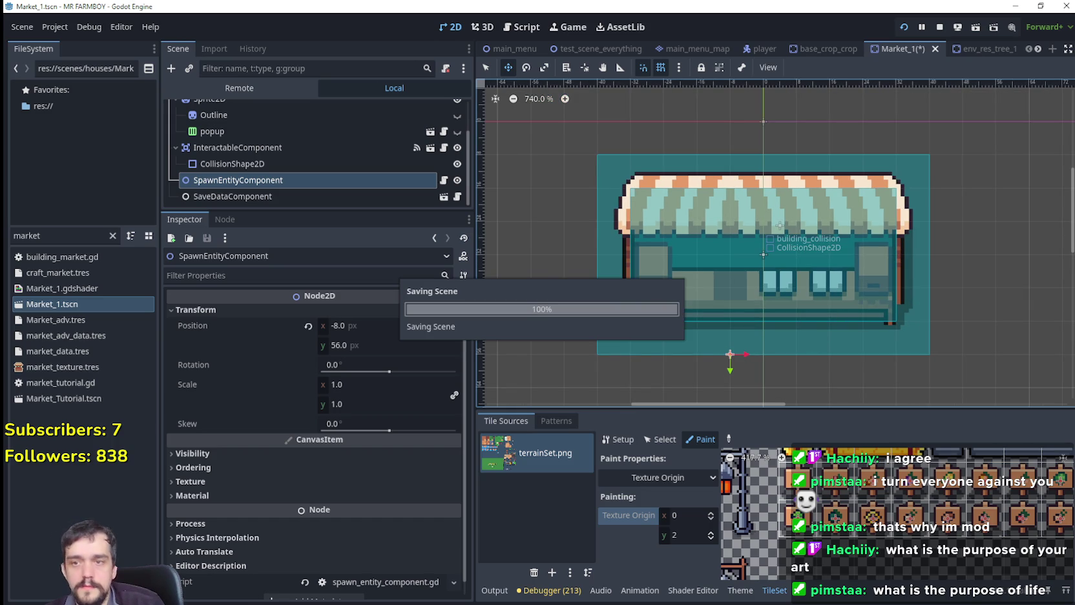
# Back in the game, choose the wheat sign from the Decorations crafting category.
pyautogui.hotkey('alt', 'Tab')
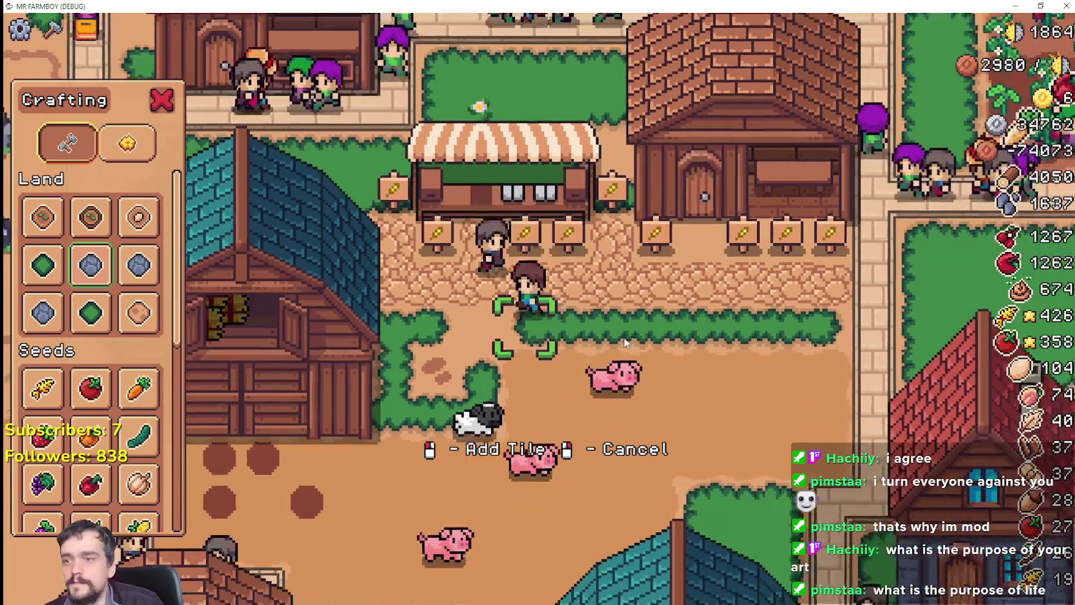
pyautogui.scroll(2, 624, 326)
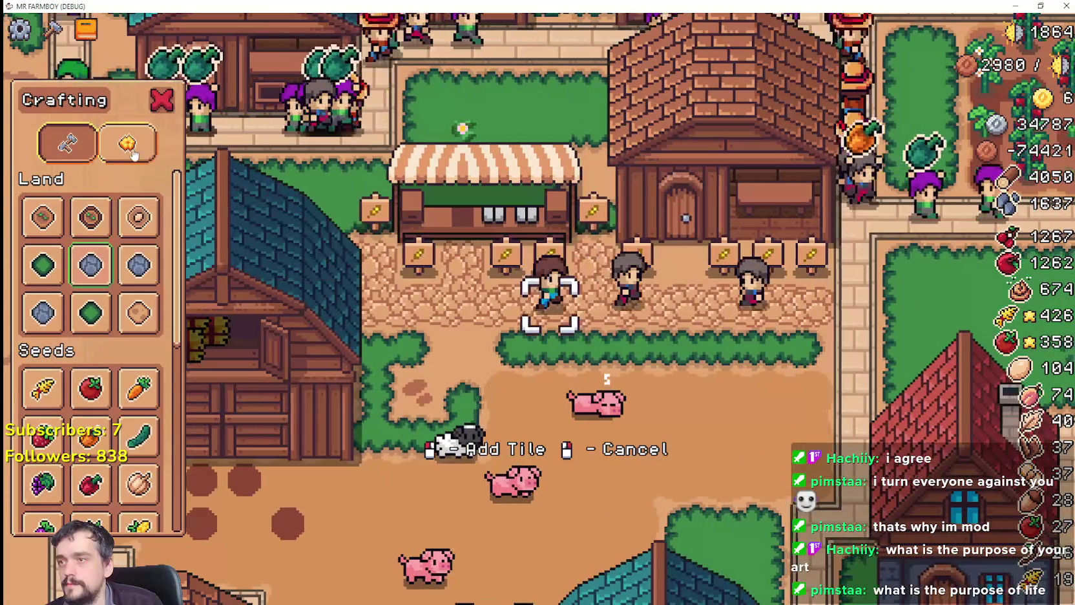
pyautogui.click(127, 143)
pyautogui.scroll(-5, 110, 232)
pyautogui.scroll(-3, 110, 233)
pyautogui.click(139, 503)
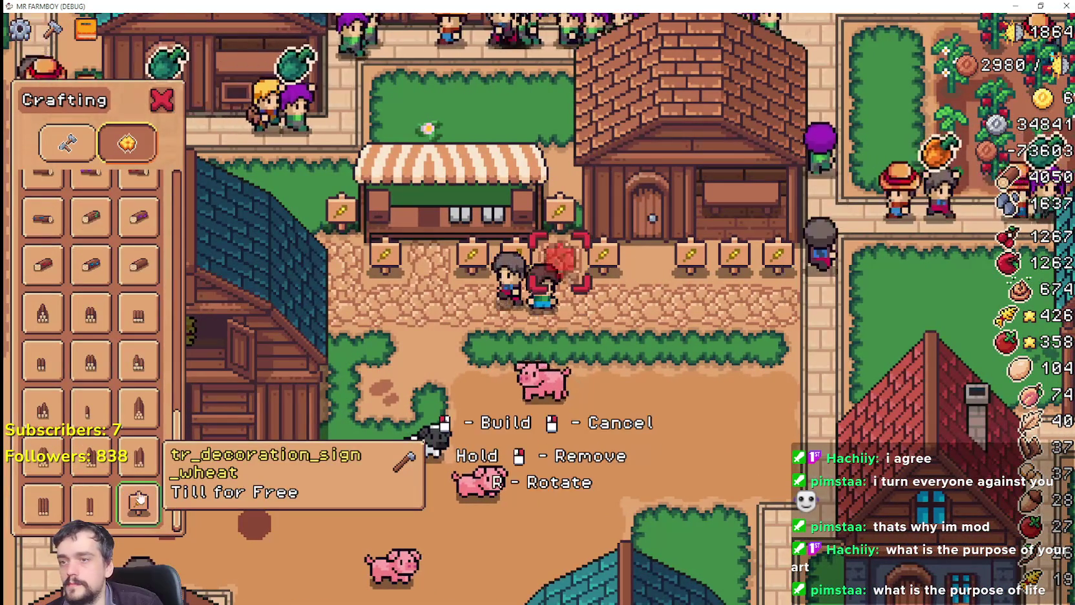
# Walk around the stall, switch to the Land and Seeds category, and cancel the sign placement.
pyautogui.press('w')
pyautogui.press('d')
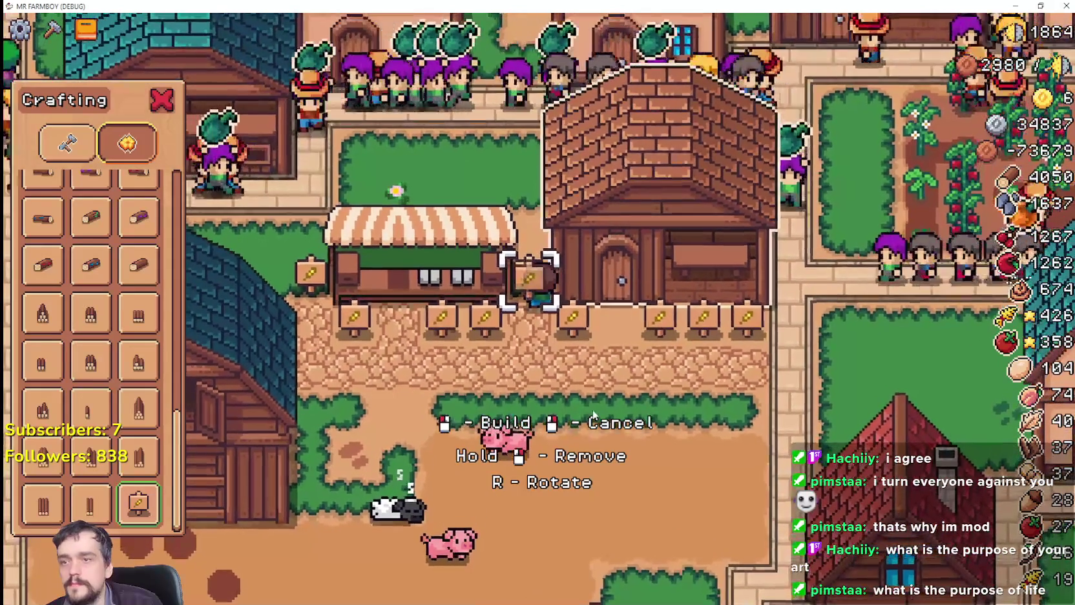
pyautogui.press('s')
pyautogui.press('d')
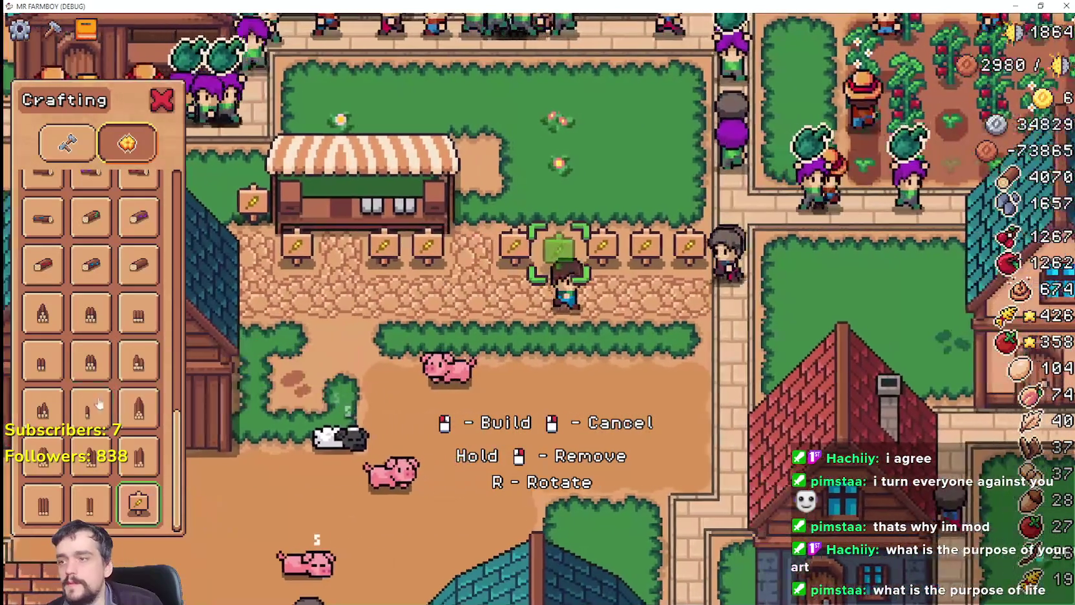
pyautogui.scroll(3, 149, 469)
pyautogui.click(67, 143)
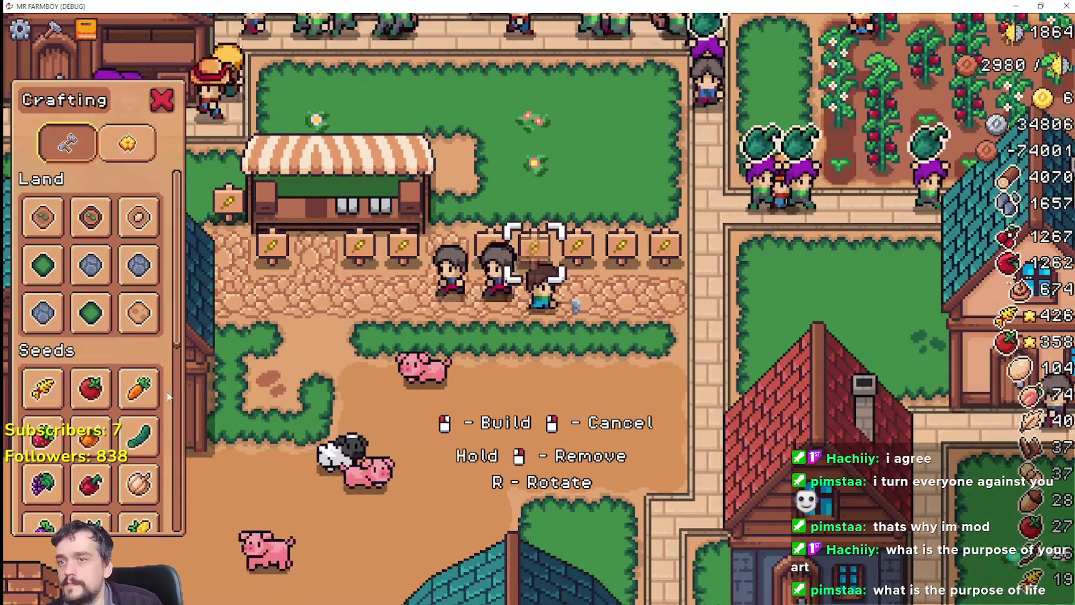
pyautogui.scroll(-2, 174, 397)
pyautogui.press('w')
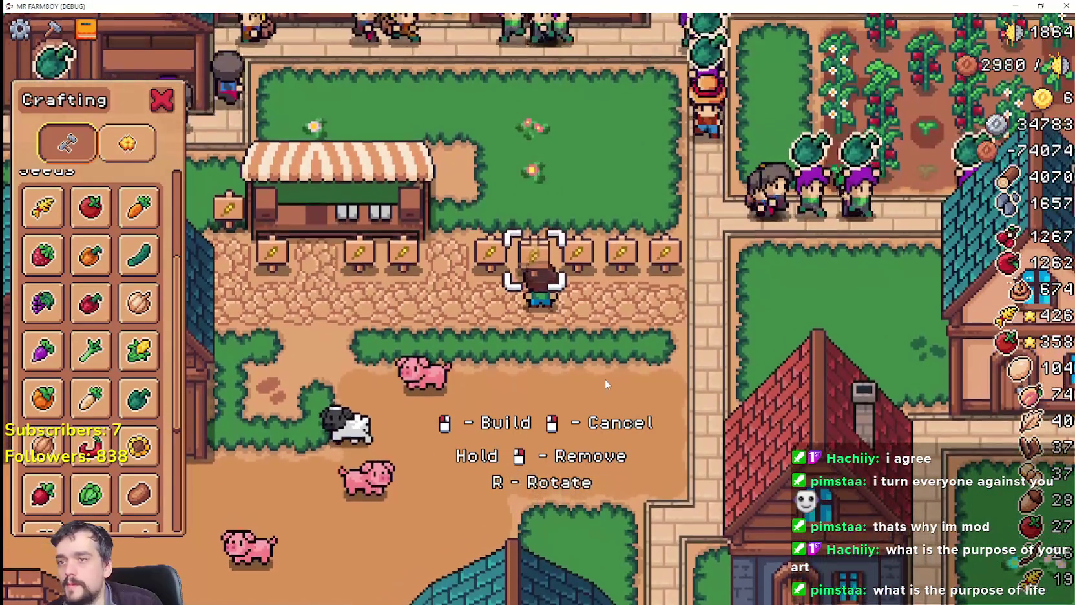
pyautogui.press('s')
pyautogui.rightClick(370, 269)
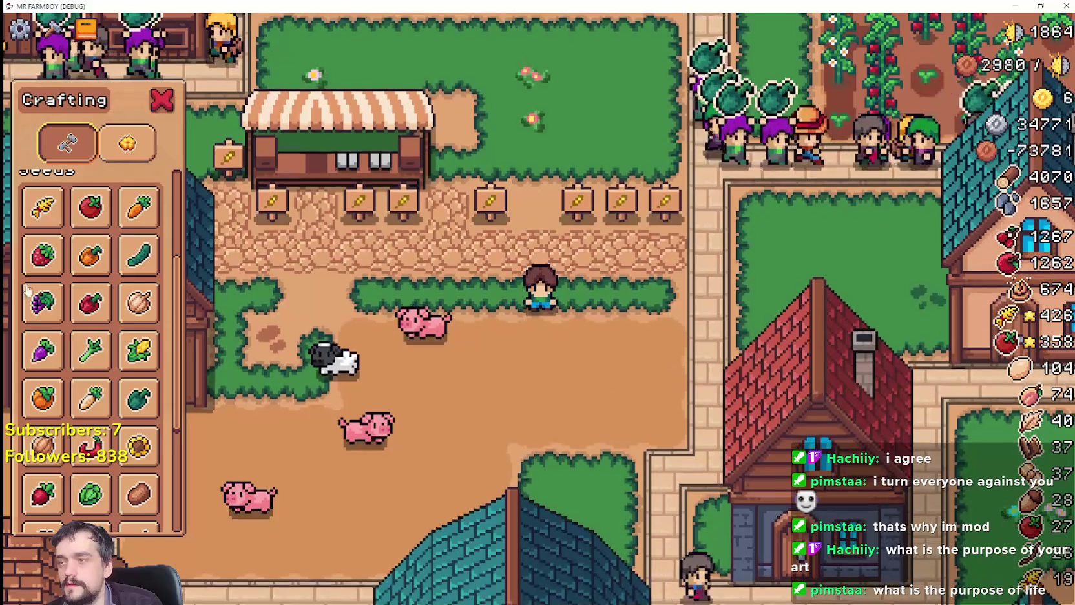
# Walk the farmboy beside the stall and place the wooden building there.
pyautogui.scroll(-3, 91, 452)
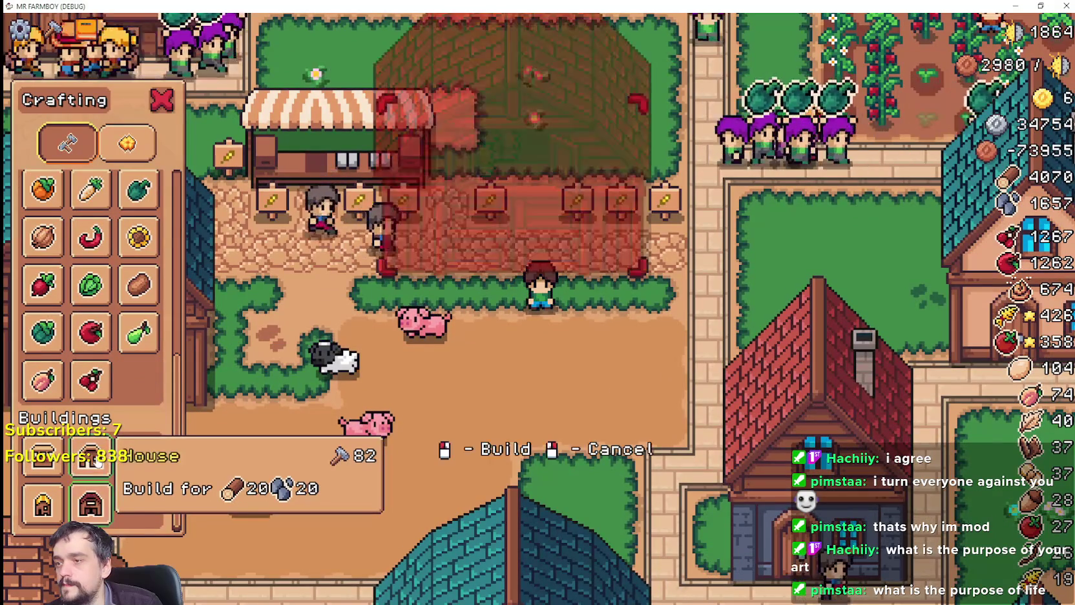
pyautogui.press('w')
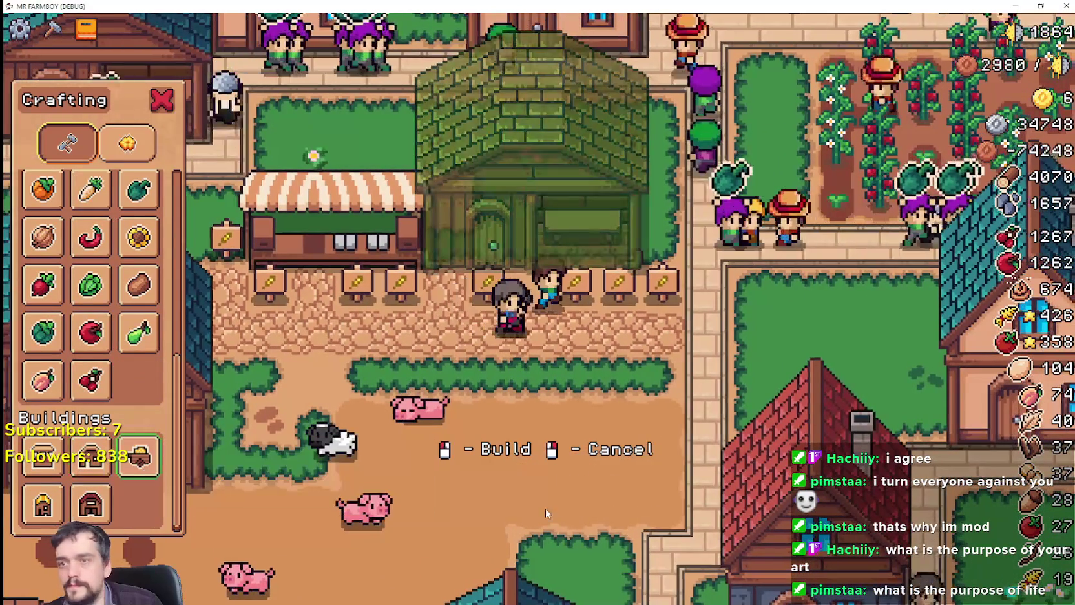
pyautogui.press('d')
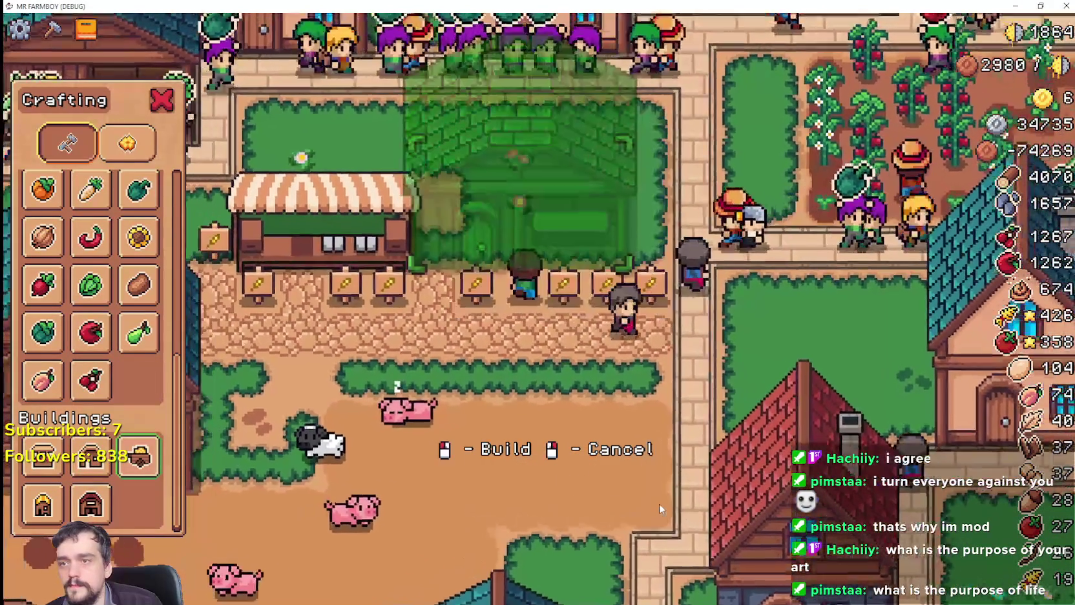
pyautogui.press('w')
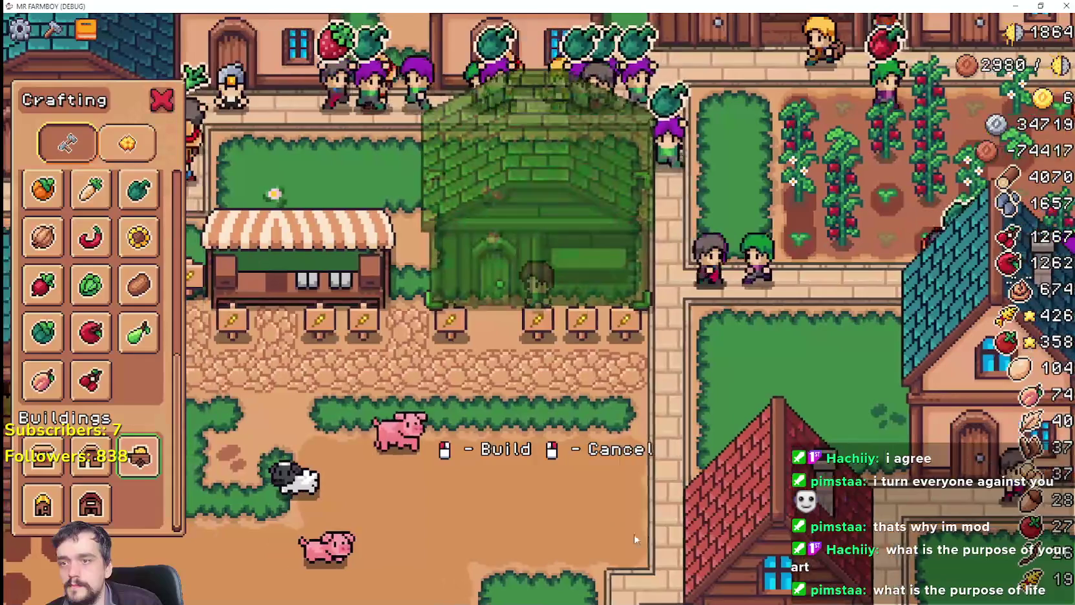
pyautogui.click(635, 533)
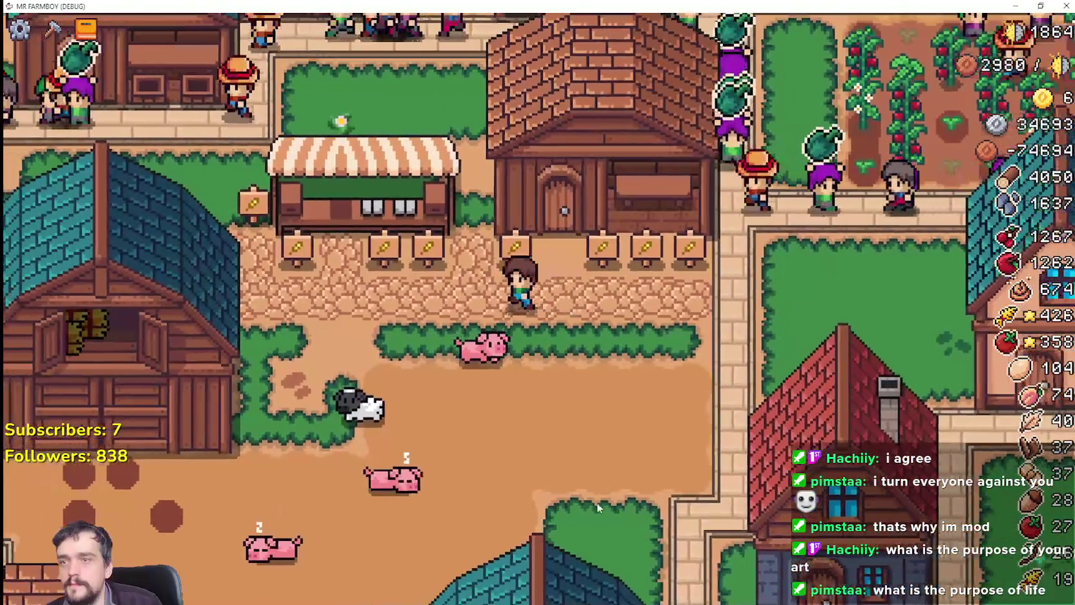
# Open the crafting panel and choose the Road Tile.
pyautogui.press('a')
pyautogui.press('c')
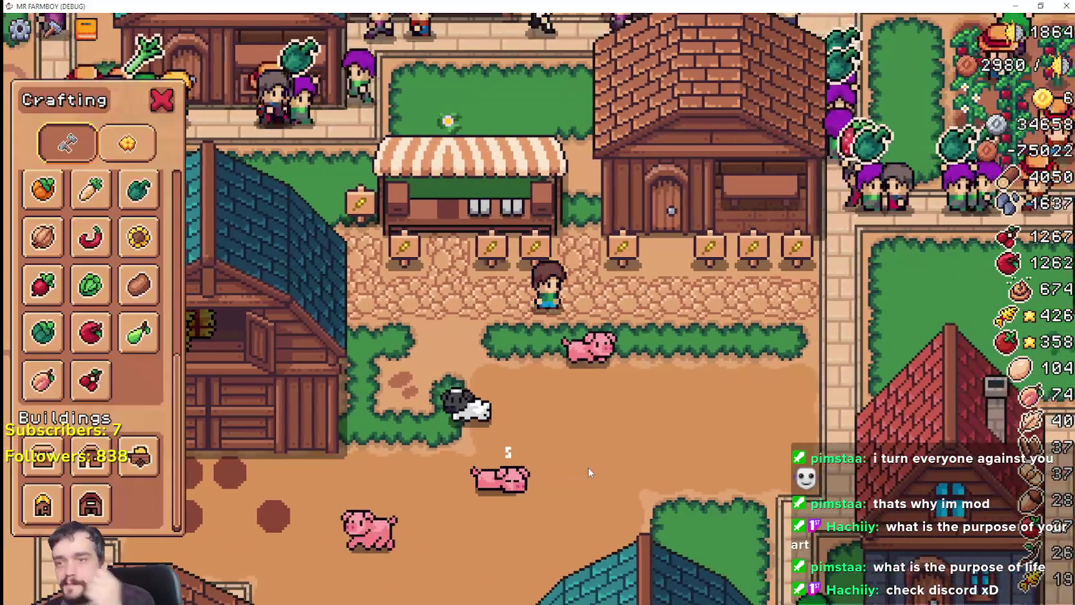
pyautogui.scroll(3, 117, 278)
pyautogui.scroll(2, 117, 277)
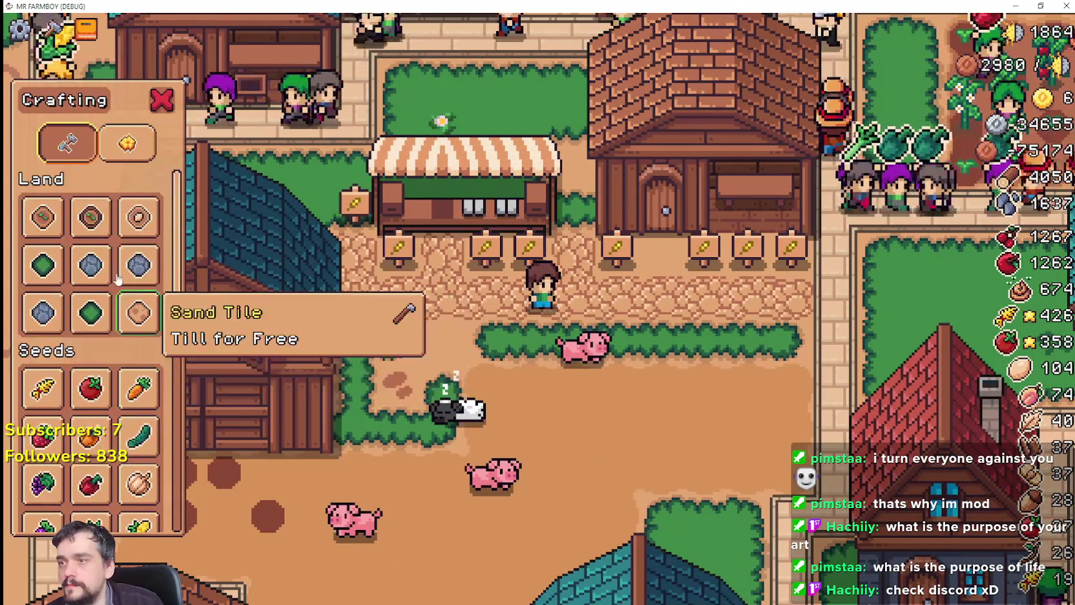
pyautogui.press('d')
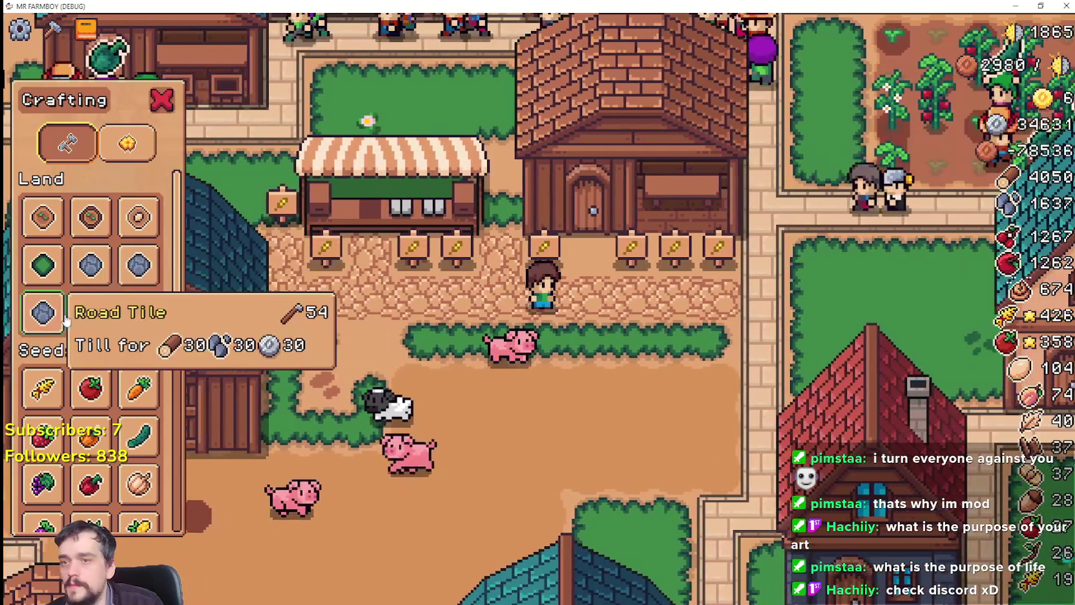
pyautogui.click(43, 313)
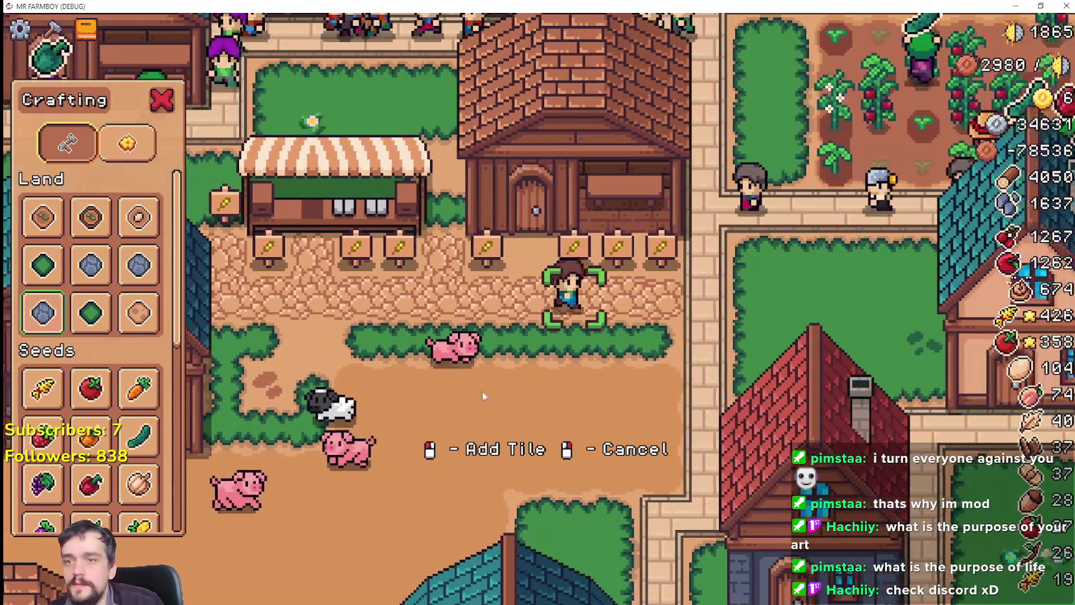
# Lay a row of road tiles along the front of the stall, then cancel placement.
pyautogui.press('d')
pyautogui.click(438, 387)
pyautogui.press('a')
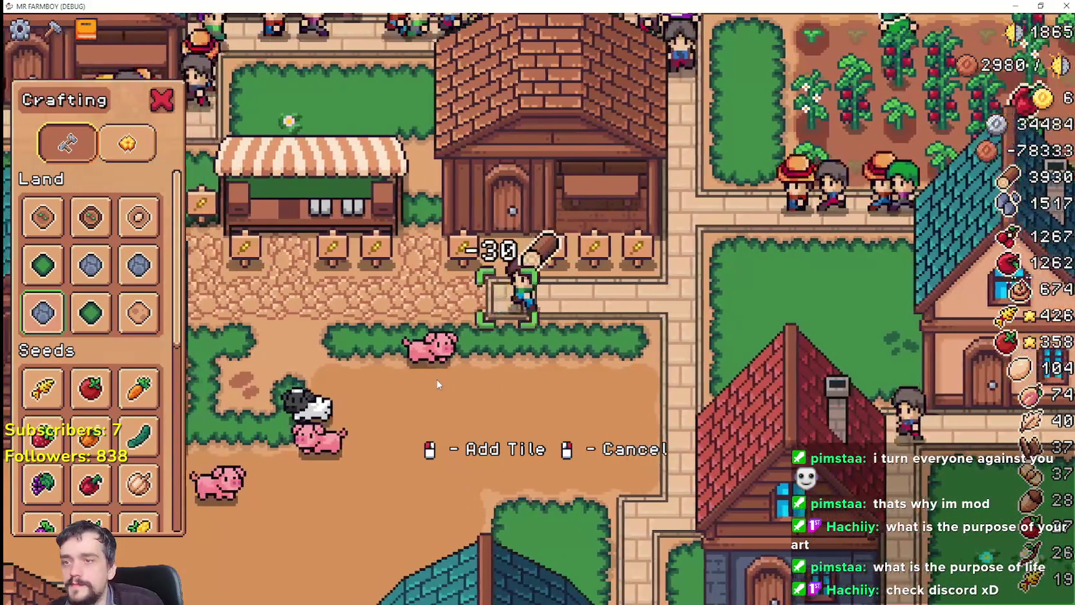
pyautogui.click(452, 384)
pyautogui.press('a')
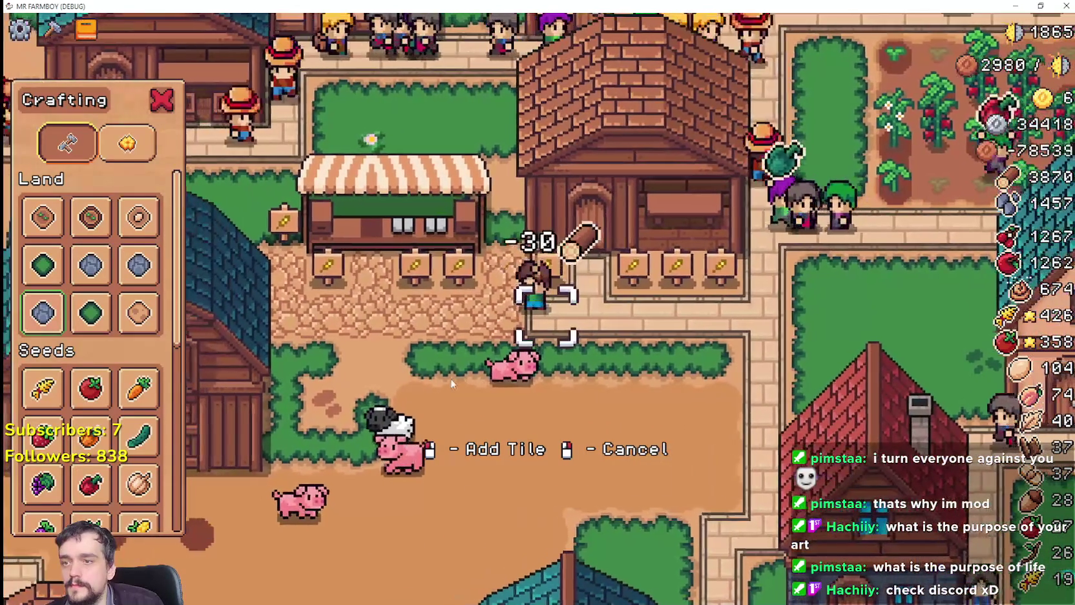
pyautogui.click(450, 378)
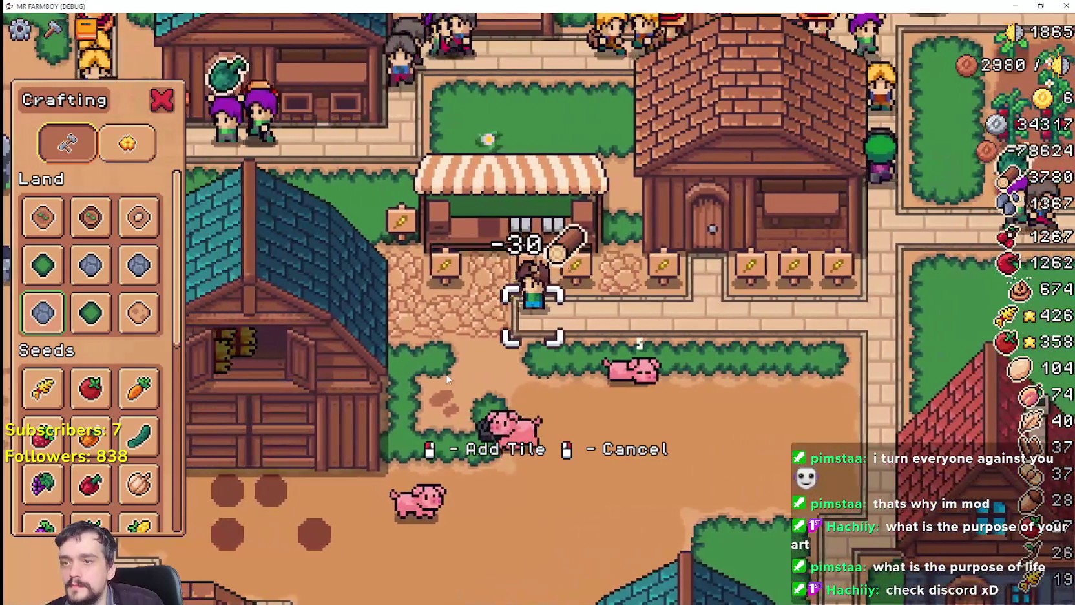
pyautogui.press('a')
pyautogui.click(447, 378)
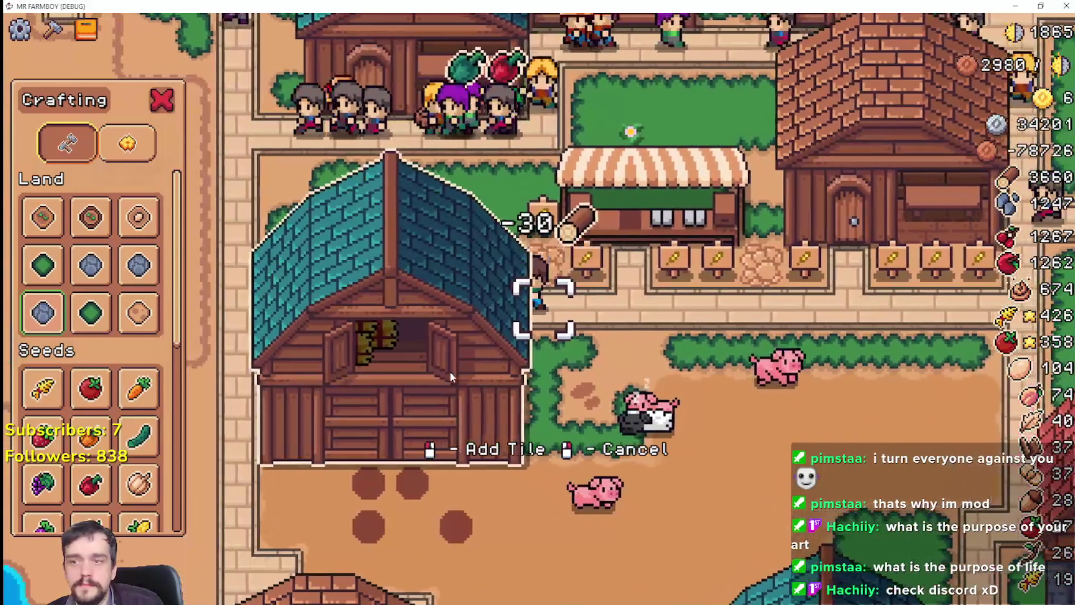
pyautogui.click(451, 373)
pyautogui.press('d')
pyautogui.press('d')
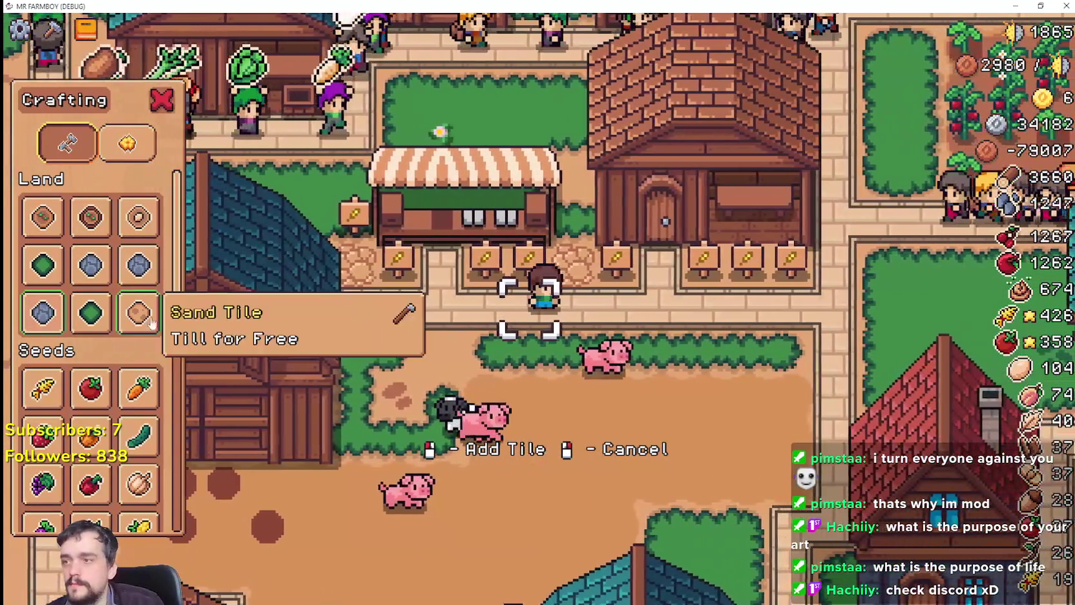
pyautogui.press('s')
pyautogui.rightClick(517, 343)
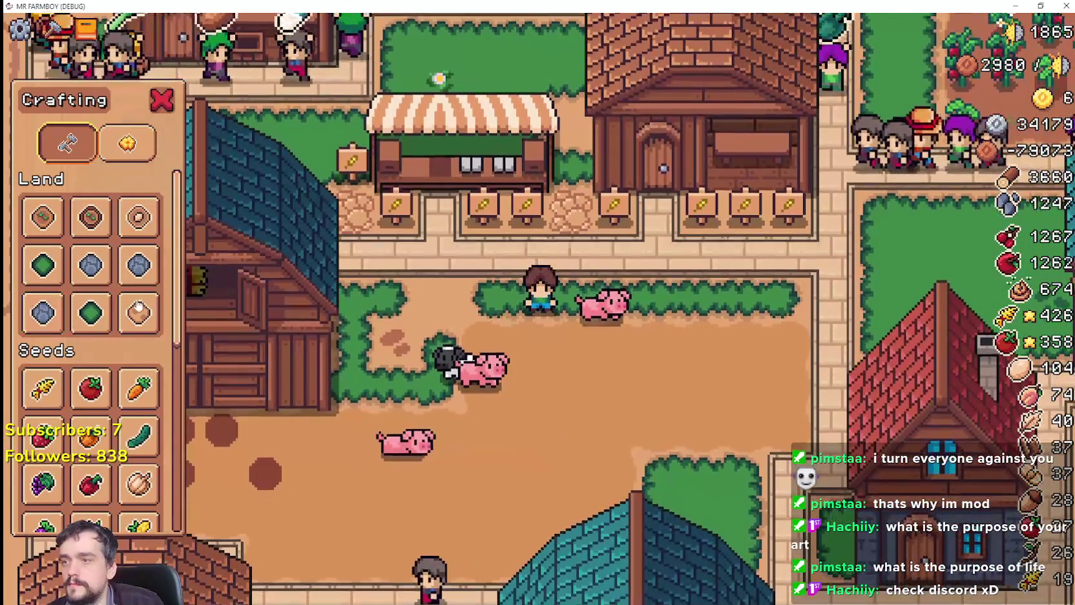
# Walk the farmboy around the stall and close the crafting panel.
pyautogui.press('w')
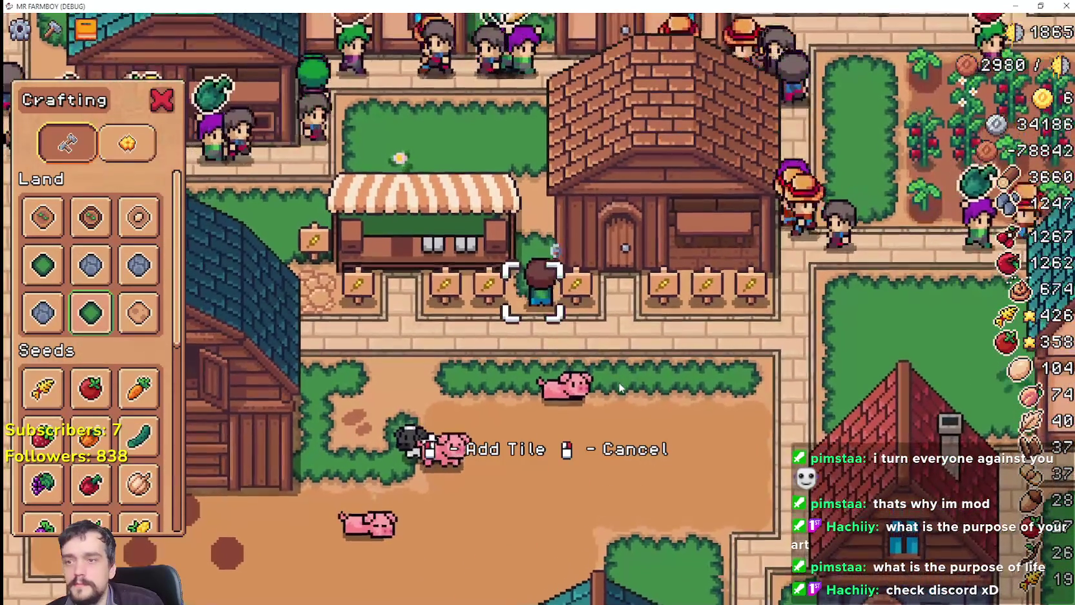
pyautogui.press('a')
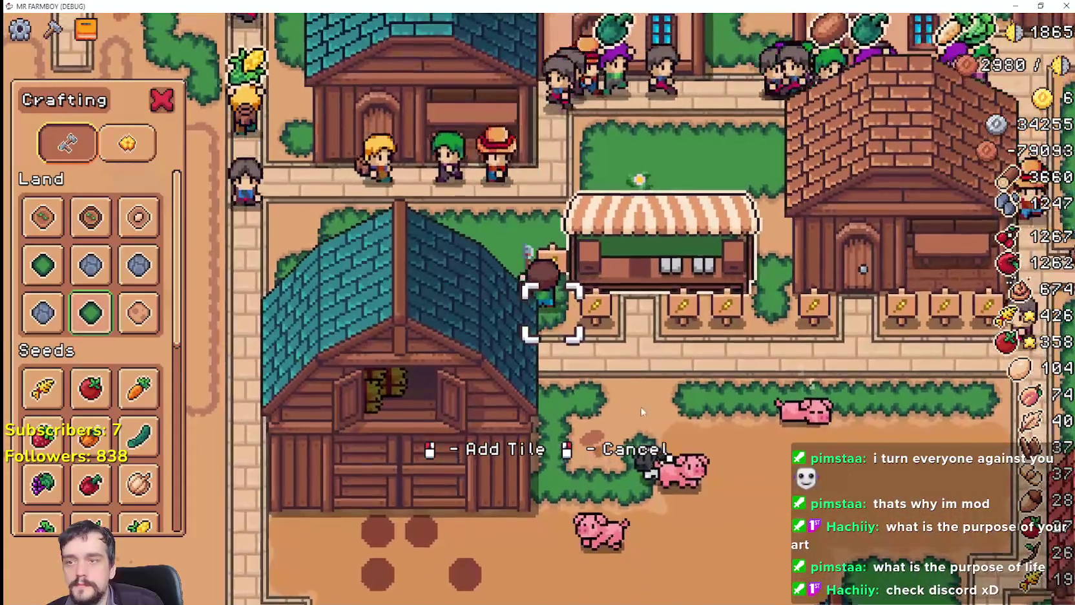
pyautogui.press('s')
pyautogui.press('d')
pyautogui.press('Escape')
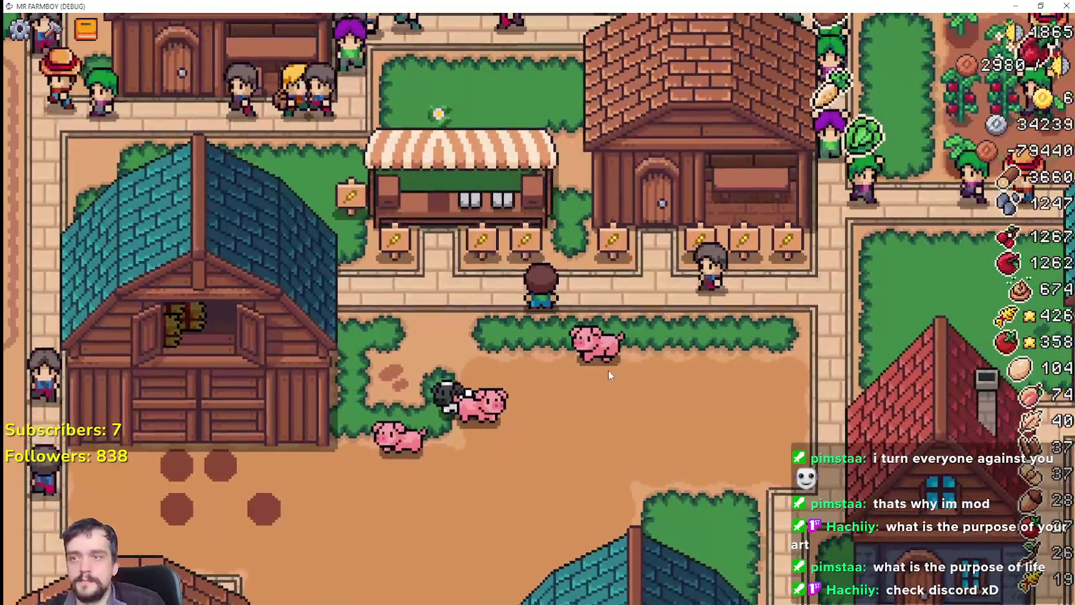
pyautogui.scroll(-2, 608, 367)
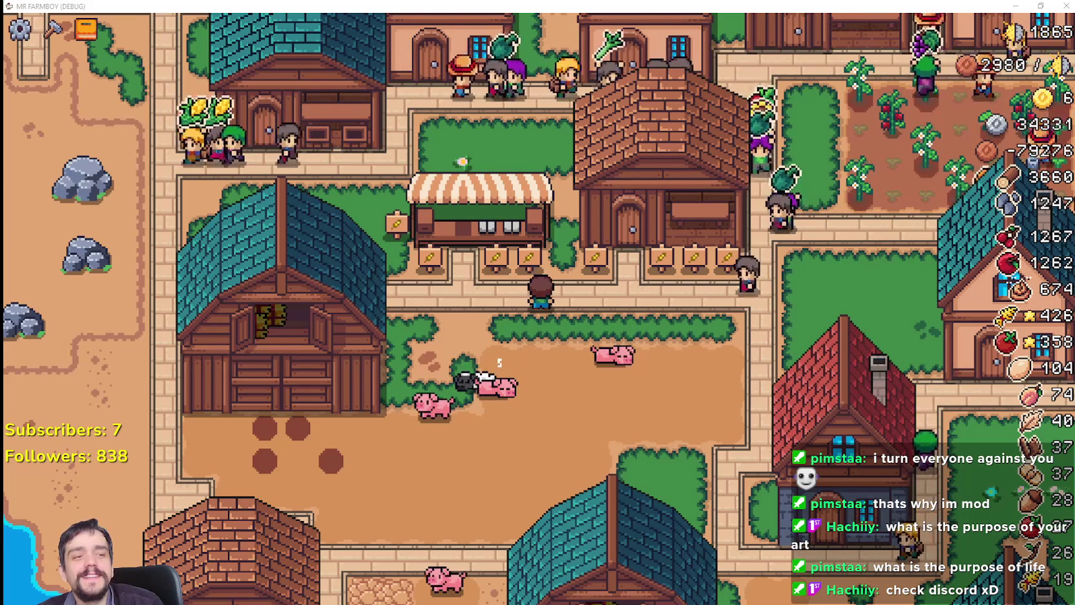
# Bring up the Discord market stall picture and drag its viewer to the right.
pyautogui.hotkey('alt', 'Tab')
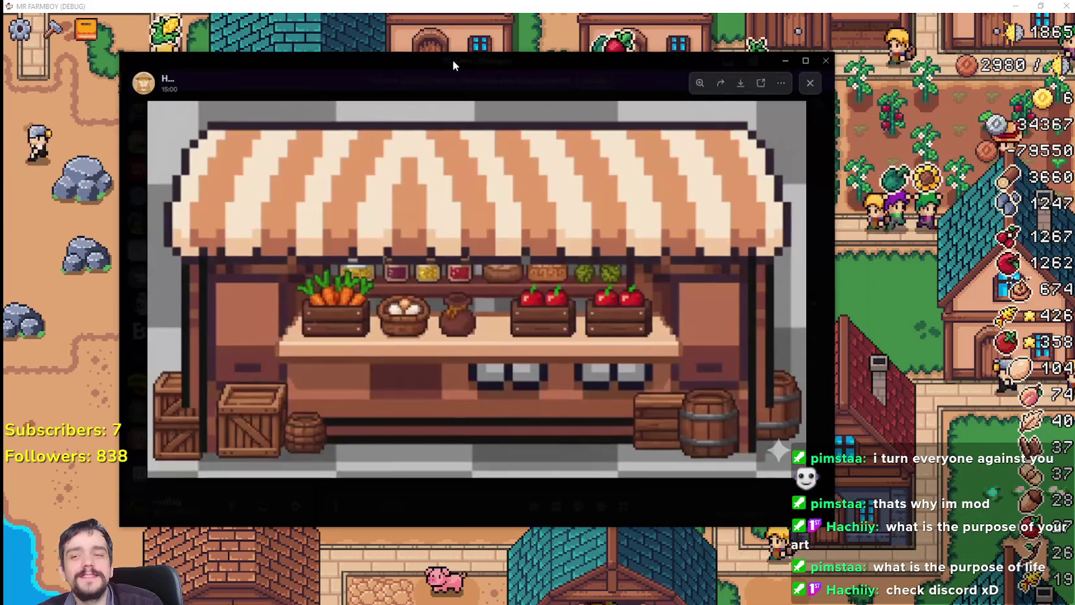
pyautogui.moveTo(451, 59); pyautogui.dragTo(454, 58)
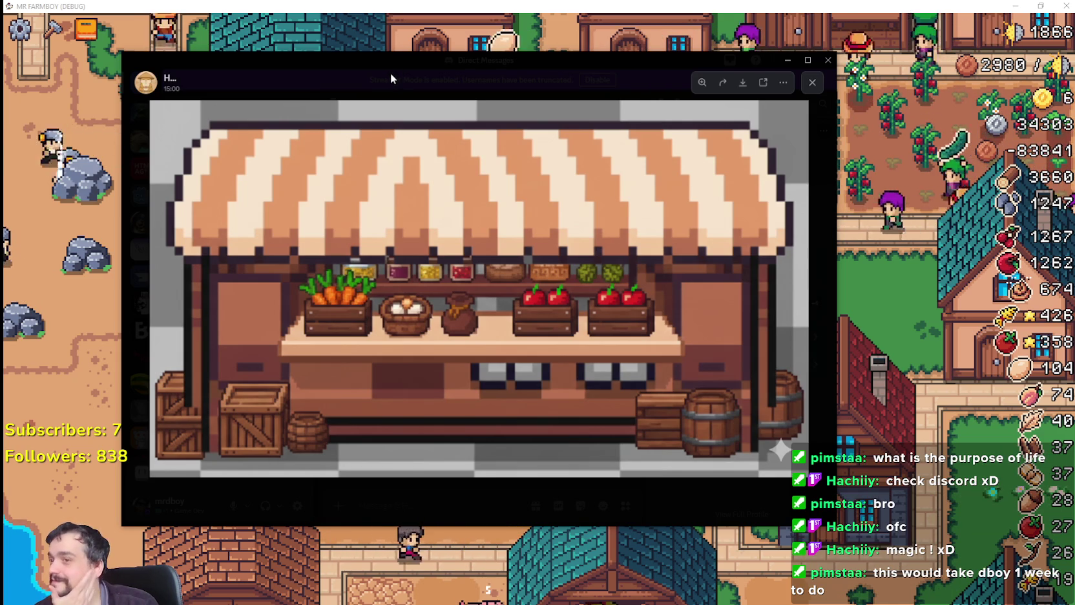
pyautogui.moveTo(391, 57); pyautogui.dragTo(457, 59)
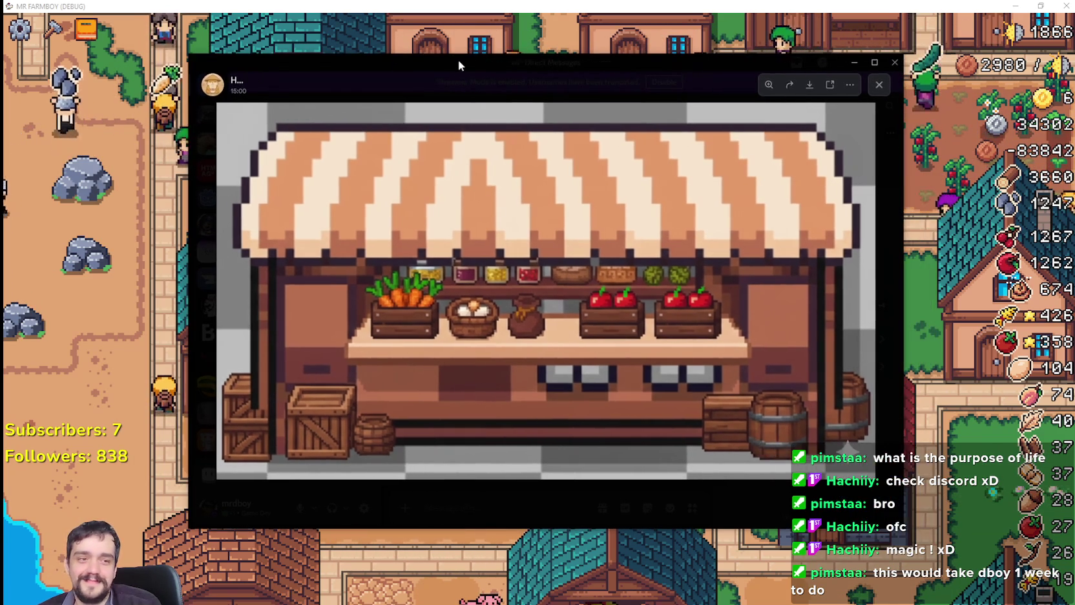
# Return to the game, zoom the camera in and out around the stall, and open Crafting.
pyautogui.hotkey('alt', 'Tab')
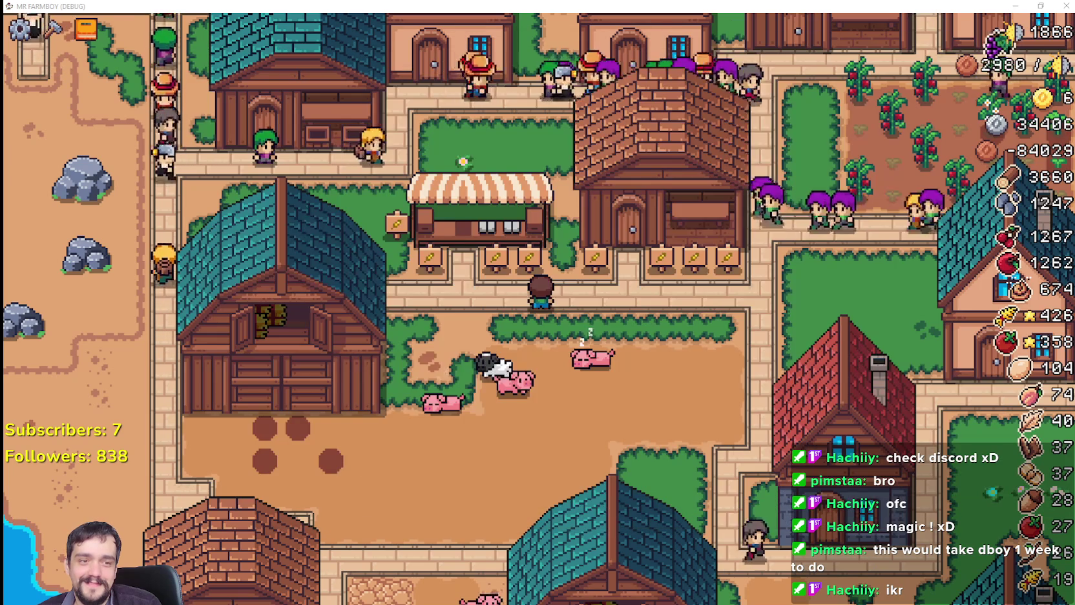
pyautogui.scroll(2, 525, 151)
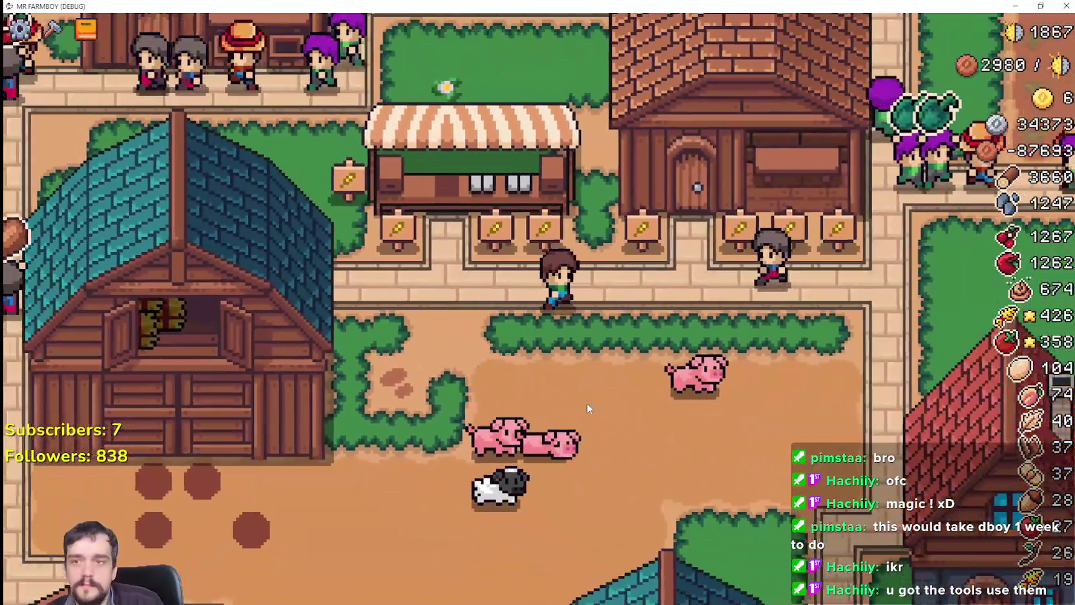
pyautogui.scroll(-3, 586, 402)
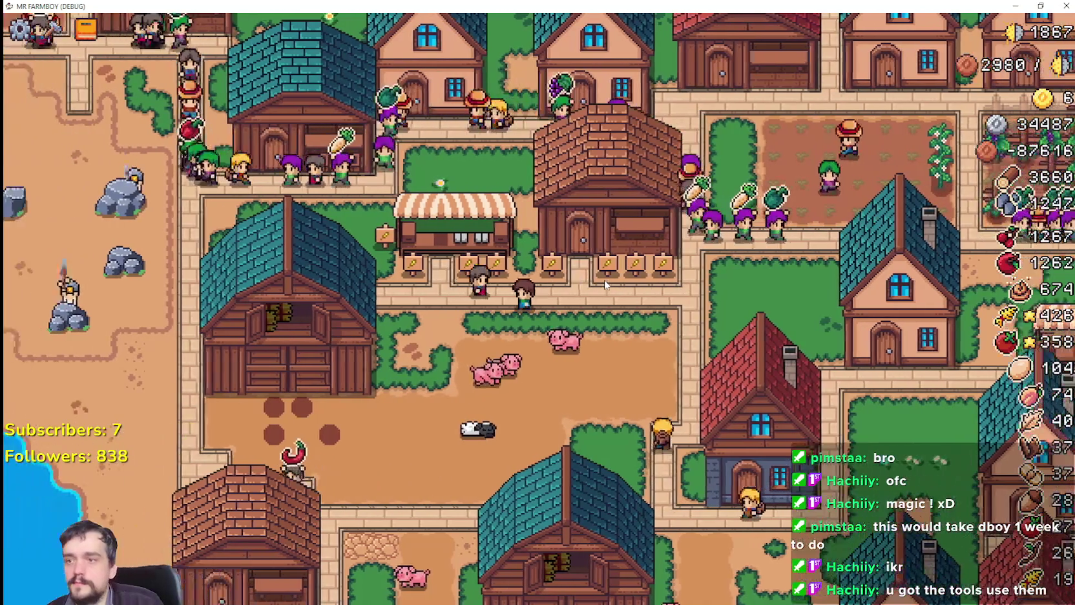
pyautogui.scroll(2, 605, 284)
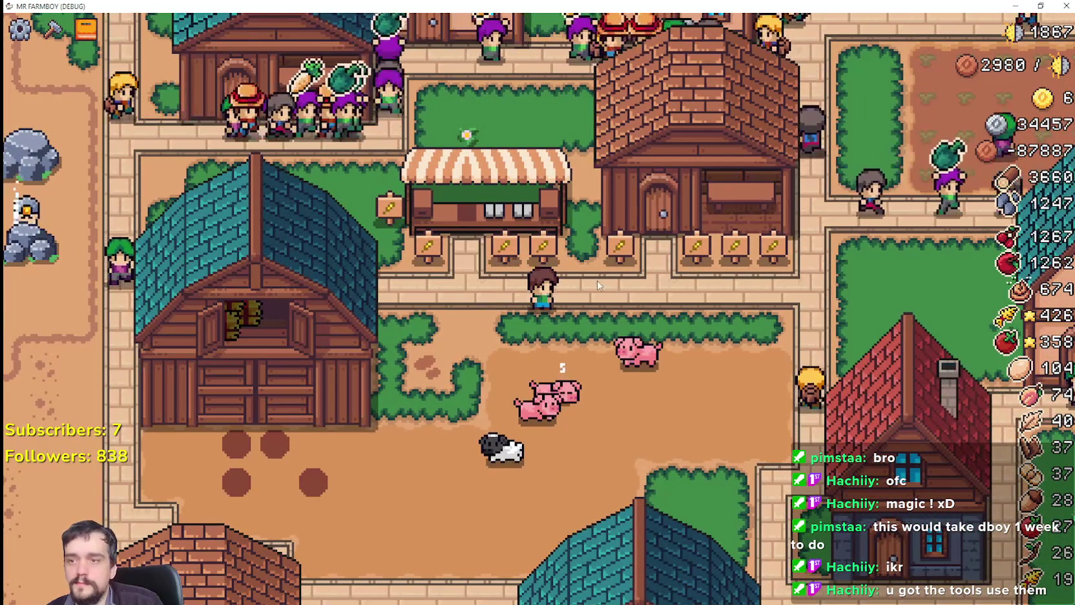
pyautogui.press('c')
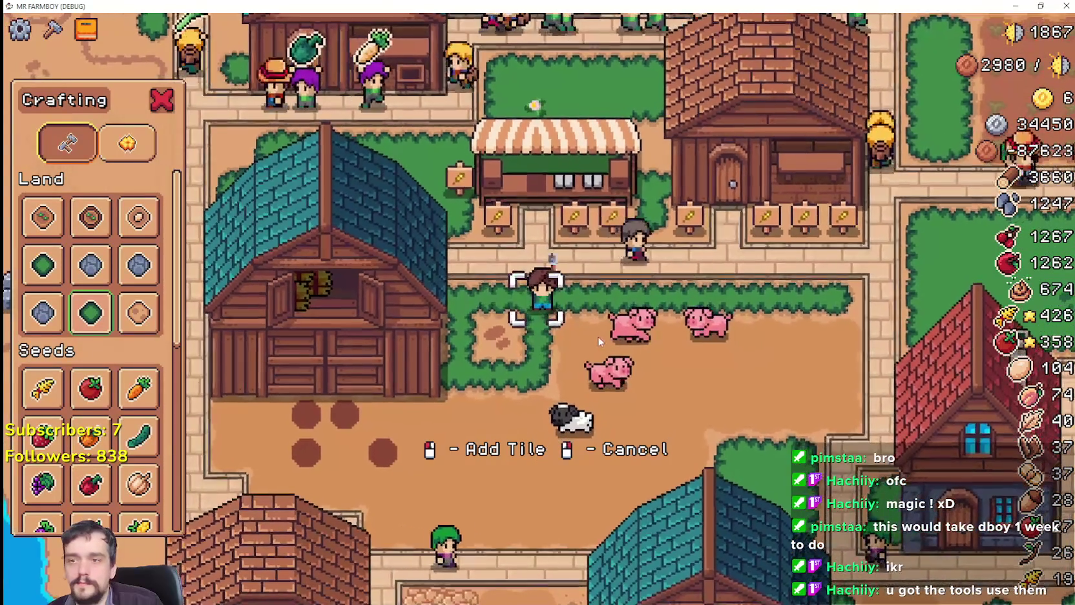
# Turn the dirt patch by the pig pen into grass, walk around, and open the Cats for Sale picture.
pyautogui.click(599, 336)
pyautogui.rightClick(599, 336)
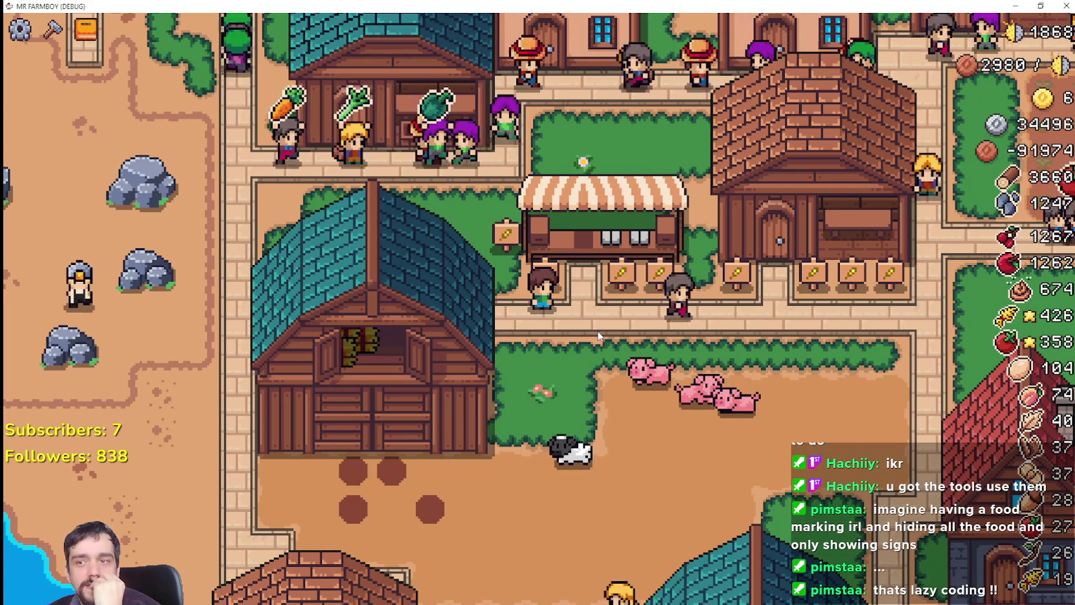
pyautogui.hotkey('w', 'a')
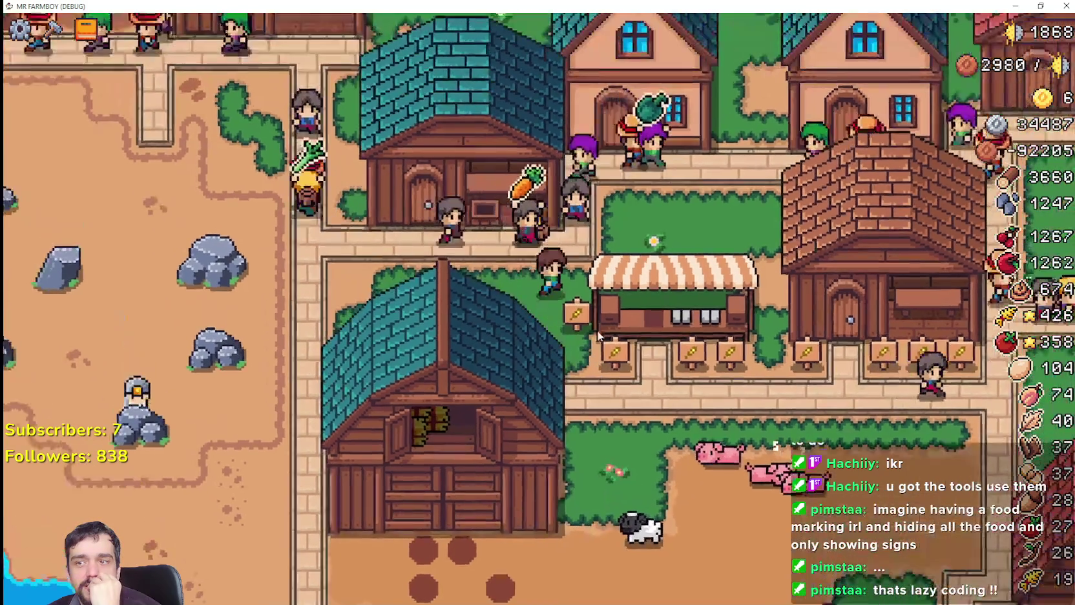
pyautogui.hotkey('s', 'd')
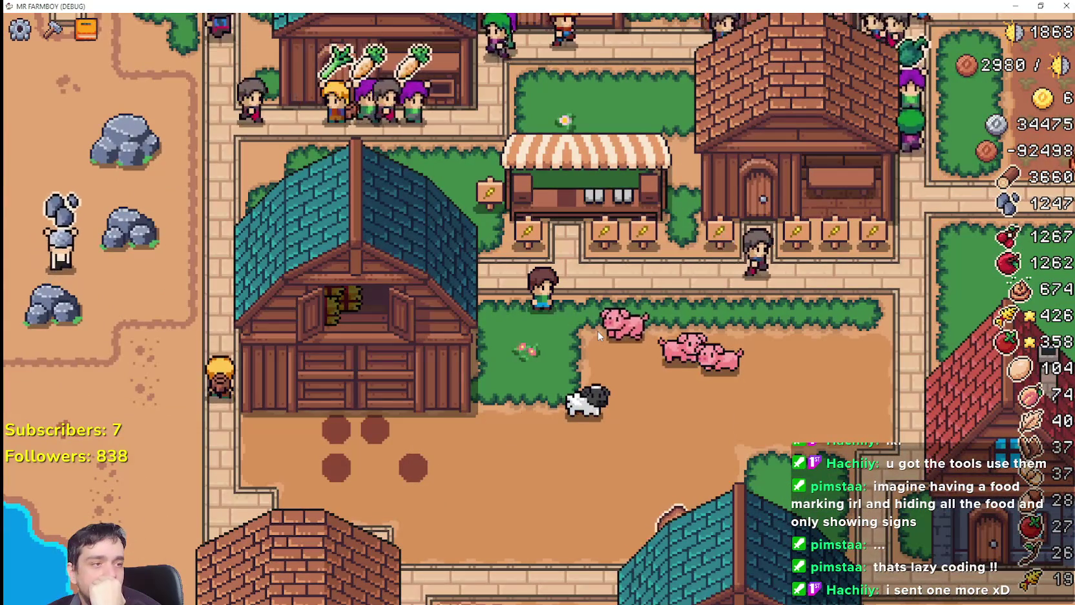
pyautogui.press('d')
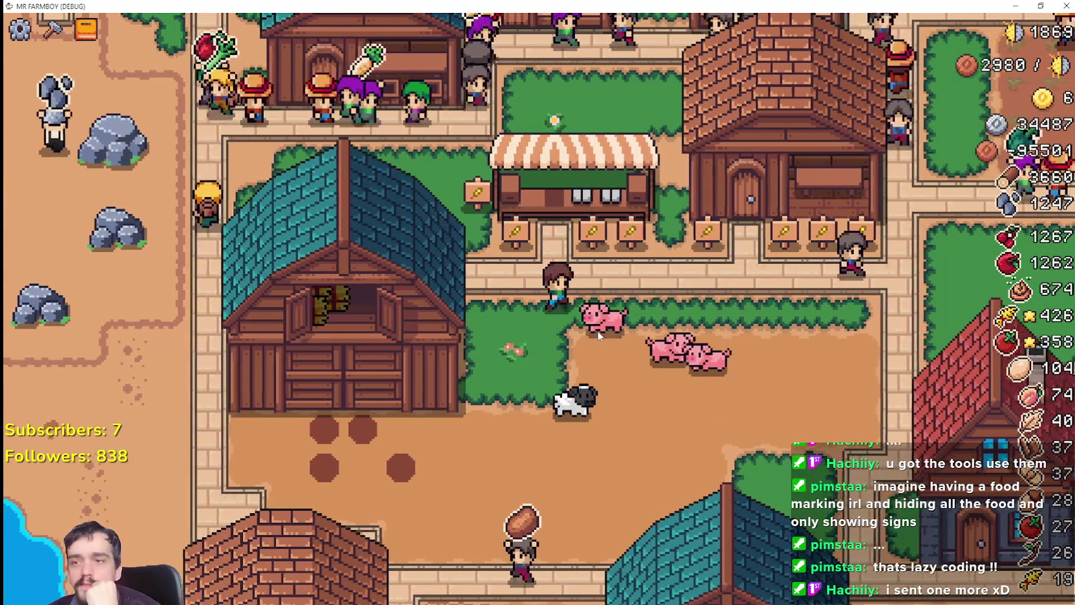
pyautogui.press('d')
pyautogui.press('d')
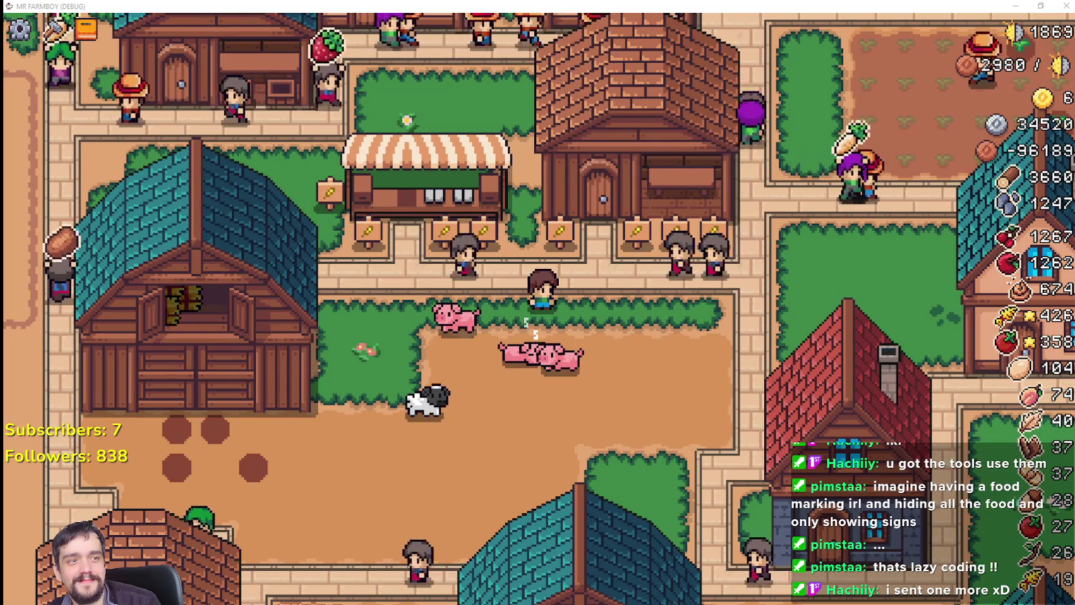
pyautogui.hotkey('alt', 'Tab')
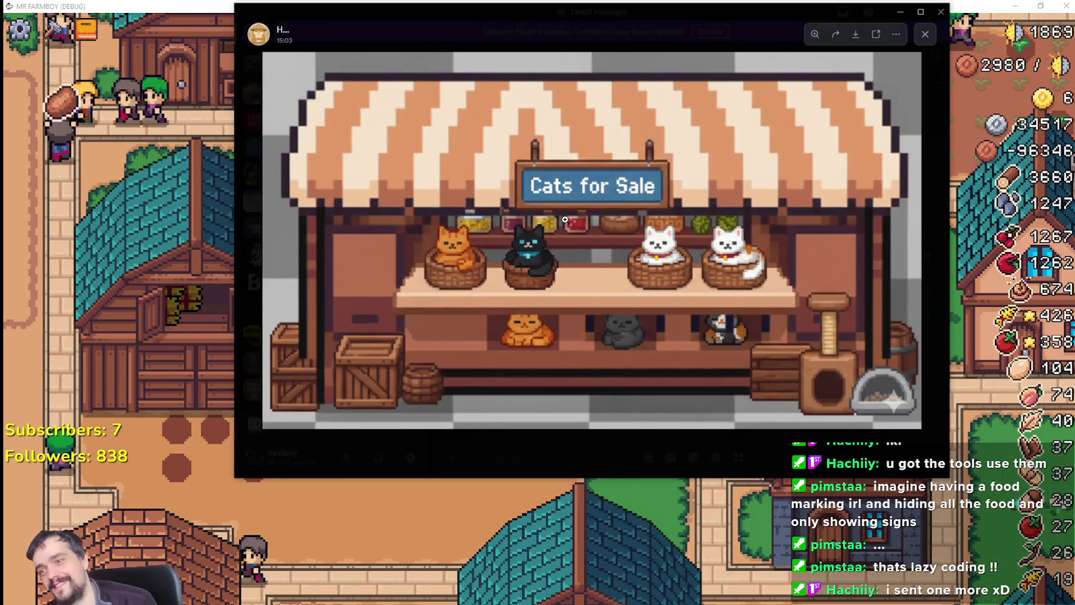
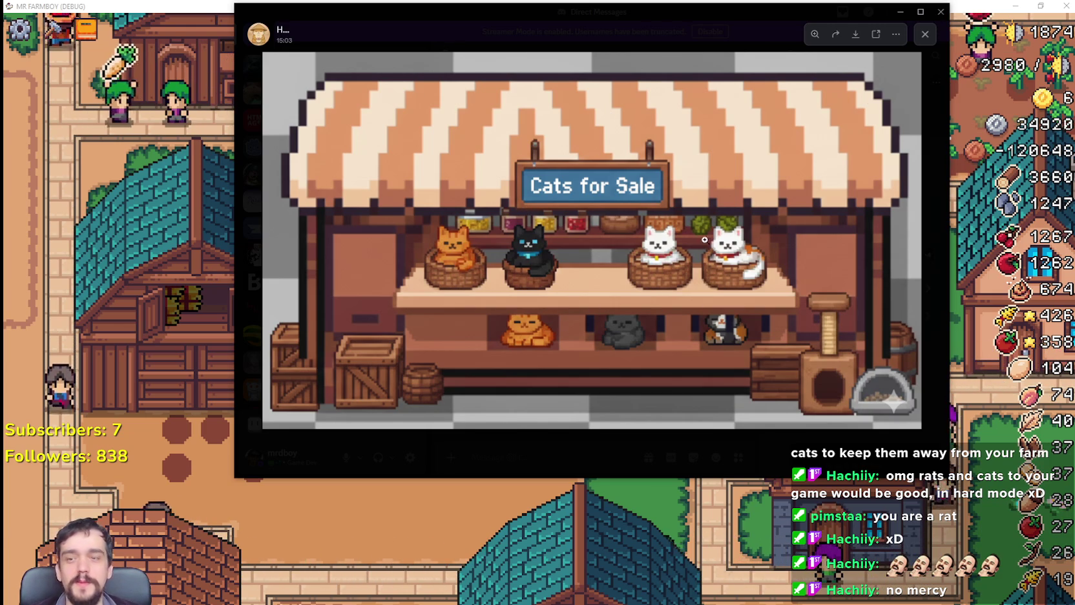
# Drag the Cats for Sale stall image aside and bring the game window back in front.
pyautogui.moveTo(521, 31); pyautogui.dragTo(580, 133)
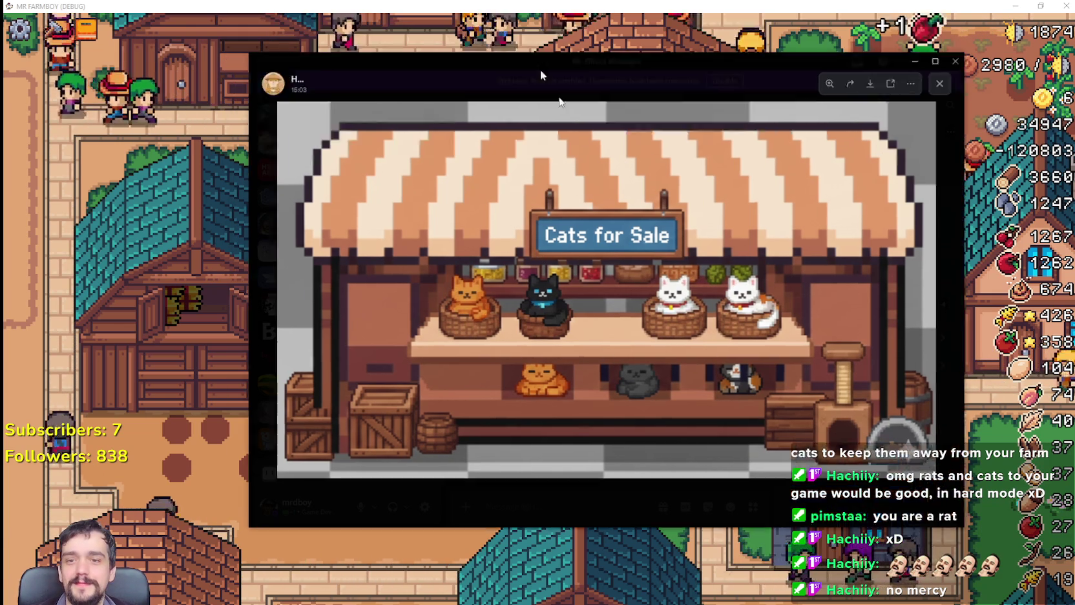
pyautogui.click(695, 49)
# Zoom the camera around the market and walk the farmer toward the pig pen.
pyautogui.scroll(-3, 677, 62)
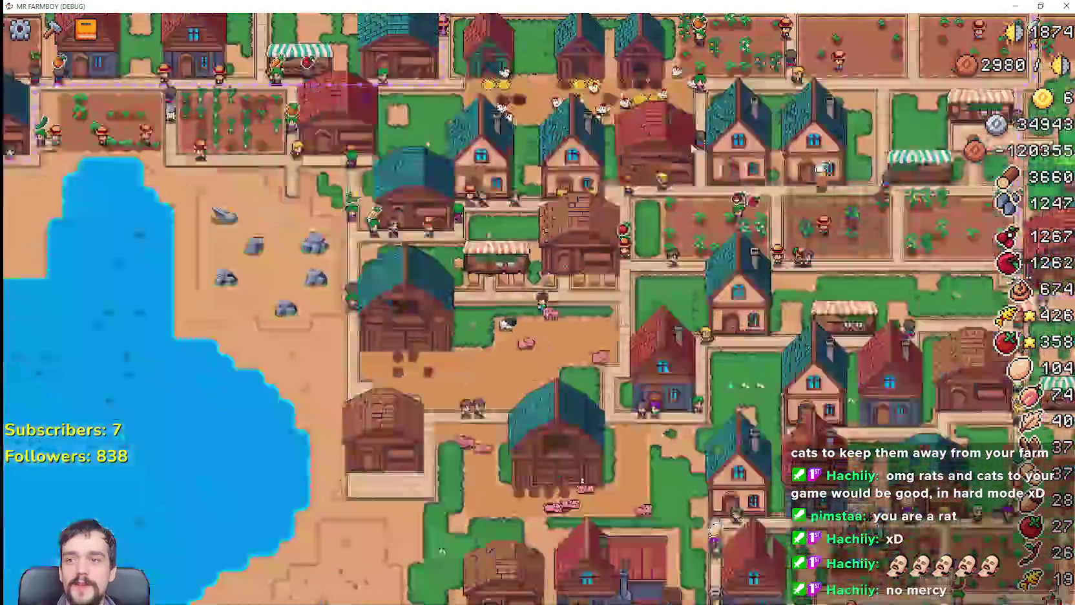
pyautogui.scroll(-3, 677, 62)
pyautogui.scroll(5, 707, 351)
pyautogui.scroll(-1, 706, 351)
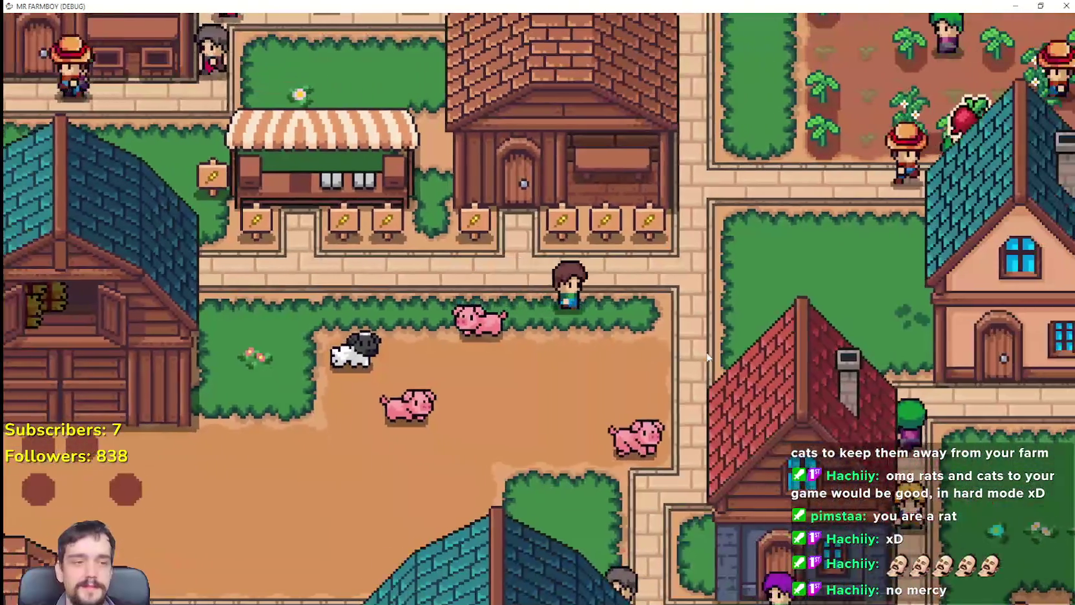
pyautogui.scroll(-1, 706, 351)
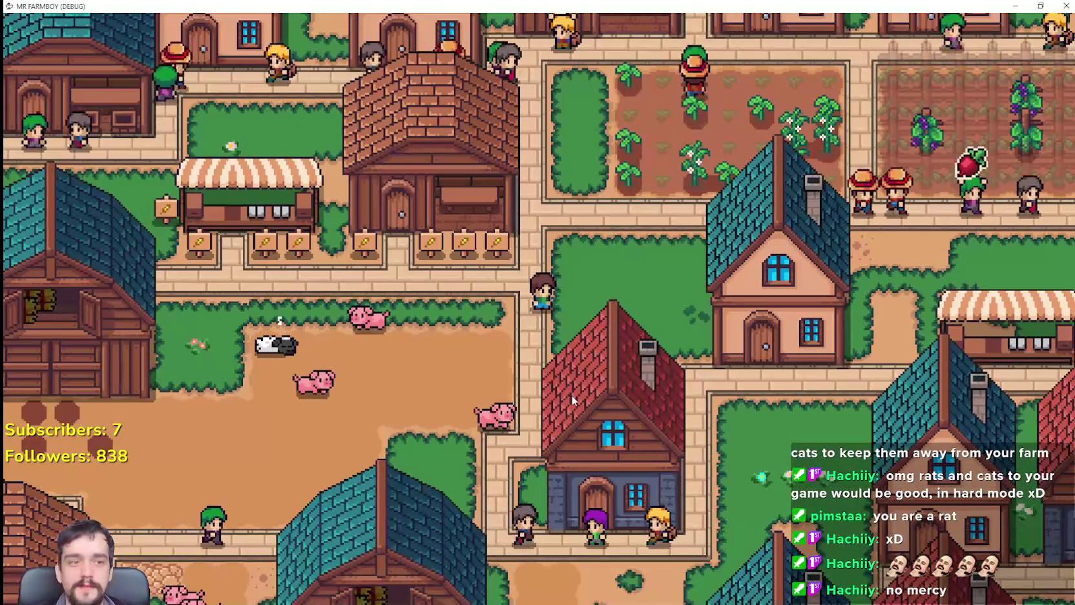
pyautogui.click(510, 332)
pyautogui.scroll(2, 510, 332)
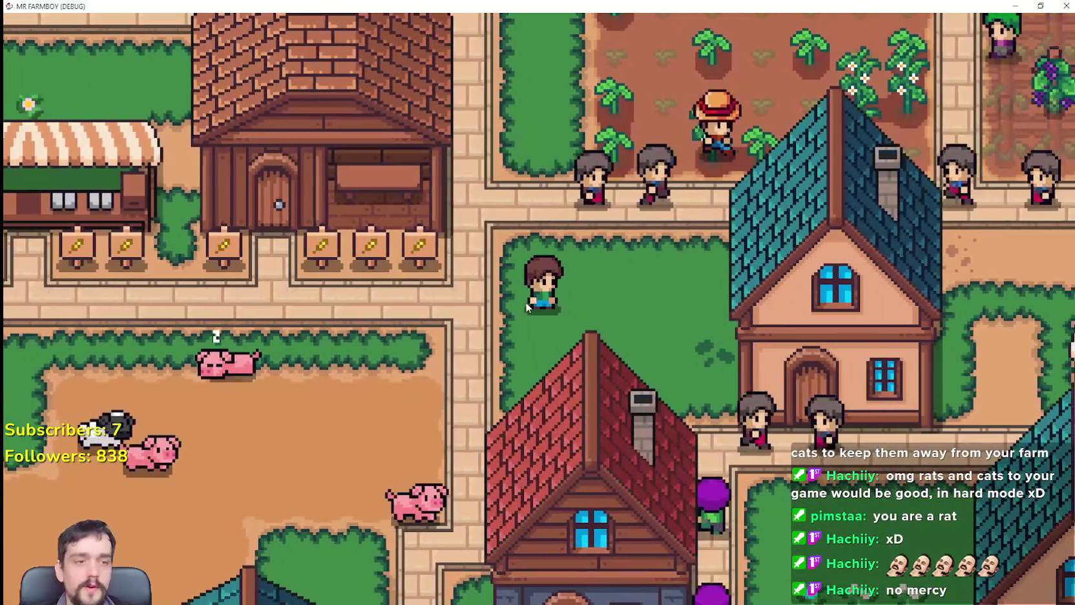
pyautogui.scroll(-2, 515, 356)
pyautogui.scroll(2, 607, 405)
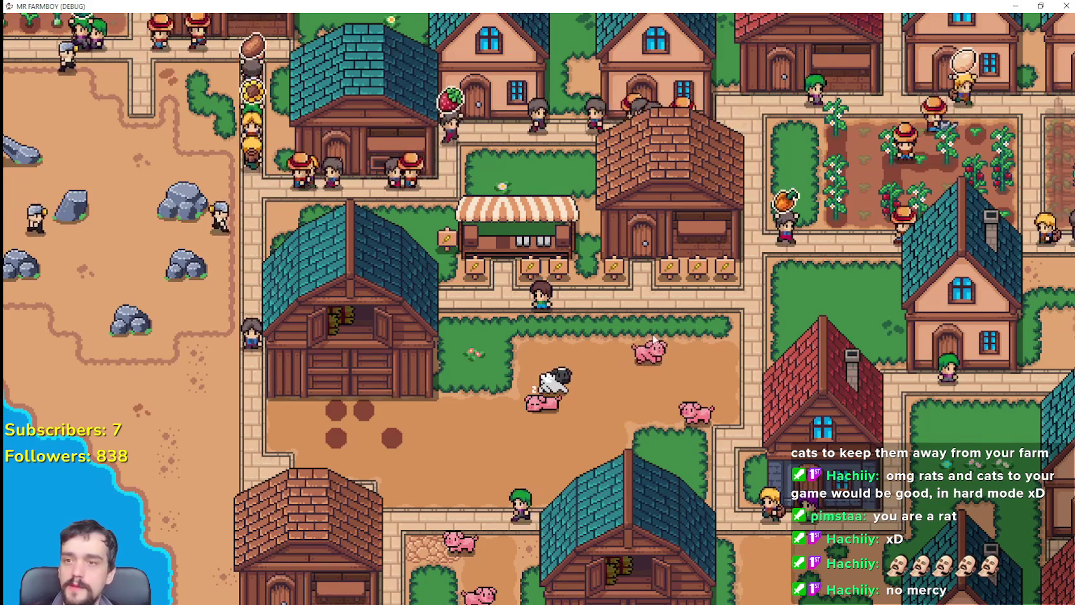
# Walk the player up toward the shops and open the Crafting panel's decorations page.
pyautogui.press('w')
pyautogui.press('d')
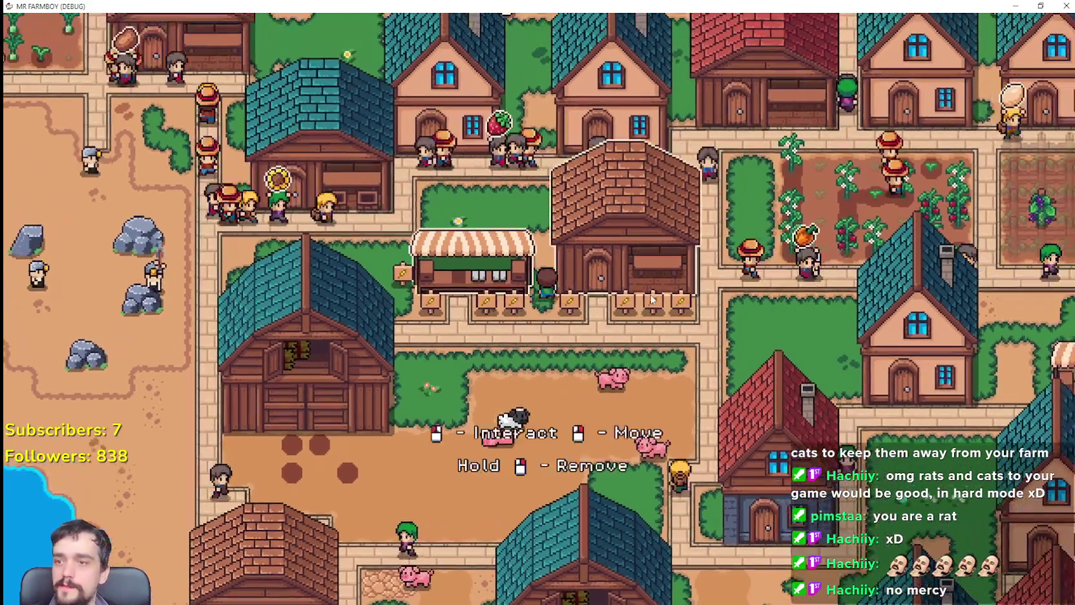
pyautogui.press('w')
pyautogui.press('a')
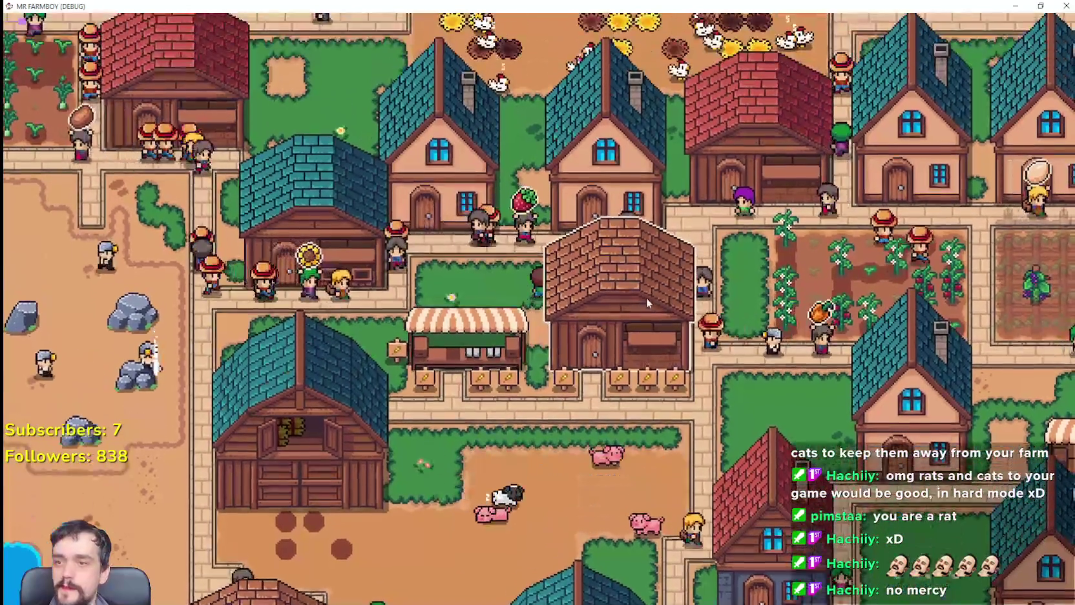
pyautogui.press('c')
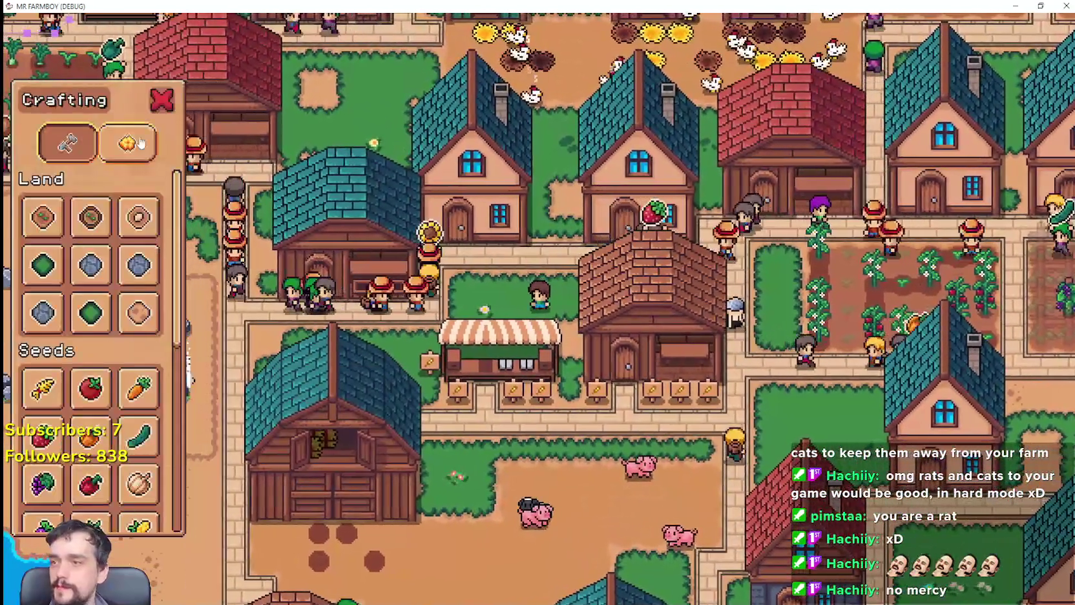
pyautogui.click(140, 142)
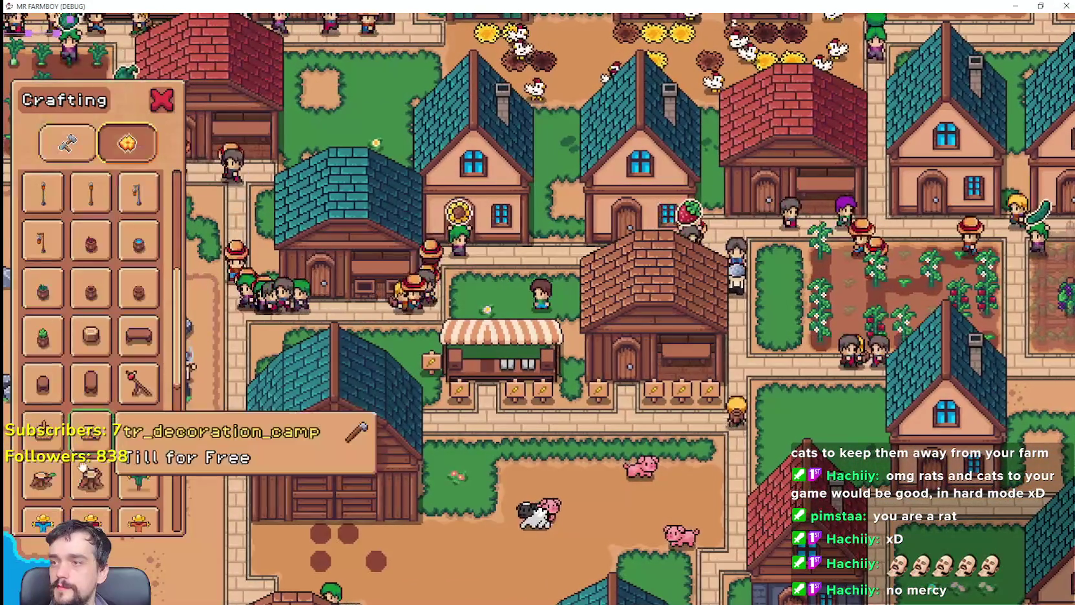
# Scroll the decoration list and pick the wheat sign to build.
pyautogui.scroll(-5, 139, 476)
pyautogui.scroll(-2, 138, 476)
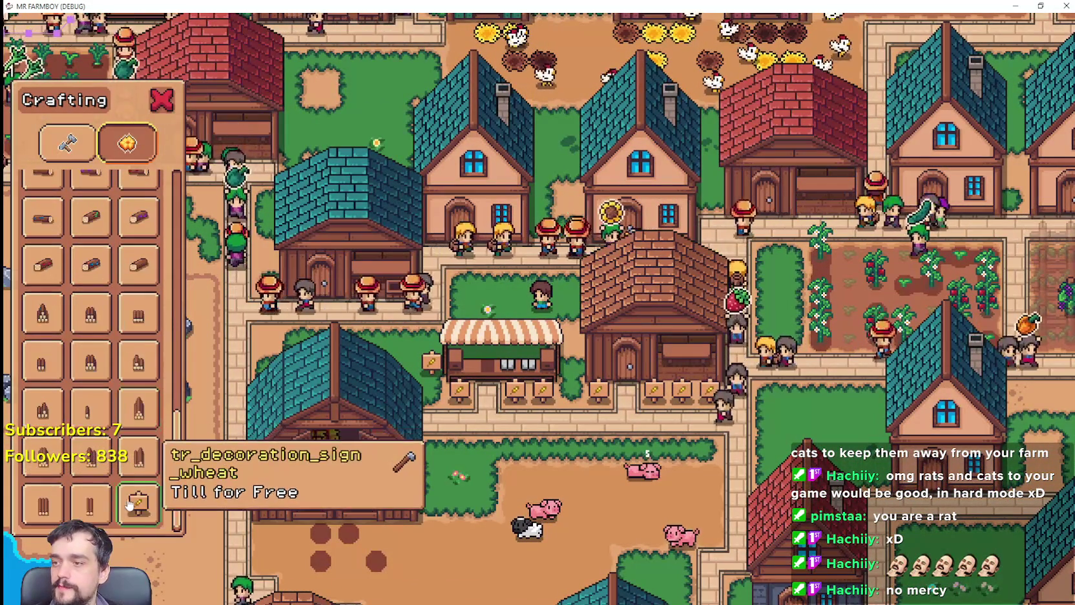
pyautogui.click(138, 478)
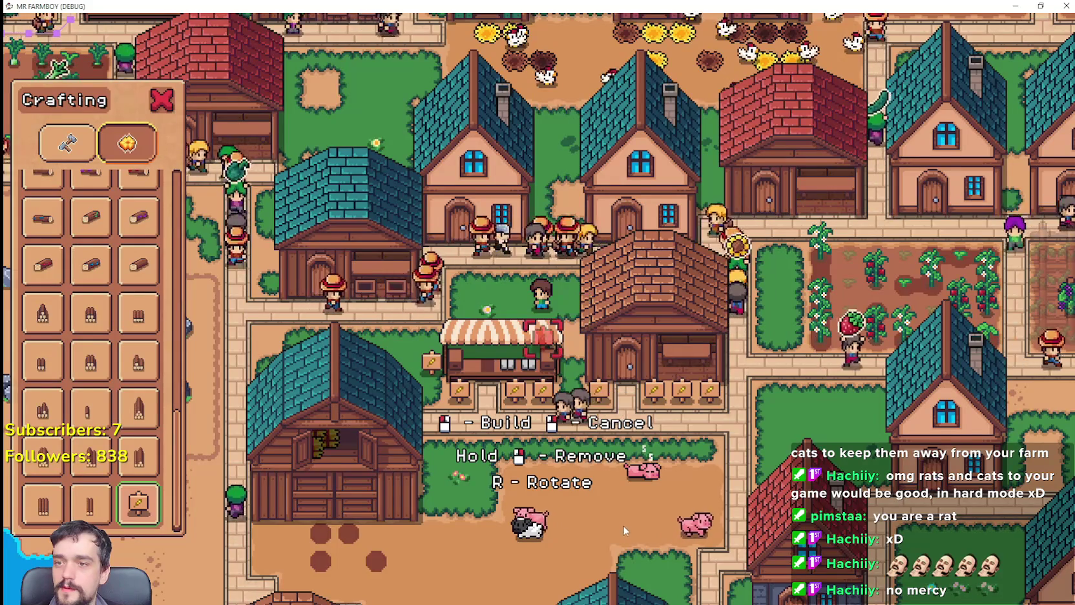
# Move the wheat-sign preview left and right, then cancel building with Escape.
pyautogui.press('a')
pyautogui.press('s')
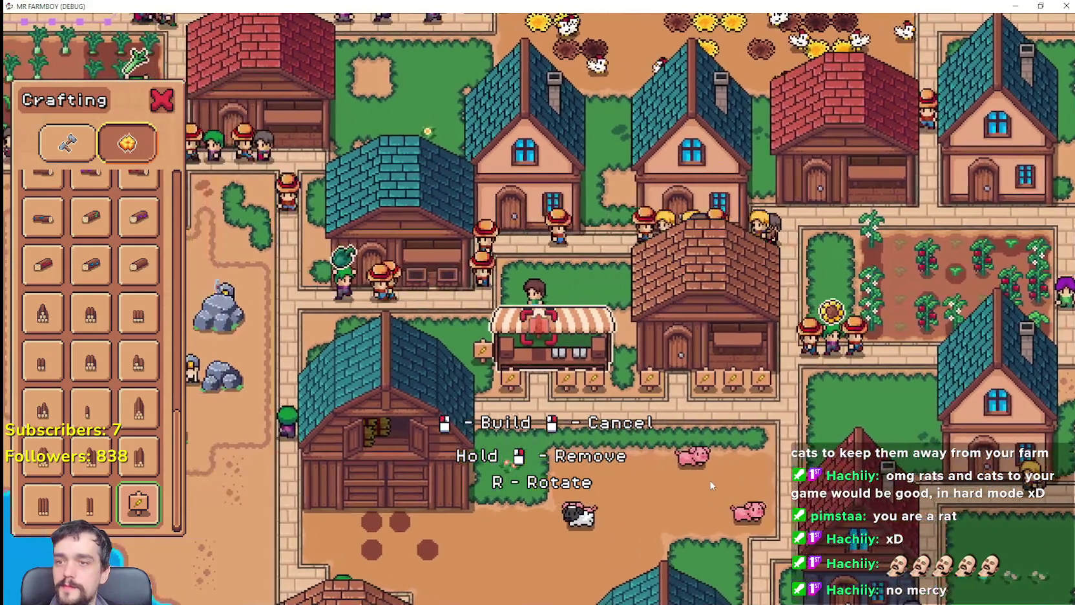
pyautogui.press('d')
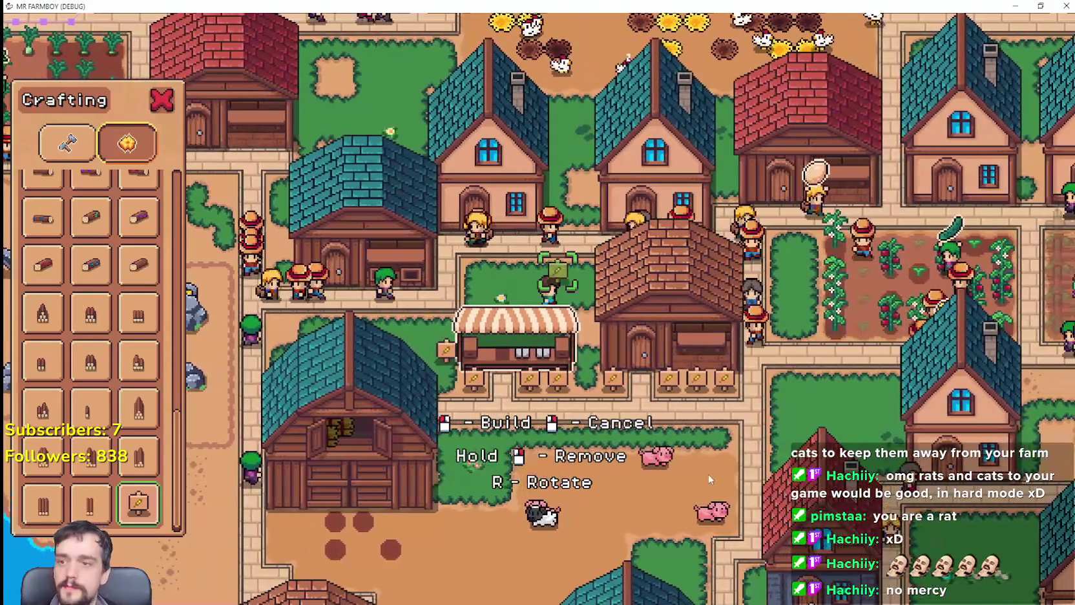
pyautogui.press('Escape')
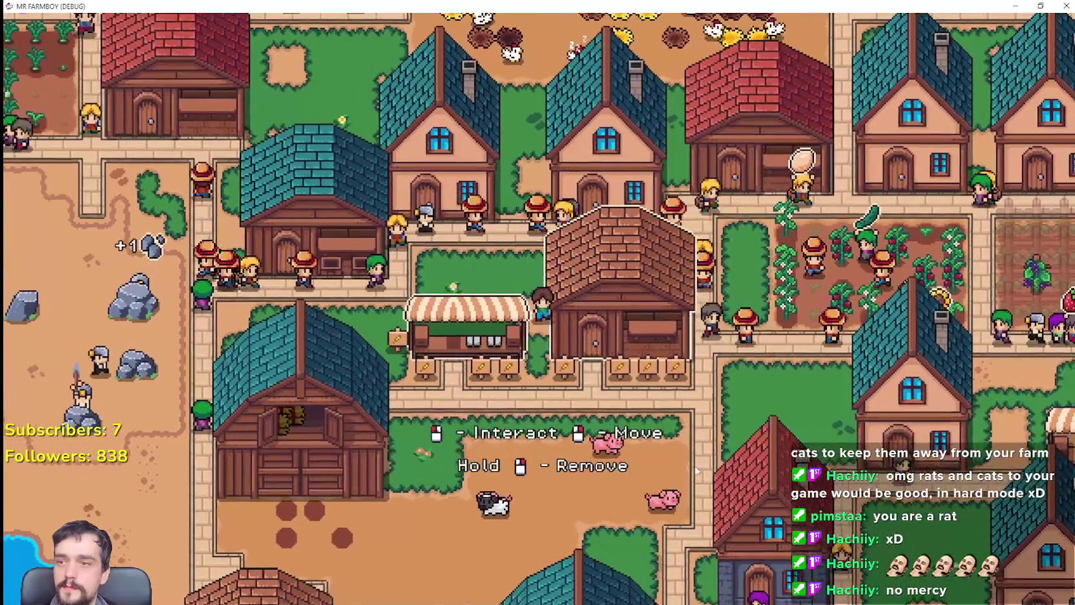
pyautogui.press('s')
# Walk the player along the sign row and across the pig pen.
pyautogui.scroll(2, 554, 314)
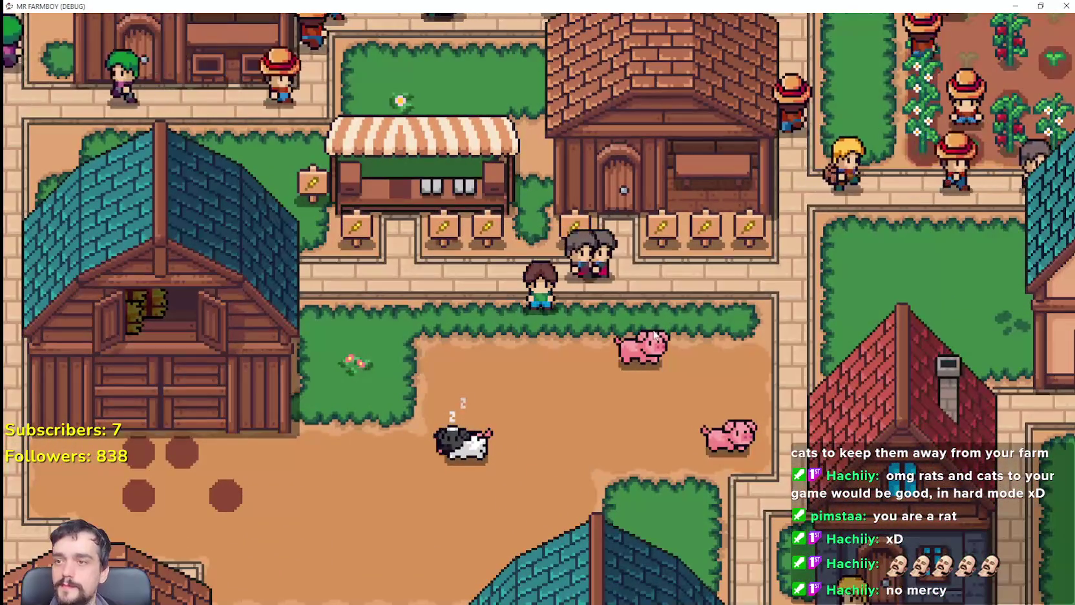
pyautogui.scroll(-2, 651, 326)
pyautogui.scroll(1, 650, 328)
pyautogui.press('d')
pyautogui.press('d')
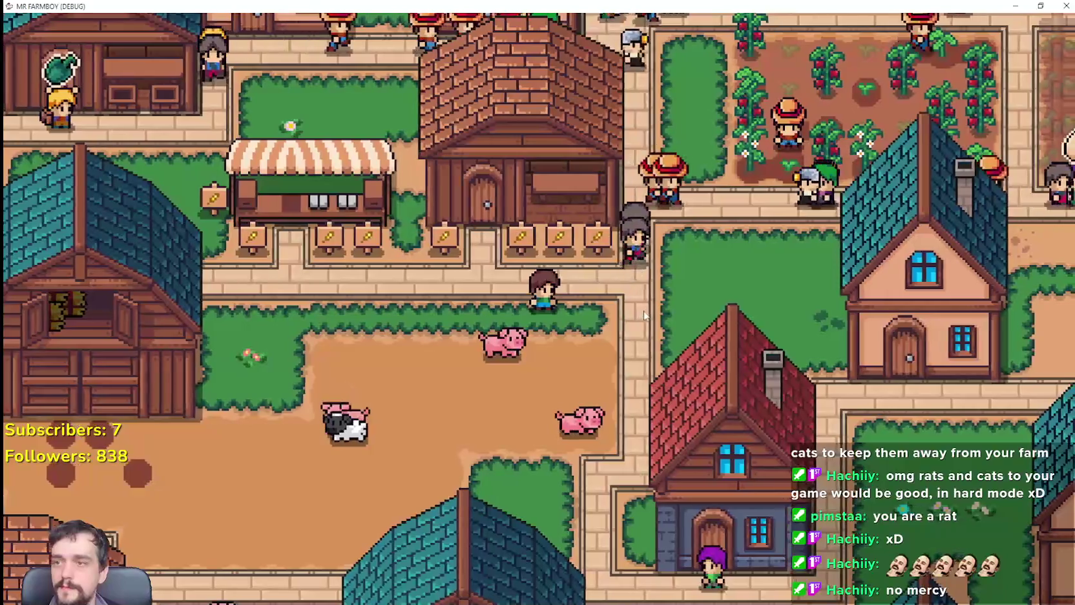
pyautogui.press('w')
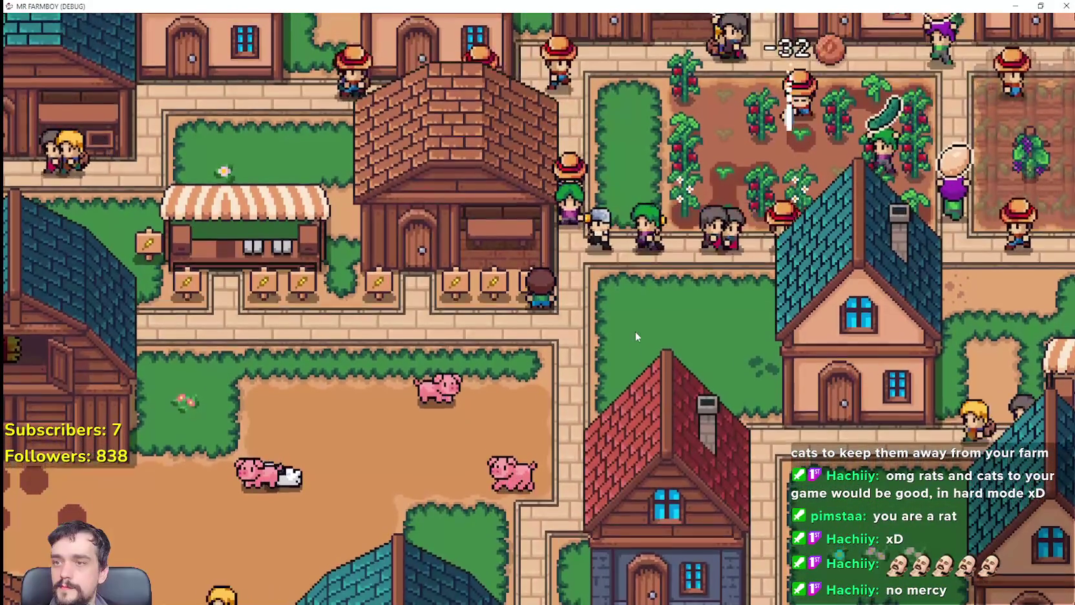
pyautogui.press('a')
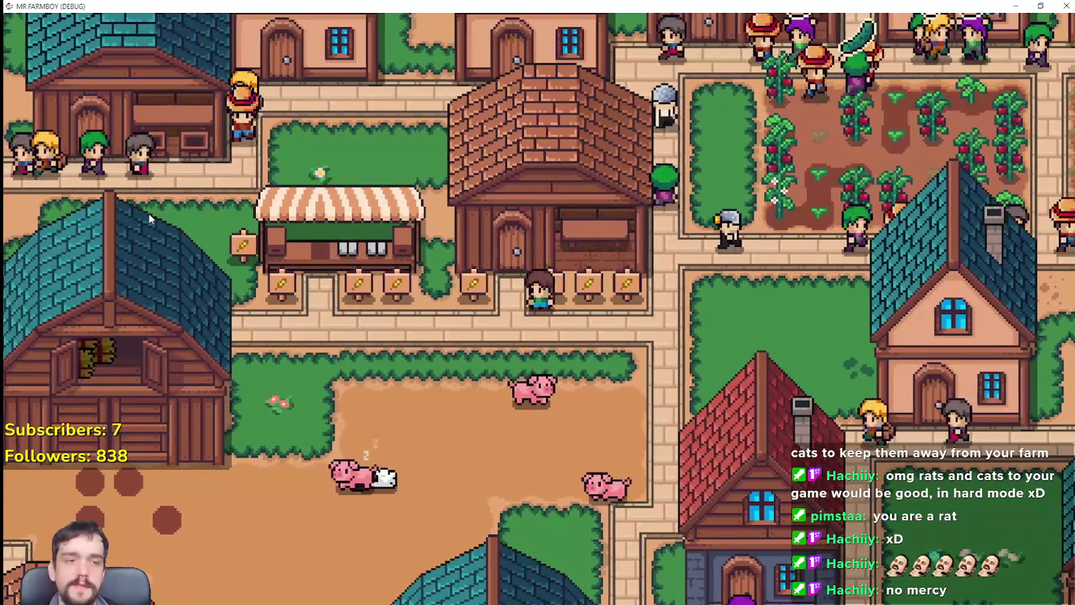
pyautogui.press('s')
pyautogui.press('a')
pyautogui.scroll(-1, 605, 364)
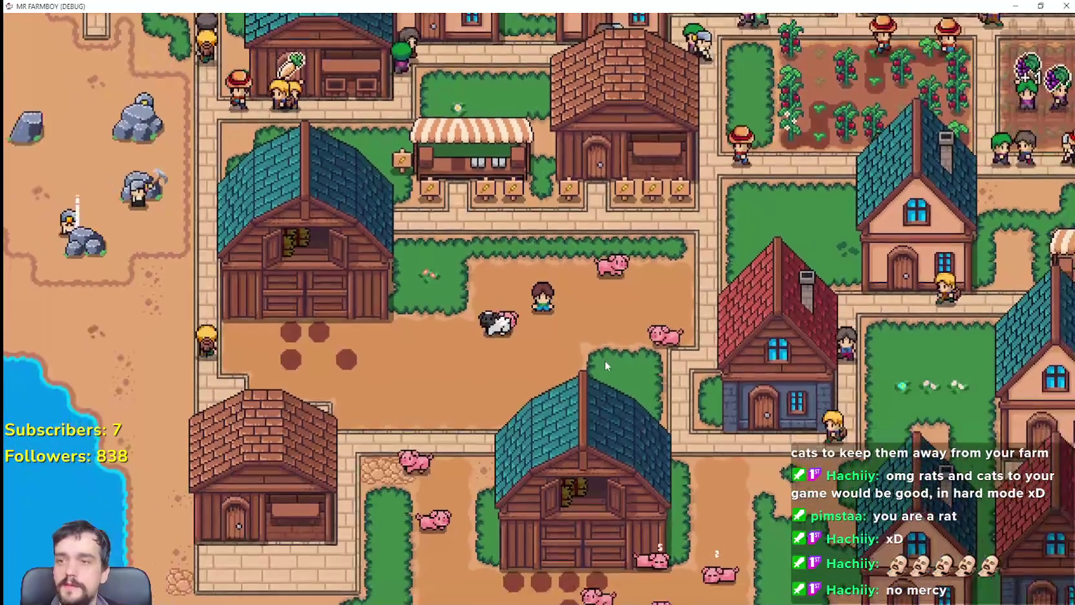
pyautogui.scroll(-2, 602, 364)
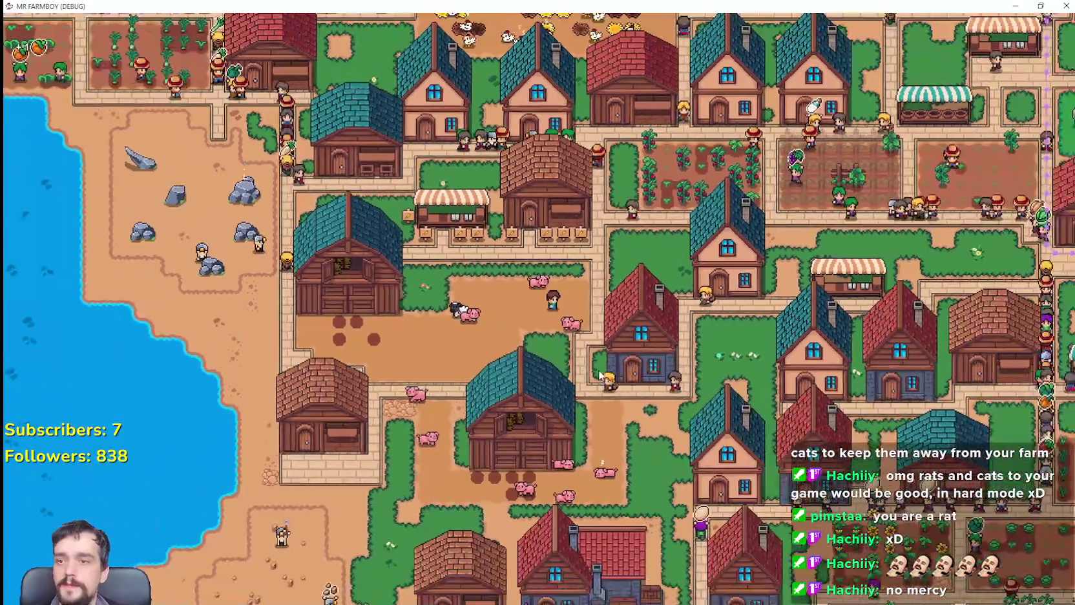
pyautogui.press('d')
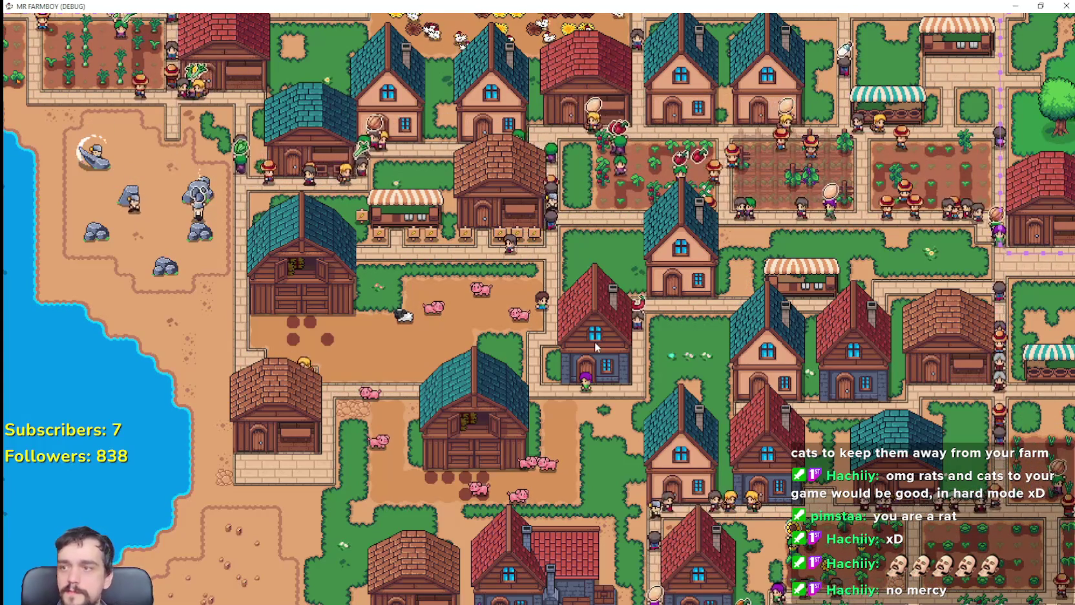
# Zoom the camera in and out and move the player up-left out of the pig pen.
pyautogui.scroll(-2, 649, 292)
pyautogui.scroll(-2, 653, 289)
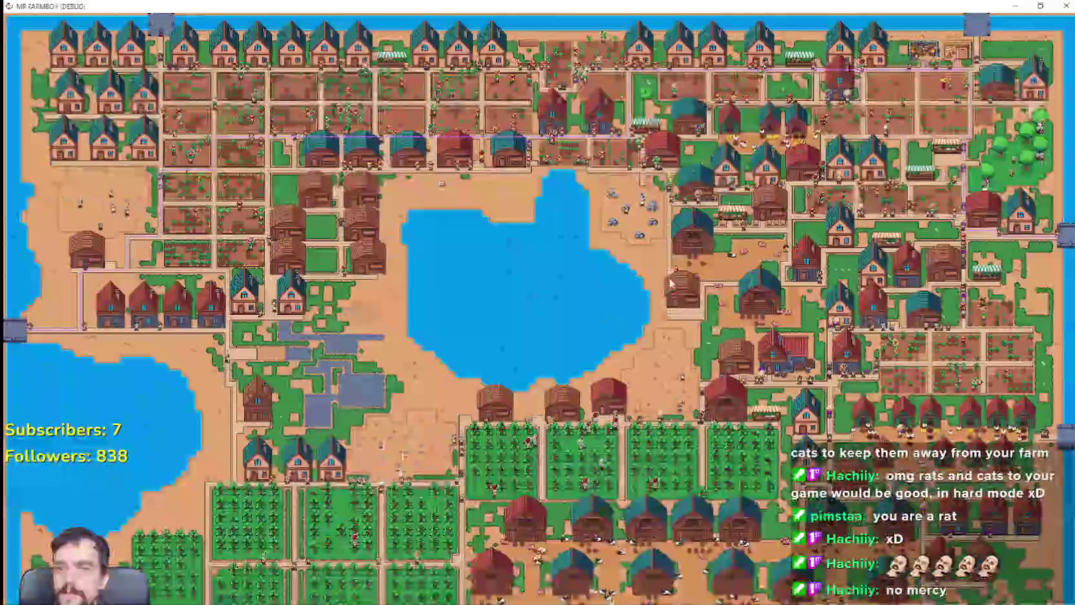
pyautogui.scroll(1, 672, 282)
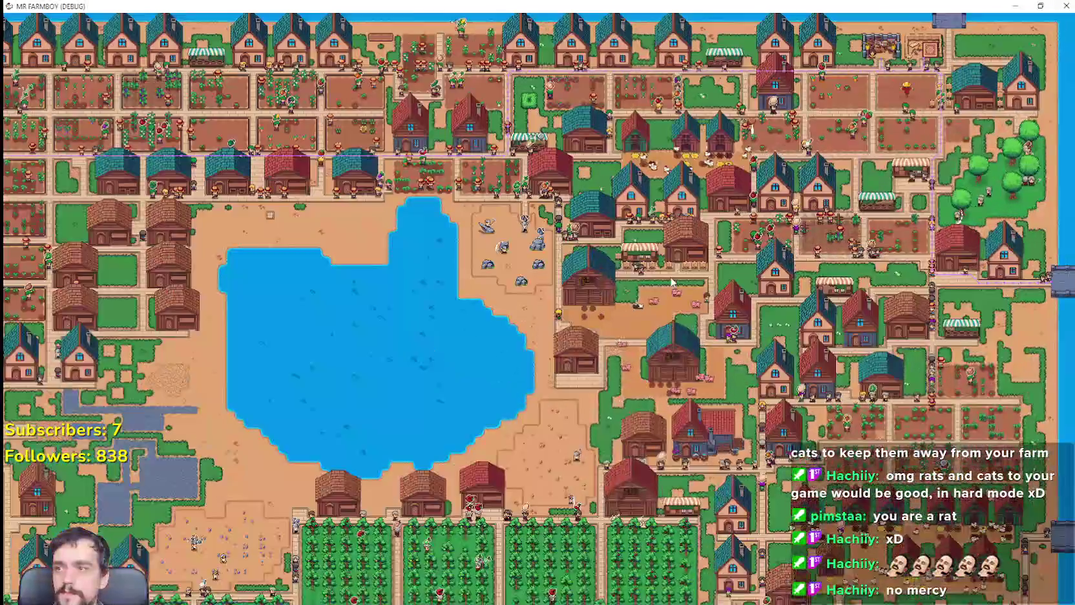
pyautogui.scroll(2, 672, 282)
pyautogui.scroll(2, 659, 276)
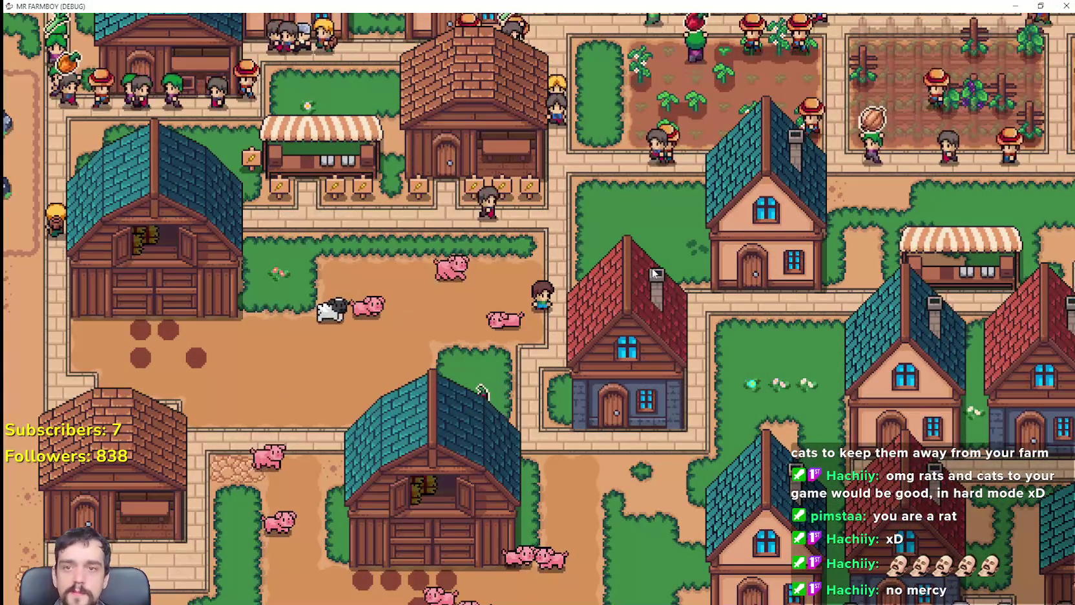
pyautogui.press('w')
pyautogui.press('a')
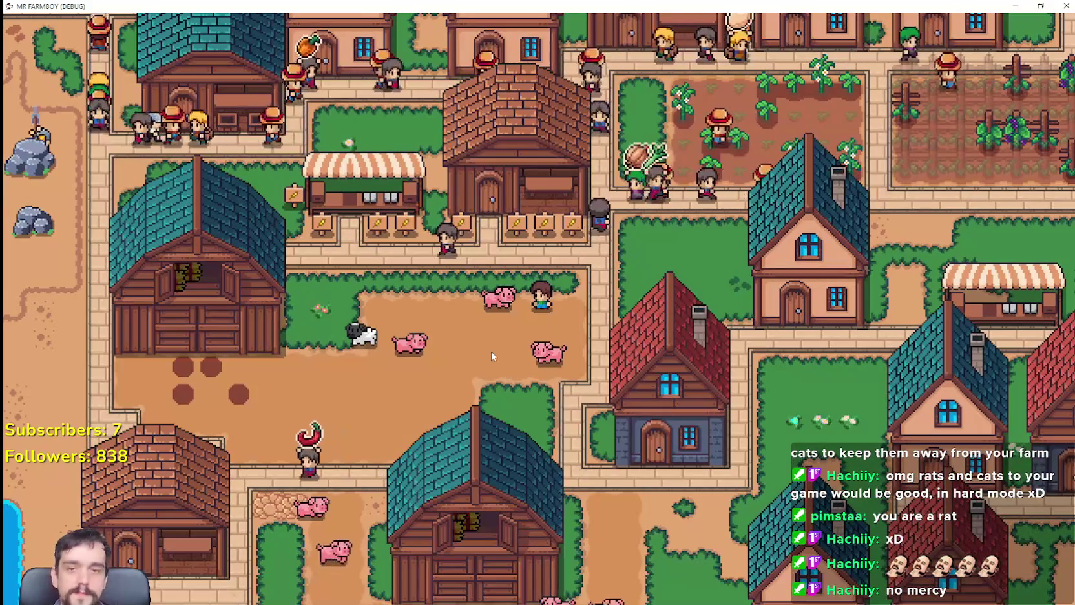
pyautogui.scroll(2, 609, 292)
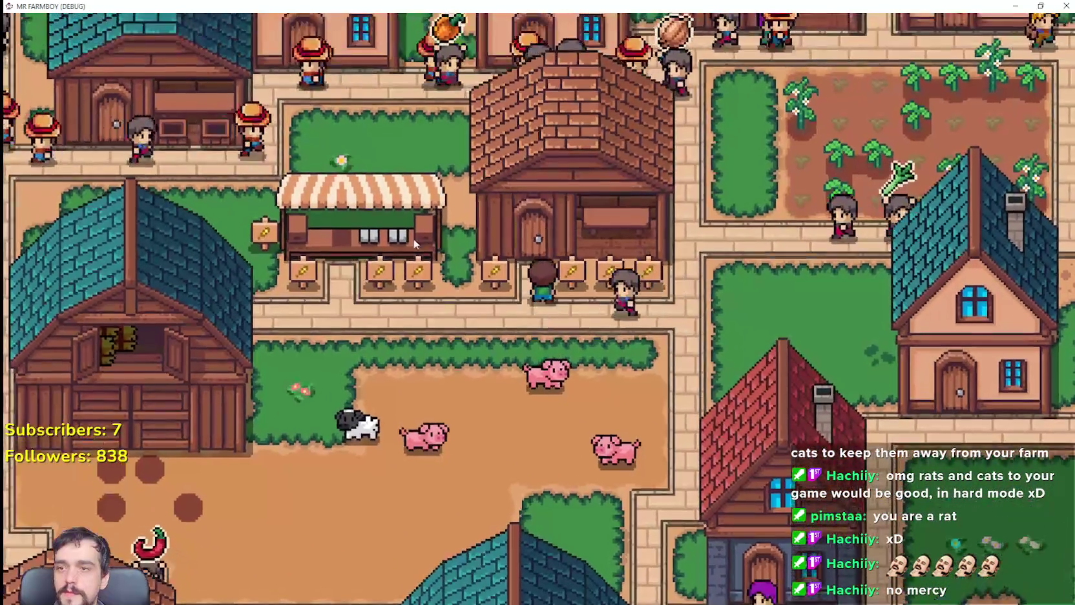
# Walk the player up to the signs and back and forth past the stall.
pyautogui.press('w')
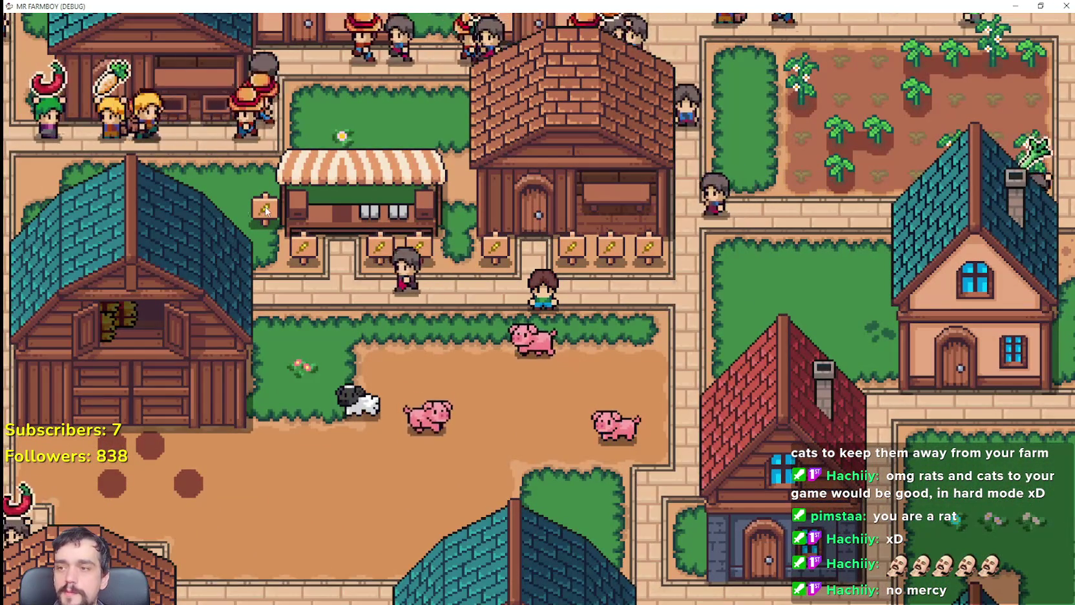
pyautogui.press('a')
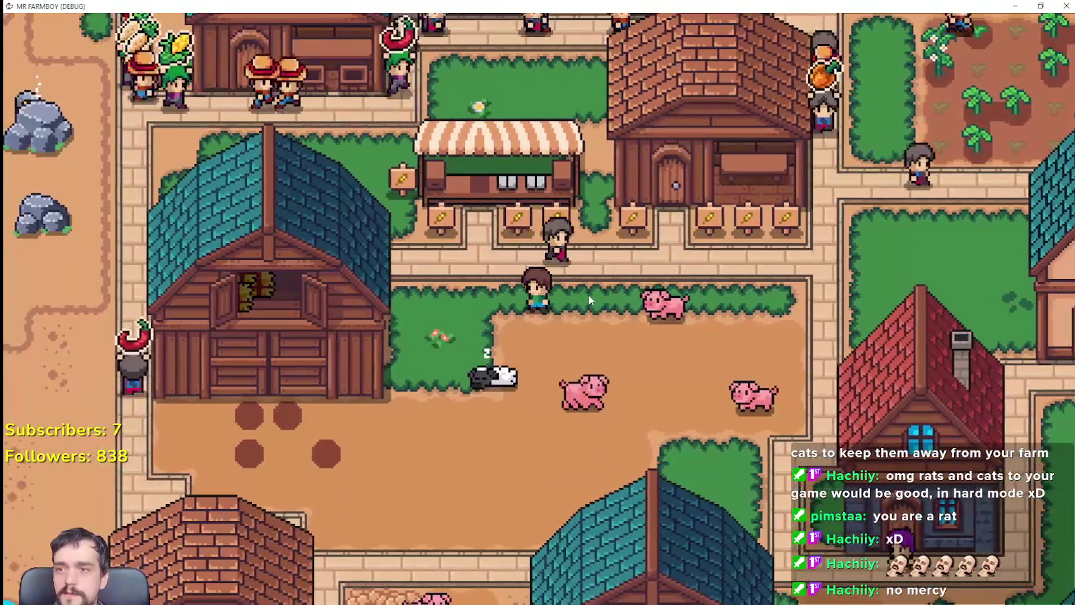
pyautogui.press('d')
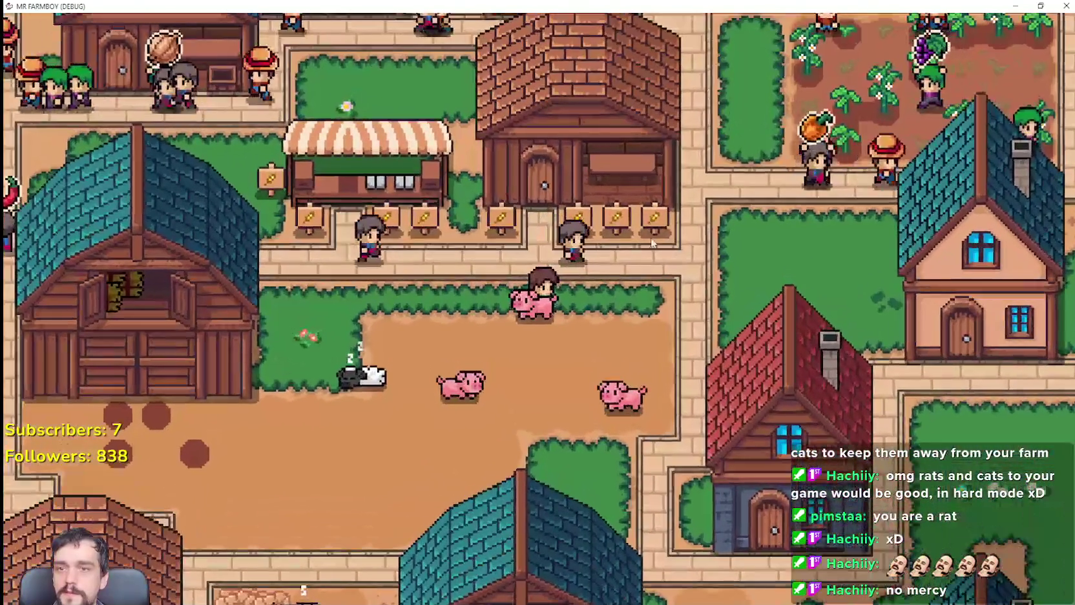
pyautogui.press('a')
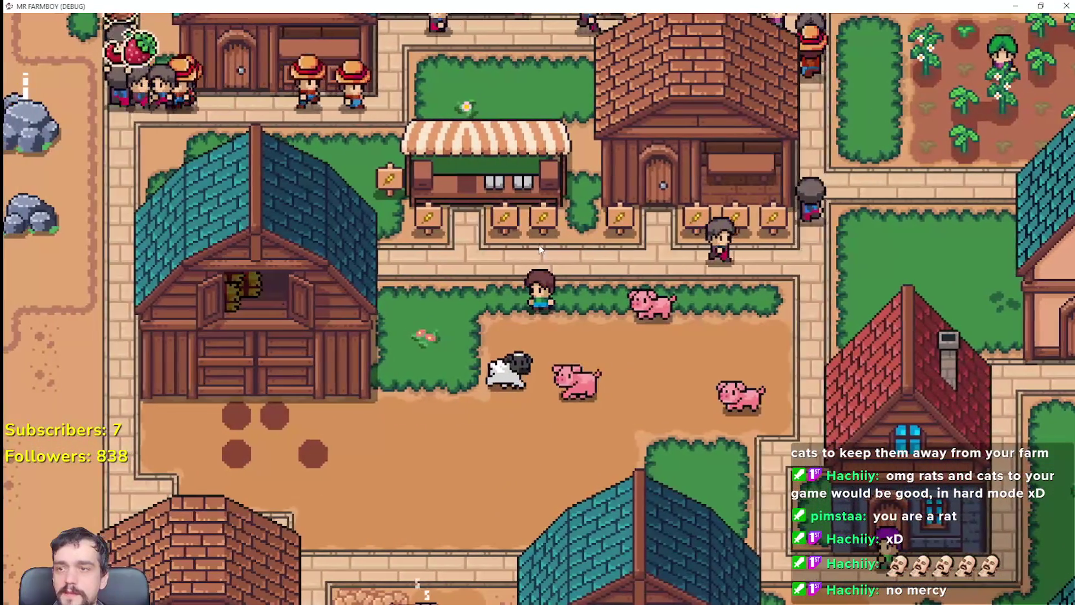
pyautogui.scroll(-3, 697, 147)
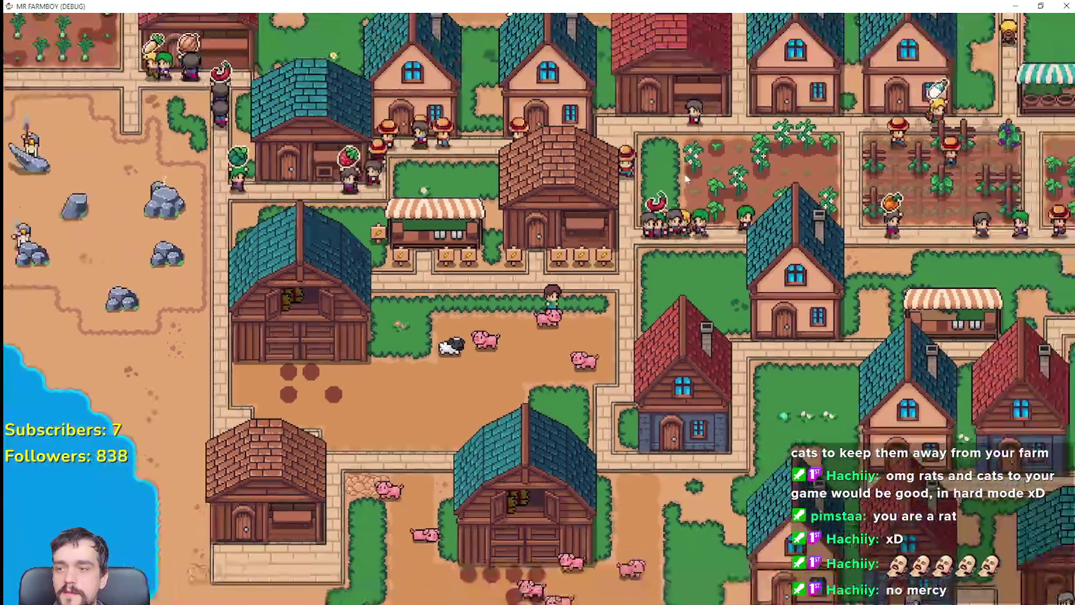
pyautogui.scroll(2, 576, 215)
pyautogui.scroll(2, 577, 215)
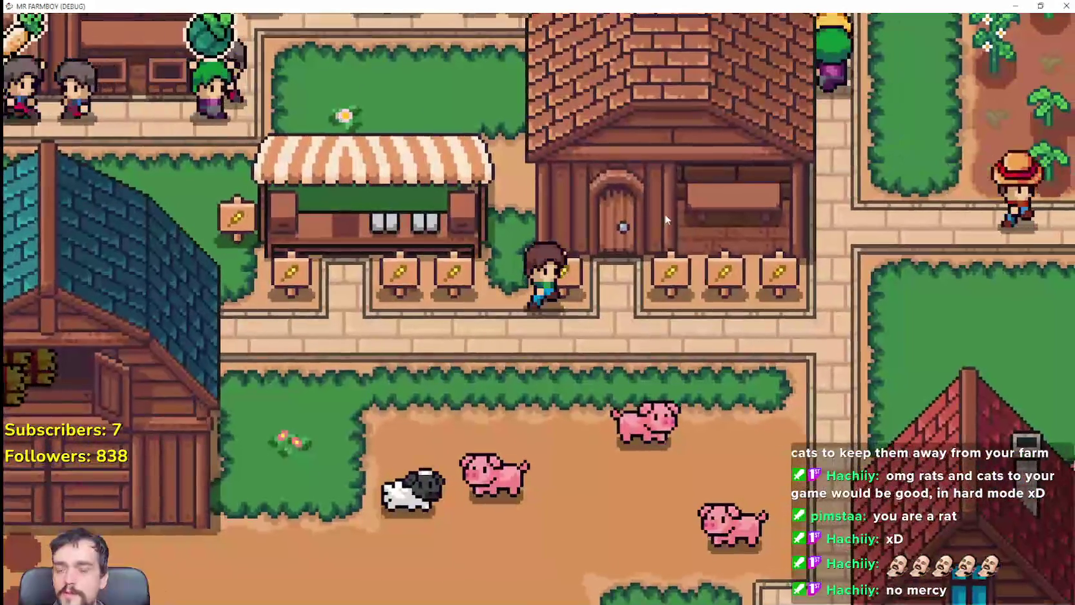
# Walk to the warehouse door and open the Warehouse inventory, reopening it after stepping away.
pyautogui.press('d')
pyautogui.press('w')
pyautogui.press('e')
pyautogui.press('s')
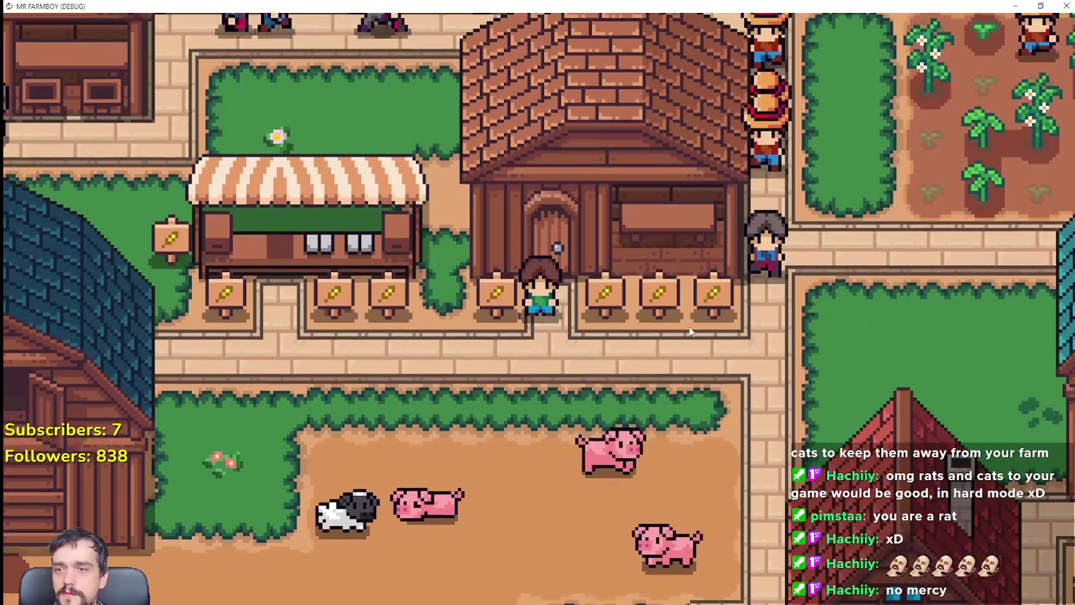
pyautogui.press('w')
pyautogui.press('e')
pyautogui.scroll(-1, 603, 309)
# Close the Warehouse window and walk the farmer up and left along the path.
pyautogui.scroll(-1, 601, 317)
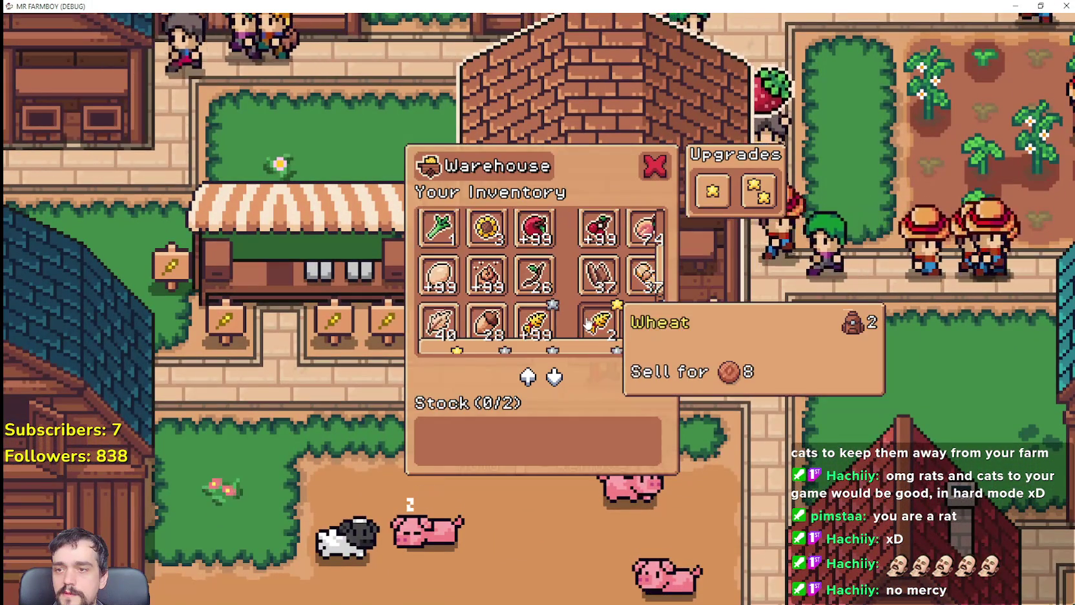
pyautogui.scroll(-1, 588, 326)
pyautogui.scroll(-1, 577, 336)
pyautogui.moveTo(577, 347); pyautogui.dragTo(619, 349)
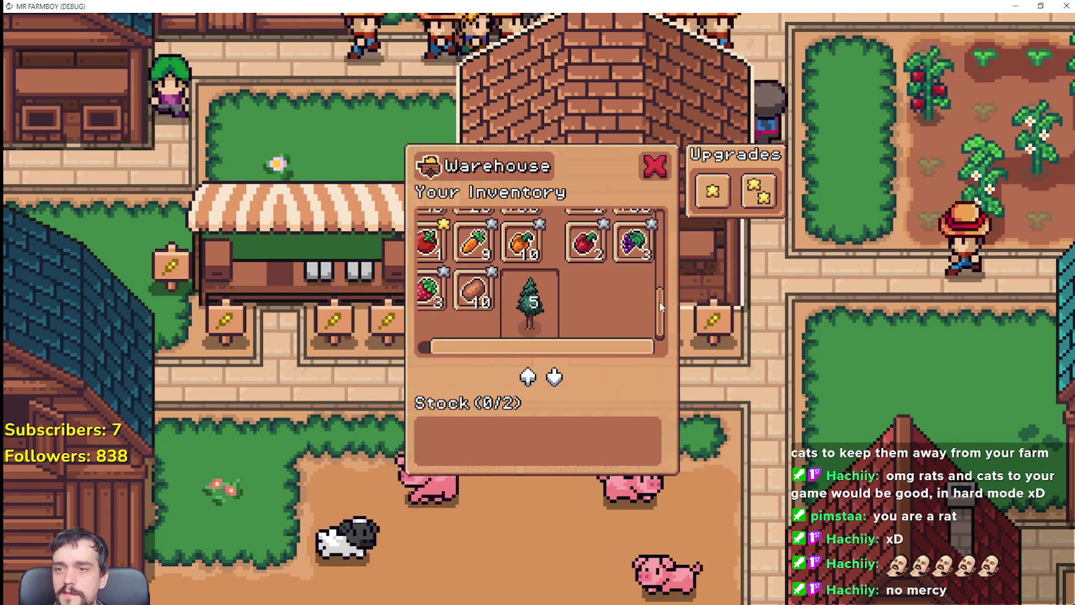
pyautogui.click(653, 167)
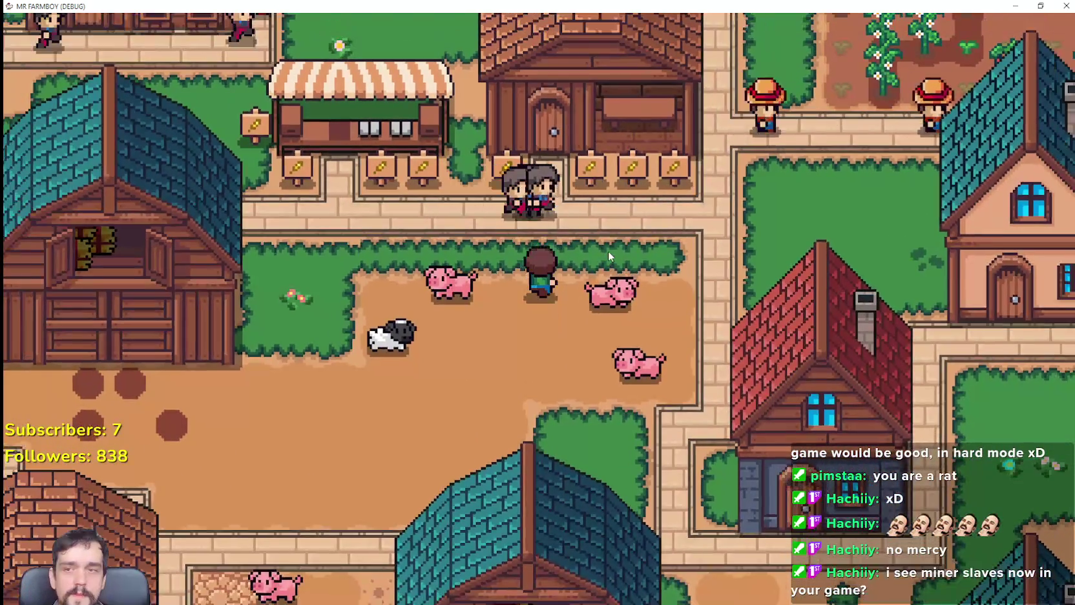
pyautogui.press('w')
pyautogui.press('a')
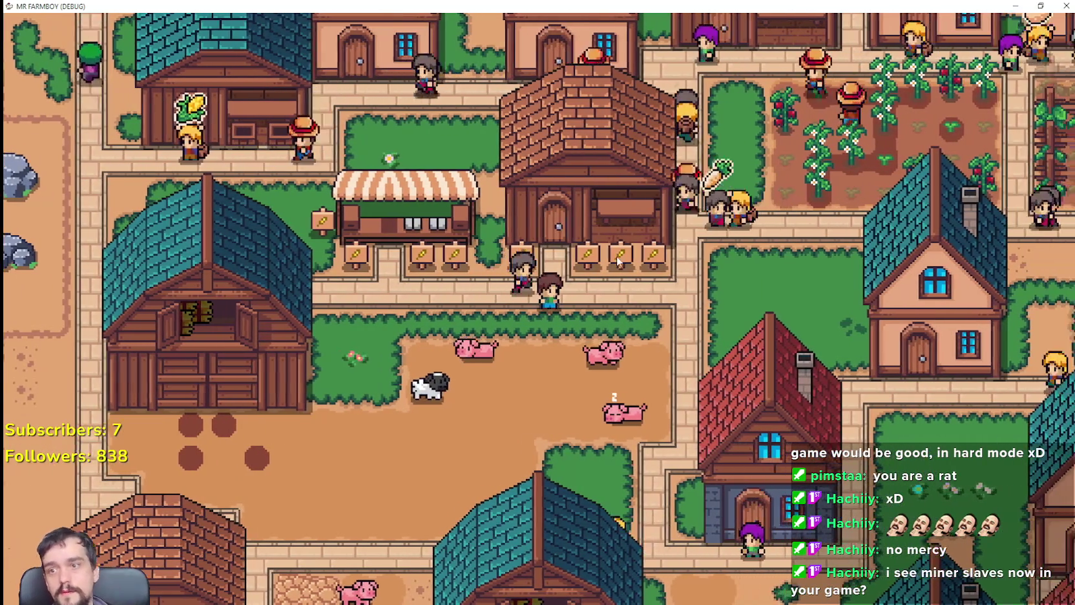
# Add the wheat to the warehouse stock and close the panel.
pyautogui.click(616, 255)
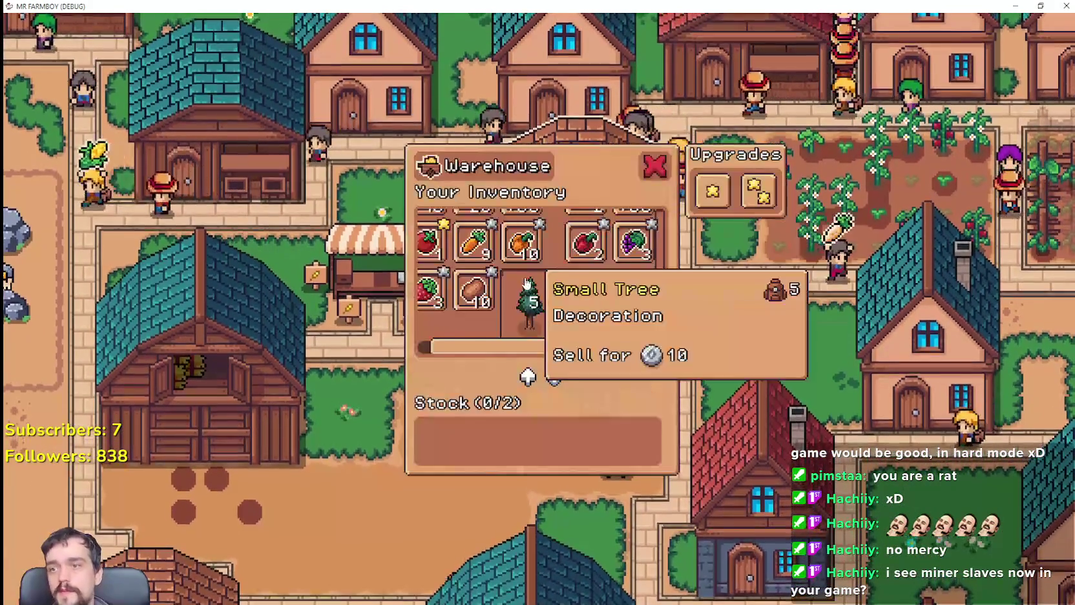
pyautogui.scroll(5, 527, 285)
pyautogui.click(527, 231)
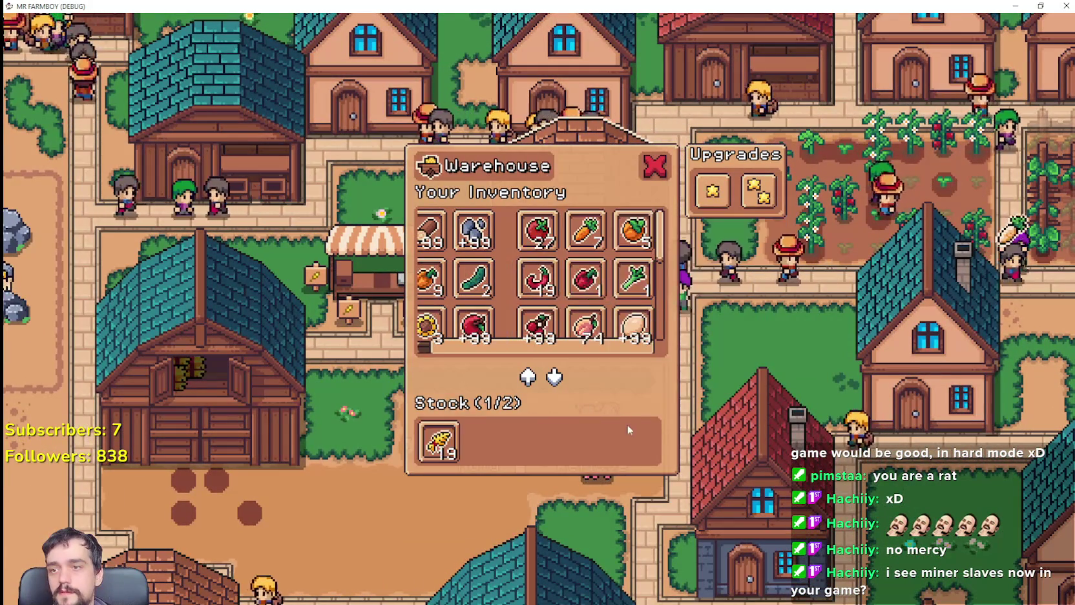
pyautogui.press('Escape')
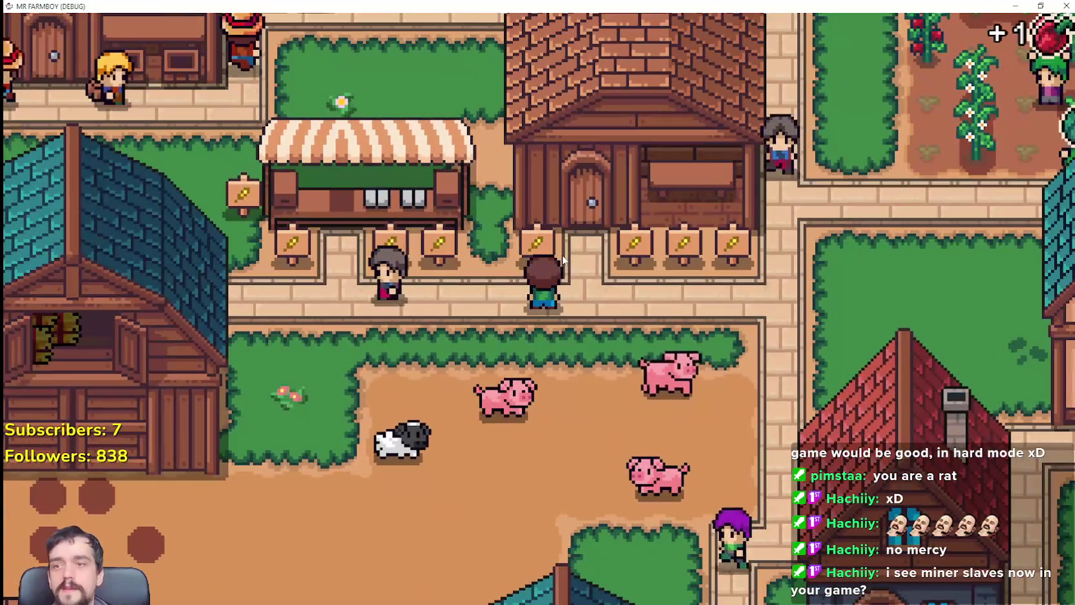
# Add tomatoes to the warehouse stock, recheck it, and close the panel.
pyautogui.click(625, 237)
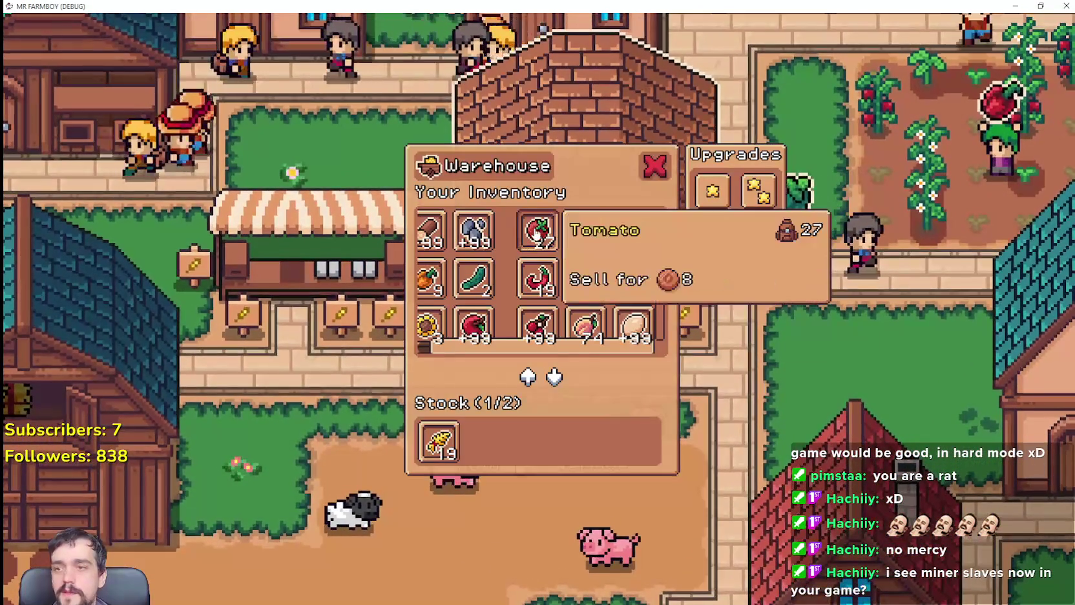
pyautogui.click(535, 233)
pyautogui.press('Escape')
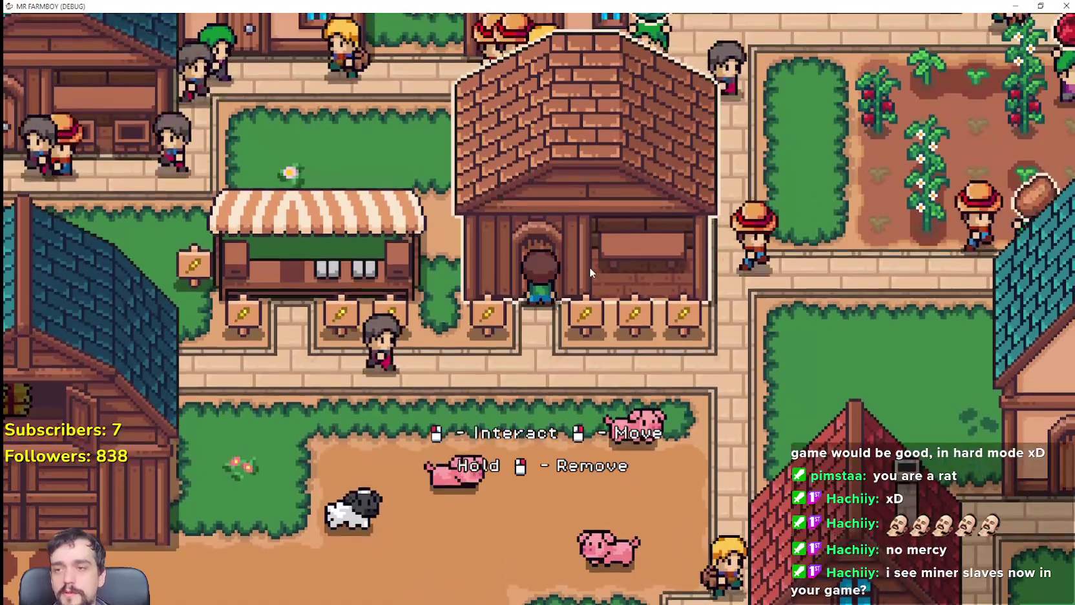
pyautogui.click(590, 267)
pyautogui.press('Escape')
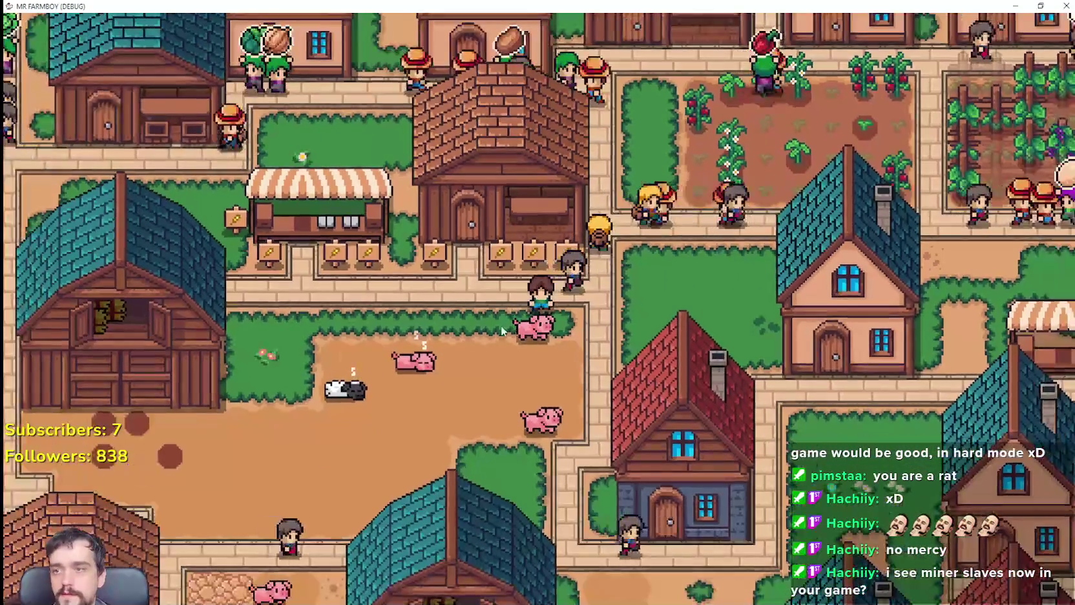
# Zoom over the town, then walk the farmer down-left past the houses to the market stall.
pyautogui.scroll(3, 434, 277)
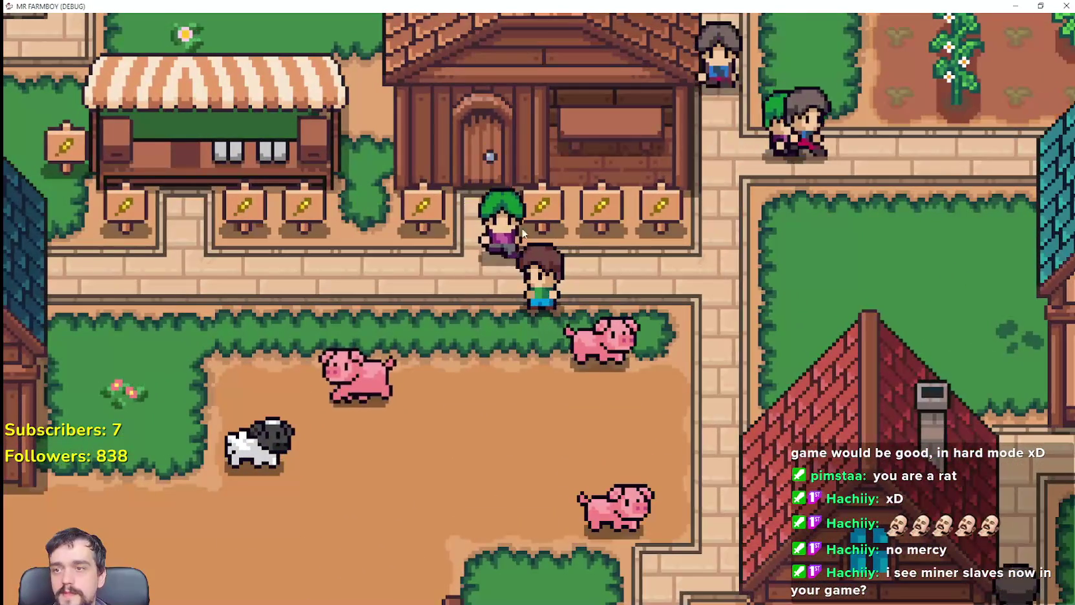
pyautogui.scroll(-5, 603, 267)
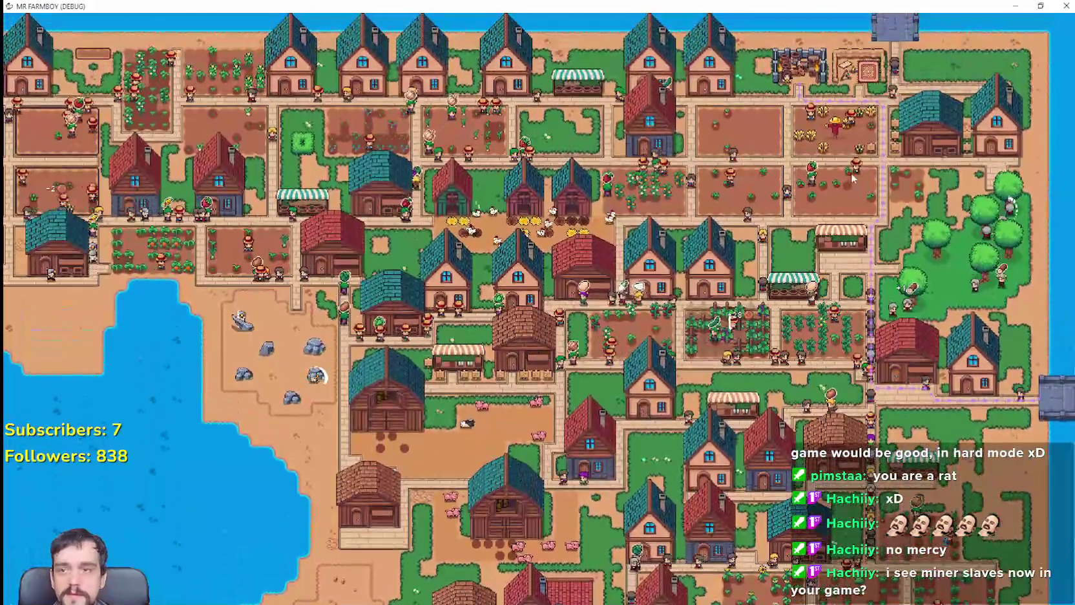
pyautogui.scroll(2, 851, 179)
pyautogui.scroll(2, 851, 172)
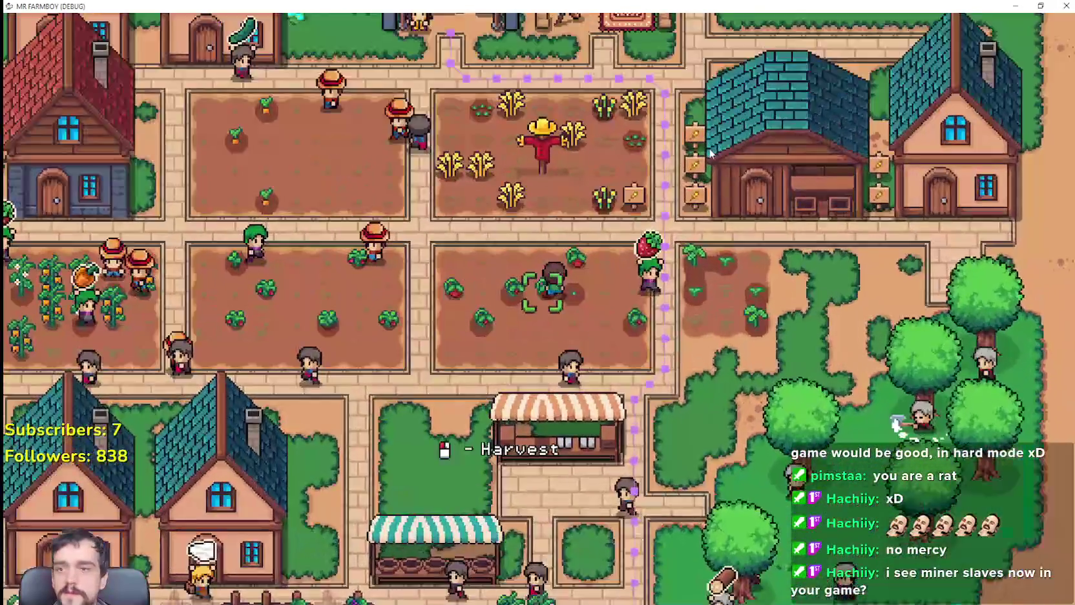
pyautogui.scroll(3, 793, 154)
pyautogui.scroll(-3, 636, 258)
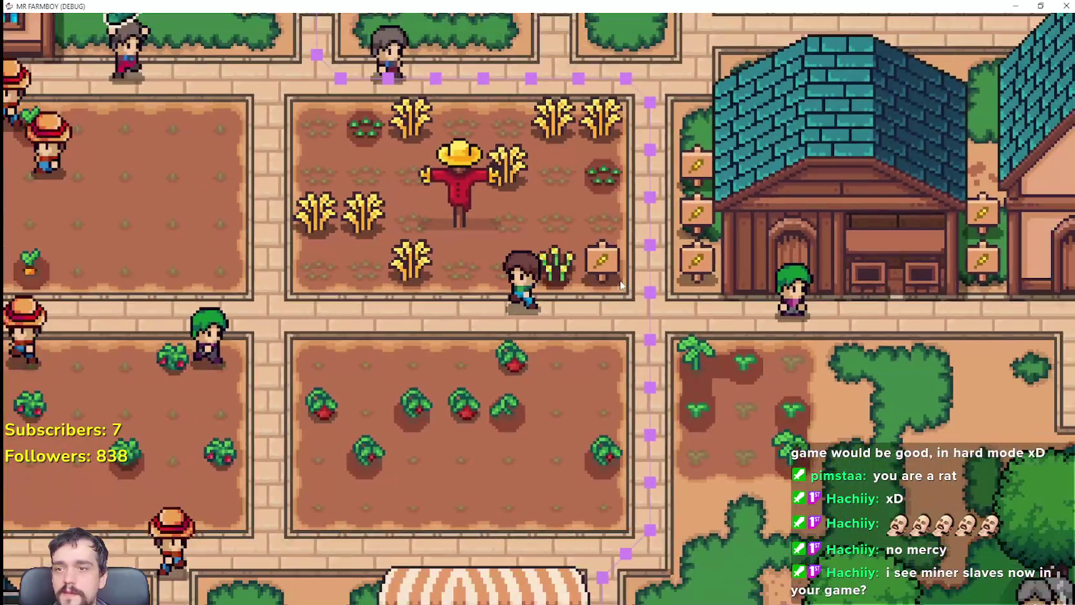
pyautogui.press('Down')
pyautogui.press('Left')
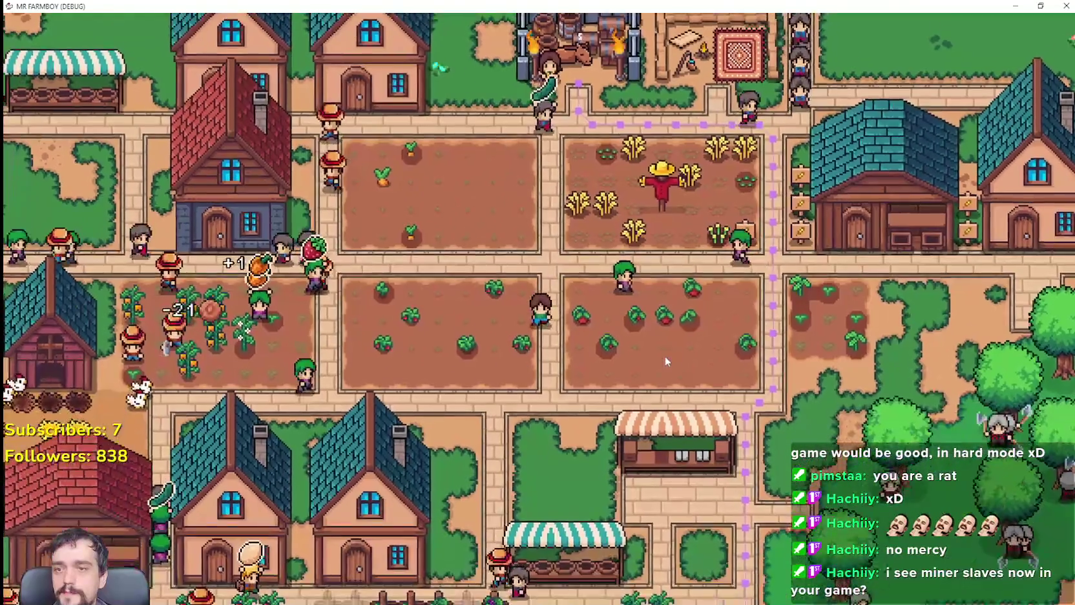
pyautogui.press('Down')
pyautogui.press('Left')
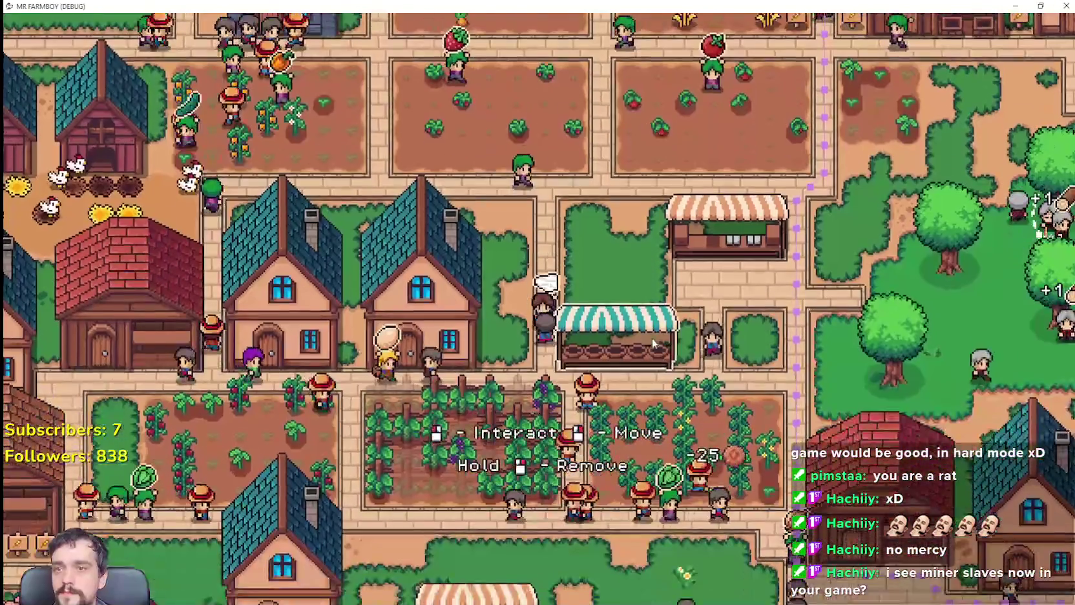
pyautogui.press('Down')
pyautogui.press('Left')
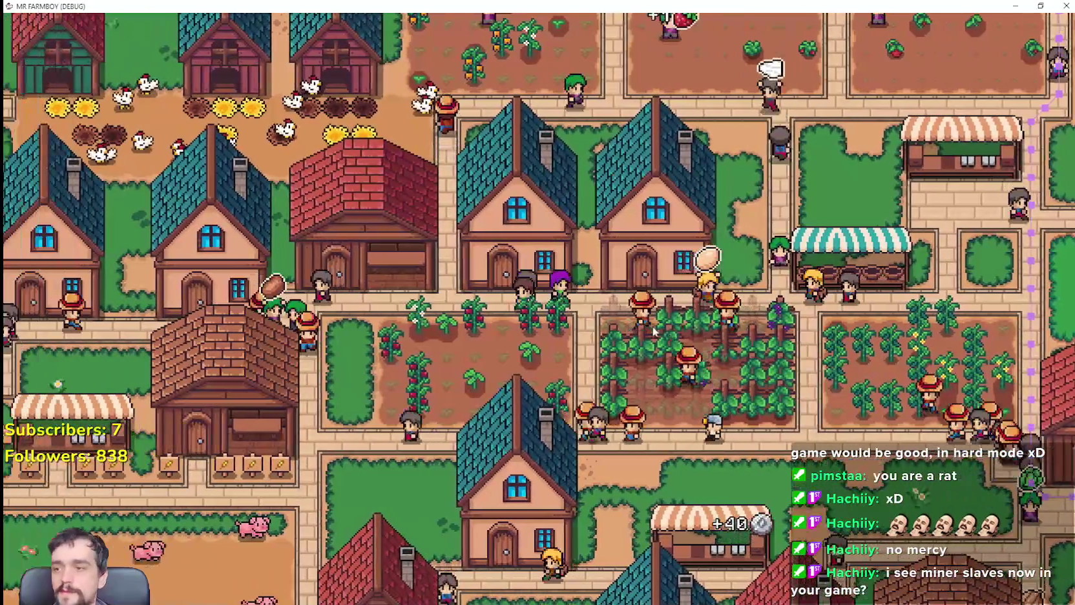
pyautogui.press('Down')
pyautogui.press('Left')
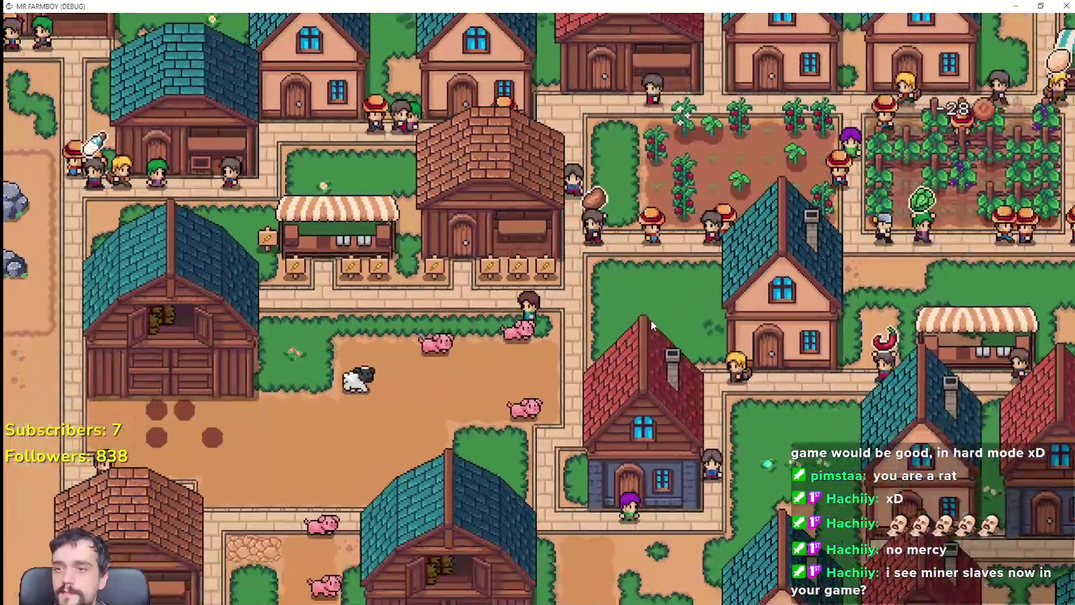
pyautogui.scroll(1, 490, 272)
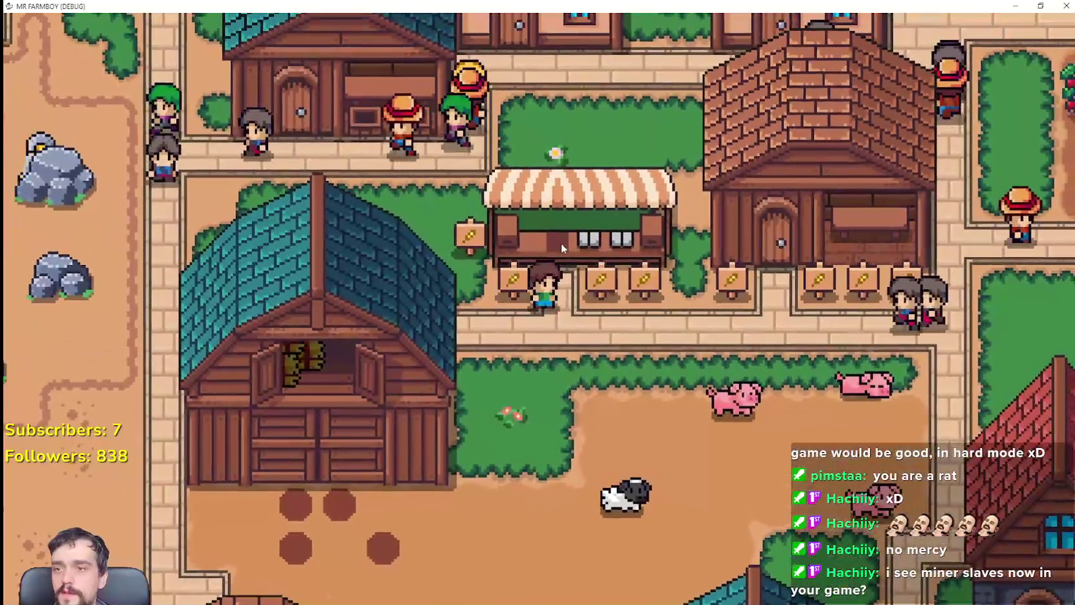
# Check the market and warehouse panels, then put a pepper up for sale.
pyautogui.click(561, 243)
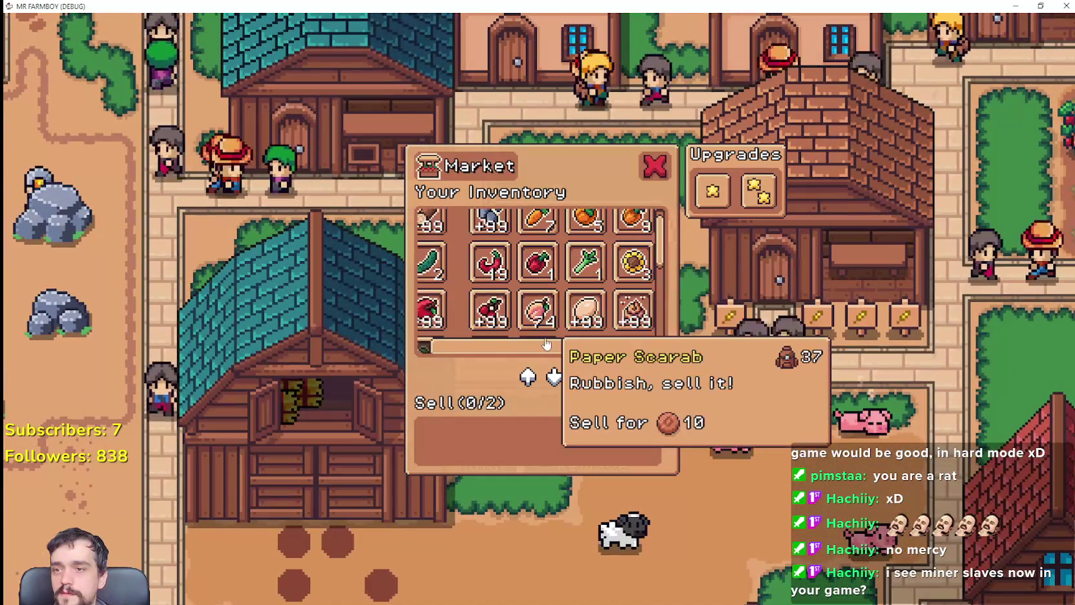
pyautogui.press('Escape')
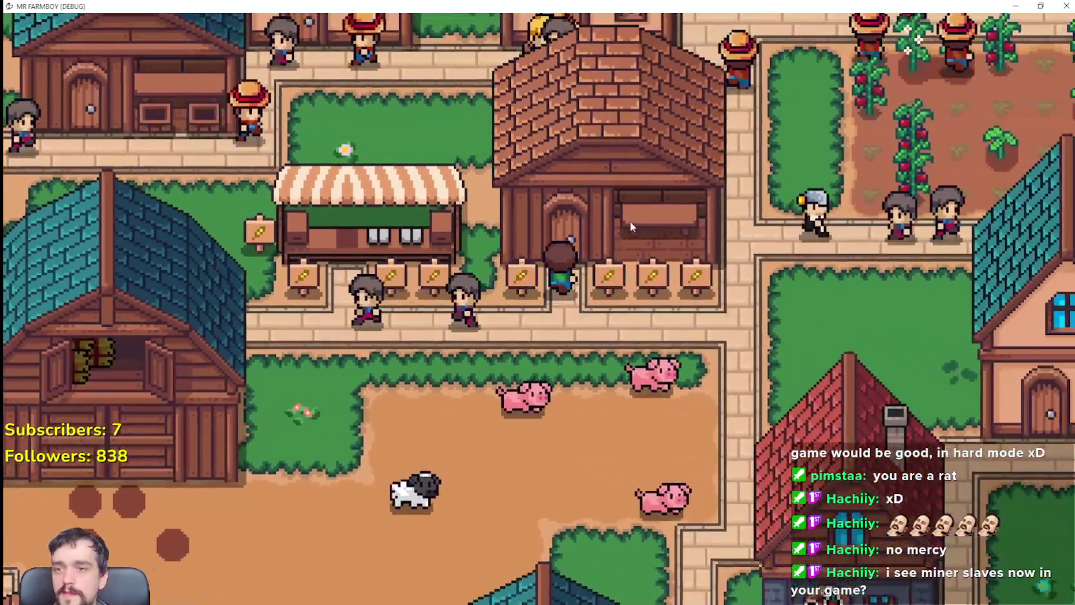
pyautogui.click(631, 222)
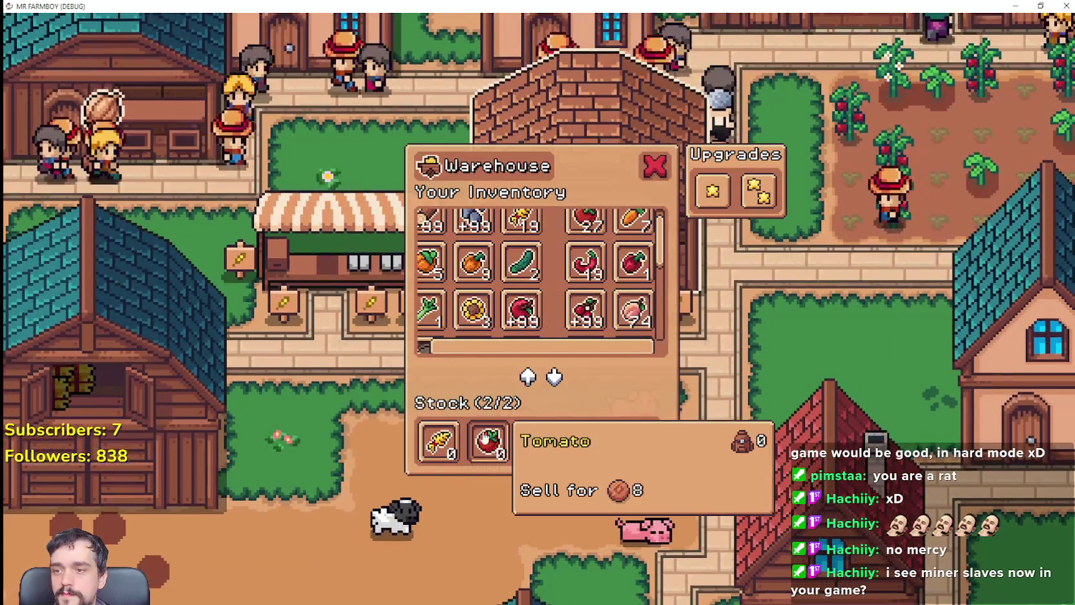
pyautogui.press('Escape')
pyautogui.click(512, 232)
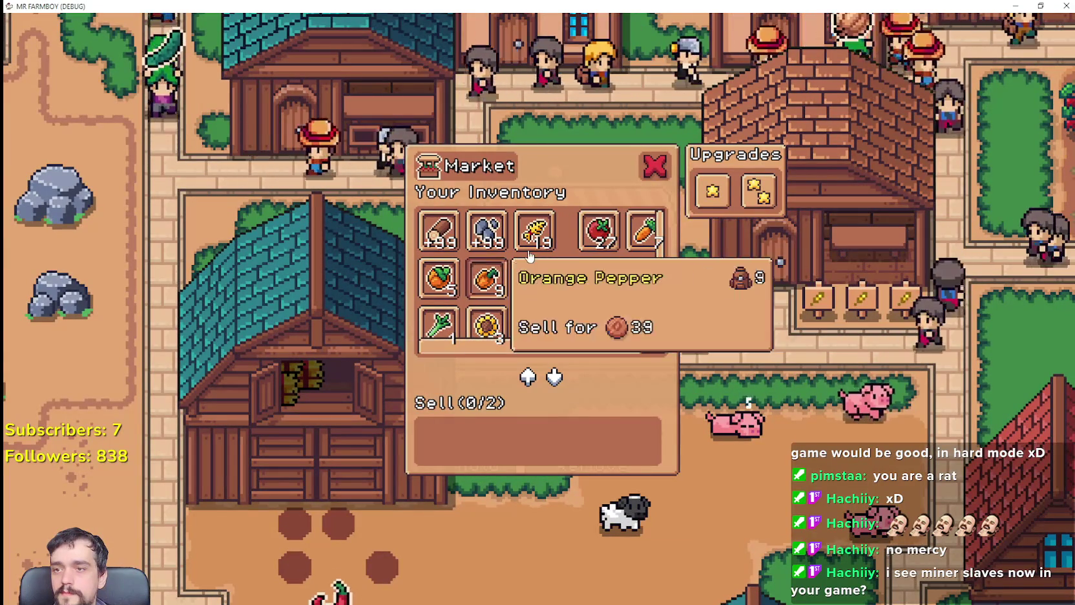
pyautogui.click(524, 278)
pyautogui.press('Escape')
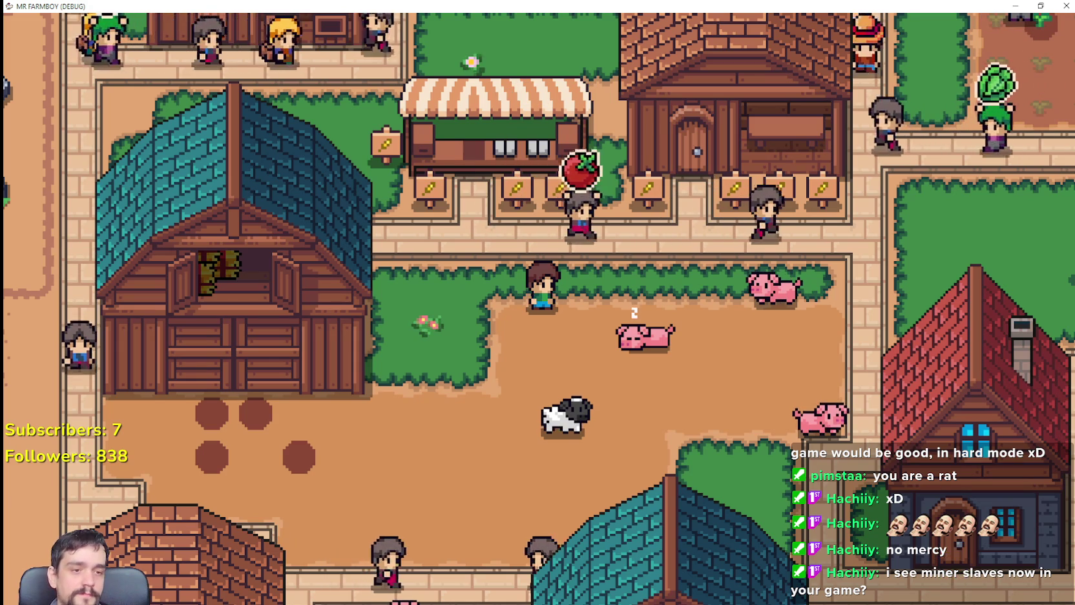
# Switch through Godot's Market_1 scene over to the Aseprite sprite sheet.
pyautogui.hotkey('alt', 'Tab')
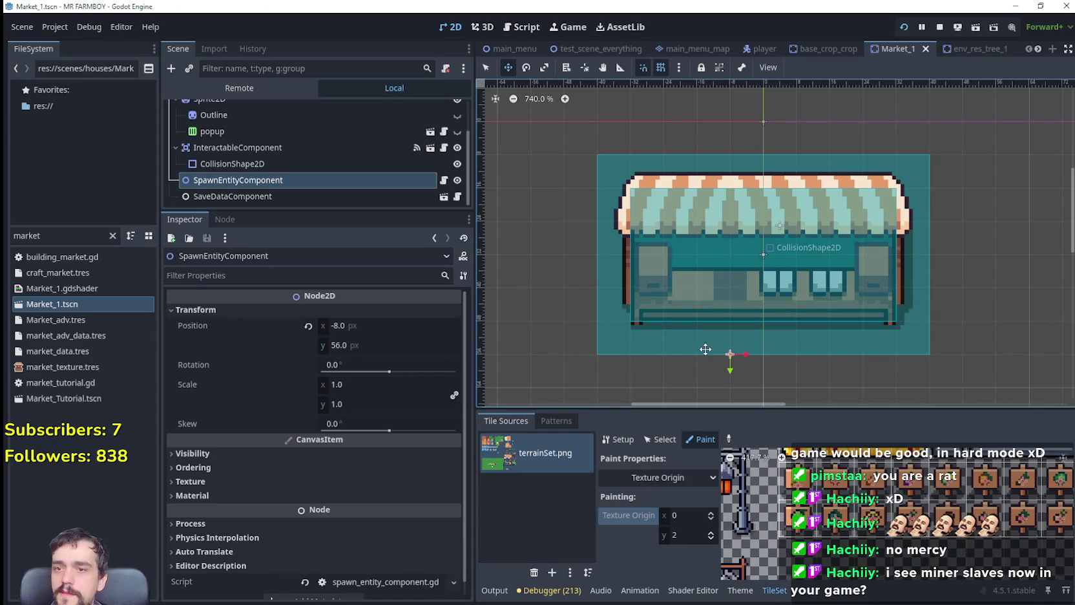
pyautogui.scroll(-2, 736, 325)
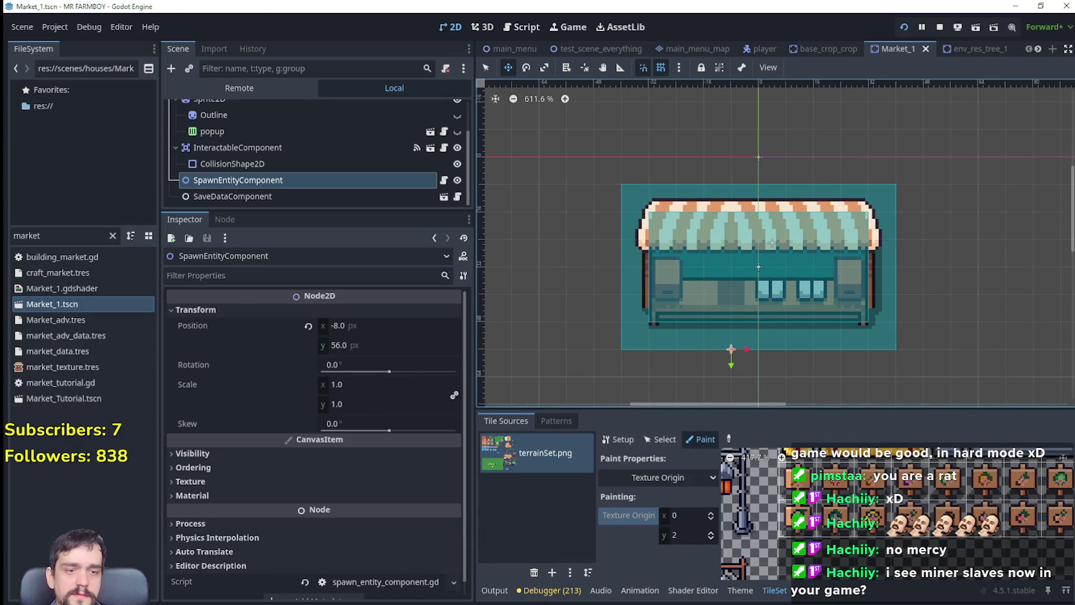
pyautogui.hotkey('alt', 'Tab')
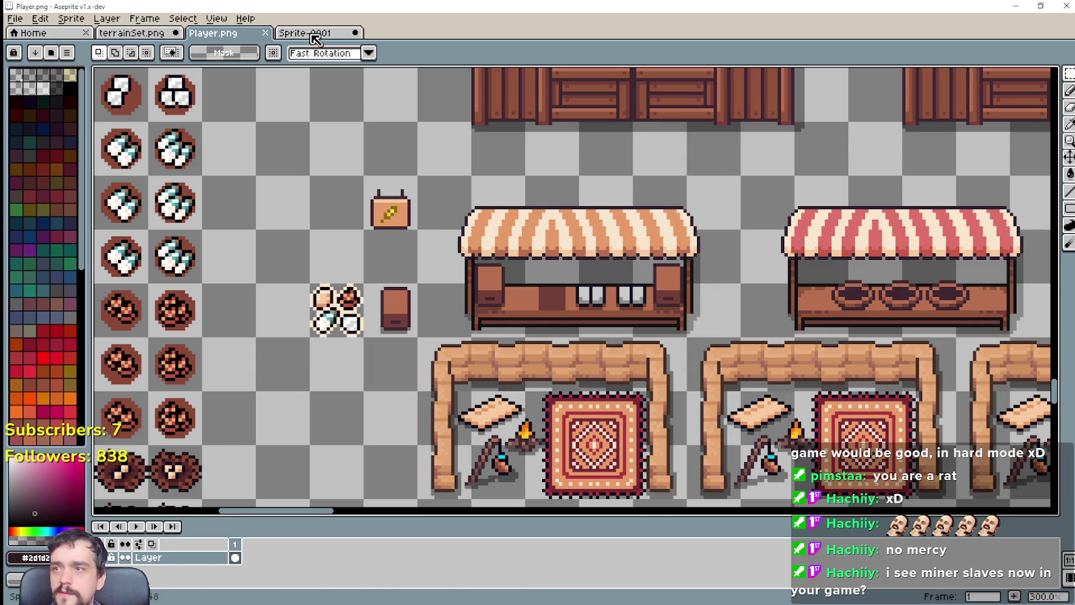
# Open the Sprite-0001 stall drawing and work on its behind layer.
pyautogui.click(324, 36)
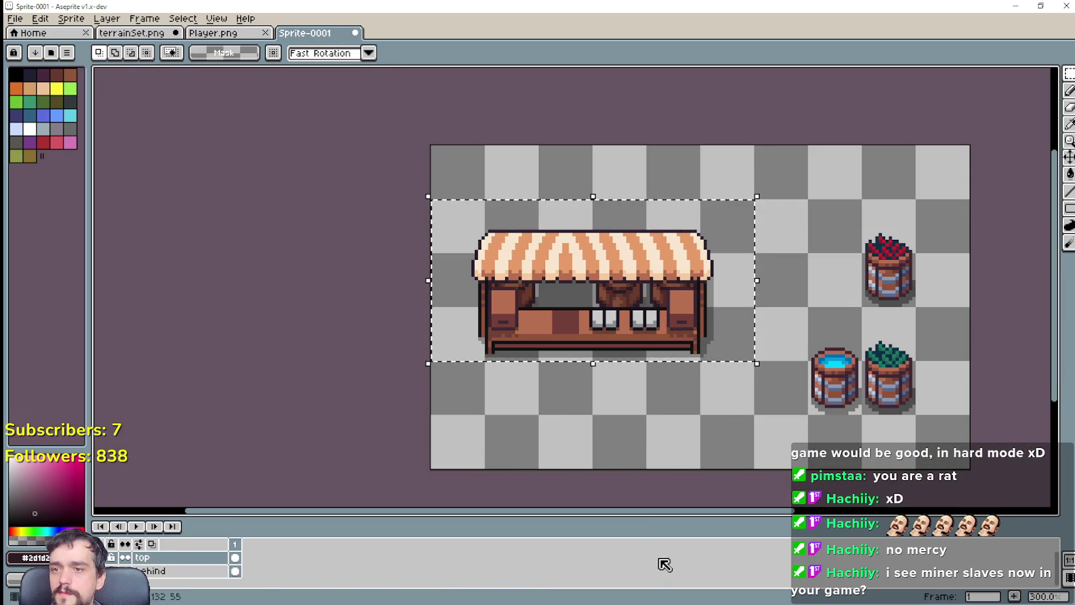
pyautogui.hotkey('ctrl', 'd')
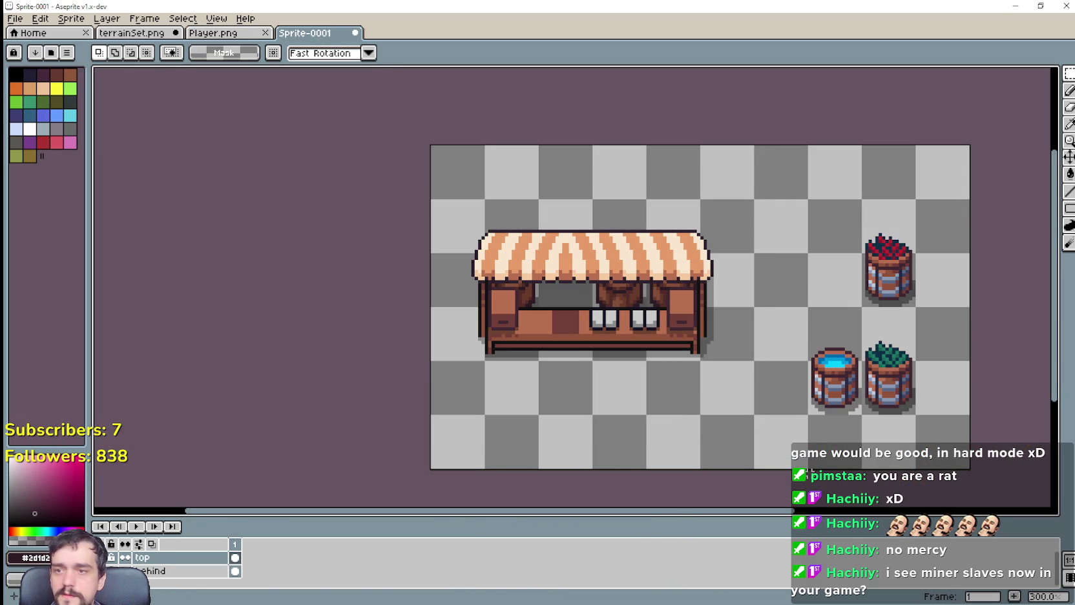
pyautogui.scroll(1, 609, 330)
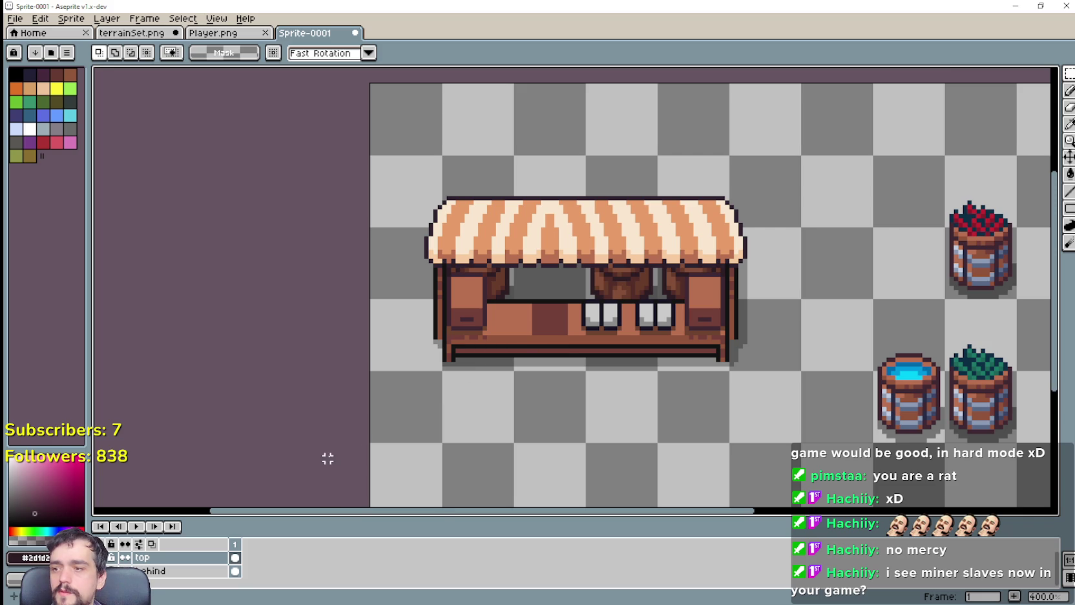
pyautogui.click(254, 570)
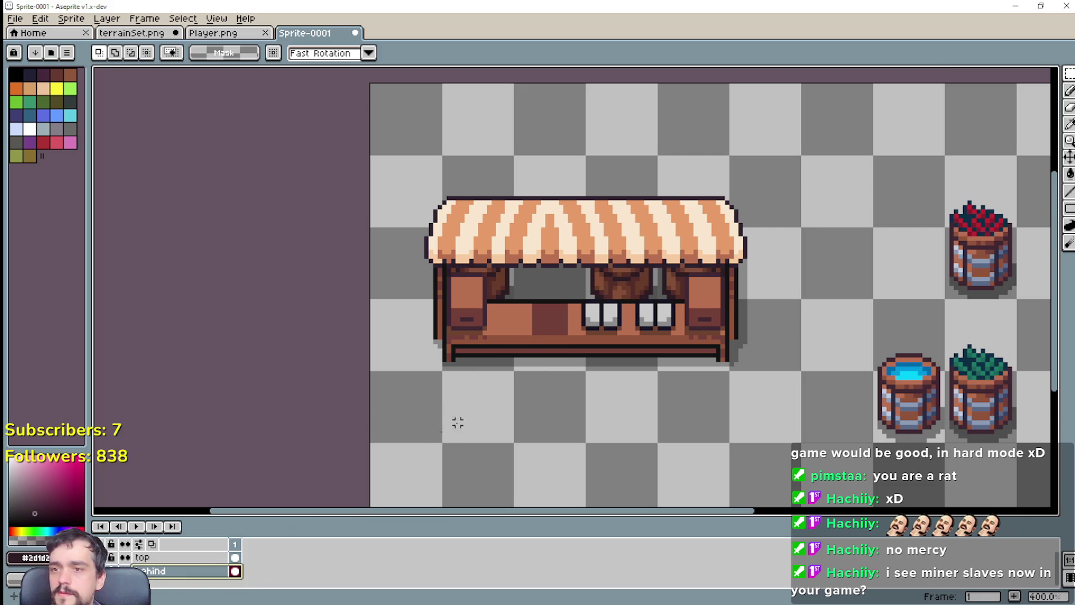
pyautogui.moveTo(524, 454)
pyautogui.mouseDown()
pyautogui.moveTo(651, 166)
pyautogui.moveTo(655, 179)
pyautogui.mouseUp()
pyautogui.hotkey('ctrl', 'd')
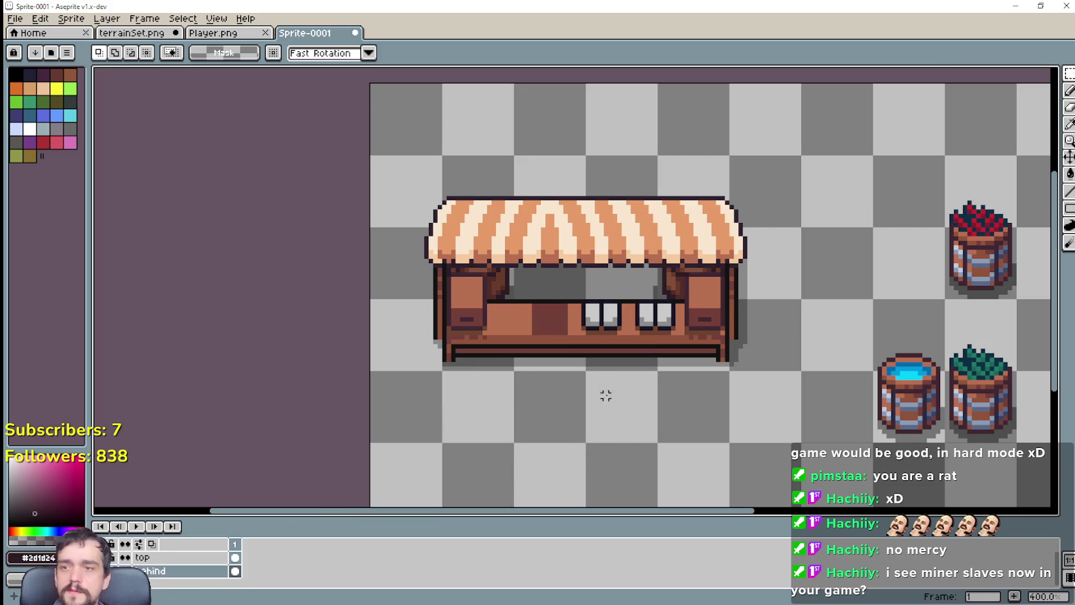
# Select the stall's left-hand shape, nudge it into place beside the left post, and commit.
pyautogui.scroll(-2, 701, 443)
pyautogui.scroll(1, 746, 419)
pyautogui.scroll(1, 743, 418)
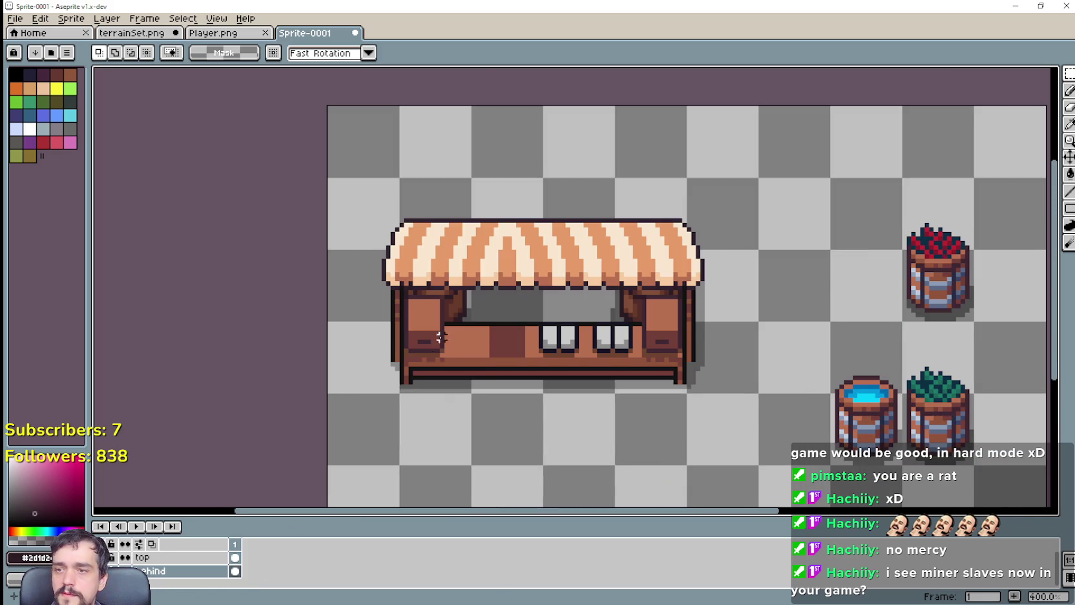
pyautogui.scroll(1, 451, 321)
pyautogui.moveTo(321, 379); pyautogui.dragTo(533, 124)
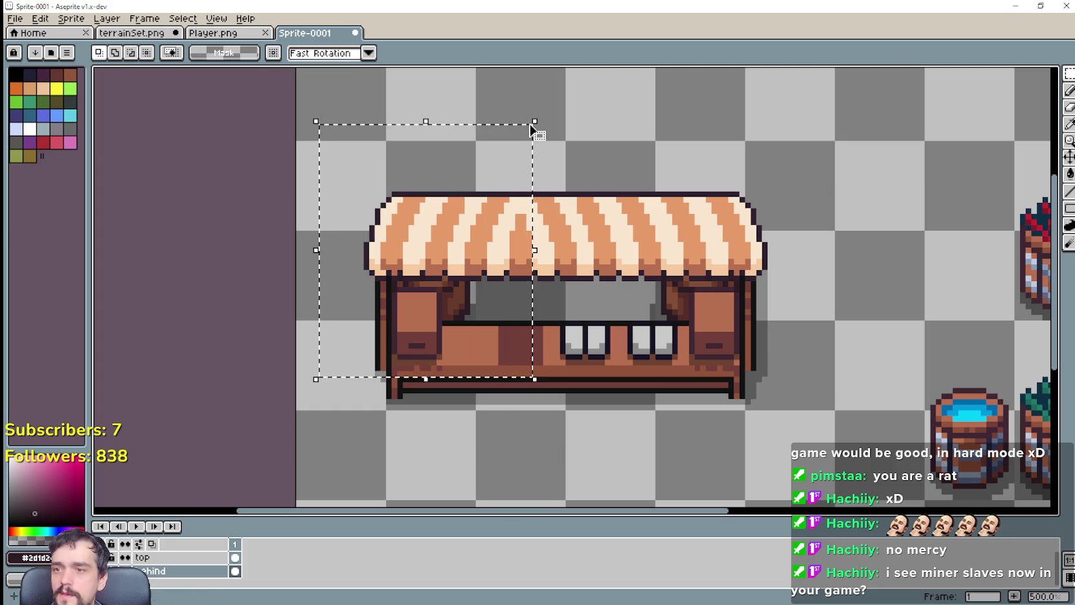
pyautogui.press('Right')
pyautogui.press('Right')
pyautogui.press('Right')
pyautogui.press('Right')
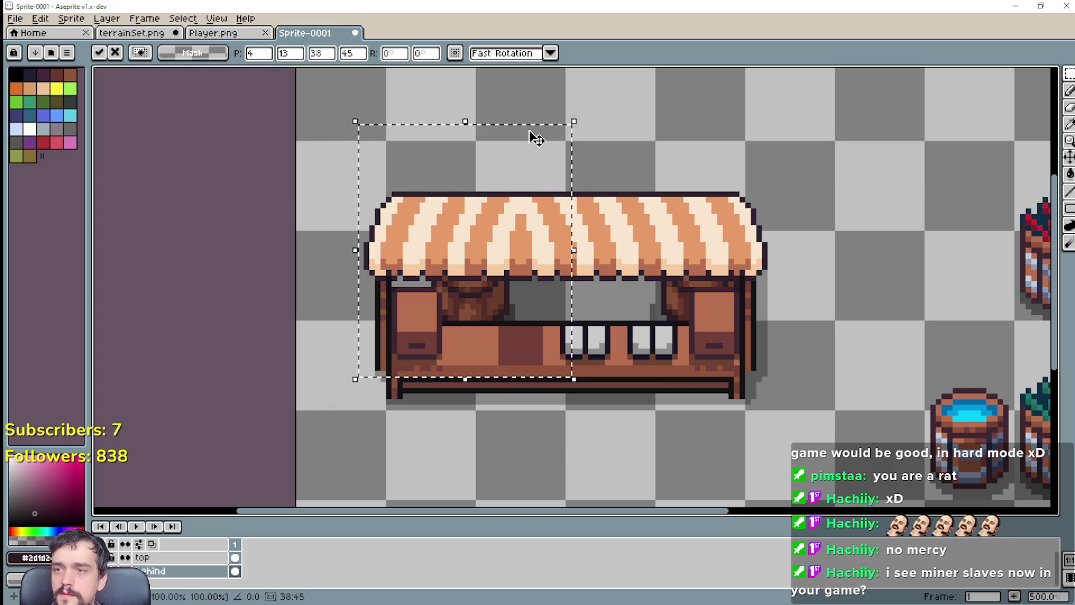
pyautogui.press('Right')
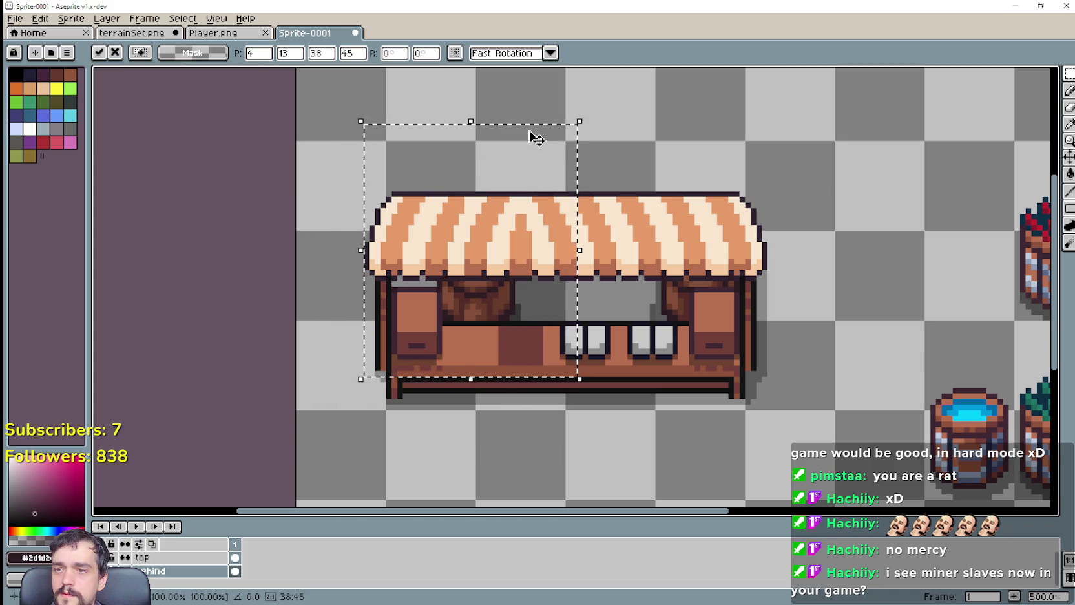
pyautogui.press('Left')
pyautogui.press('Left')
pyautogui.press('Left')
pyautogui.press('Left')
pyautogui.press('Left')
pyautogui.press('Left')
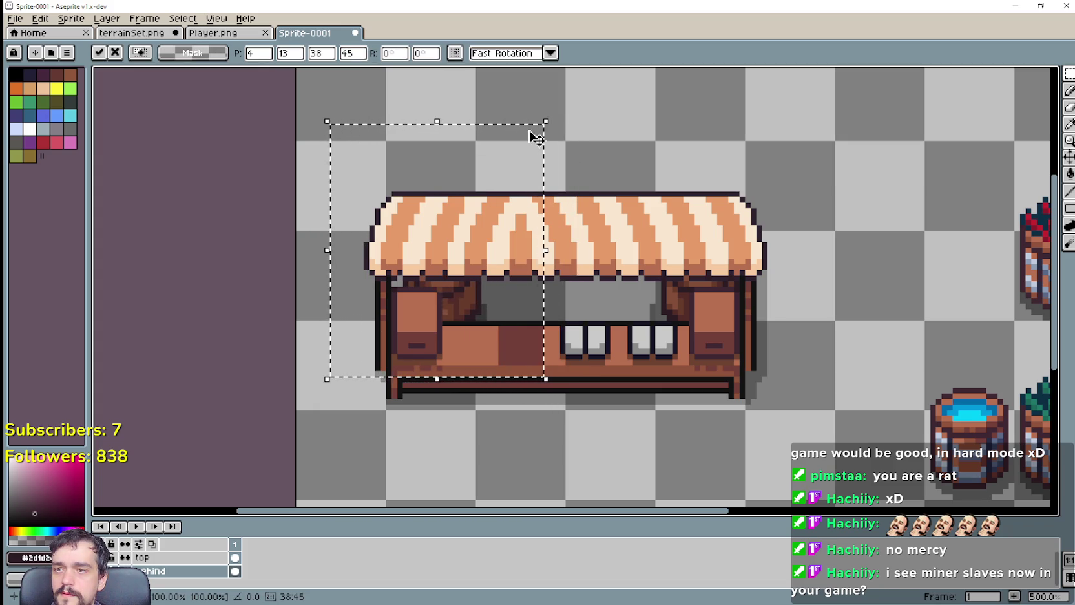
pyautogui.press('Left')
pyautogui.press('Left')
pyautogui.press('Right')
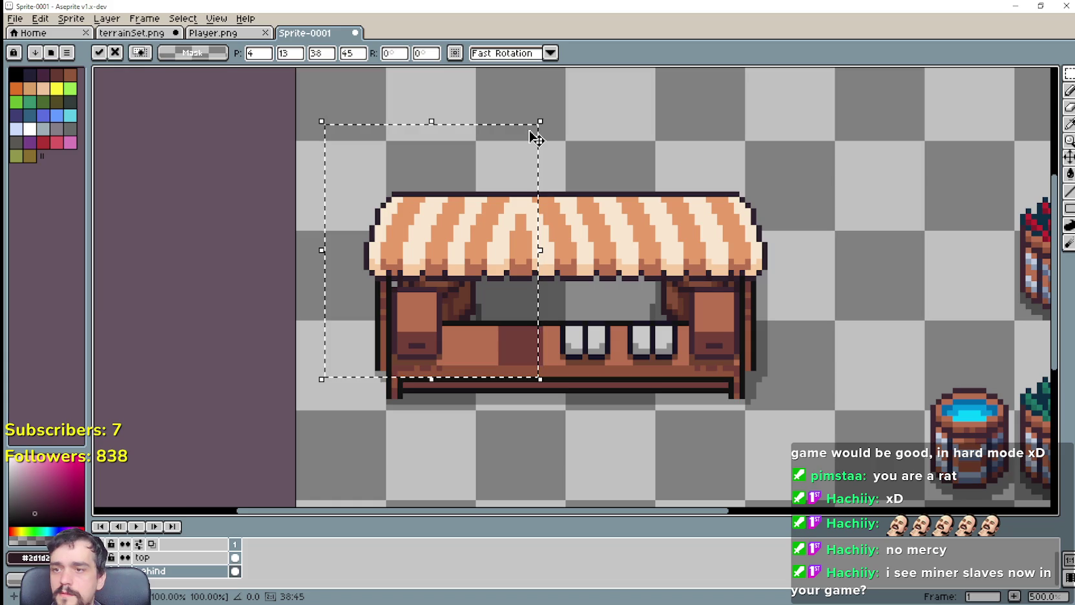
pyautogui.press('Return')
# Sample a colour from the sprite with the Eyedropper and switch to the Pencil.
pyautogui.scroll(5, 468, 292)
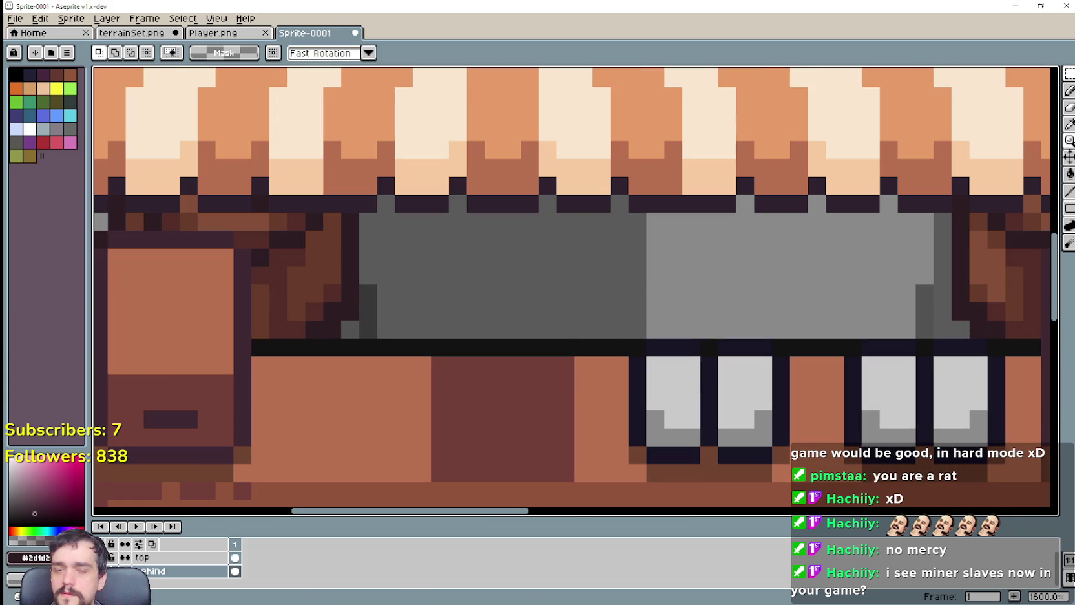
pyautogui.click(1069, 123)
pyautogui.scroll(2, 332, 273)
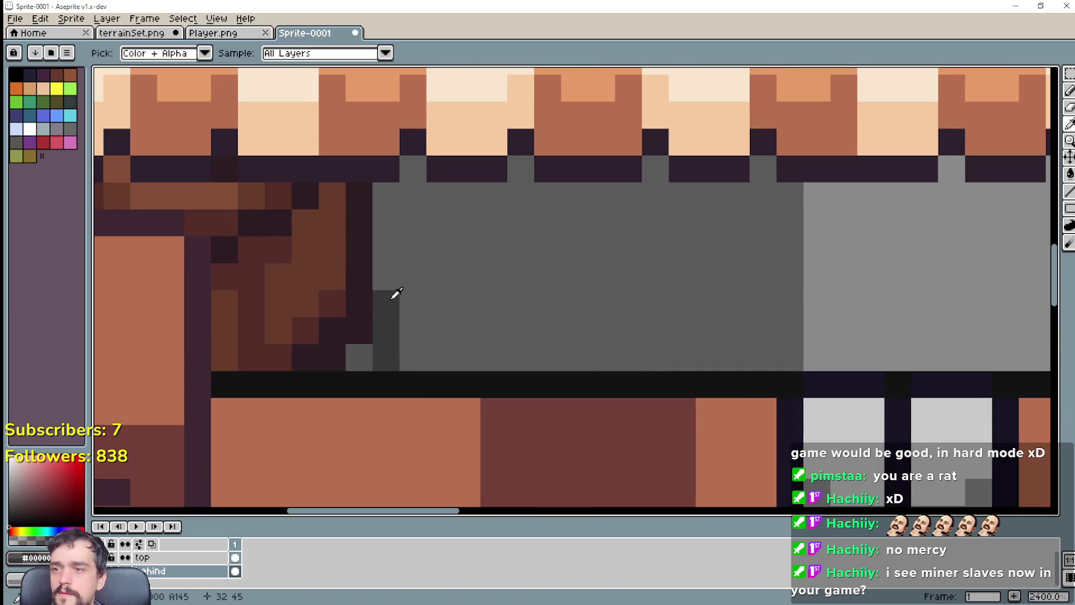
pyautogui.click(1069, 91)
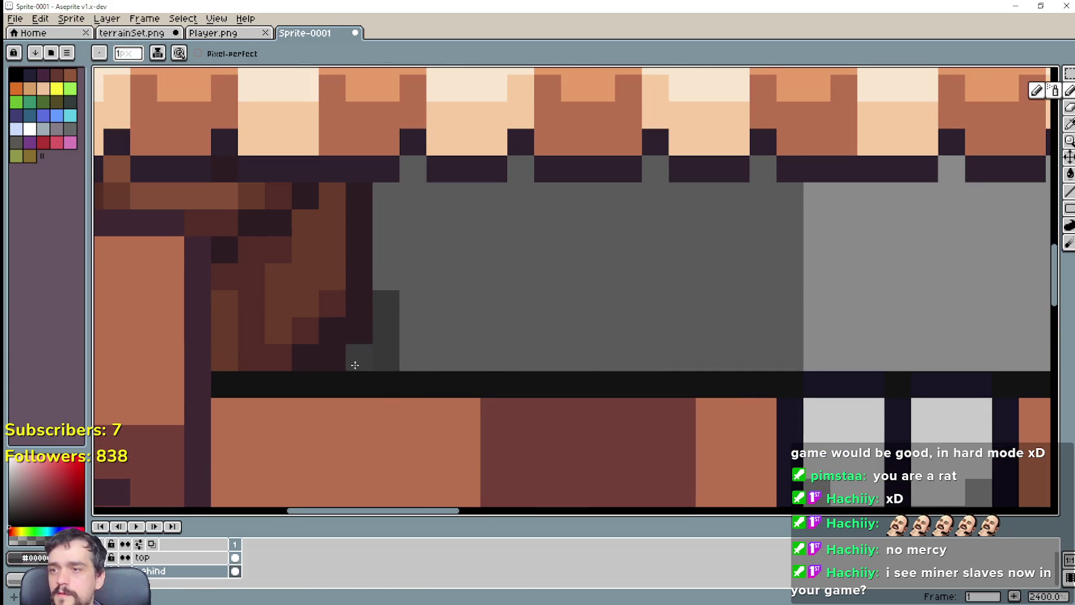
pyautogui.scroll(-4, 602, 347)
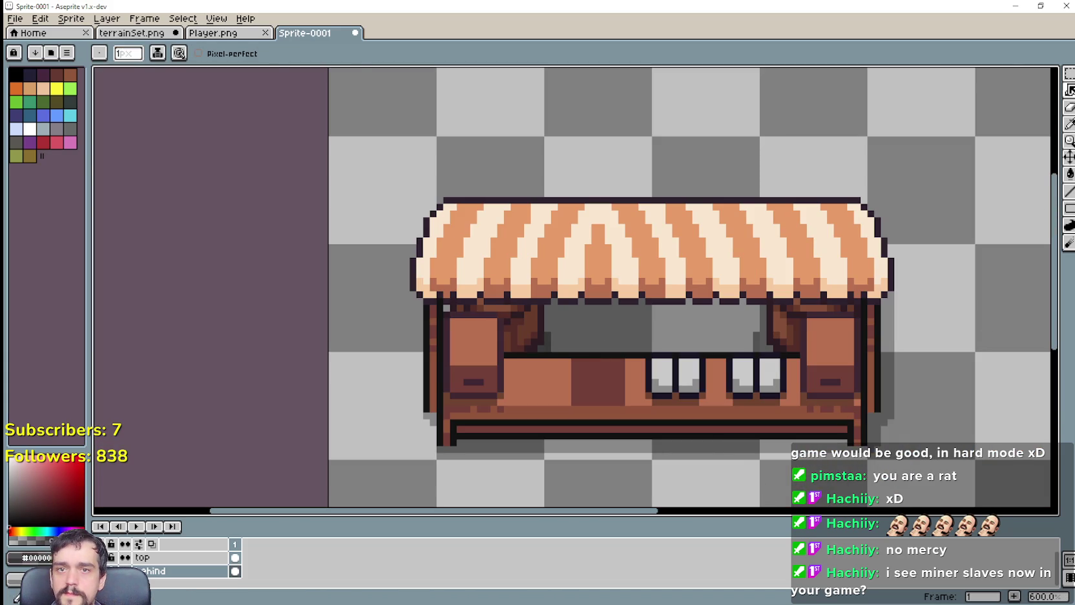
# Marquee-select the right-hand brown shape, nudge it beside the right post, and deselect.
pyautogui.click(1069, 73)
pyautogui.moveTo(709, 482); pyautogui.dragTo(958, 127)
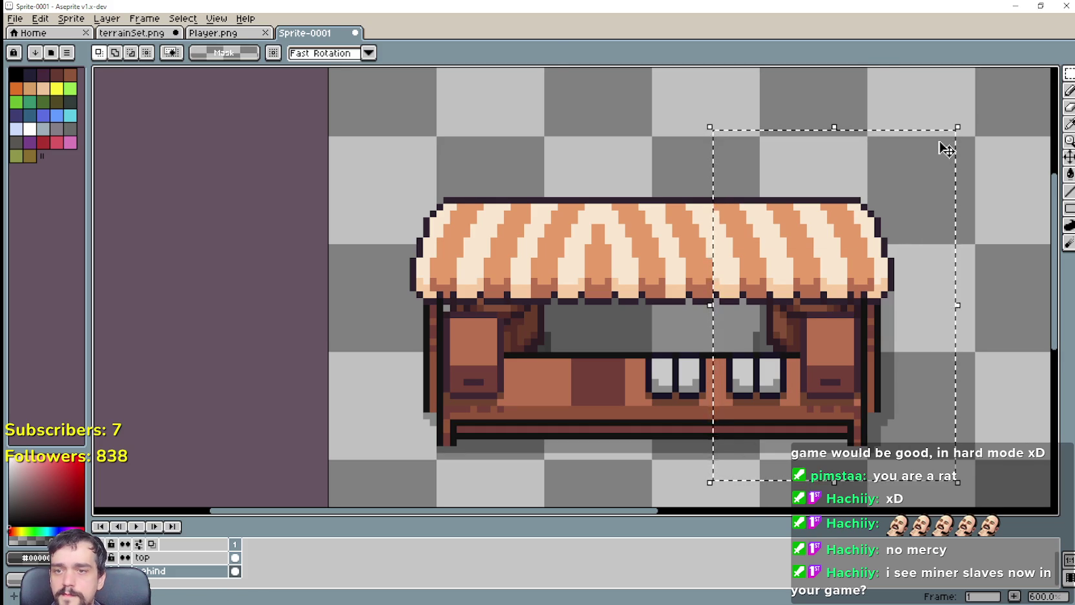
pyautogui.press('Left')
pyautogui.press('Left')
pyautogui.press('Left')
pyautogui.press('Left')
pyautogui.press('Left')
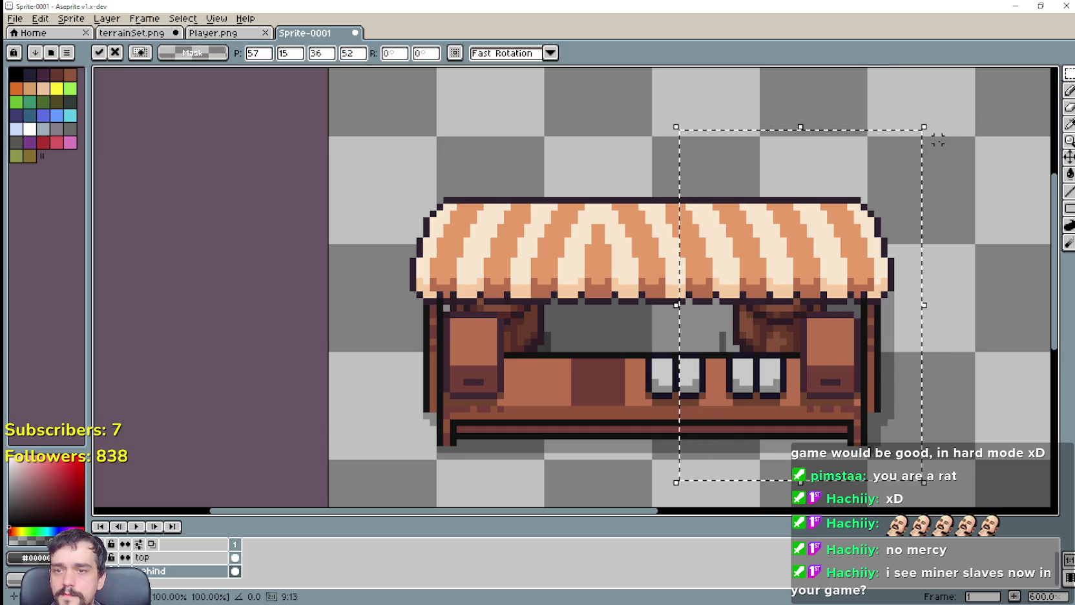
pyautogui.press('Left')
pyautogui.press('Left')
pyautogui.press('Left')
pyautogui.press('Left')
pyautogui.press('Left')
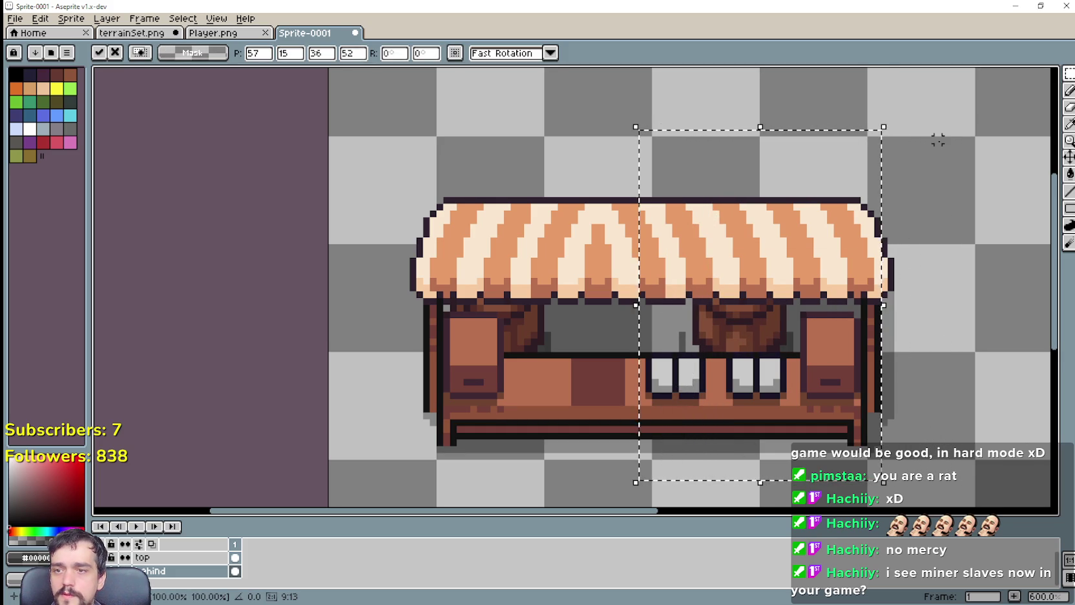
pyautogui.press('Left')
pyautogui.press('Left')
pyautogui.press('Left')
pyautogui.press('Left')
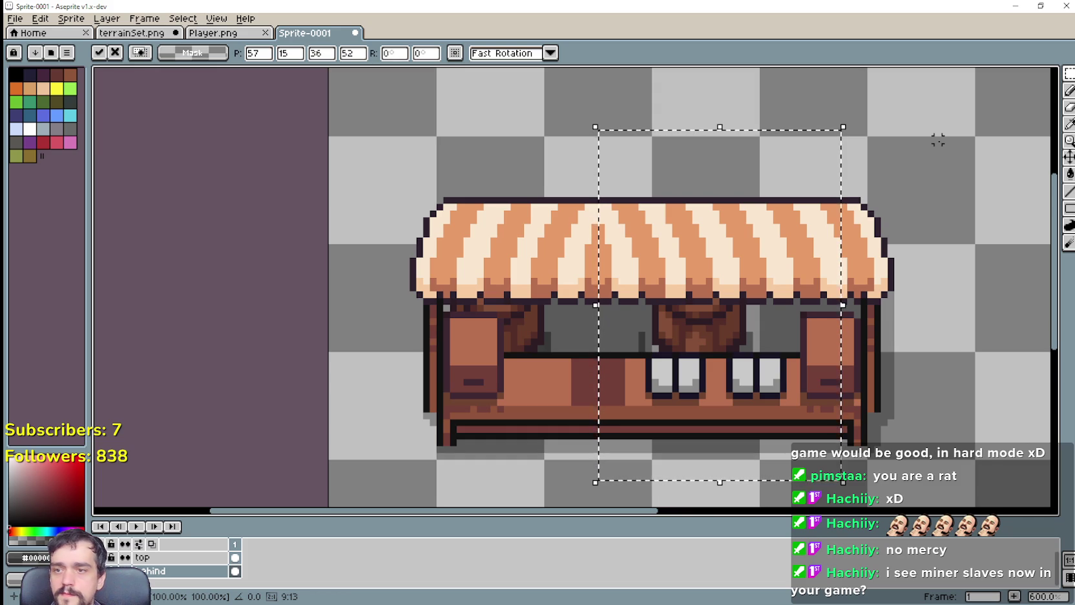
pyautogui.press('Right')
pyautogui.press('Right')
pyautogui.press('Right')
pyautogui.press('Right')
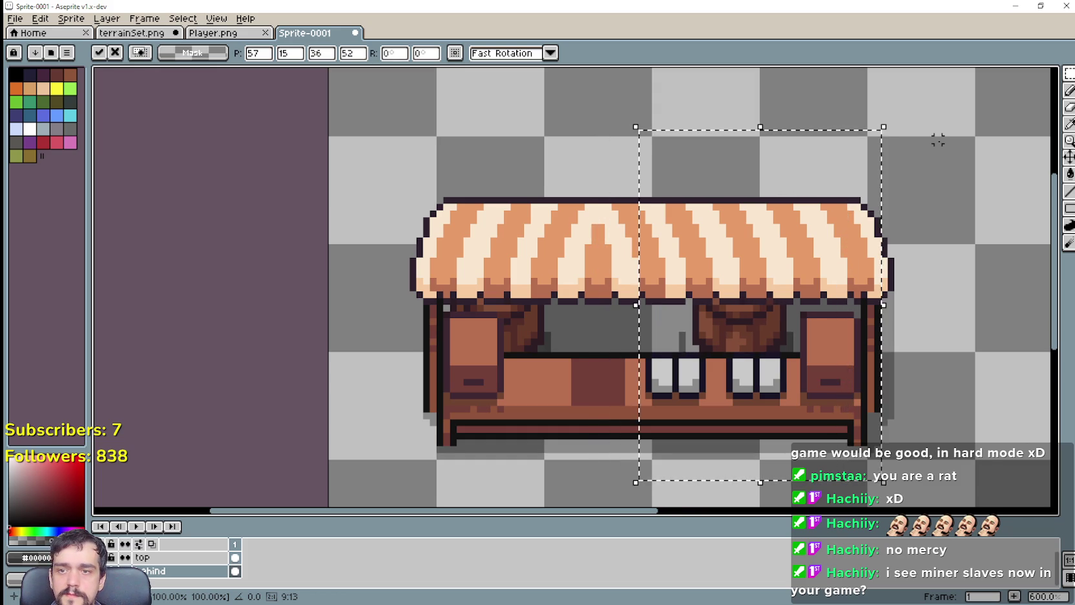
pyautogui.press('Right')
pyautogui.press('Right')
pyautogui.press('Right')
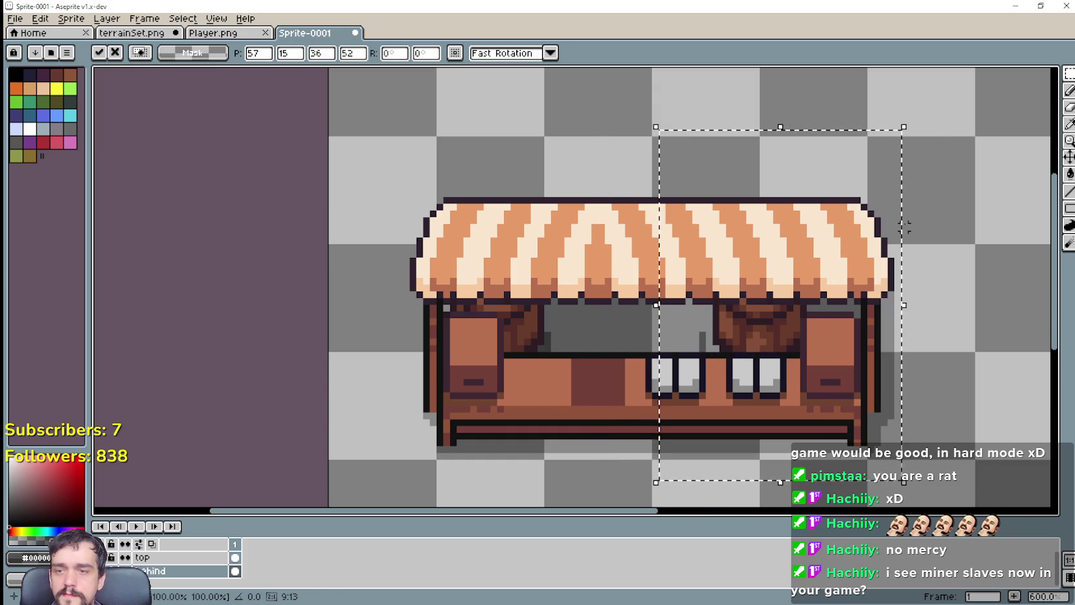
pyautogui.scroll(-2, 970, 346)
pyautogui.moveTo(993, 373); pyautogui.dragTo(653, 312)
pyautogui.scroll(-1, 683, 330)
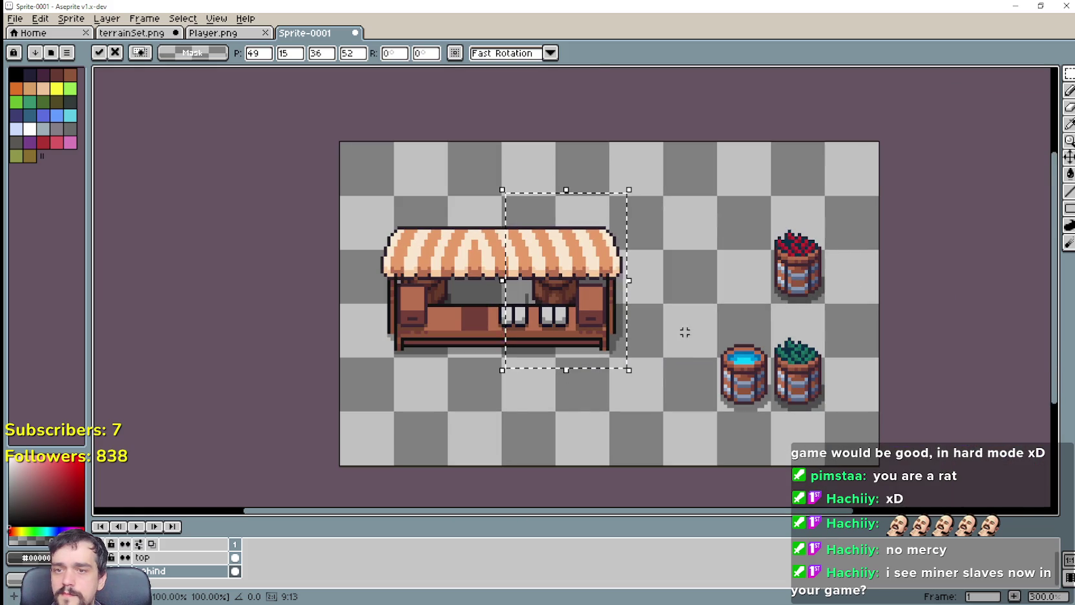
pyautogui.hotkey('ctrl', 'd')
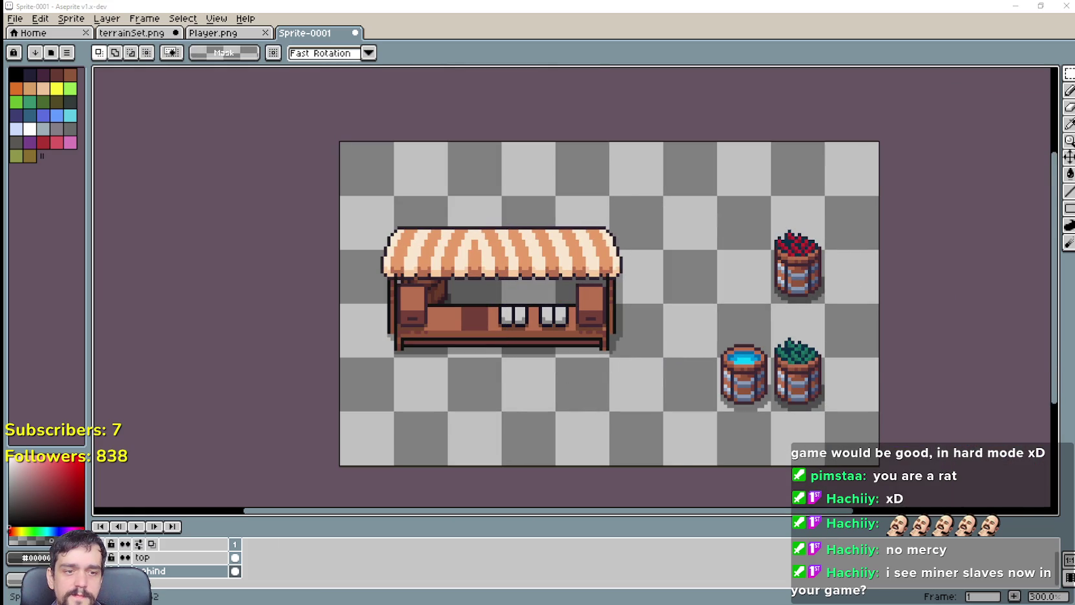
# Copy a brown barrel from Indoor_Decor.png and paste it onto the stall in Sprite-0001.
pyautogui.hotkey('alt', 'Tab')
pyautogui.scroll(-3, 806, 485)
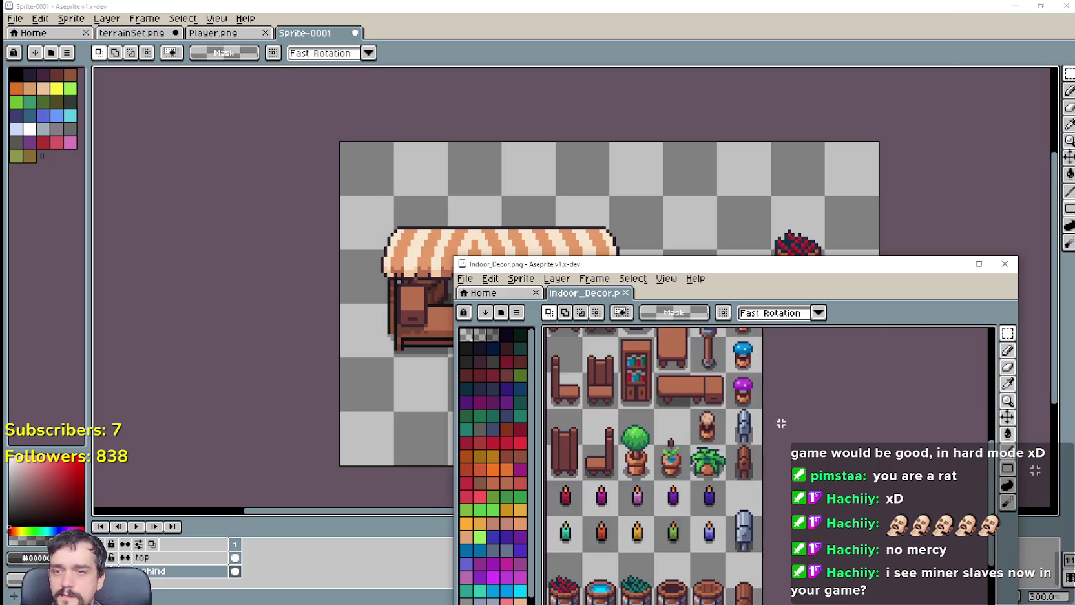
pyautogui.scroll(-2, 807, 485)
pyautogui.scroll(1, 805, 487)
pyautogui.moveTo(804, 487); pyautogui.dragTo(802, 401)
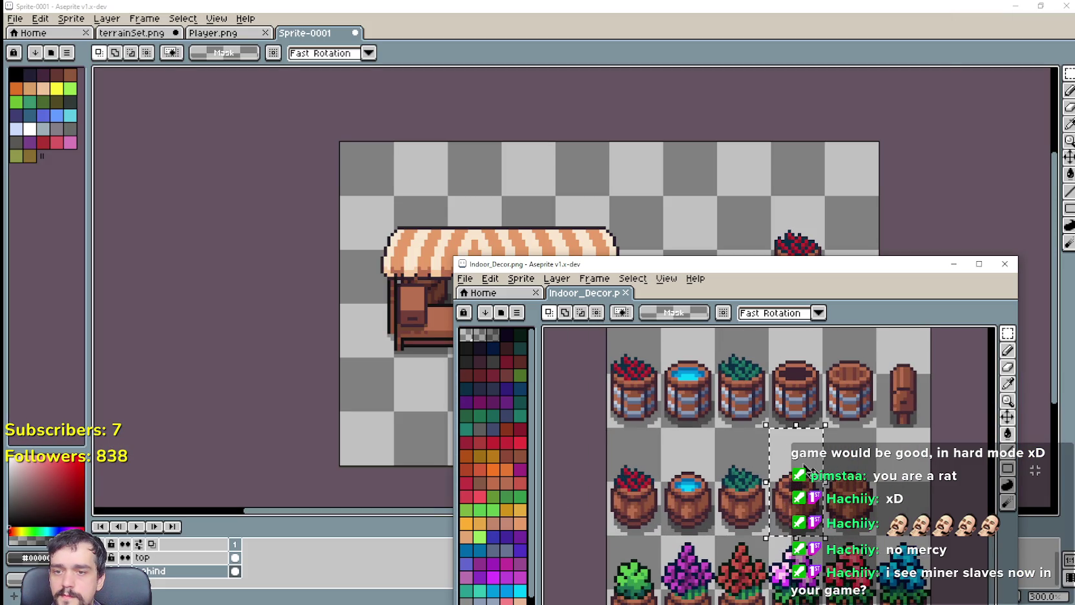
pyautogui.hotkey('ctrl', 'c')
pyautogui.hotkey('alt', 'Tab')
pyautogui.scroll(1, 528, 360)
pyautogui.hotkey('ctrl', 'v')
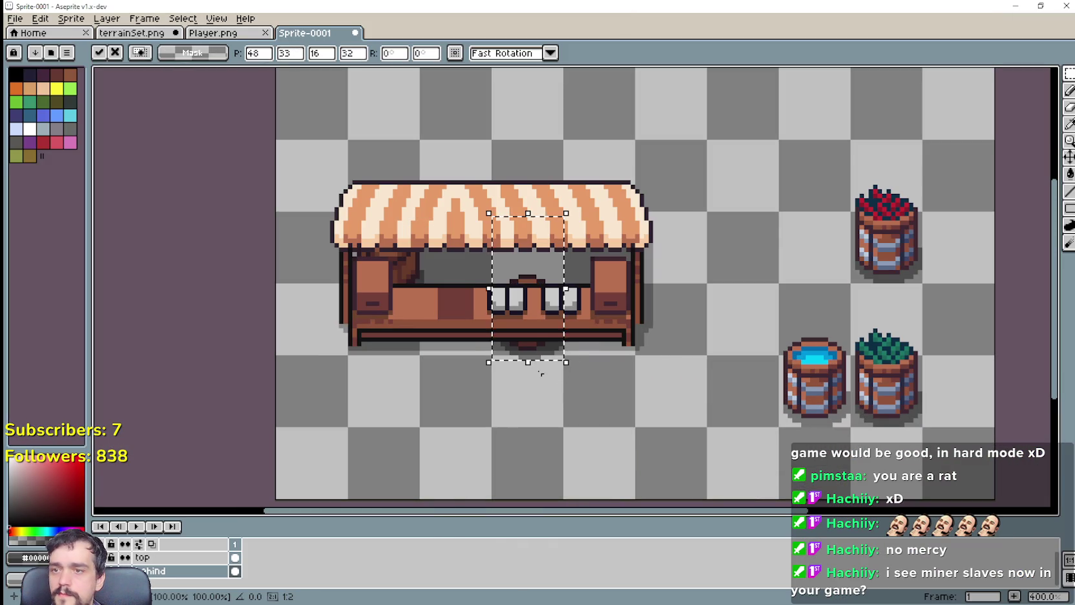
pyautogui.moveTo(540, 362)
pyautogui.mouseDown()
pyautogui.moveTo(568, 340)
pyautogui.moveTo(595, 283)
pyautogui.moveTo(541, 306)
pyautogui.moveTo(540, 244)
pyautogui.mouseUp()
# Lower the pasted barrel one pixel and drop it in place behind the counter.
pyautogui.scroll(1, 587, 293)
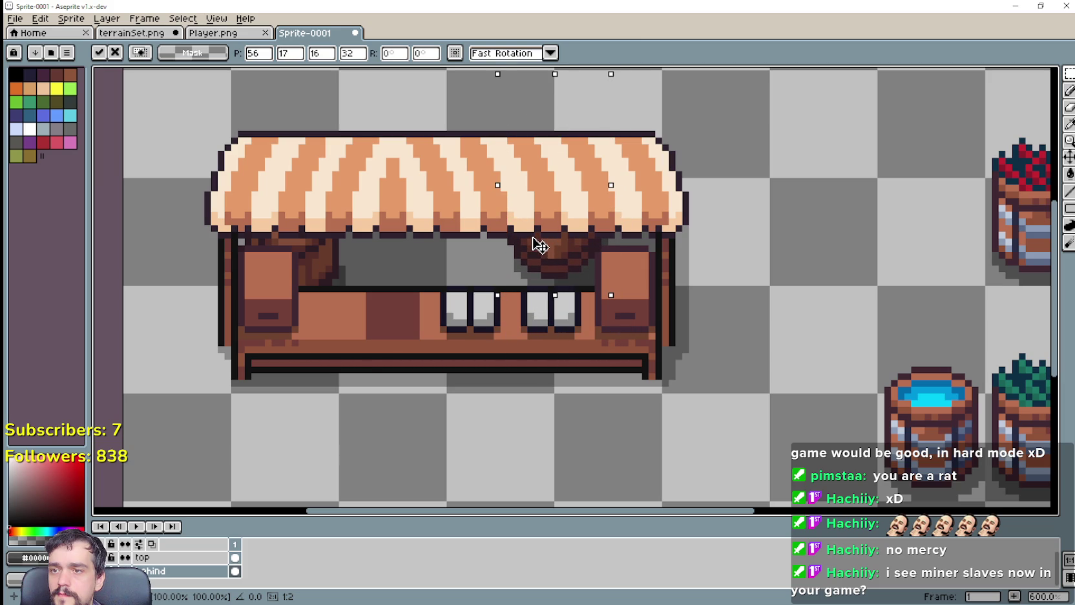
pyautogui.moveTo(612, 343); pyautogui.dragTo(789, 402)
pyautogui.scroll(-1, 808, 404)
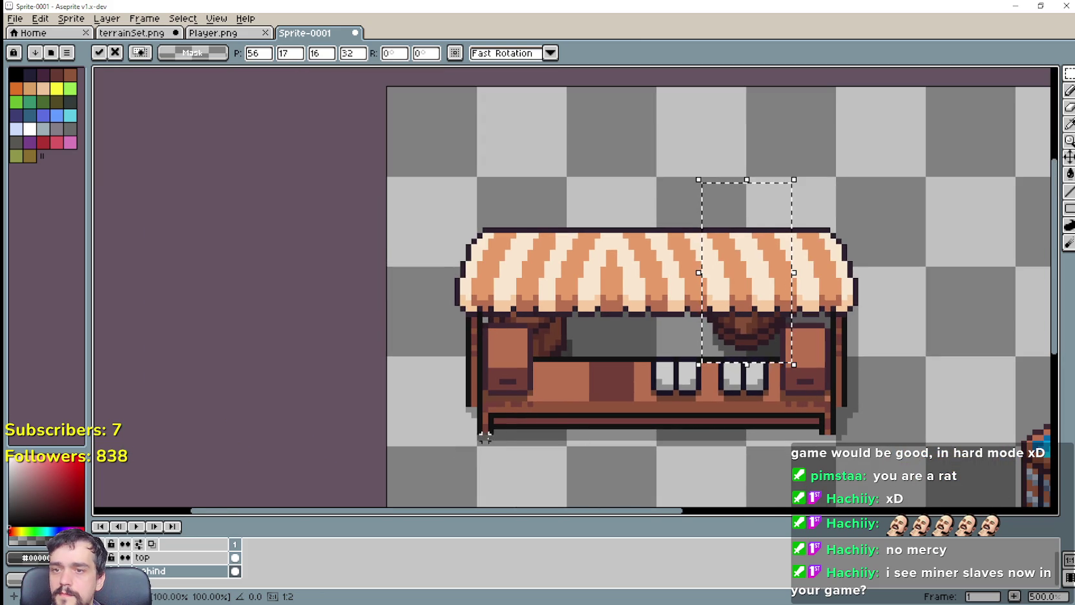
pyautogui.moveTo(735, 327); pyautogui.dragTo(736, 332)
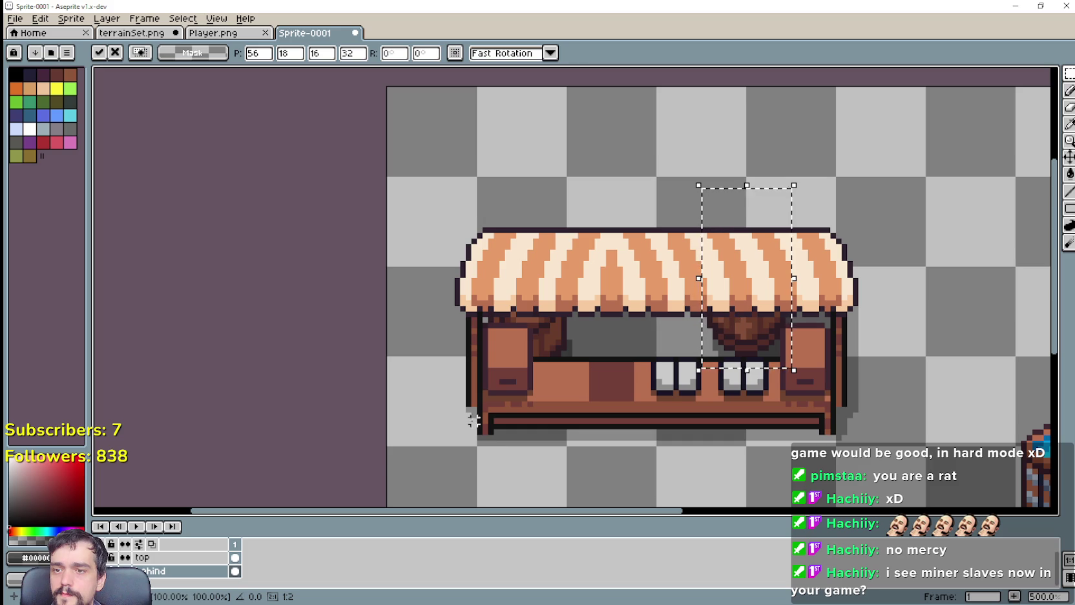
pyautogui.scroll(-1, 473, 398)
pyautogui.click(408, 420)
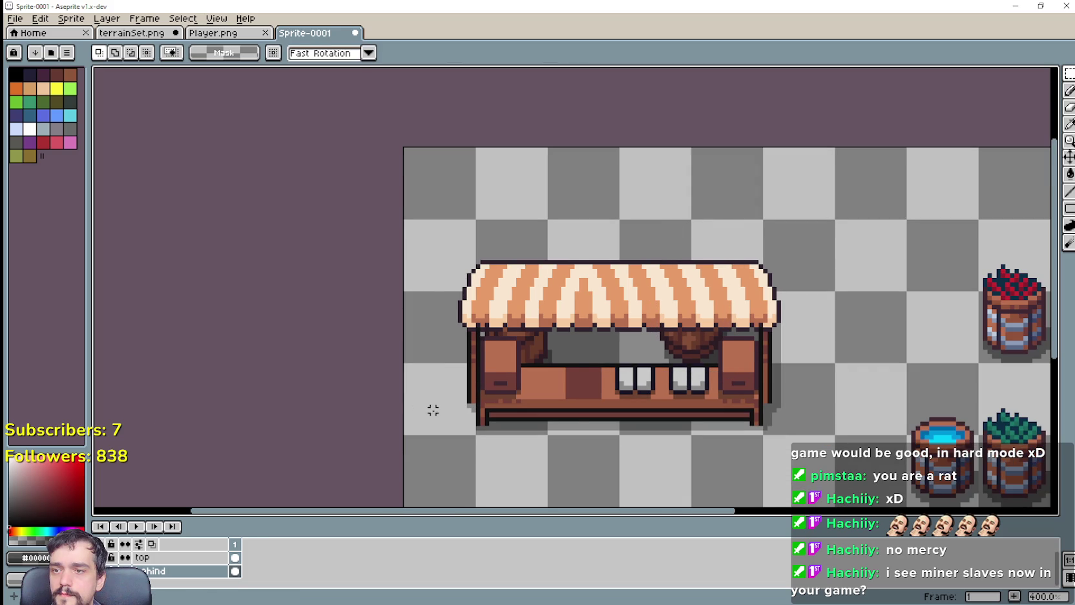
# Shift the left part of the stall up two pixels and right one pixel.
pyautogui.moveTo(427, 415); pyautogui.dragTo(577, 248)
pyautogui.press('Up')
pyautogui.press('Up')
pyautogui.press('Up')
pyautogui.press('Up')
pyautogui.press('Up')
pyautogui.press('Up')
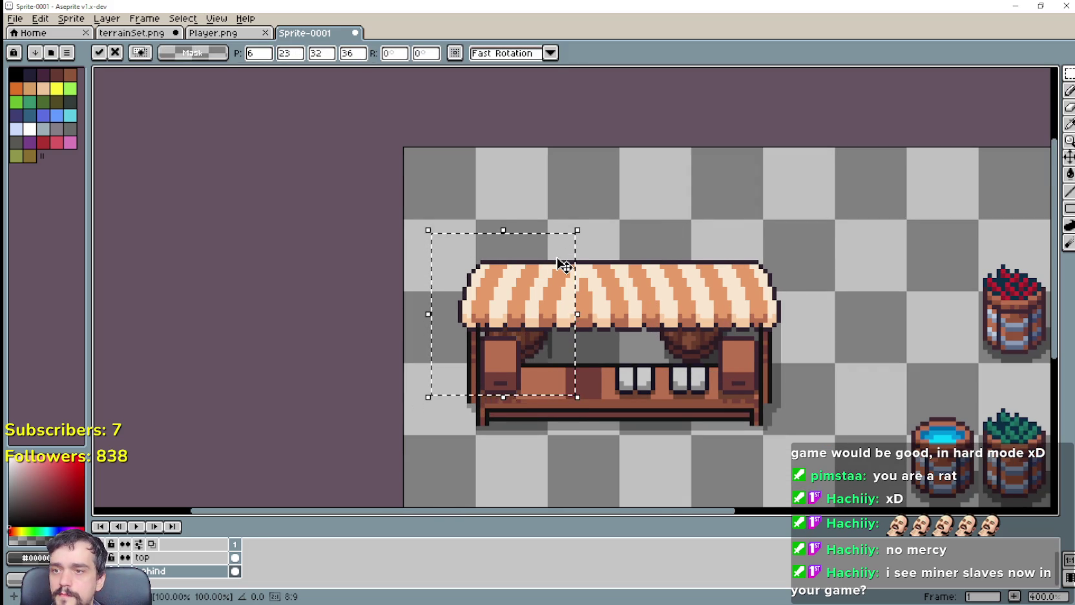
pyautogui.press('Up')
pyautogui.press('Right')
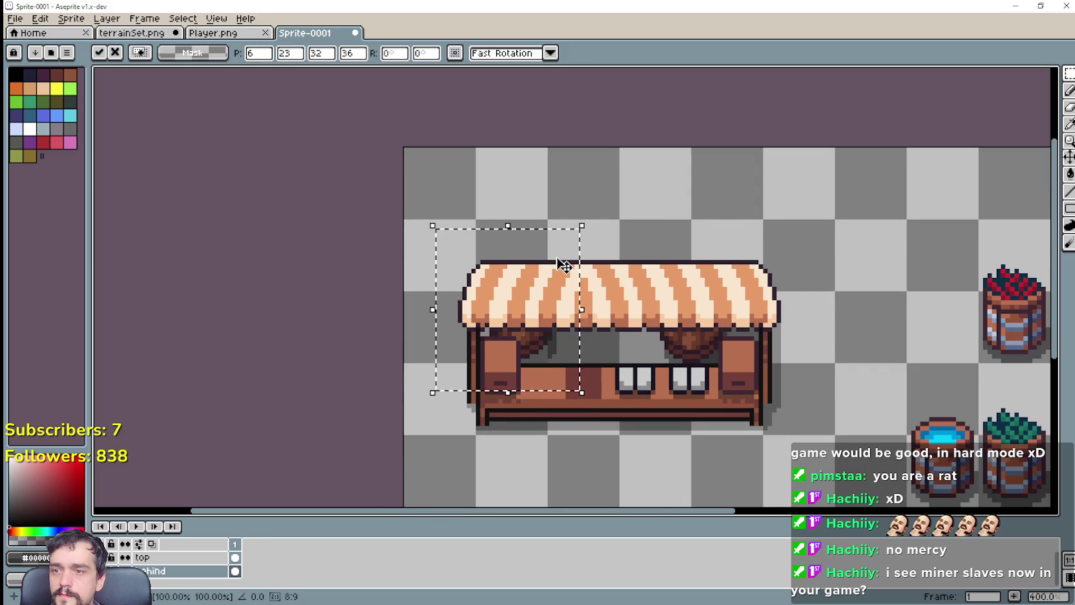
# Place a second barrel on the stall's left side and save Sprite-0001.
pyautogui.hotkey('ctrl', 'z')
pyautogui.hotkey('ctrl', 'z')
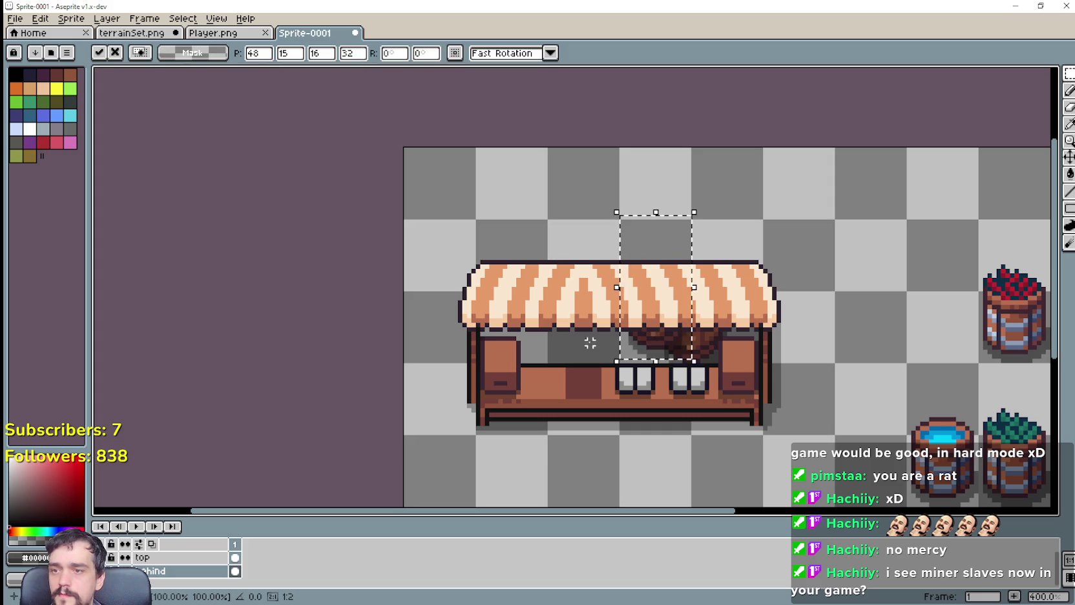
pyautogui.moveTo(661, 350); pyautogui.dragTo(540, 337)
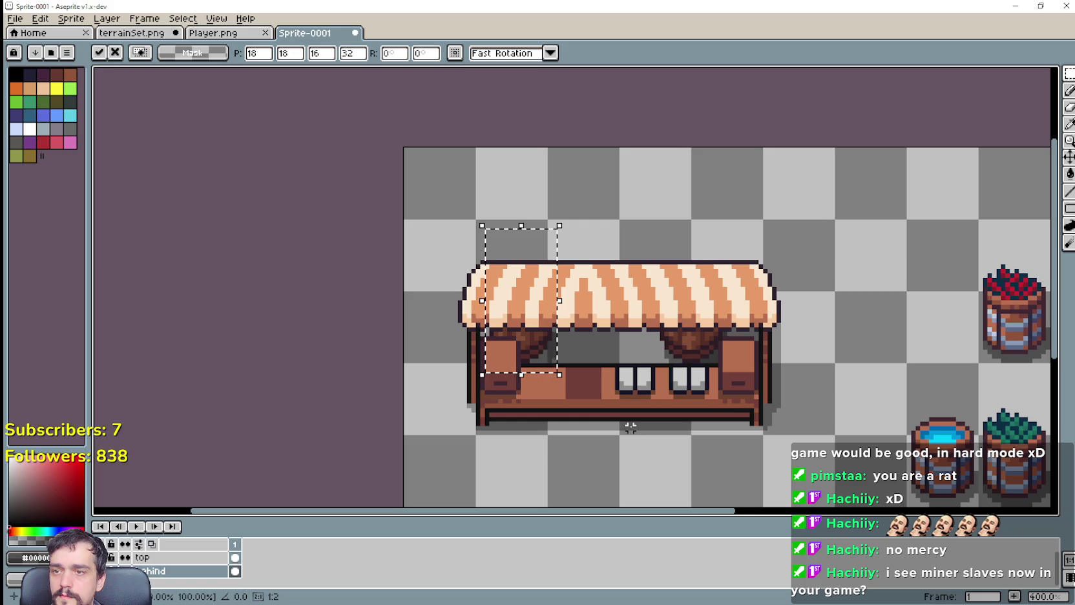
pyautogui.moveTo(536, 352); pyautogui.dragTo(546, 346)
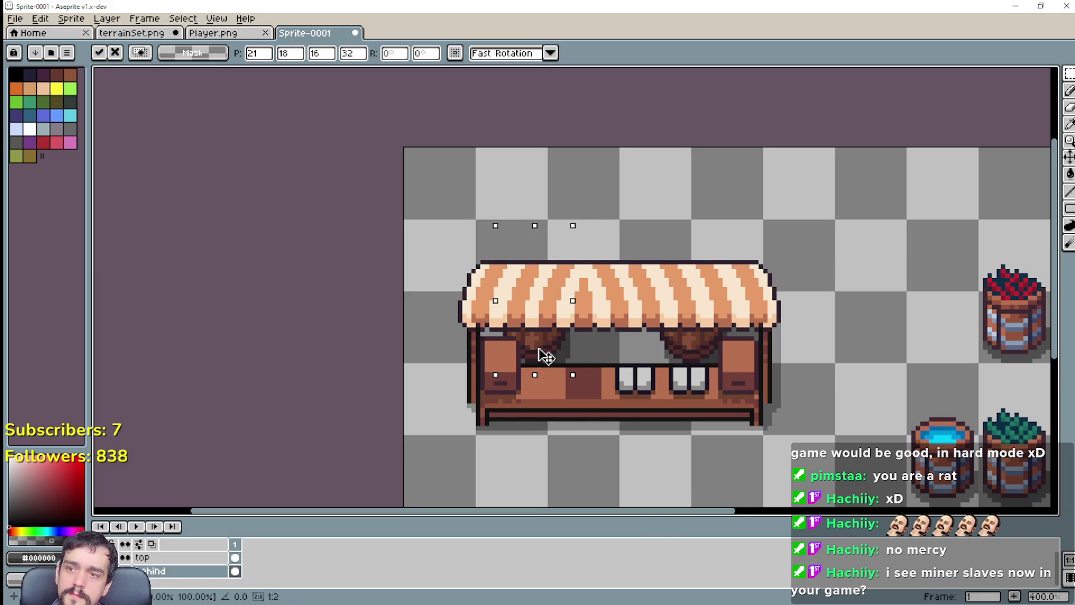
pyautogui.moveTo(539, 349); pyautogui.dragTo(520, 349)
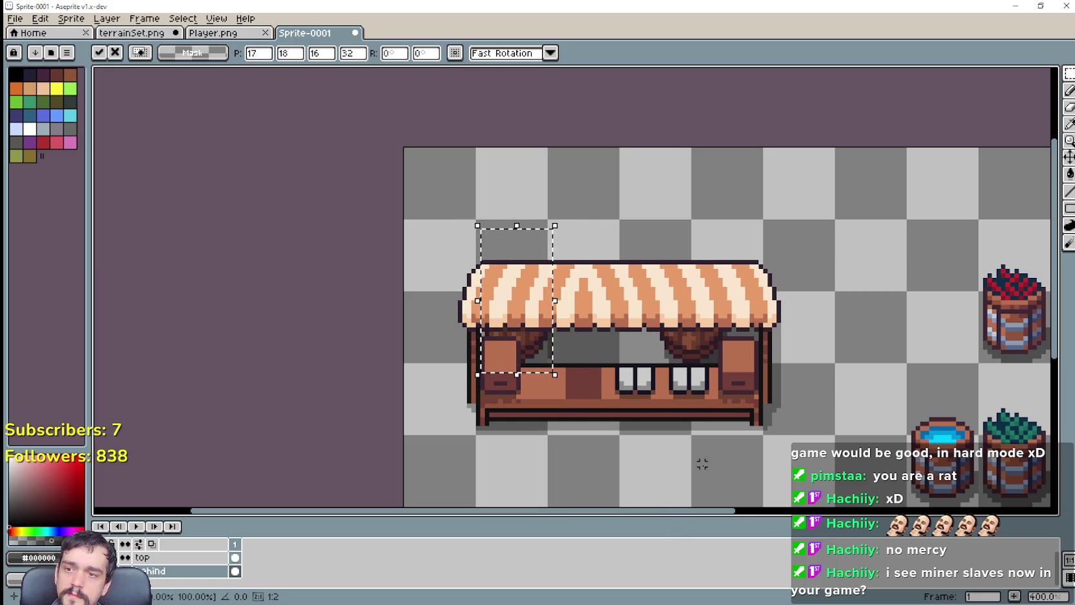
pyautogui.click(703, 464)
pyautogui.scroll(-1, 710, 420)
pyautogui.hotkey('ctrl', 's')
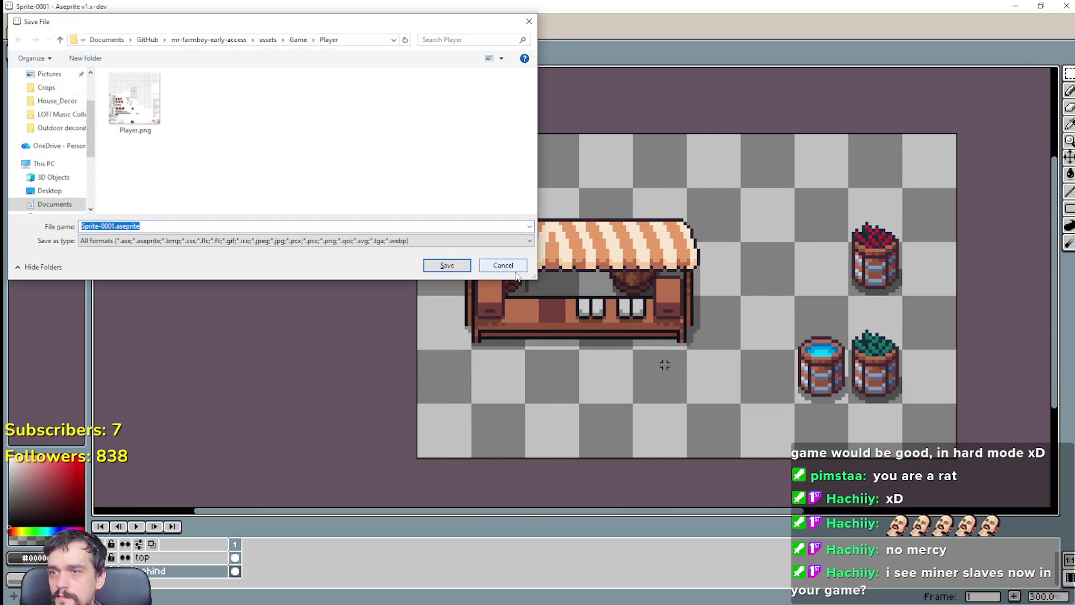
# Cancel the save, merge all Sprite-0001 layers into one, and select the stall artwork.
pyautogui.click(516, 270)
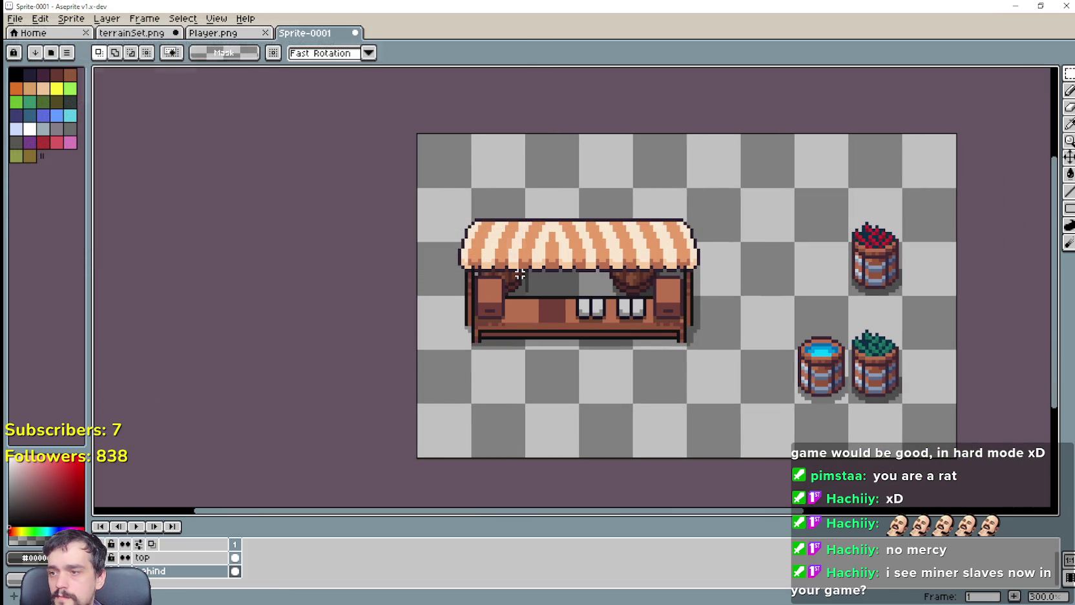
pyautogui.rightClick(169, 558)
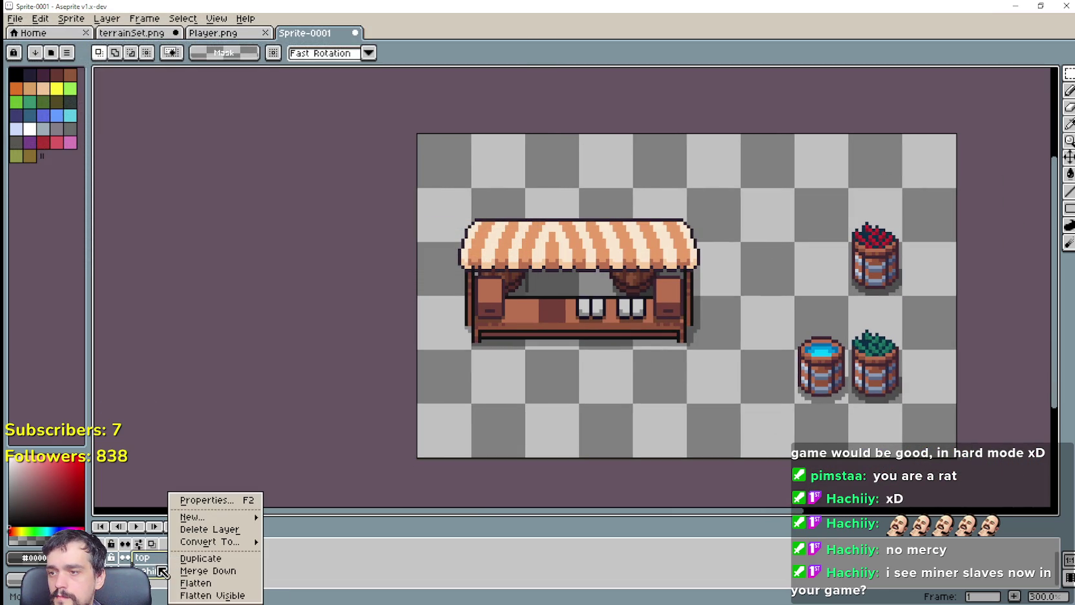
pyautogui.click(235, 585)
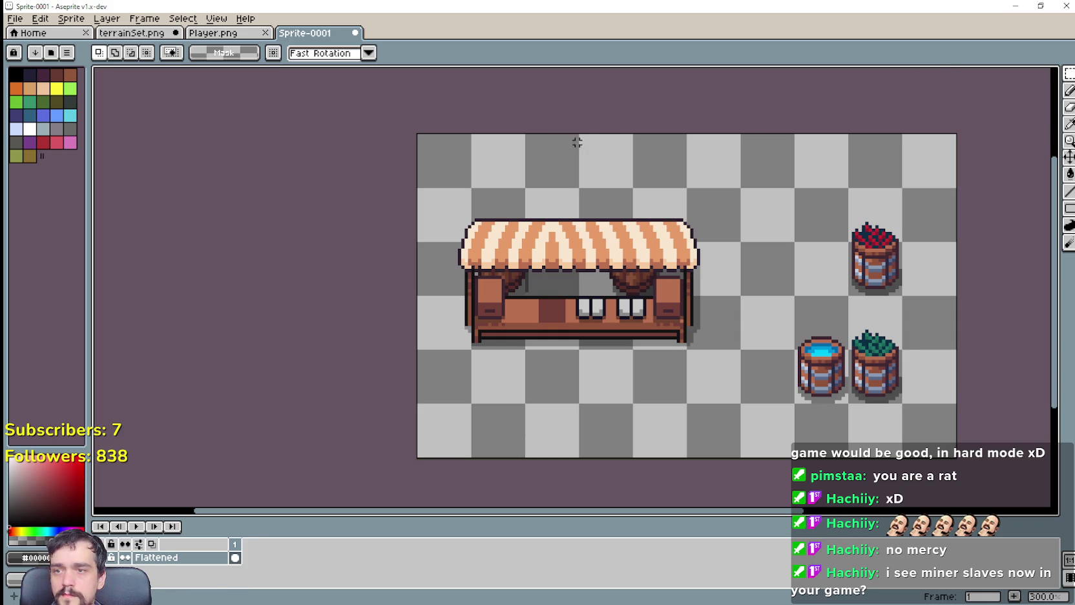
pyautogui.moveTo(429, 196); pyautogui.dragTo(712, 369)
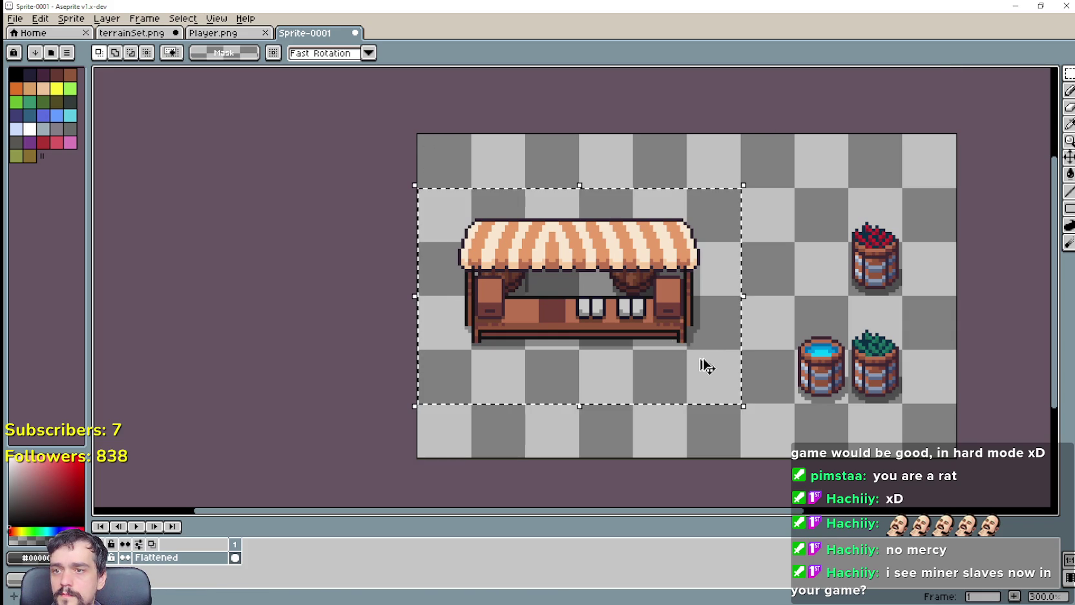
# Paste the market stall into Player.png, commit and save it, then return to Godot.
pyautogui.click(208, 33)
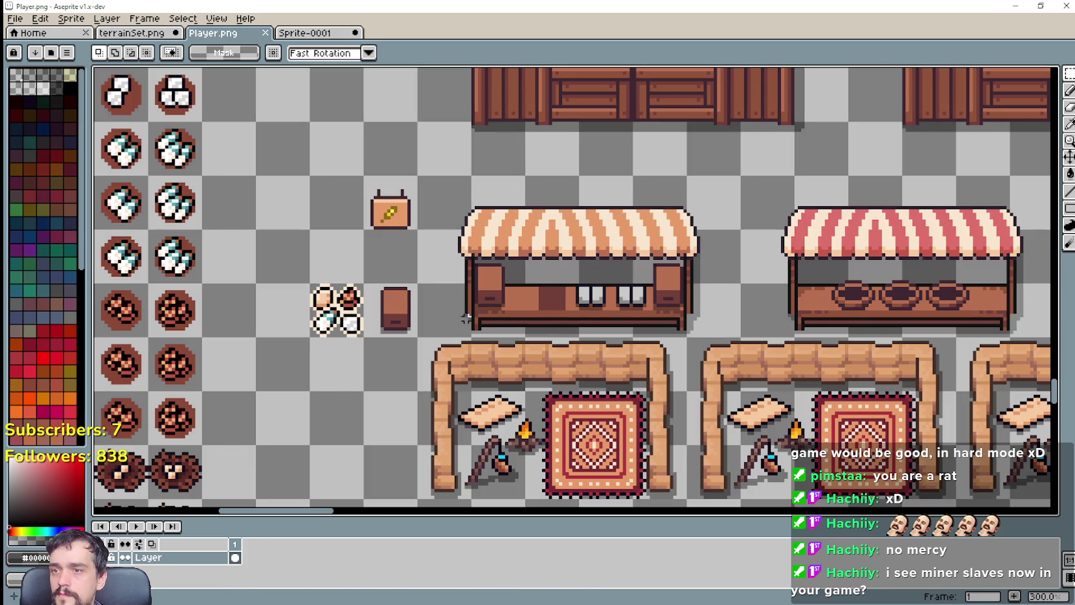
pyautogui.hotkey('ctrl', 'v')
pyautogui.hotkey('ctrl', 'v')
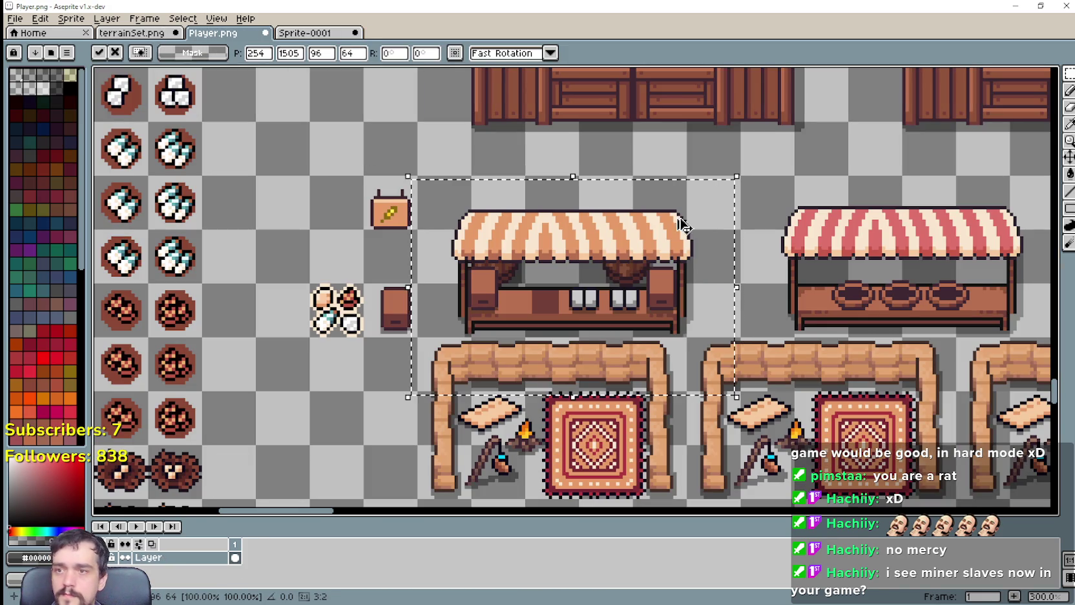
pyautogui.press('Return')
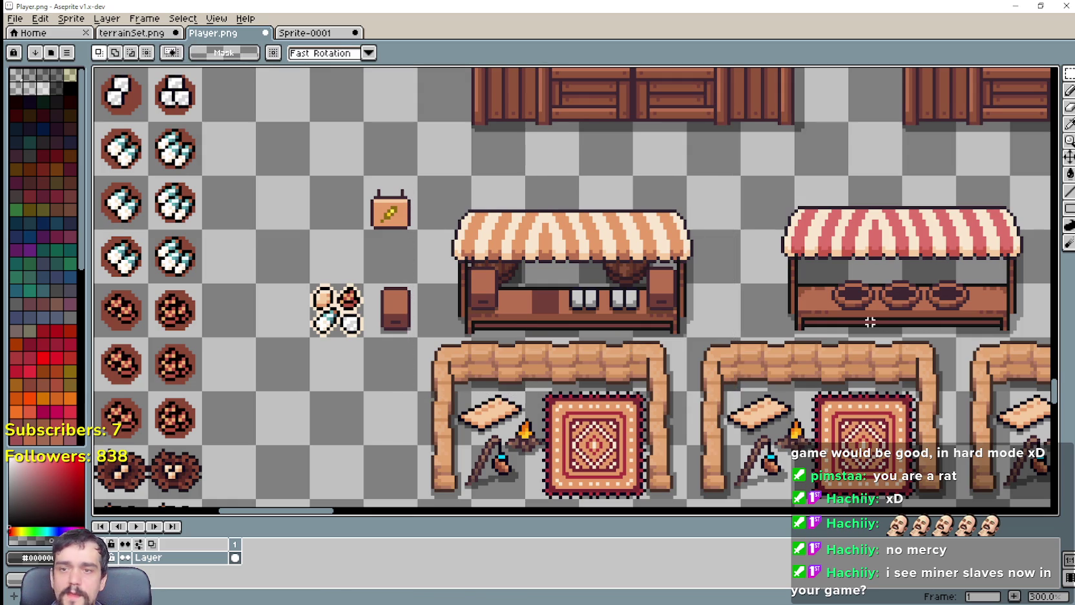
pyautogui.hotkey('ctrl', 's')
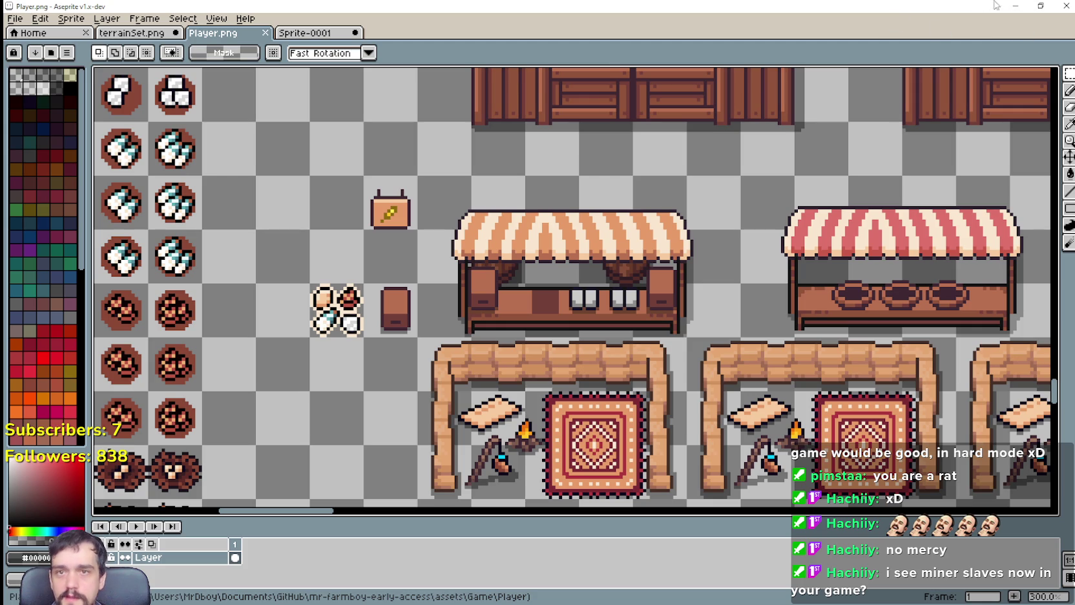
pyautogui.click(1015, 6)
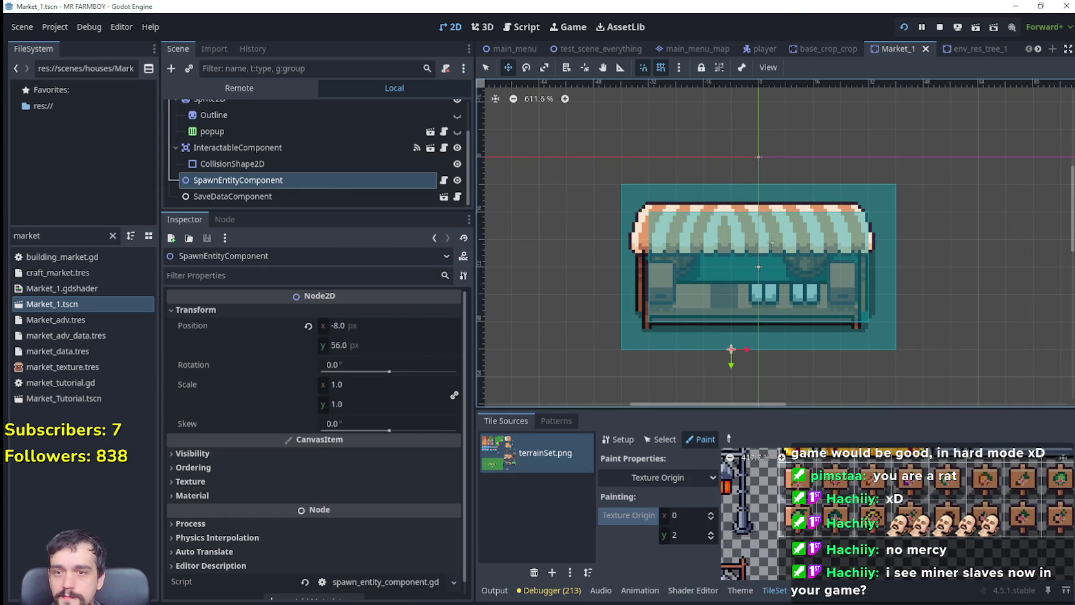
# Zoom into the Market_1 canvas to check the barrel-backed stall, then return to Aseprite.
pyautogui.scroll(2, 768, 324)
pyautogui.scroll(1, 768, 325)
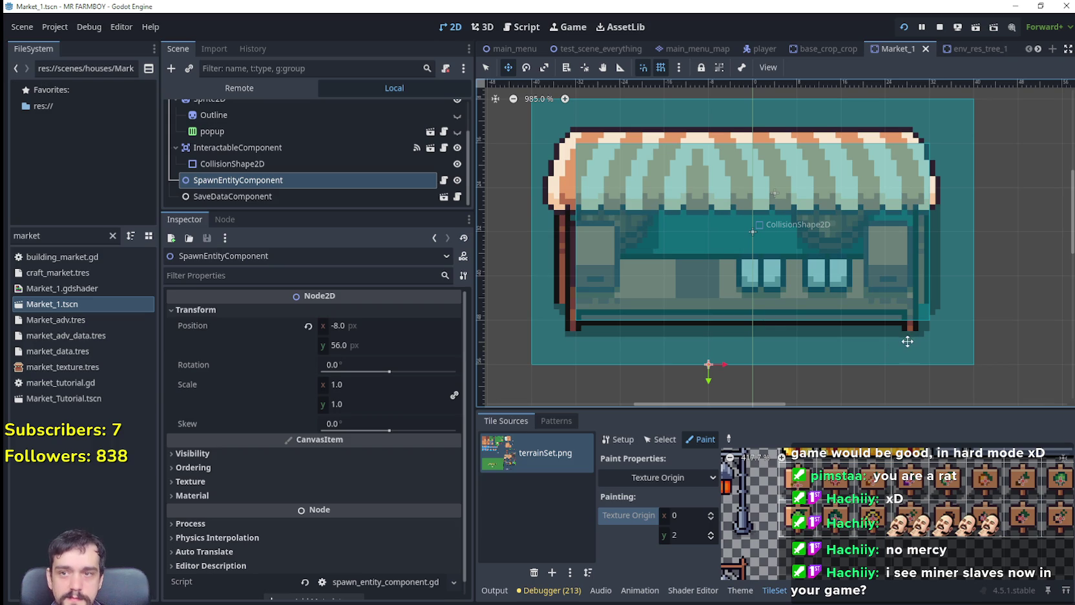
pyautogui.hotkey('alt', 'Tab')
pyautogui.hotkey('alt', 'Tab')
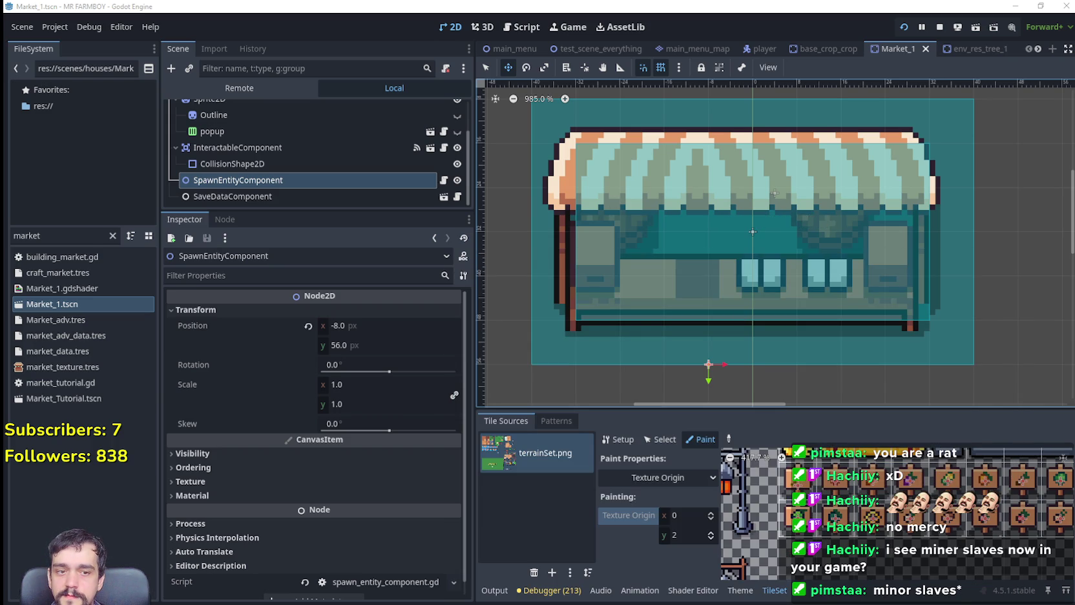
pyautogui.hotkey('alt', 'Tab')
pyautogui.scroll(1, 425, 309)
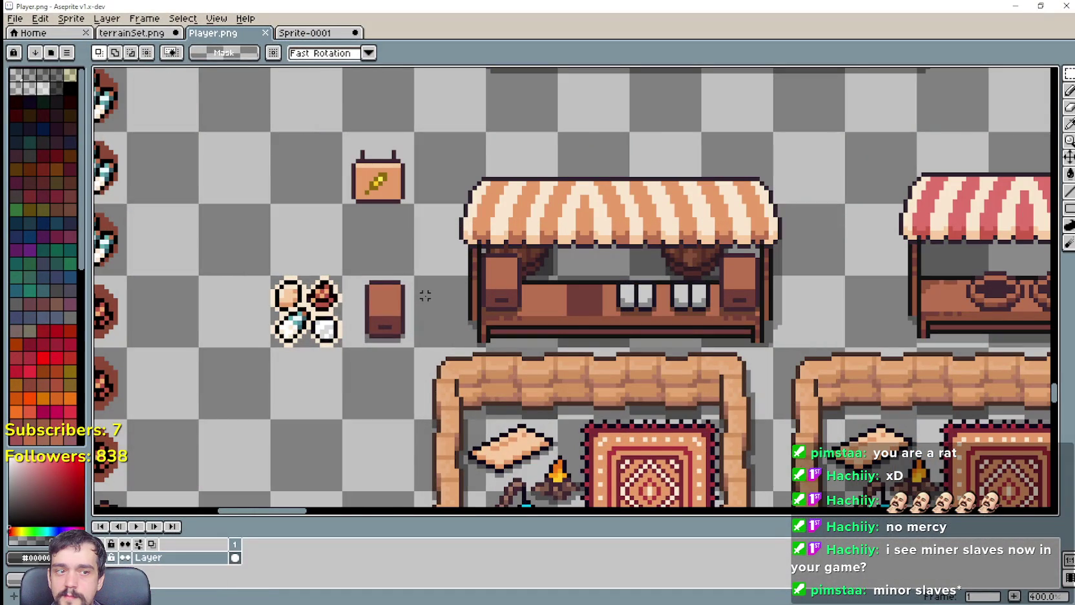
# Nudge the orange-striped stall on Player.png up and right, saving after each move.
pyautogui.scroll(1, 420, 236)
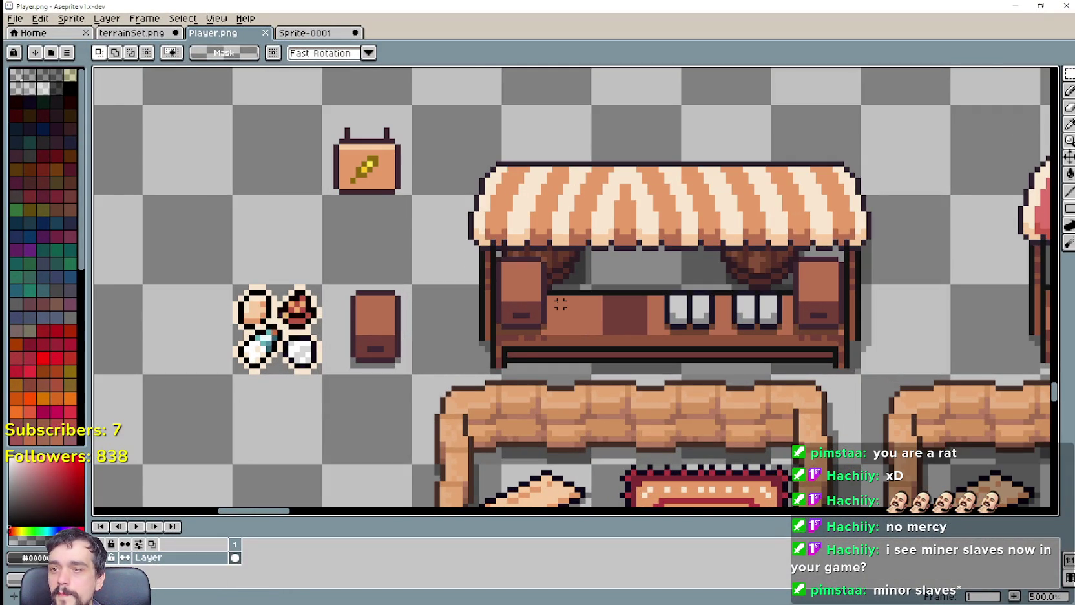
pyautogui.scroll(-1, 560, 304)
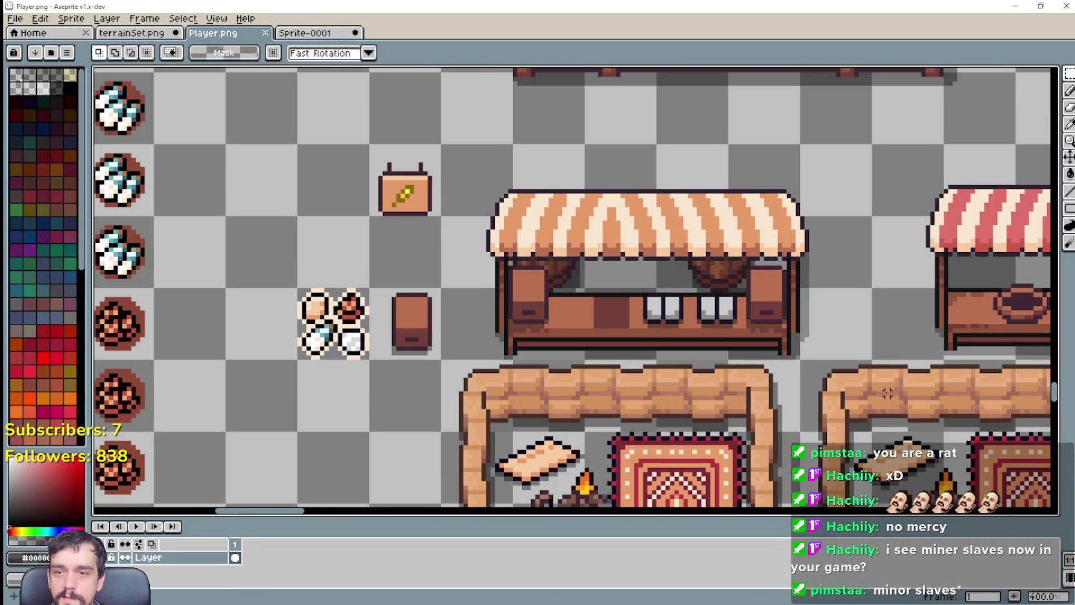
pyautogui.moveTo(887, 393); pyautogui.dragTo(618, 349)
pyautogui.moveTo(490, 323); pyautogui.dragTo(603, 312)
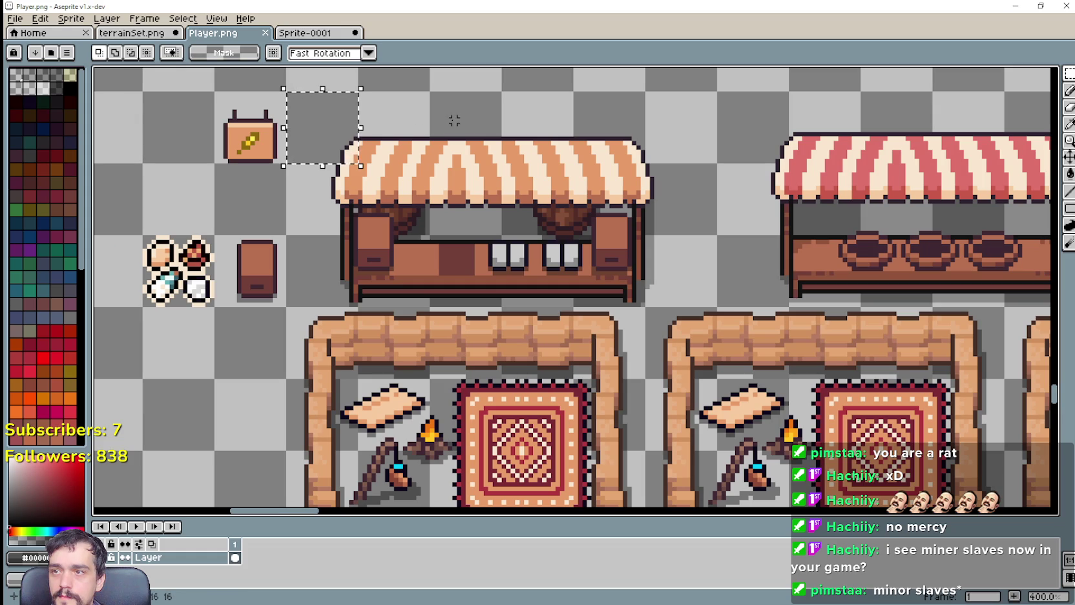
pyautogui.moveTo(649, 245)
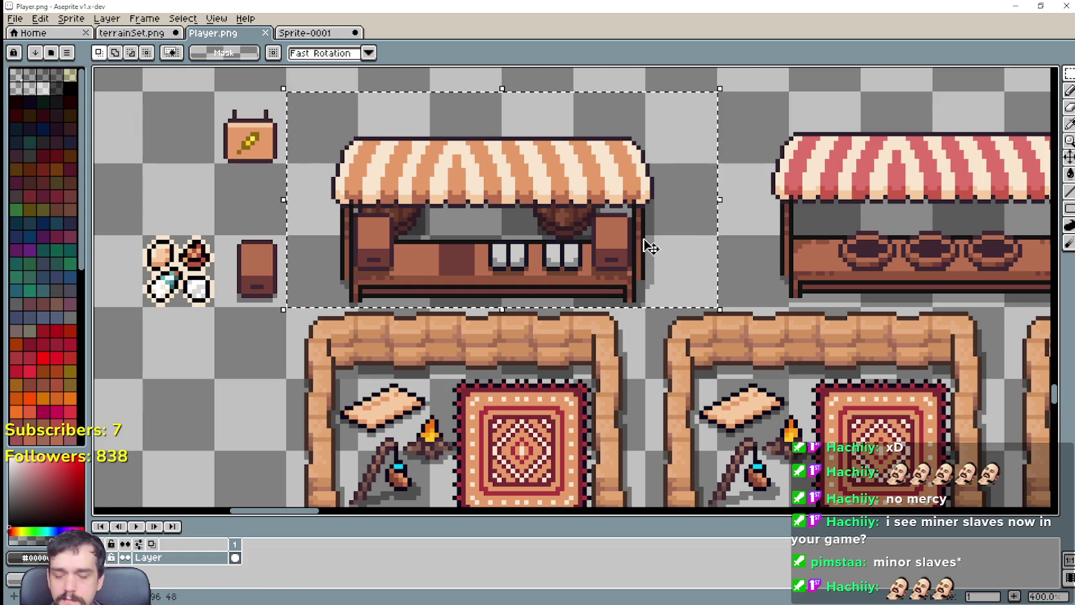
pyautogui.press('Up')
pyautogui.hotkey('ctrl', 's')
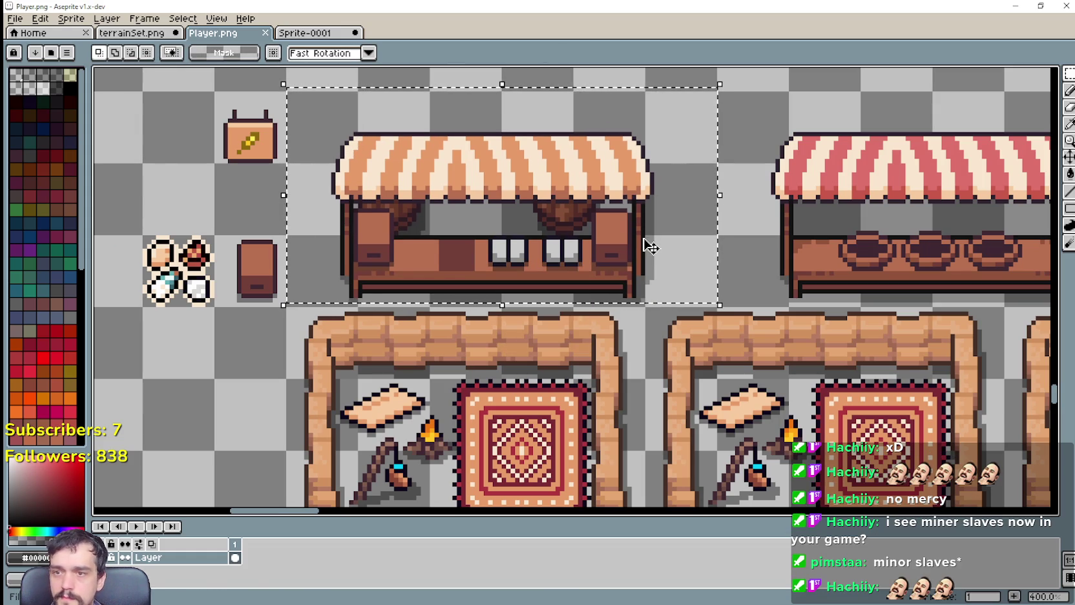
pyautogui.press('Right')
pyautogui.press('Right')
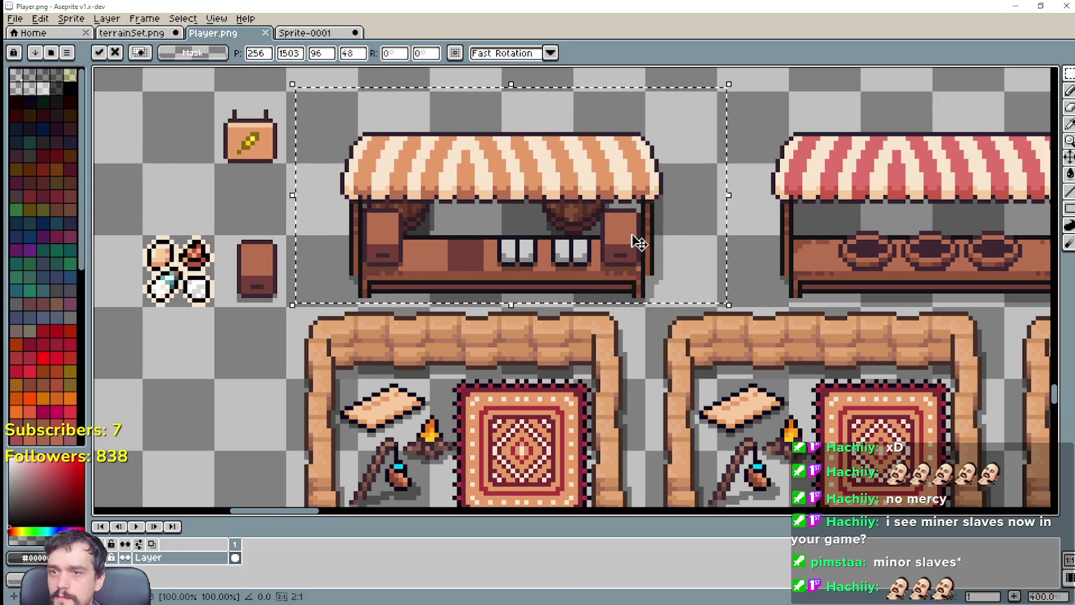
pyautogui.hotkey('ctrl', 's')
pyautogui.scroll(2, 719, 317)
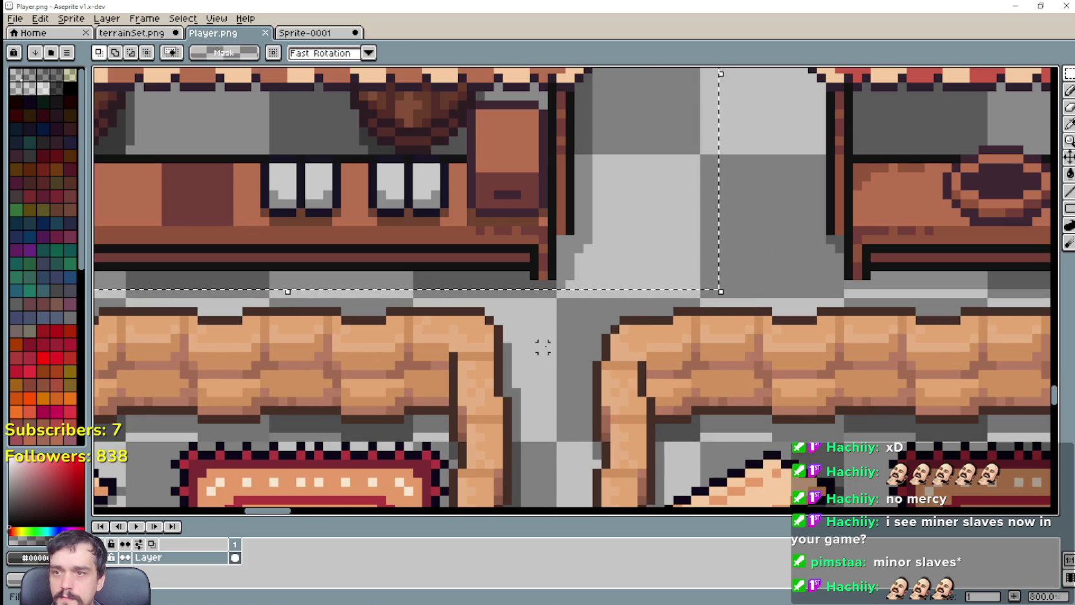
pyautogui.scroll(-2, 561, 347)
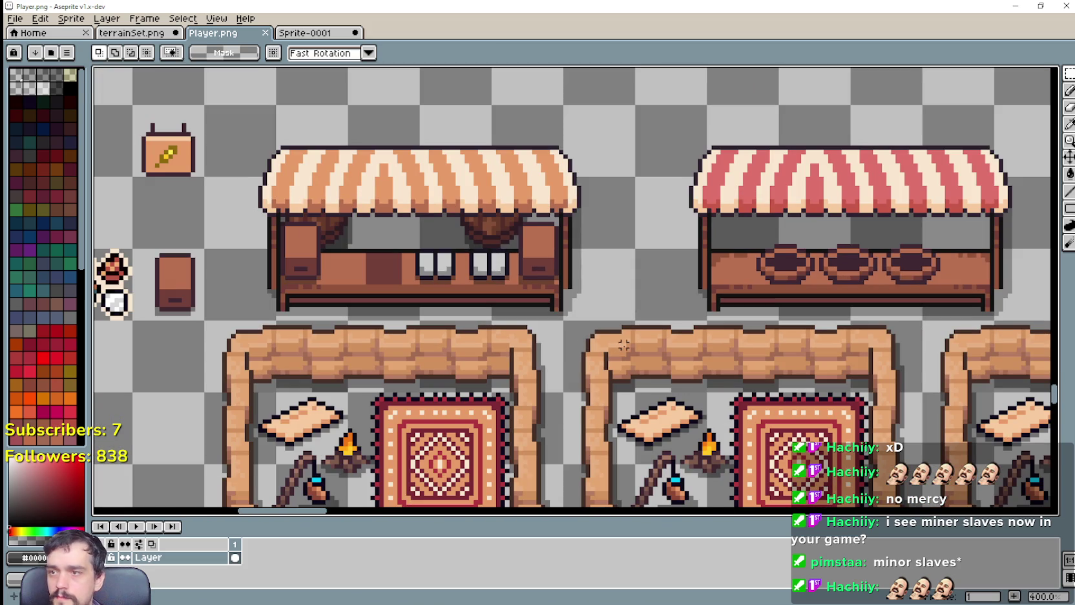
pyautogui.click(1016, 5)
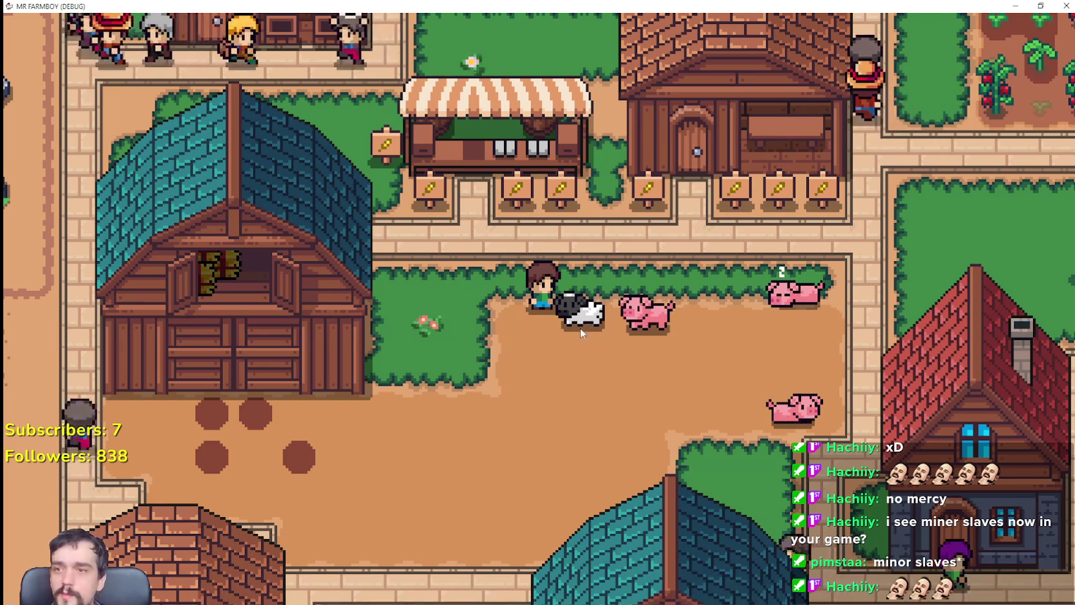
# Pan across the village, checking two houses' workers and the Warehouse inventory.
pyautogui.press('w')
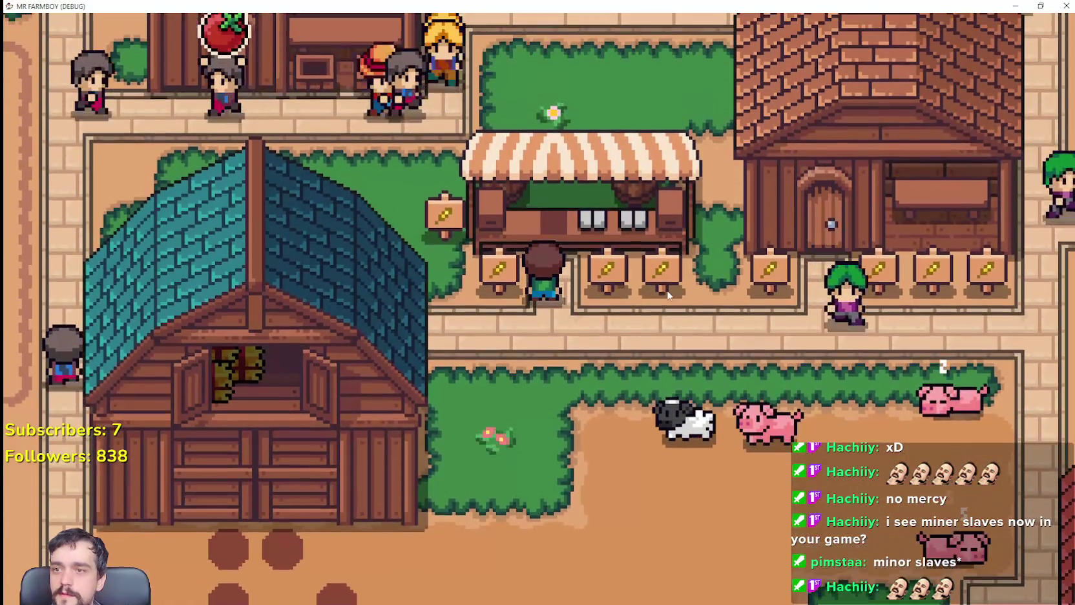
pyautogui.scroll(-5, 669, 295)
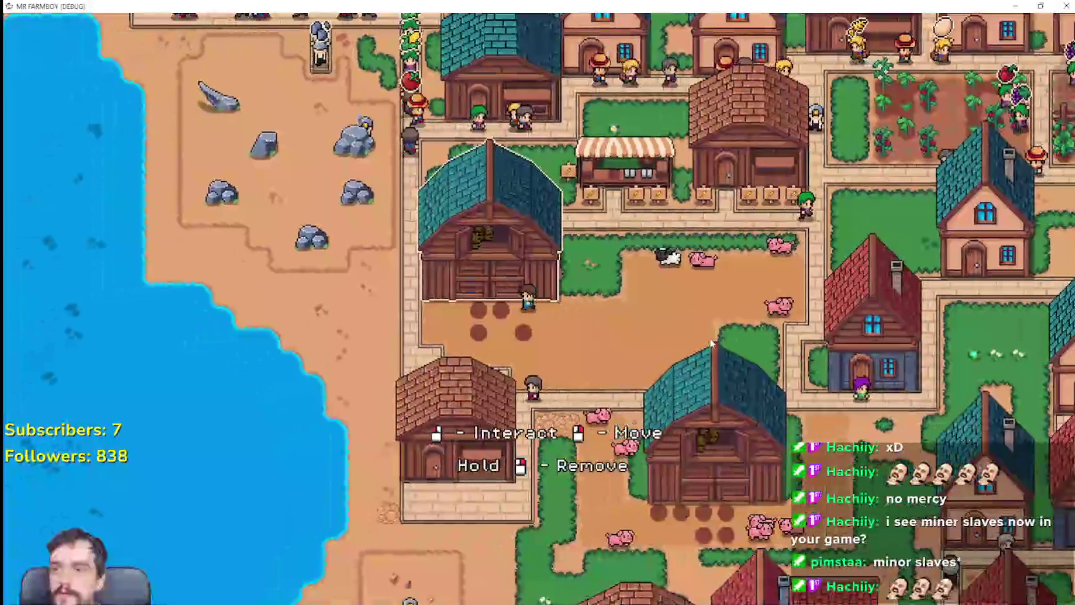
pyautogui.press('a')
pyautogui.press('w')
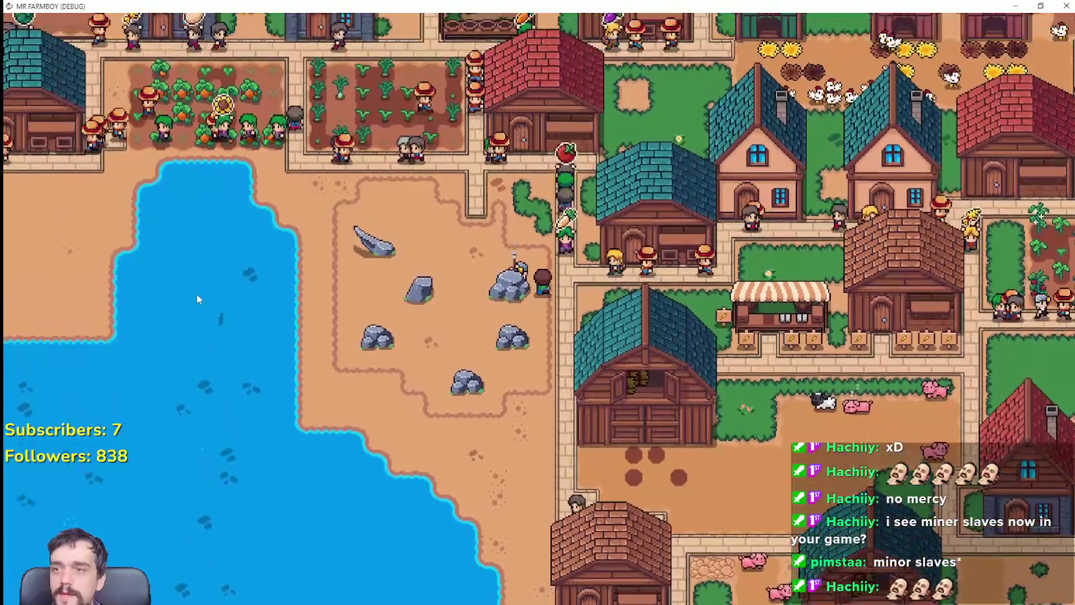
pyautogui.press('w')
pyautogui.press('a')
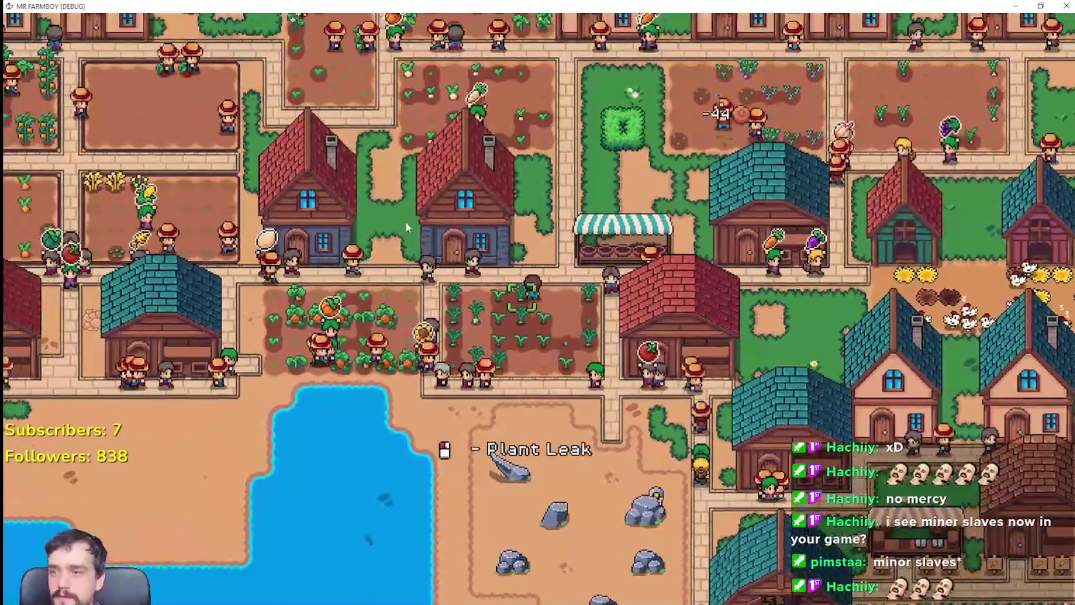
pyautogui.click(556, 268)
pyautogui.press('Escape')
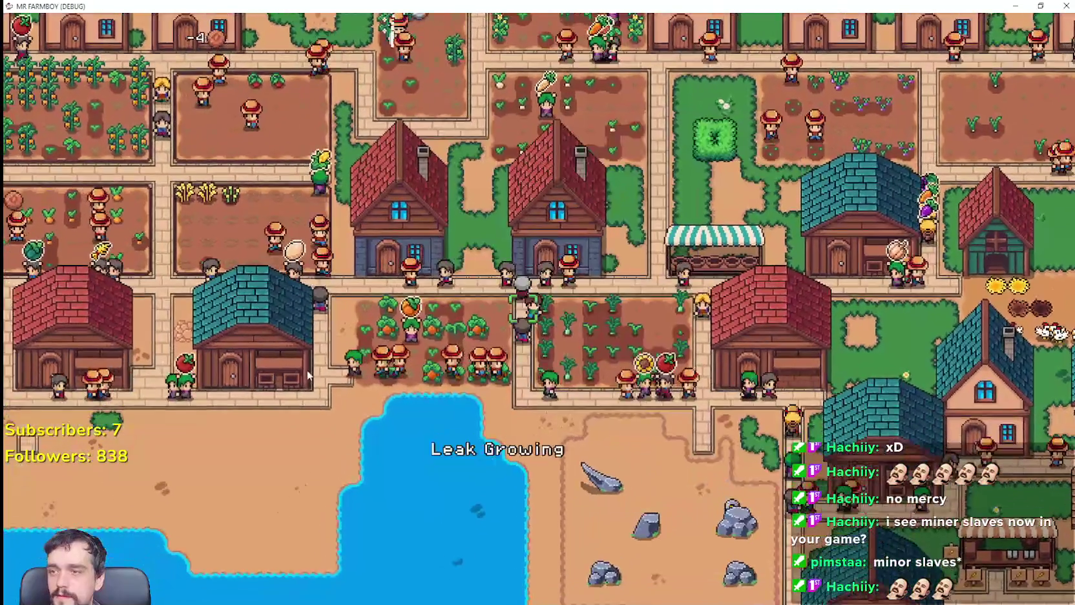
pyautogui.press('a')
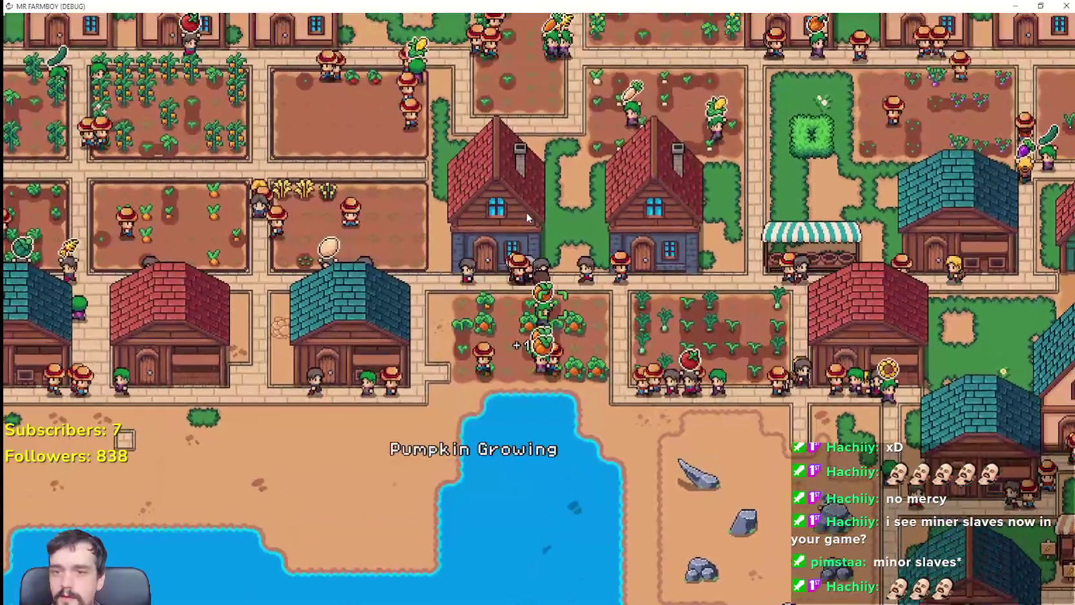
pyautogui.click(505, 237)
pyautogui.press('Escape')
pyautogui.press('d')
pyautogui.press('s')
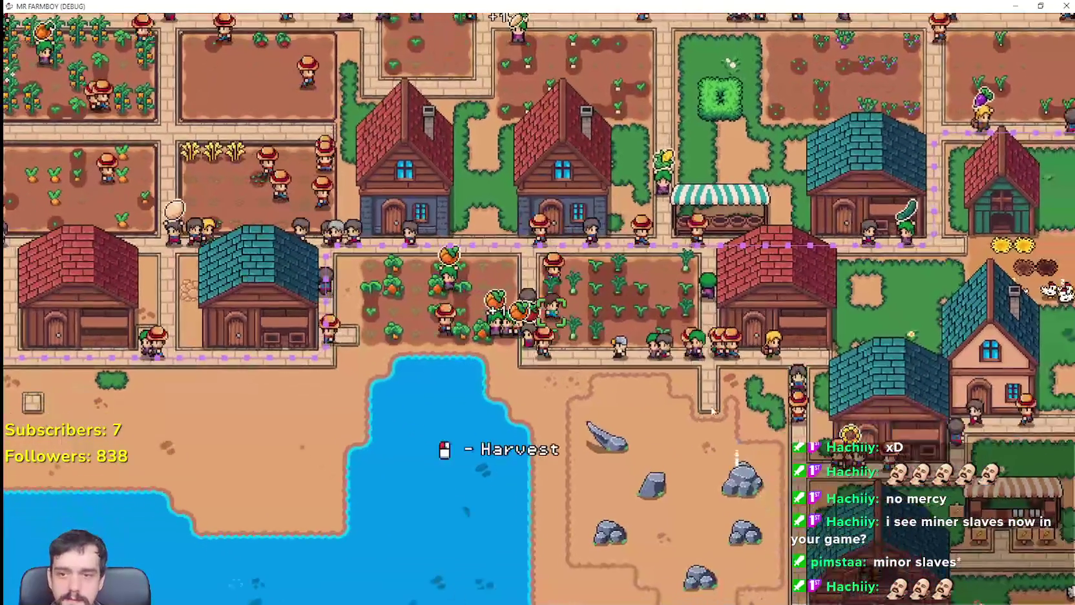
pyautogui.press('d')
pyautogui.press('s')
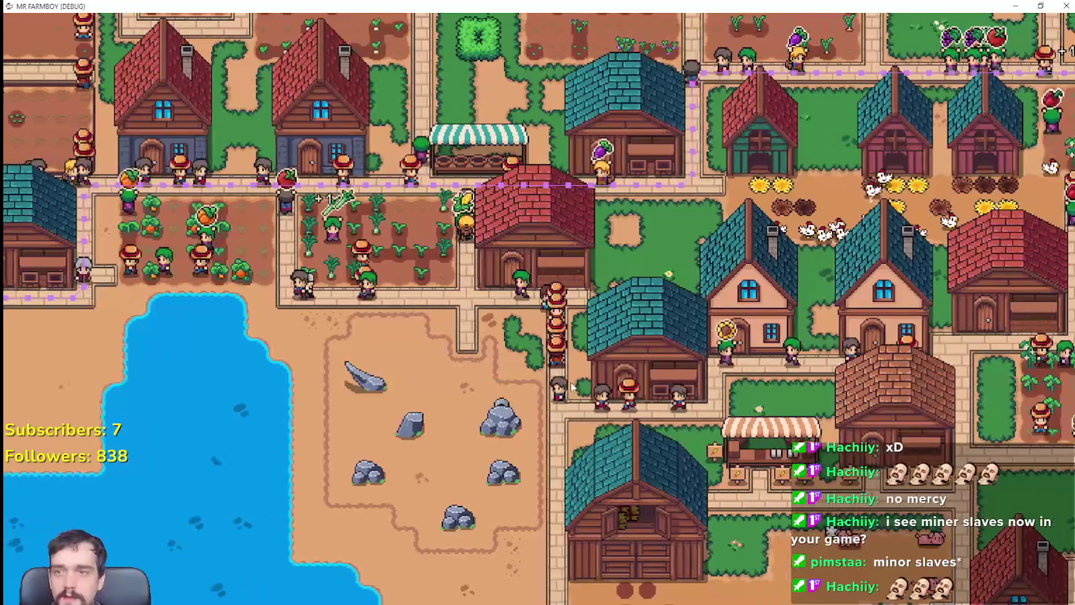
pyautogui.click(569, 465)
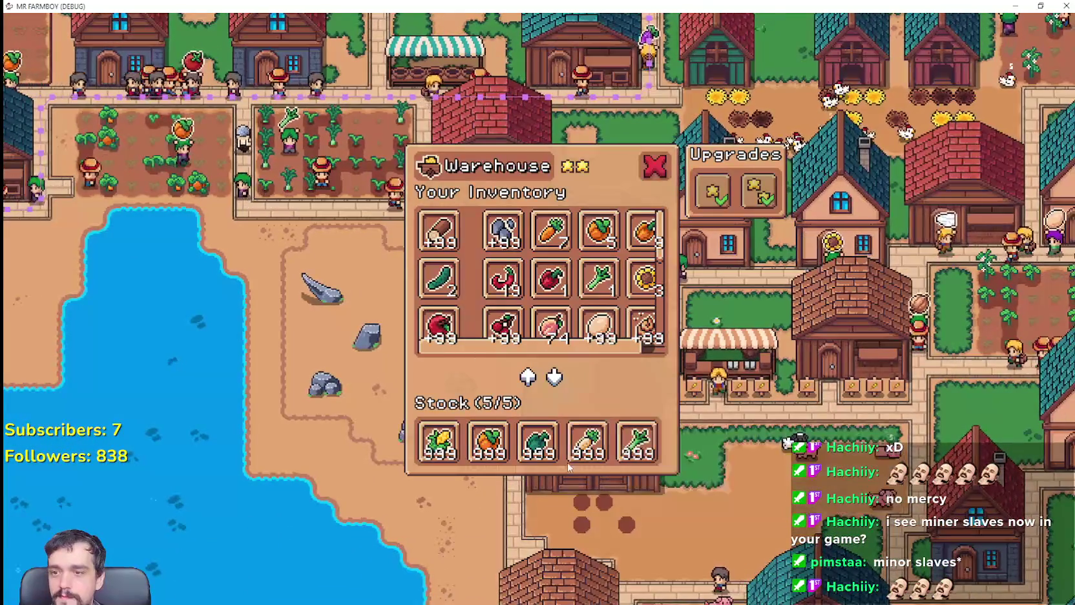
pyautogui.press('Escape')
pyautogui.press('s')
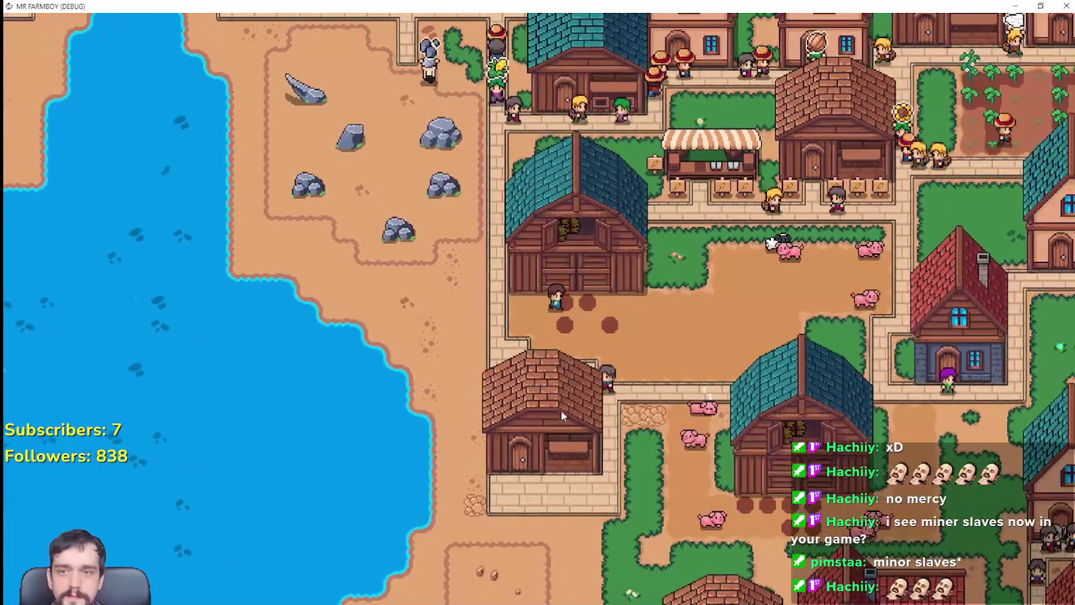
# Check another house's workers, then walk the player around the stall's north and west sides.
pyautogui.press('d')
pyautogui.press('w')
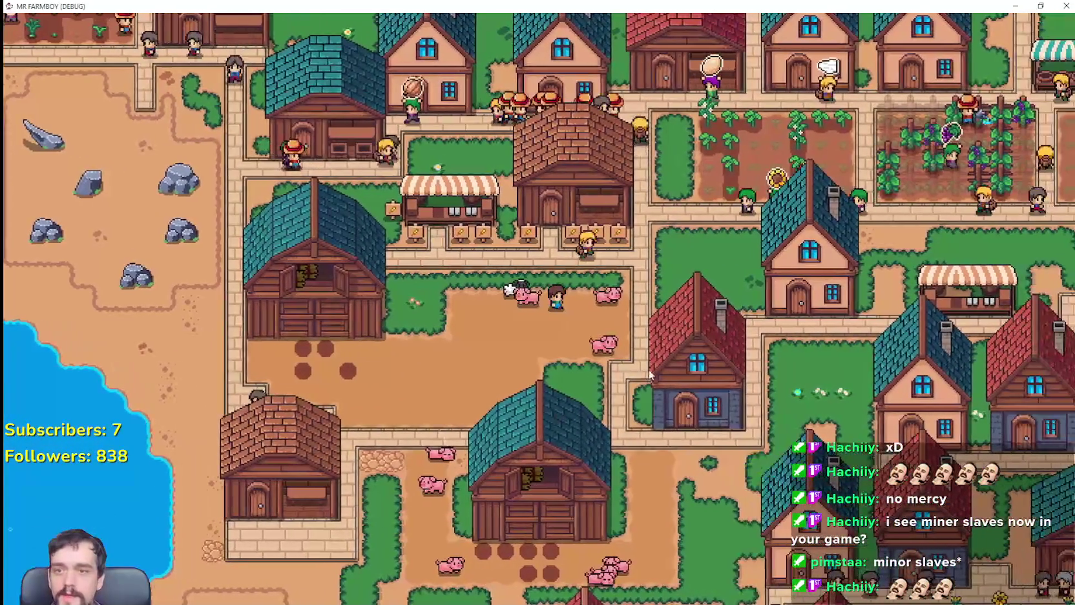
pyautogui.click(630, 339)
pyautogui.press('Escape')
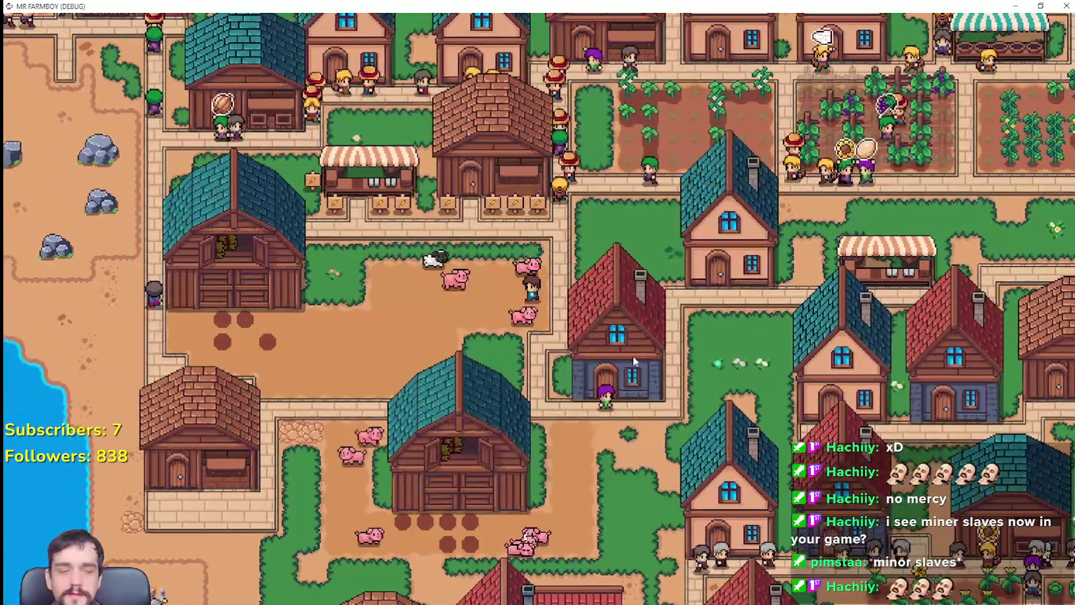
pyautogui.press('w')
pyautogui.press('a')
pyautogui.scroll(2, 636, 323)
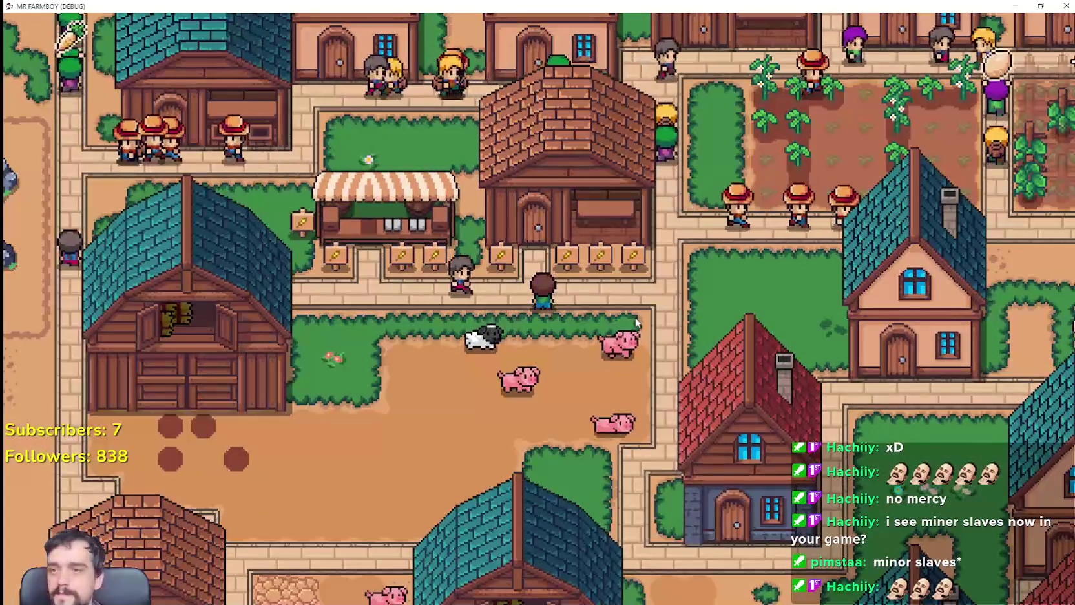
pyautogui.press('a')
pyautogui.scroll(3, 619, 316)
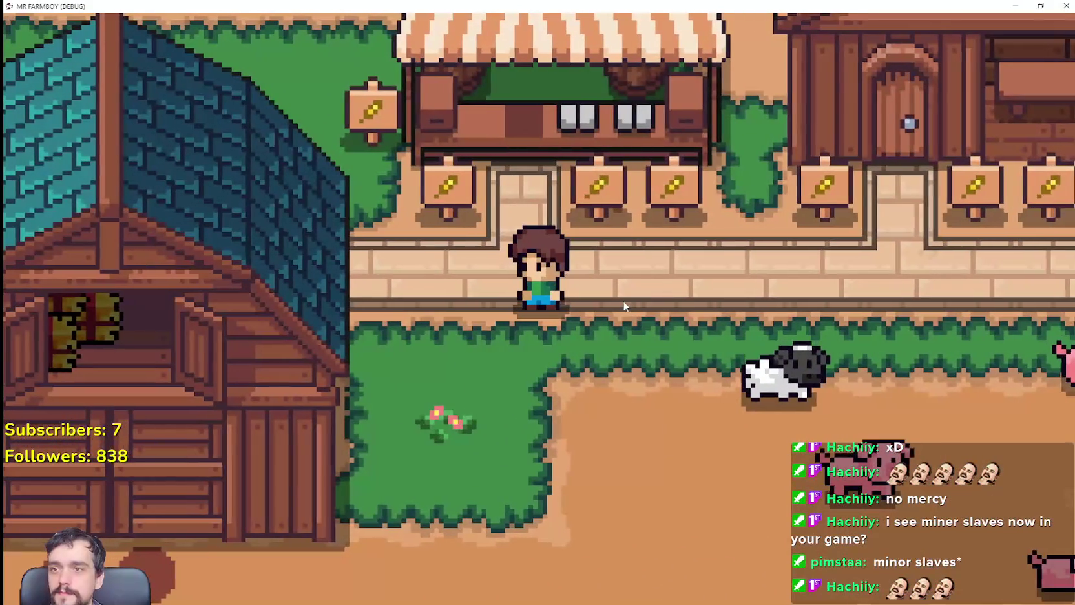
pyautogui.scroll(-3, 623, 300)
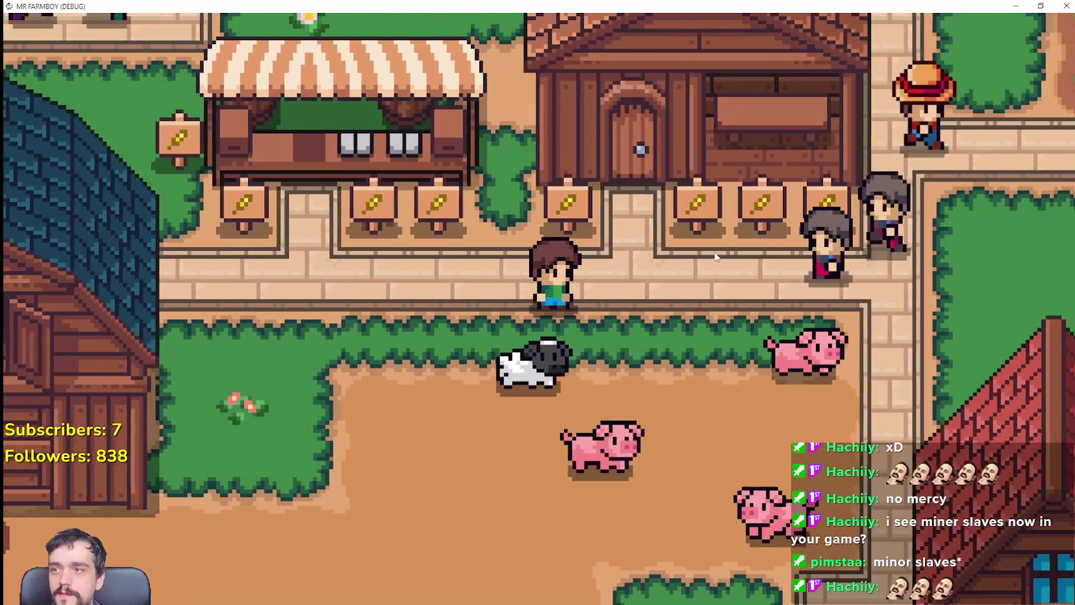
pyautogui.press('a')
pyautogui.press('w')
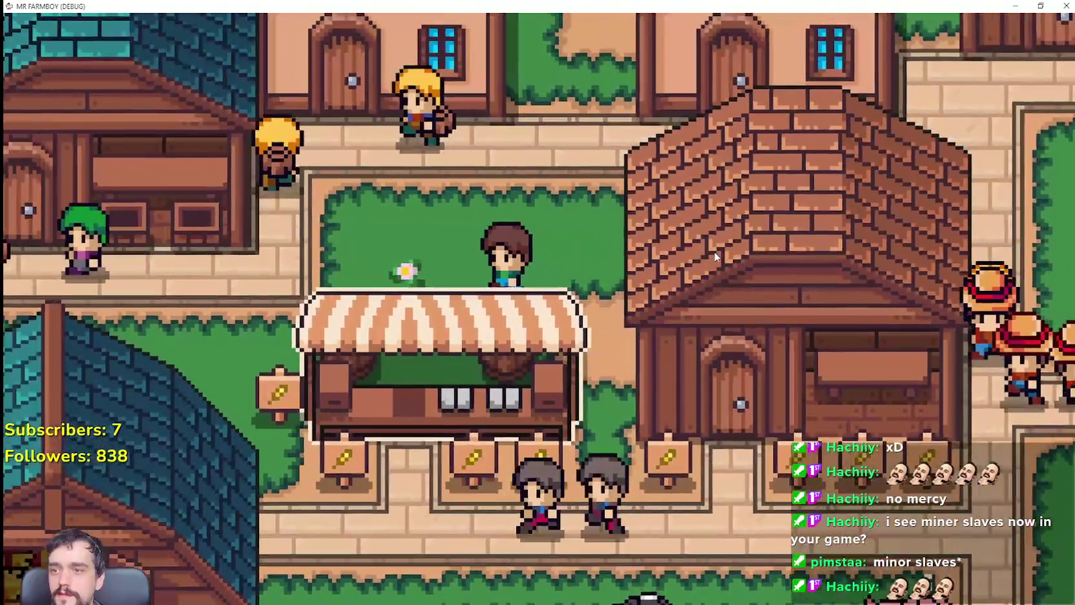
pyautogui.press('a')
pyautogui.press('s')
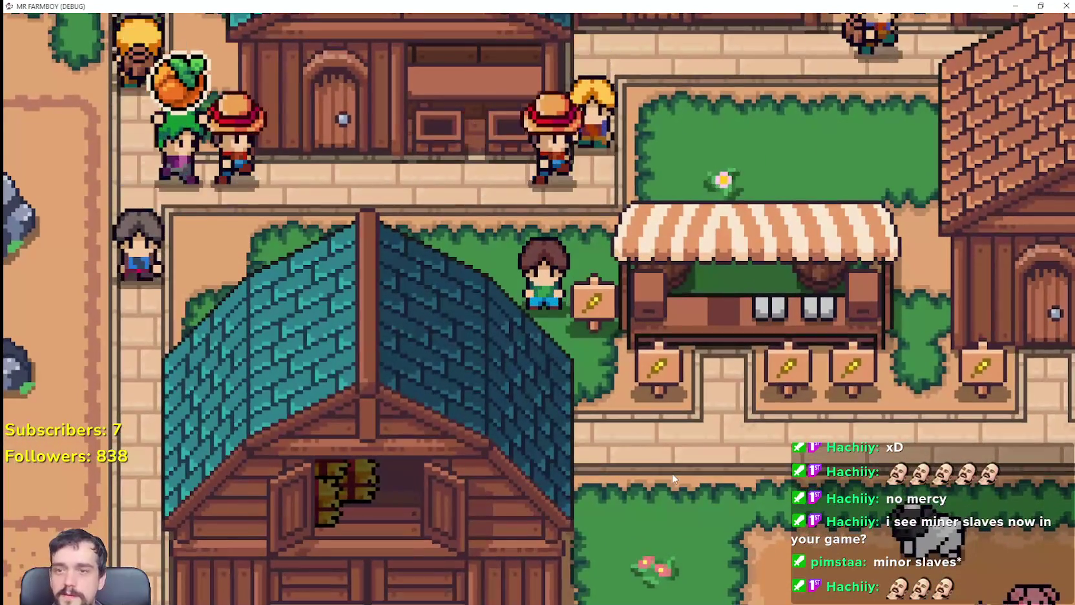
pyautogui.press('s')
pyautogui.press('d')
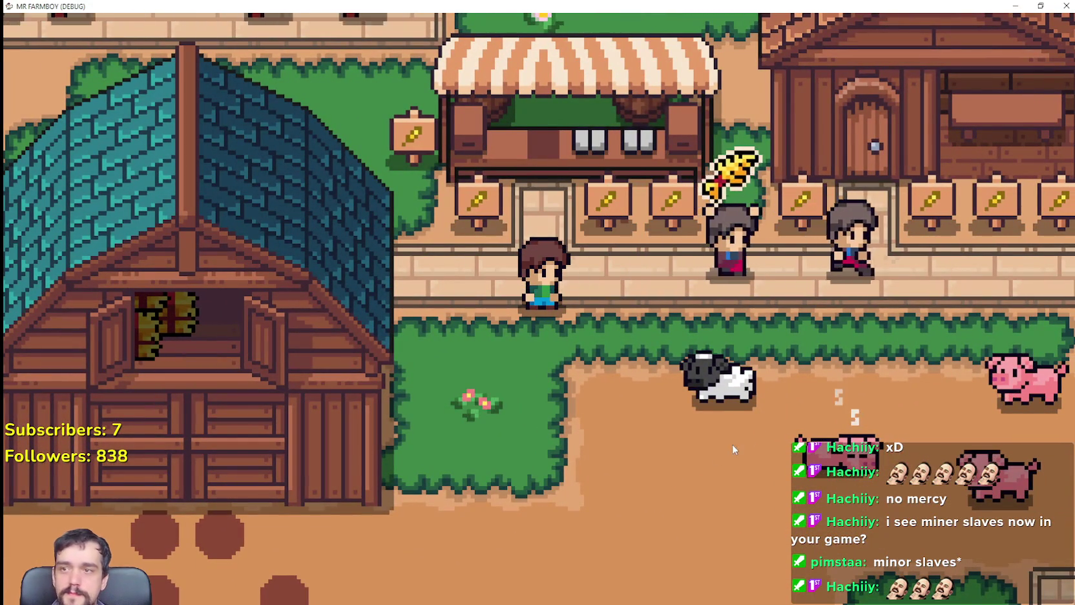
# Walk the player into the market stall and back out to stand below its signs.
pyautogui.press('s')
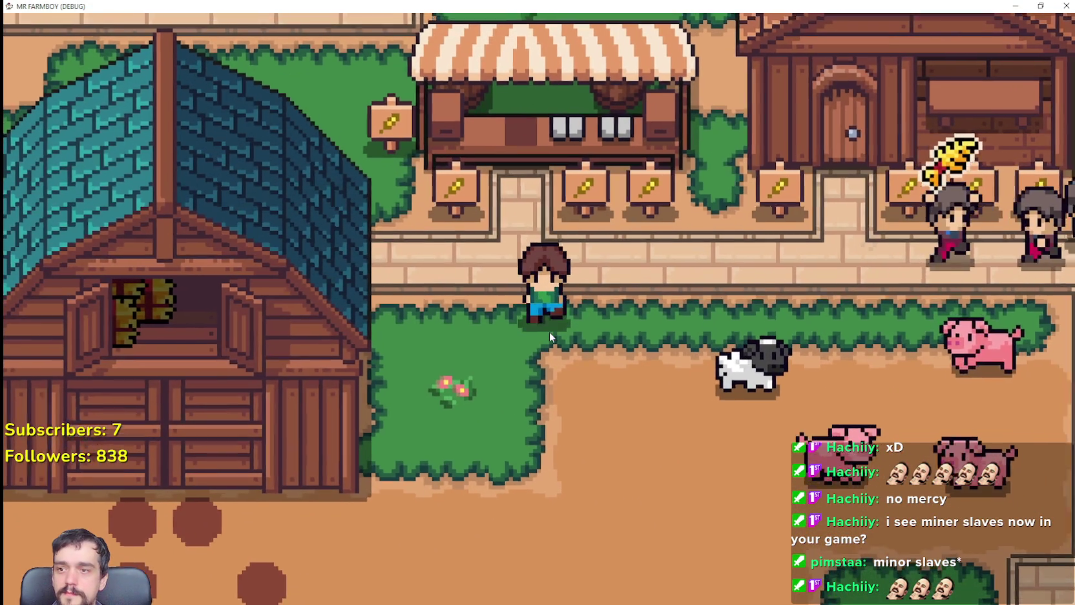
pyautogui.press('d')
pyautogui.press('w')
pyautogui.press('a')
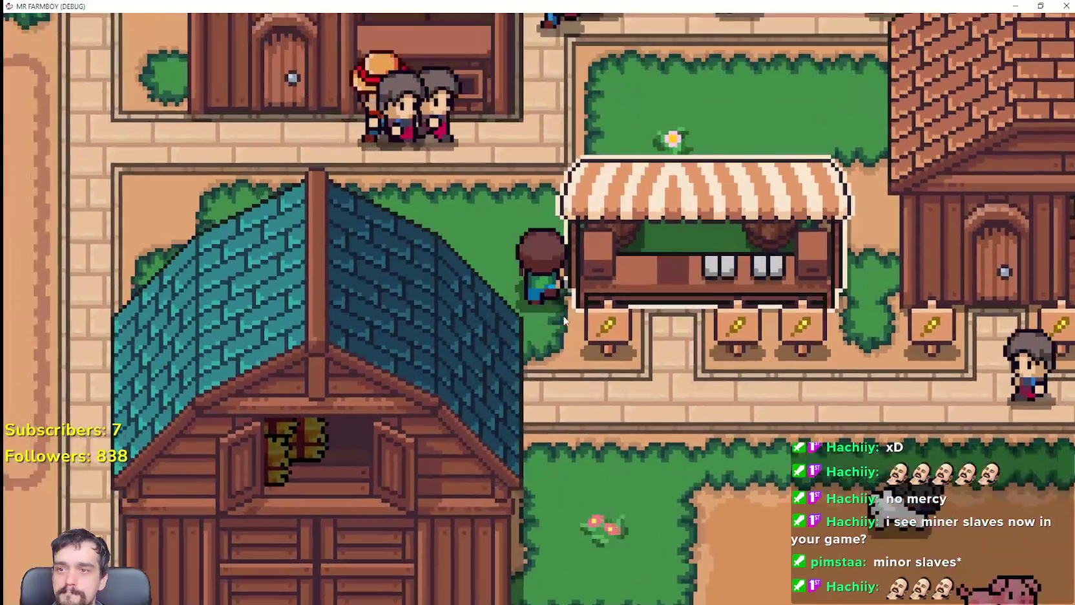
pyautogui.press('d')
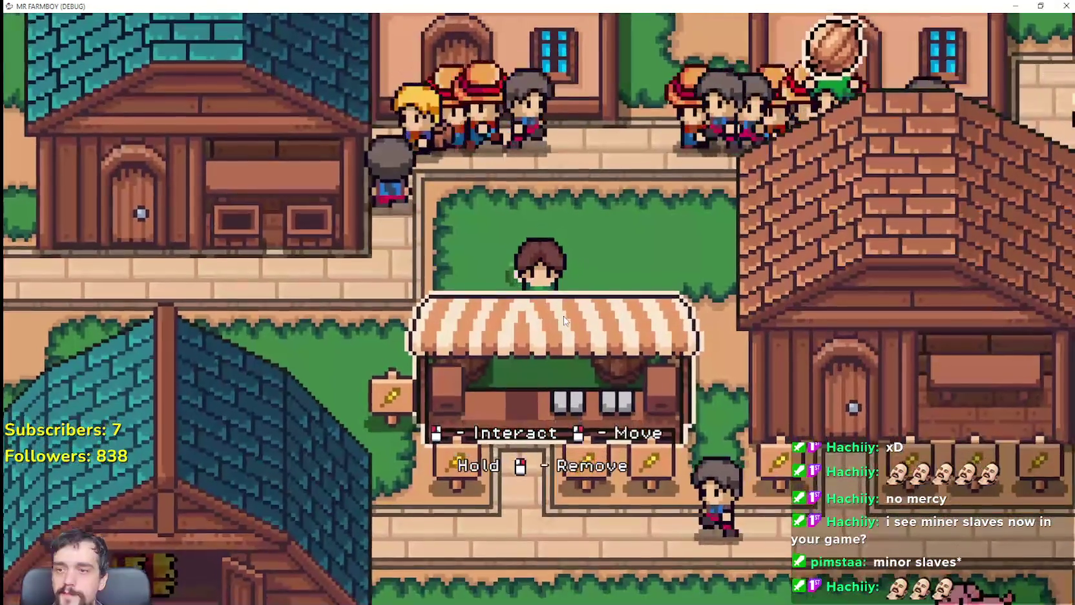
pyautogui.press('s')
pyautogui.press('a')
pyautogui.press('w')
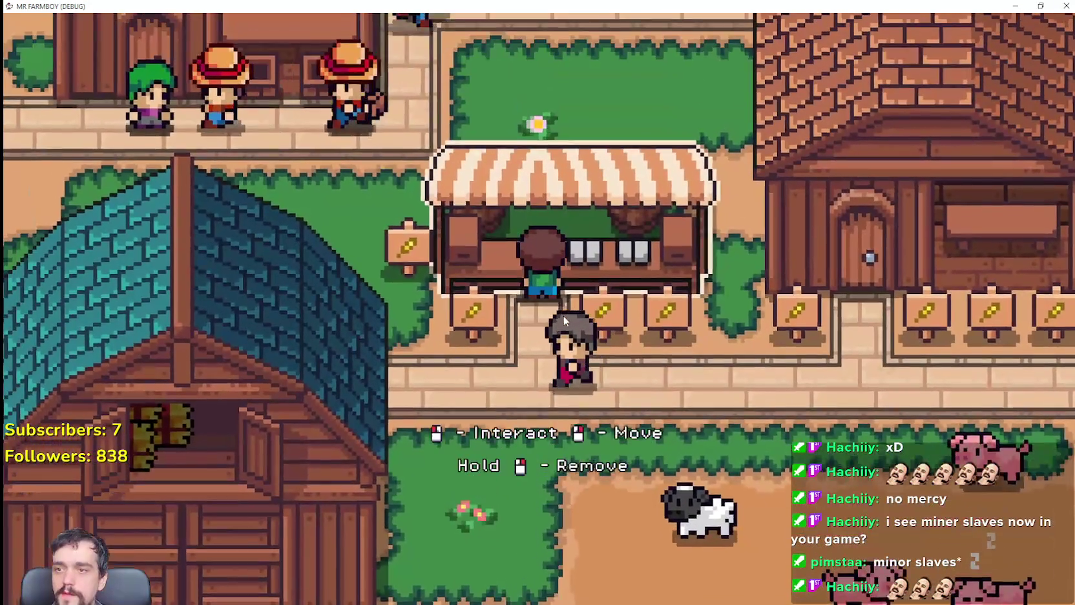
pyautogui.press('s')
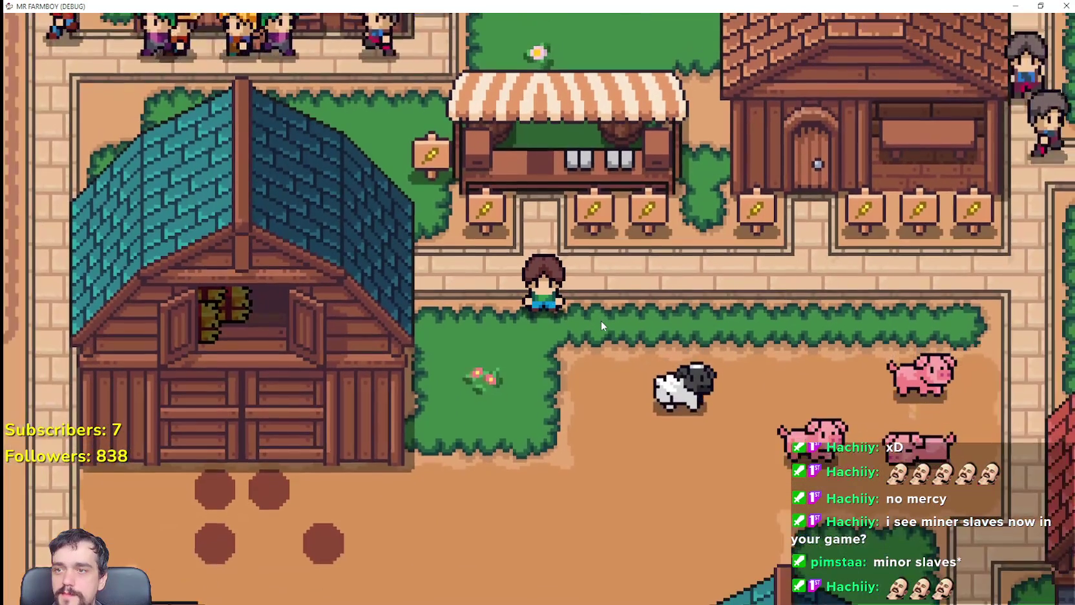
pyautogui.press('w')
pyautogui.press('a')
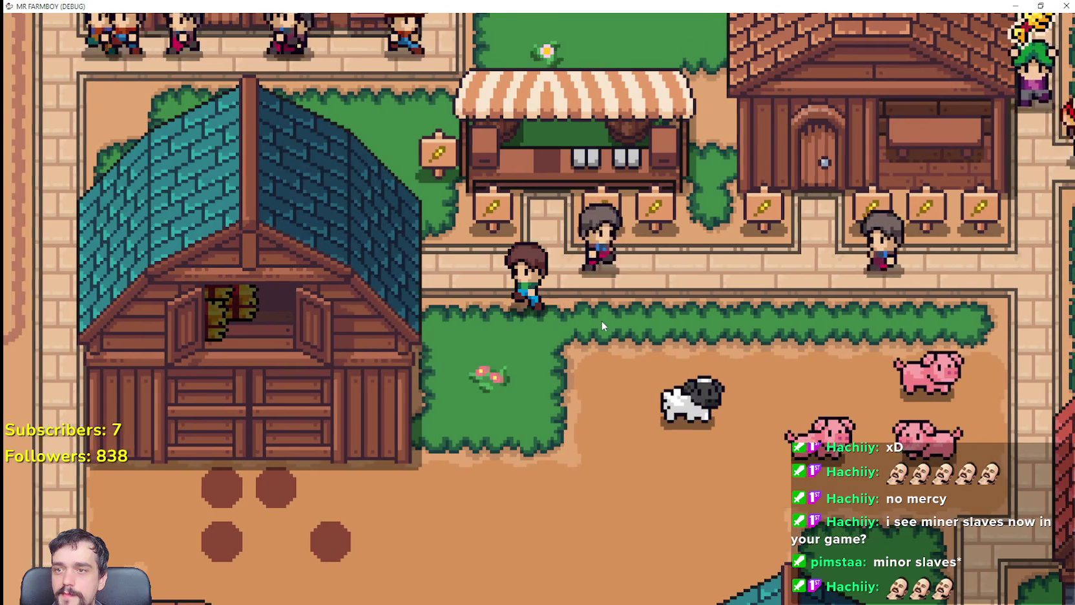
pyautogui.press('d')
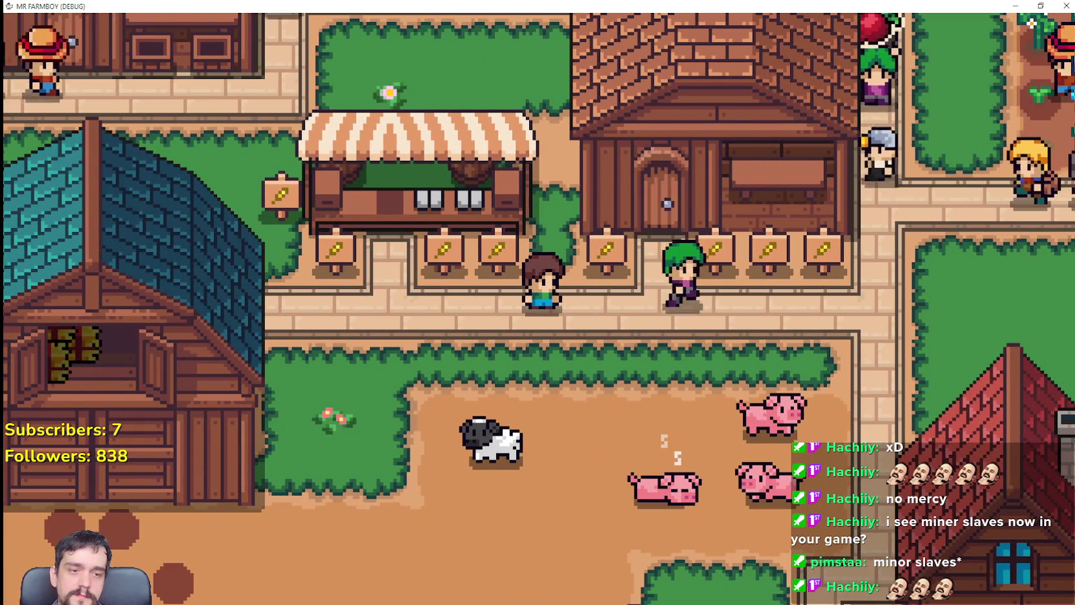
pyautogui.hotkey('alt', 'Tab')
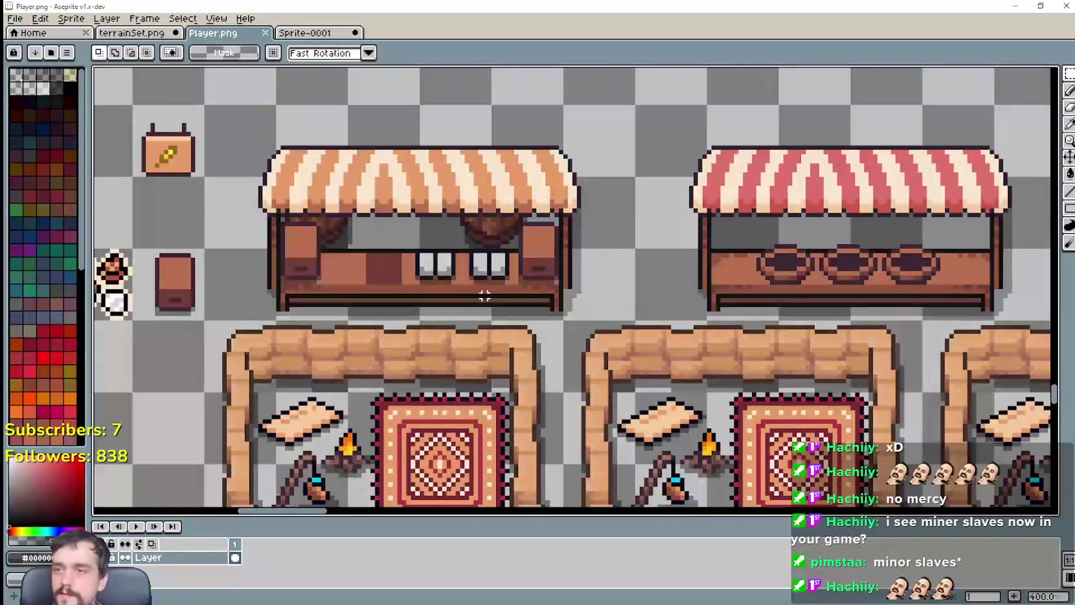
# Bring the Player.png character sprites into view and commit the moved stall selection.
pyautogui.scroll(-2, 675, 94)
pyautogui.scroll(-1, 674, 94)
pyautogui.moveTo(674, 94)
pyautogui.mouseDown()
pyautogui.moveTo(513, 384)
pyautogui.moveTo(533, 155)
pyautogui.mouseUp()
pyautogui.scroll(-1, 533, 155)
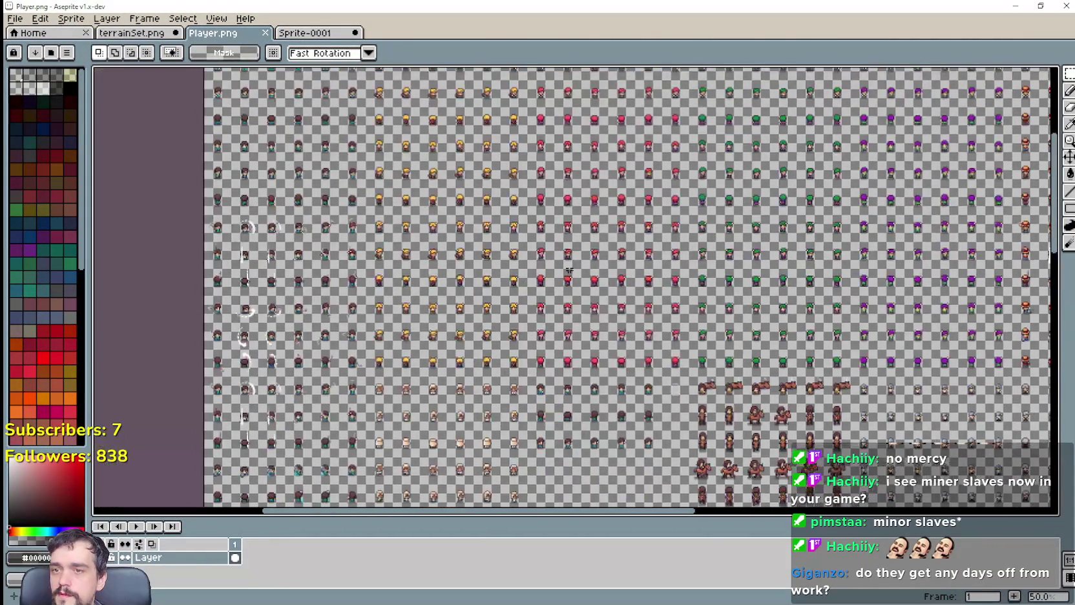
pyautogui.scroll(2, 533, 155)
pyautogui.scroll(1, 534, 155)
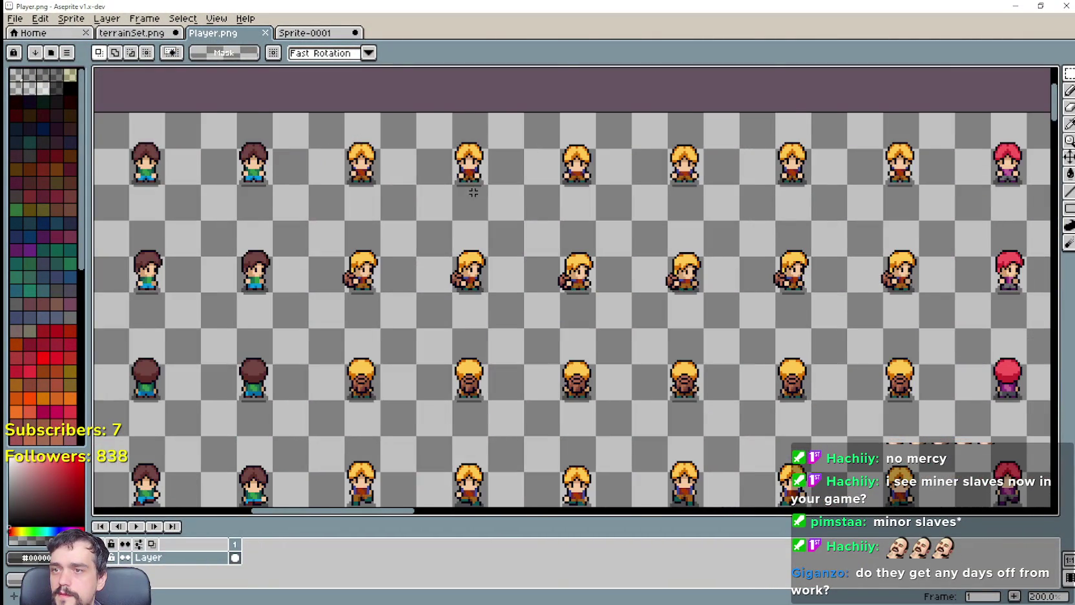
pyautogui.scroll(1, 475, 189)
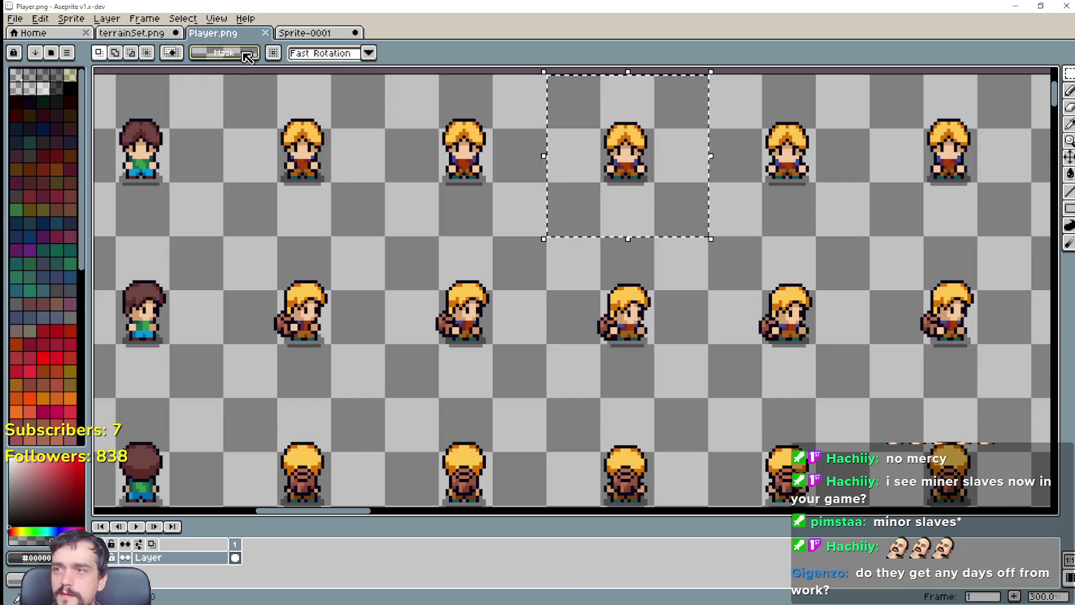
pyautogui.scroll(-5, 472, 221)
pyautogui.scroll(2, 558, 321)
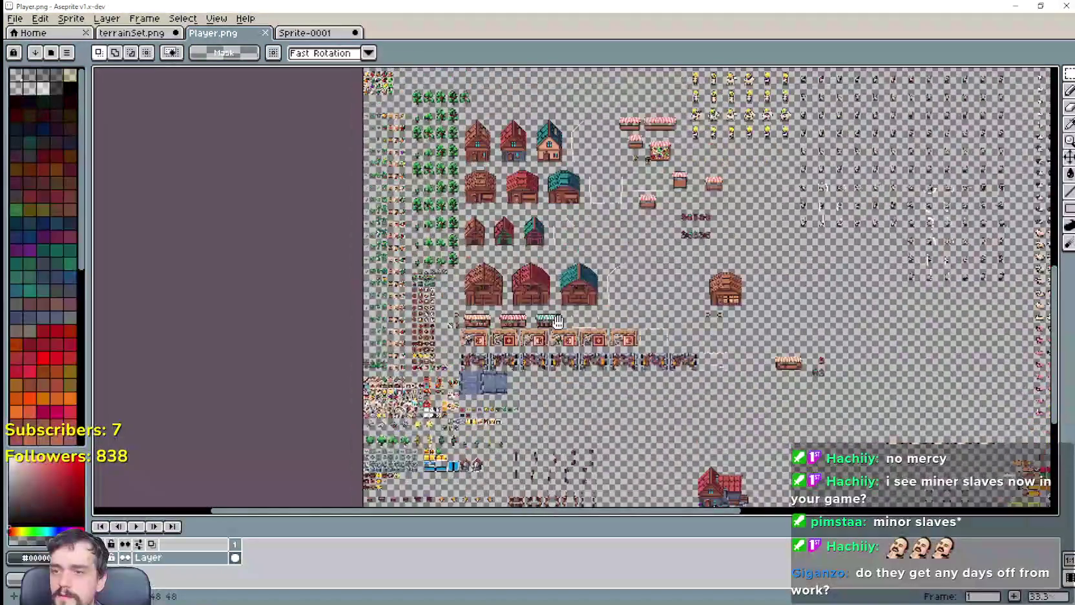
pyautogui.scroll(1, 557, 321)
pyautogui.scroll(4, 557, 322)
pyautogui.scroll(-2, 413, 268)
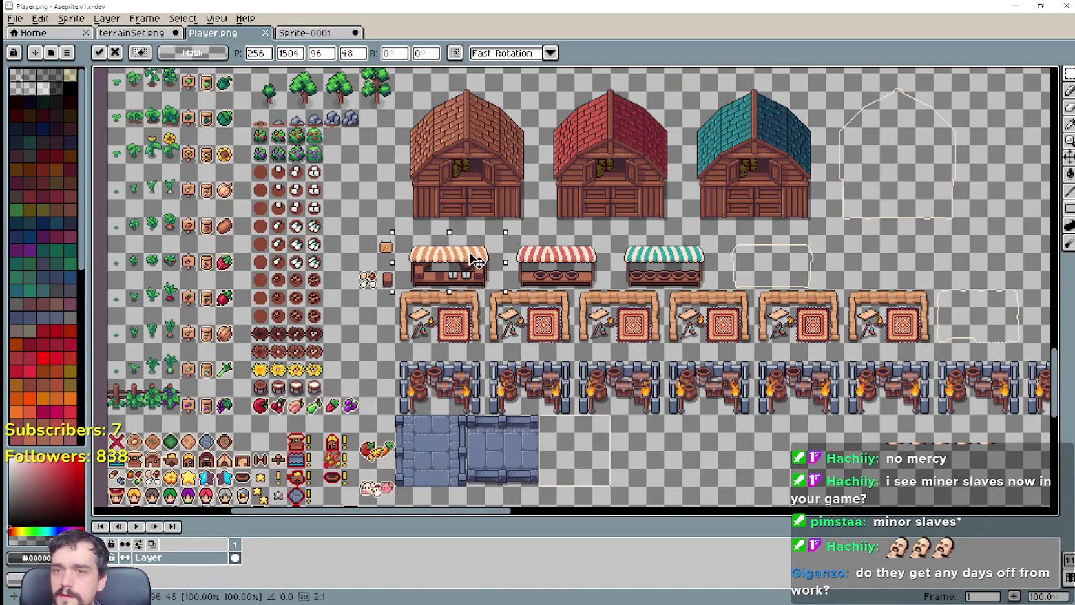
pyautogui.press('Return')
# Paste a copy of the blonde character sprite next to the stall sign.
pyautogui.scroll(1, 460, 262)
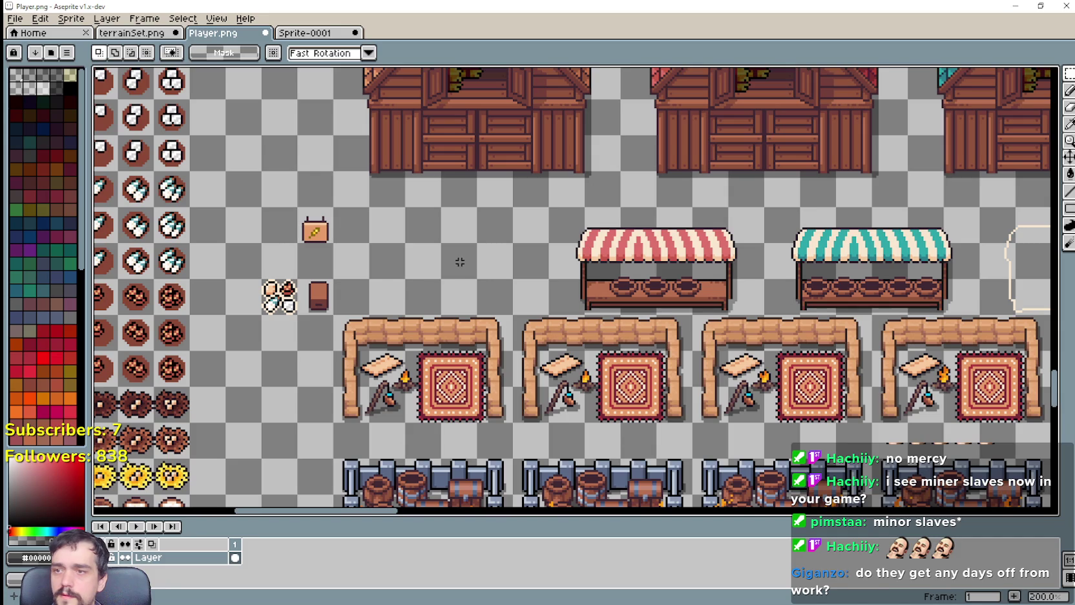
pyautogui.scroll(1, 464, 273)
pyautogui.hscroll(-1, 401, 278)
pyautogui.hotkey('ctrl', 'v')
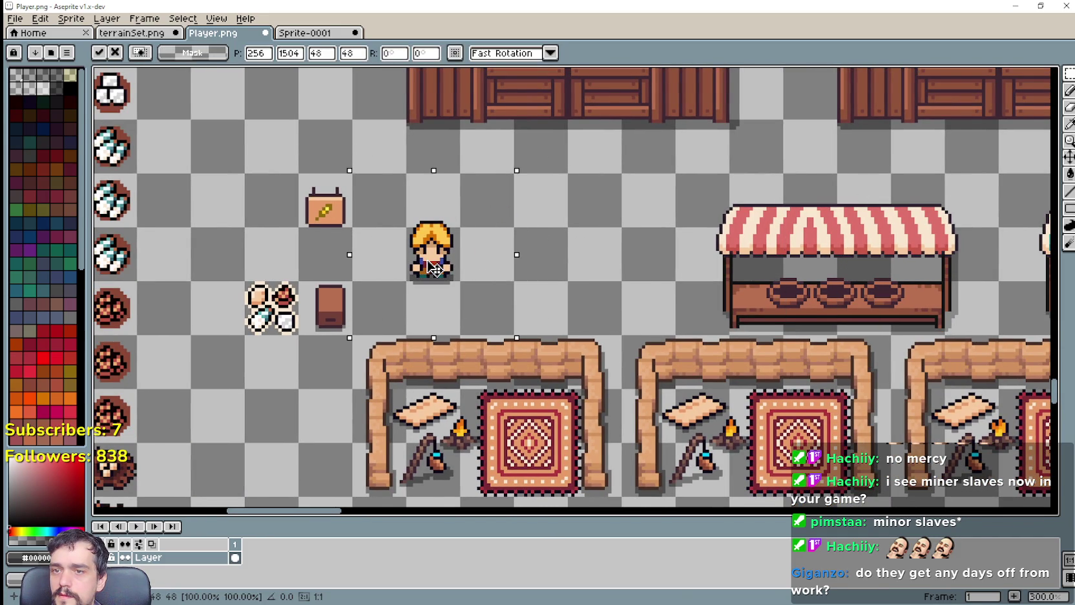
pyautogui.scroll(-1, 677, 332)
pyautogui.scroll(-2, 678, 323)
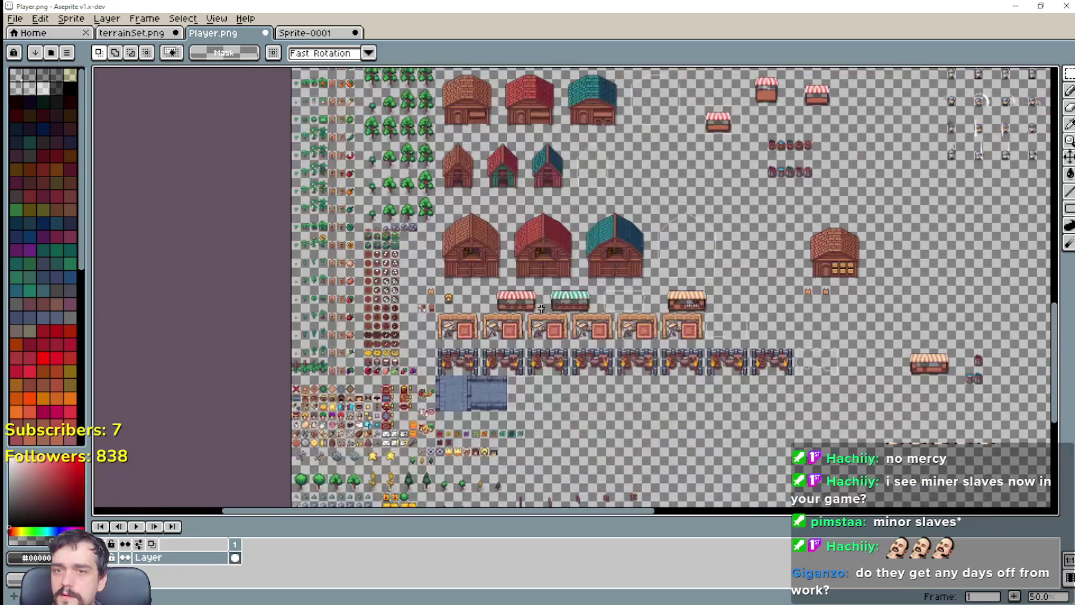
pyautogui.scroll(1, 690, 308)
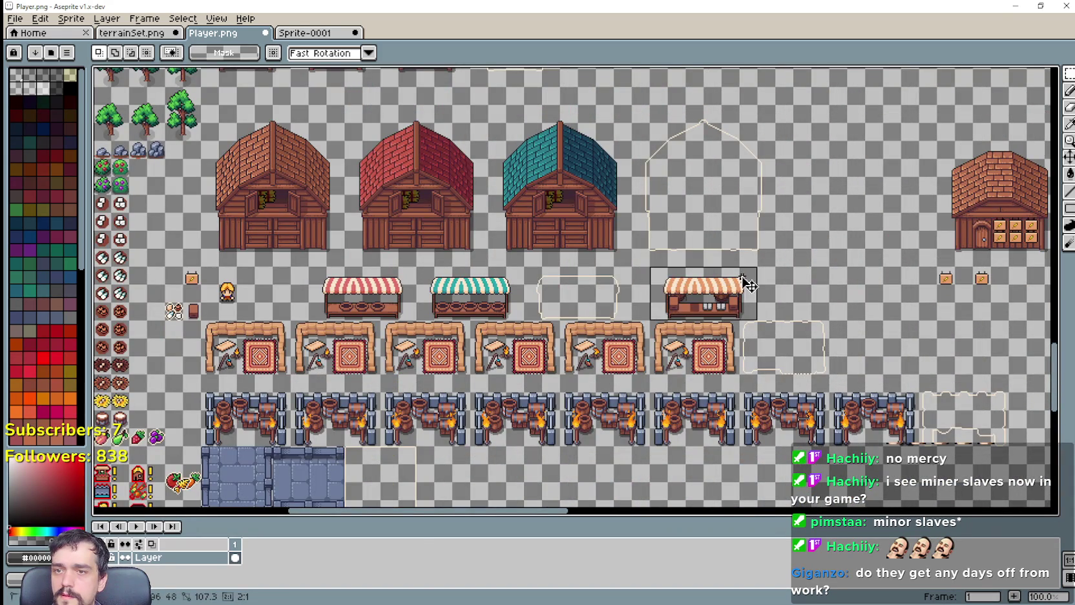
# Try dragging the orange stall over the character, undoing the unsuccessful placements and stray paste.
pyautogui.moveTo(748, 284); pyautogui.dragTo(436, 312)
pyautogui.scroll(1, 240, 290)
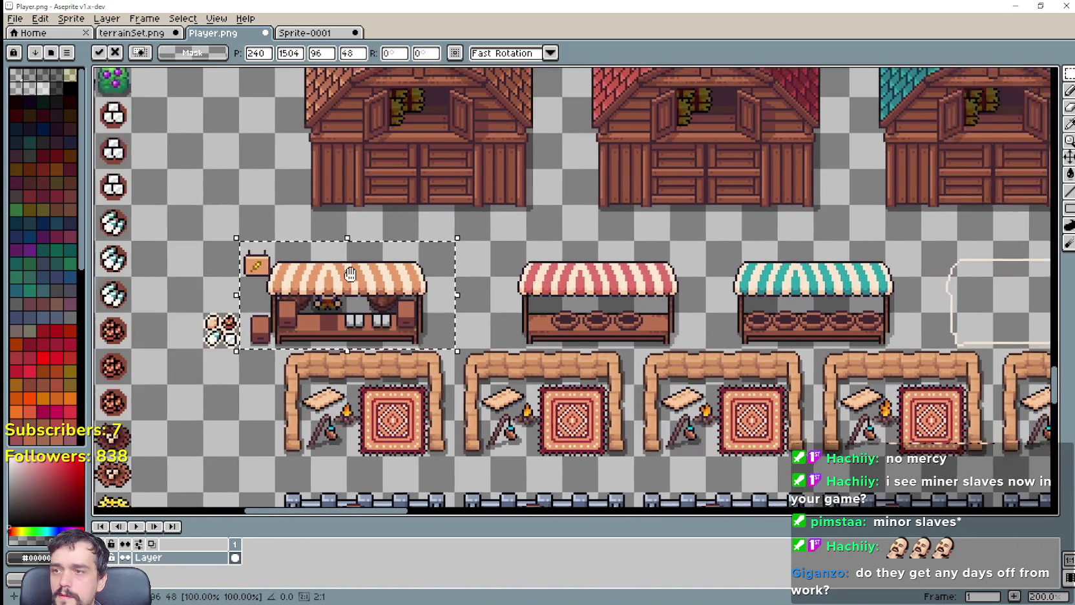
pyautogui.hscroll(-2, 388, 297)
pyautogui.moveTo(448, 299); pyautogui.dragTo(481, 293)
pyautogui.scroll(1, 471, 304)
pyautogui.hotkey('ctrl', 'z')
pyautogui.hotkey('ctrl', 'v')
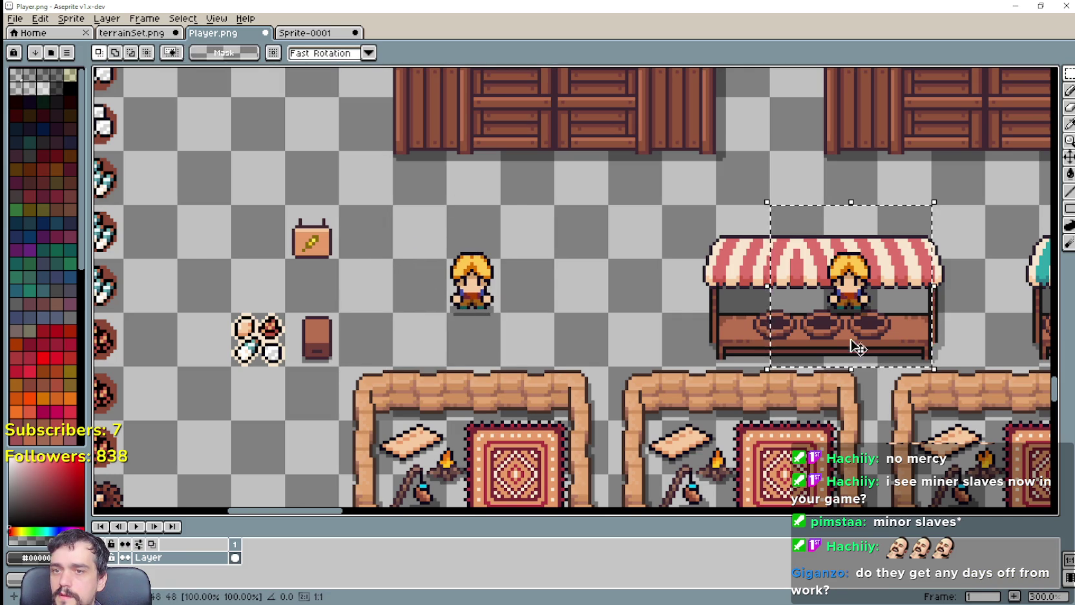
pyautogui.hotkey('ctrl', 'z')
pyautogui.scroll(-1, 857, 347)
pyautogui.scroll(-1, 858, 347)
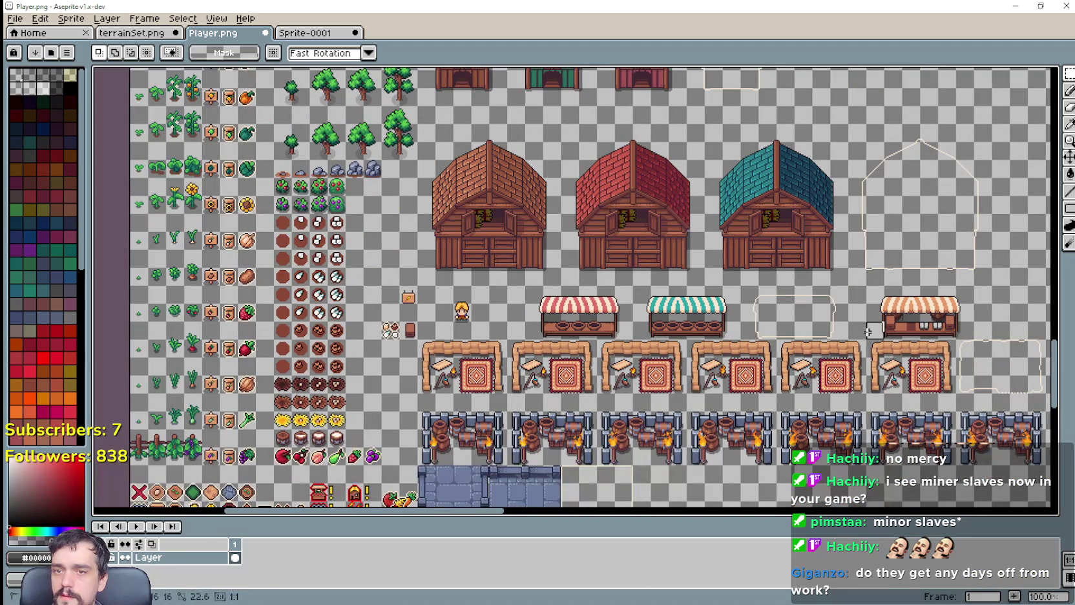
pyautogui.moveTo(956, 316); pyautogui.dragTo(491, 315)
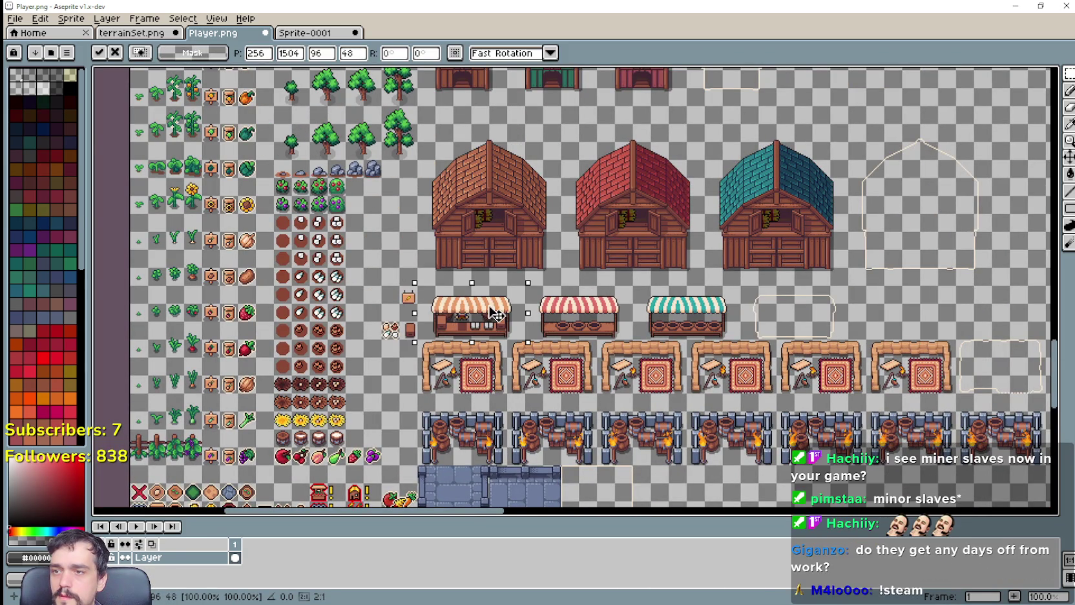
pyautogui.scroll(2, 488, 310)
pyautogui.scroll(1, 482, 317)
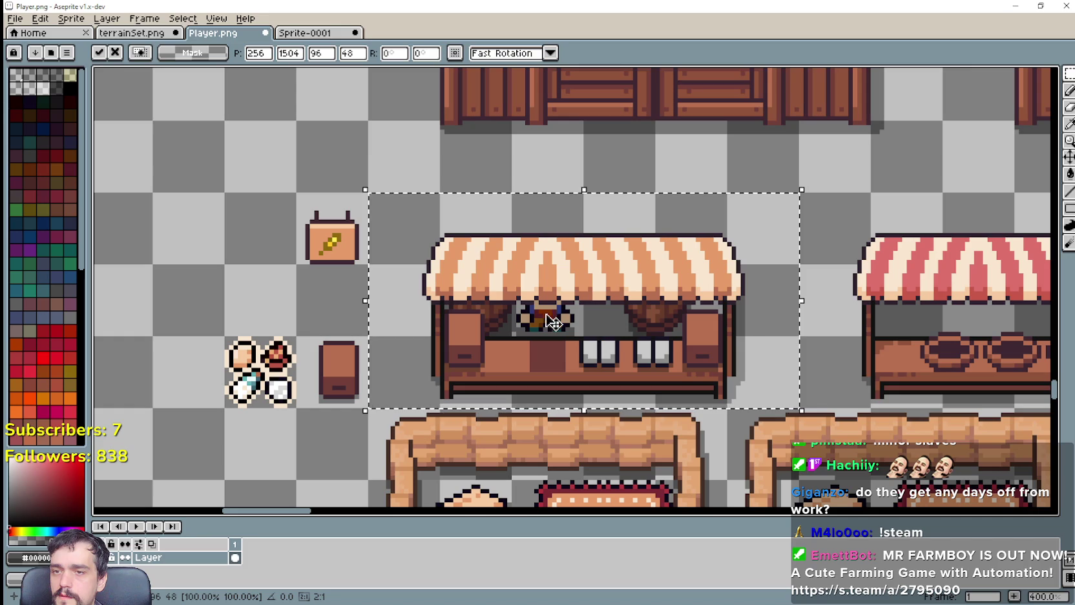
pyautogui.hotkey('ctrl', 'z')
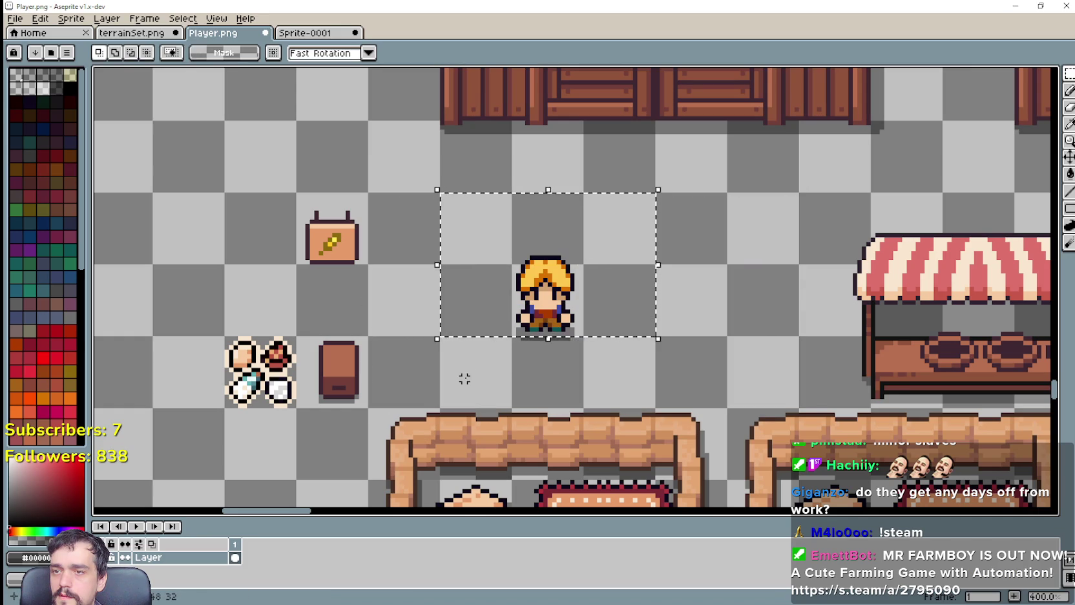
# Nudge the character down two pixels and drag the orange stall over it.
pyautogui.press('Down')
pyautogui.press('Down')
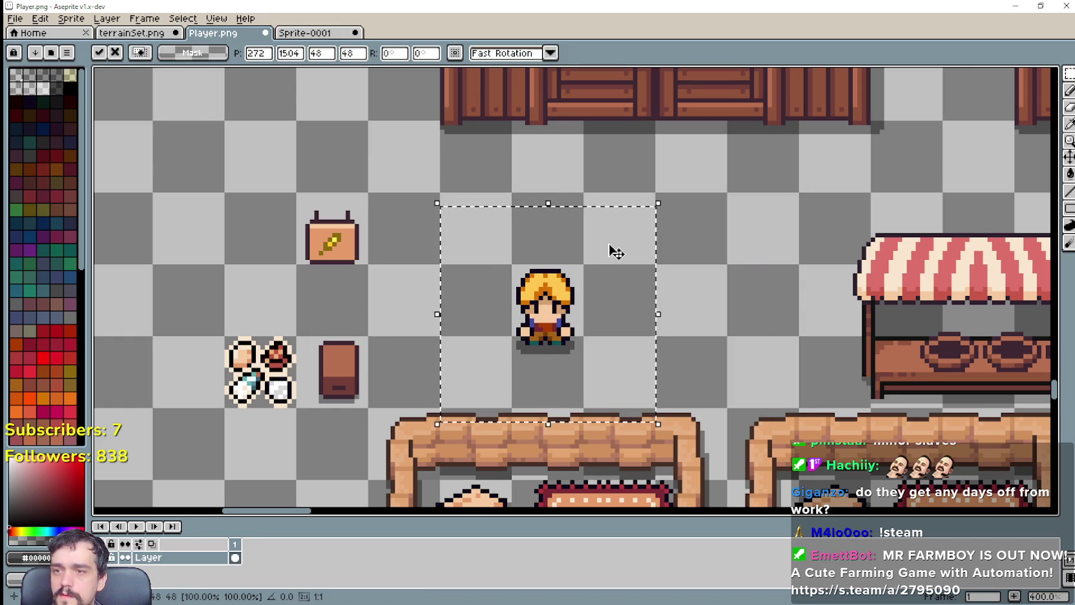
pyautogui.scroll(-2, 632, 258)
pyautogui.scroll(-1, 646, 272)
pyautogui.scroll(1, 698, 297)
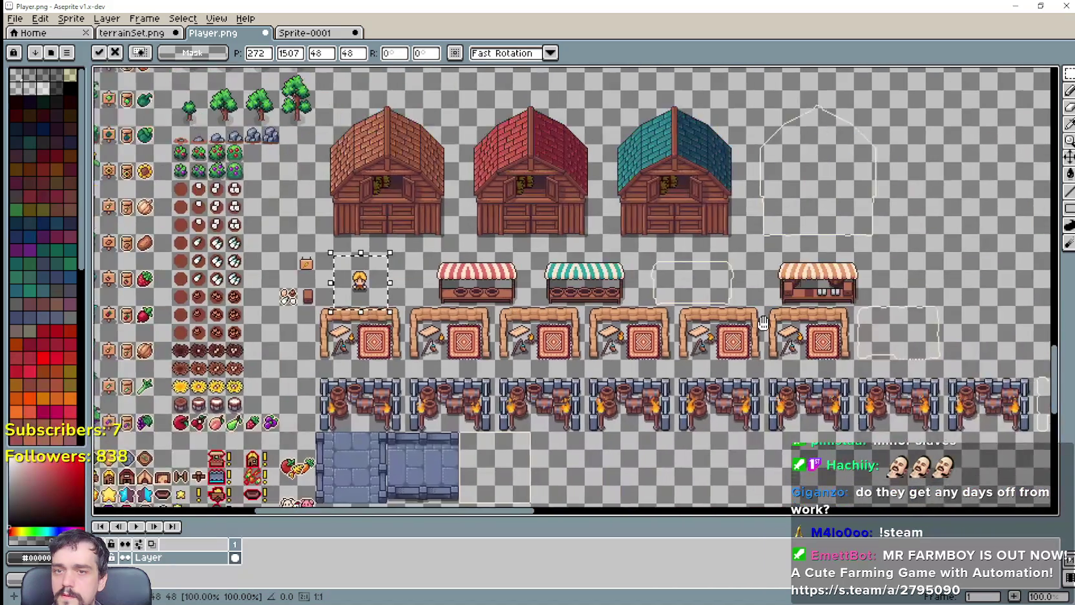
pyautogui.scroll(1, 708, 303)
pyautogui.scroll(1, 709, 302)
pyautogui.scroll(-2, 947, 162)
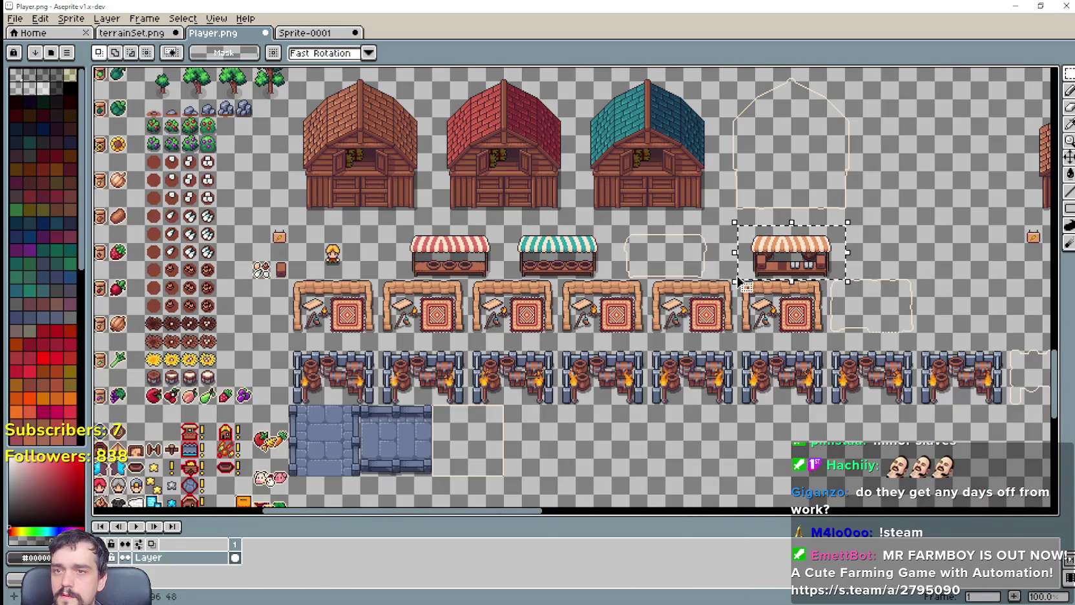
pyautogui.moveTo(727, 270); pyautogui.dragTo(604, 270)
pyautogui.scroll(4, 321, 267)
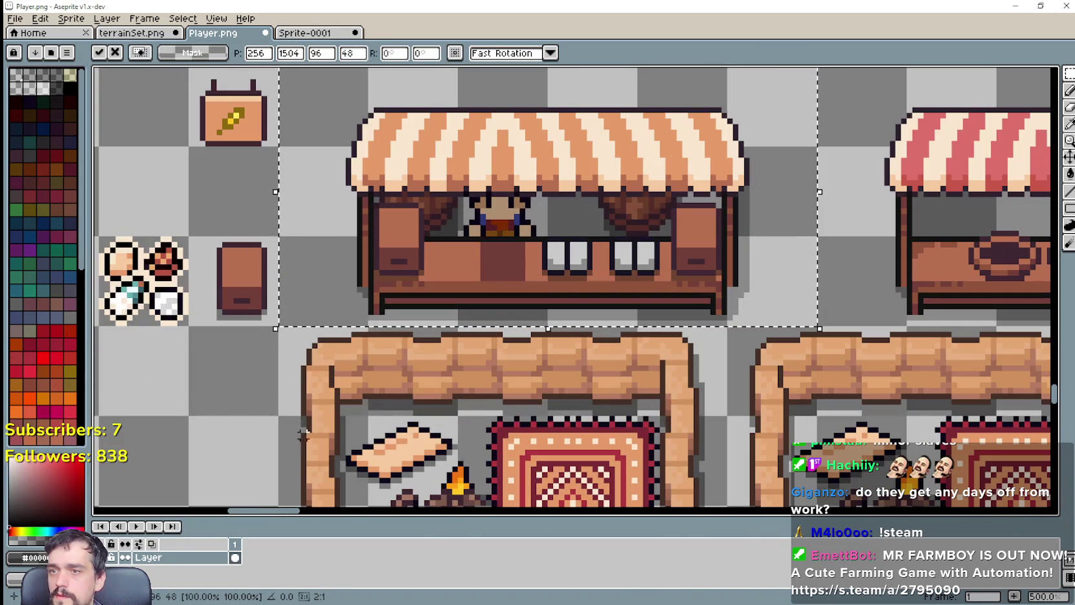
pyautogui.scroll(-1, 387, 373)
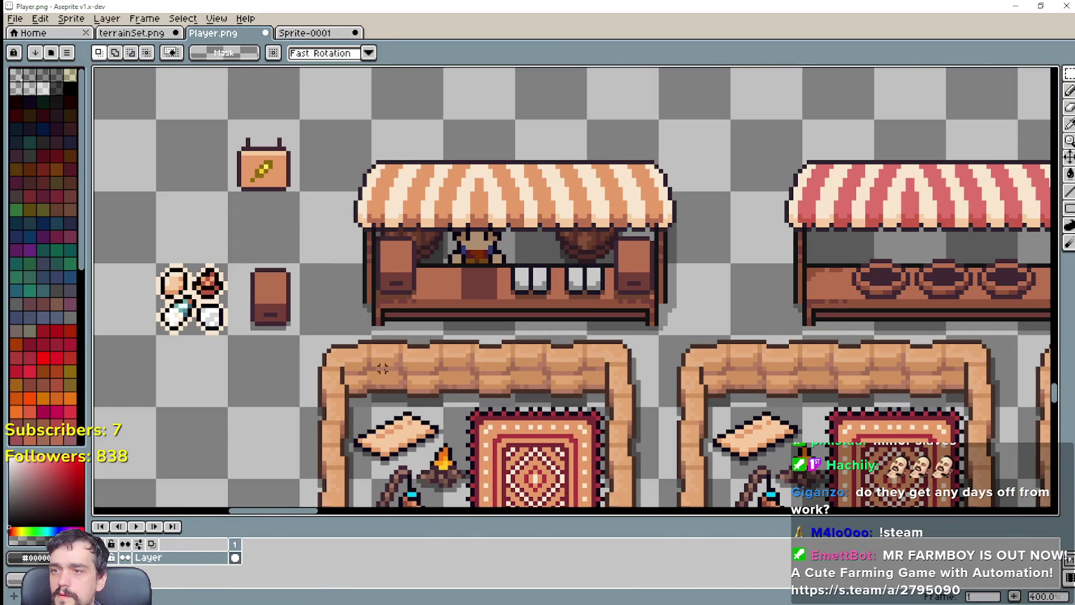
# Minimize Aseprite and switch back to the running Mr Farmboy game.
pyautogui.click(1026, 5)
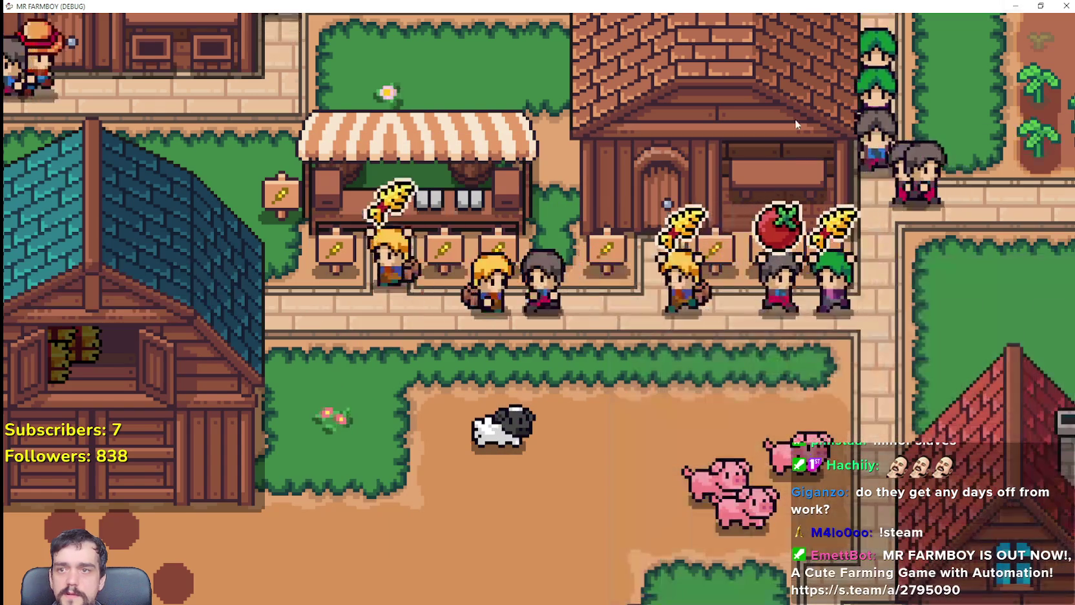
pyautogui.hotkey('alt', 'Tab')
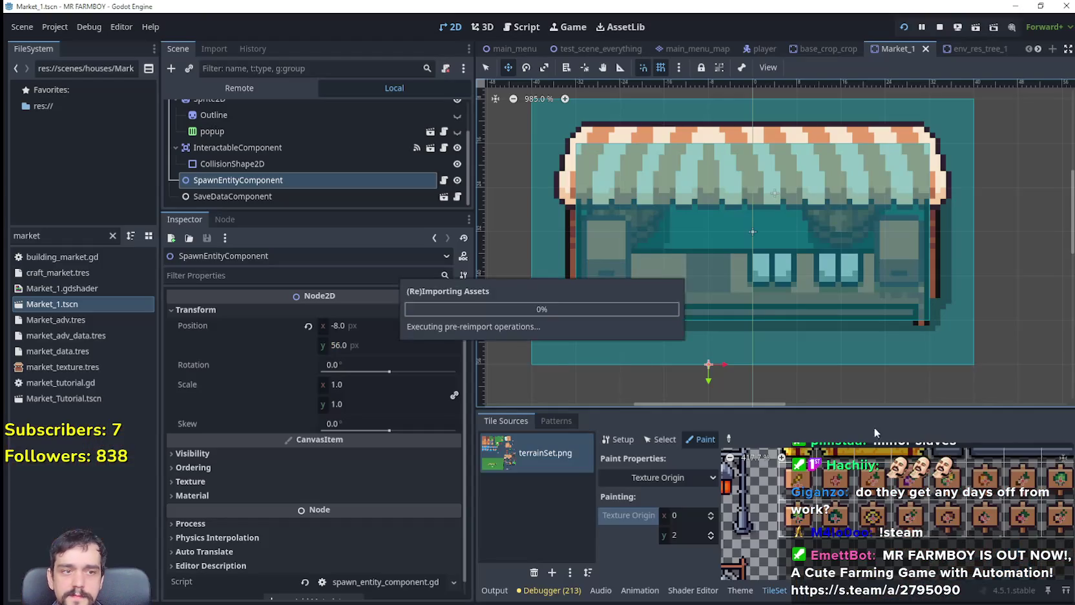
pyautogui.hotkey('alt', 'Tab')
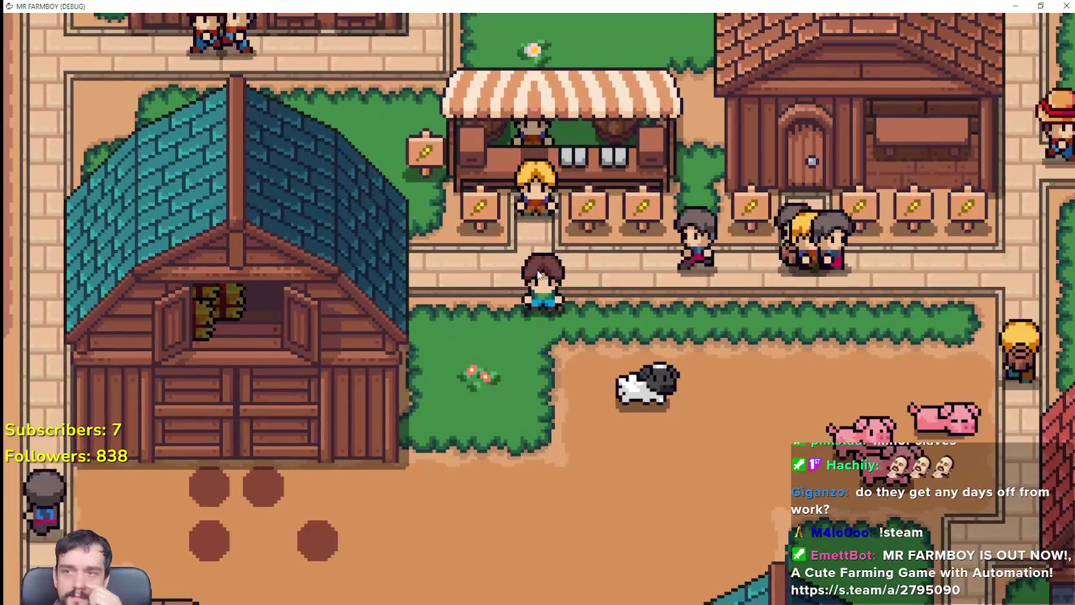
# Walk the farmer with WASD up to the stall, past the barn and up the path.
pyautogui.press('w')
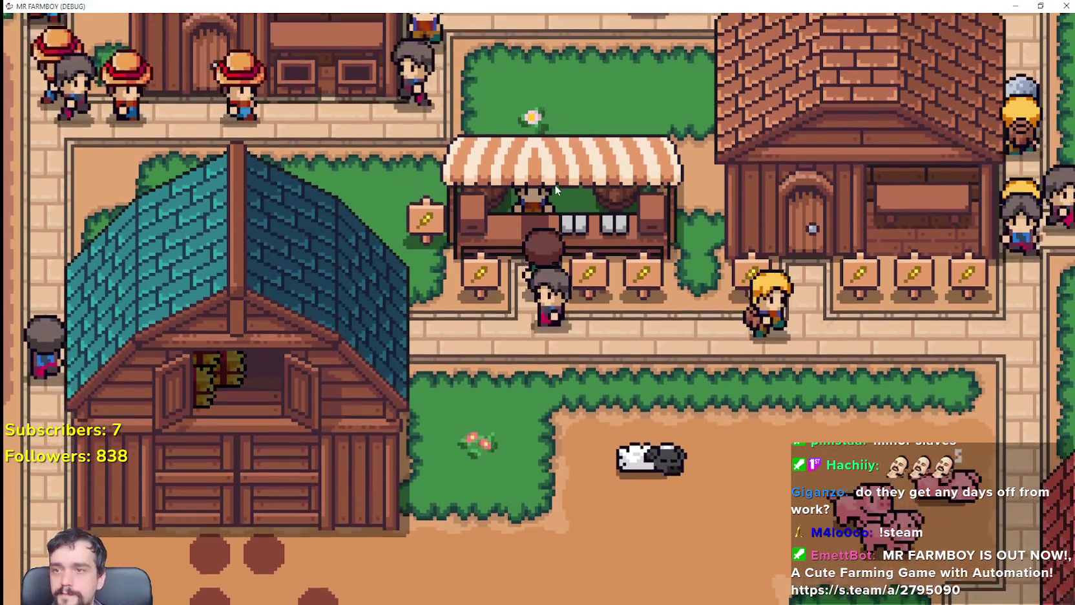
pyautogui.press('s')
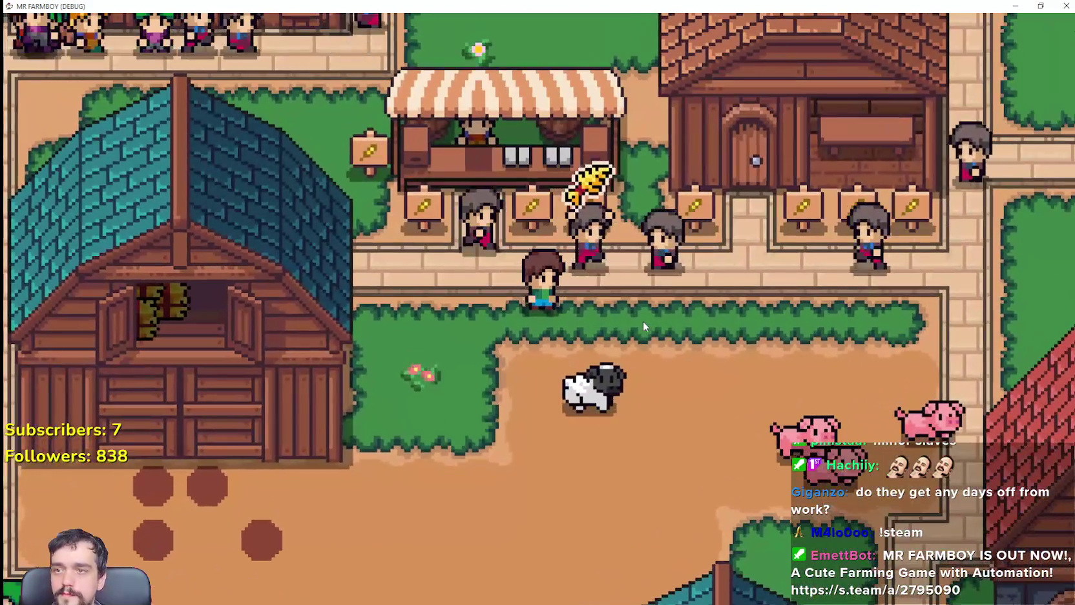
pyautogui.press('a')
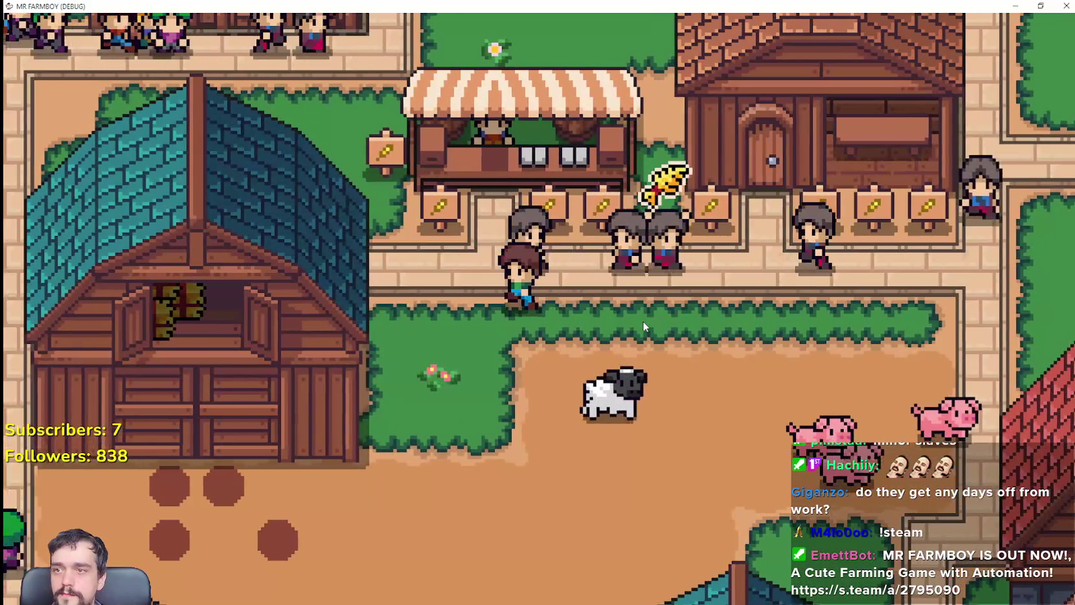
pyautogui.press('d')
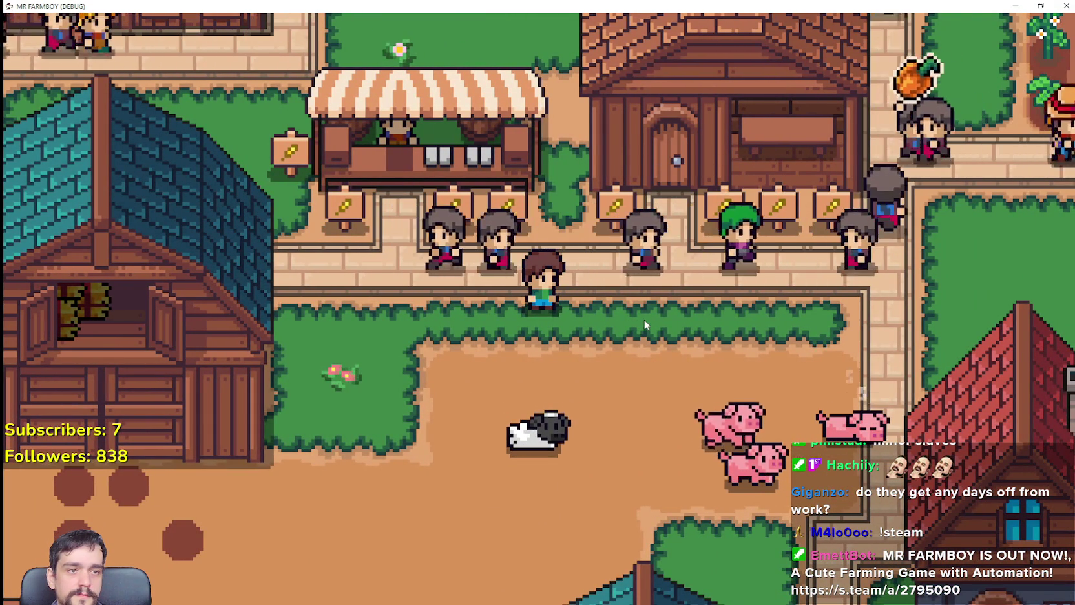
pyautogui.press('a')
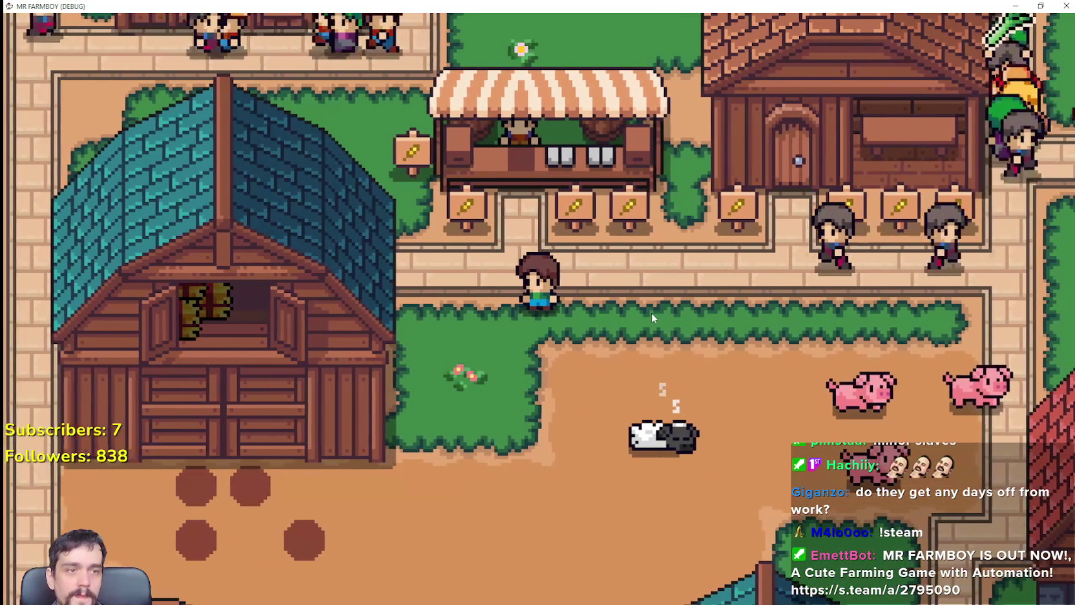
pyautogui.press('a')
pyautogui.press('w')
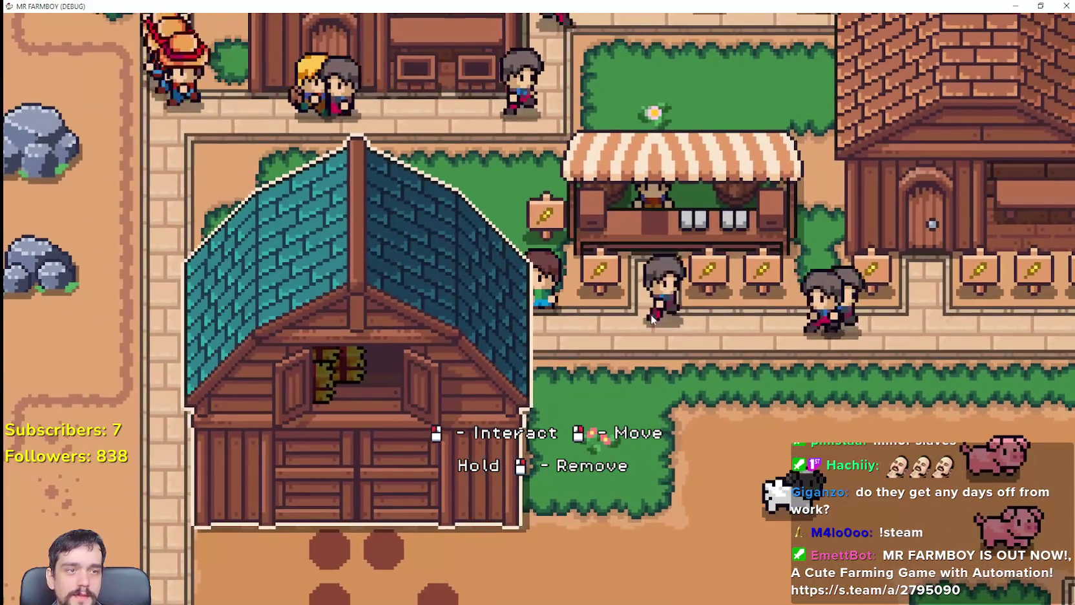
pyautogui.press('a')
pyautogui.press('w')
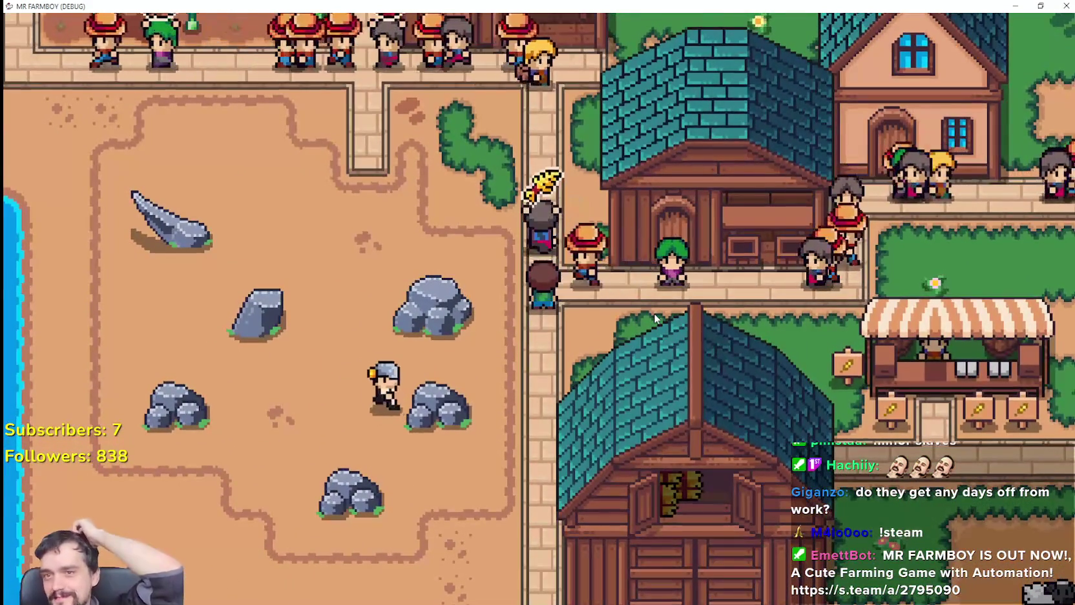
pyautogui.press('a')
pyautogui.press('w')
pyautogui.press('w')
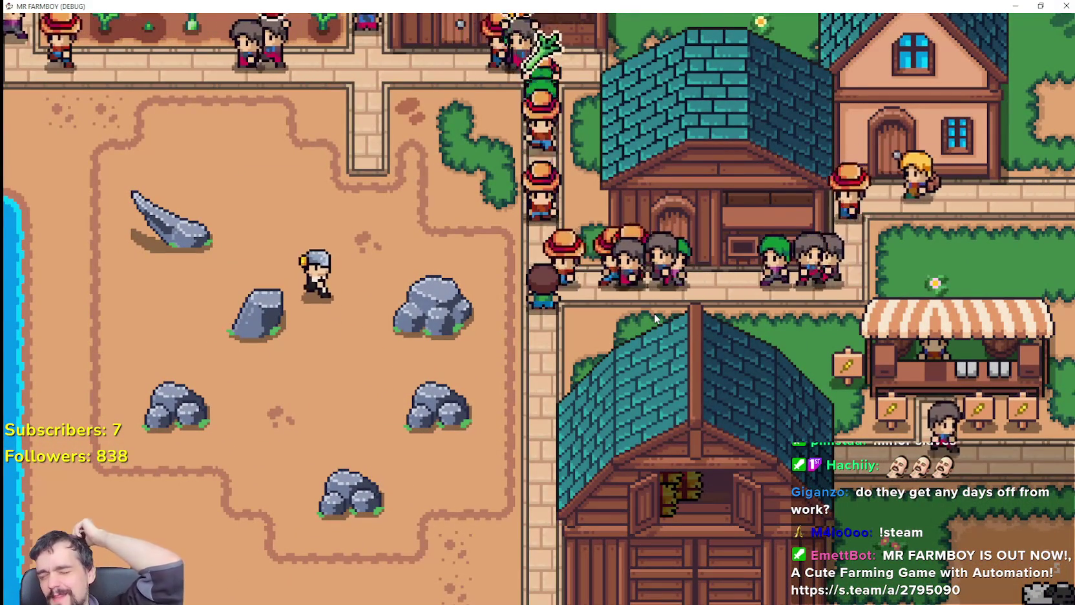
pyautogui.press('a')
pyautogui.press('w')
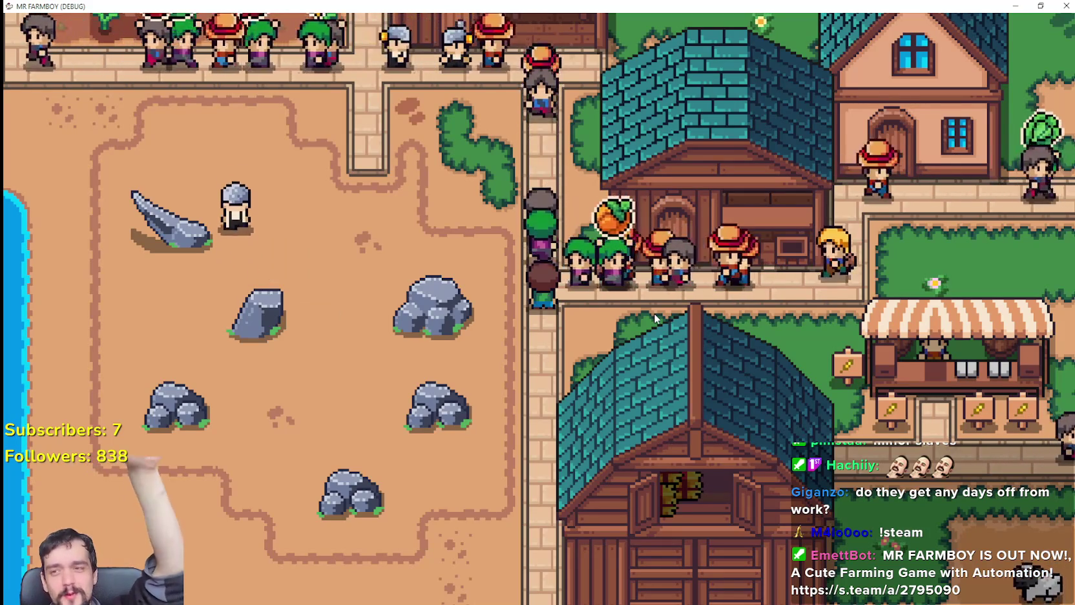
pyautogui.press('a')
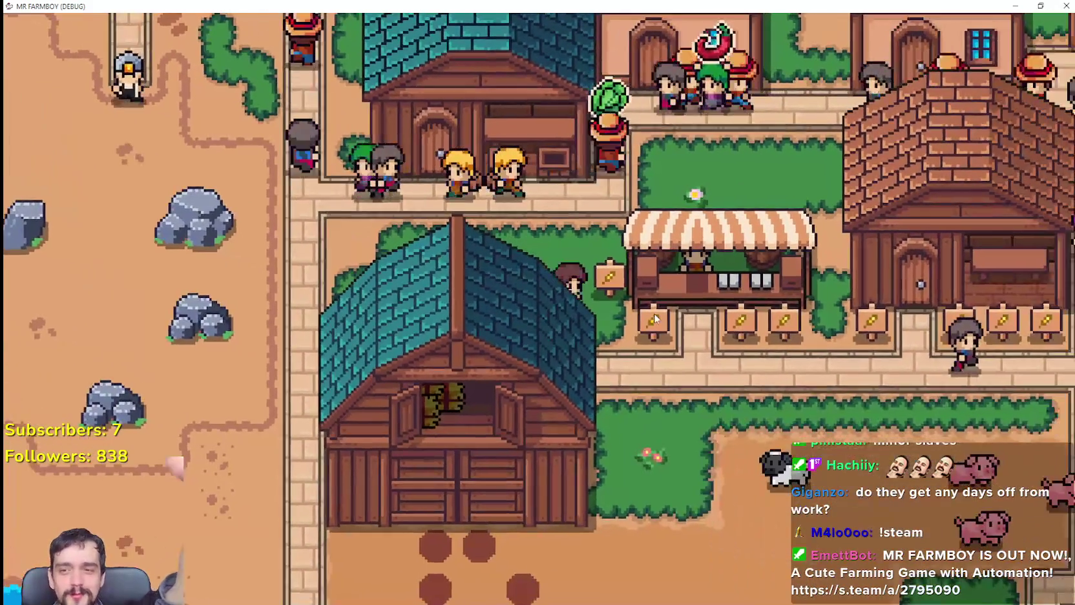
pyautogui.press('d')
pyautogui.press('s')
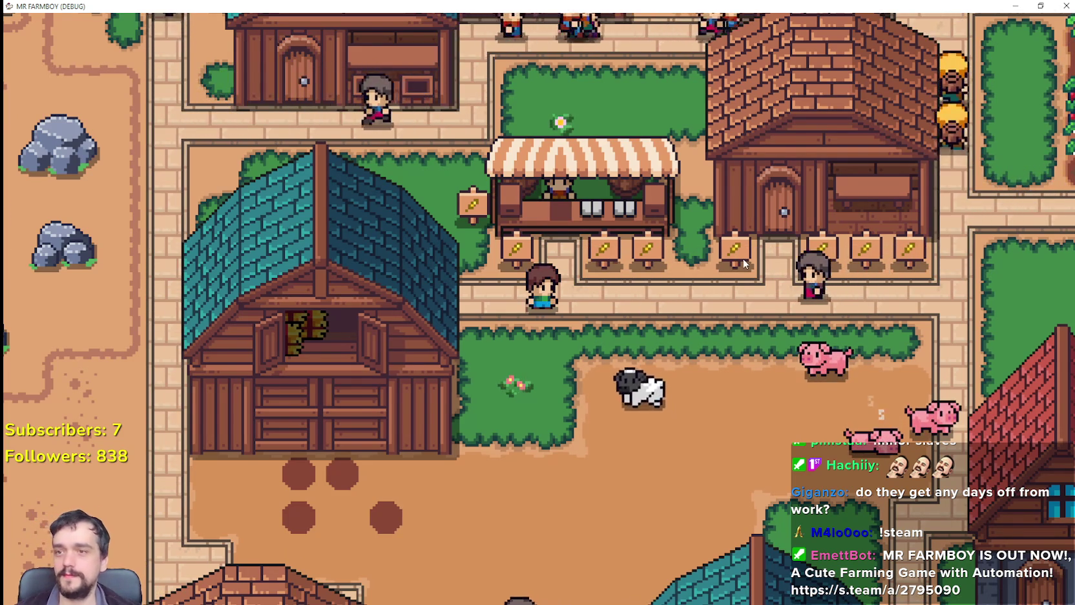
# Walk the farmer toward the pond and back right to the market stall.
pyautogui.press('w')
pyautogui.press('a')
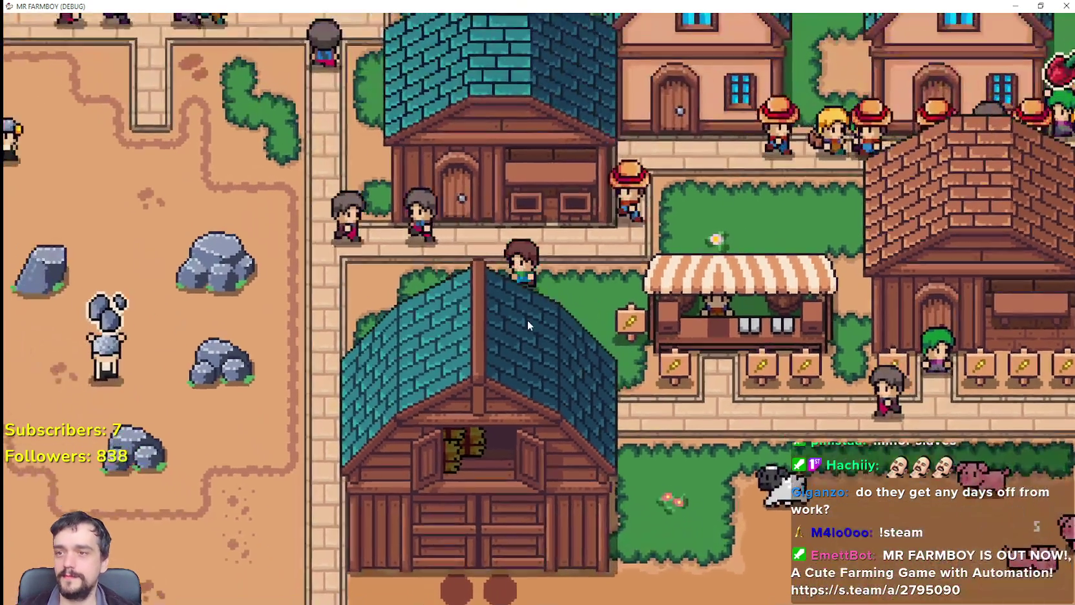
pyautogui.press('w')
pyautogui.press('a')
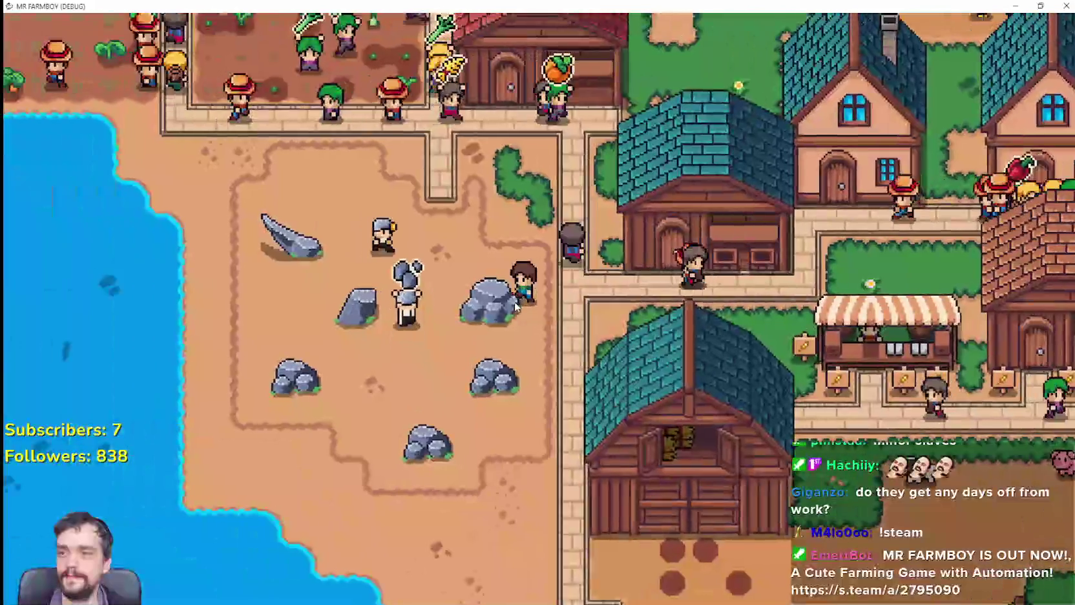
pyautogui.press('d')
pyautogui.press('s')
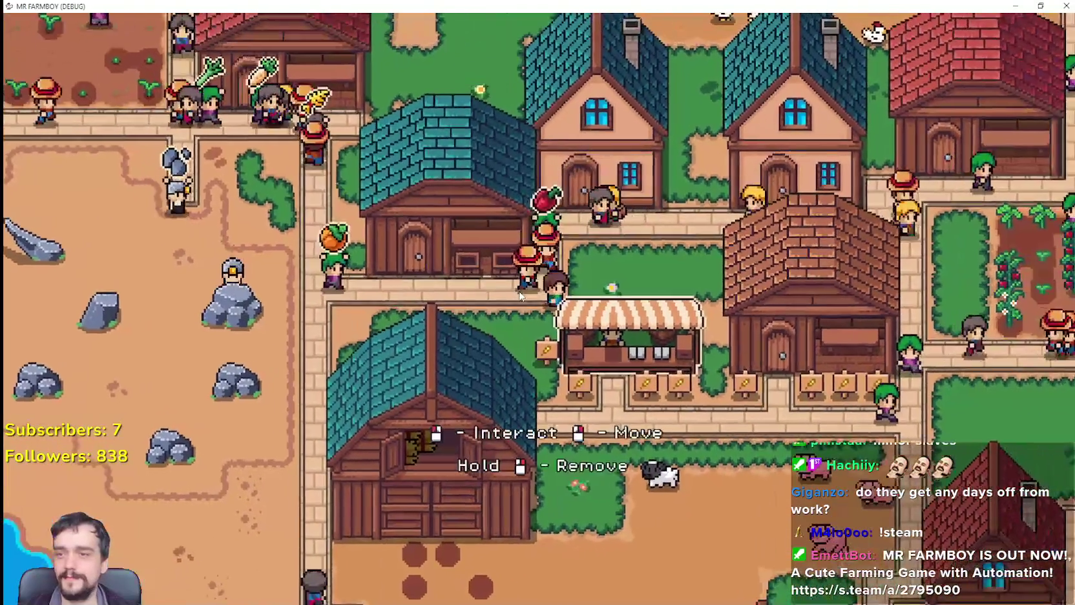
pyautogui.scroll(3, 612, 295)
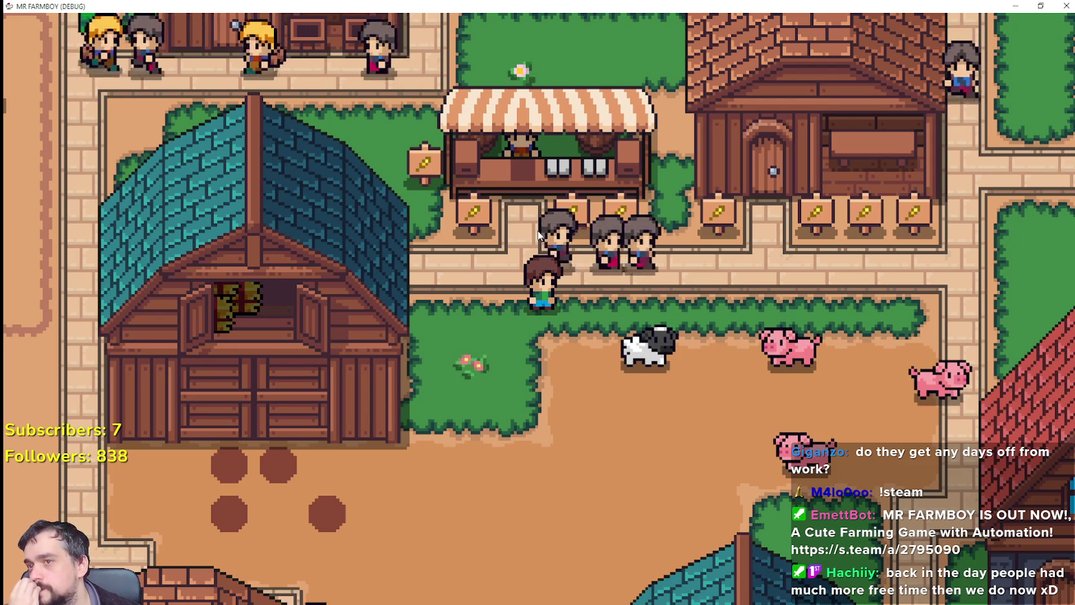
pyautogui.scroll(-1, 538, 234)
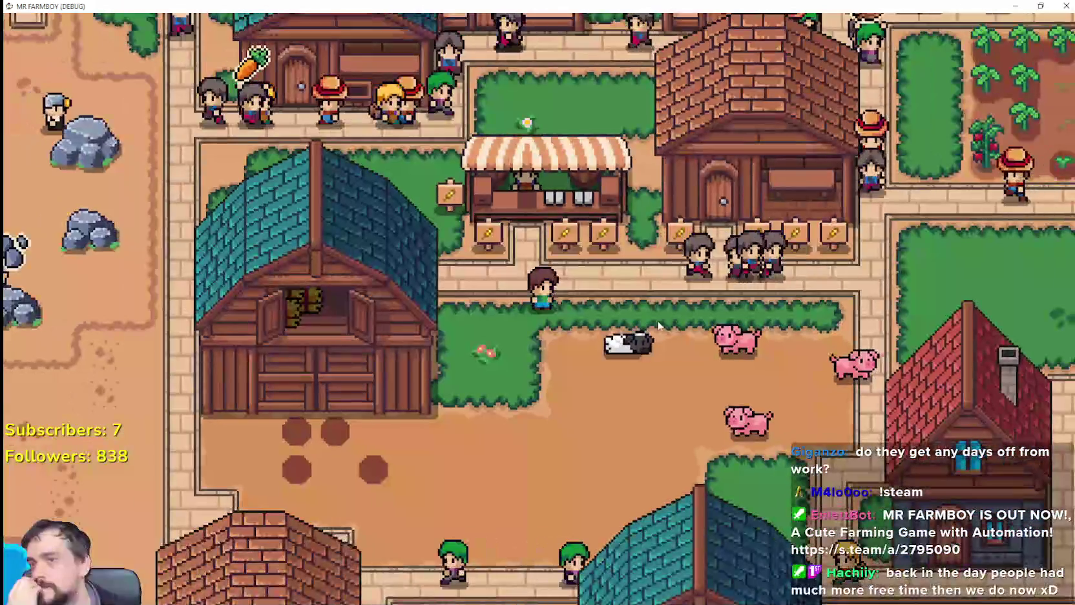
pyautogui.scroll(-2, 601, 248)
pyautogui.scroll(1, 601, 248)
pyautogui.scroll(1, 601, 248)
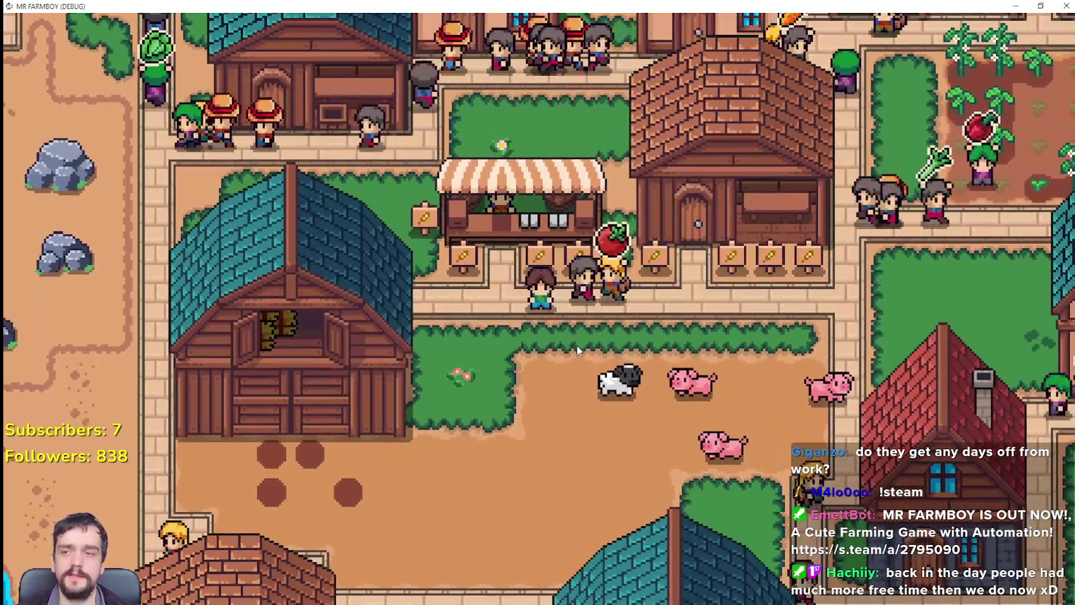
pyautogui.press('F8')
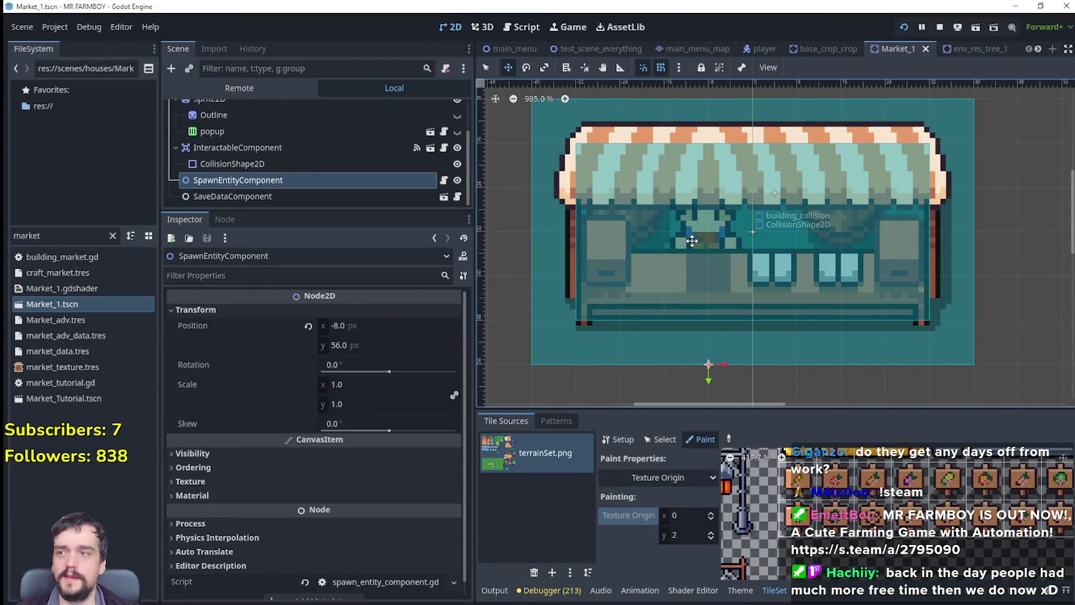
pyautogui.scroll(2, 238, 157)
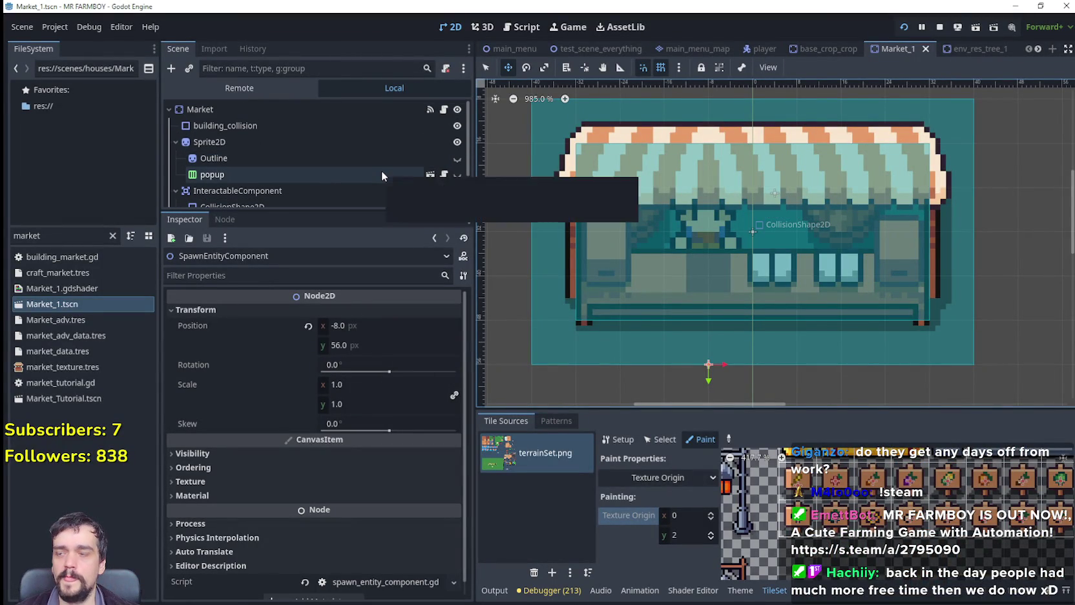
pyautogui.scroll(-2, 380, 171)
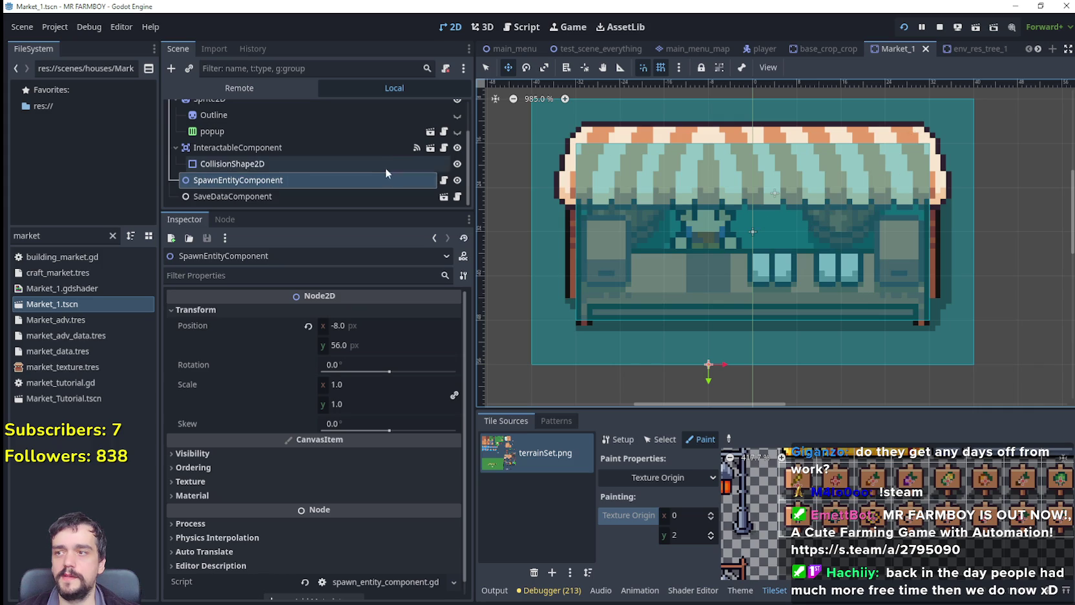
pyautogui.scroll(2, 384, 167)
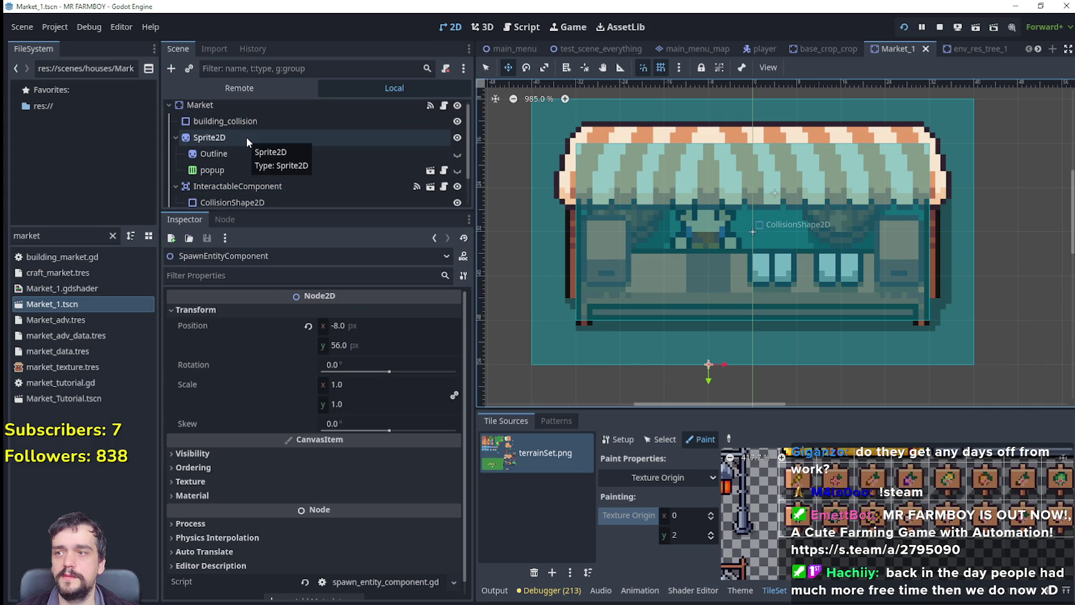
pyautogui.scroll(-2, 217, 181)
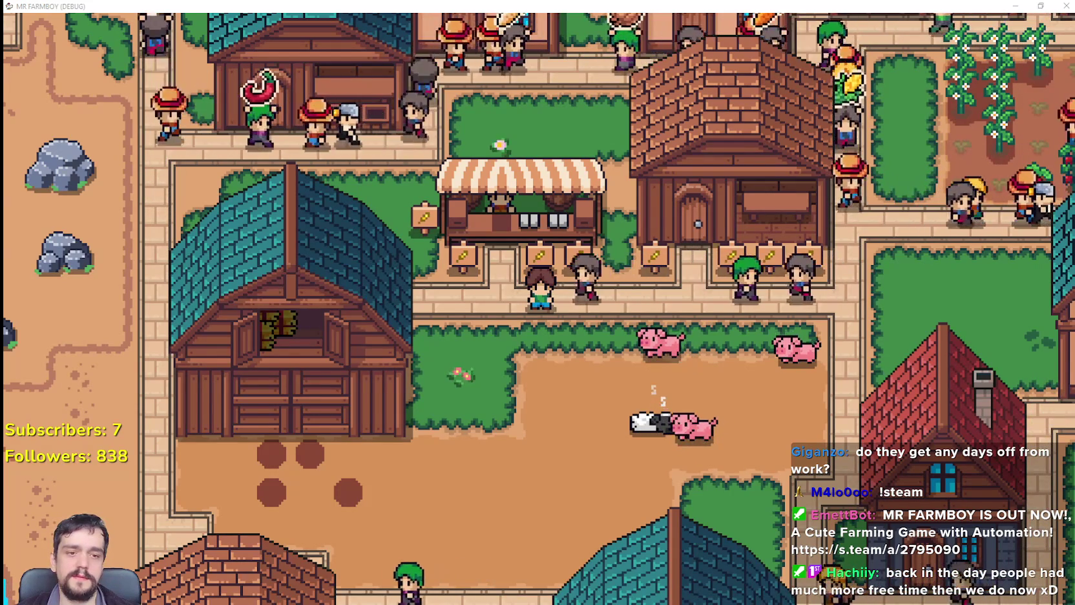
# Undo the paste and stray sprite move, leave the orange stall beside the red stall, and hide Aseprite.
pyautogui.hotkey('alt', 'Tab')
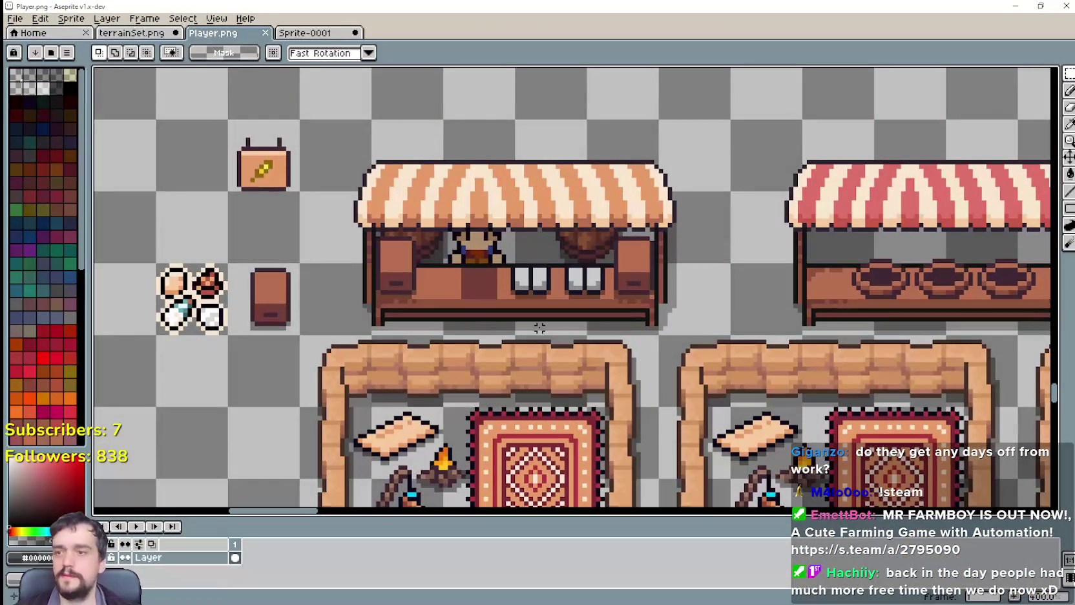
pyautogui.hotkey('ctrl', 'z')
pyautogui.scroll(-3, 557, 319)
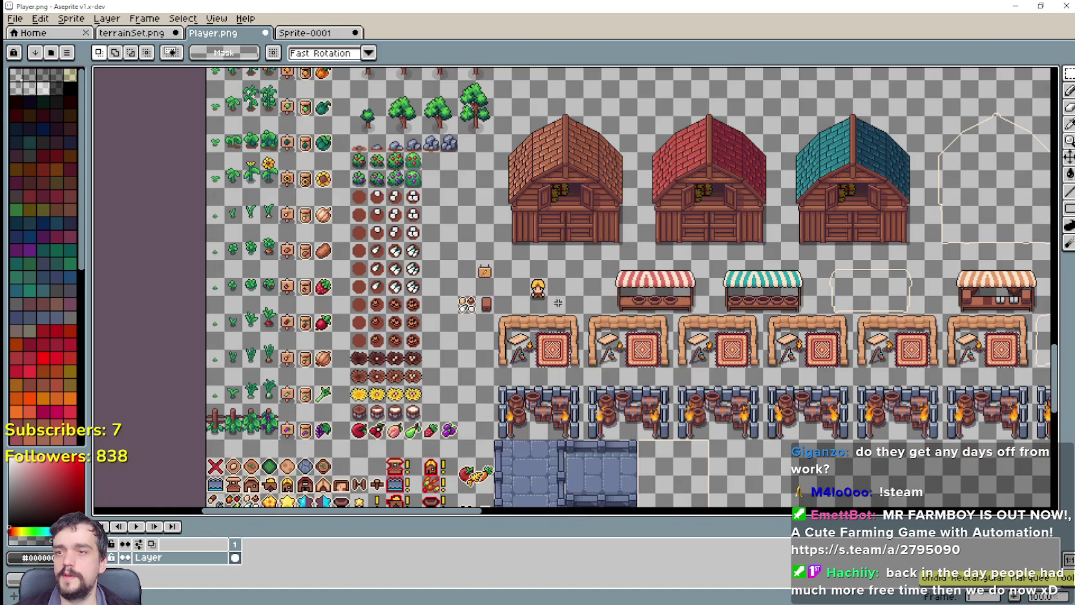
pyautogui.click(592, 305)
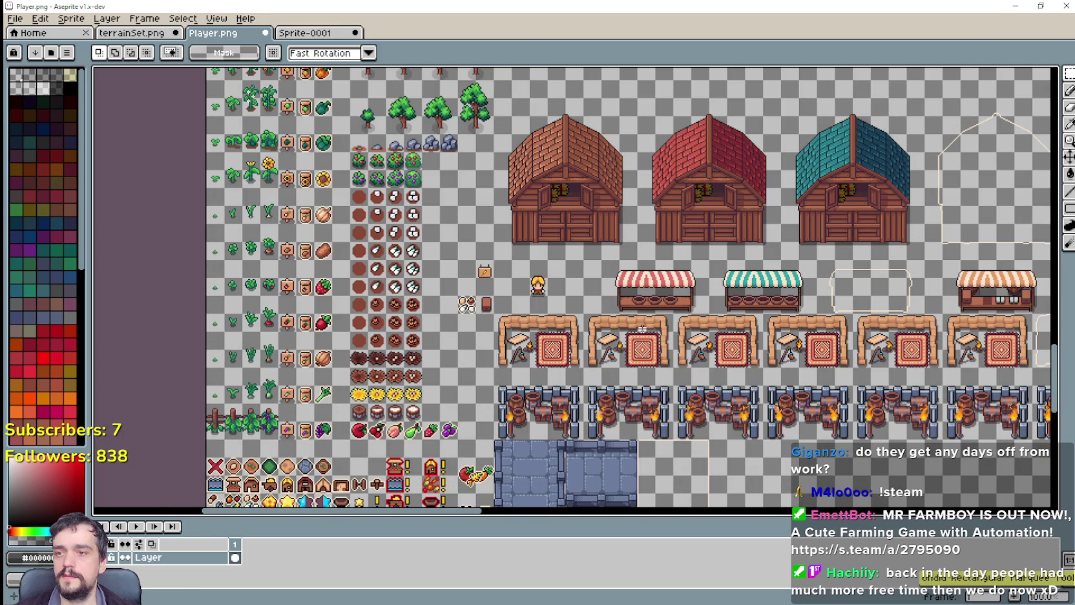
pyautogui.moveTo(538, 285); pyautogui.dragTo(521, 285)
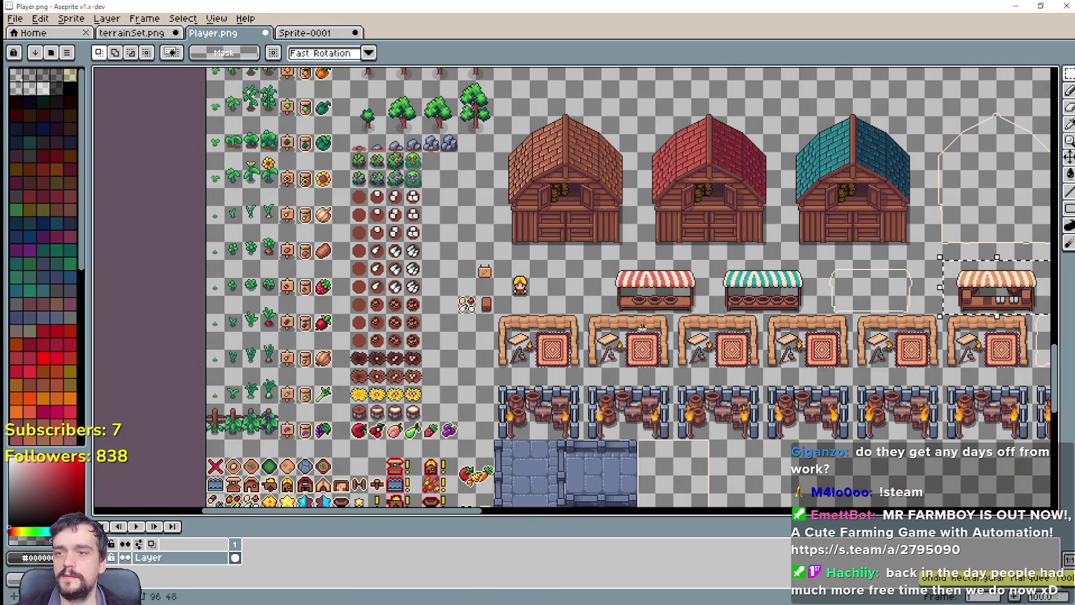
pyautogui.hotkey('ctrl', 'z')
pyautogui.hotkey('ctrl', 'z')
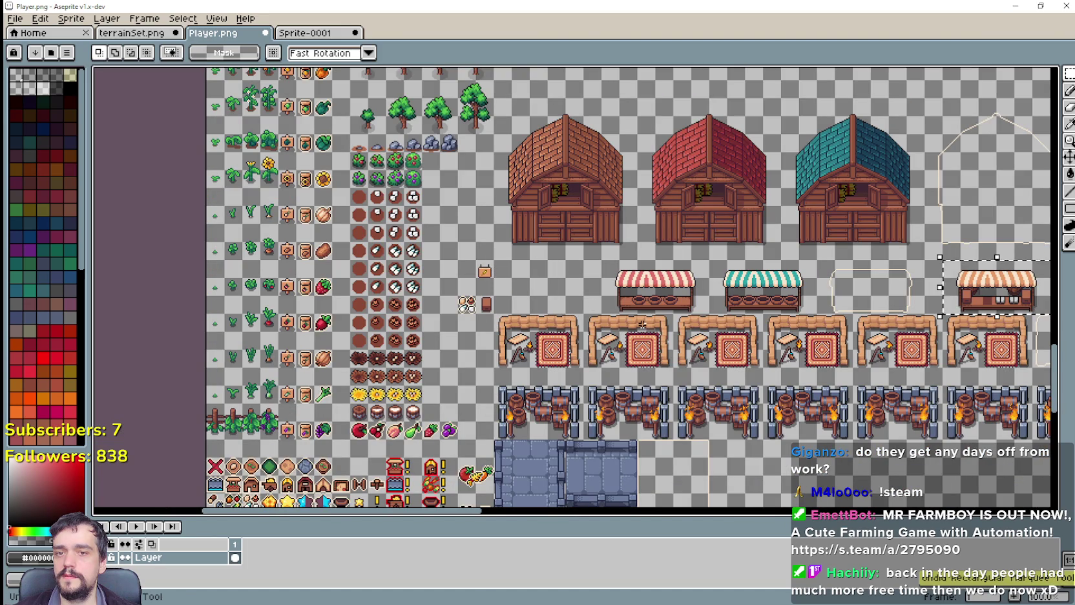
pyautogui.hotkey('ctrl', 'z')
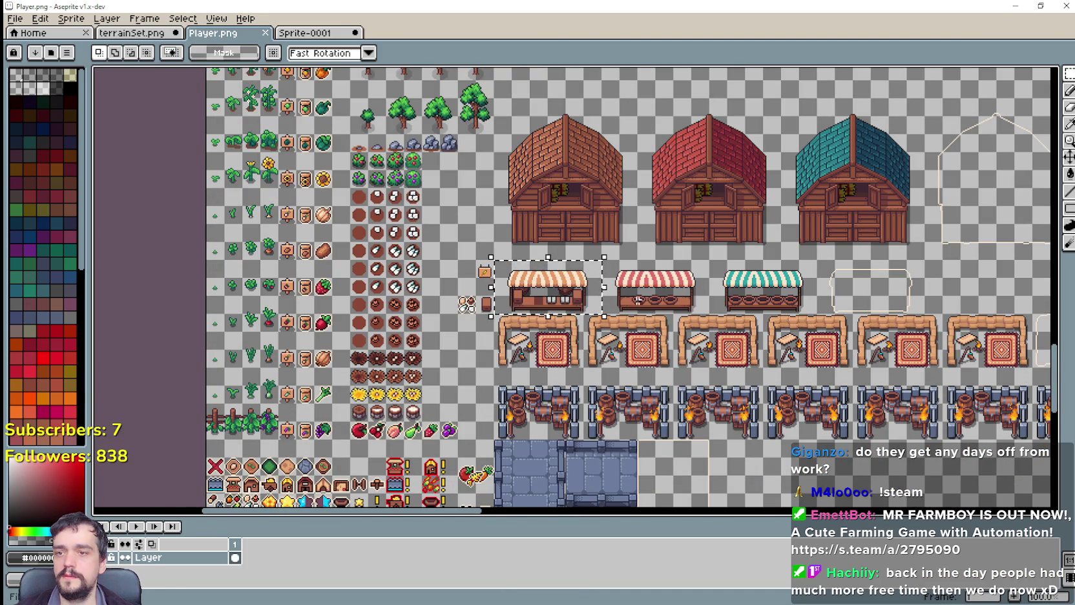
pyautogui.scroll(1, 608, 309)
pyautogui.click(674, 318)
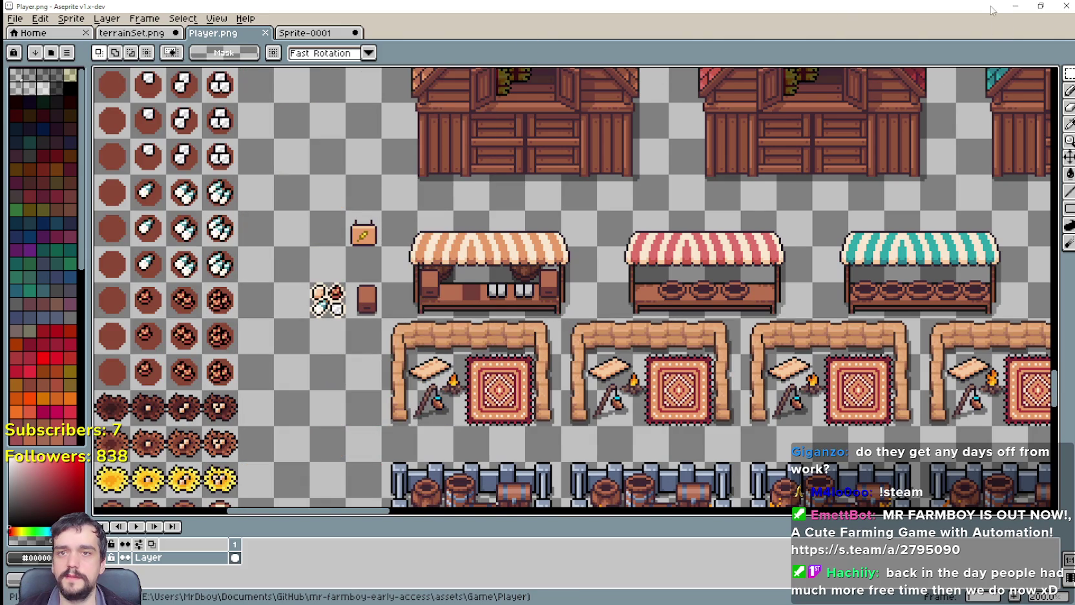
pyautogui.click(1011, 5)
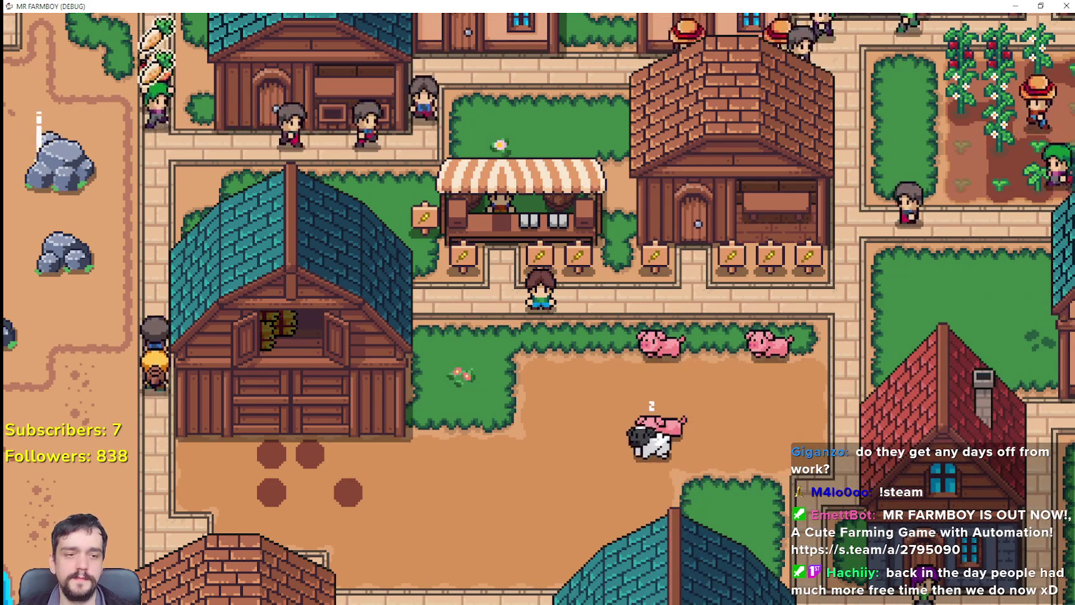
pyautogui.click(1011, 5)
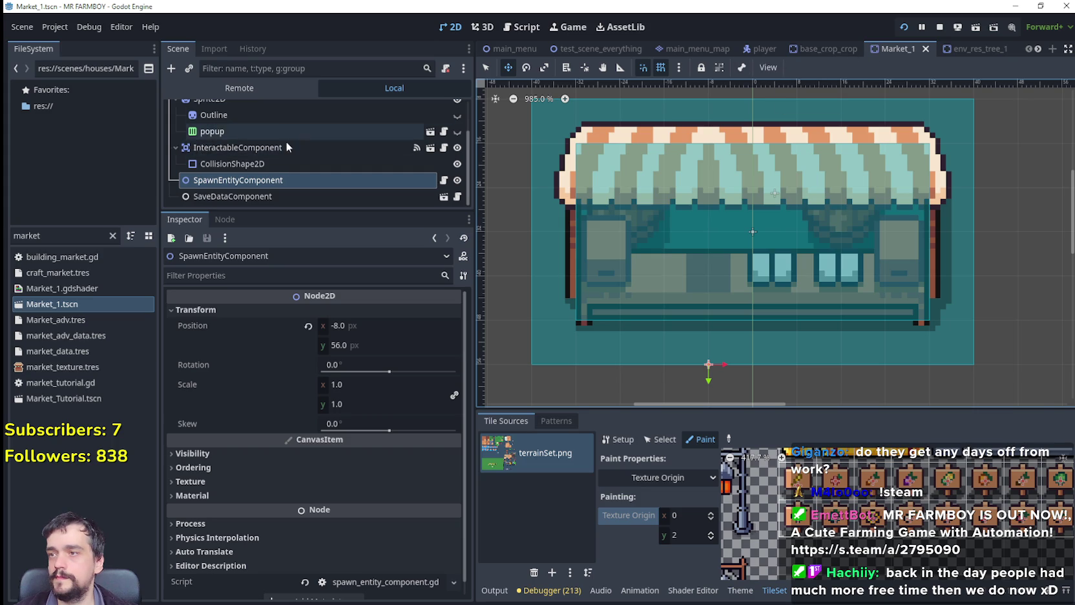
# Add a Sprite2D child to the stall's Sprite2D node and rename it Cashier.
pyautogui.scroll(2, 286, 141)
pyautogui.click(200, 139)
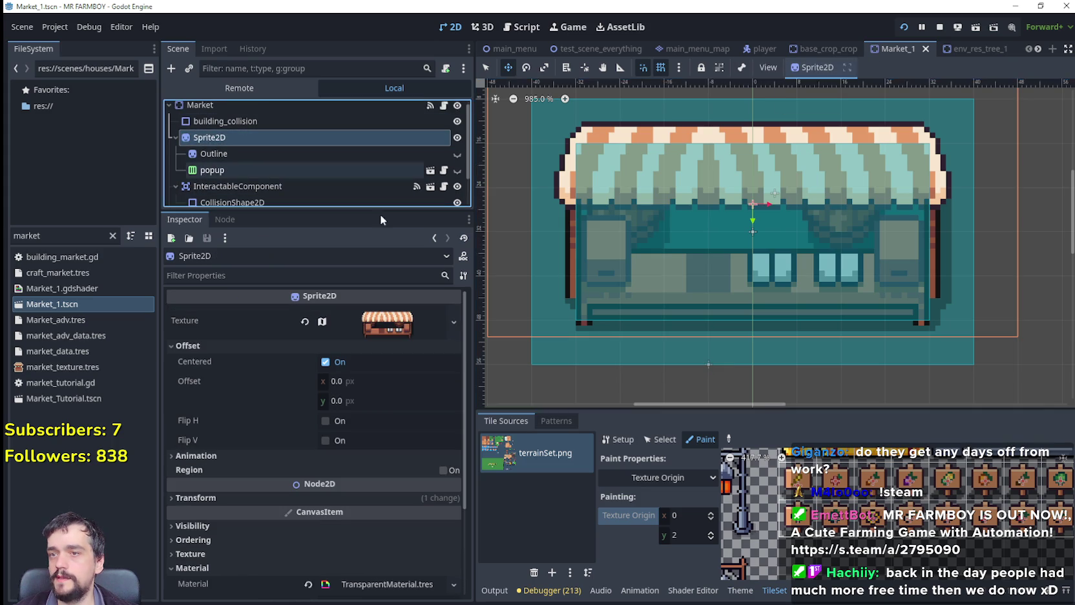
pyautogui.rightClick(200, 138)
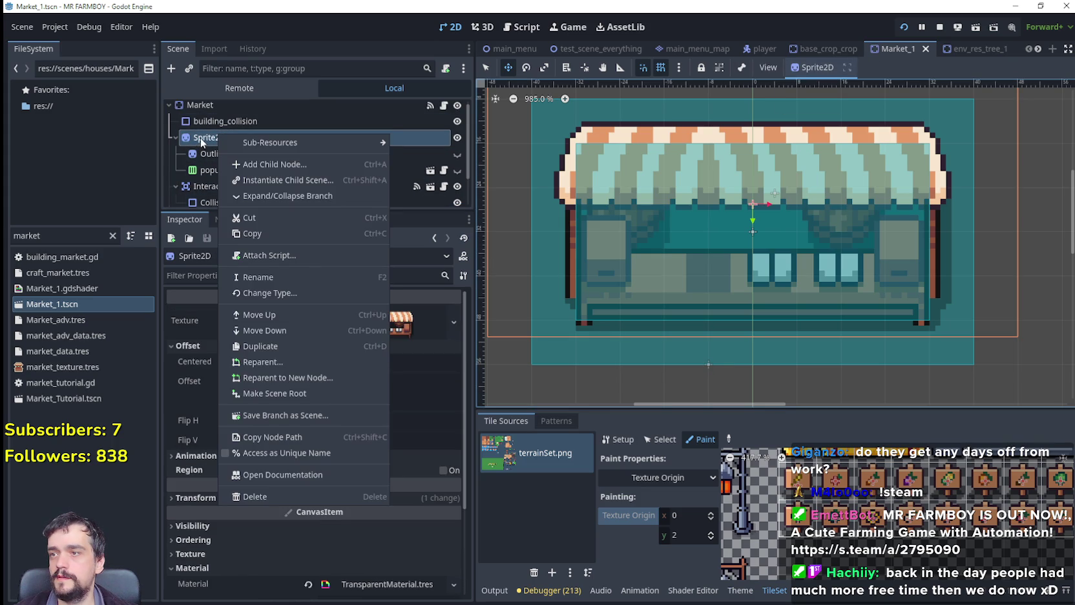
pyautogui.click(200, 138)
pyautogui.moveTo(40, 235); pyautogui.dragTo(6, 223)
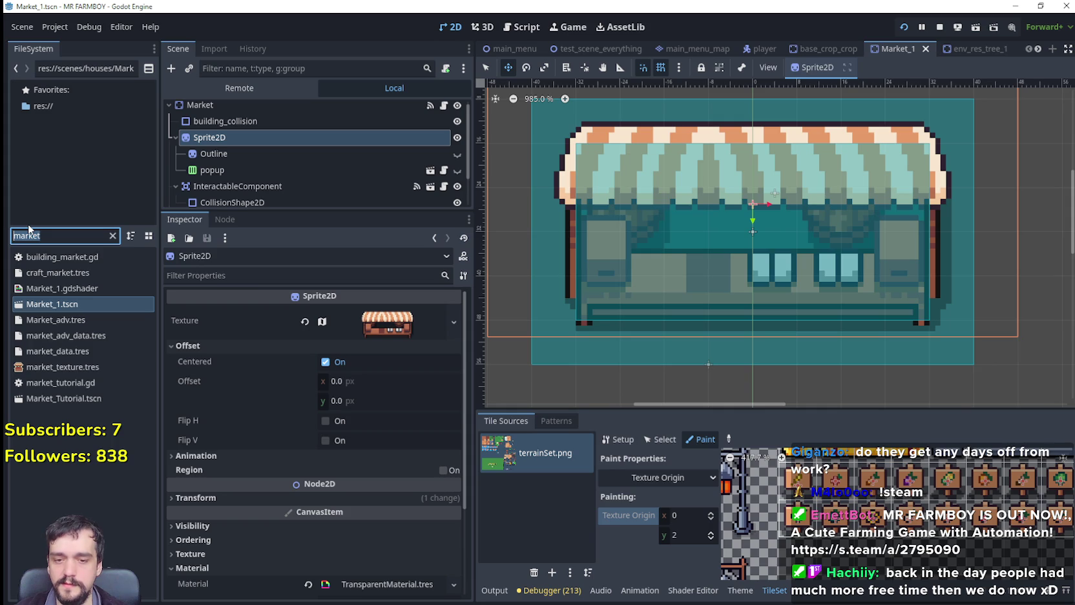
pyautogui.rightClick(222, 136)
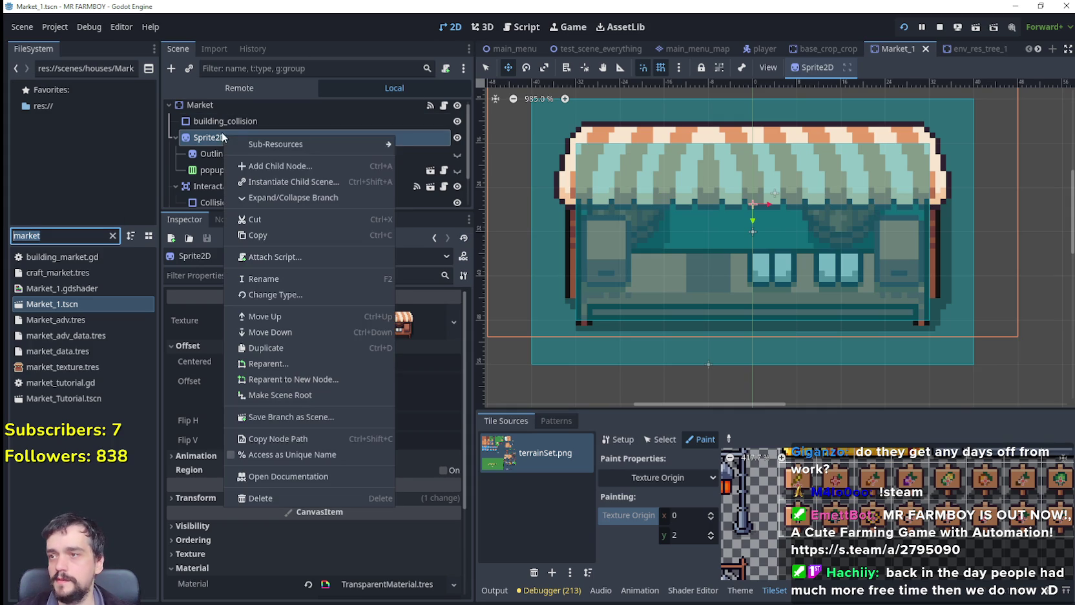
pyautogui.click(292, 166)
pyautogui.write('sprite')
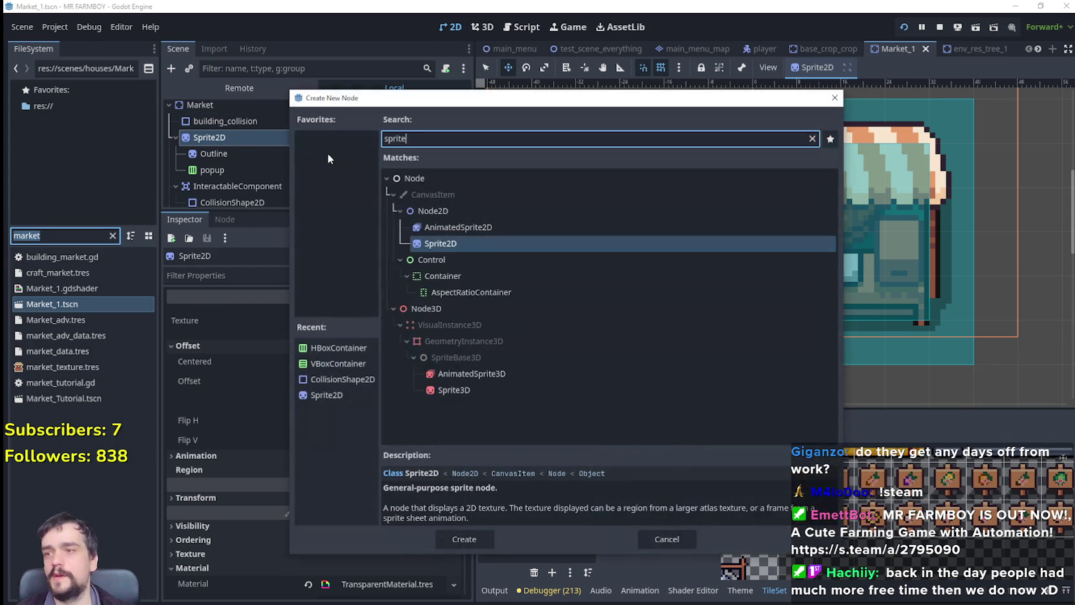
pyautogui.press('Return')
pyautogui.doubleClick(253, 186)
pyautogui.write('Cashier')
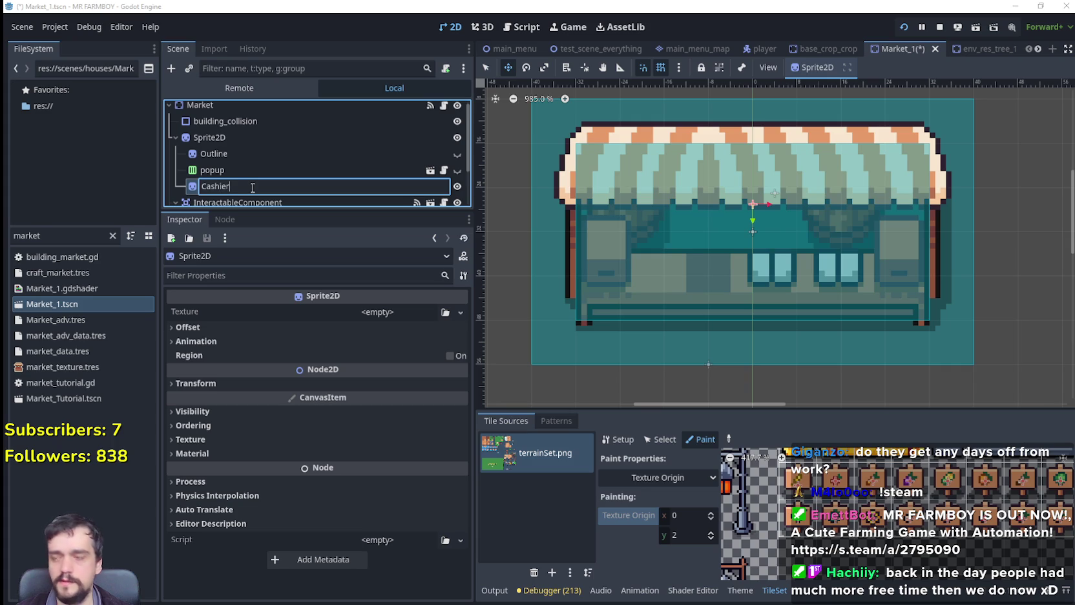
pyautogui.press('Return')
# Open Quick Load for Cashier's texture and switch the picker to list view.
pyautogui.click(378, 312)
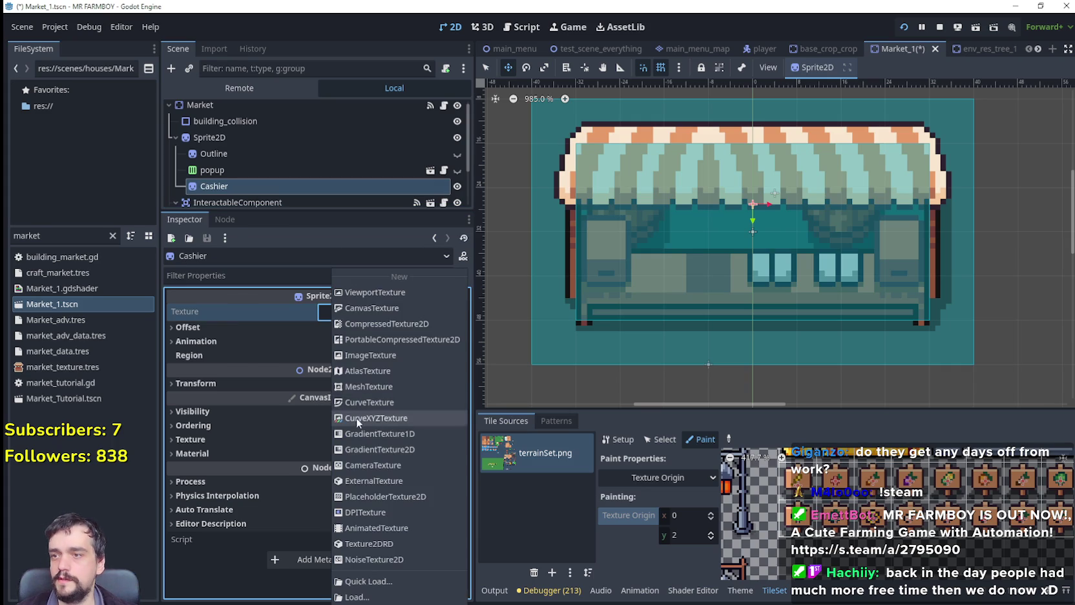
pyautogui.click(368, 581)
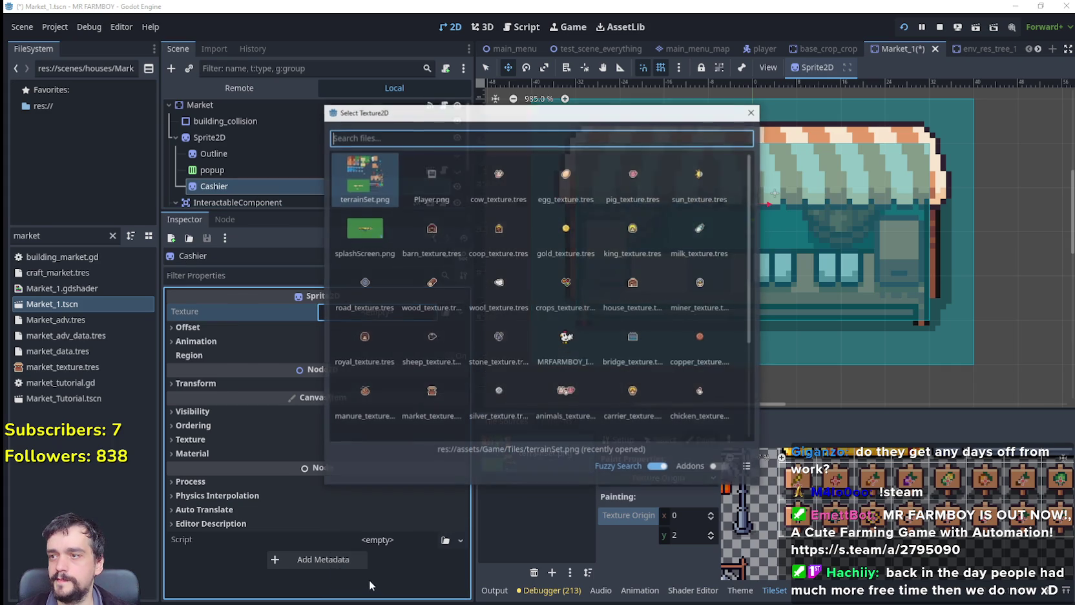
pyautogui.scroll(-2, 540, 334)
pyautogui.scroll(-3, 541, 334)
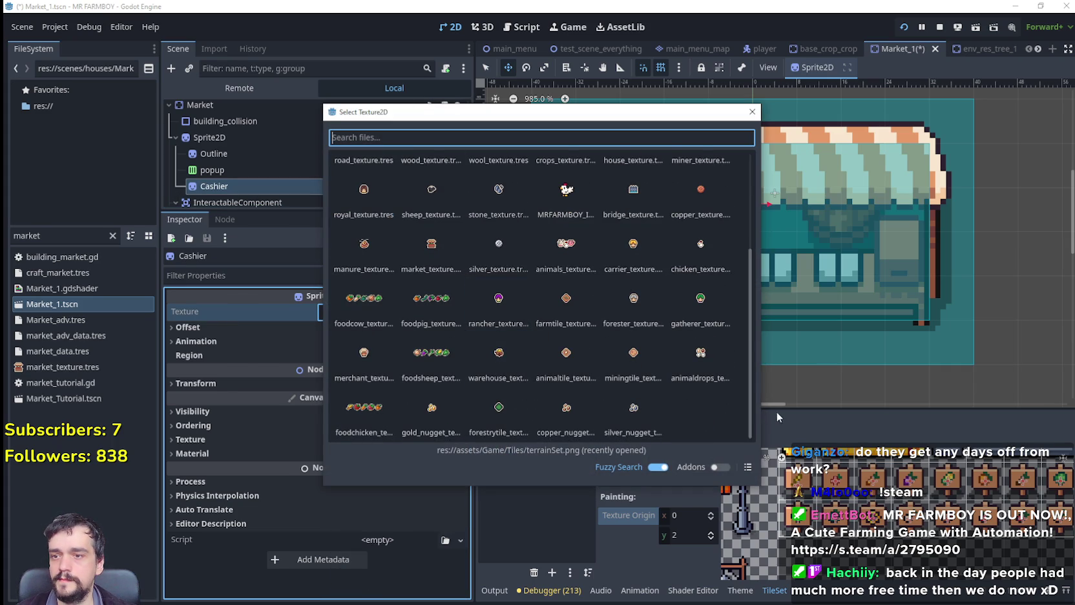
pyautogui.scroll(3, 678, 389)
pyautogui.scroll(2, 678, 388)
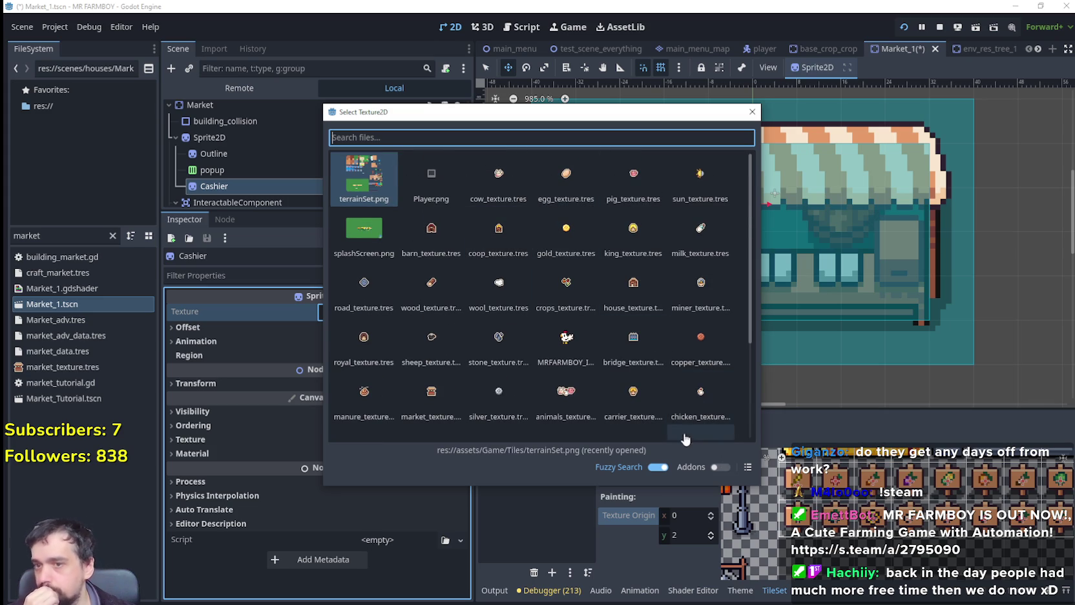
pyautogui.click(747, 467)
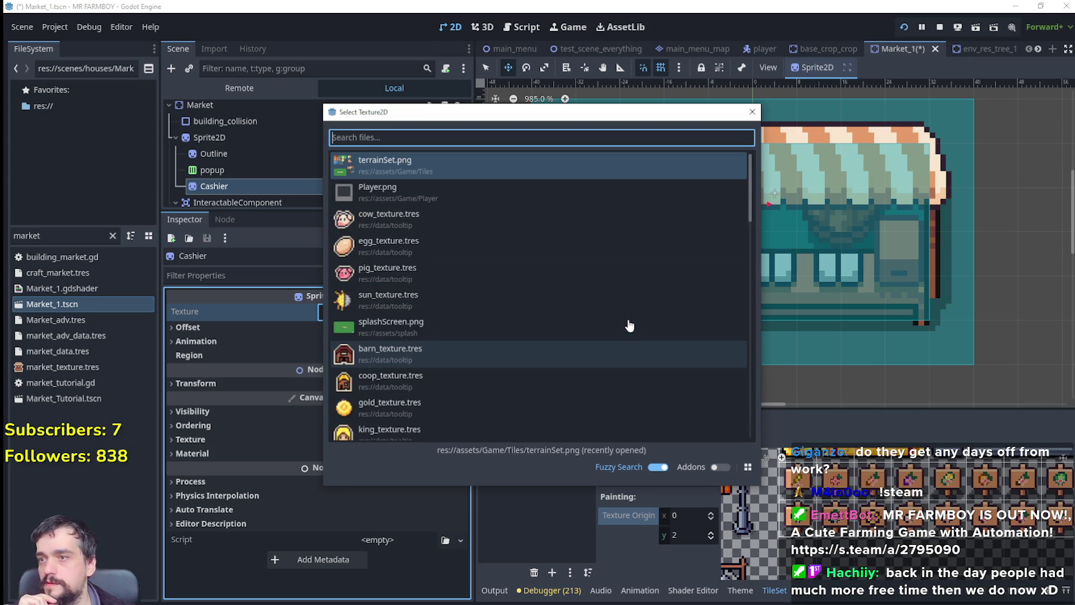
# Scroll the texture list, close it without choosing, and filter the FileSystem by 'carr'.
pyautogui.scroll(-3, 630, 325)
pyautogui.scroll(-3, 627, 323)
pyautogui.scroll(-3, 626, 323)
pyautogui.scroll(-2, 636, 303)
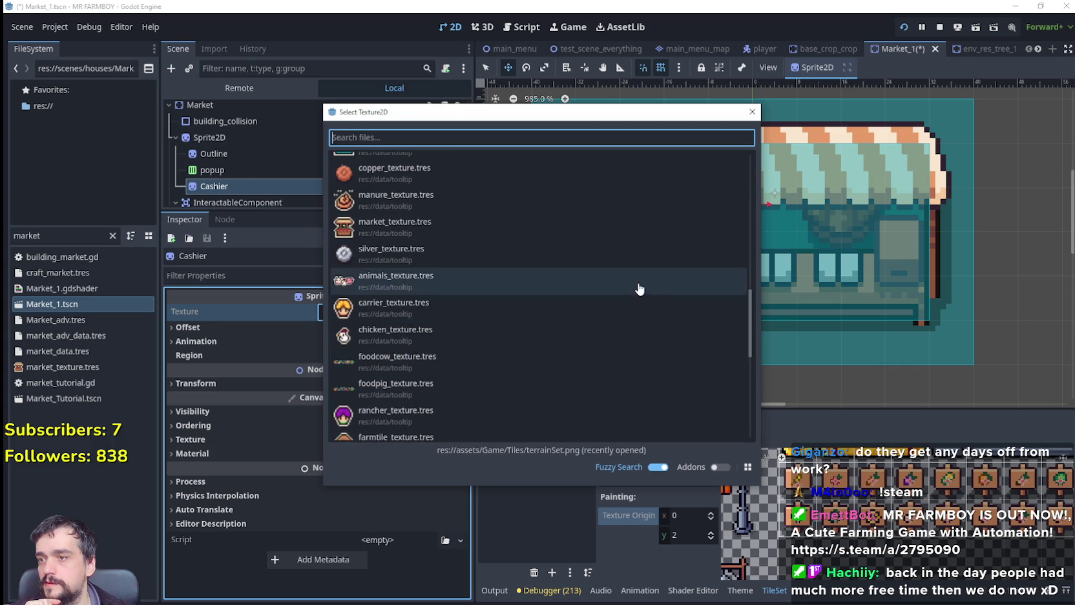
pyautogui.scroll(-3, 639, 277)
pyautogui.scroll(-3, 643, 259)
pyautogui.scroll(-2, 431, 268)
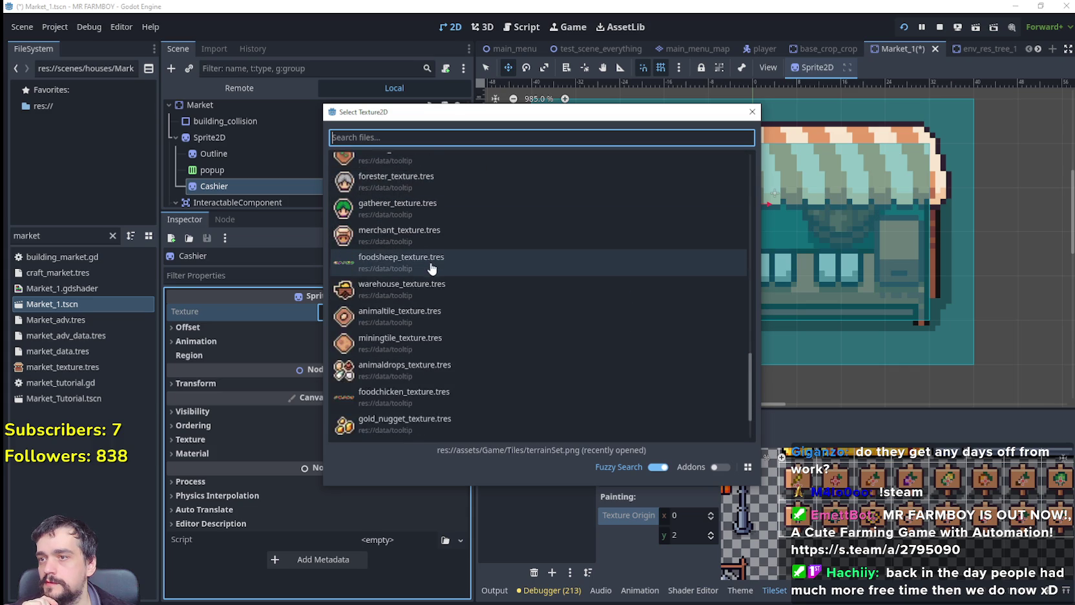
pyautogui.scroll(-3, 432, 268)
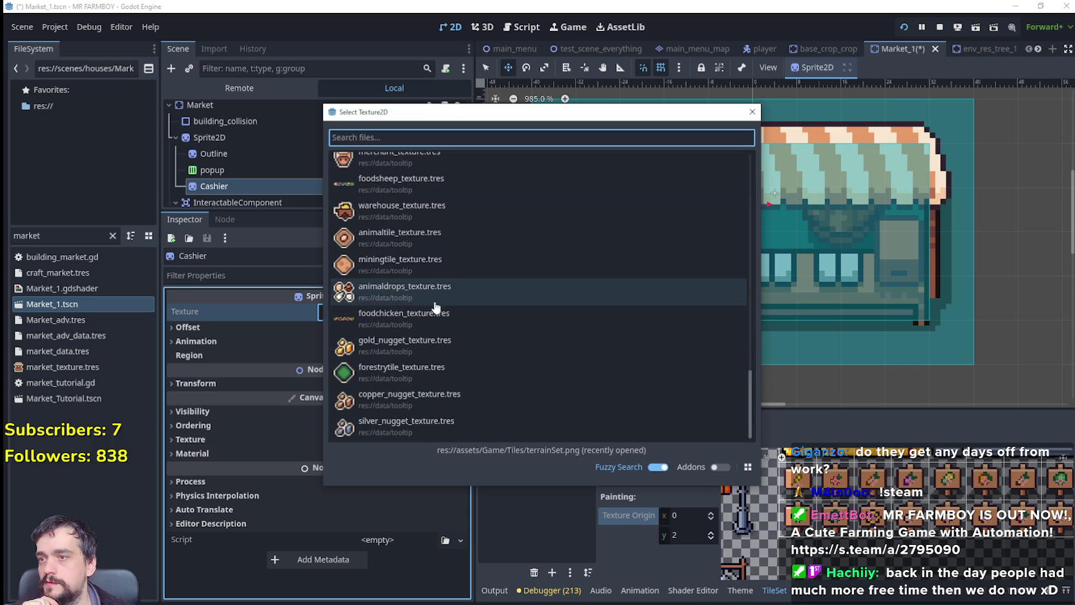
pyautogui.click(753, 113)
pyautogui.doubleClick(10, 234)
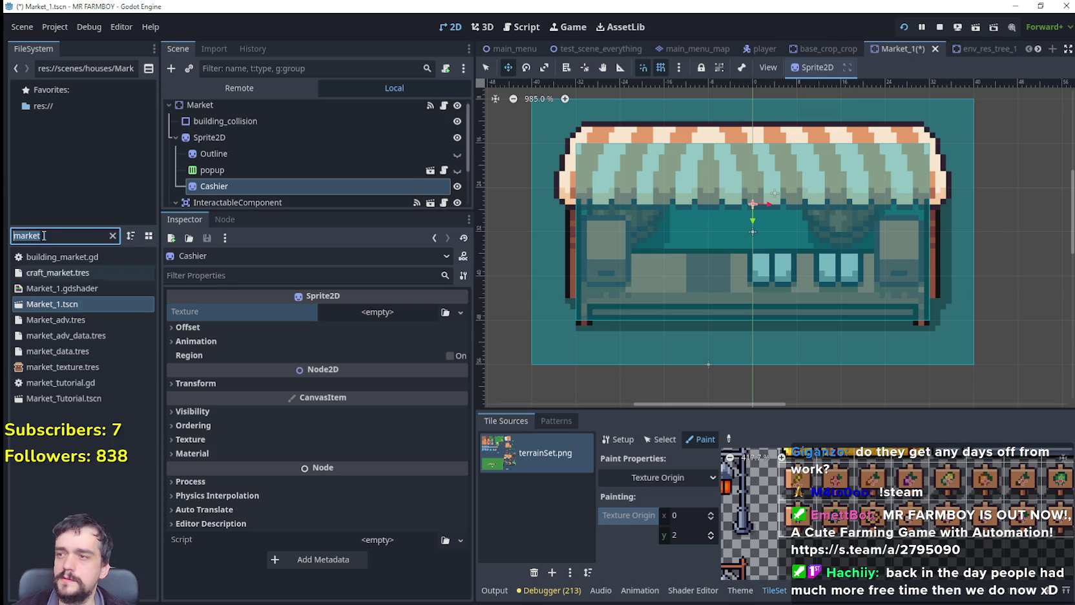
pyautogui.write('carr')
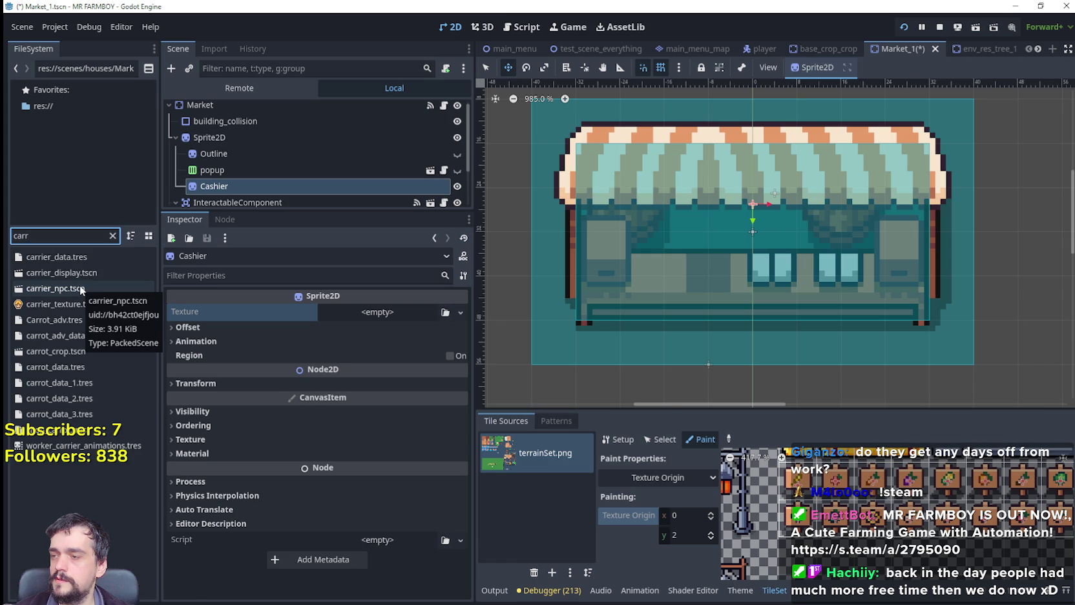
# Inspect carrier_npc's sprite frames, then reopen Market_1 using a 'mark' filter.
pyautogui.doubleClick(80, 288)
pyautogui.click(343, 124)
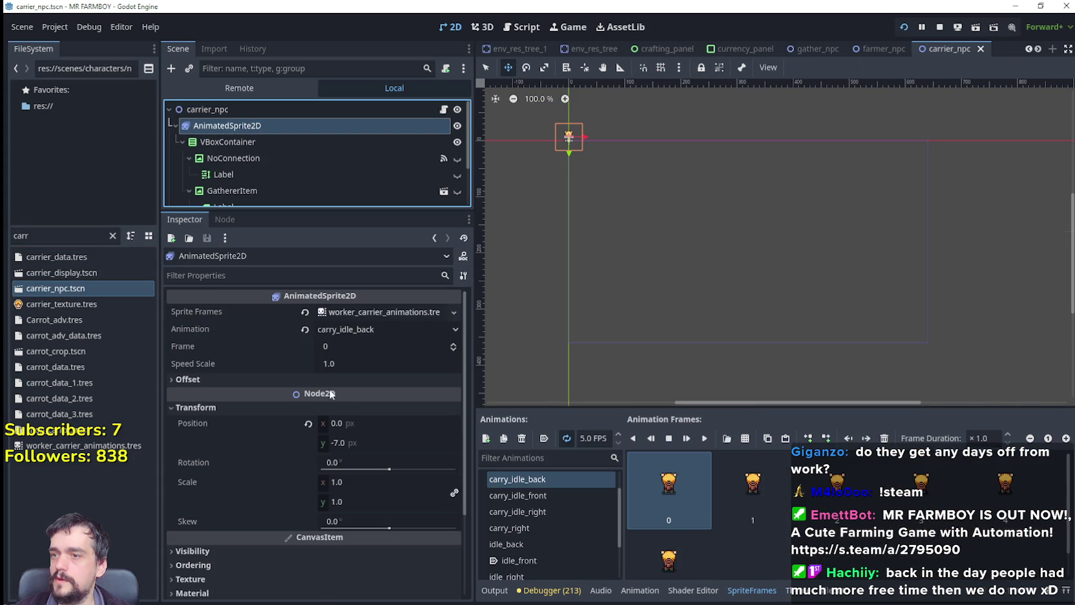
pyautogui.click(384, 312)
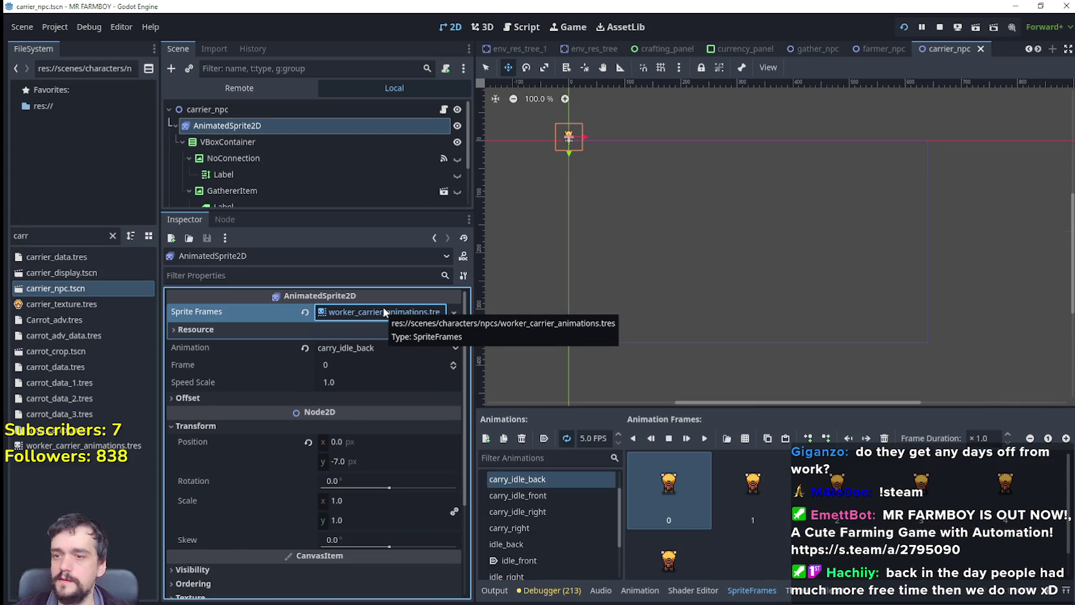
pyautogui.doubleClick(53, 235)
pyautogui.write('mark')
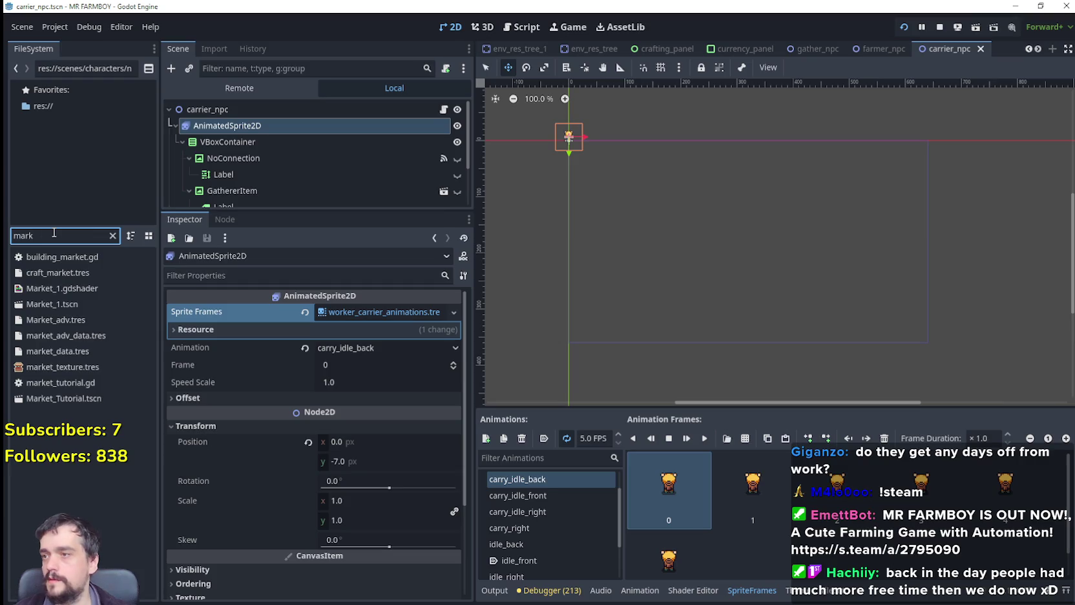
pyautogui.doubleClick(88, 305)
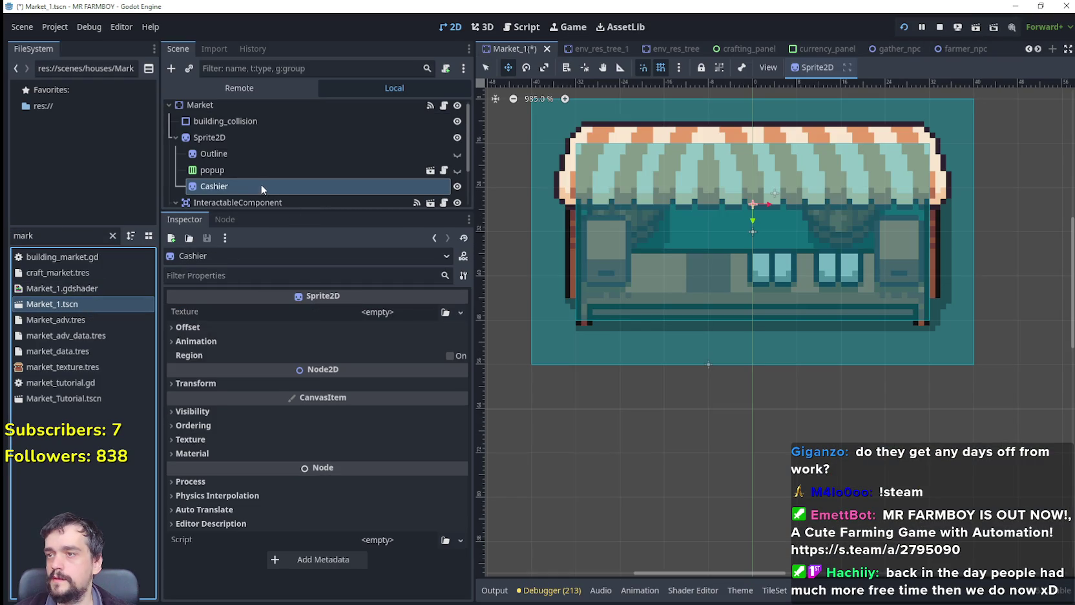
# Change Cashier's type to AnimatedSprite2D and list SpriteFrames resources for its frames.
pyautogui.rightClick(235, 186)
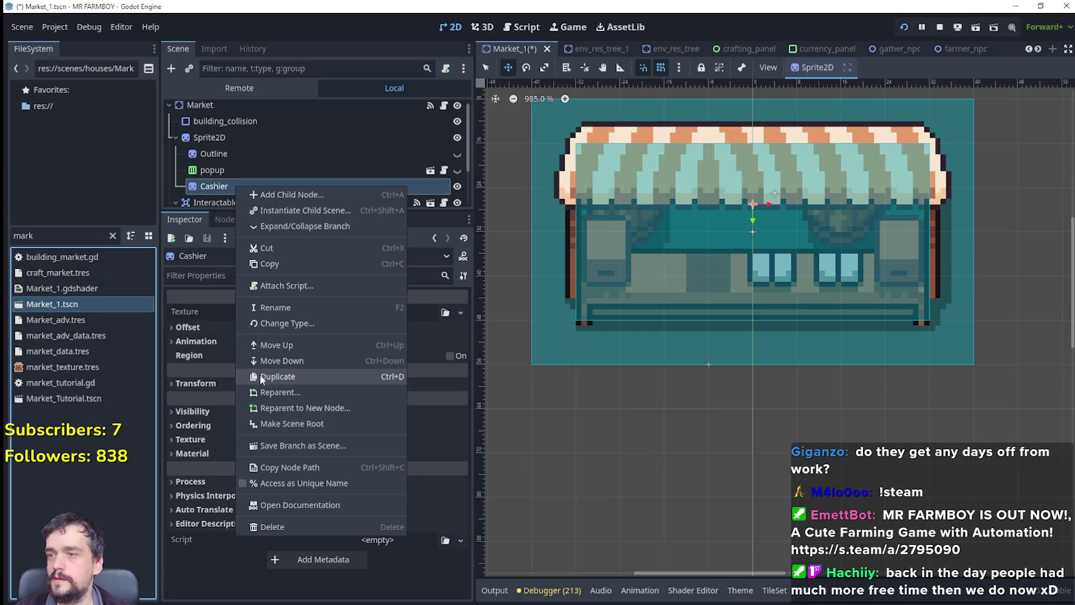
pyautogui.click(298, 323)
pyautogui.click(539, 227)
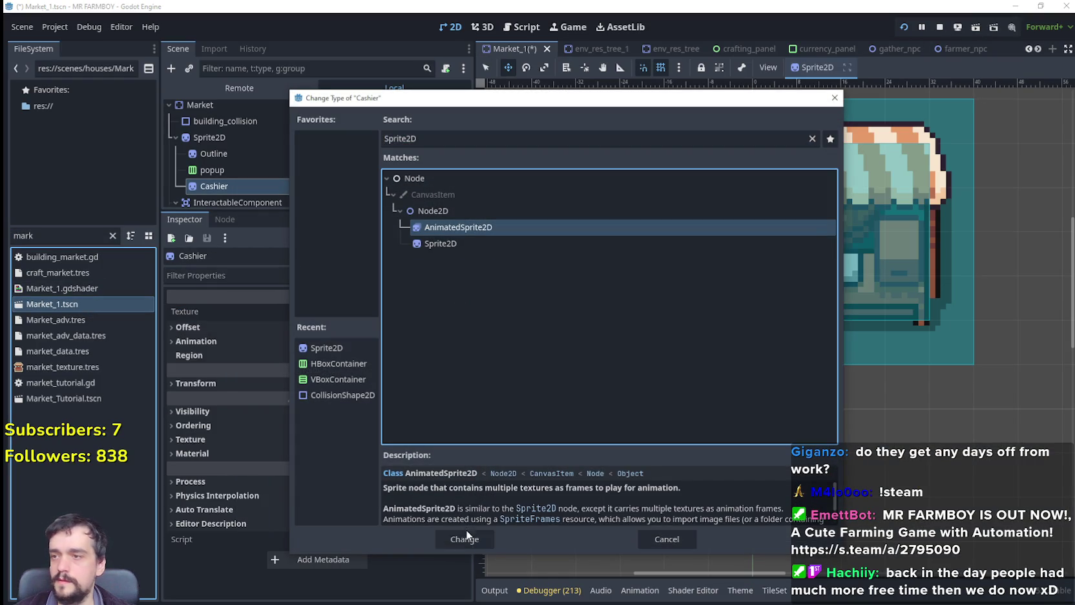
pyautogui.click(465, 538)
pyautogui.click(386, 311)
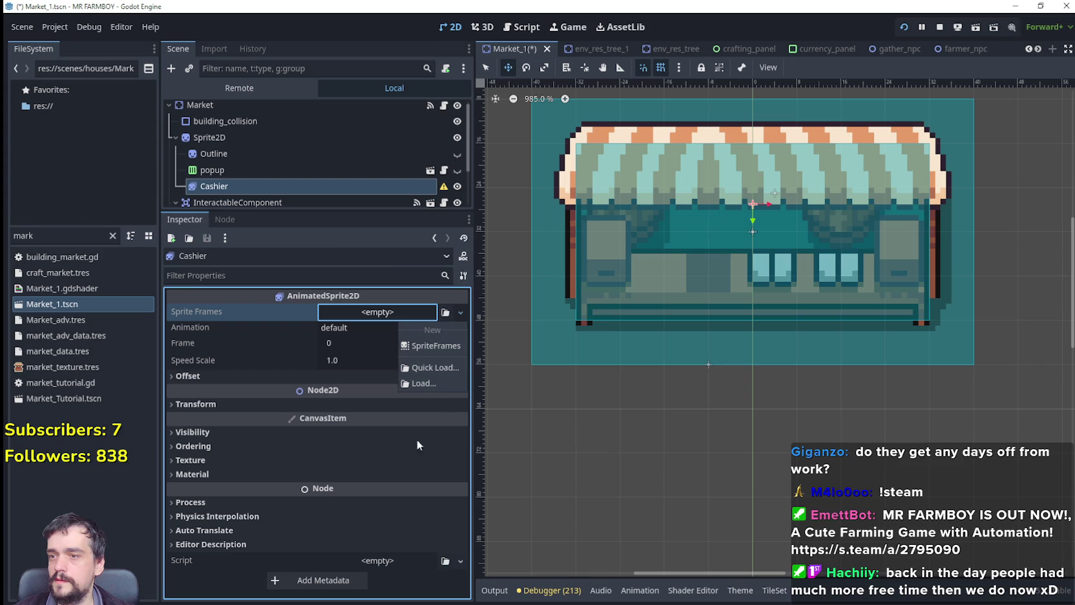
pyautogui.click(434, 365)
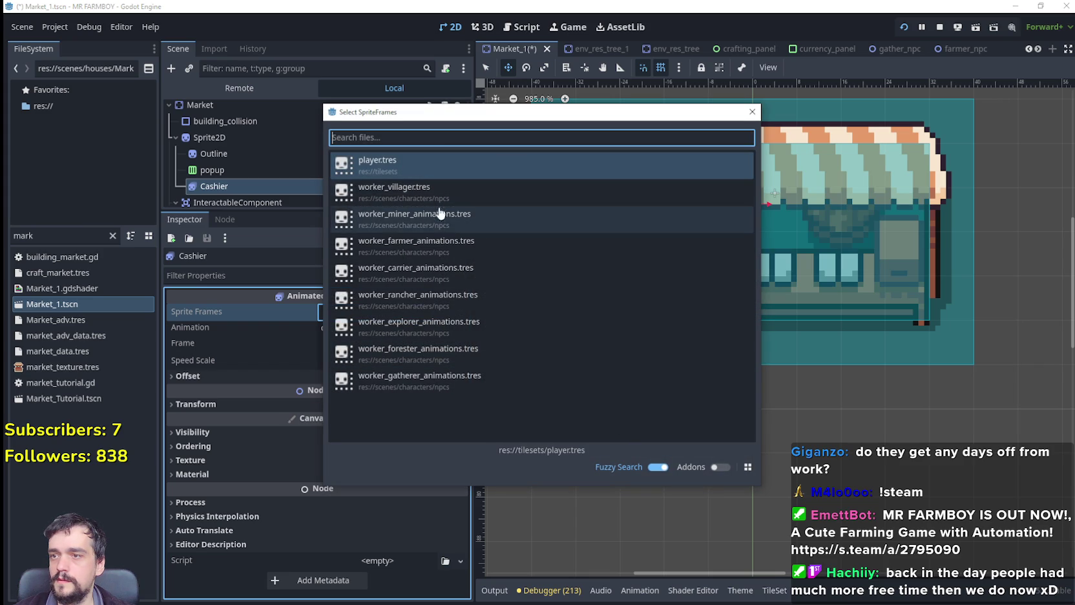
# Assign worker_carrier_animations.tres to Cashier and set its animation to idle_front.
pyautogui.click(452, 271)
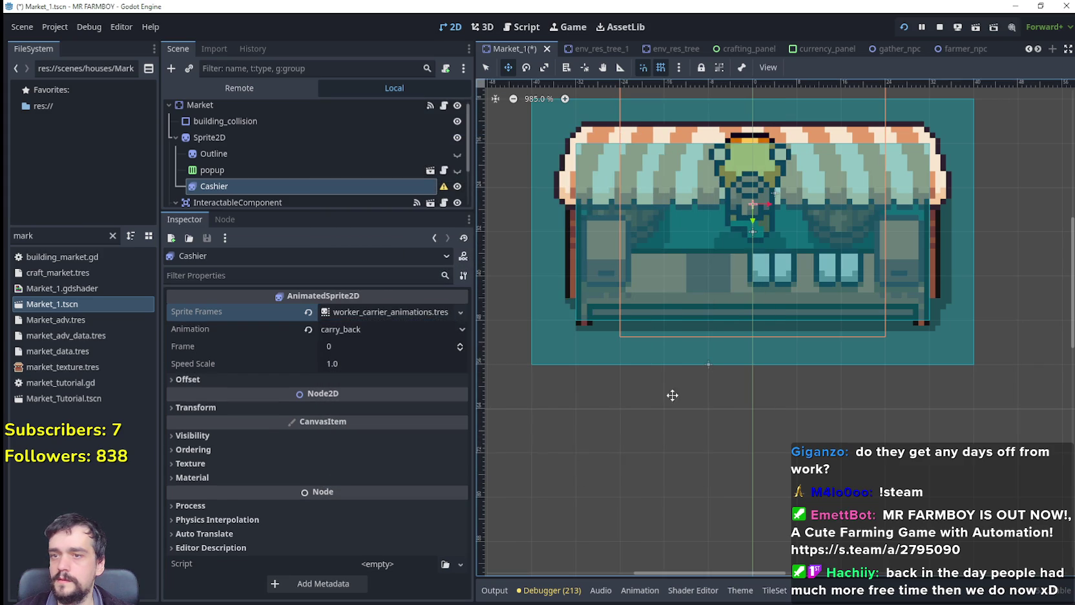
pyautogui.click(365, 328)
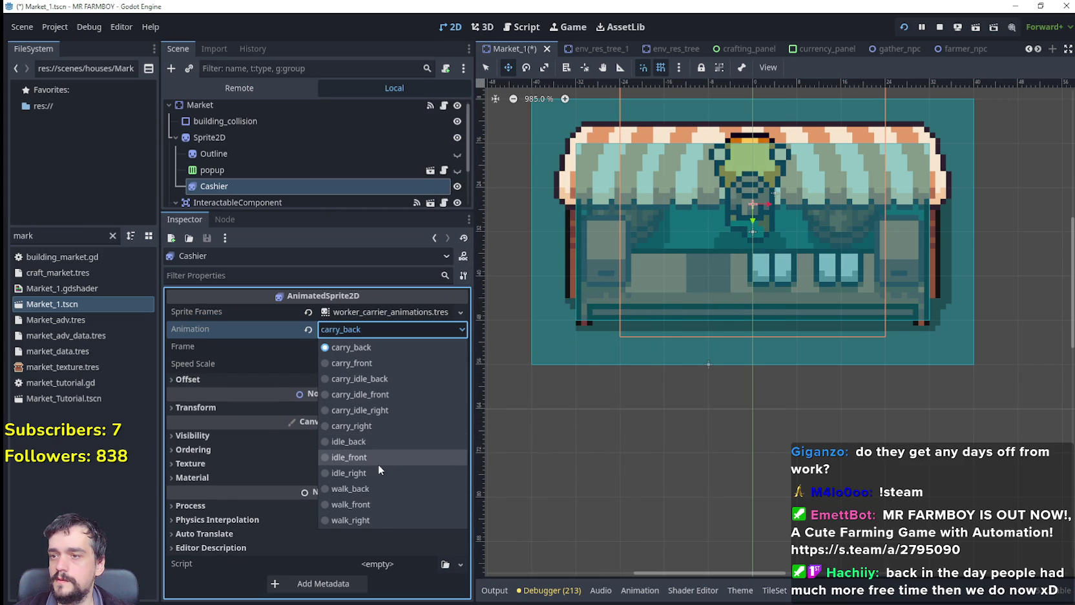
pyautogui.click(378, 458)
pyautogui.scroll(-3, 737, 342)
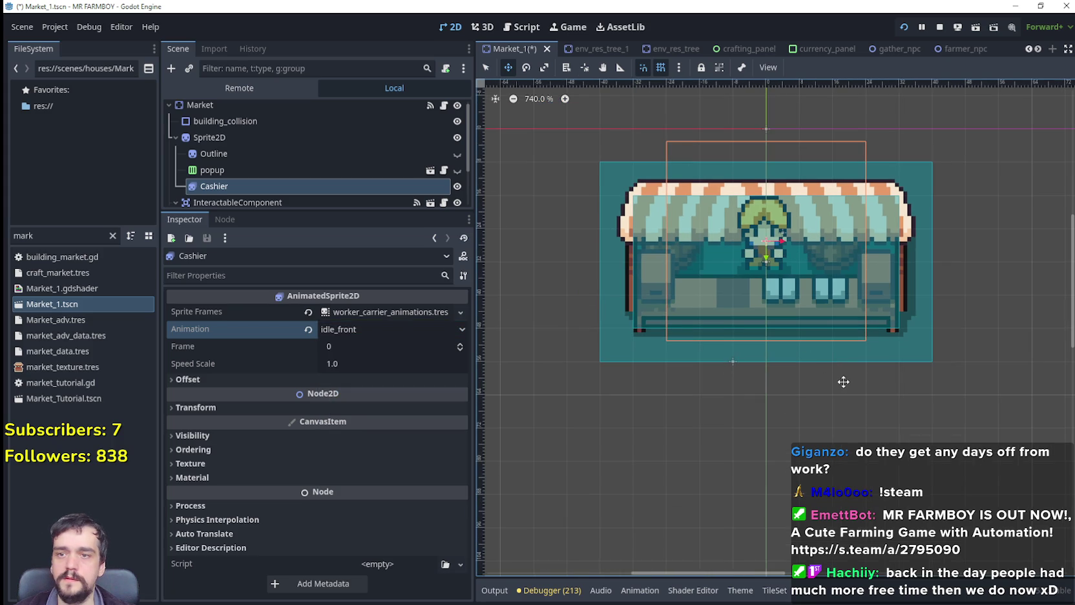
pyautogui.scroll(1, 870, 382)
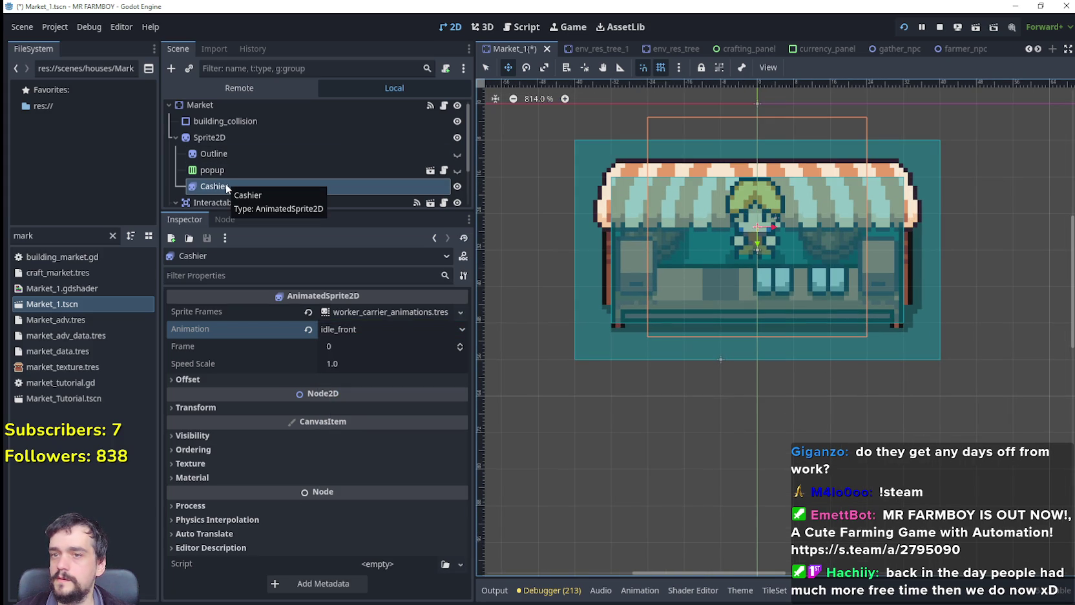
# Make the Cashier draw behind its parent stall sprite.
pyautogui.click(204, 462)
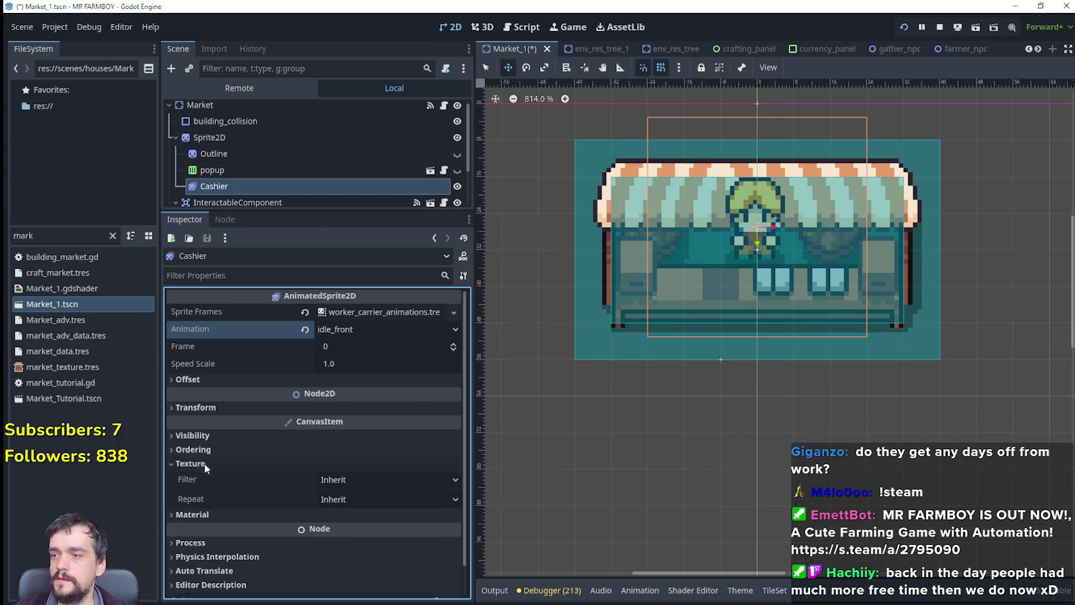
pyautogui.click(207, 450)
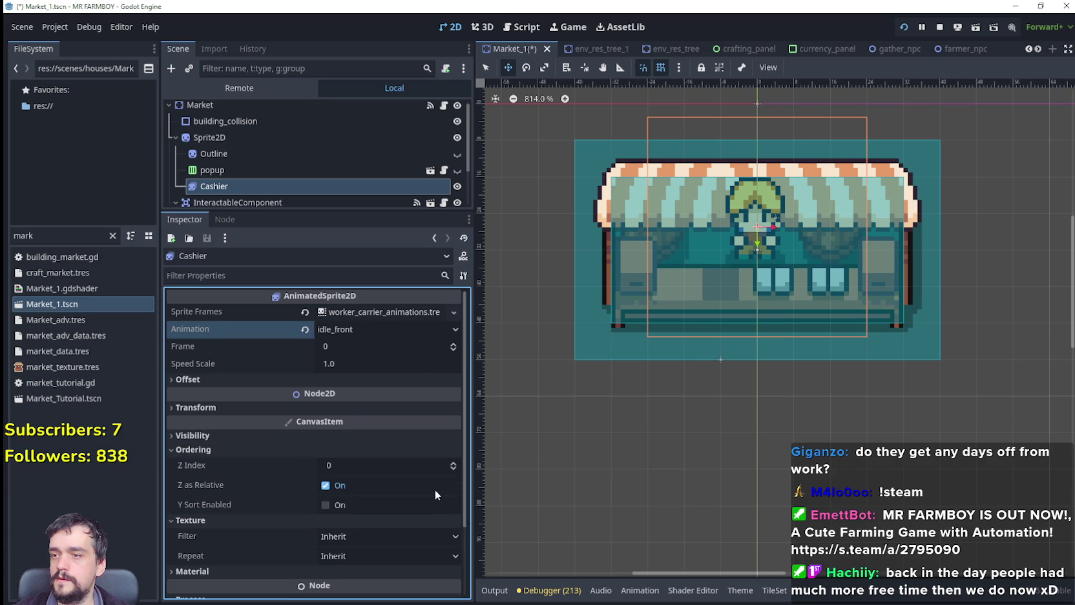
pyautogui.click(235, 435)
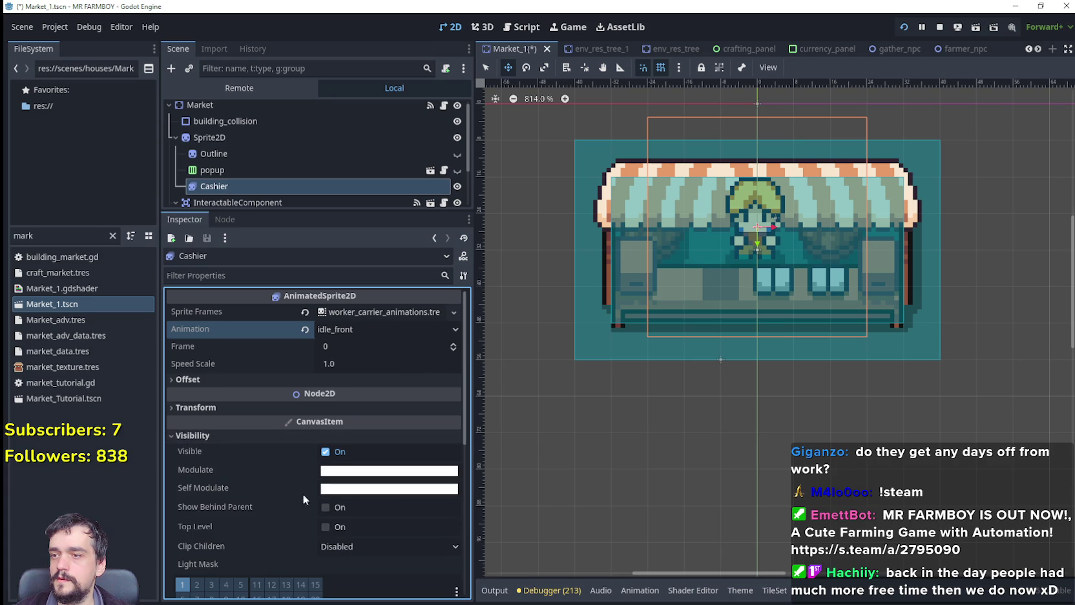
pyautogui.scroll(-2, 371, 550)
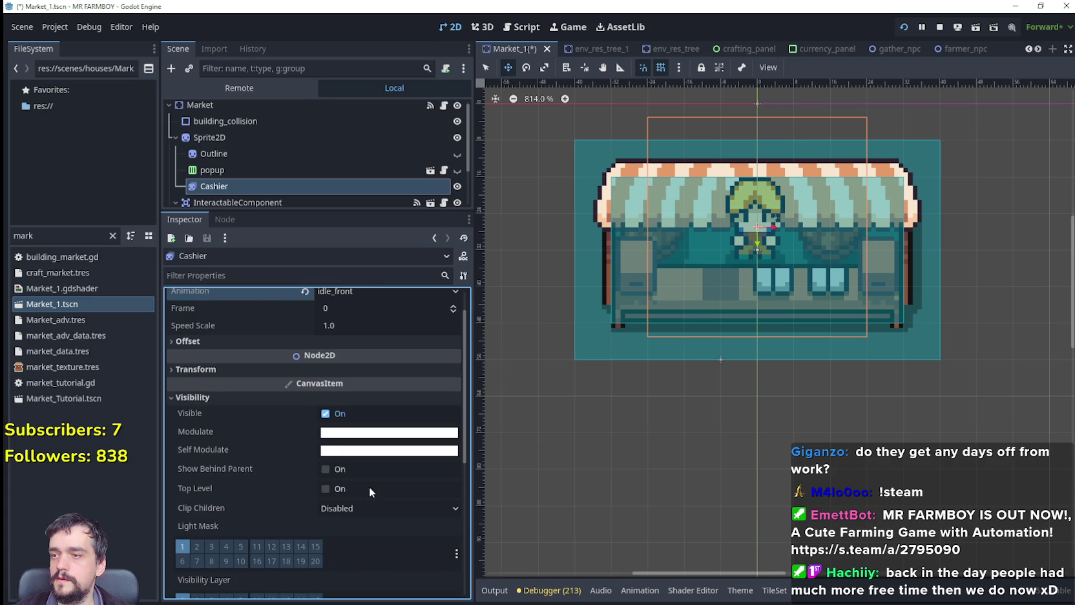
pyautogui.click(342, 472)
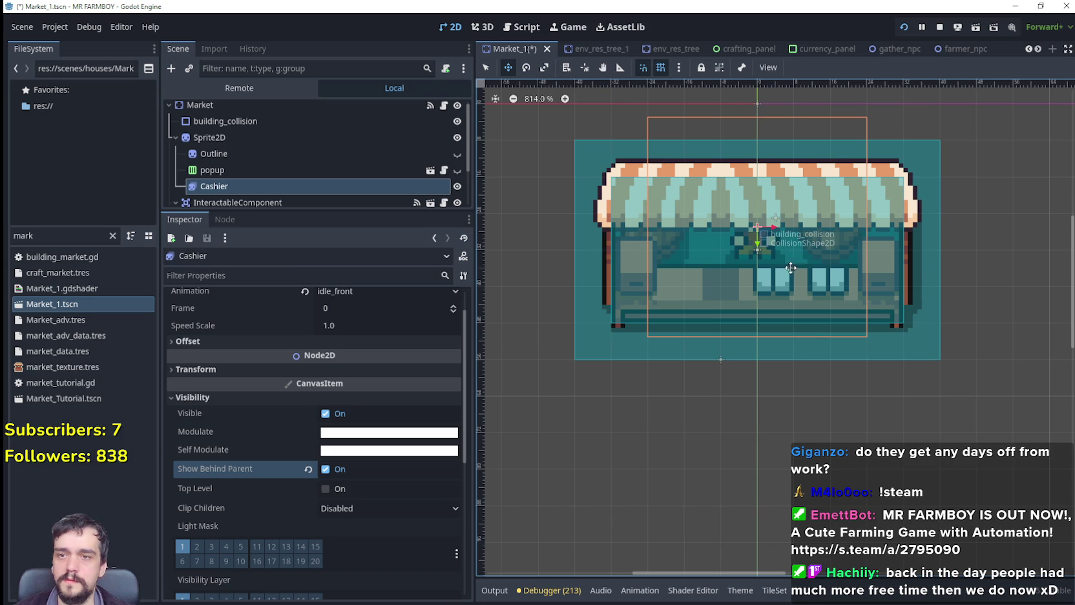
# Move the Cashier sprite 8 px left and 5 px down behind the counter.
pyautogui.moveTo(788, 266); pyautogui.dragTo(769, 262)
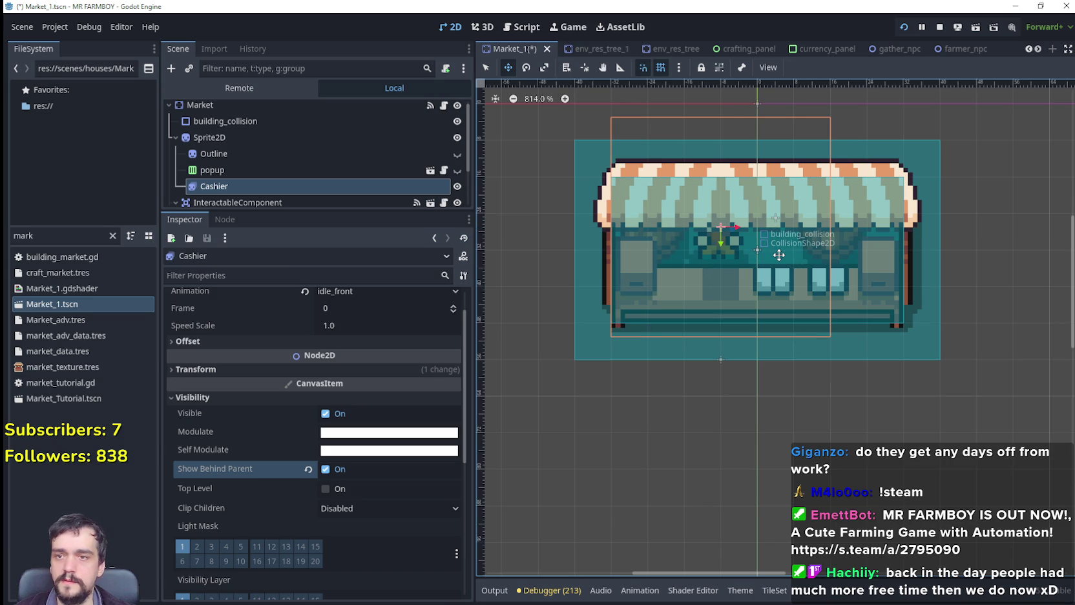
pyautogui.moveTo(739, 263); pyautogui.dragTo(741, 285)
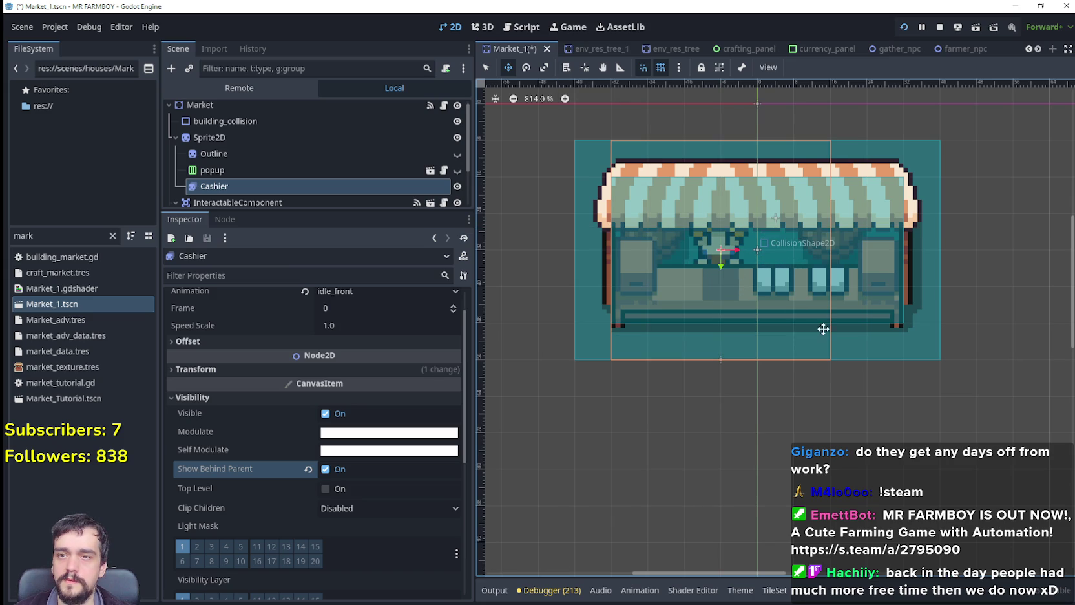
pyautogui.scroll(-1, 823, 329)
pyautogui.scroll(2, 316, 465)
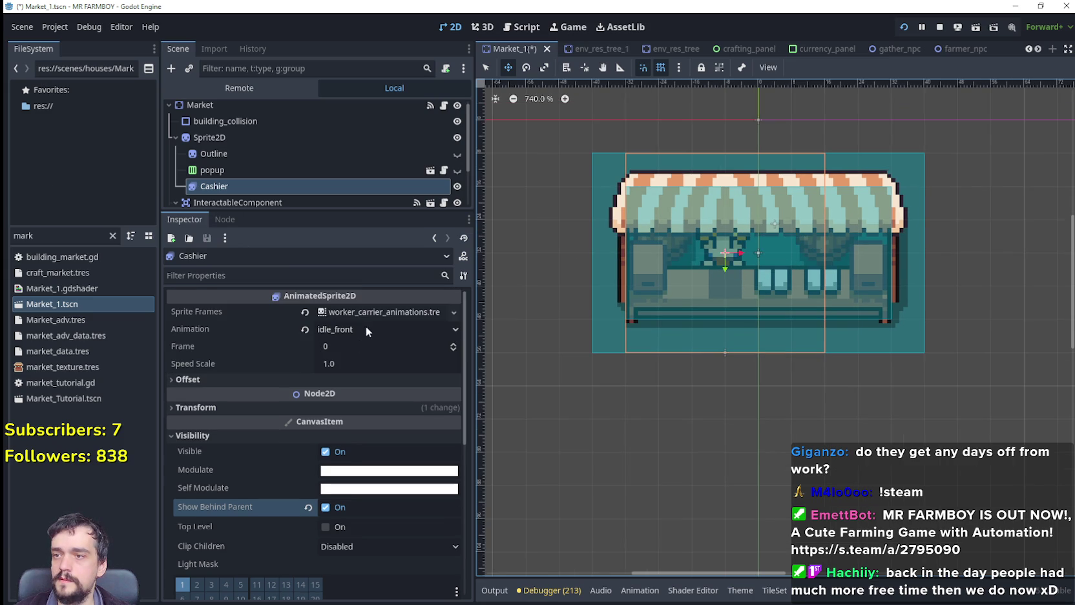
# Turn on Autoplay on Load for Cashier's idle_front animation.
pyautogui.click(407, 315)
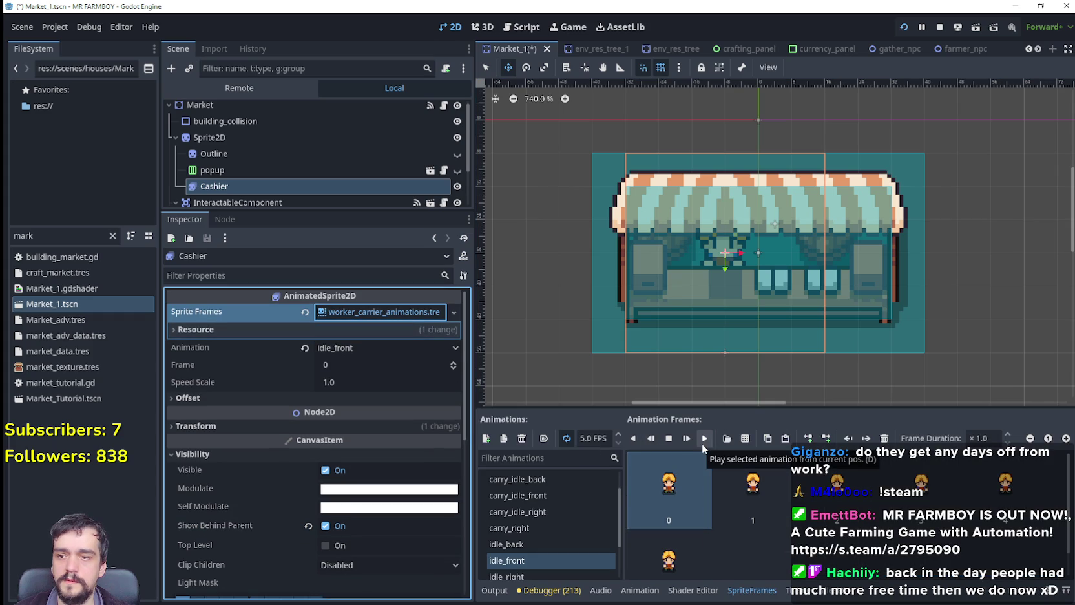
pyautogui.scroll(-2, 539, 535)
pyautogui.scroll(-1, 540, 535)
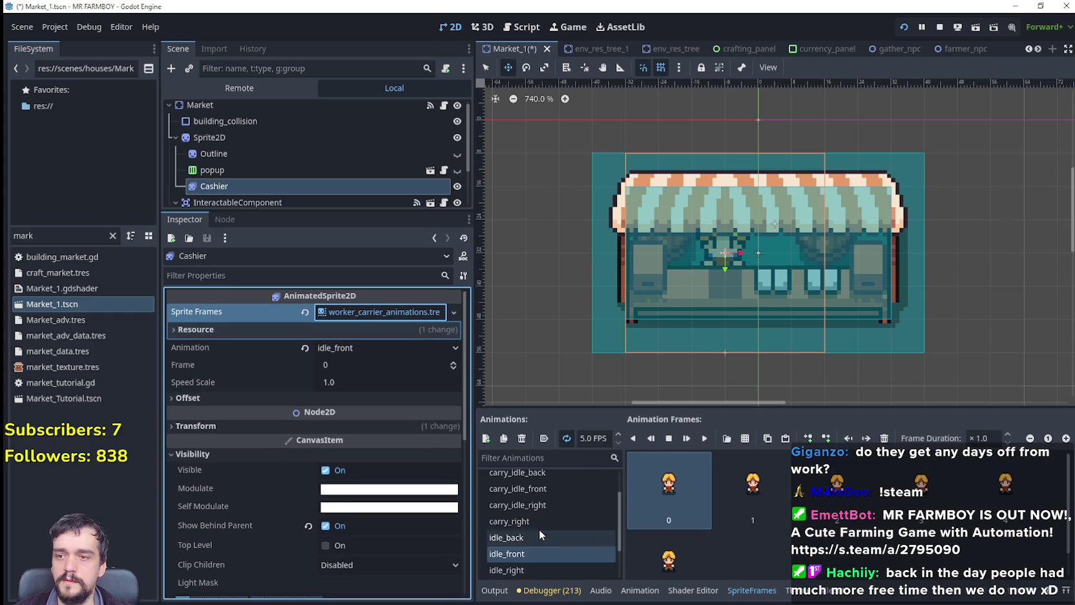
pyautogui.click(545, 439)
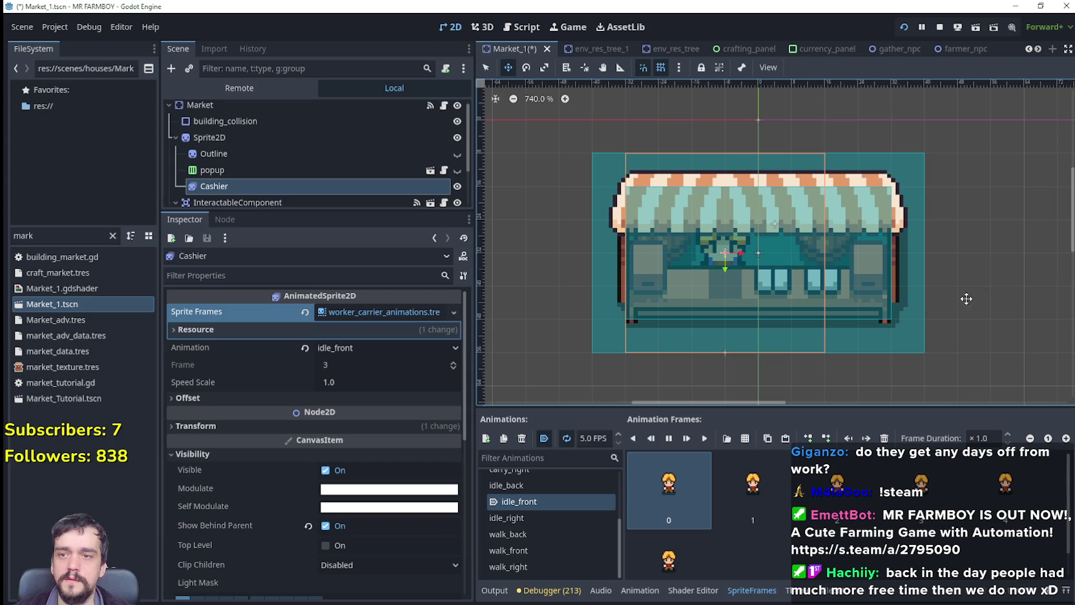
# Save the Market_1 scene, briefly check the game window, and return to the editor.
pyautogui.hotkey('ctrl', 's')
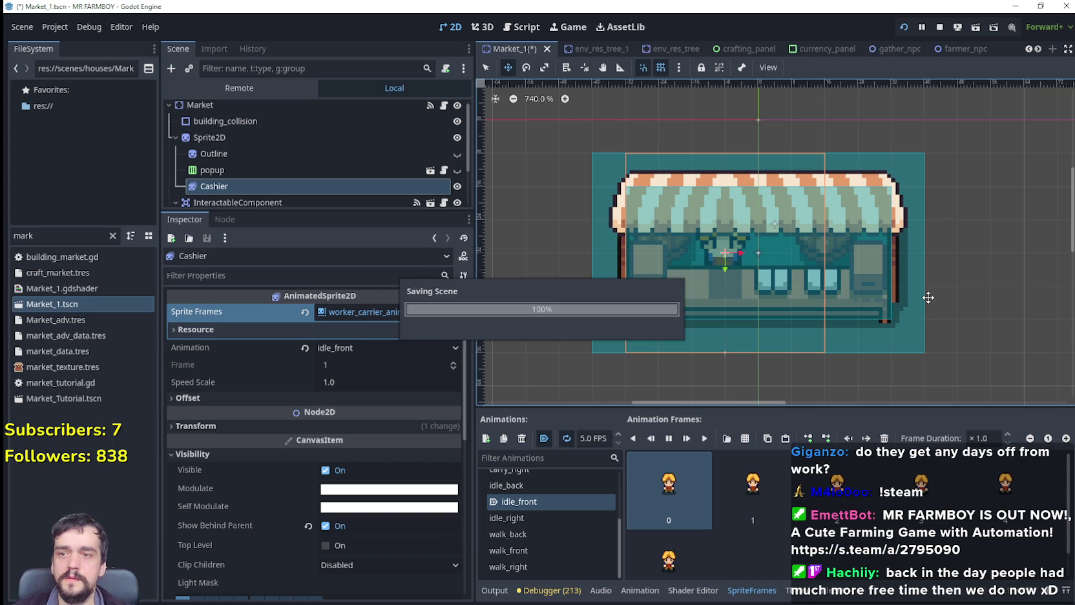
pyautogui.scroll(3, 769, 265)
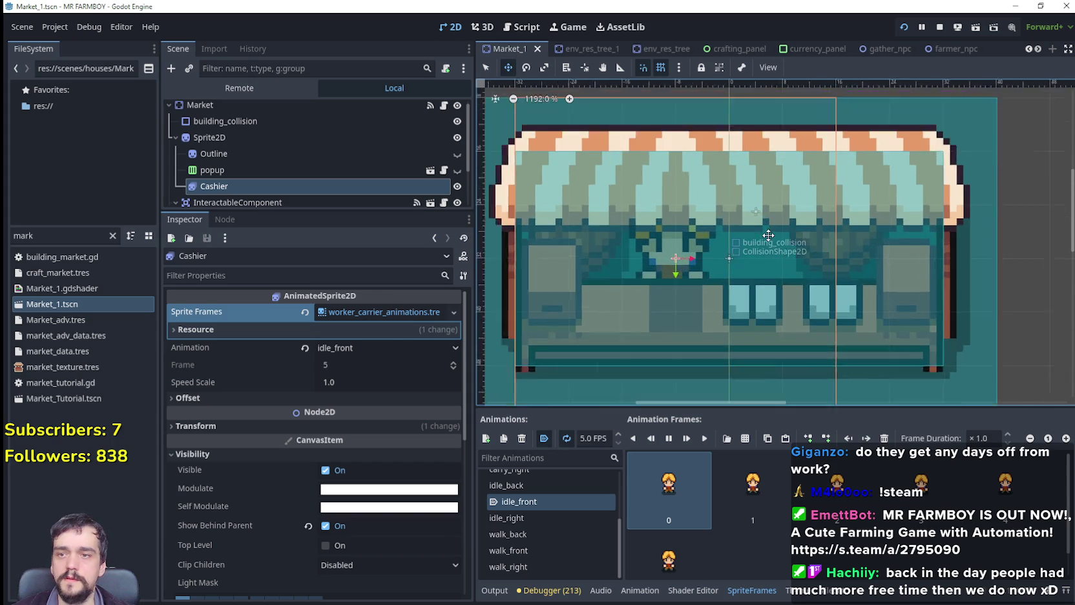
pyautogui.scroll(2, 688, 319)
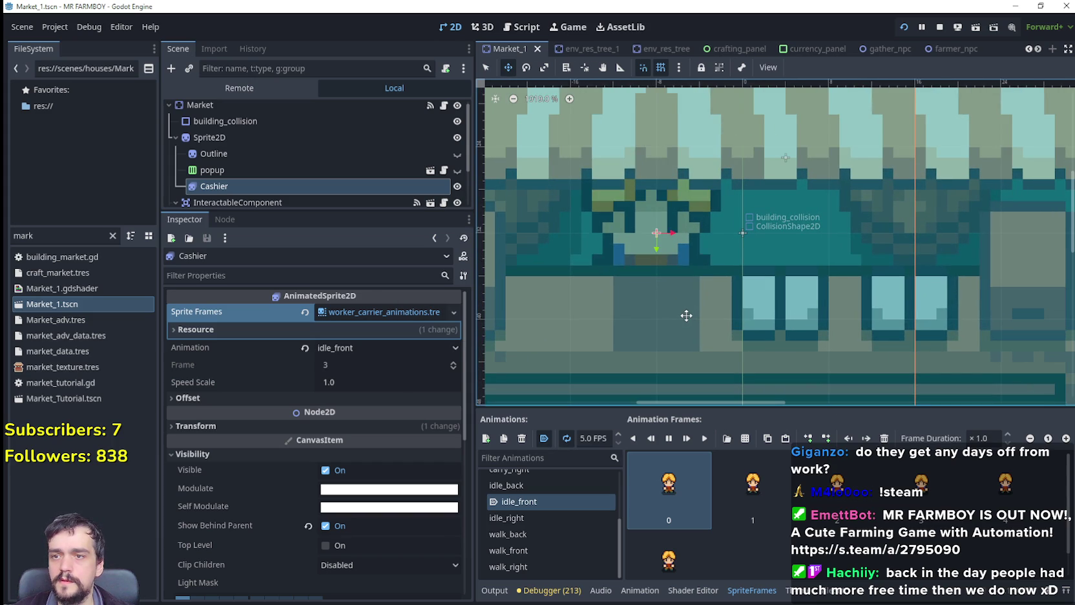
pyautogui.scroll(-1, 654, 269)
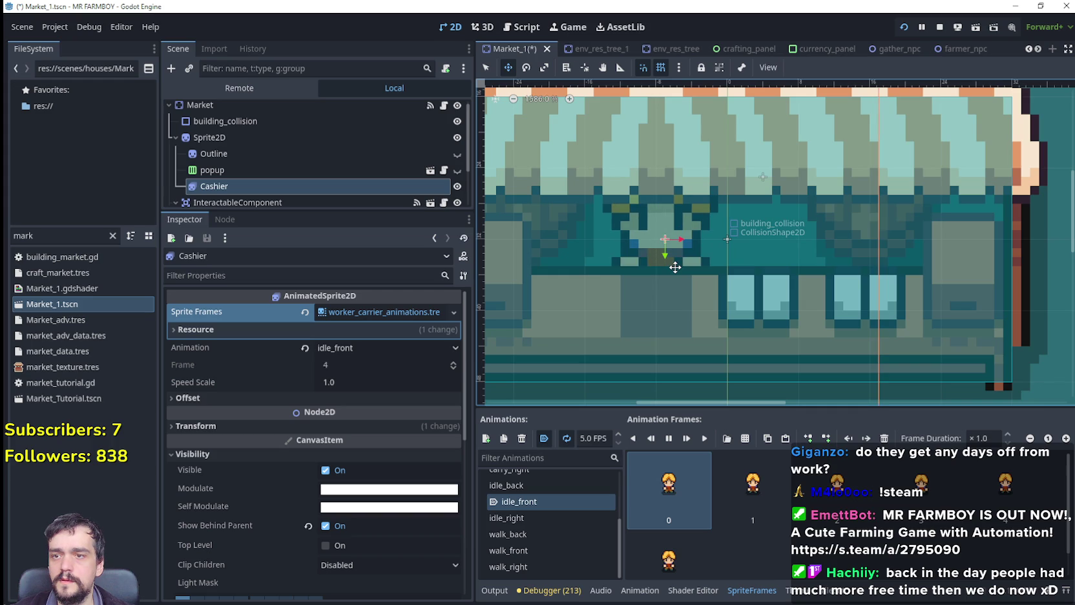
pyautogui.scroll(-1, 736, 332)
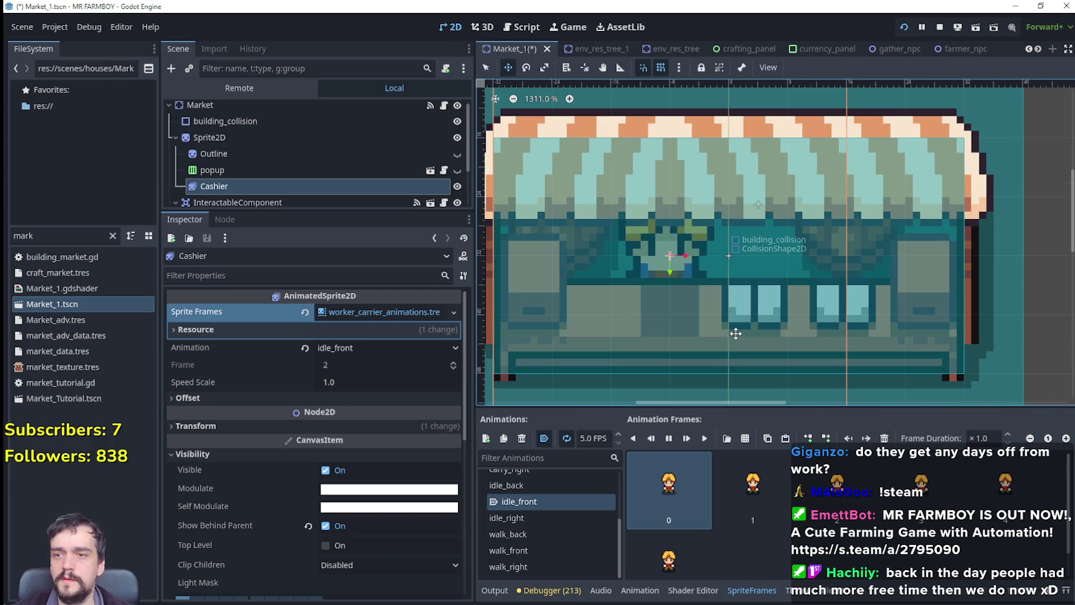
pyautogui.hotkey('ctrl', 's')
pyautogui.scroll(-1, 748, 303)
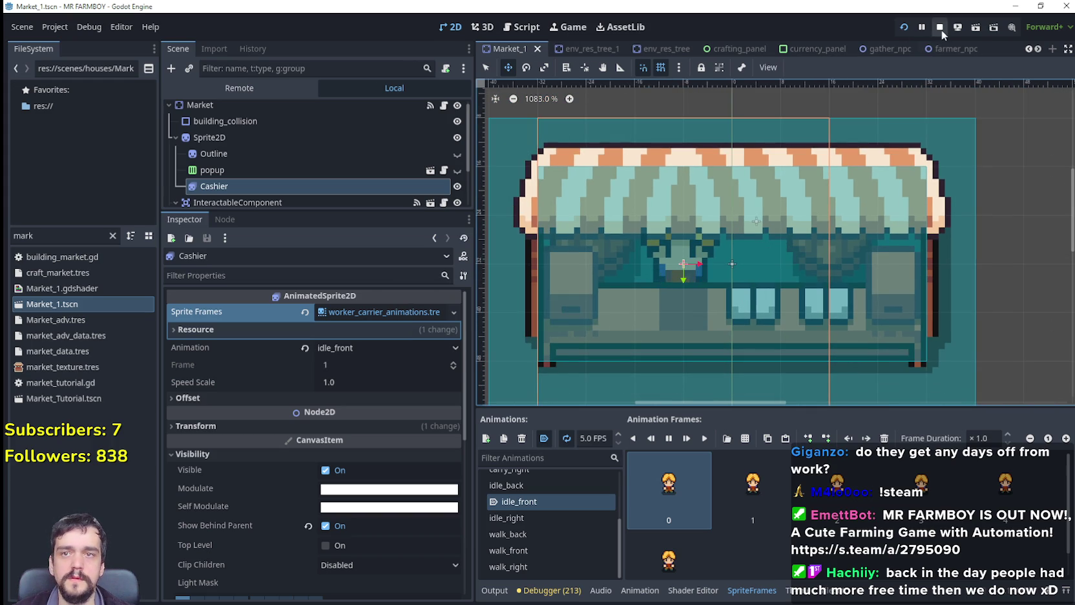
pyautogui.hotkey('alt', 'Tab')
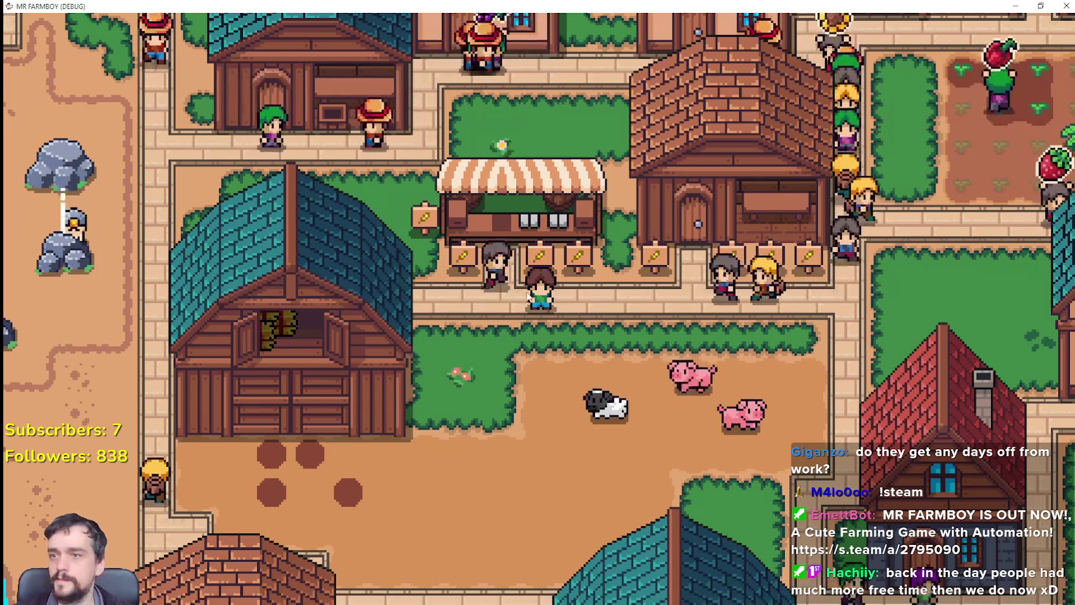
pyautogui.hotkey('alt', 'Tab')
# Relaunch the project, choose Continue, and load a saved game slot.
pyautogui.click(939, 29)
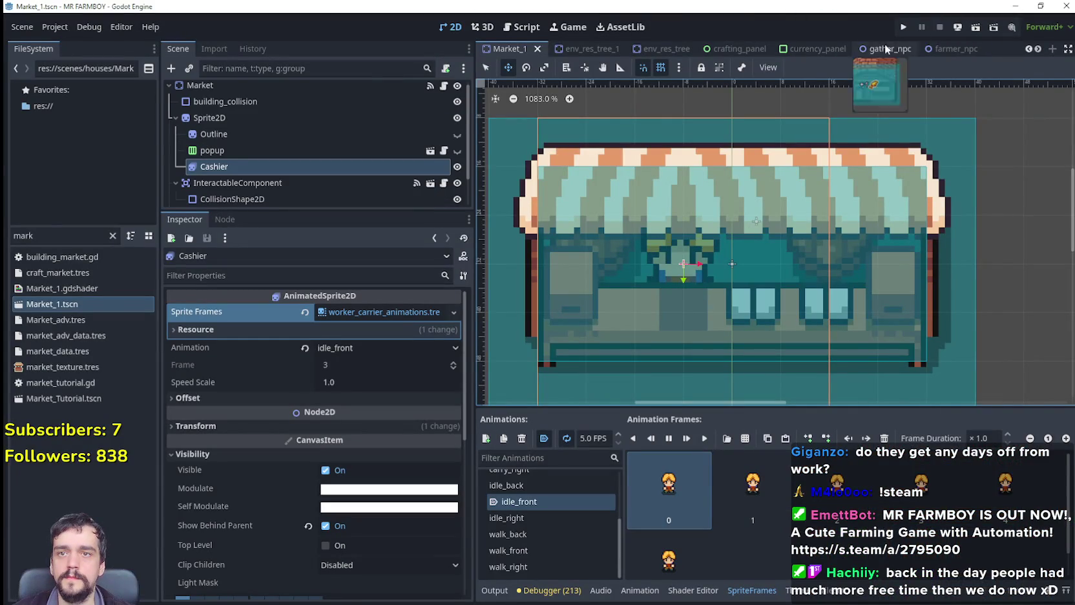
pyautogui.click(902, 29)
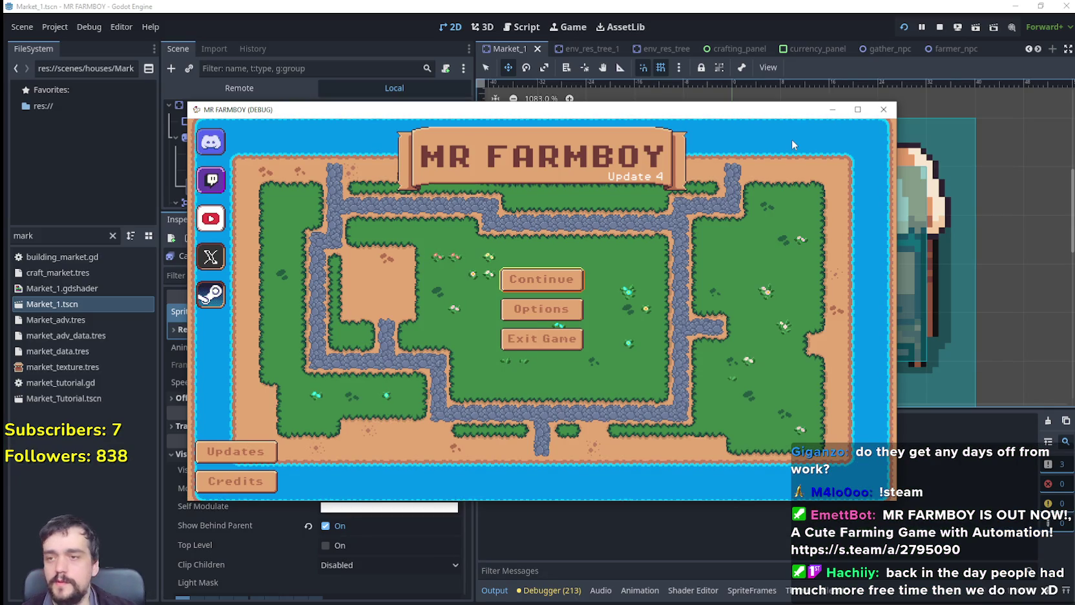
pyautogui.click(529, 282)
pyautogui.scroll(-1, 543, 313)
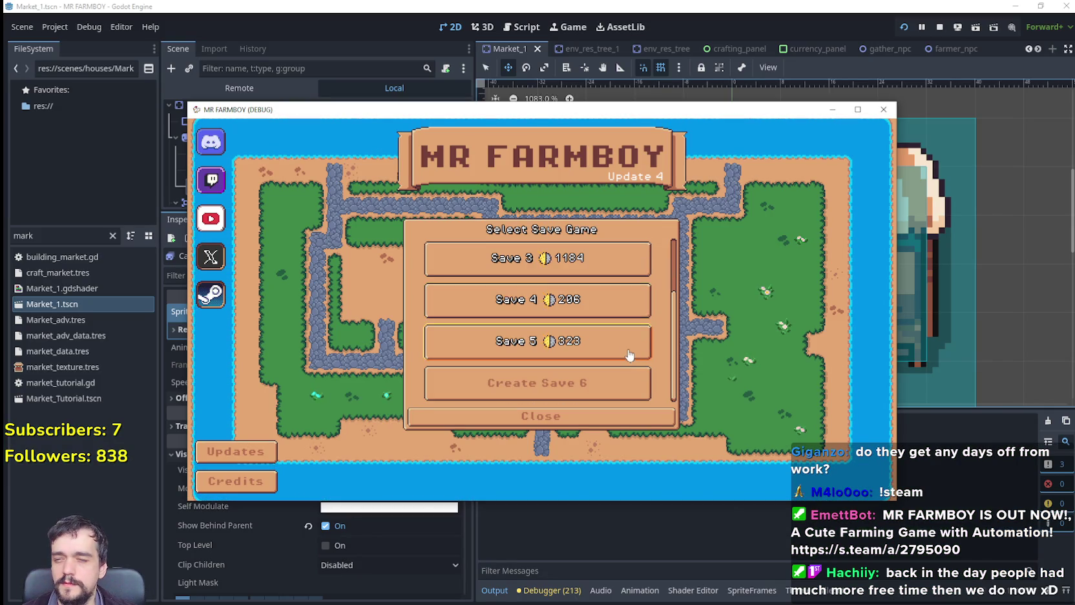
pyautogui.scroll(1, 627, 355)
pyautogui.scroll(1, 593, 307)
pyautogui.click(505, 311)
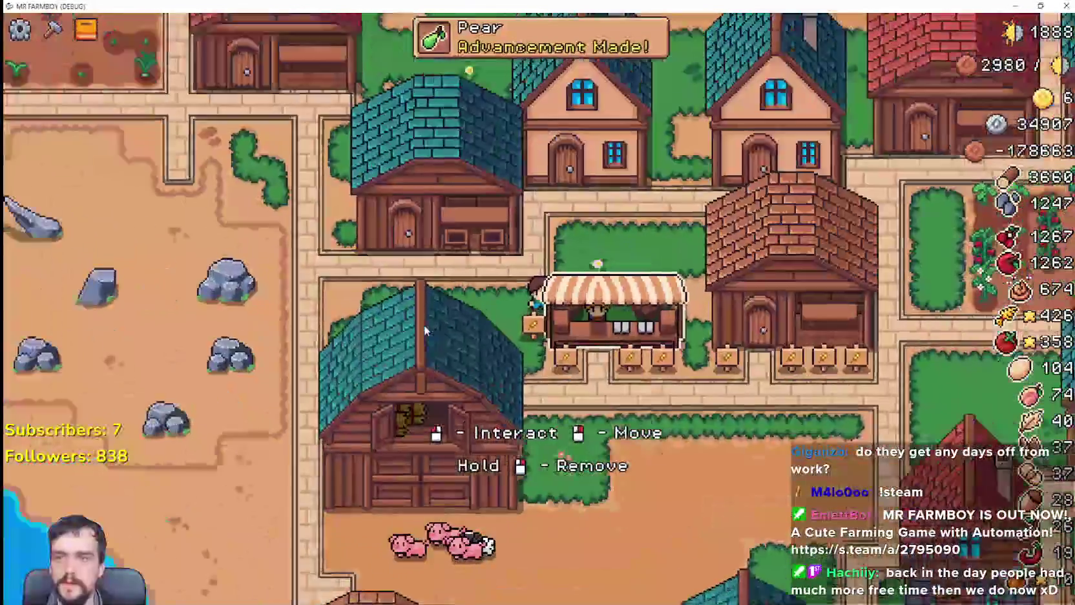
# Zoom the game view in and out and walk the player down below the market stall.
pyautogui.scroll(3, 424, 330)
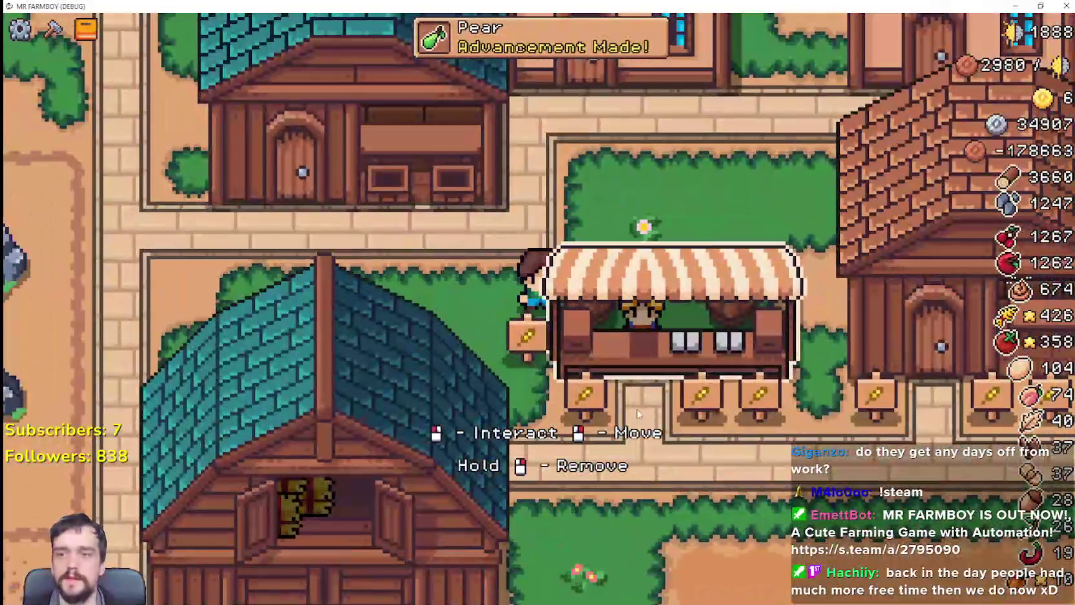
pyautogui.scroll(-3, 637, 414)
pyautogui.press('s')
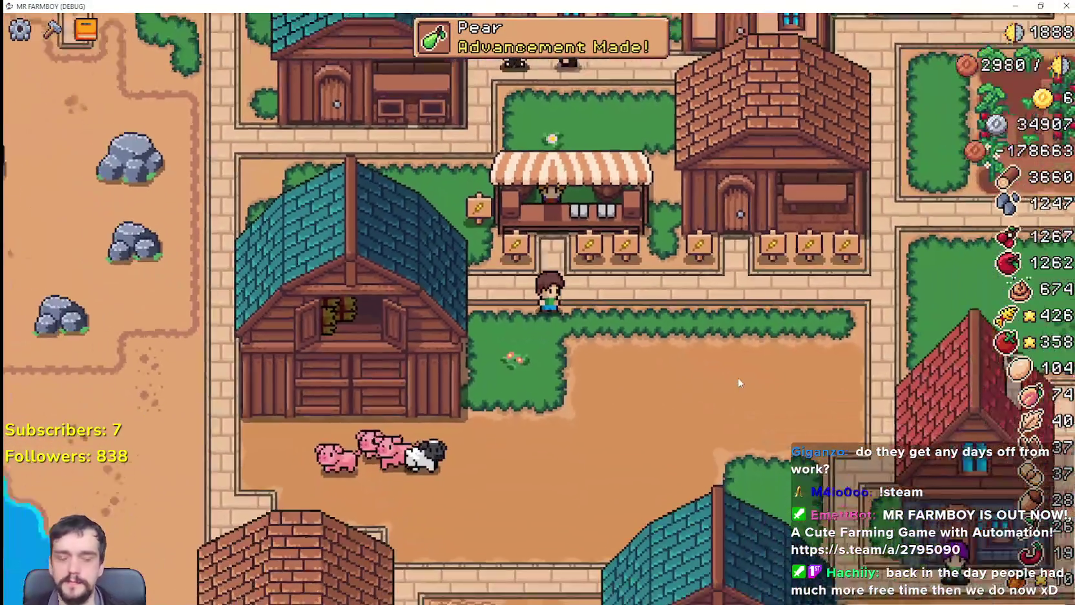
pyautogui.scroll(-2, 737, 376)
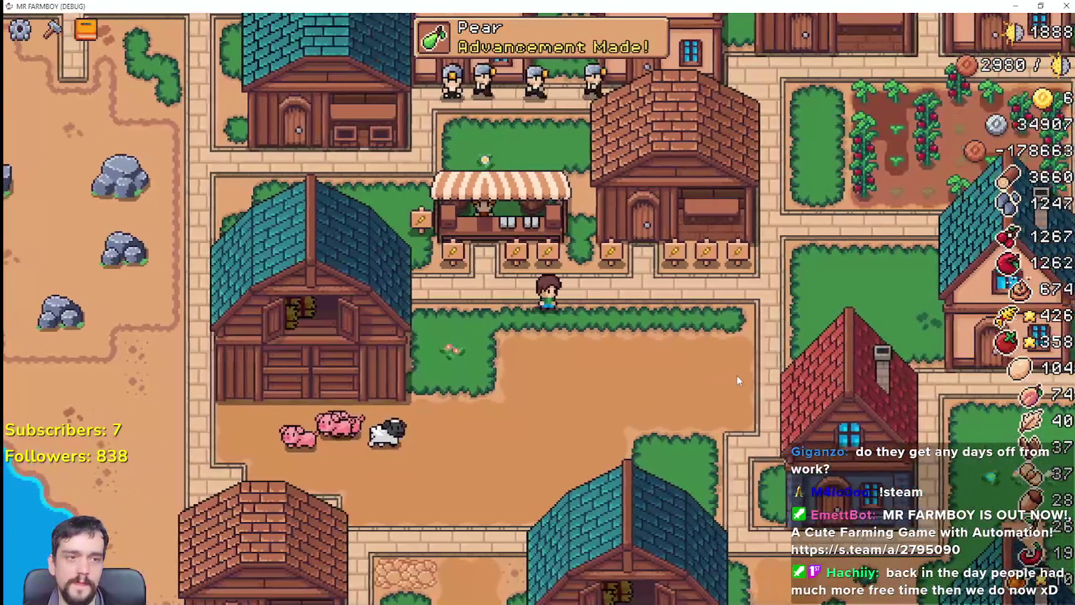
pyautogui.scroll(3, 723, 368)
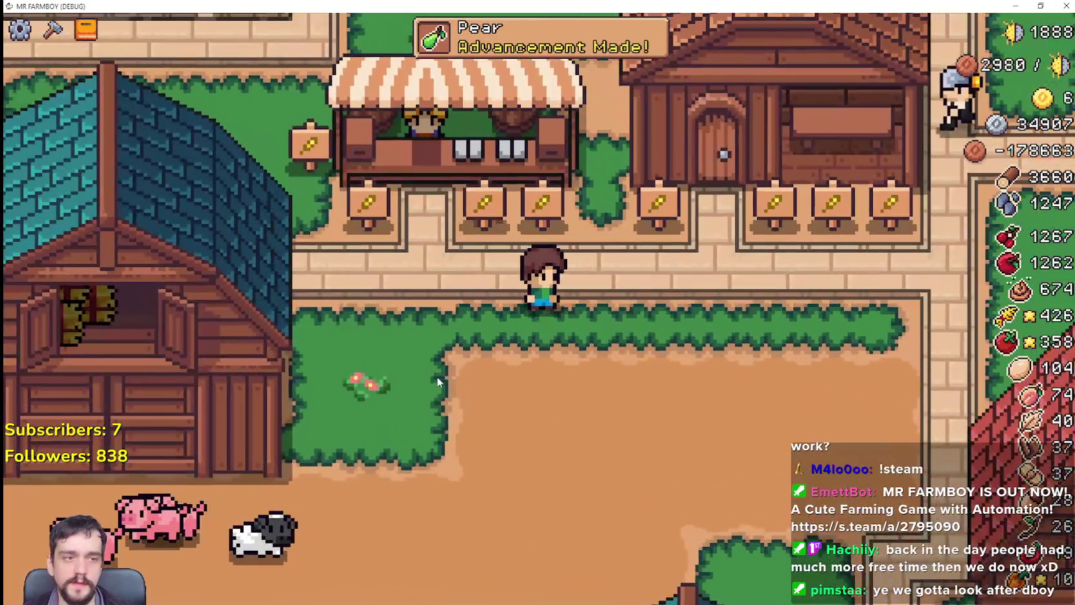
pyautogui.scroll(-1, 437, 381)
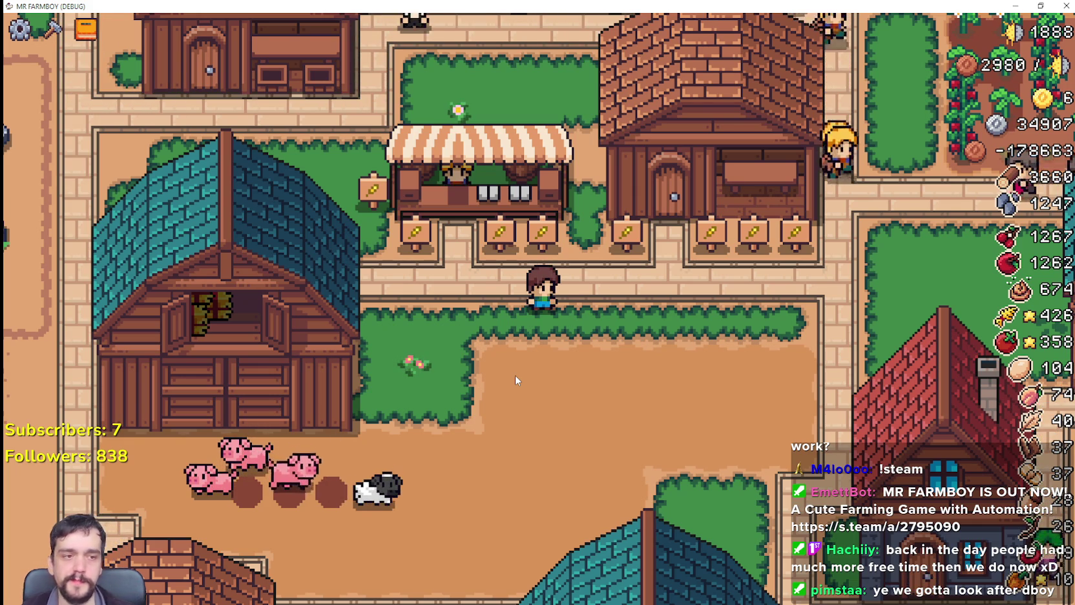
# Walk the player left up behind the barn, then back right along the hedge.
pyautogui.press('d')
pyautogui.press('a')
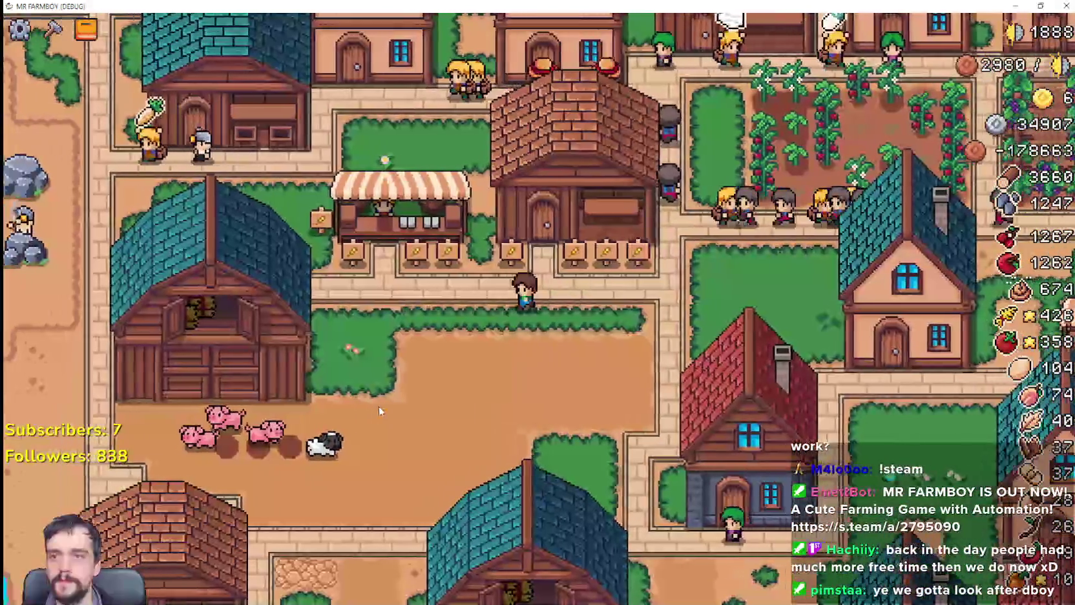
pyautogui.press('a')
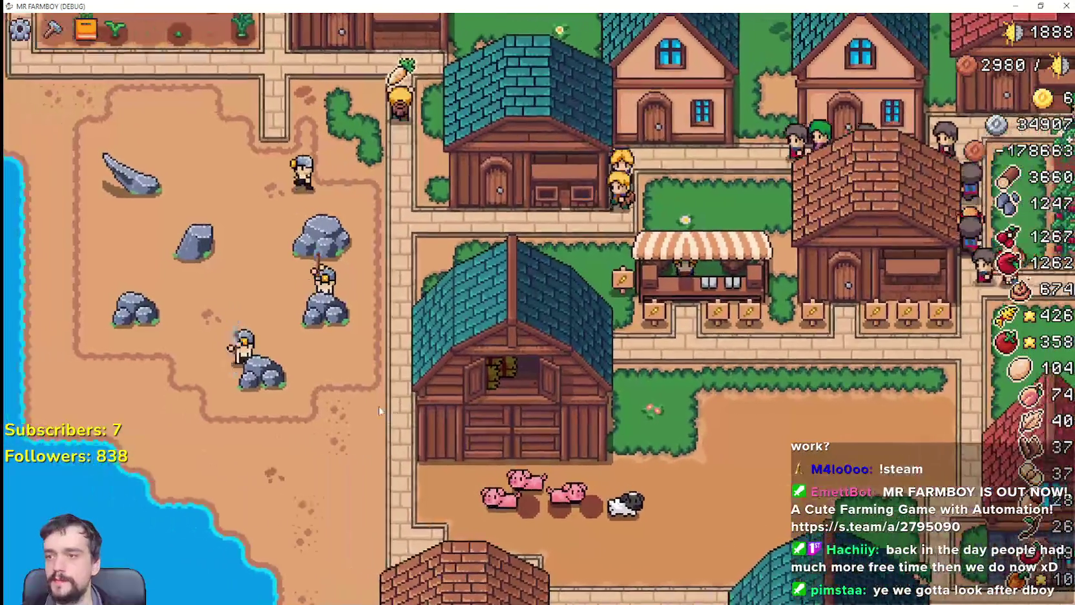
pyautogui.press('d')
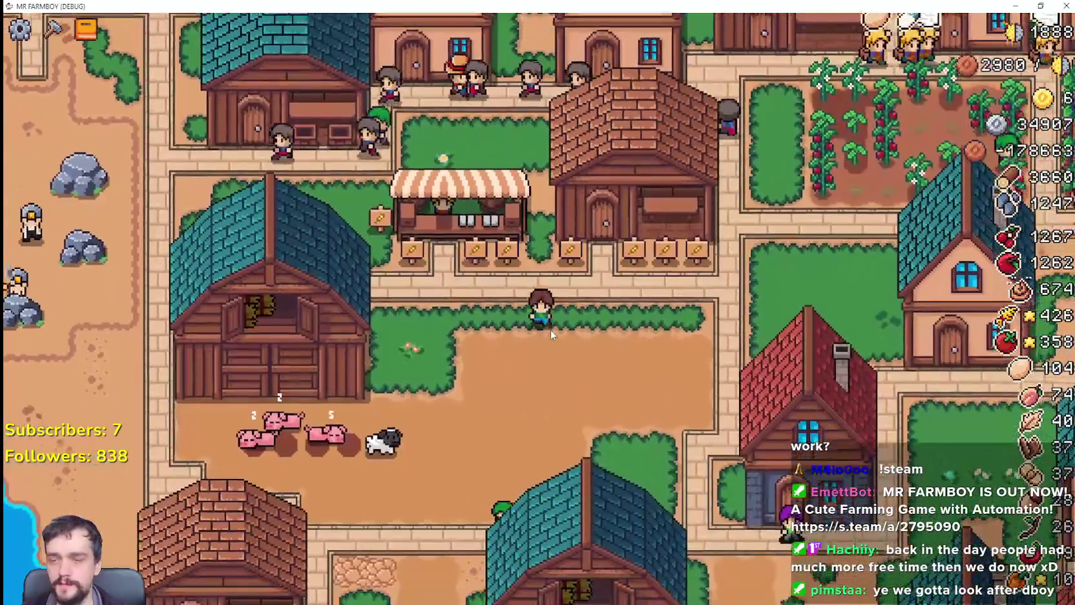
pyautogui.press('d')
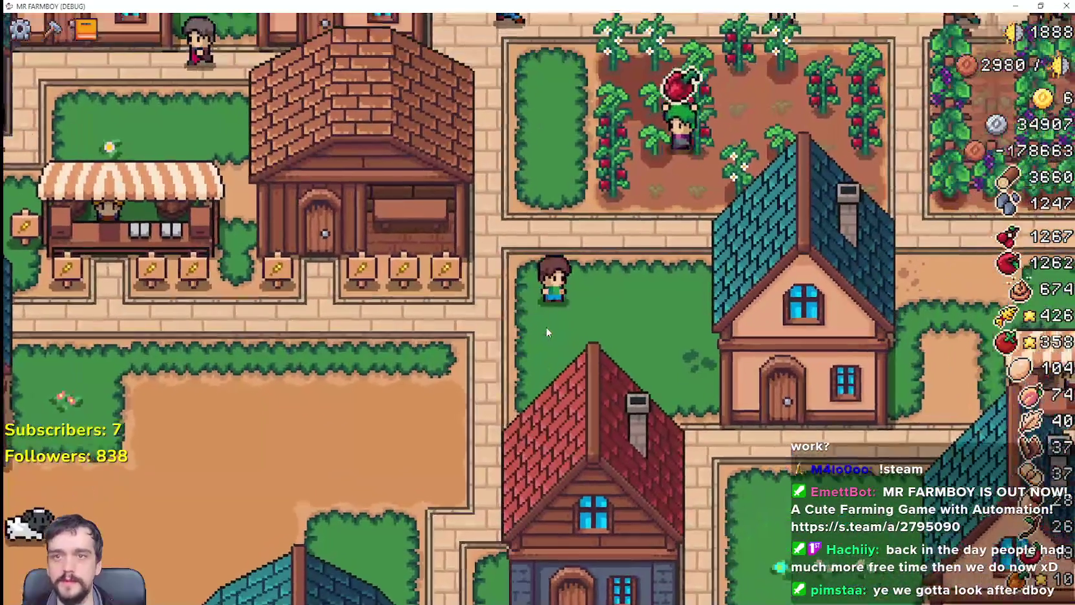
pyautogui.scroll(-2, 546, 330)
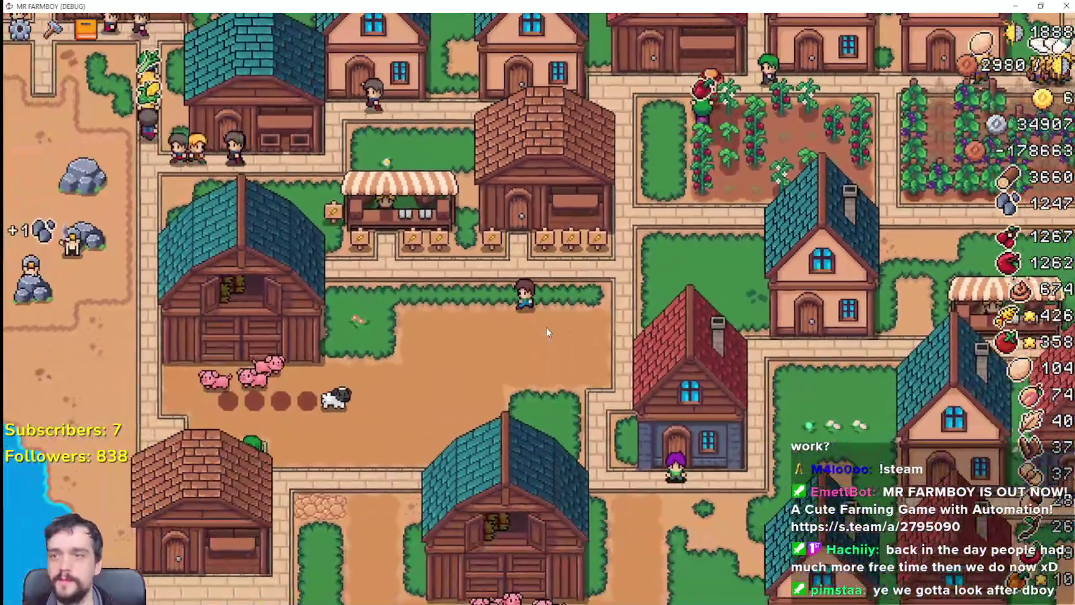
pyautogui.press('a')
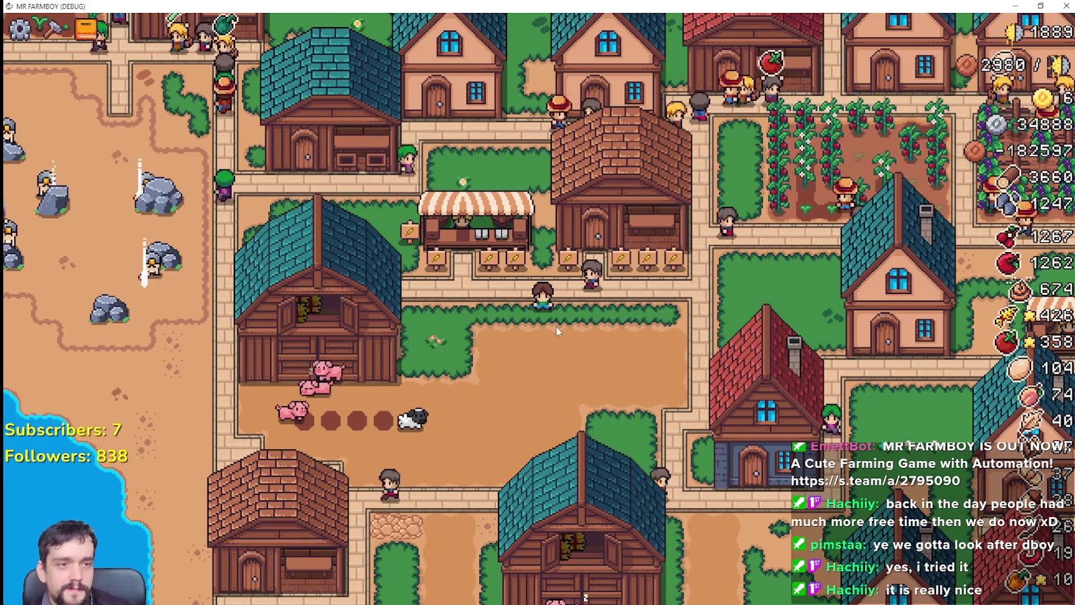
# Walk the player around near the stall to check the cashier behind the counter.
pyautogui.press('d')
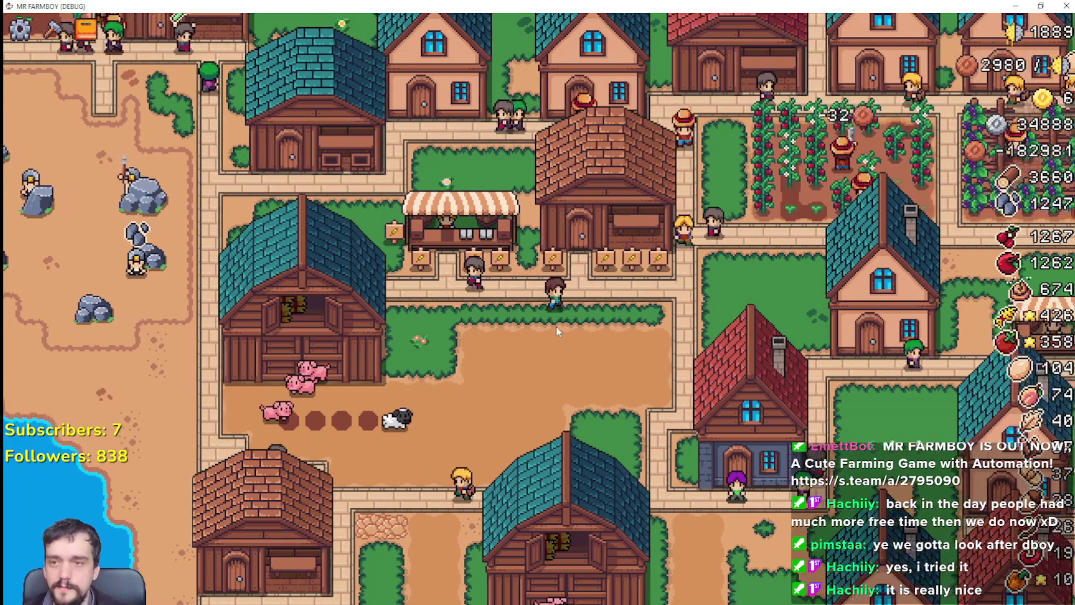
pyautogui.press('w')
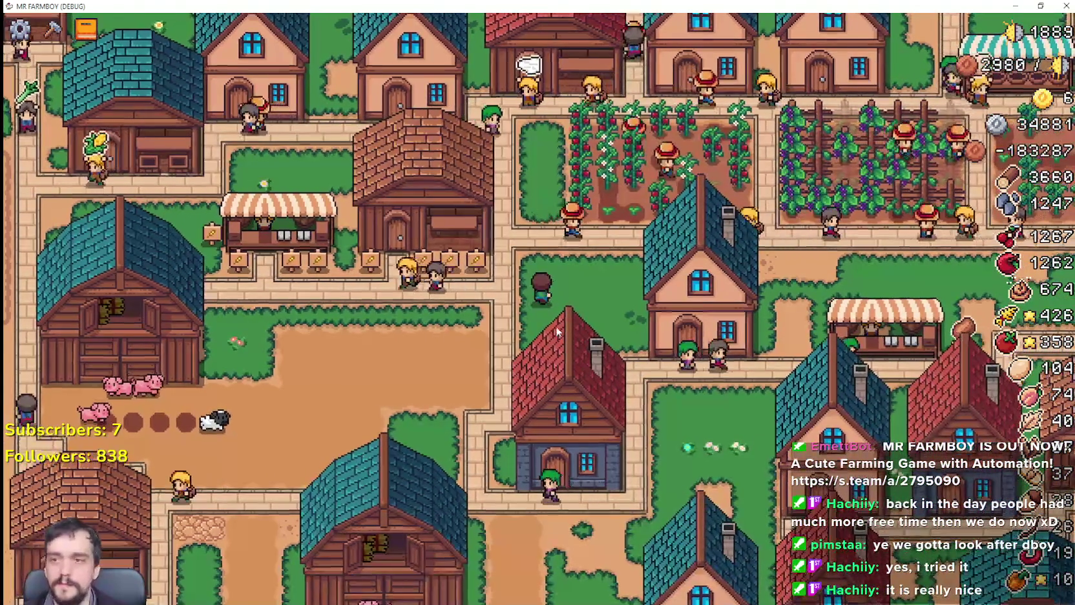
pyautogui.press('w')
pyautogui.press('s')
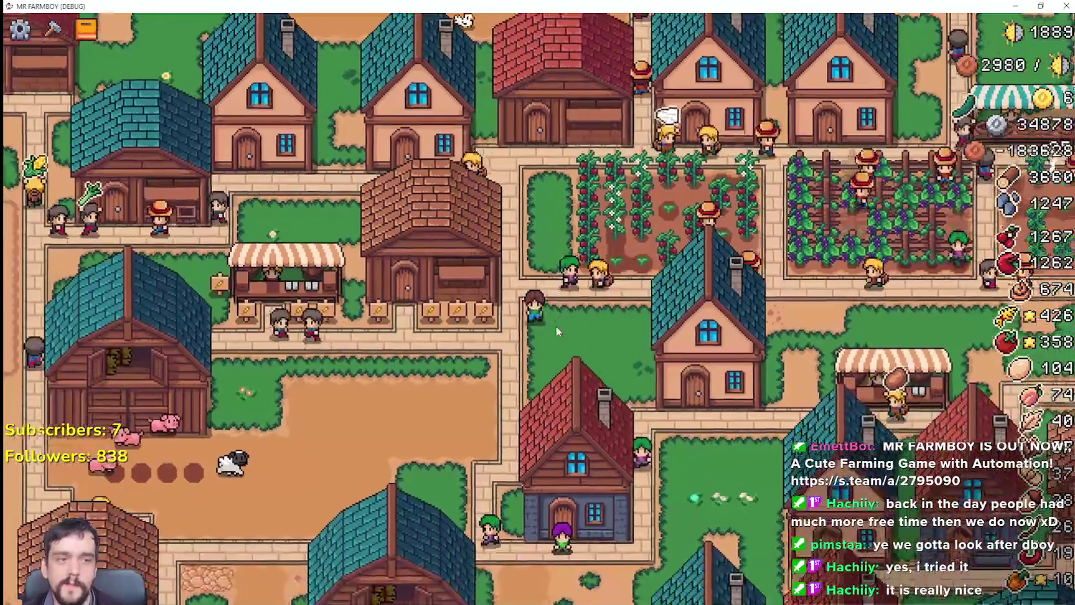
pyautogui.press('a')
pyautogui.press('a')
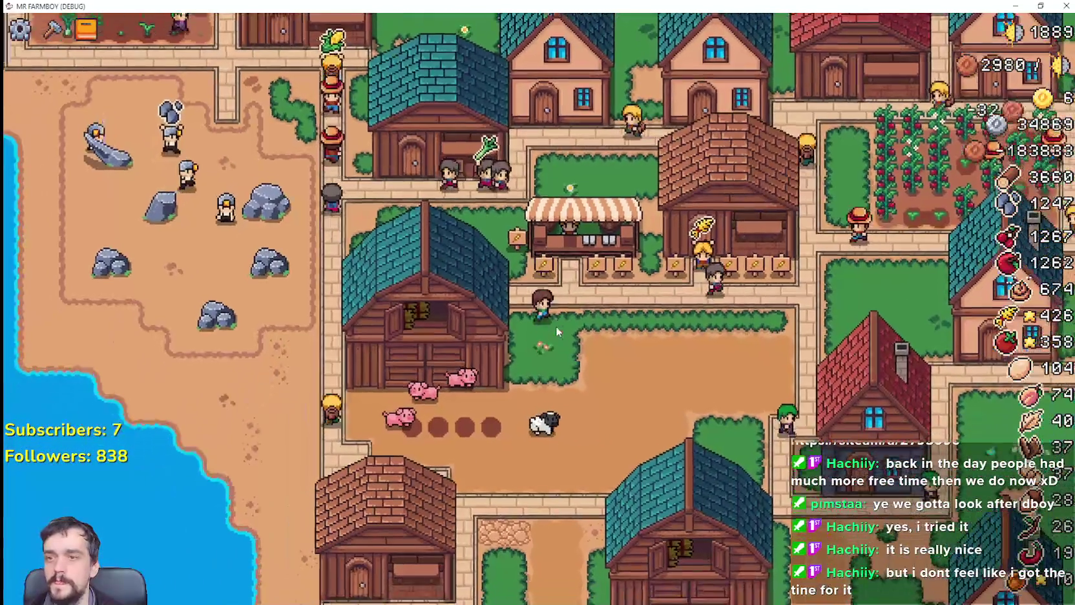
pyautogui.press('d')
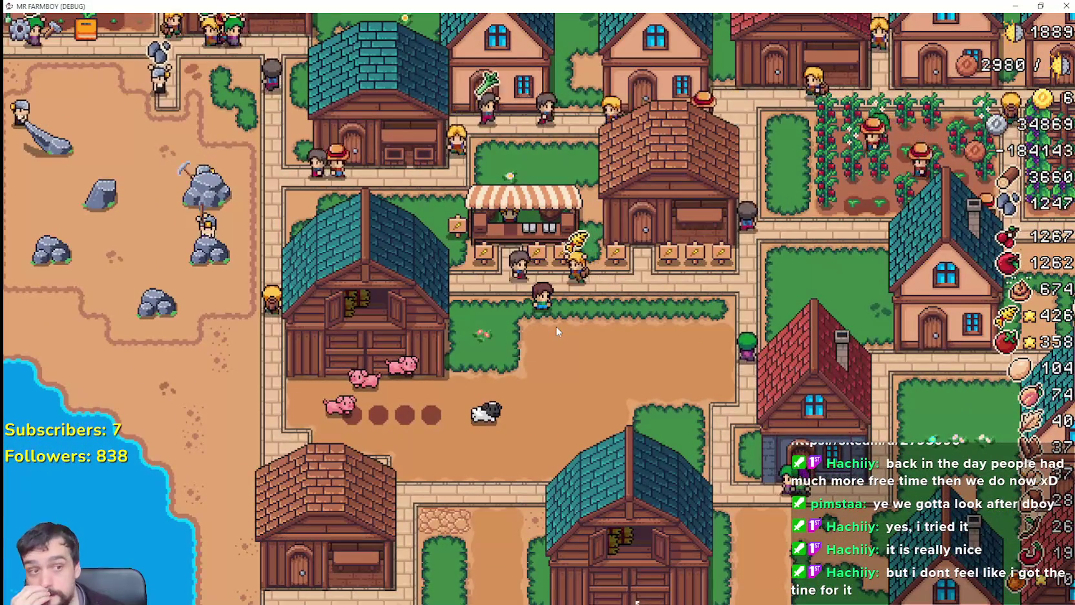
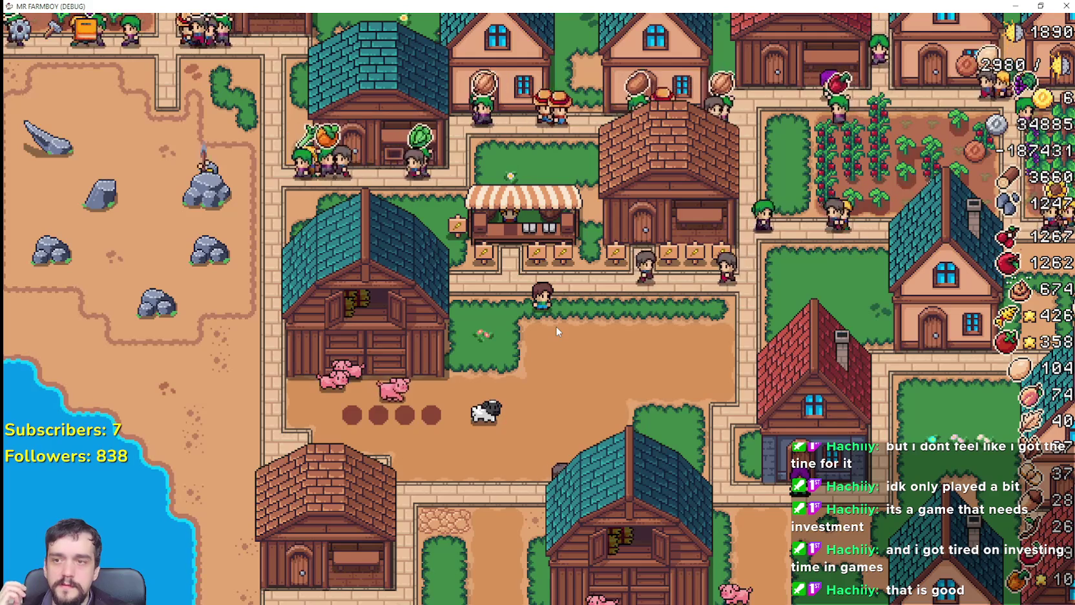
# Try to plant a red pepper on the grass plot.
pyautogui.scroll(2, 557, 326)
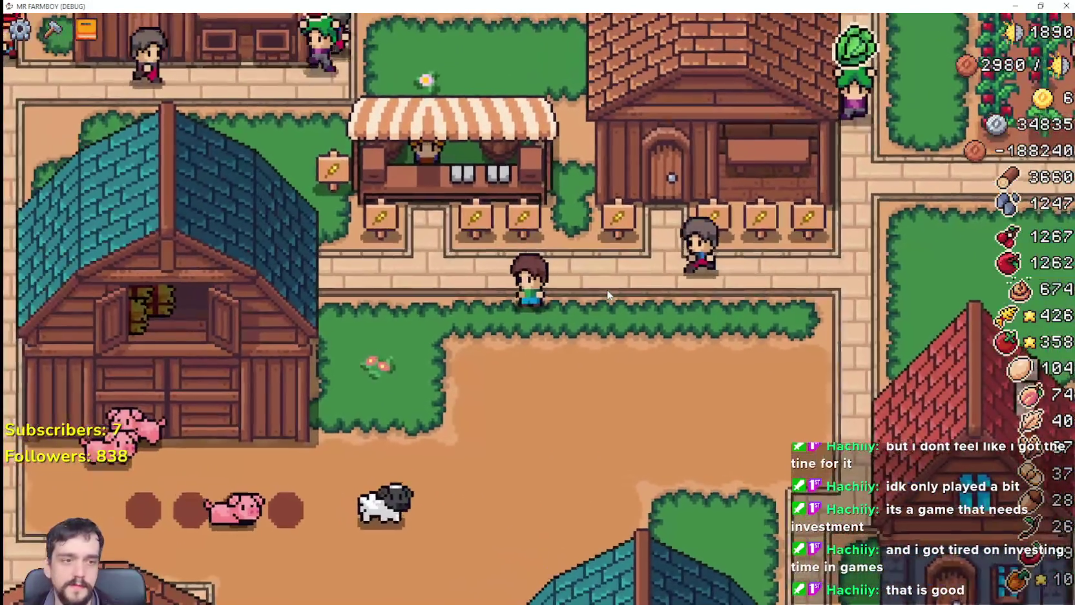
pyautogui.scroll(-1, 564, 365)
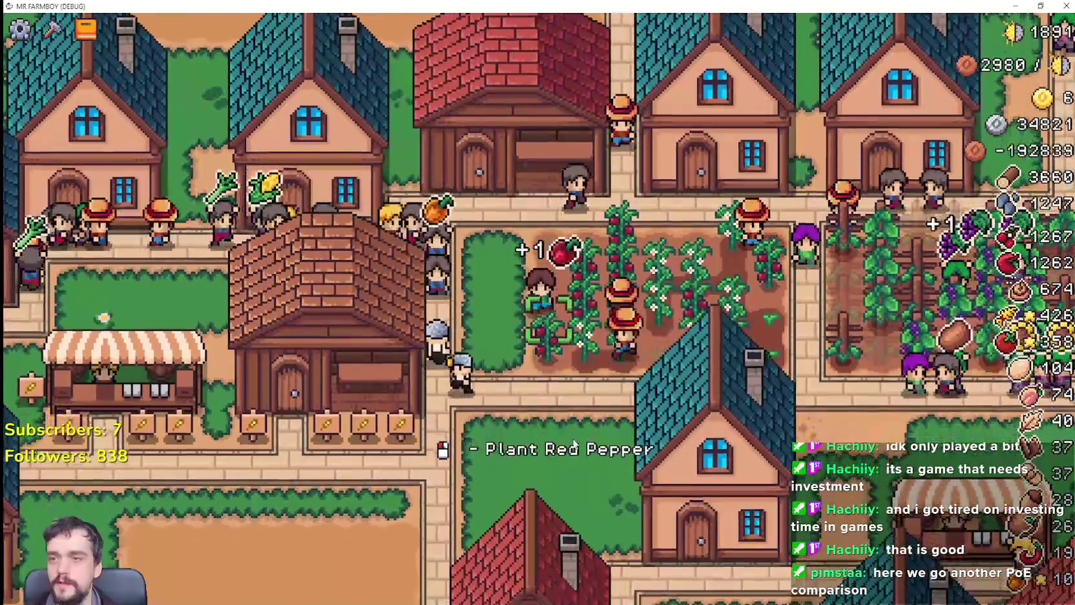
pyautogui.click(573, 443)
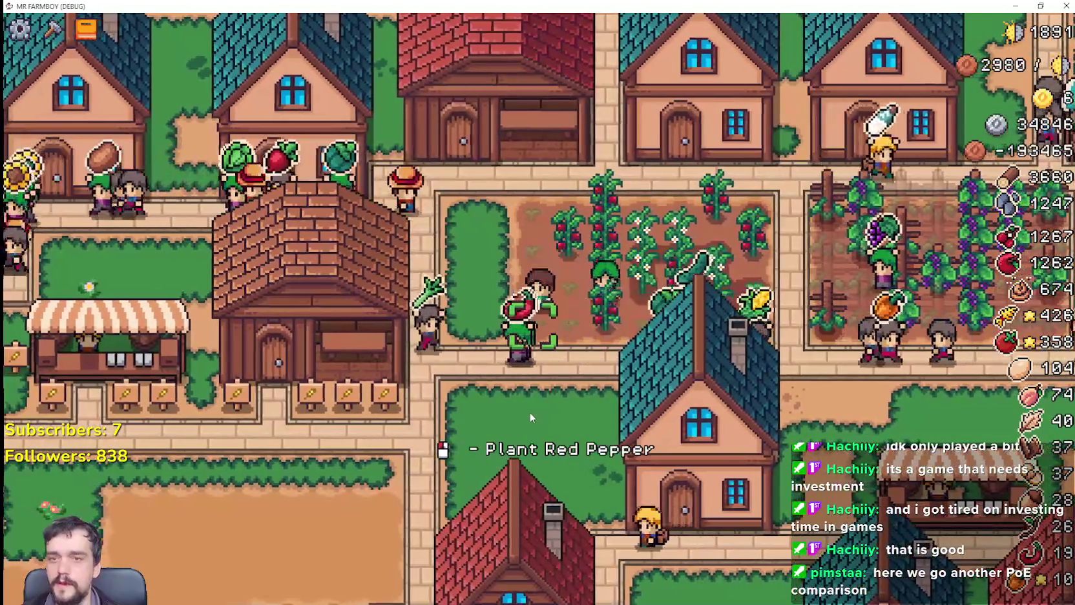
pyautogui.click(530, 417)
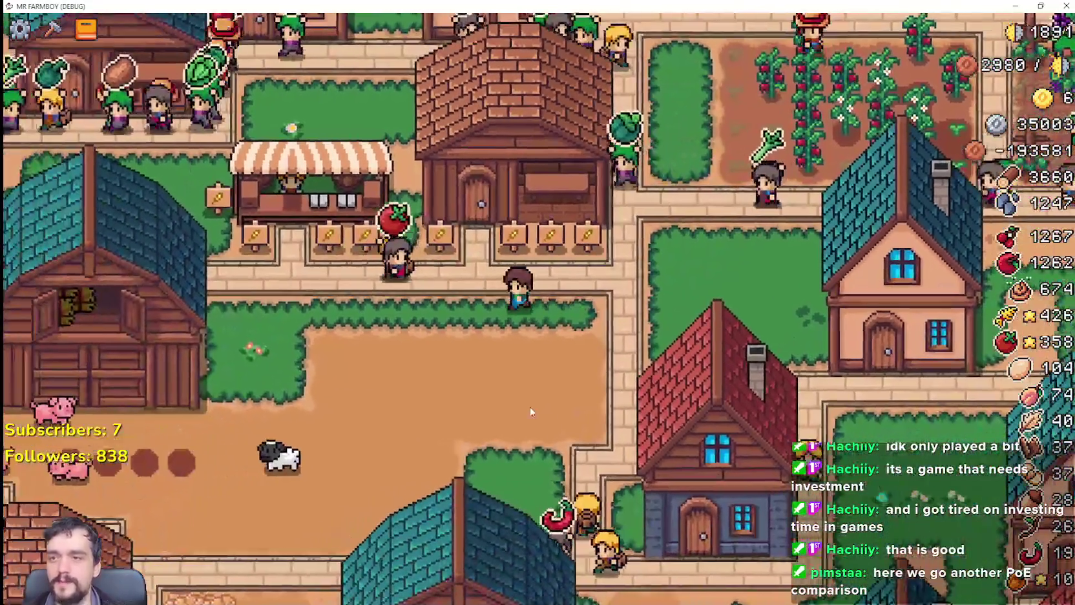
pyautogui.scroll(5, 547, 372)
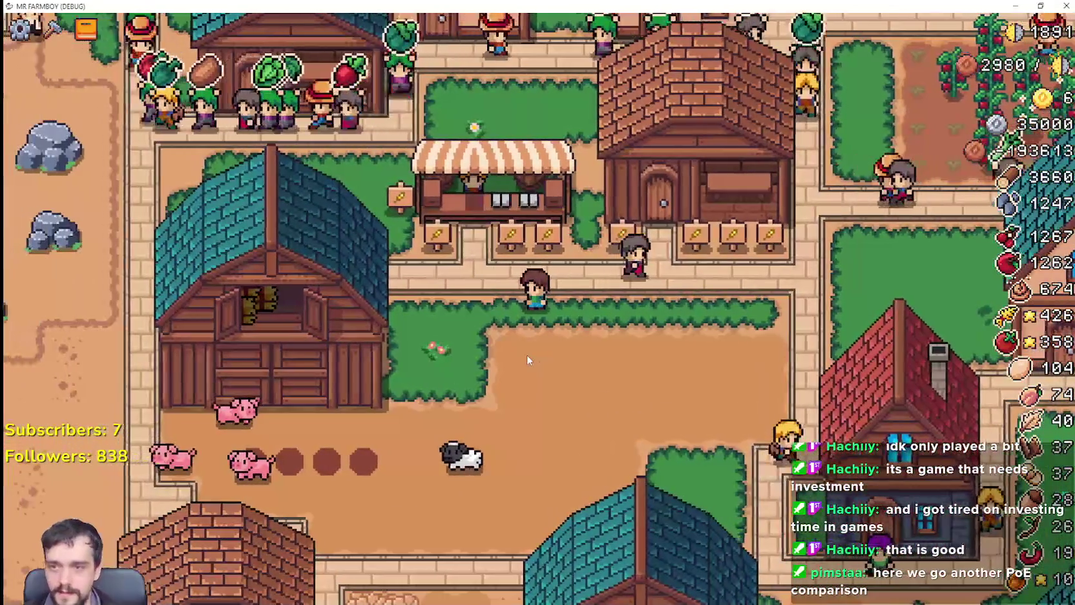
pyautogui.scroll(-5, 527, 353)
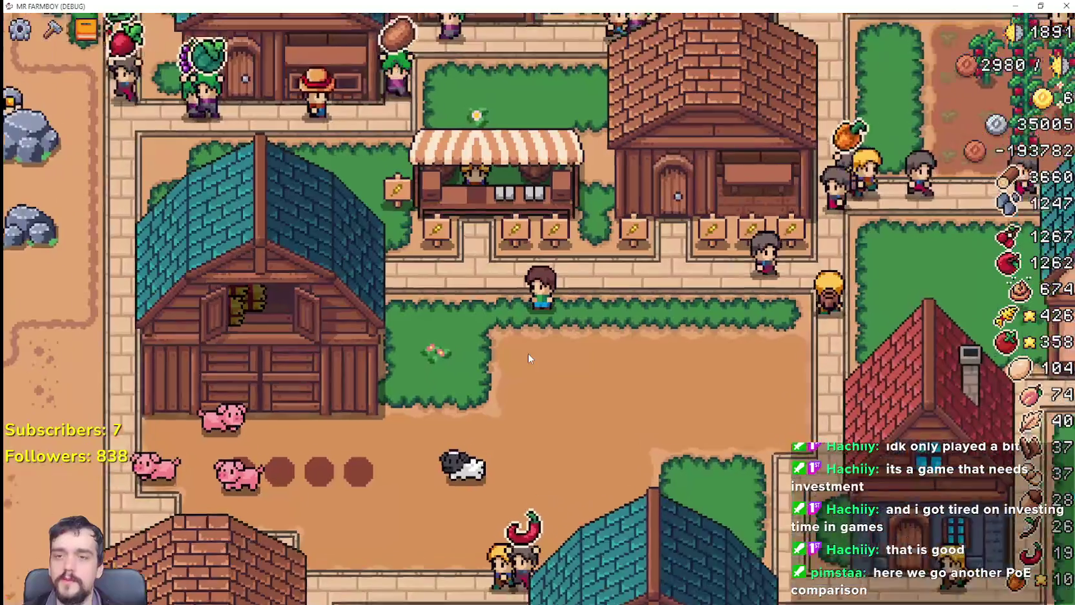
pyautogui.scroll(4, 527, 352)
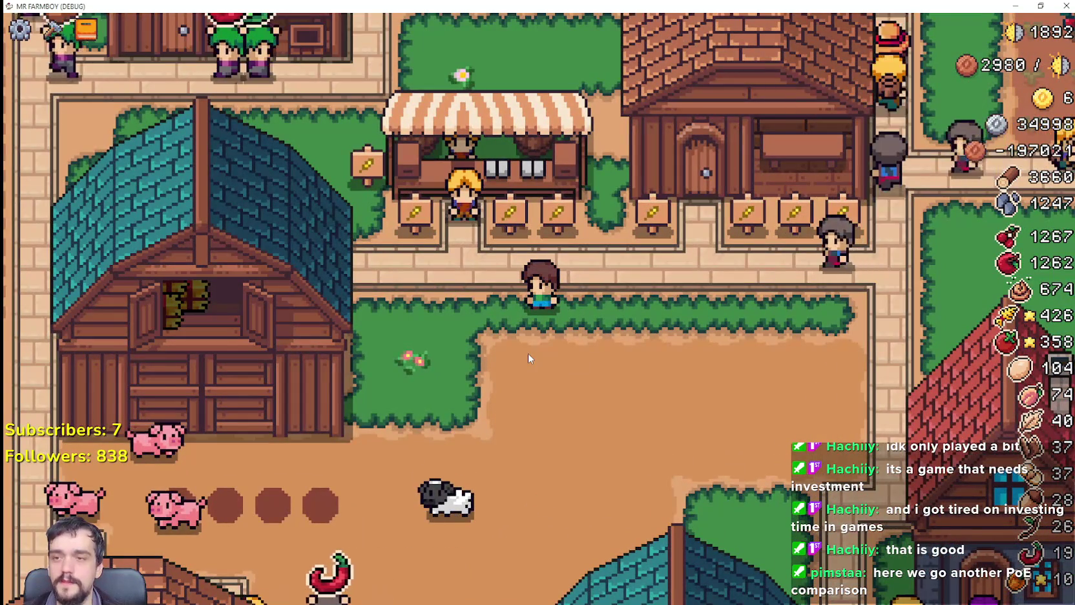
pyautogui.scroll(-1, 528, 357)
pyautogui.scroll(-1, 527, 352)
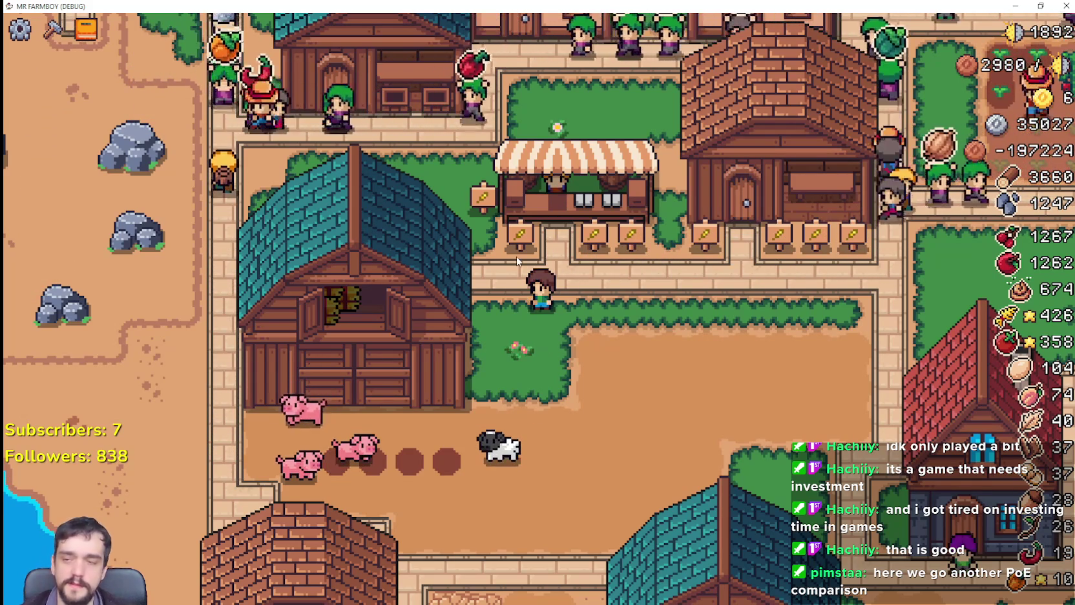
# Walk the player from the rocky quarry through town past the market stall and shops.
pyautogui.press('a')
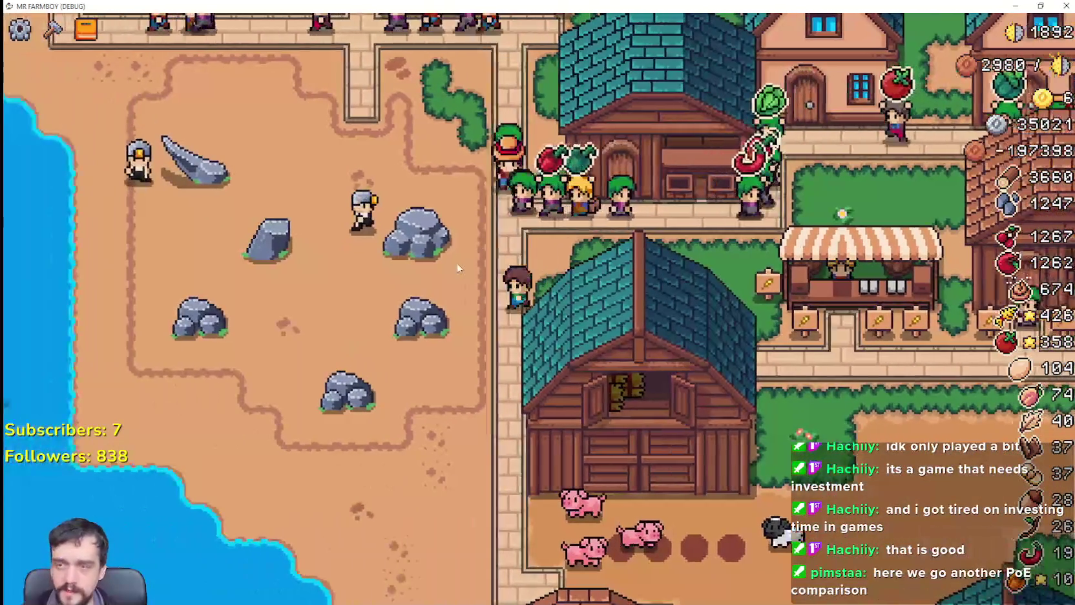
pyautogui.press('w')
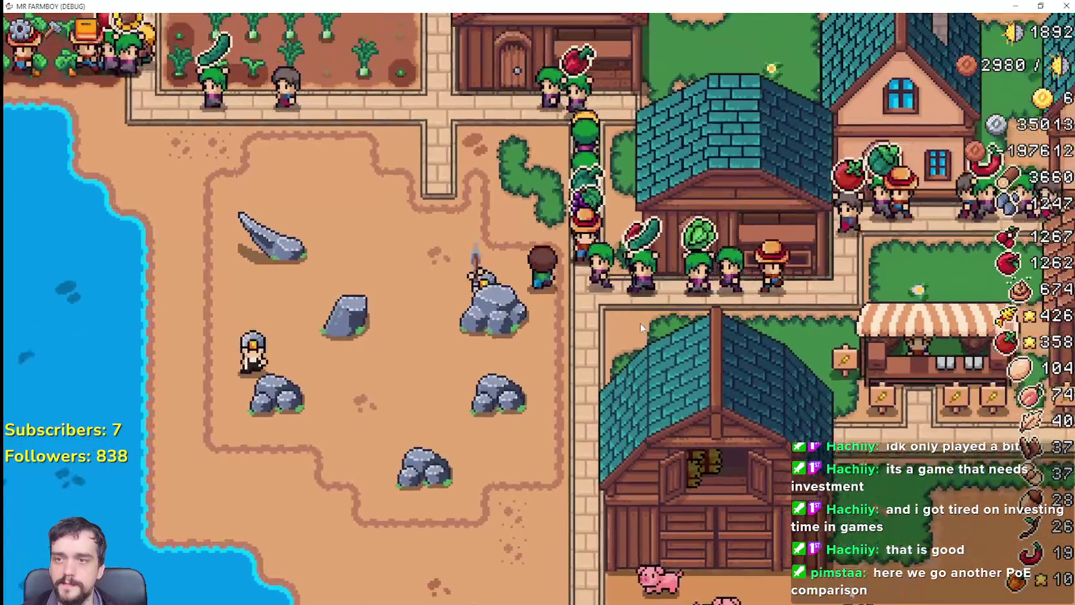
pyautogui.press('w')
pyautogui.press('d')
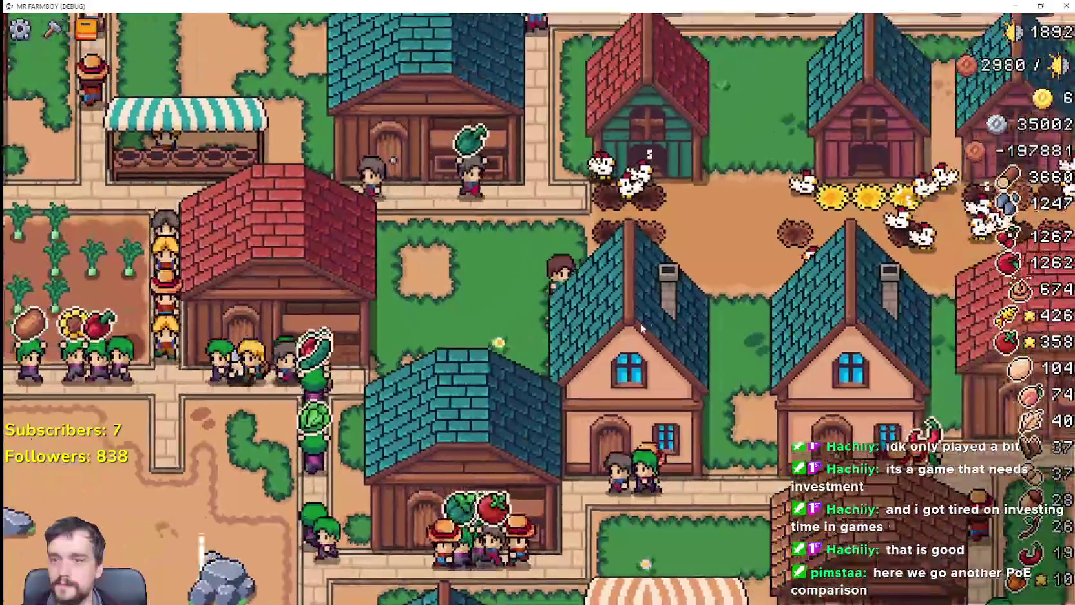
pyautogui.press('s')
pyautogui.press('a')
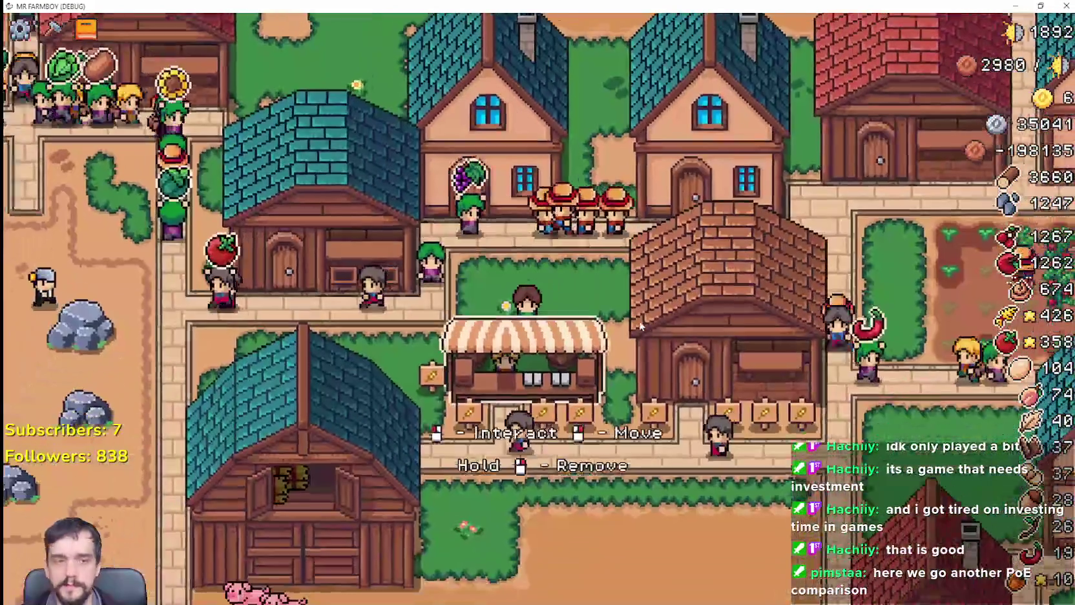
pyautogui.press('s')
pyautogui.press('a')
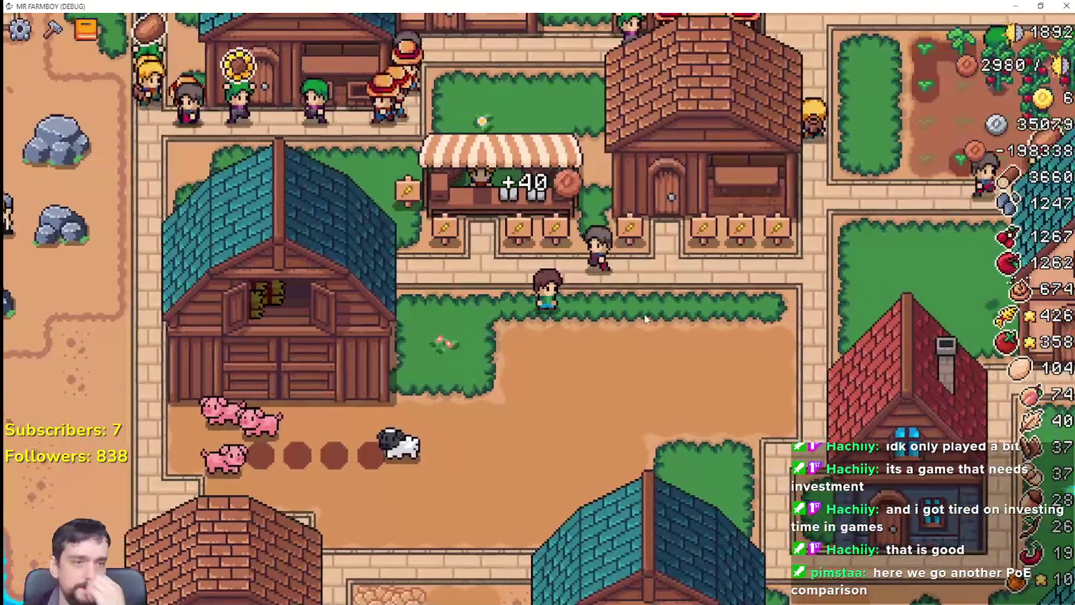
pyautogui.press('d')
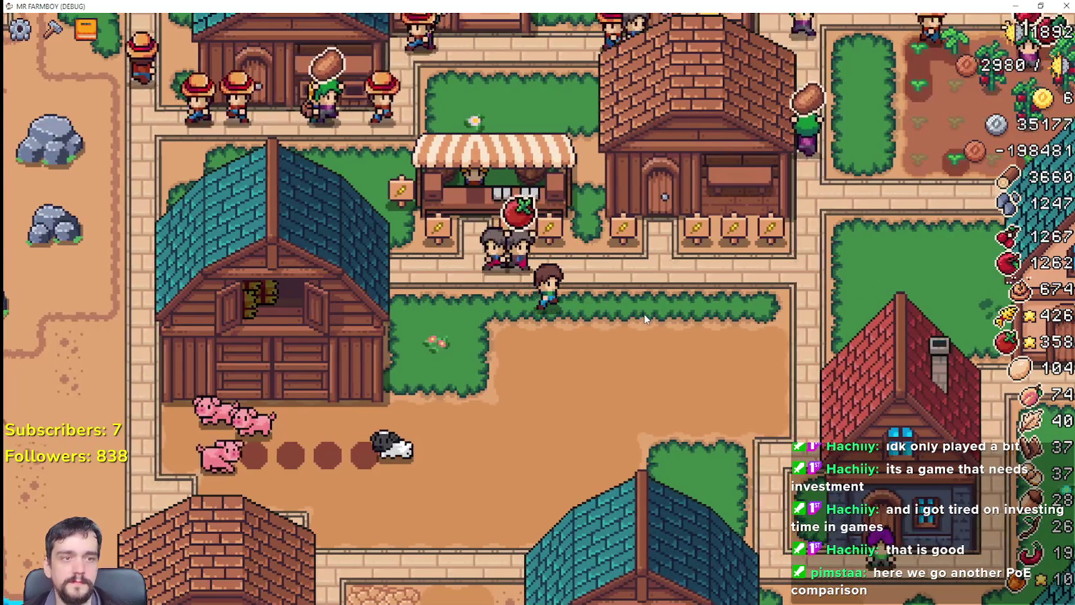
pyautogui.press('a')
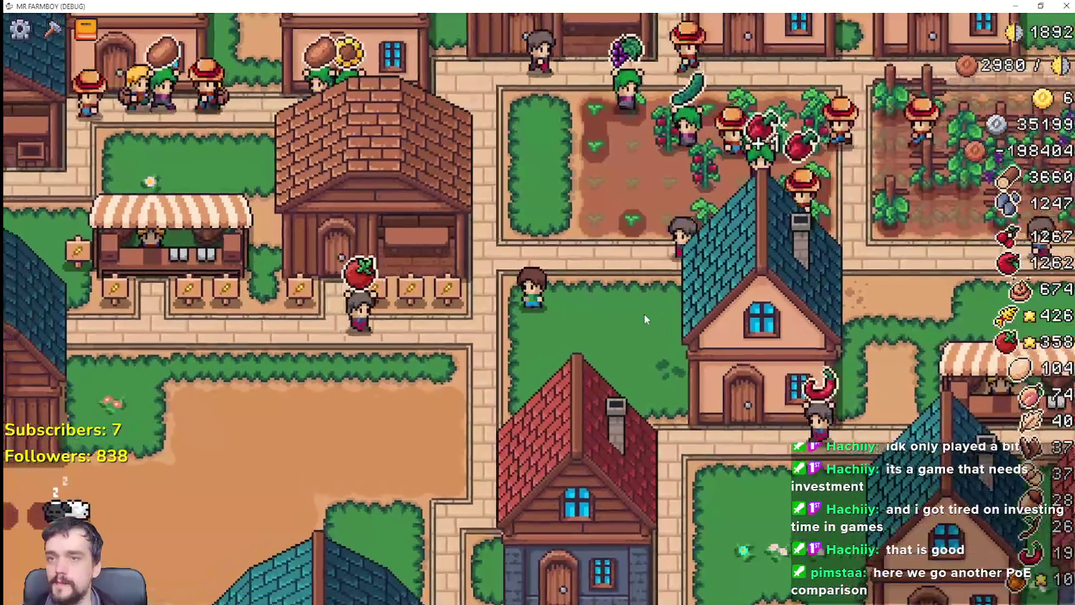
pyautogui.press('a')
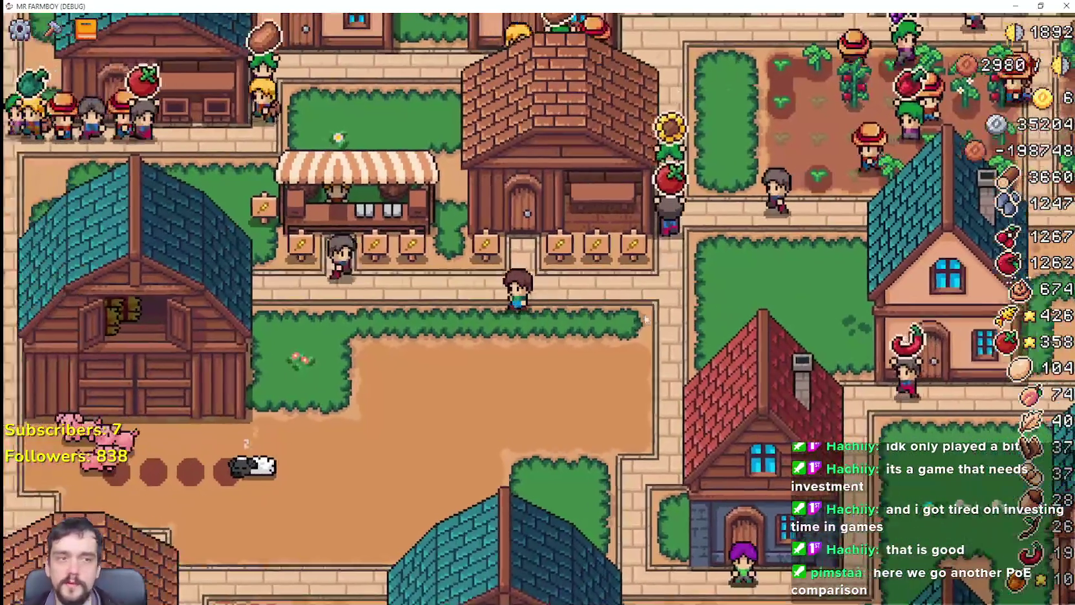
pyautogui.press('w')
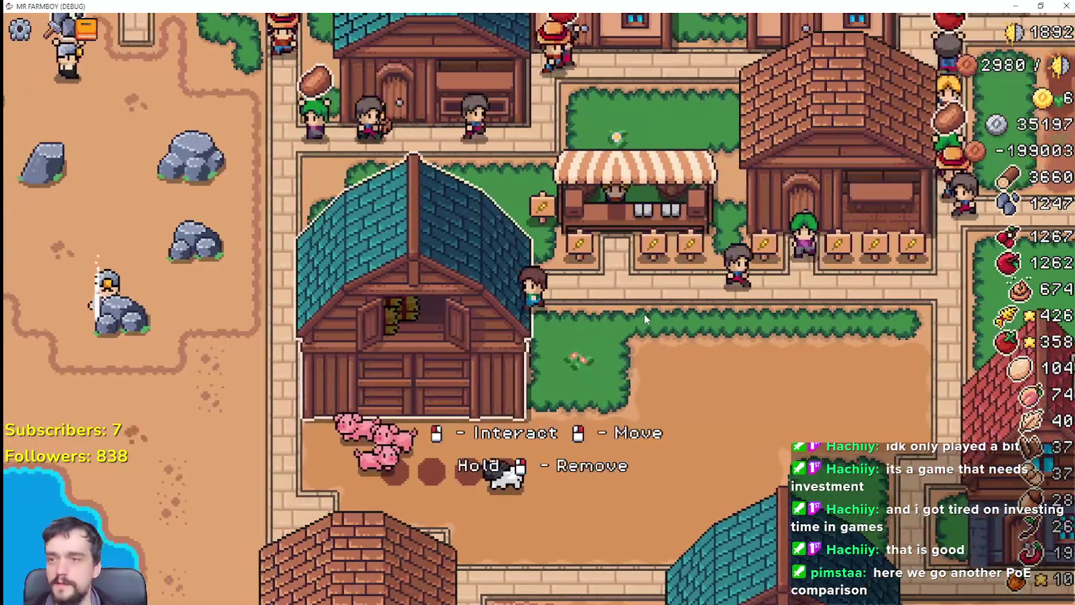
pyautogui.press('d')
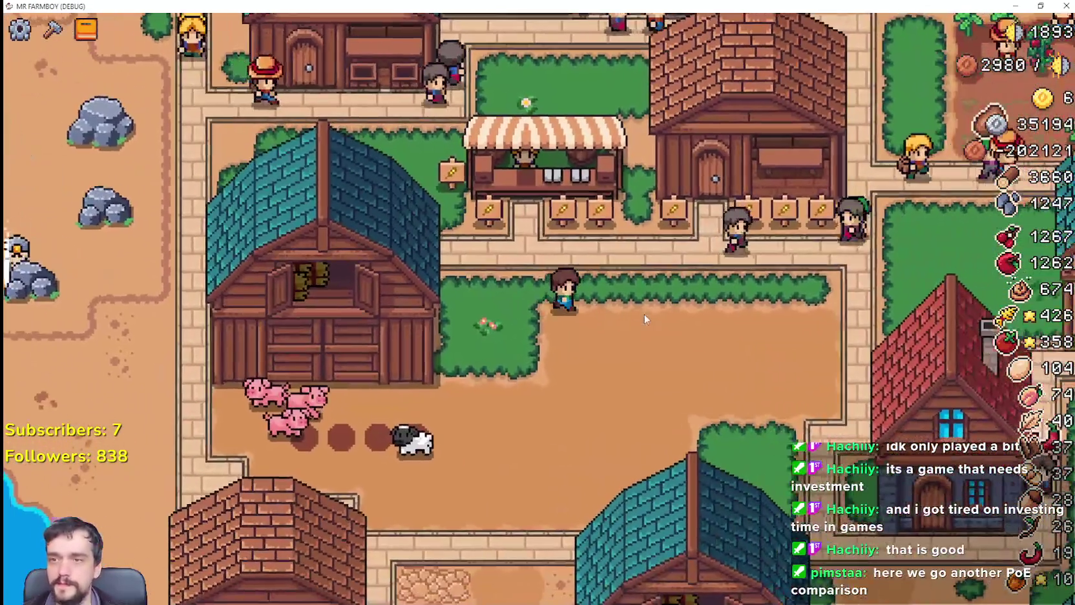
pyautogui.press('w')
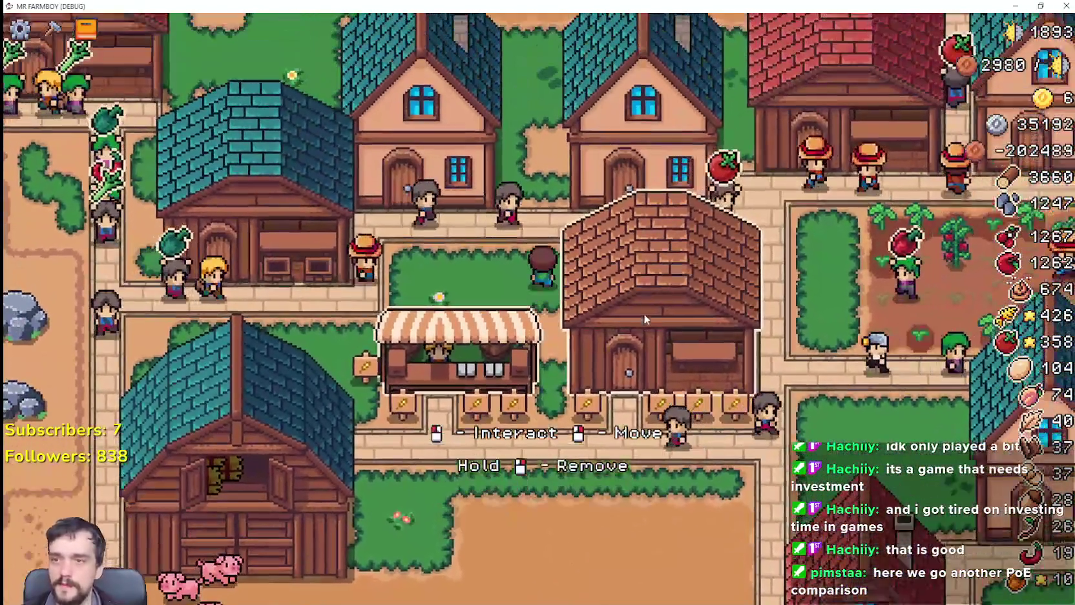
pyautogui.press('d')
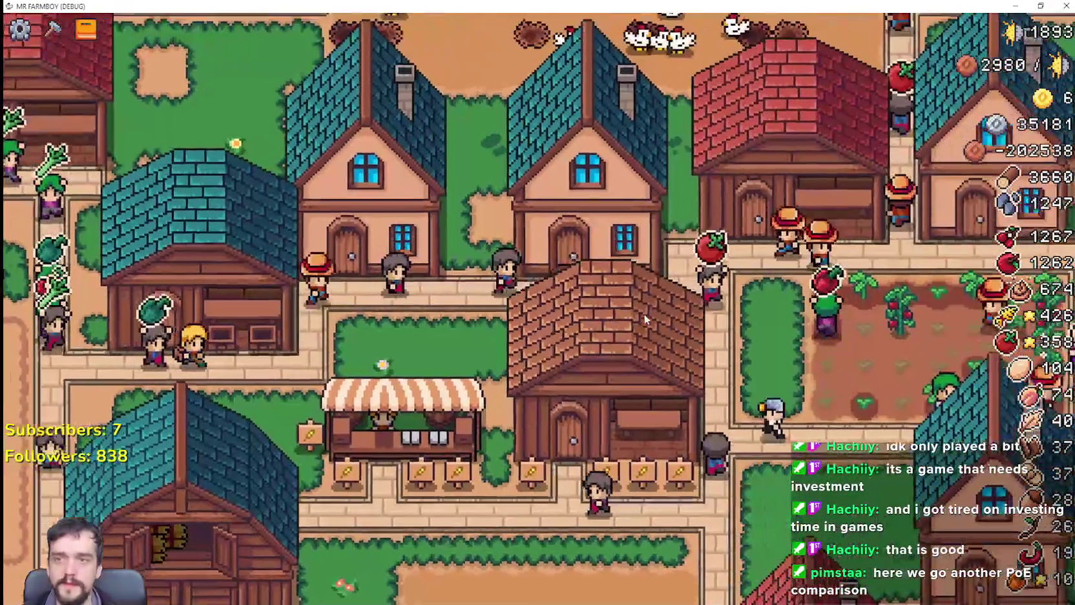
pyautogui.press('s')
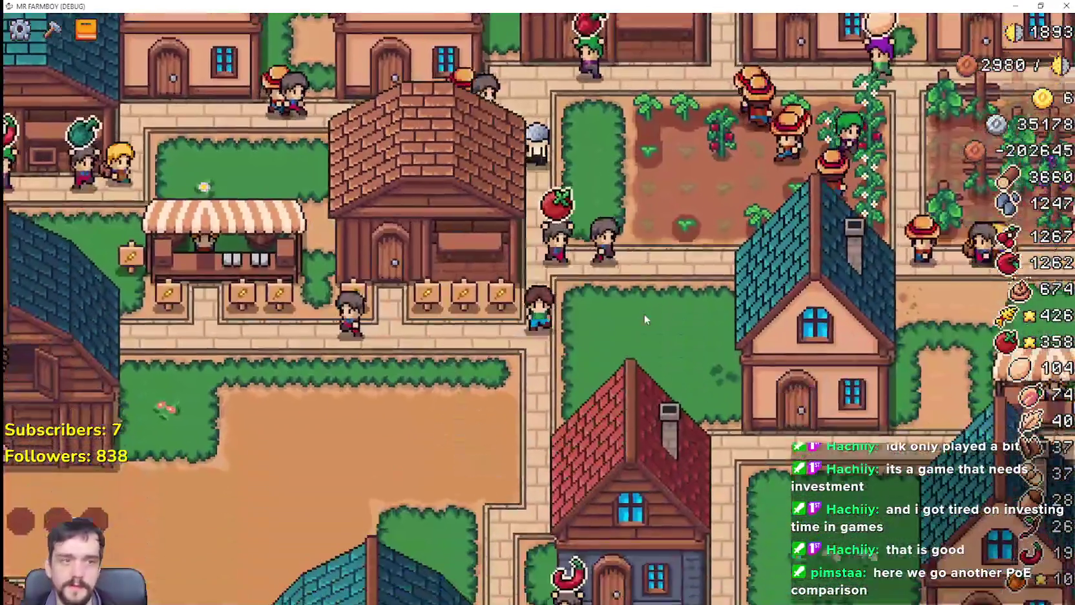
pyautogui.press('a')
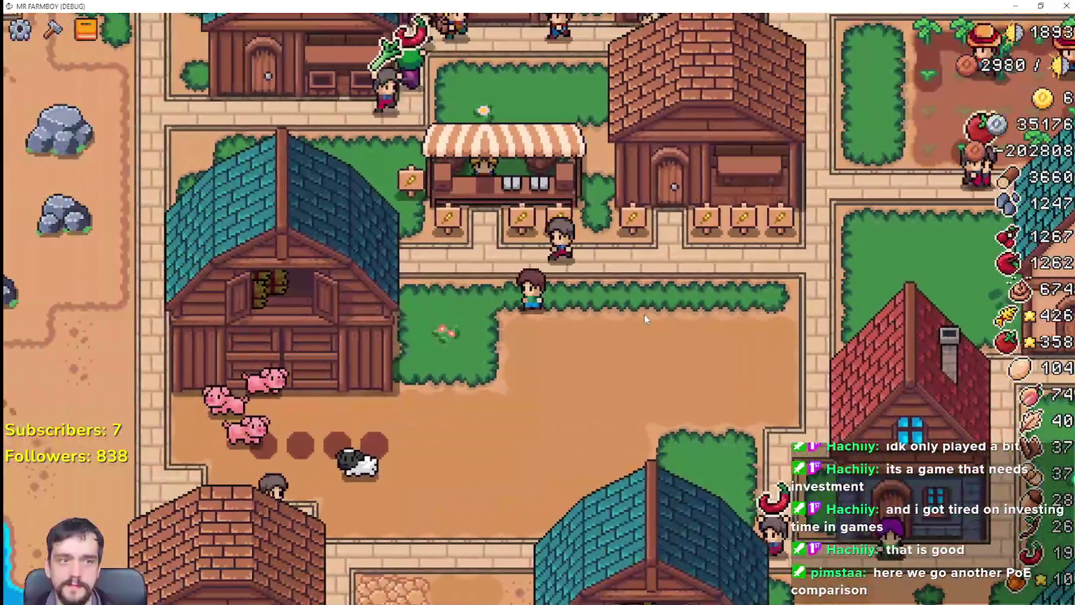
pyautogui.press('s')
pyautogui.press('d')
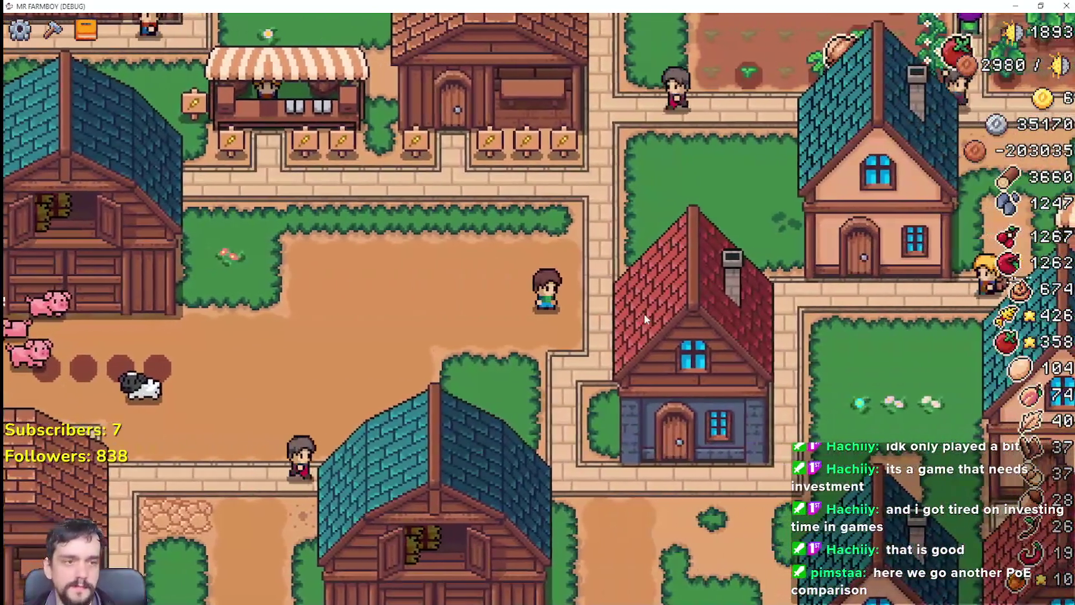
pyautogui.press('w')
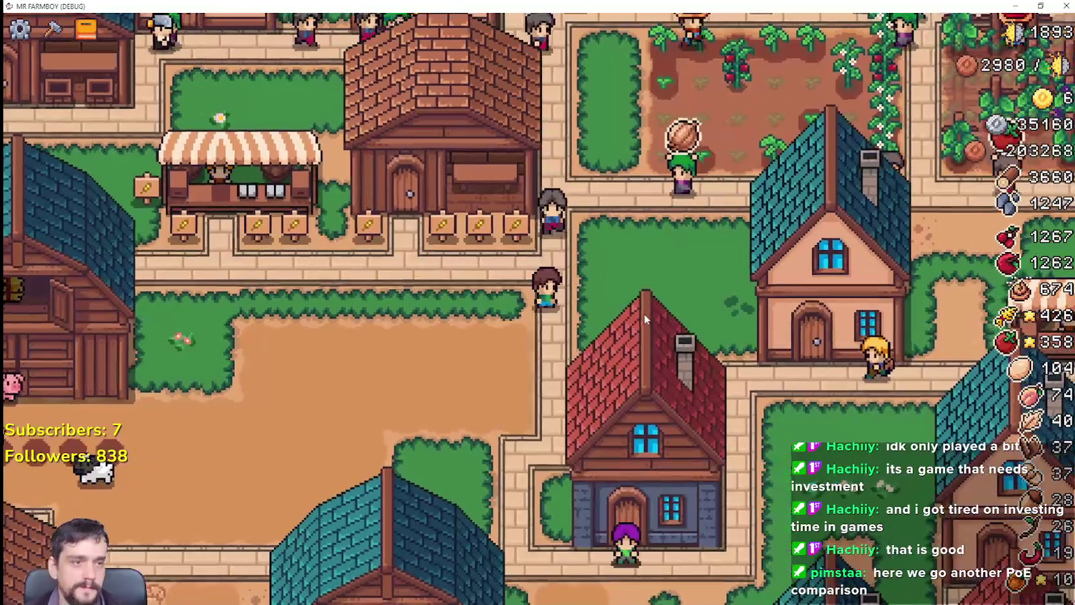
# Tour the stall path and sign row, pause the game, and return to the Godot Market scene.
pyautogui.press('a')
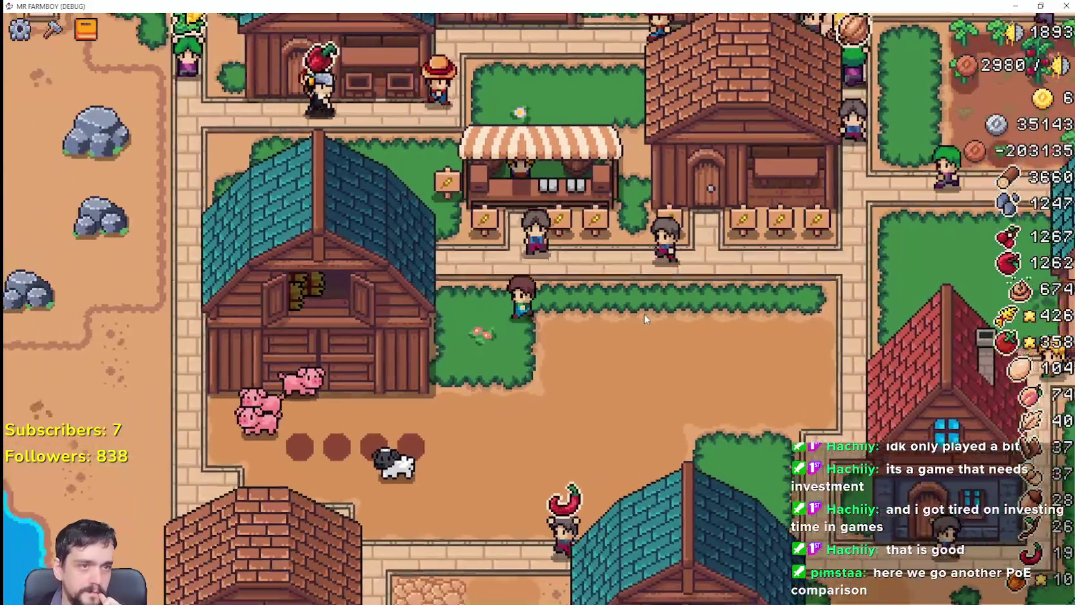
pyautogui.press('s')
pyautogui.press('w')
pyautogui.press('d')
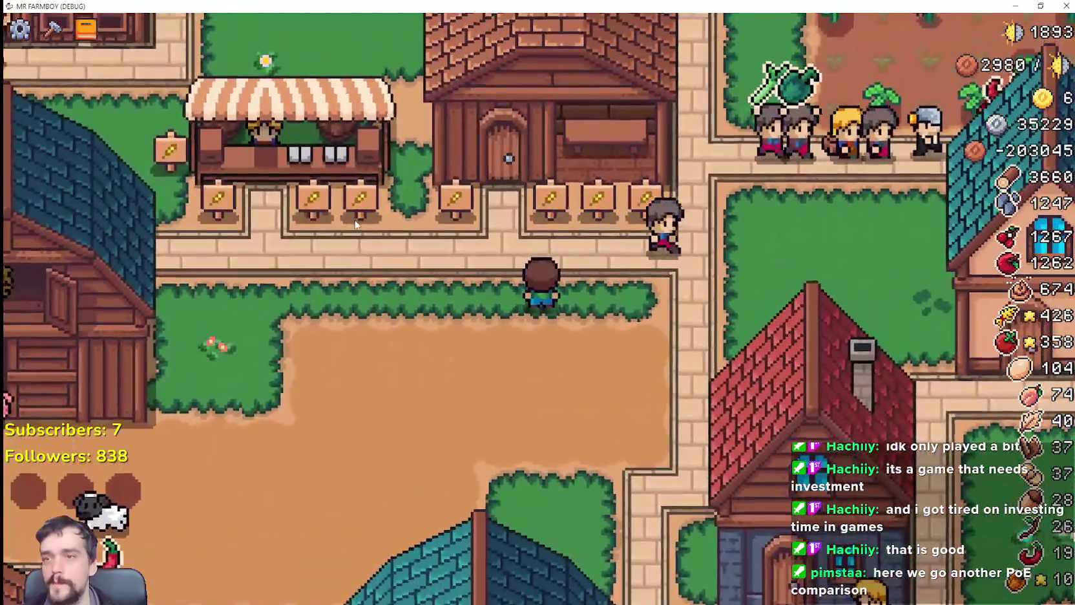
pyautogui.scroll(2, 355, 224)
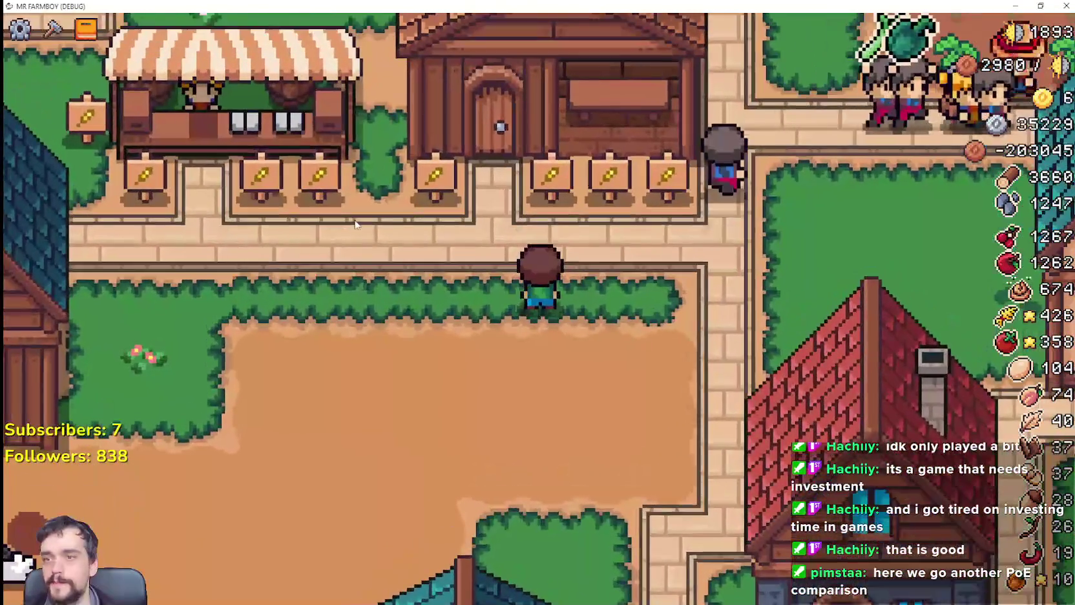
pyautogui.press('a')
pyautogui.press('d')
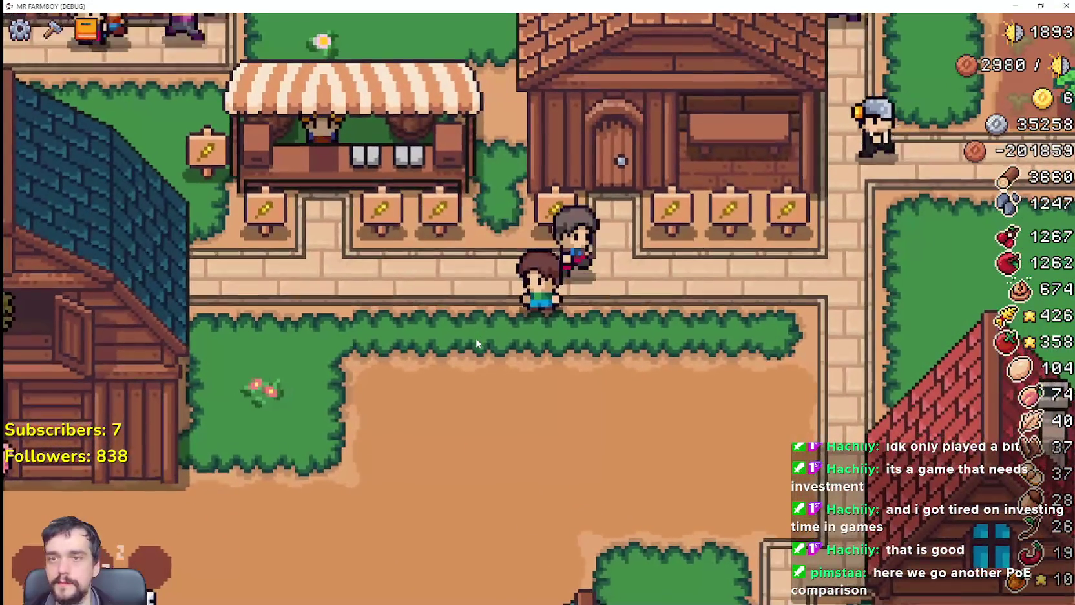
pyautogui.press('a')
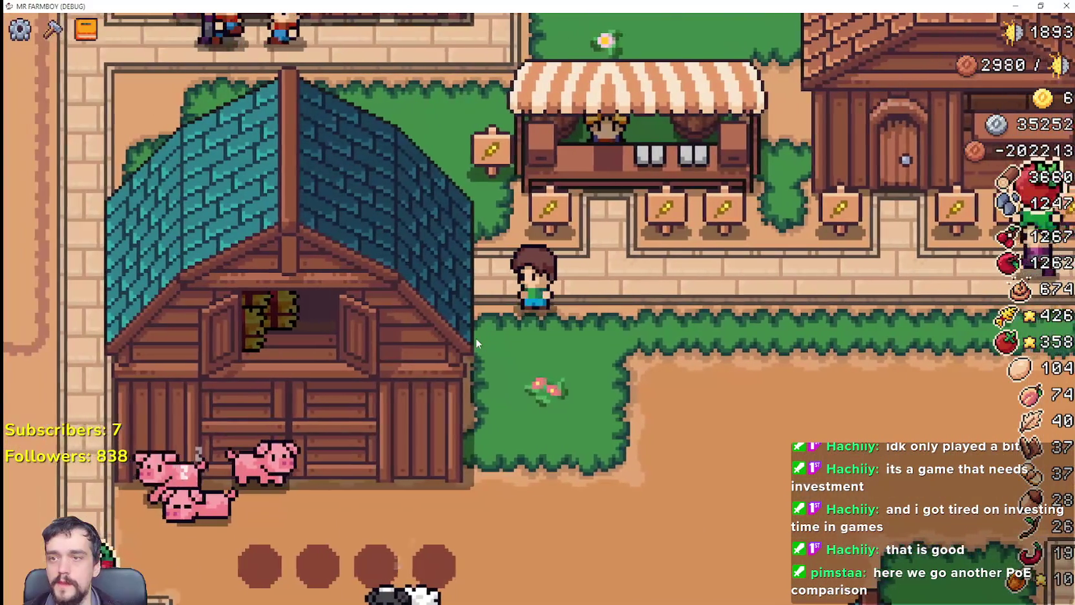
pyautogui.press('w')
pyautogui.press('d')
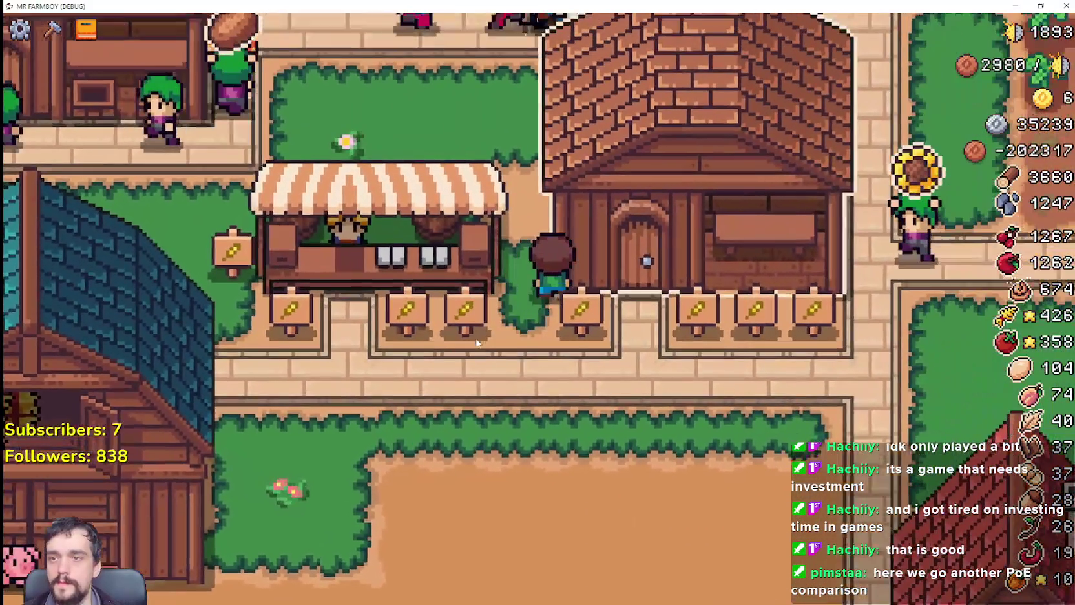
pyautogui.press('s')
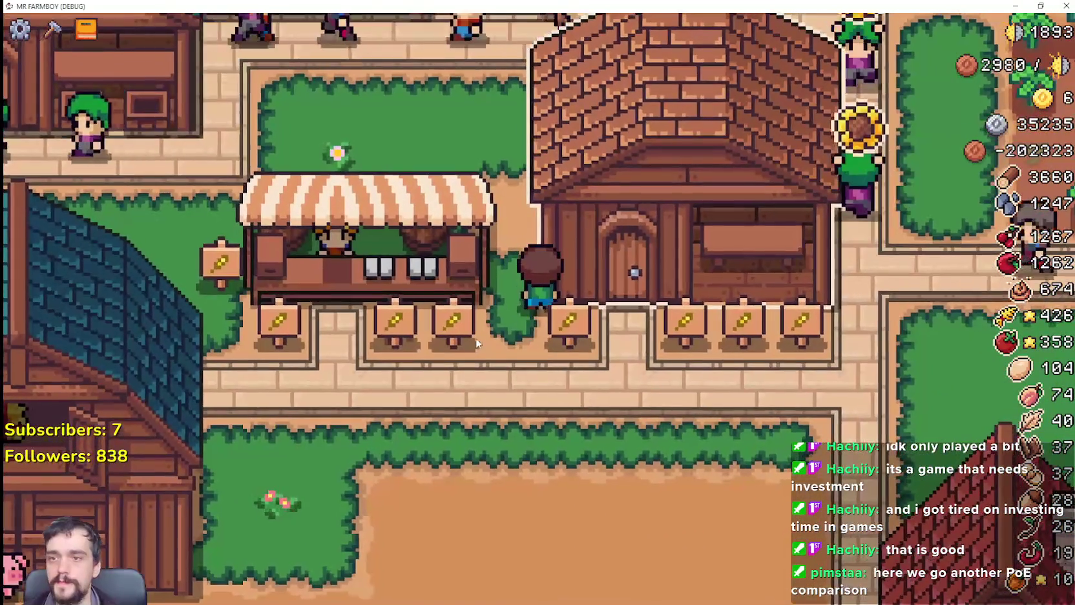
pyautogui.scroll(-2, 475, 342)
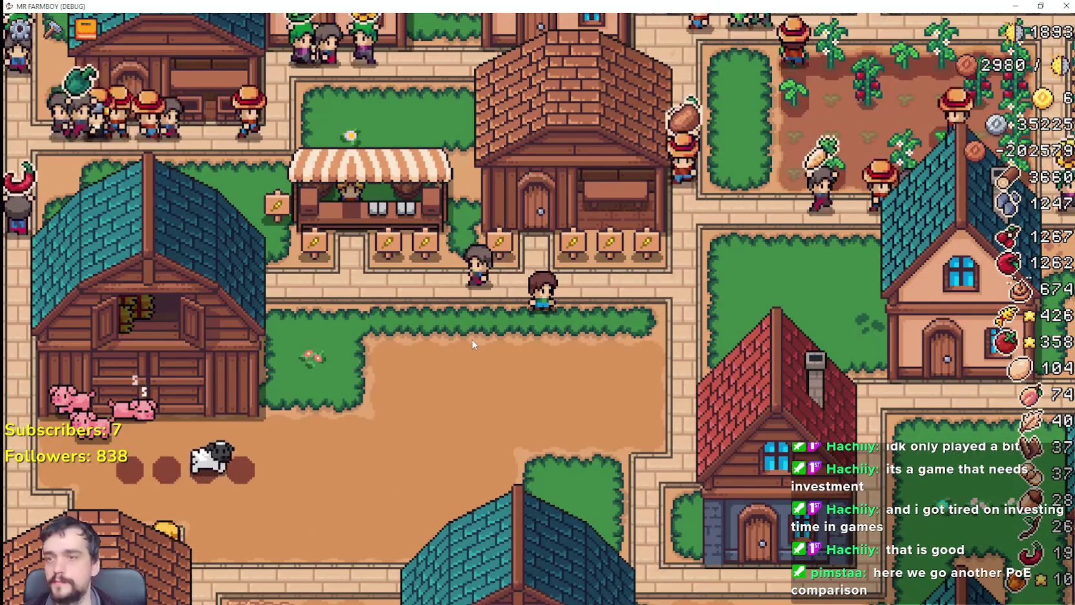
pyautogui.press('a')
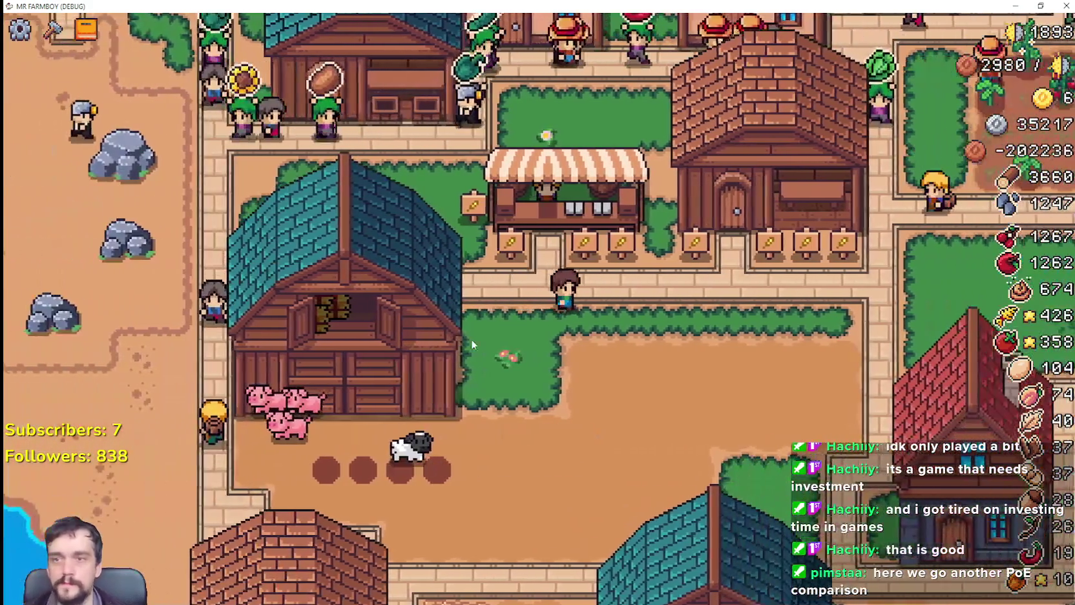
pyautogui.press('d')
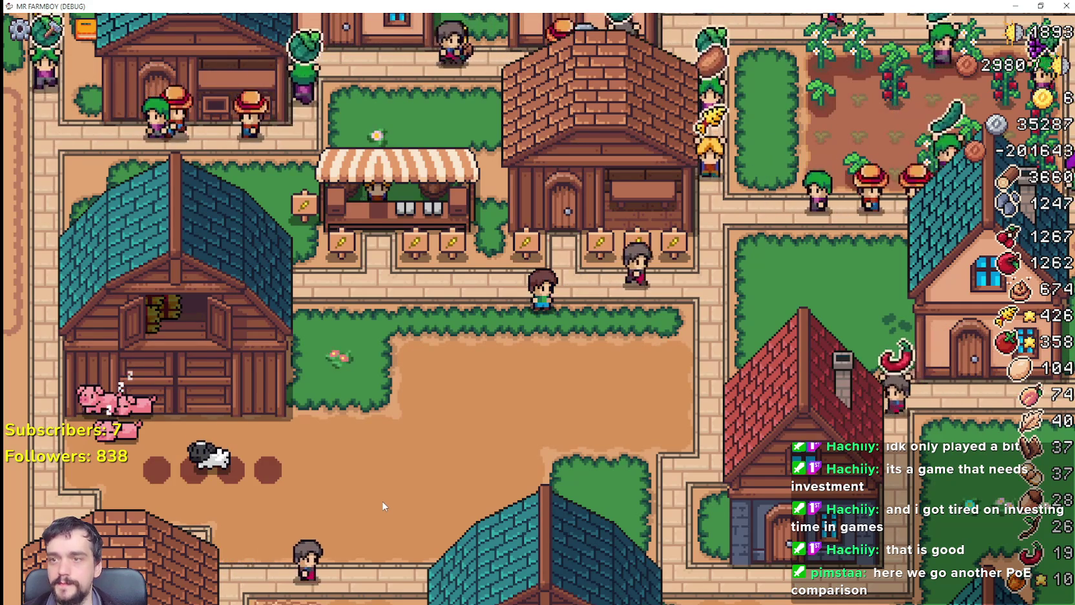
pyautogui.press('a')
pyautogui.press('s')
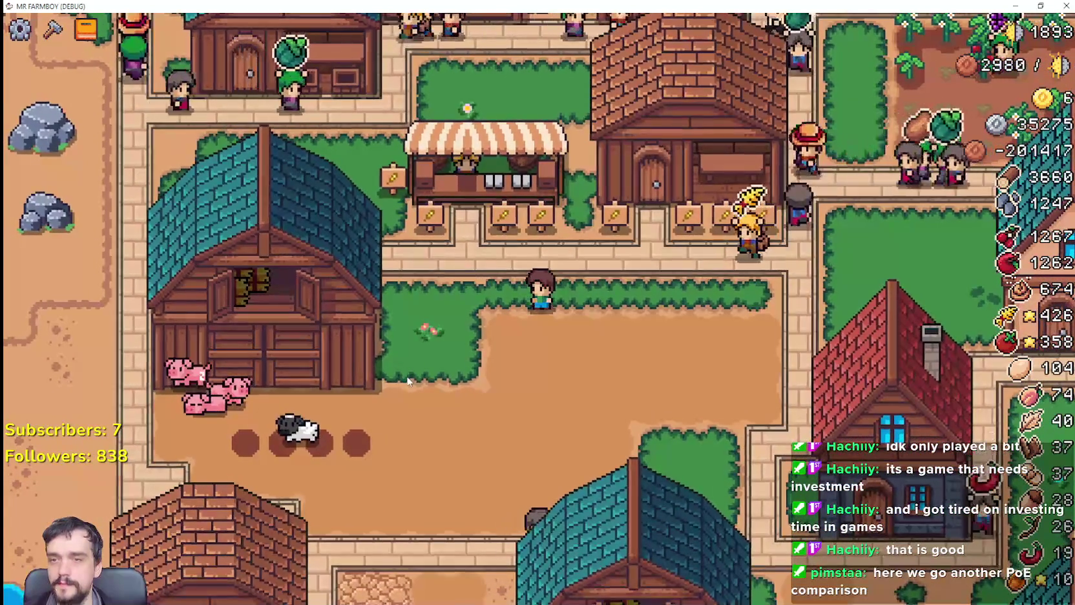
pyautogui.press('d')
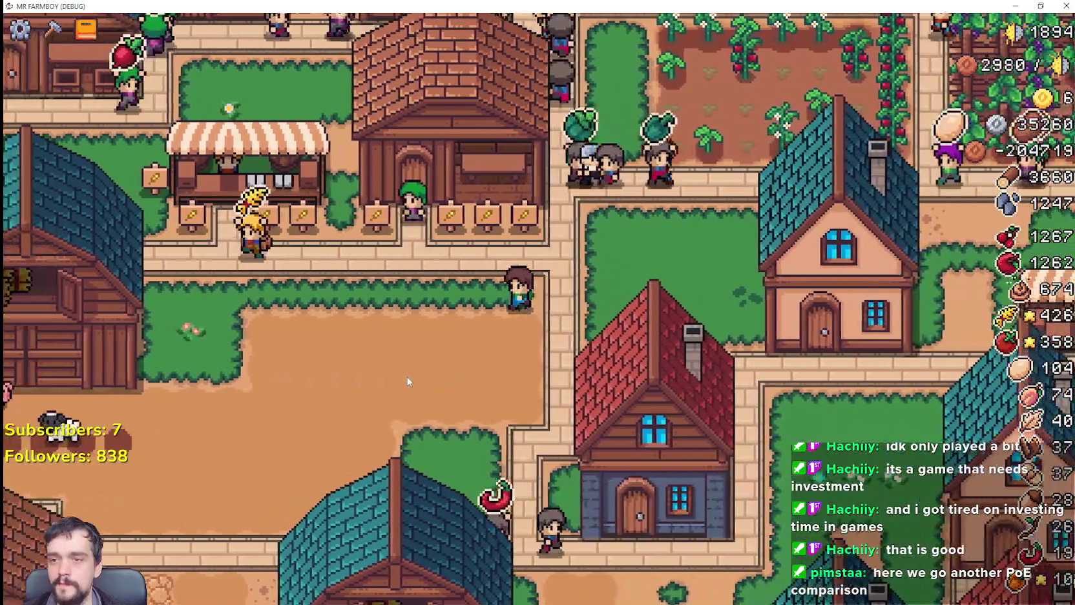
pyautogui.press('a')
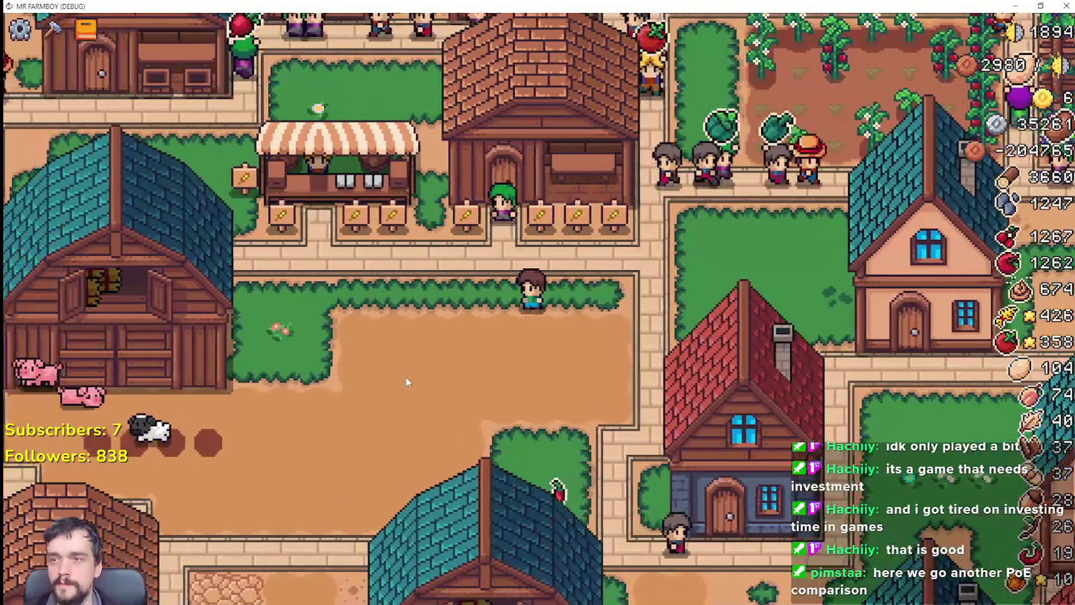
pyautogui.press('Escape')
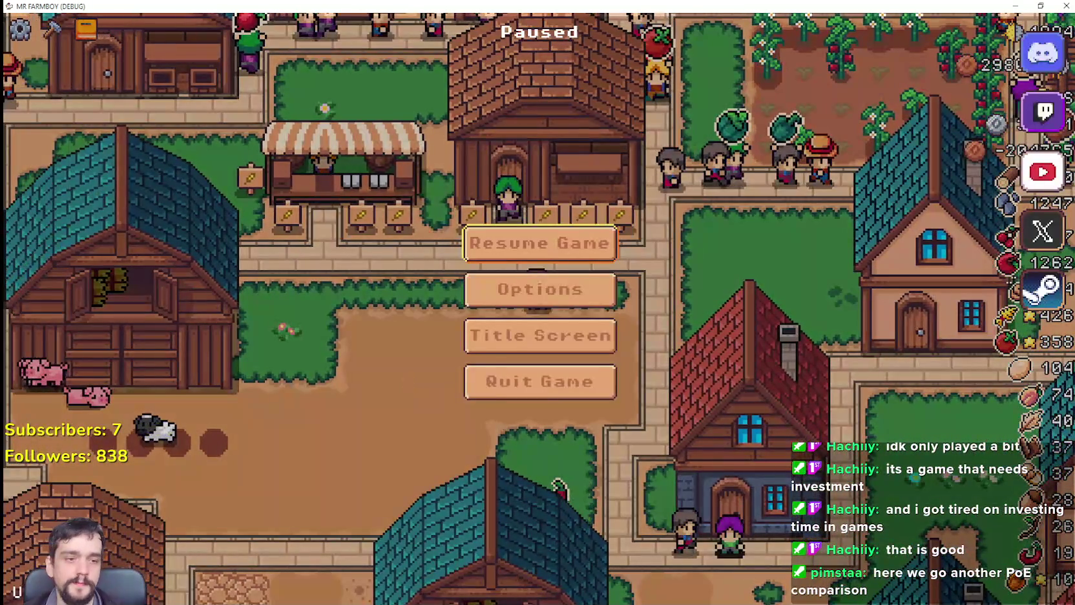
pyautogui.hotkey('alt', 'Tab')
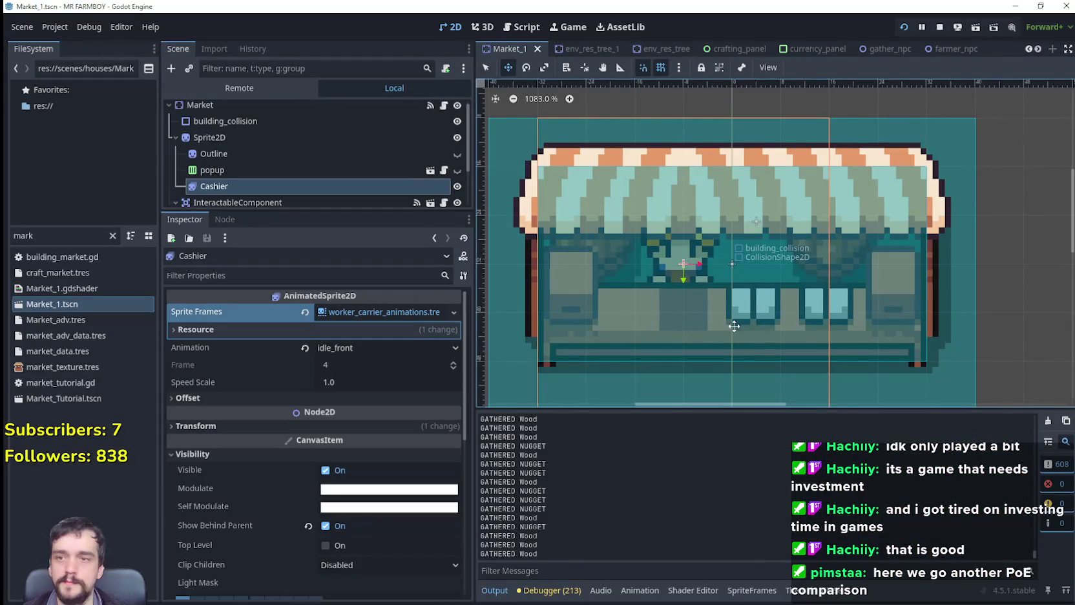
# Switch over to the Aseprite window showing Shed_Base_Blue.png.
pyautogui.scroll(-2, 710, 233)
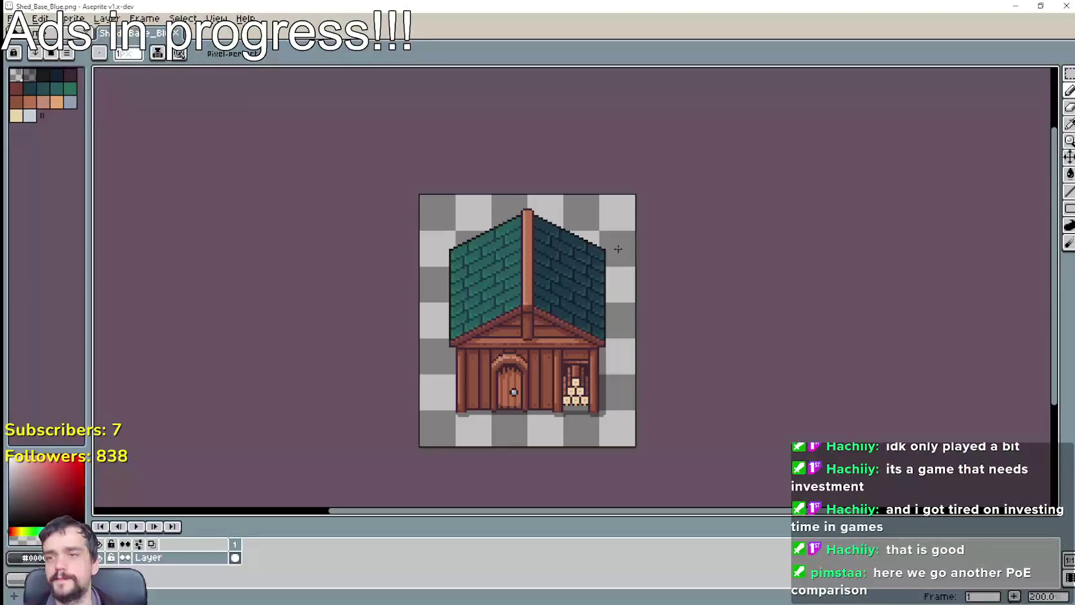
# Move the blue window piece along the house wall and view both houses.
pyautogui.moveTo(765, 366)
pyautogui.mouseDown()
pyautogui.moveTo(758, 266)
pyautogui.moveTo(776, 318)
pyautogui.mouseUp()
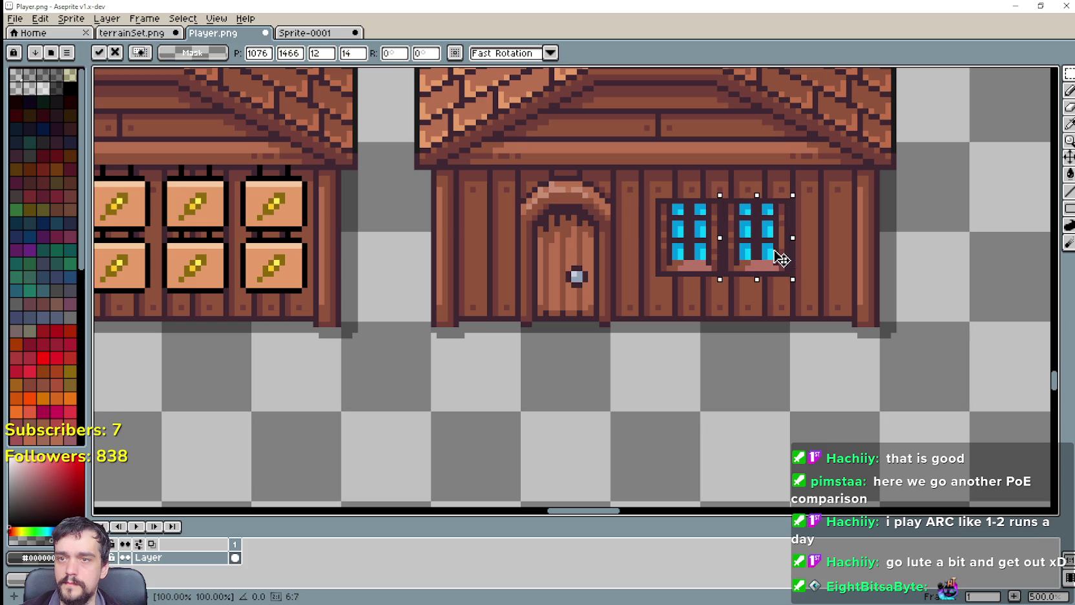
pyautogui.moveTo(773, 252)
pyautogui.mouseDown()
pyautogui.moveTo(598, 305)
pyautogui.moveTo(808, 332)
pyautogui.moveTo(838, 263)
pyautogui.mouseUp()
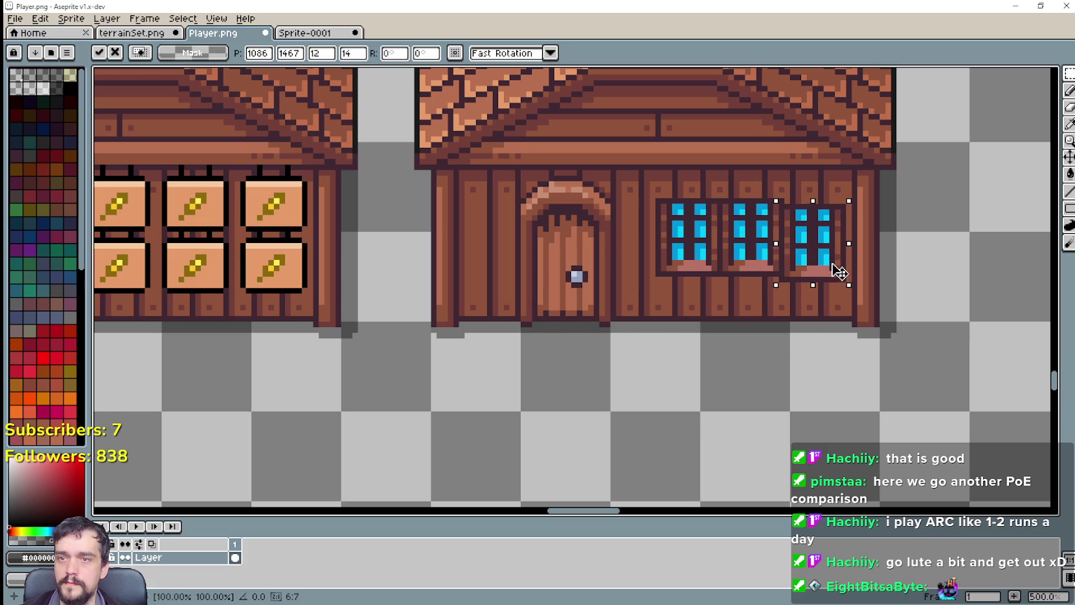
pyautogui.click(640, 366)
pyautogui.scroll(-2, 693, 339)
pyautogui.hscroll(2, 754, 318)
pyautogui.scroll(-1, 744, 256)
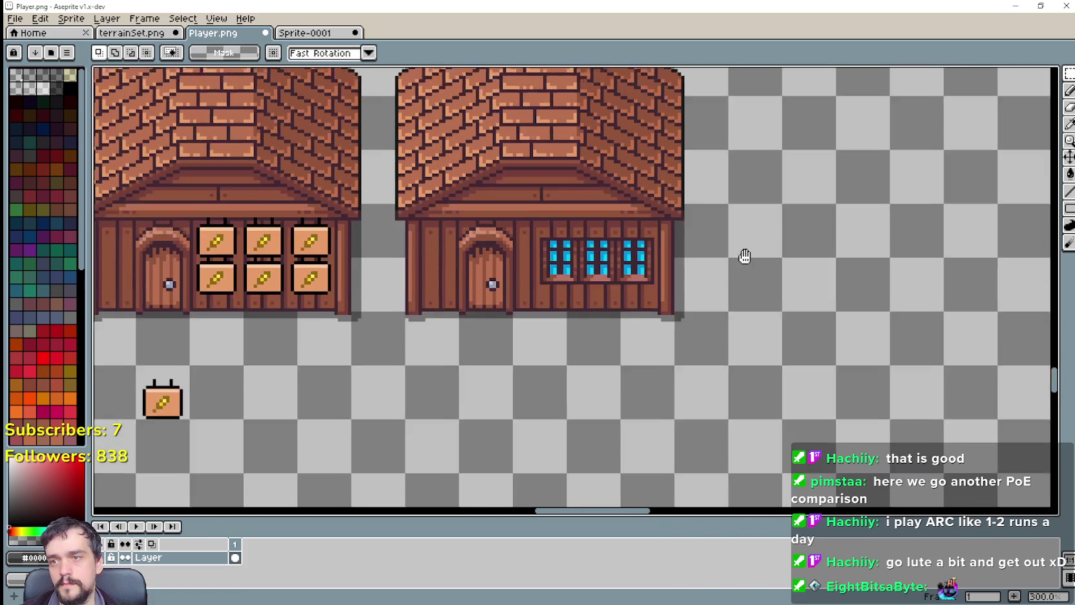
pyautogui.scroll(1, 706, 315)
pyautogui.moveTo(706, 315); pyautogui.dragTo(868, 294)
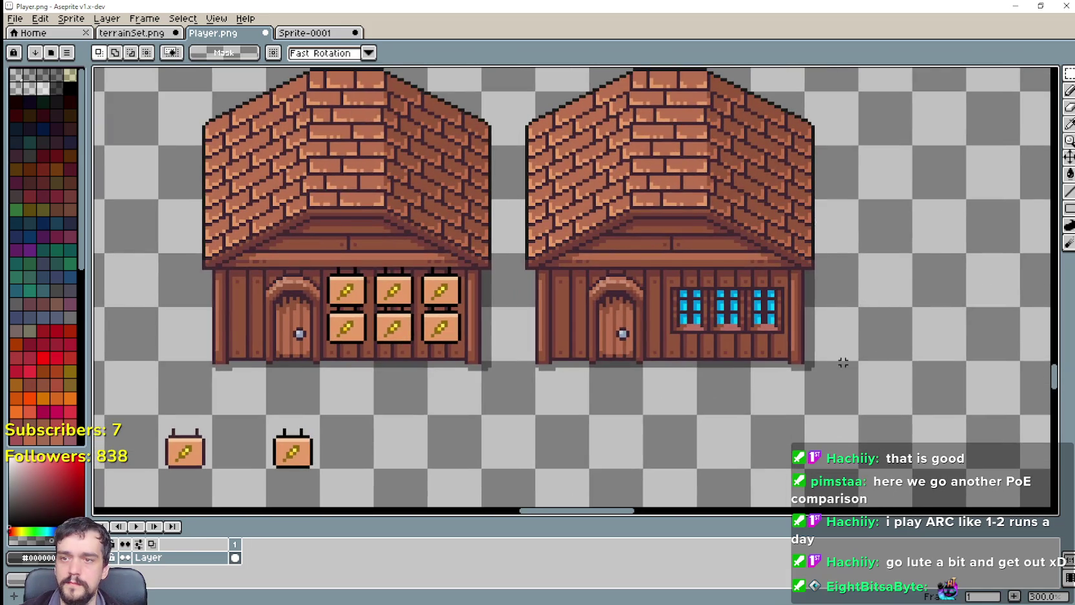
pyautogui.scroll(1, 843, 363)
# Place the window beside the arched door and arrange pasted copies along the wall.
pyautogui.hotkey('ctrl', 'z')
pyautogui.moveTo(783, 320)
pyautogui.mouseDown()
pyautogui.moveTo(618, 326)
pyautogui.moveTo(626, 328)
pyautogui.moveTo(576, 319)
pyautogui.moveTo(607, 290)
pyautogui.moveTo(701, 294)
pyautogui.moveTo(703, 278)
pyautogui.mouseUp()
pyautogui.scroll(1, 619, 290)
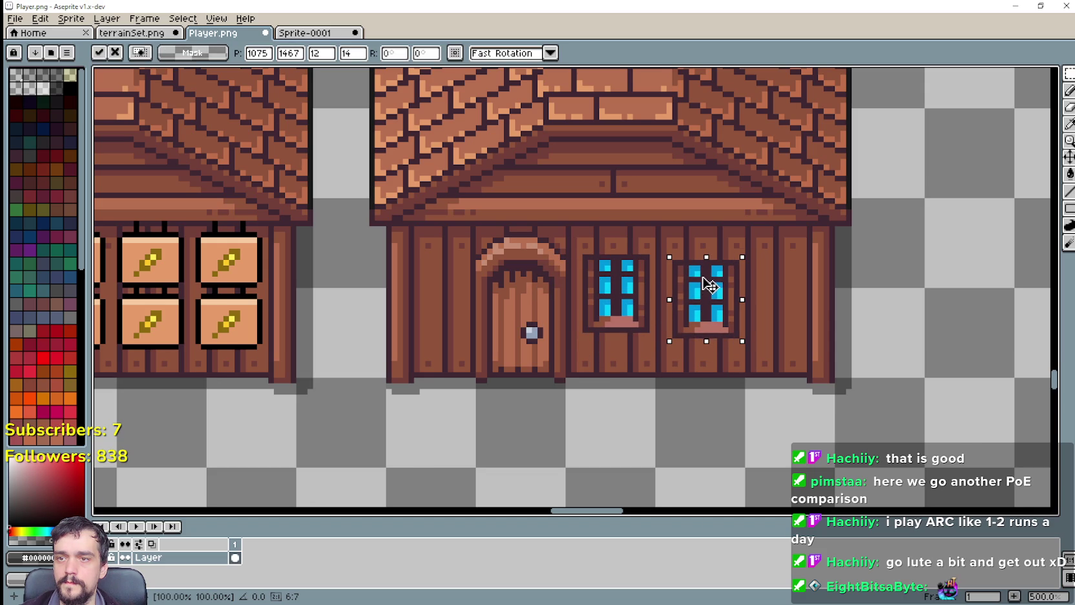
pyautogui.moveTo(710, 285)
pyautogui.mouseDown()
pyautogui.moveTo(575, 268)
pyautogui.moveTo(772, 402)
pyautogui.moveTo(786, 294)
pyautogui.mouseUp()
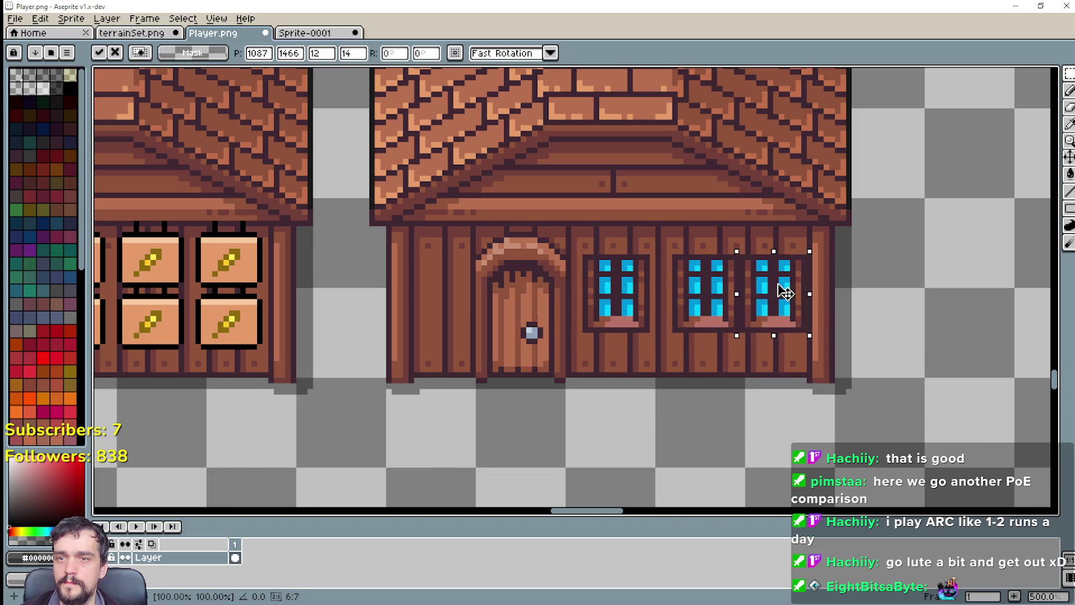
pyautogui.hotkey('ctrl', 'z')
pyautogui.hotkey('ctrl', 'z')
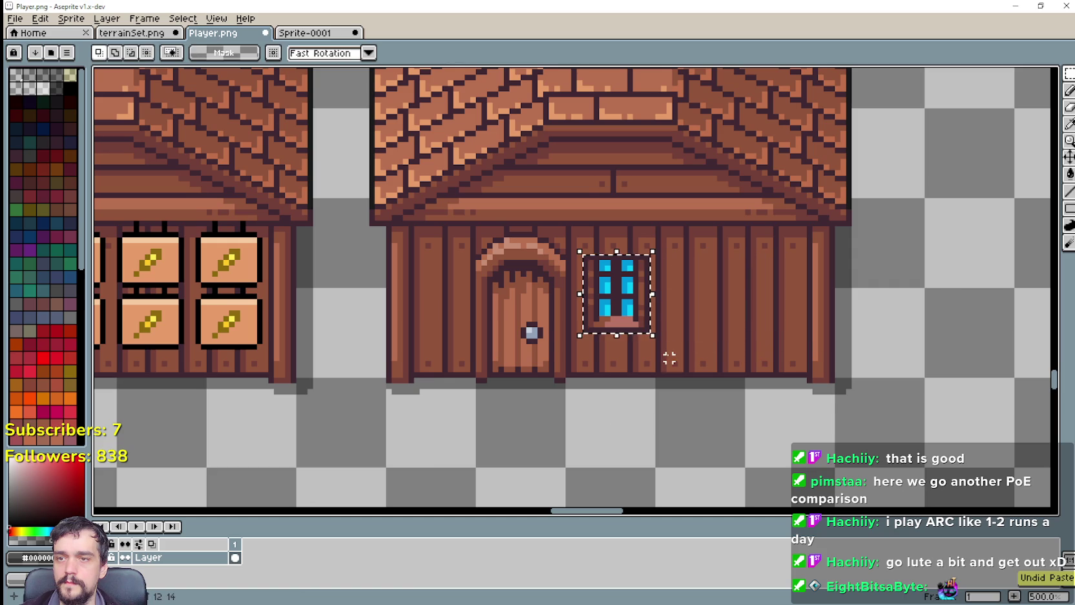
pyautogui.hotkey('ctrl', 'z')
pyautogui.hotkey('ctrl', 'v')
pyautogui.moveTo(572, 286); pyautogui.dragTo(780, 306)
pyautogui.hotkey('ctrl', 'v')
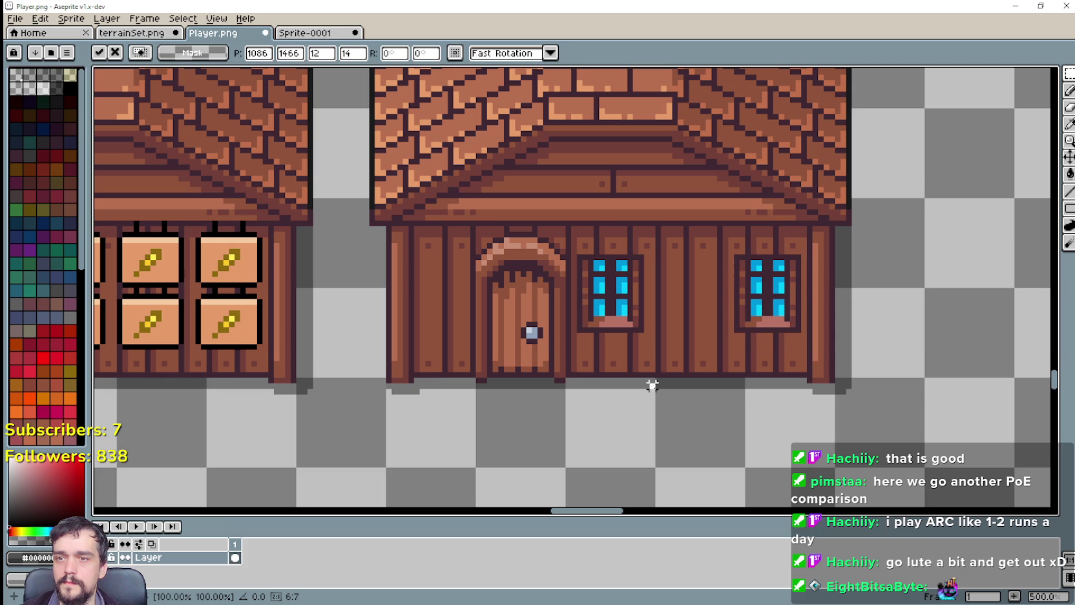
pyautogui.hotkey('ctrl', 'v')
pyautogui.moveTo(580, 292)
pyautogui.mouseDown()
pyautogui.moveTo(681, 410)
pyautogui.moveTo(702, 300)
pyautogui.mouseUp()
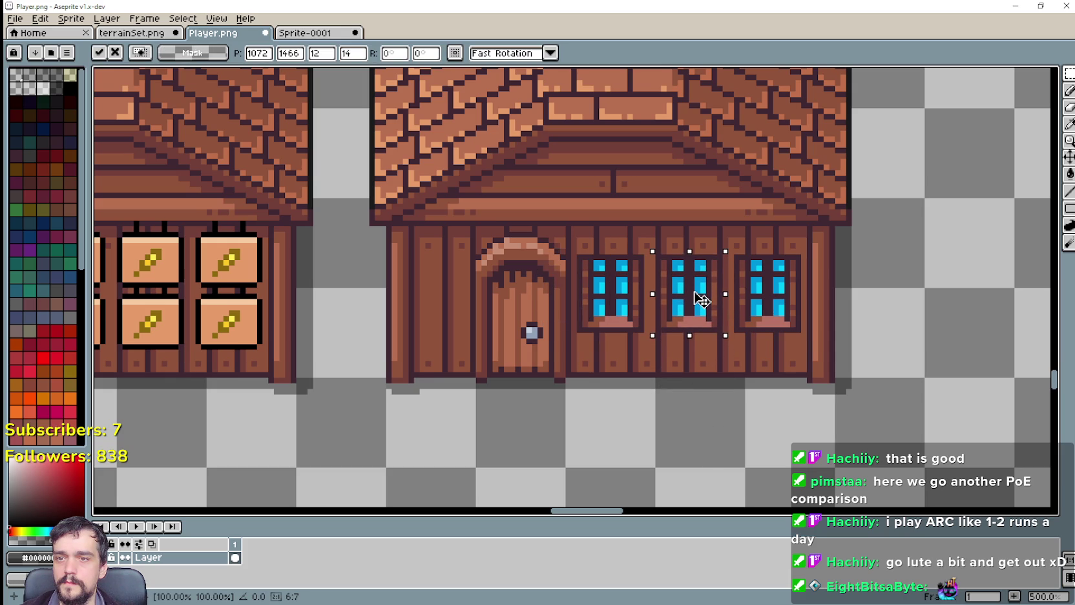
pyautogui.press('Return')
# Pan and zoom to show the whole house front and the hanging signs.
pyautogui.scroll(-1, 893, 319)
pyautogui.moveTo(897, 314)
pyautogui.mouseDown()
pyautogui.moveTo(799, 283)
pyautogui.moveTo(781, 301)
pyautogui.mouseUp()
pyautogui.scroll(-2, 799, 283)
pyautogui.scroll(1, 754, 310)
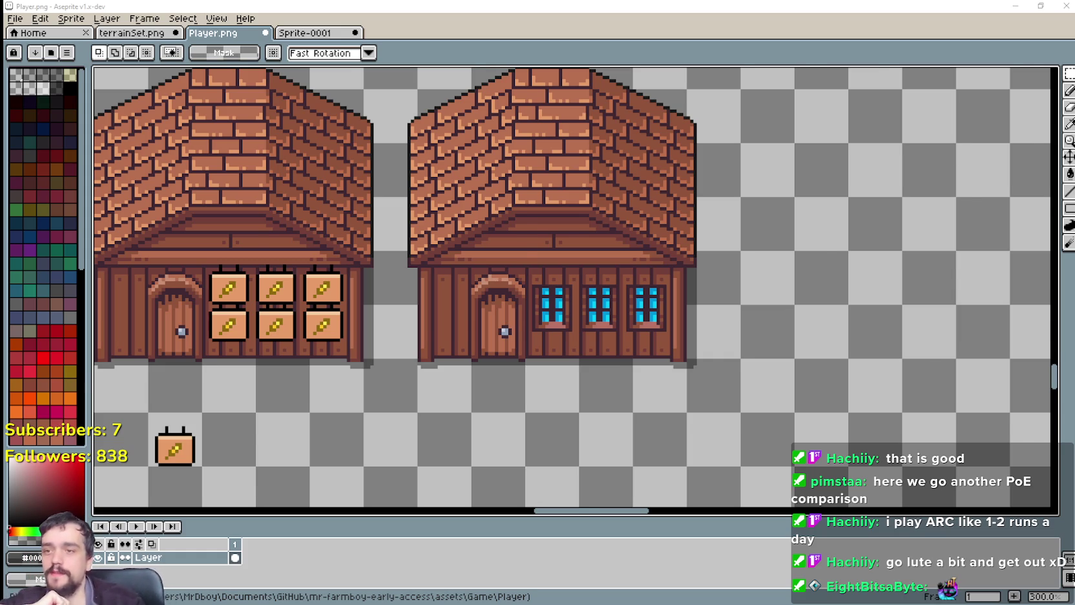
pyautogui.scroll(1, 427, 314)
pyautogui.scroll(-1, 564, 418)
pyautogui.scroll(1, 460, 401)
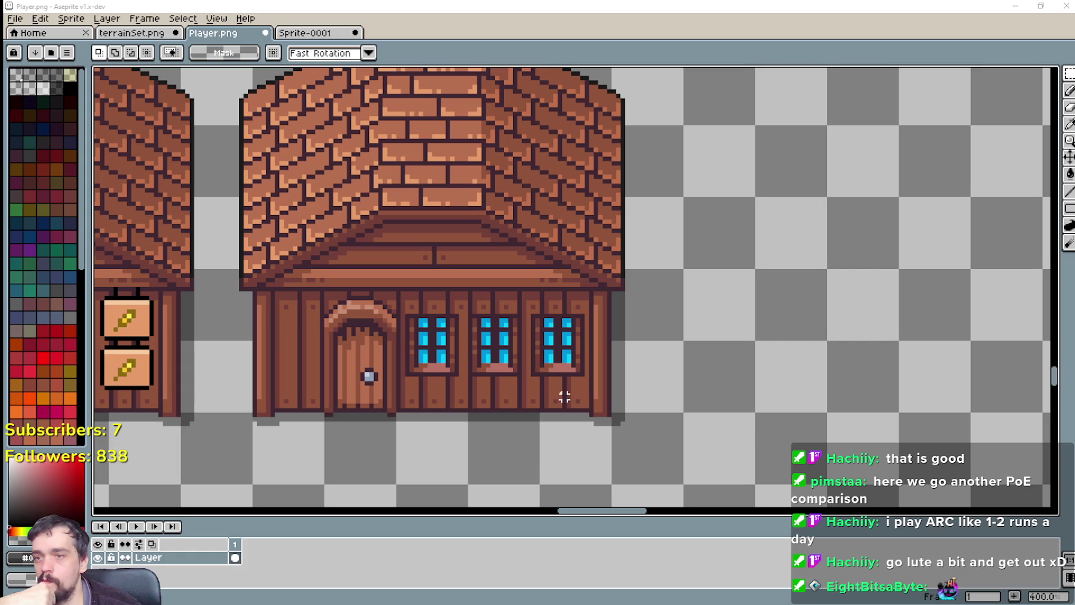
pyautogui.moveTo(537, 351); pyautogui.dragTo(519, 306)
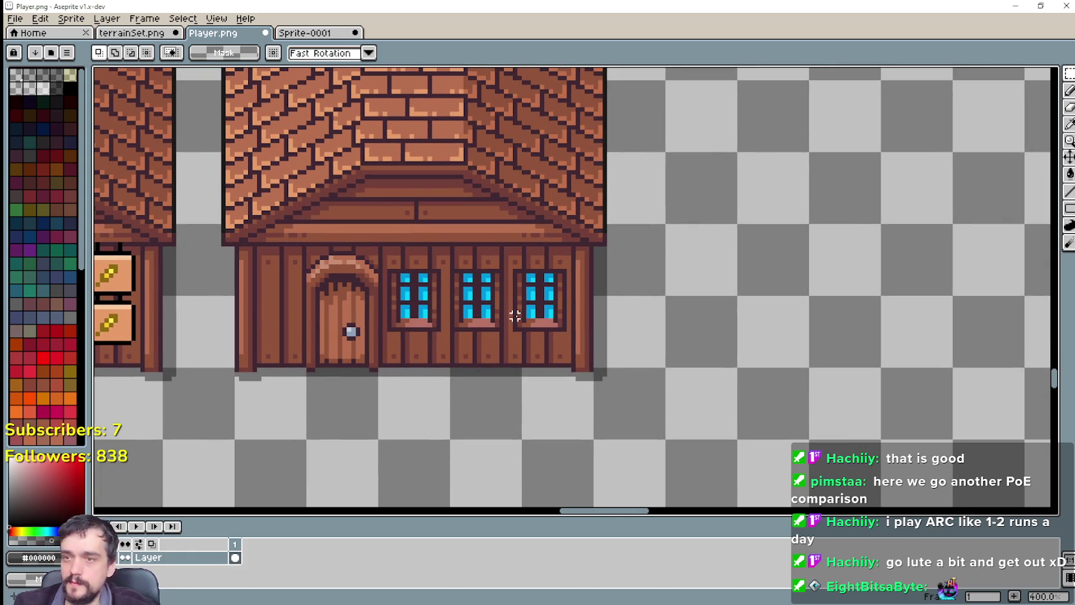
pyautogui.moveTo(542, 309); pyautogui.dragTo(600, 298)
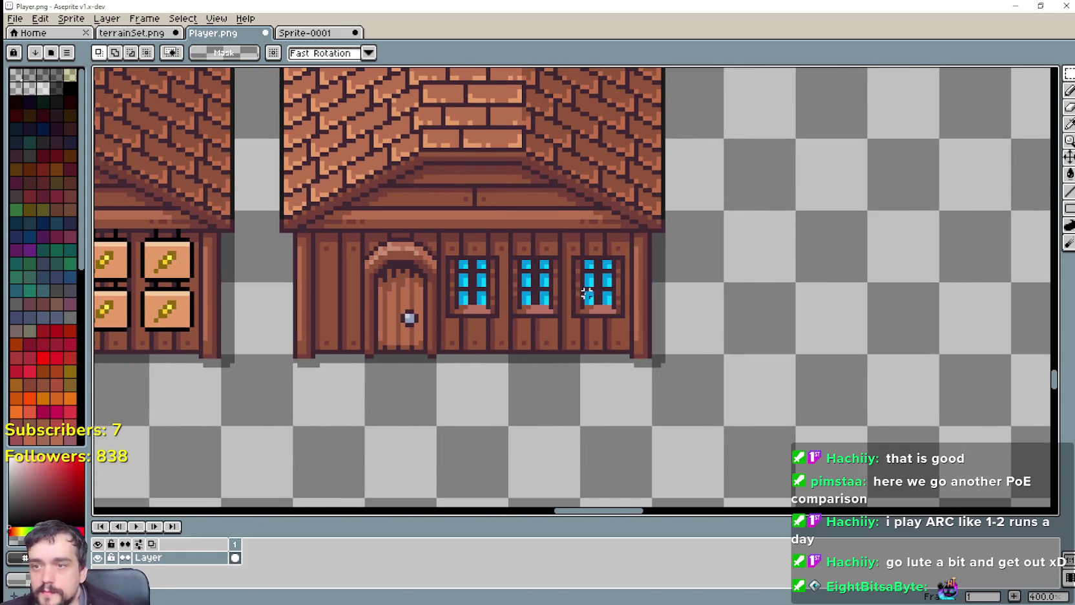
pyautogui.scroll(1, 586, 292)
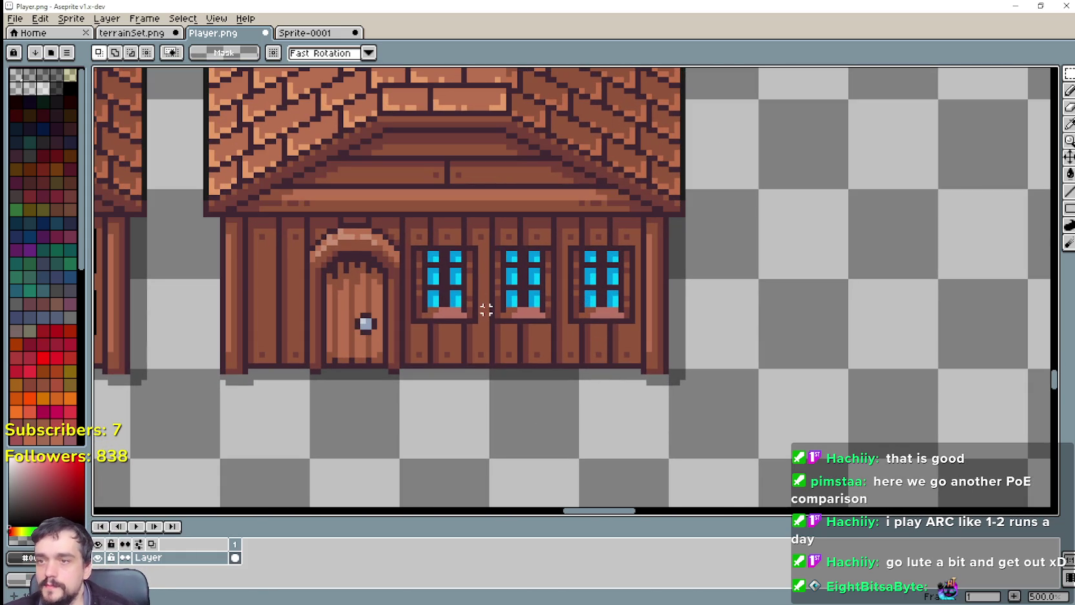
pyautogui.moveTo(603, 293); pyautogui.dragTo(674, 291)
# Undo the earlier window pastes and place a fresh blue window beside the arched door.
pyautogui.hotkey('ctrl', 'z')
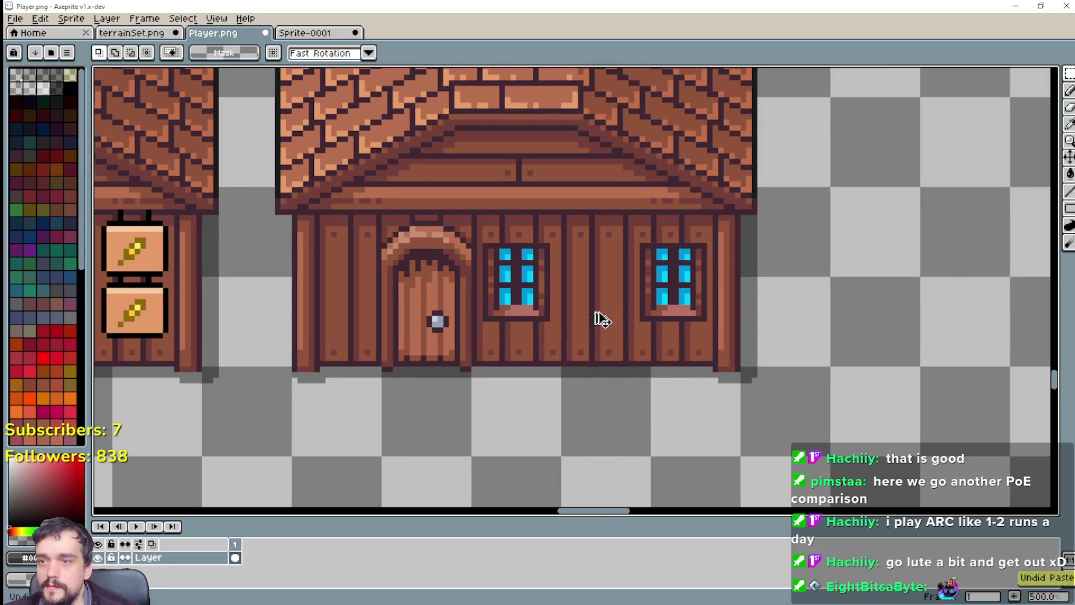
pyautogui.hotkey('ctrl', 'z')
pyautogui.hotkey('ctrl', 'z')
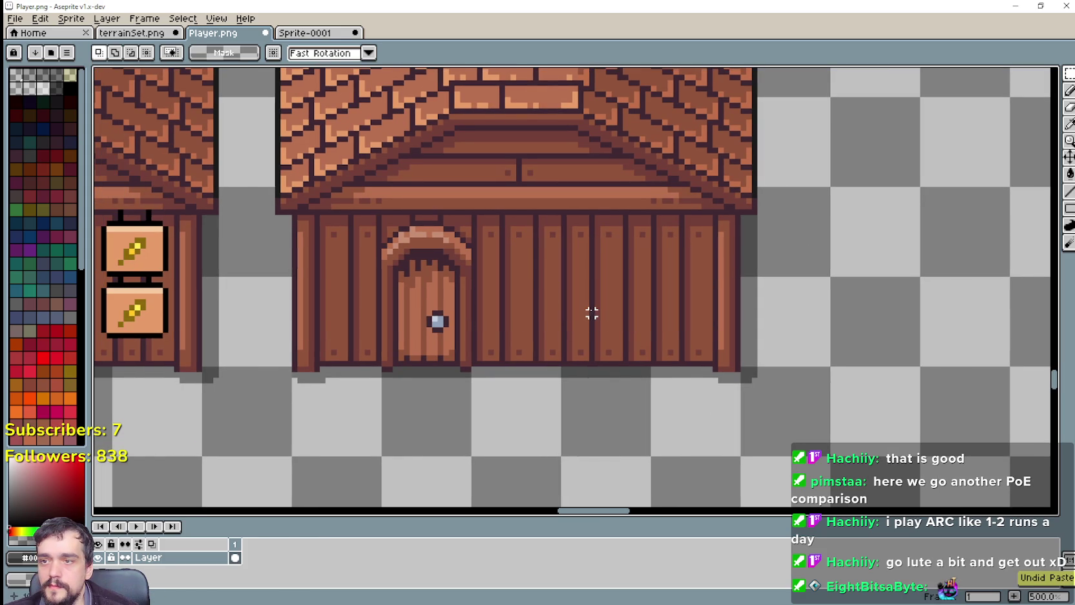
pyautogui.hotkey('ctrl', 'v')
pyautogui.moveTo(582, 294); pyautogui.dragTo(510, 291)
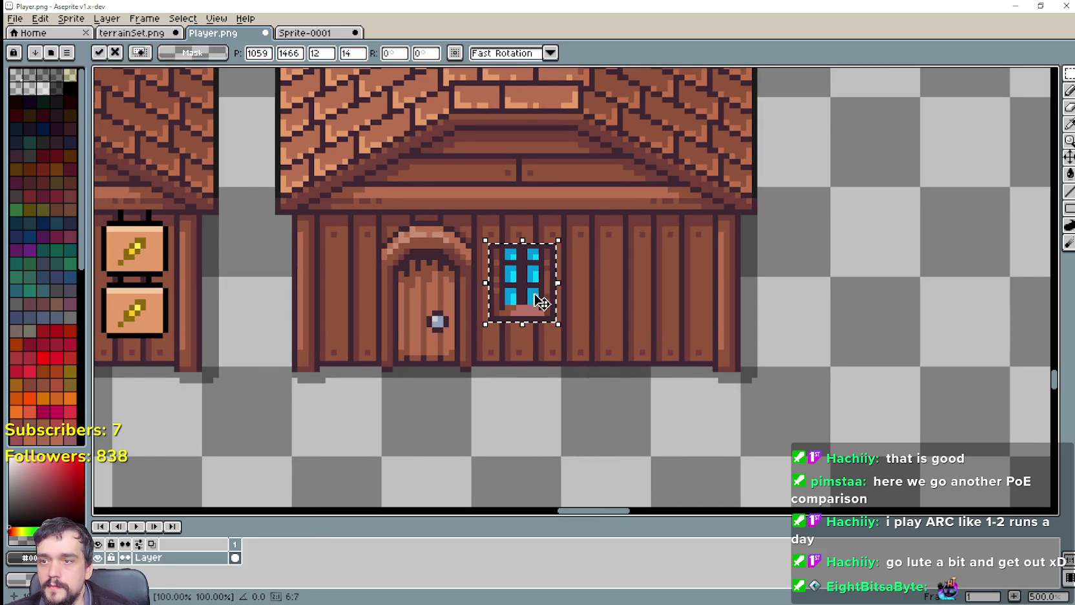
pyautogui.press('Return')
# Paste window copies at the wall's right side and in the gap between.
pyautogui.hotkey('ctrl', 'v')
pyautogui.moveTo(582, 291); pyautogui.dragTo(688, 287)
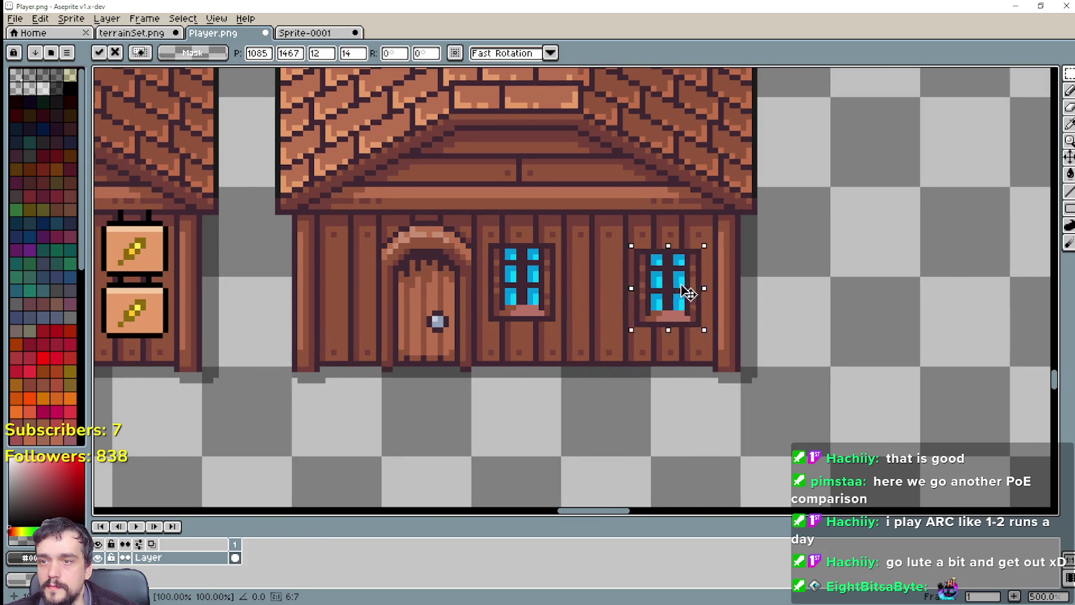
pyautogui.click(536, 381)
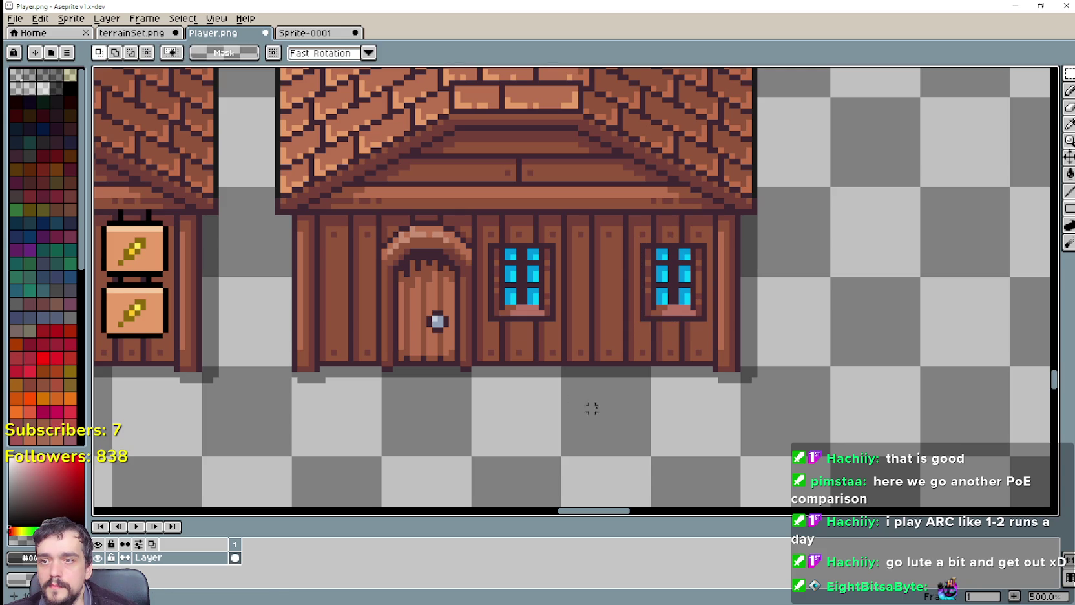
pyautogui.hotkey('ctrl', 'v')
pyautogui.moveTo(595, 314); pyautogui.dragTo(613, 300)
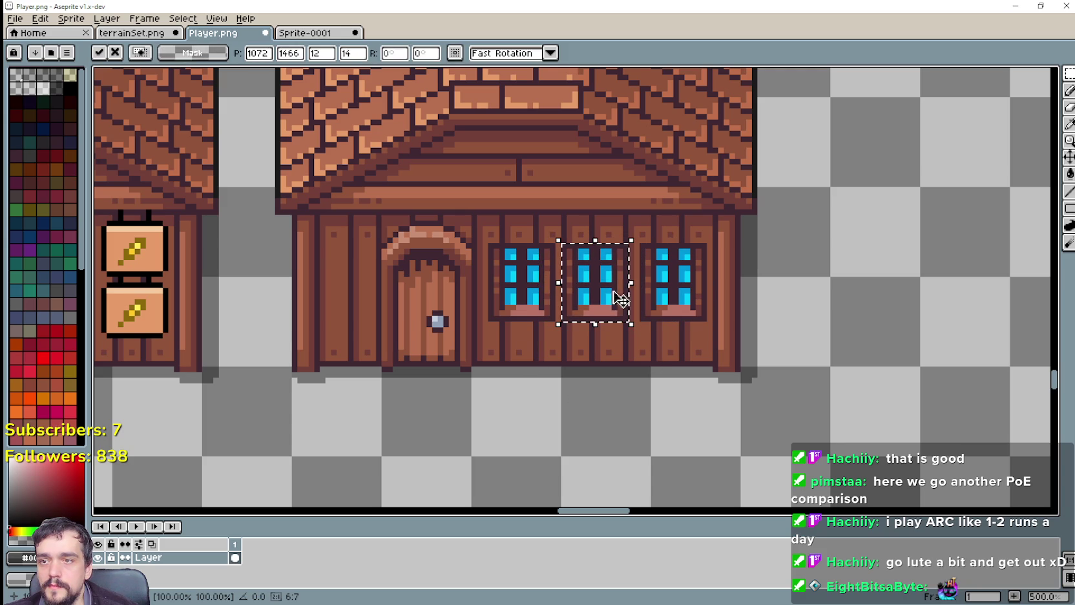
pyautogui.click(793, 308)
pyautogui.scroll(-2, 821, 294)
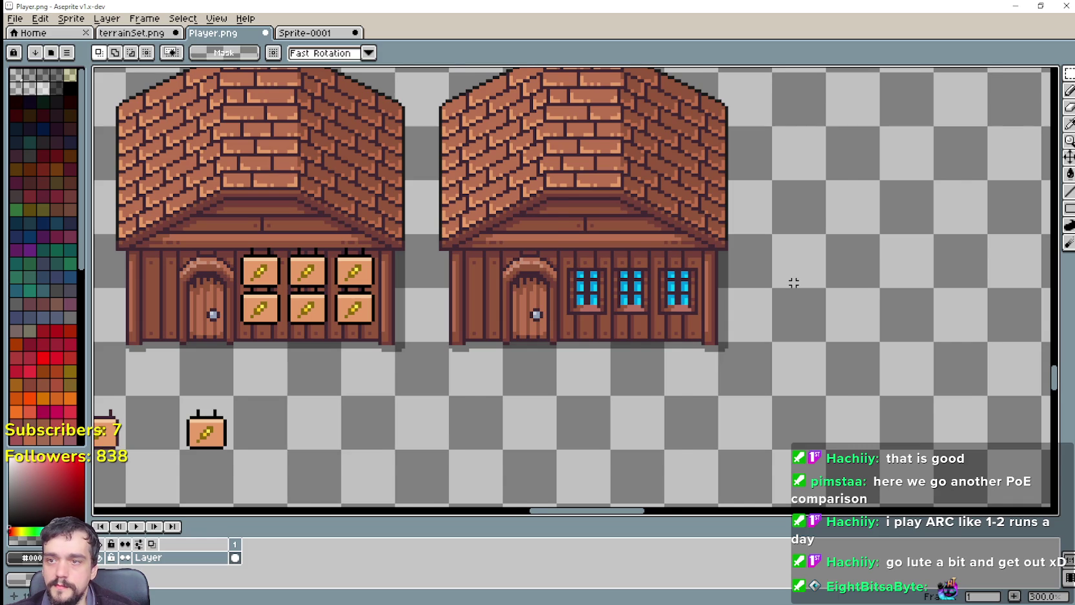
pyautogui.scroll(-1, 793, 283)
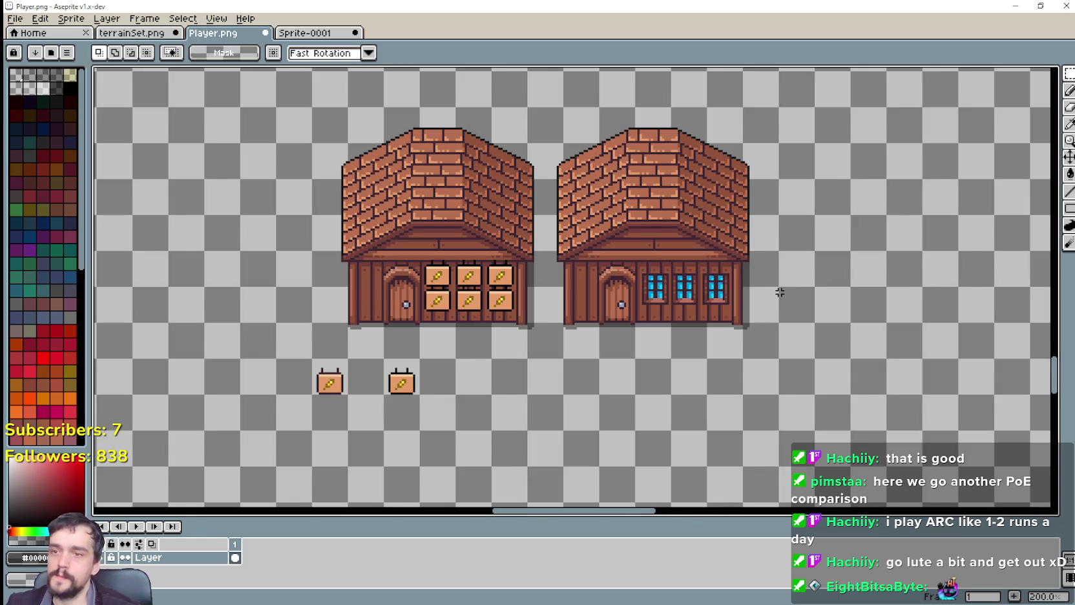
# Bring up House_4_Wood_Green_Blue.png to compare window placement.
pyautogui.scroll(1, 782, 284)
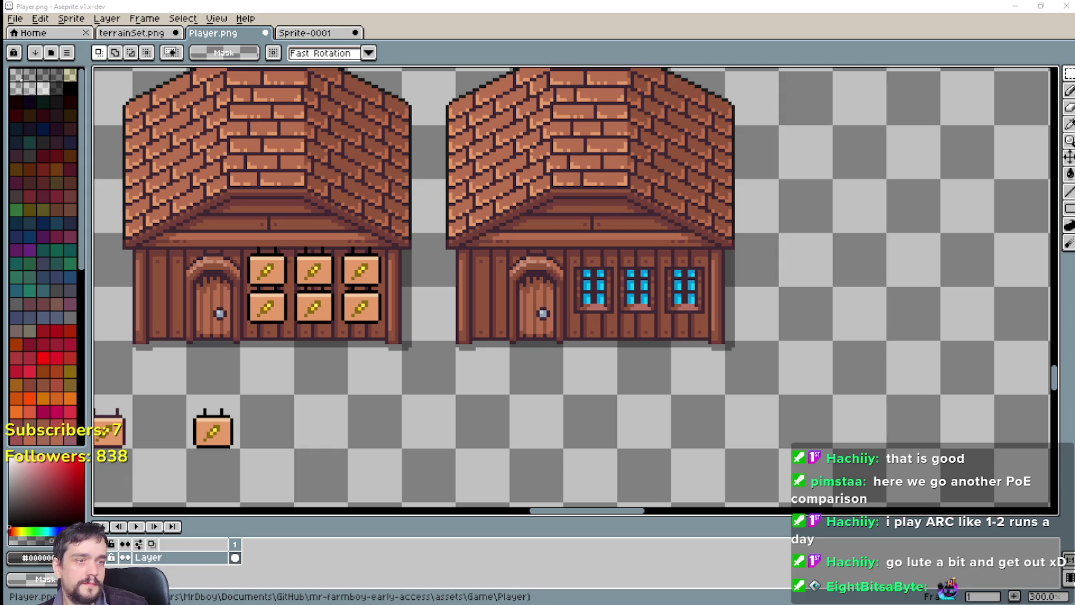
# Close the green house, House_3_Wood_Red_Red and red-roof house reference images.
pyautogui.scroll(3, 591, 310)
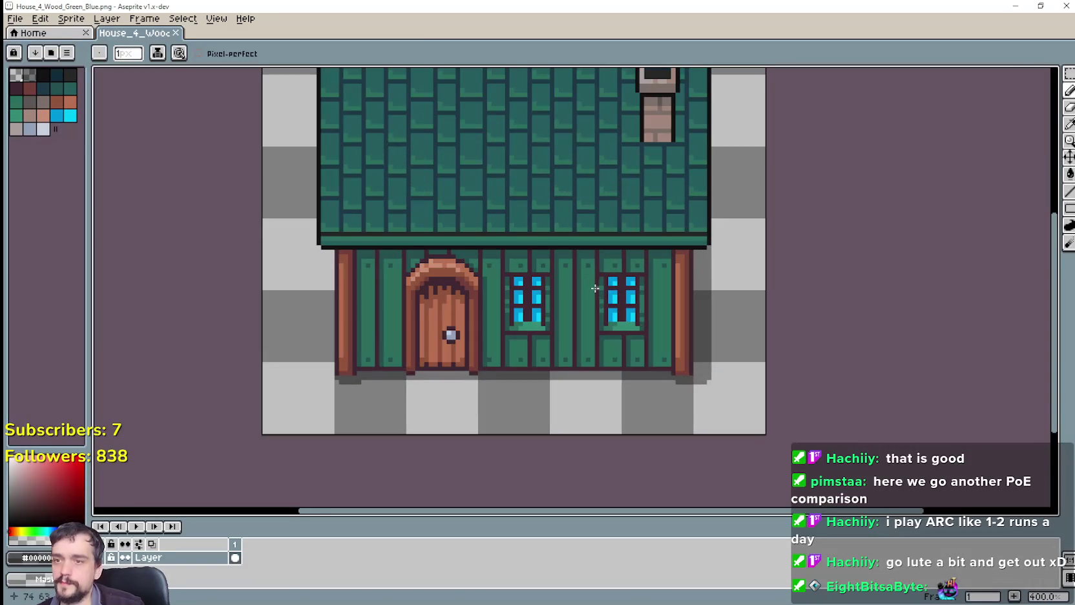
pyautogui.click(1065, 6)
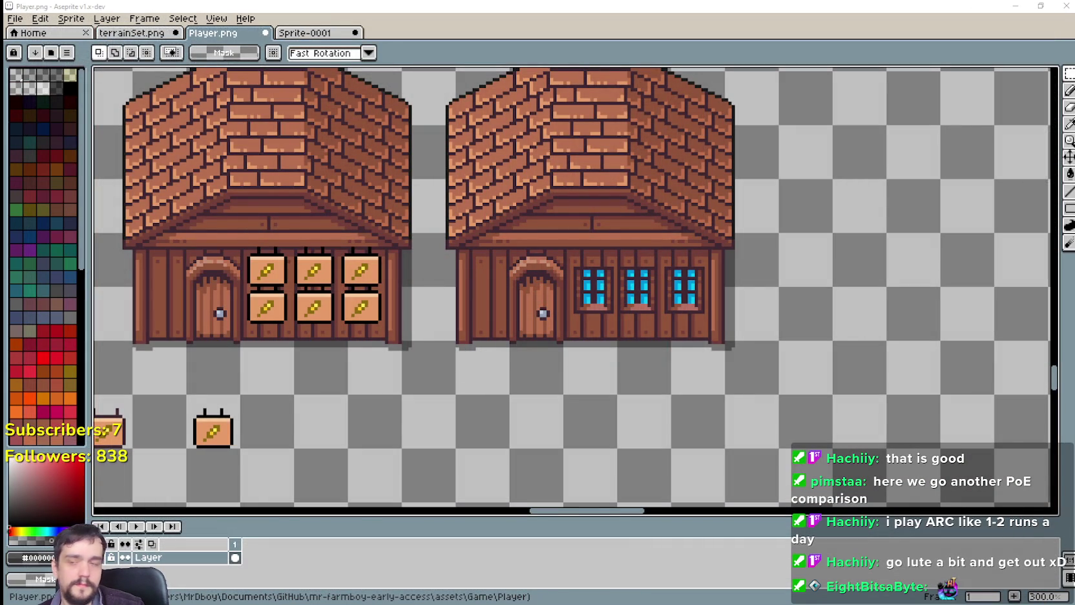
pyautogui.scroll(2, 397, 280)
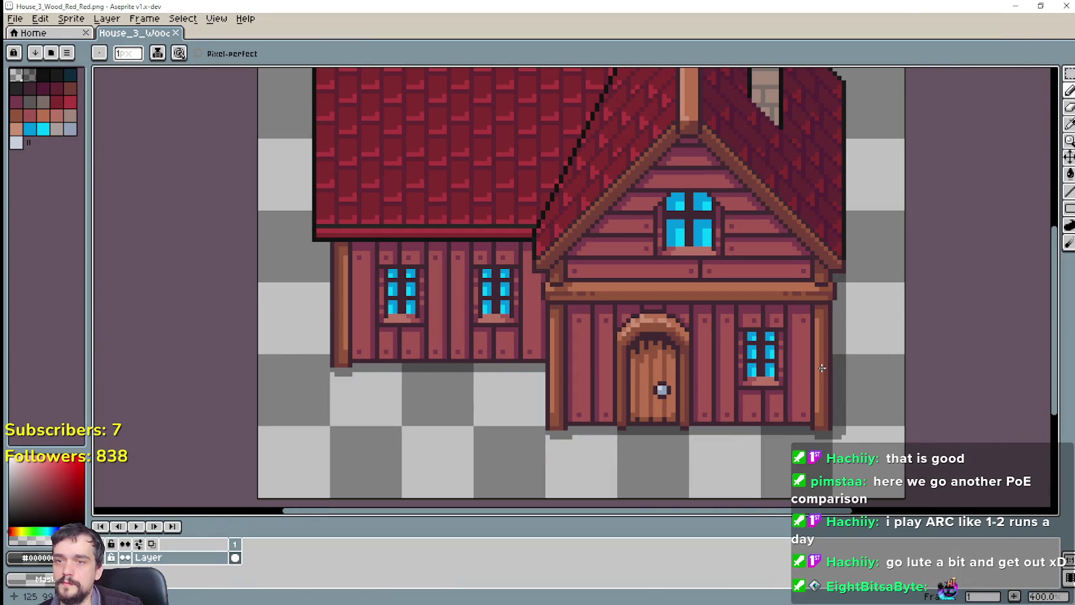
pyautogui.click(1066, 6)
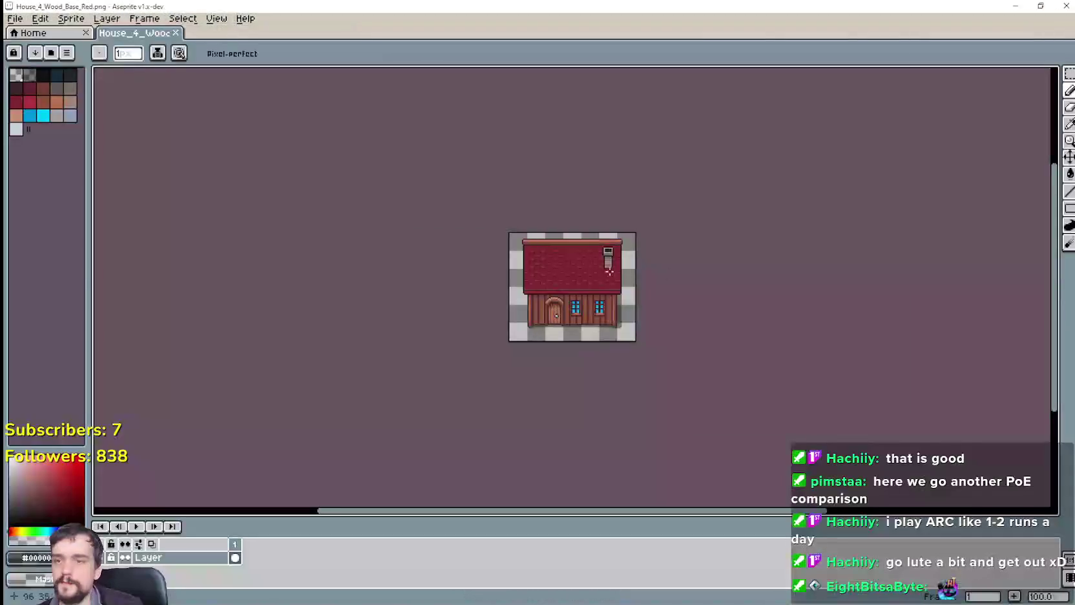
pyautogui.scroll(2, 516, 376)
pyautogui.scroll(1, 572, 400)
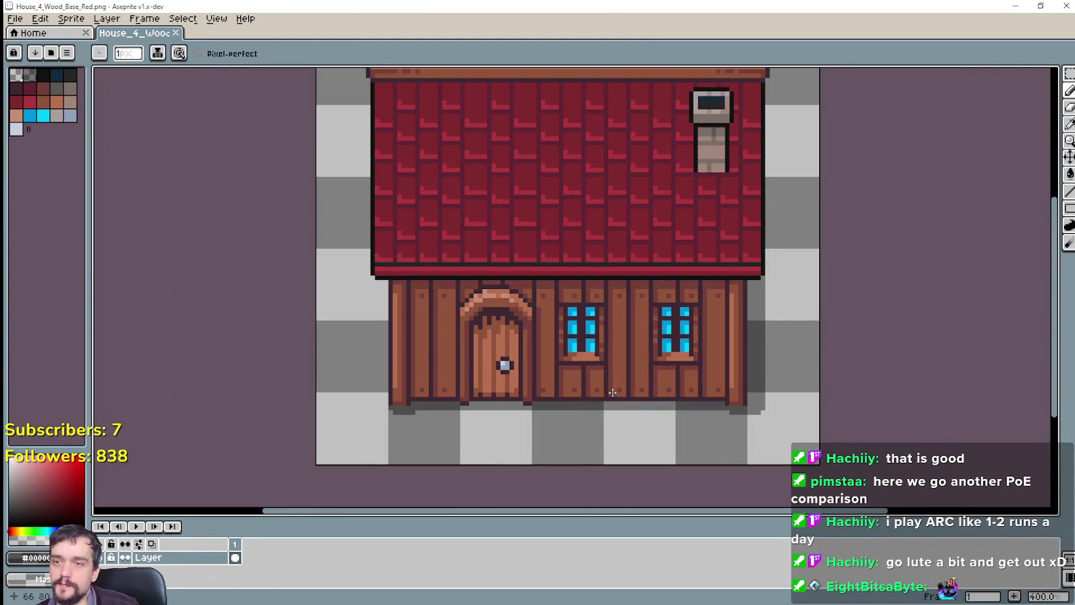
pyautogui.click(1060, 6)
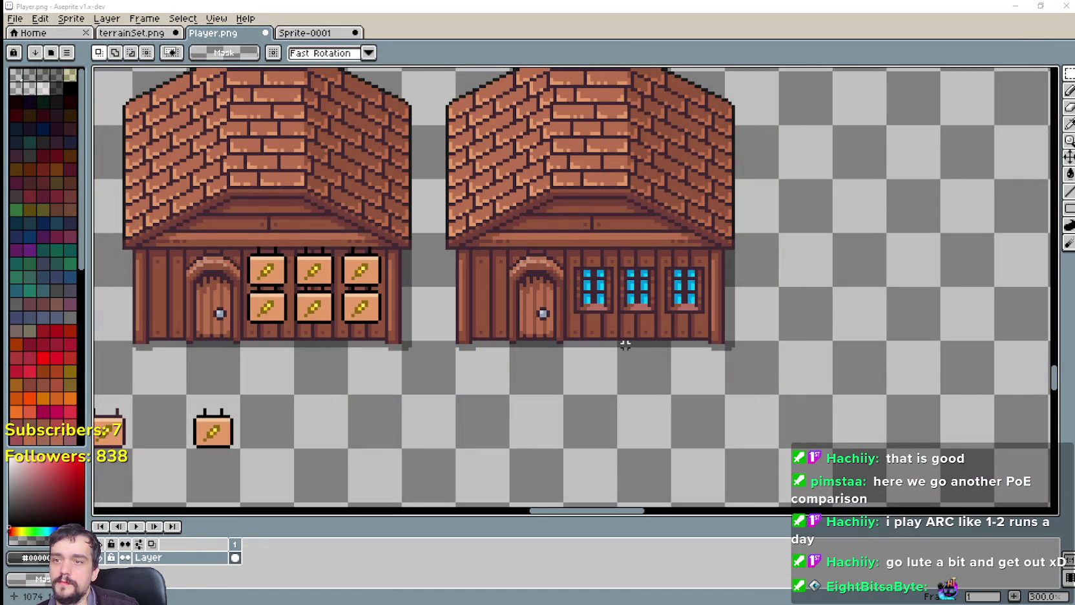
# Undo the extra window pastes and place one pasted window right of the first.
pyautogui.scroll(1, 624, 345)
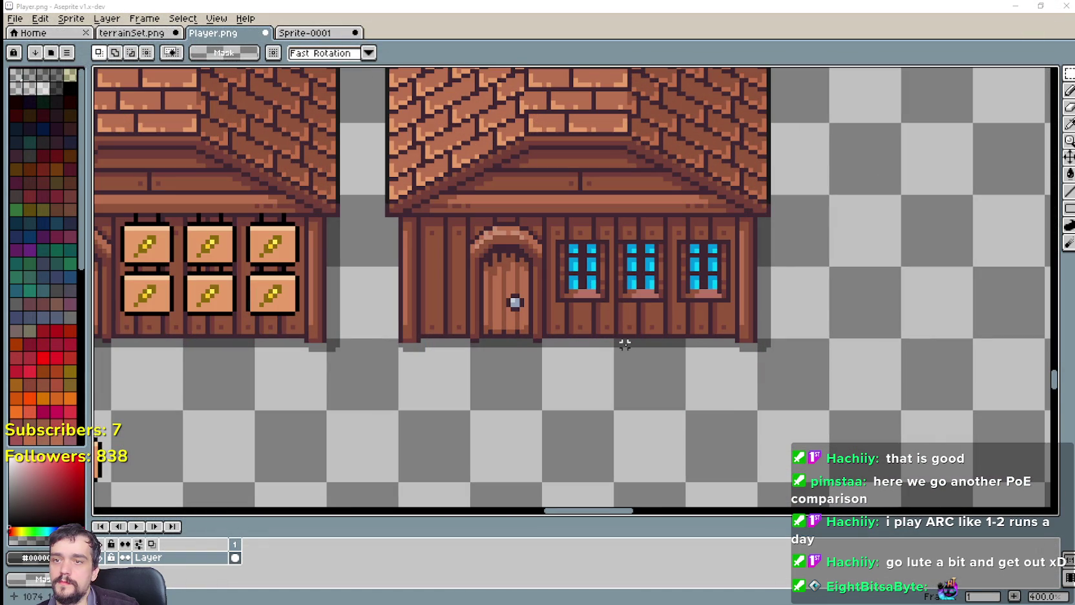
pyautogui.scroll(1, 683, 255)
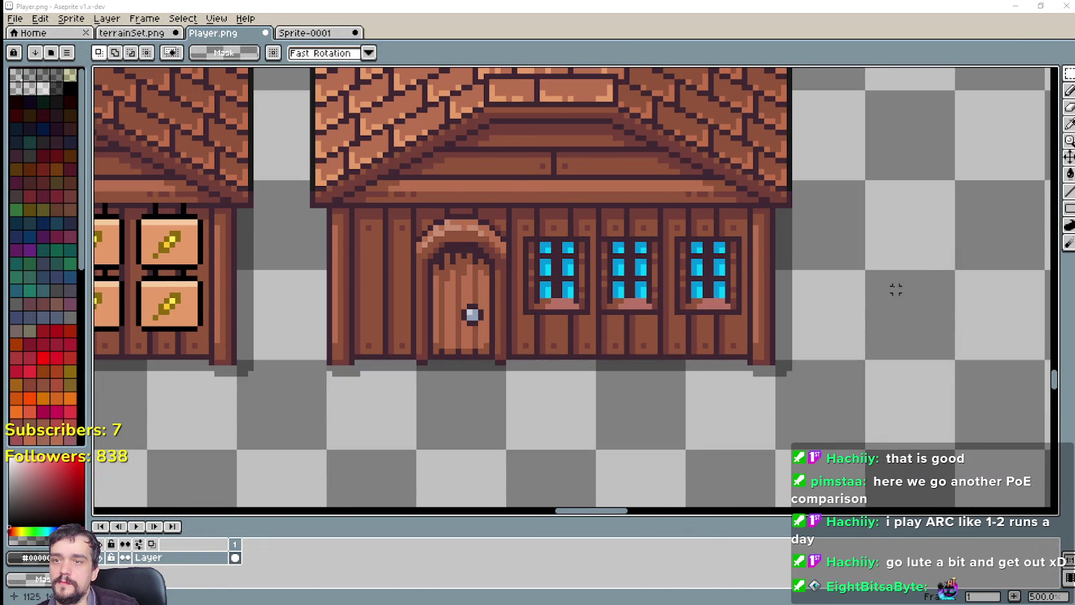
pyautogui.scroll(-1, 896, 290)
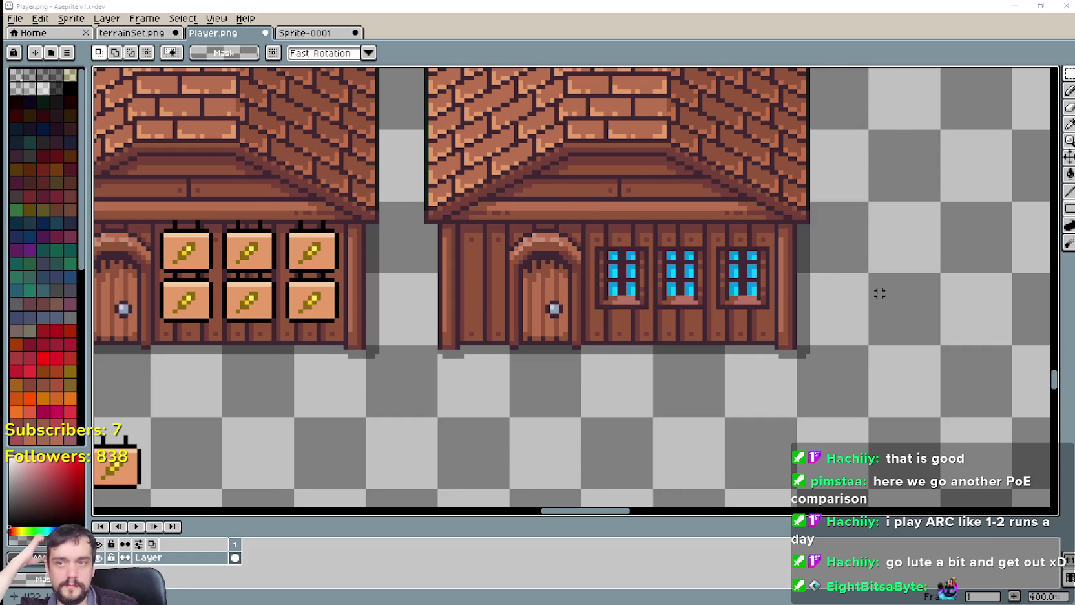
pyautogui.scroll(-1, 884, 289)
pyautogui.moveTo(845, 265); pyautogui.dragTo(783, 259)
pyautogui.hotkey('ctrl', 'z')
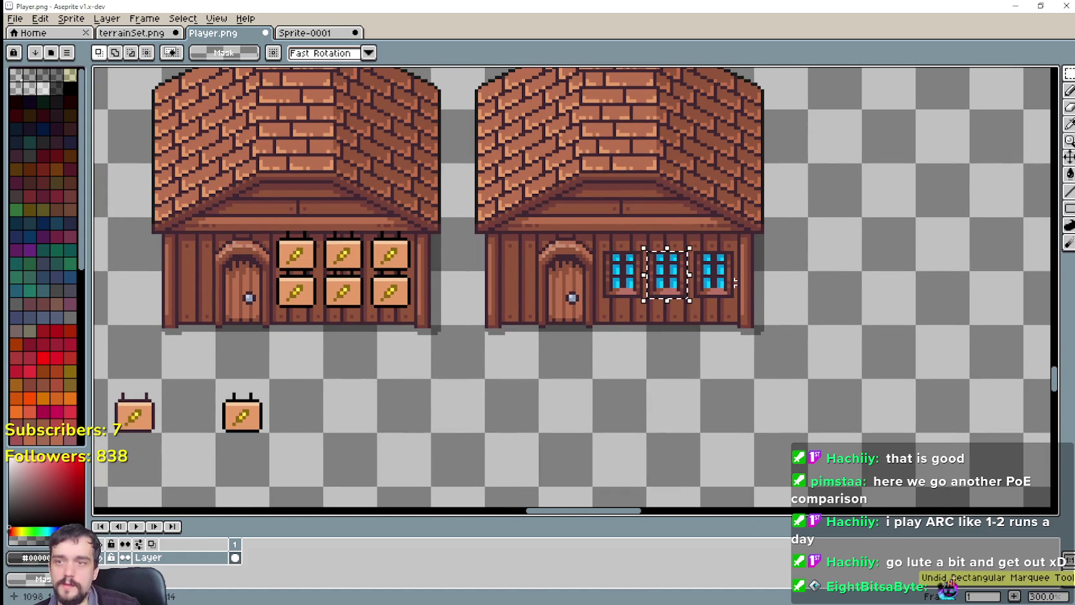
pyautogui.hotkey('ctrl', 'z')
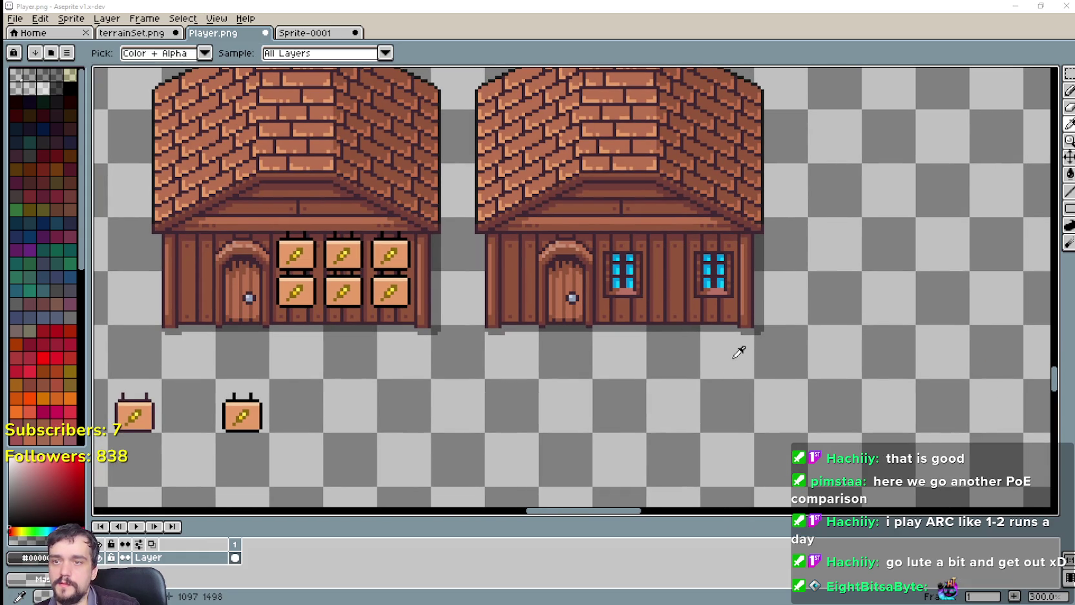
pyautogui.scroll(1, 729, 323)
pyautogui.hotkey('ctrl', 'z')
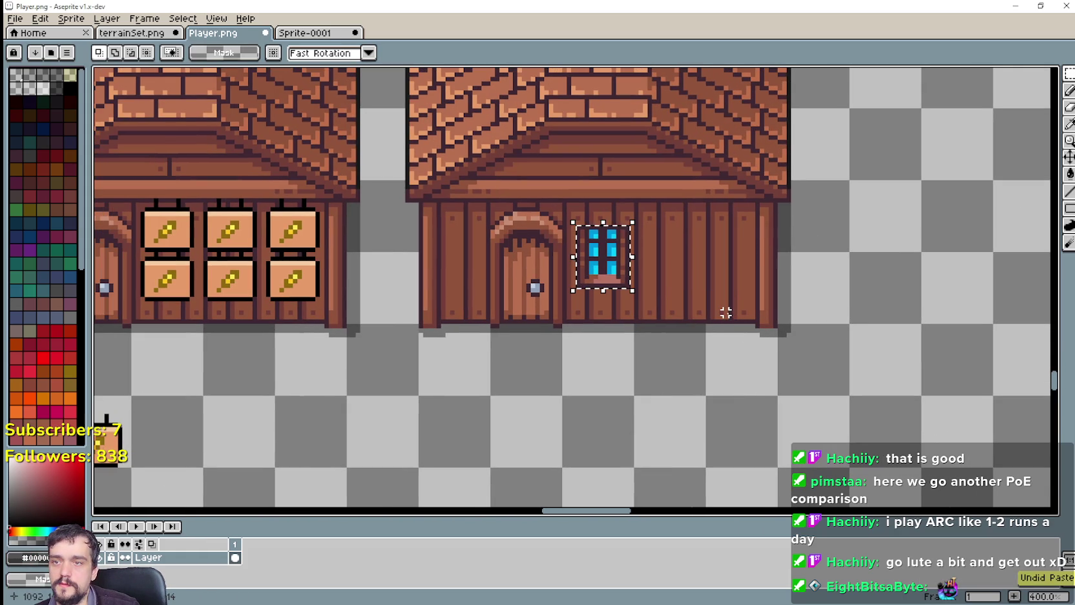
pyautogui.hotkey('ctrl', 'z')
pyautogui.hotkey('ctrl', 'v')
pyautogui.moveTo(589, 290)
pyautogui.mouseDown()
pyautogui.moveTo(631, 275)
pyautogui.moveTo(601, 296)
pyautogui.moveTo(705, 271)
pyautogui.mouseUp()
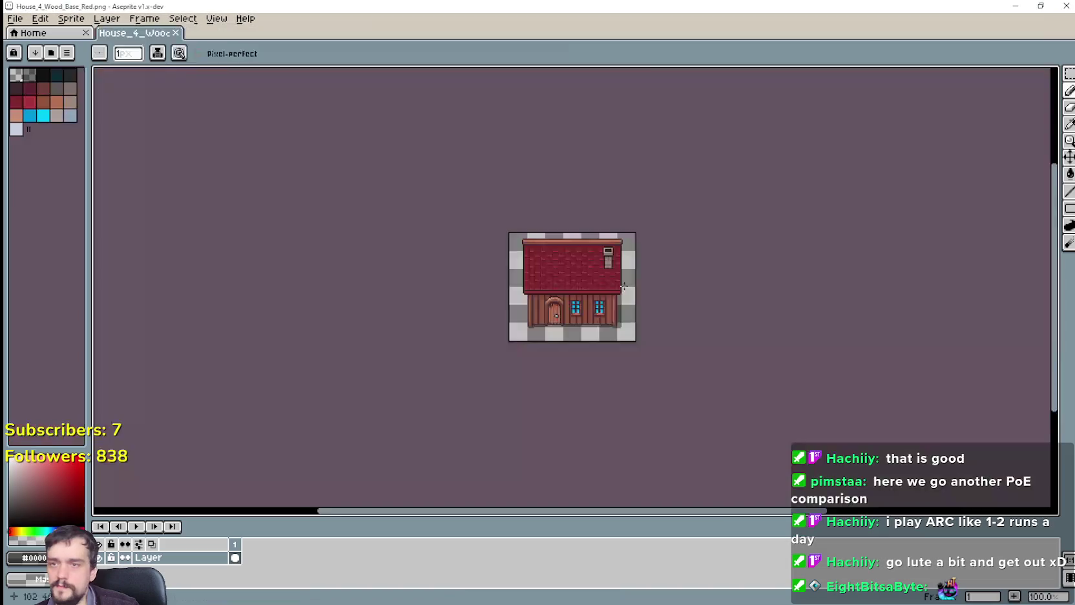
# Close the red-roof reference and nudge the pasted window up and right.
pyautogui.scroll(3, 623, 287)
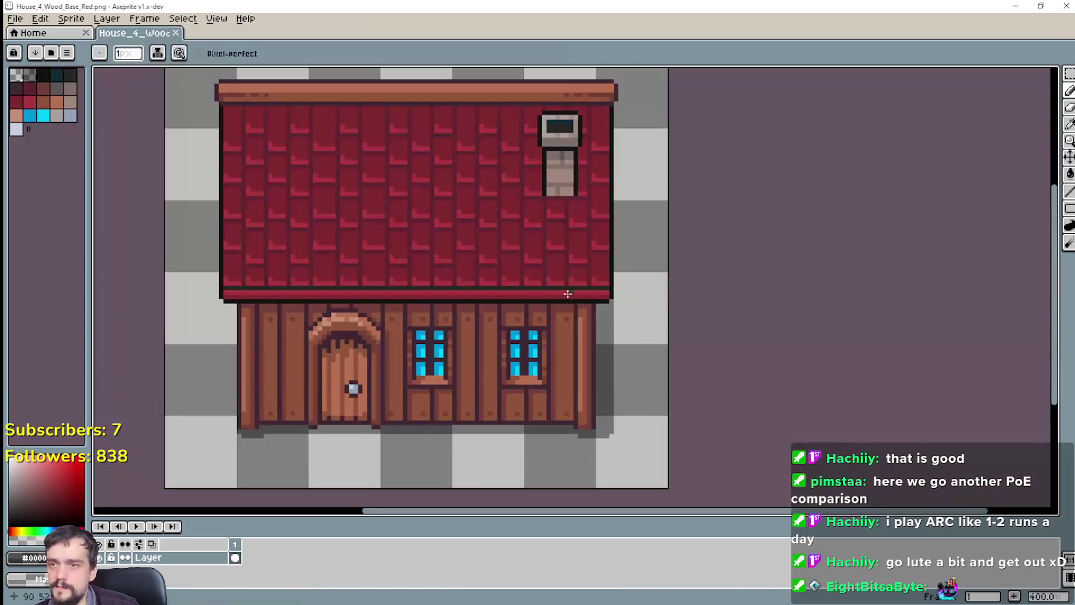
pyautogui.click(1014, 8)
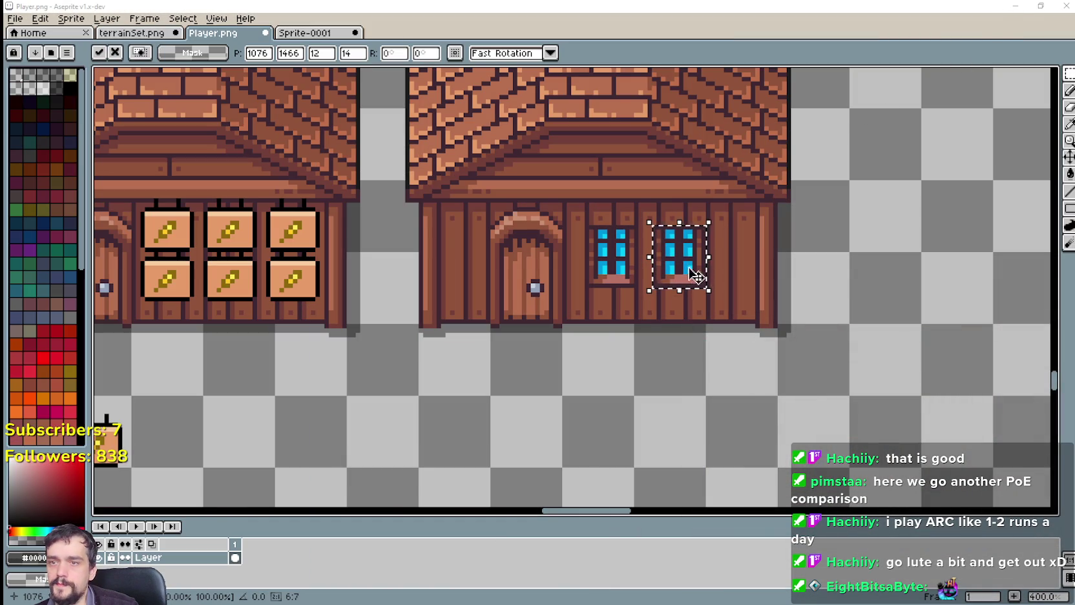
pyautogui.moveTo(697, 275); pyautogui.dragTo(701, 268)
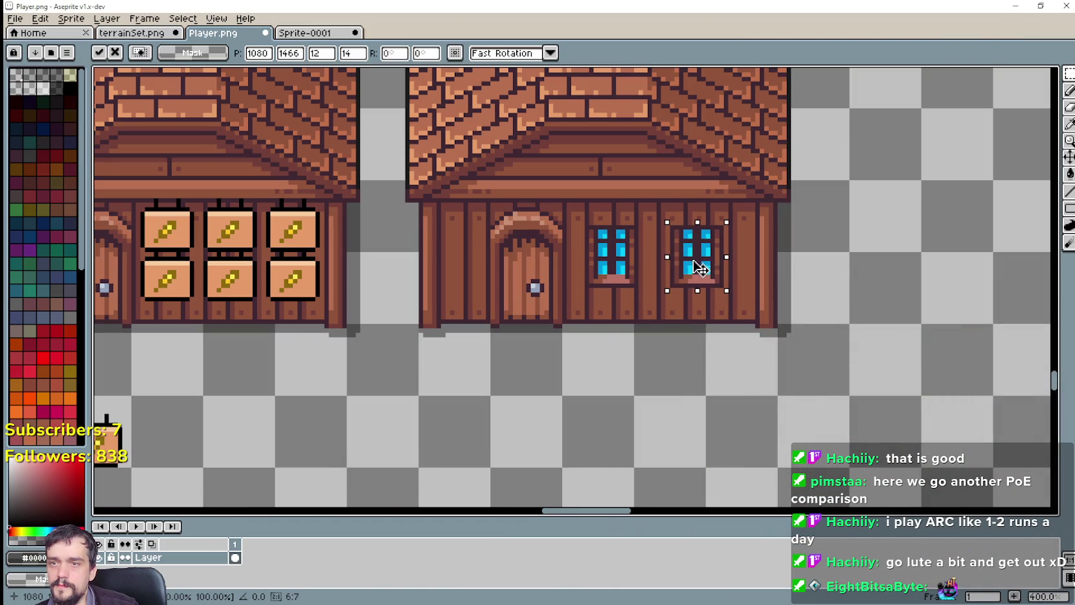
pyautogui.scroll(1, 701, 267)
pyautogui.scroll(2, 701, 258)
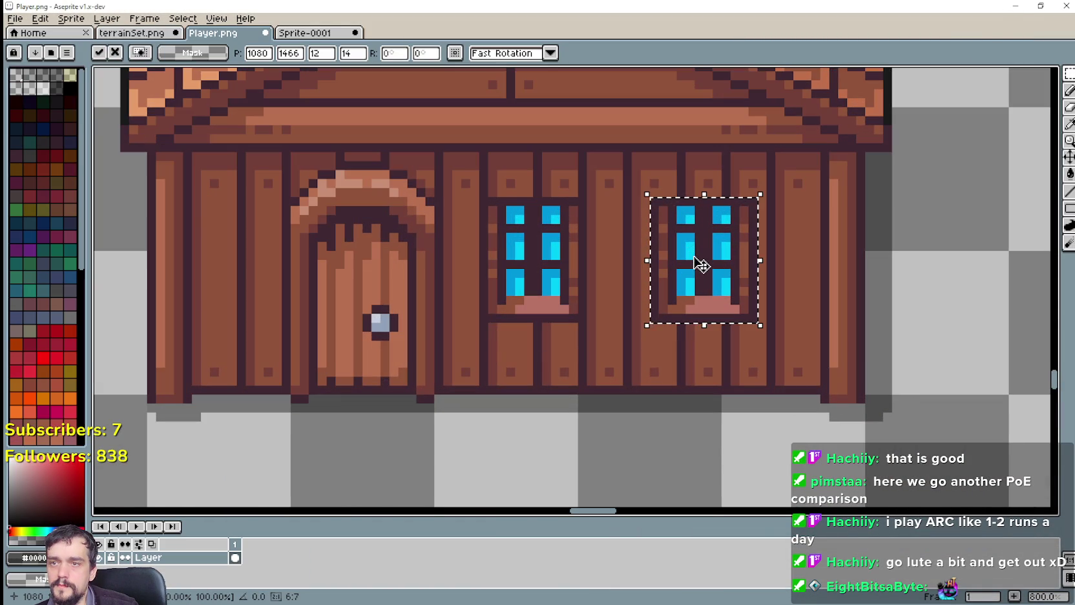
pyautogui.moveTo(701, 252); pyautogui.dragTo(732, 256)
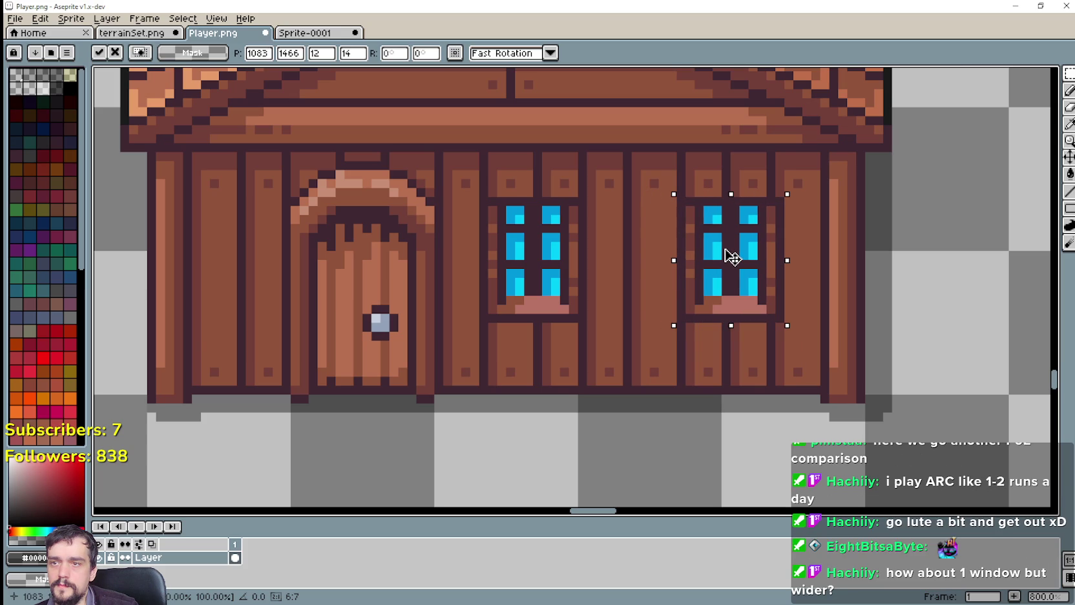
pyautogui.moveTo(732, 256); pyautogui.dragTo(643, 341)
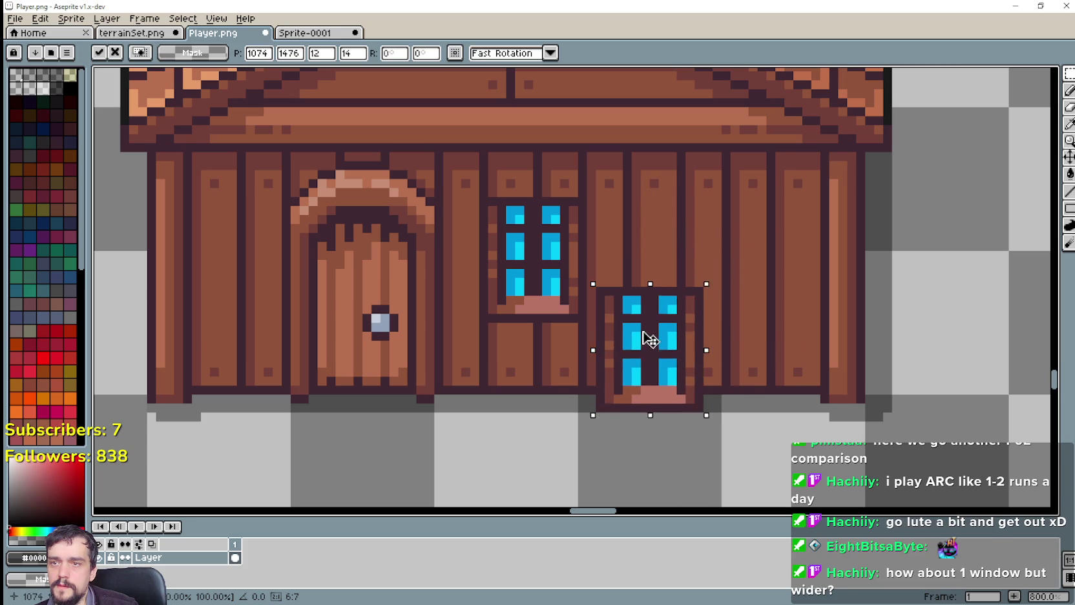
# Undo the second window paste and return to the rectangular marquee tool.
pyautogui.hotkey('ctrl', 'z')
pyautogui.hotkey('ctrl', 'z')
pyautogui.scroll(-1, 652, 307)
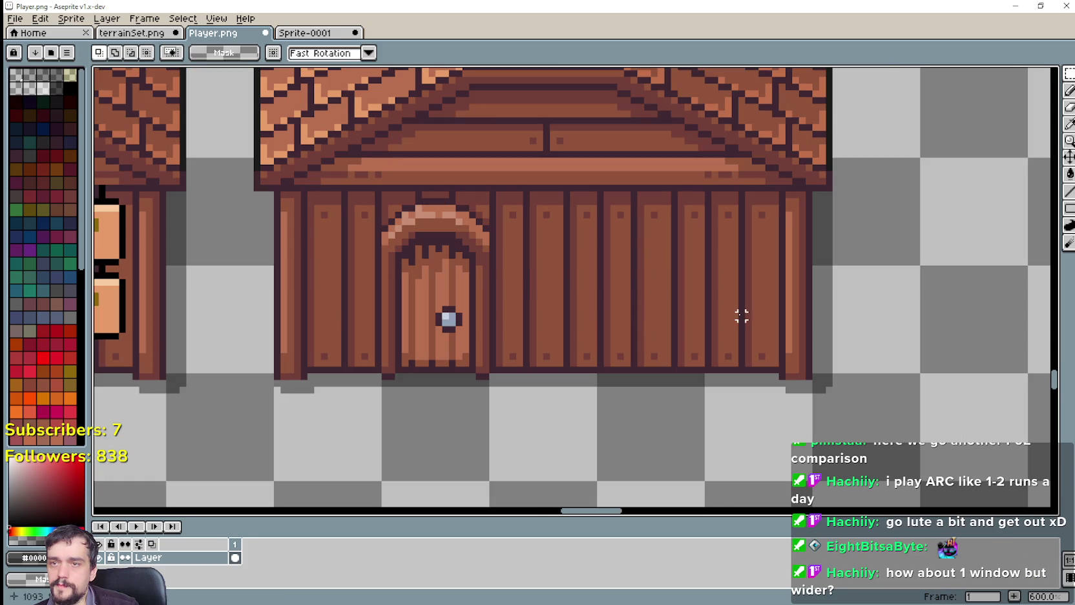
pyautogui.press('i')
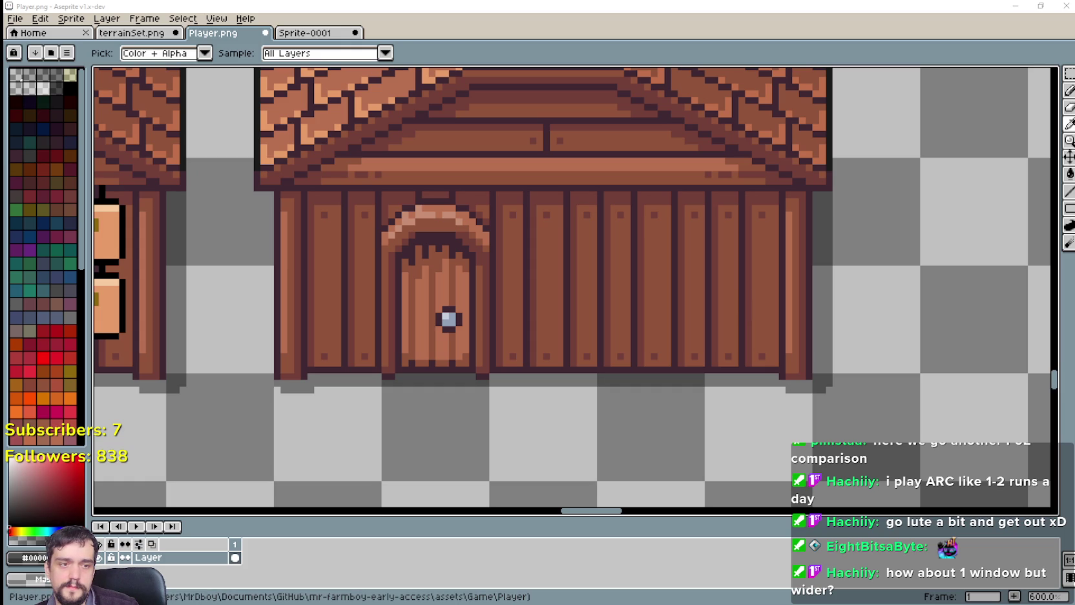
pyautogui.press('m')
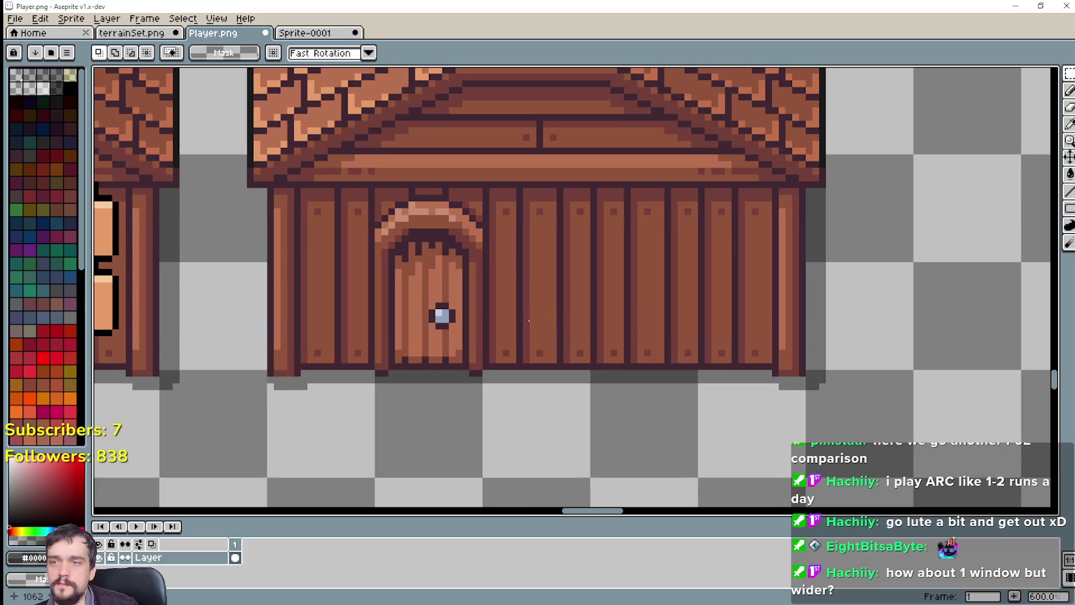
pyautogui.scroll(-2, 545, 305)
pyautogui.scroll(1, 572, 289)
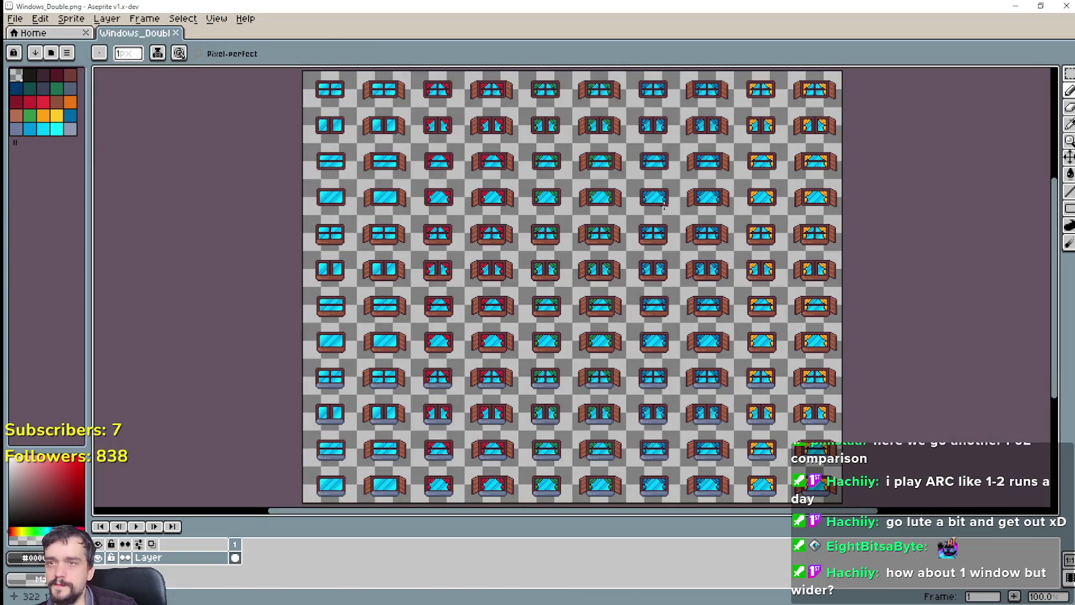
# Bring the Windows_Double sheet over the house sprite, maximize it and zoom out to show all its windows.
pyautogui.scroll(-5, 492, 302)
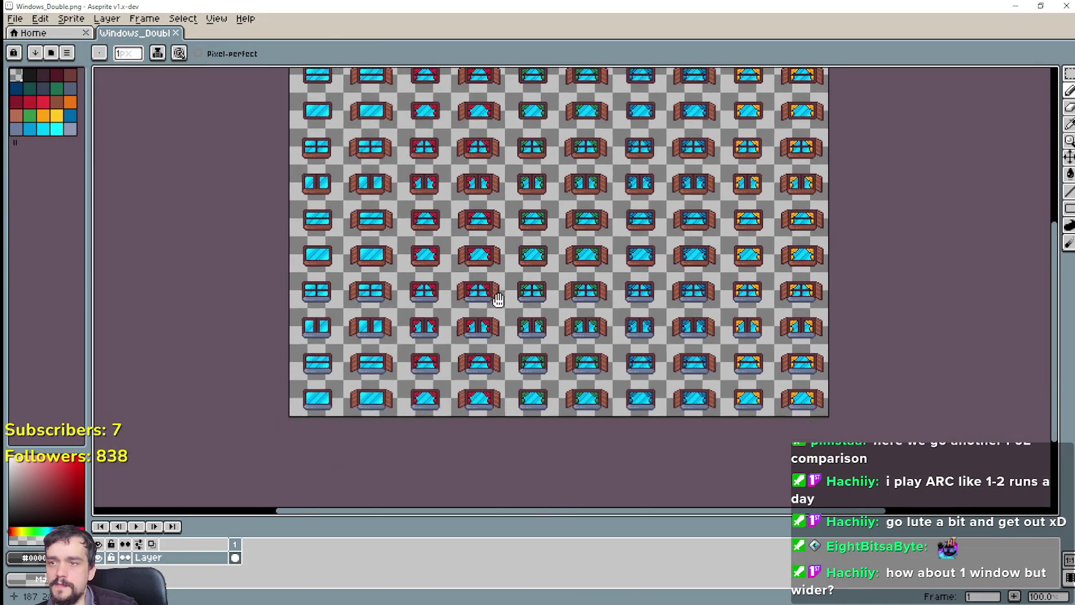
pyautogui.moveTo(549, 6)
pyautogui.mouseDown()
pyautogui.moveTo(551, 30)
pyautogui.moveTo(435, 39)
pyautogui.mouseUp()
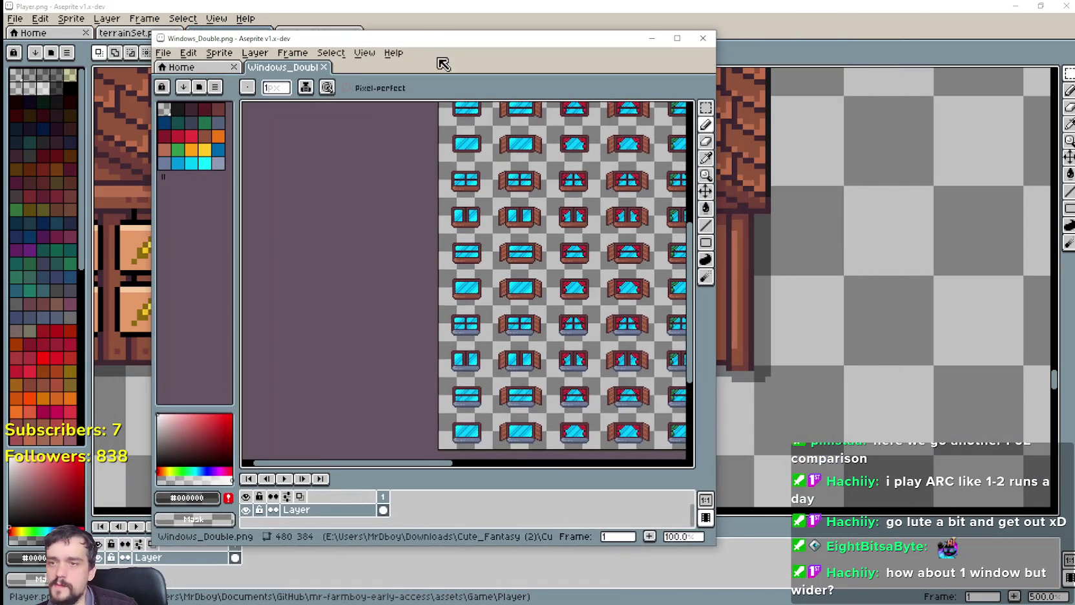
pyautogui.press('-')
pyautogui.click(677, 37)
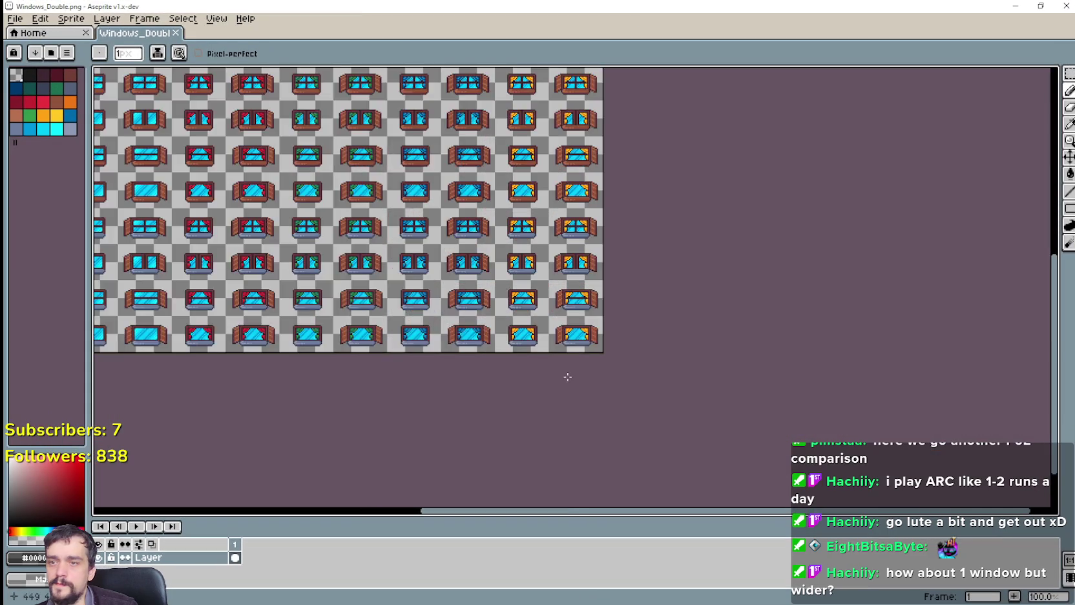
pyautogui.scroll(2, 566, 374)
pyautogui.scroll(1, 789, 281)
# Paste the 12×14 window piece and drop it beside the sheet's blue window designs.
pyautogui.hotkey('ctrl', 'v')
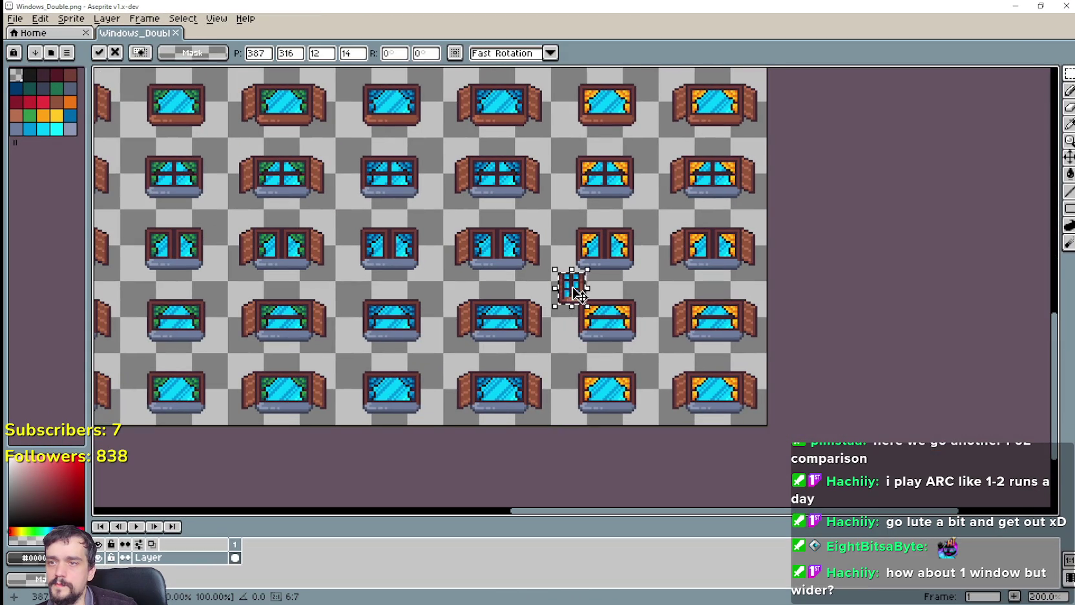
pyautogui.moveTo(543, 315)
pyautogui.mouseDown()
pyautogui.moveTo(359, 344)
pyautogui.moveTo(192, 320)
pyautogui.moveTo(597, 362)
pyautogui.moveTo(249, 299)
pyautogui.moveTo(280, 314)
pyautogui.moveTo(335, 314)
pyautogui.moveTo(547, 151)
pyautogui.mouseUp()
pyautogui.scroll(2, 249, 299)
pyautogui.scroll(2, 247, 288)
pyautogui.scroll(-2, 542, 155)
pyautogui.scroll(-3, 539, 187)
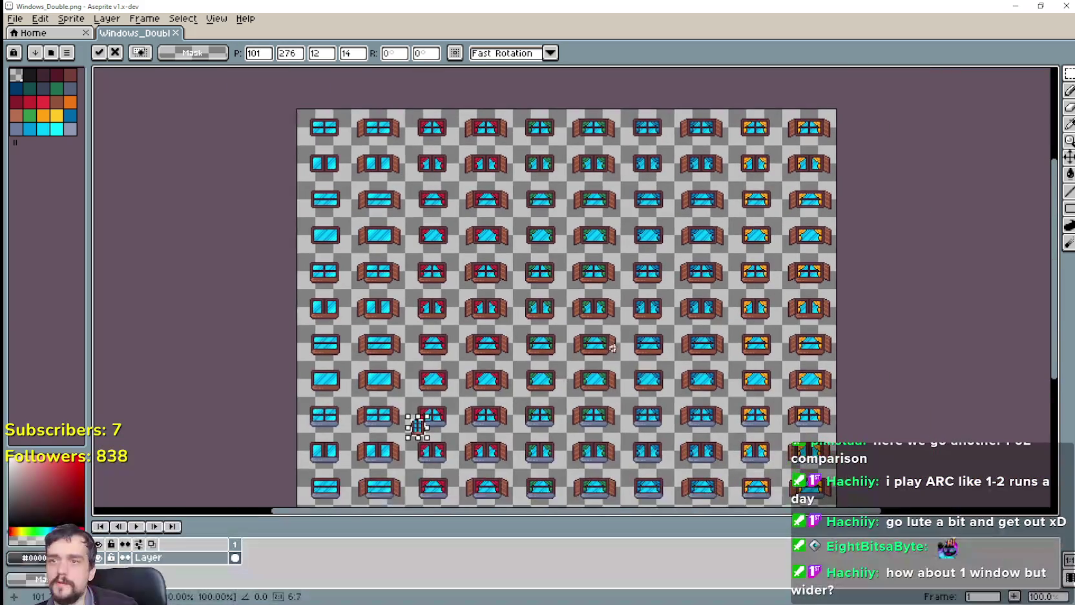
pyautogui.click(417, 426)
# Close Windows_Double and switch to the Windows_Single sheet.
pyautogui.click(1066, 6)
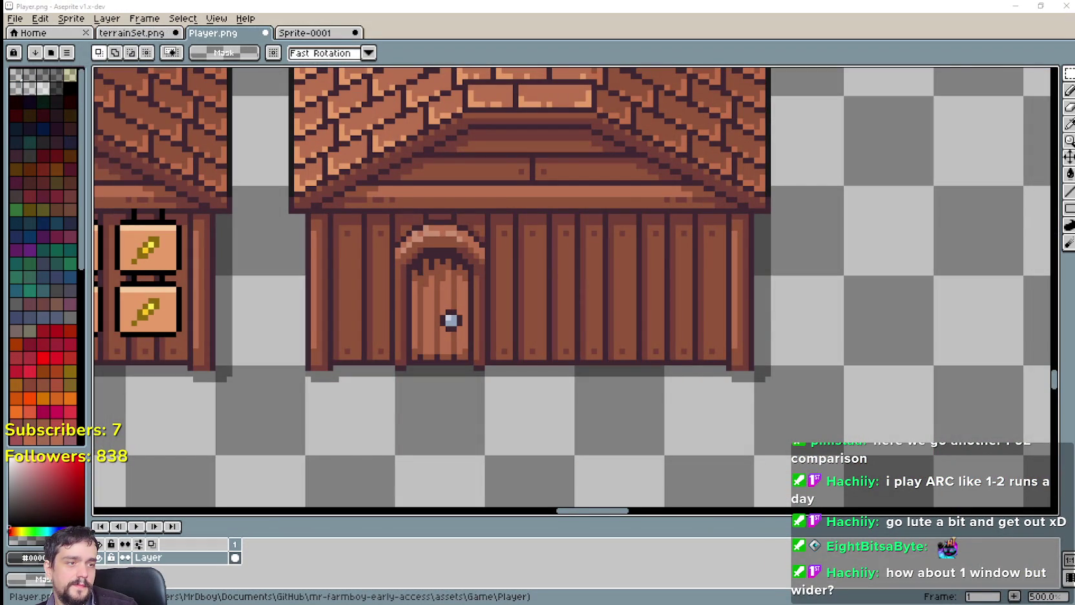
pyautogui.hotkey('alt', 'Tab')
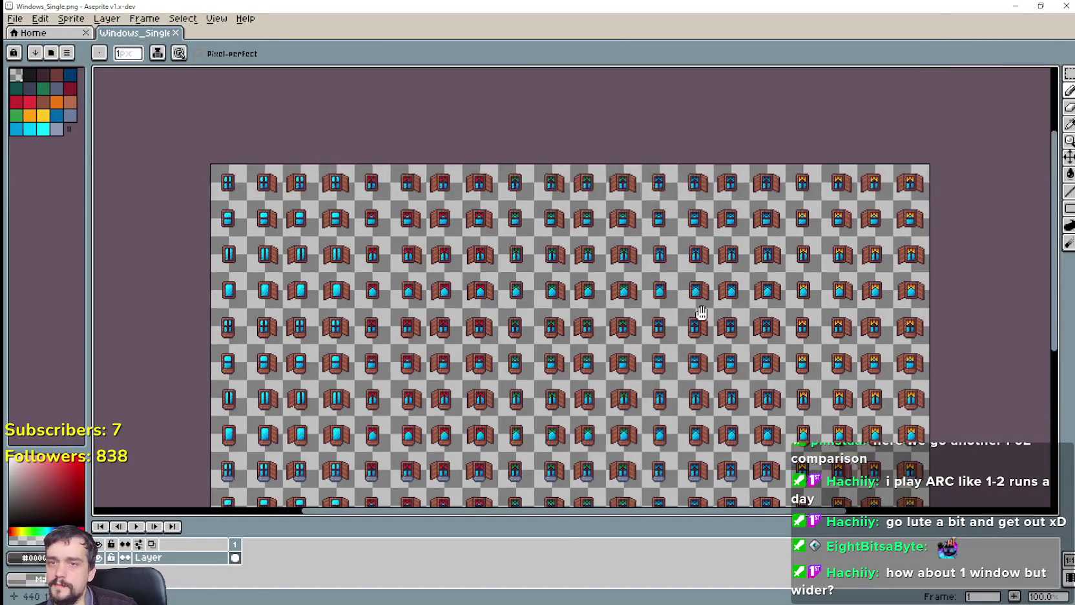
pyautogui.scroll(1, 840, 135)
pyautogui.scroll(2, 746, 206)
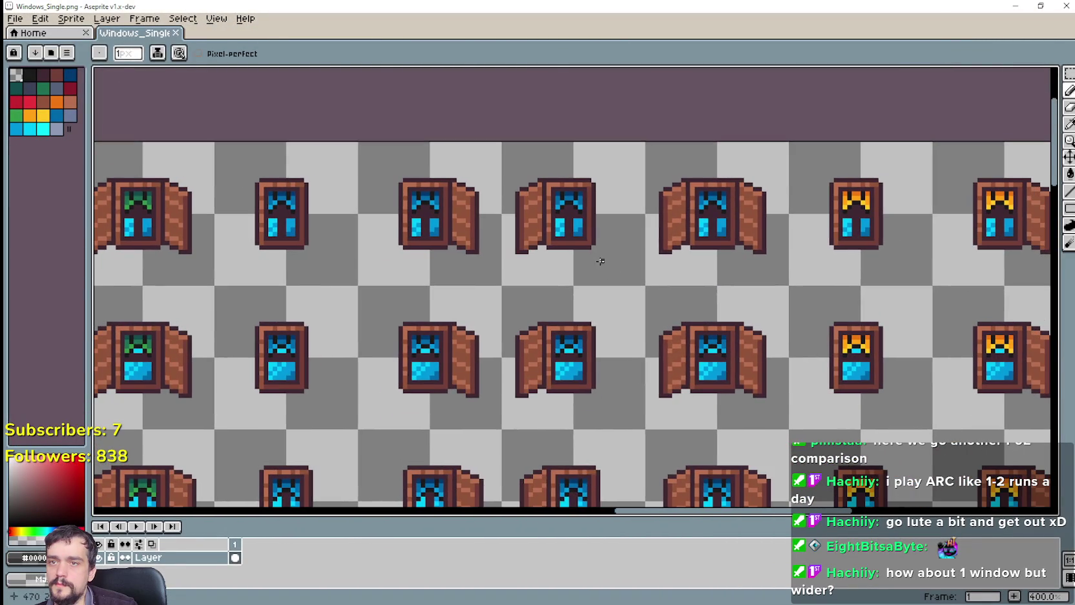
# Paste the window piece beside a single window to compare, undo the paste, and pan to the lower-left edge.
pyautogui.hotkey('ctrl', 'v')
pyautogui.moveTo(569, 492)
pyautogui.mouseDown()
pyautogui.moveTo(560, 214)
pyautogui.moveTo(569, 212)
pyautogui.mouseUp()
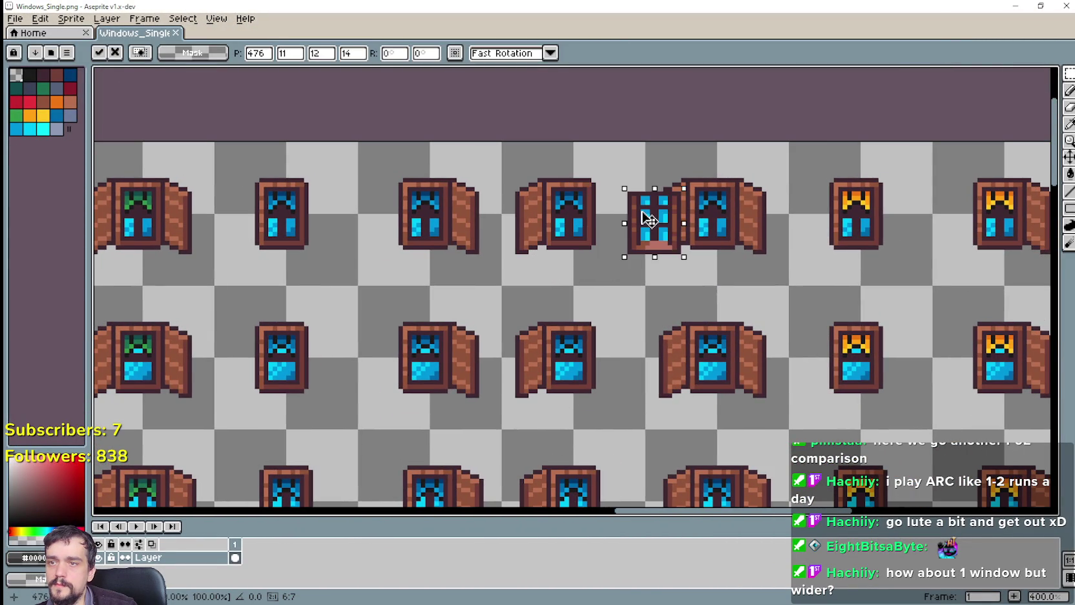
pyautogui.press('Return')
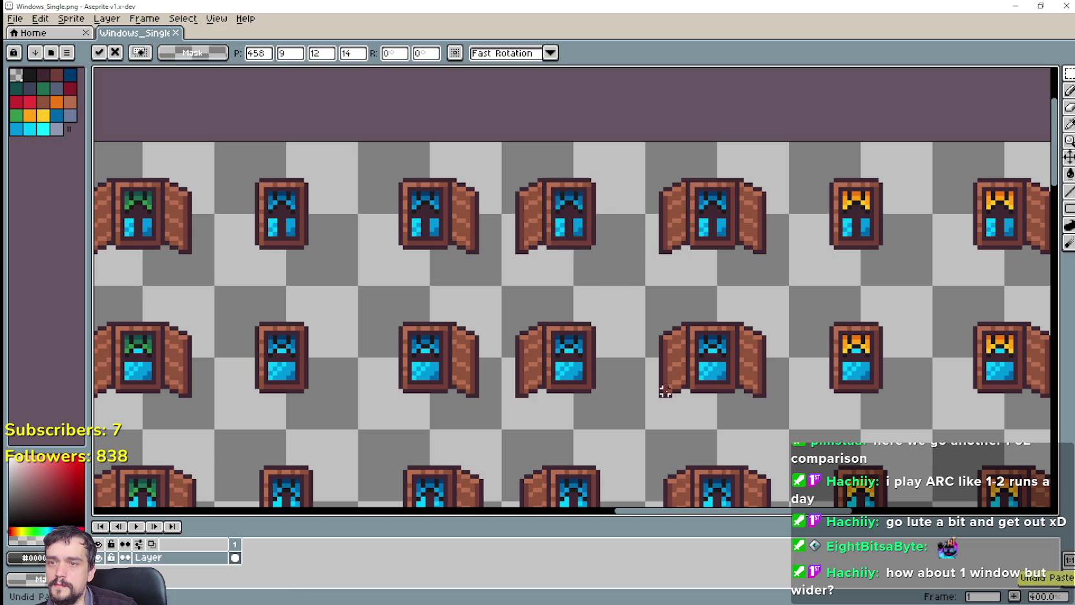
pyautogui.scroll(-2, 665, 394)
pyautogui.scroll(-2, 546, 319)
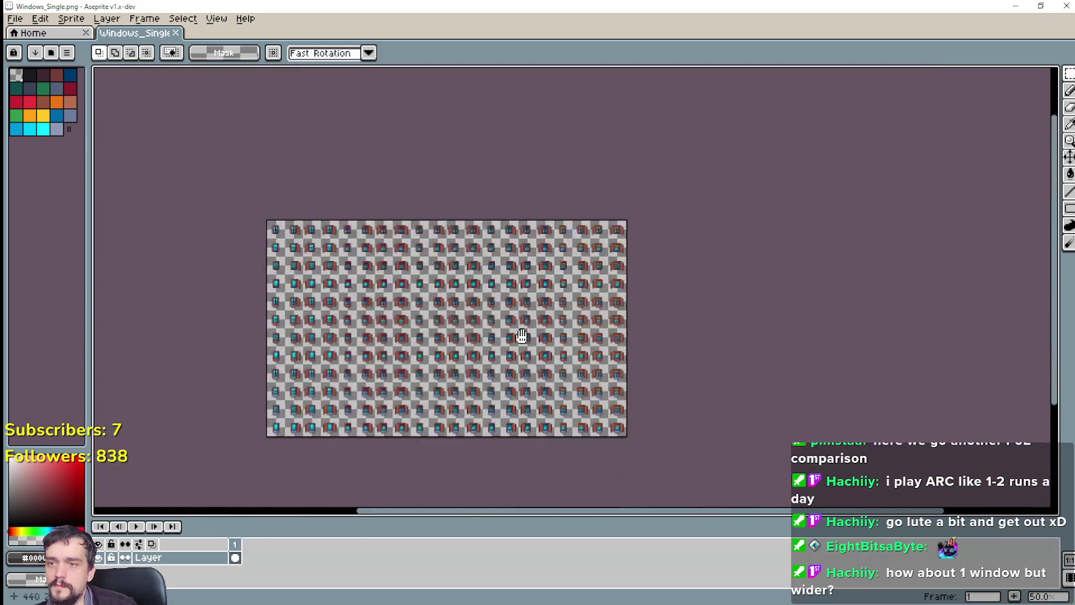
pyautogui.scroll(2, 521, 336)
pyautogui.moveTo(388, 362)
pyautogui.mouseDown()
pyautogui.moveTo(833, 306)
pyautogui.moveTo(712, 367)
pyautogui.mouseUp()
pyautogui.scroll(-1, 833, 306)
pyautogui.scroll(1, 713, 367)
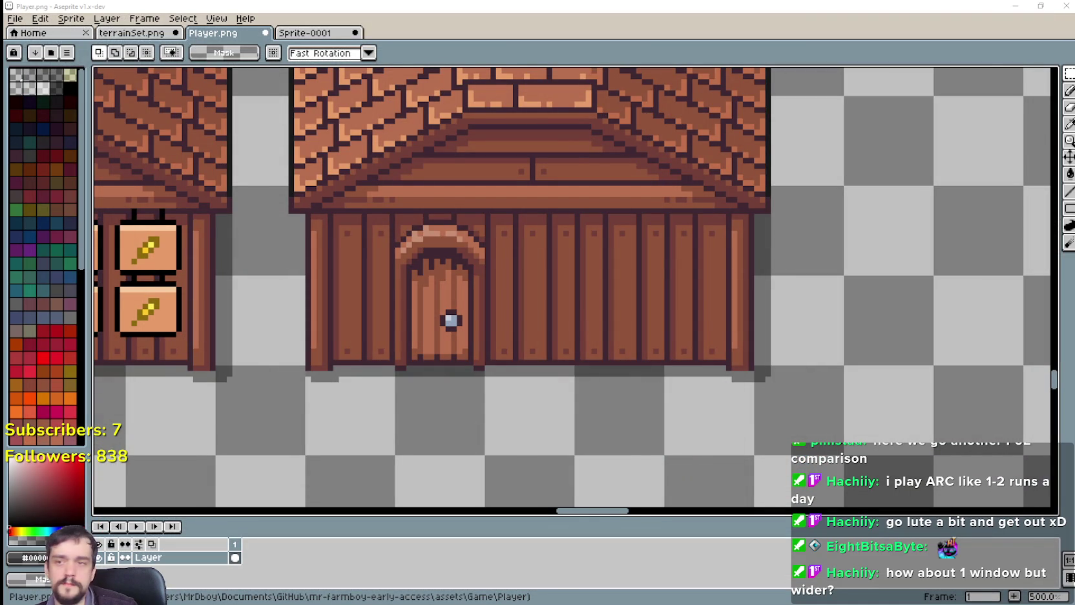
# Zoom in and out on Player.png to inspect the plain plank wall beside the arched door.
pyautogui.scroll(-1, 588, 323)
pyautogui.scroll(1, 669, 319)
pyautogui.scroll(1, 660, 259)
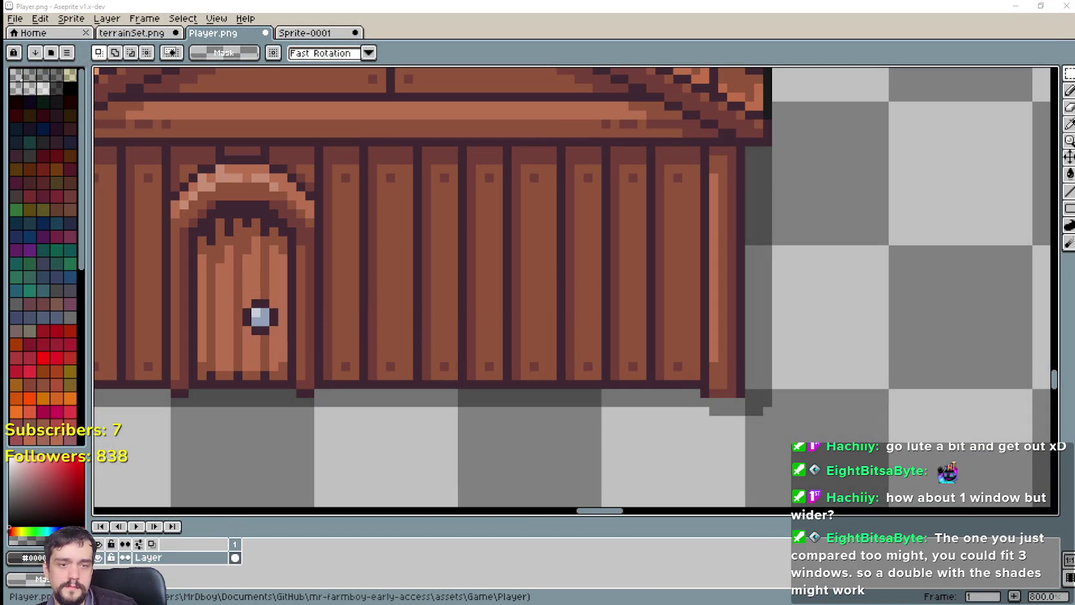
pyautogui.scroll(-1, 704, 313)
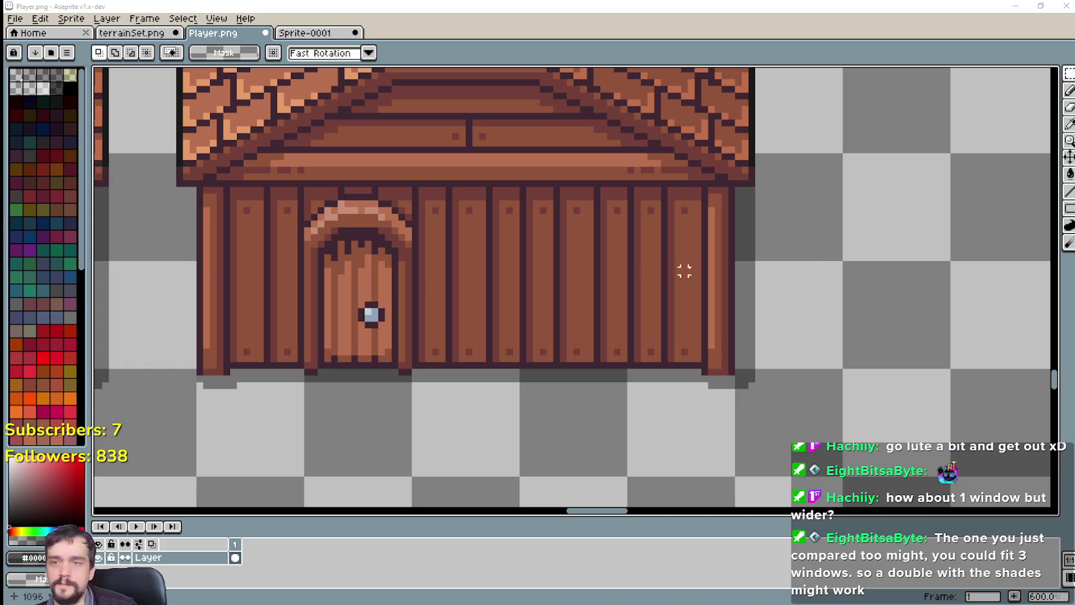
pyautogui.scroll(1, 676, 260)
pyautogui.hscroll(-3, 660, 256)
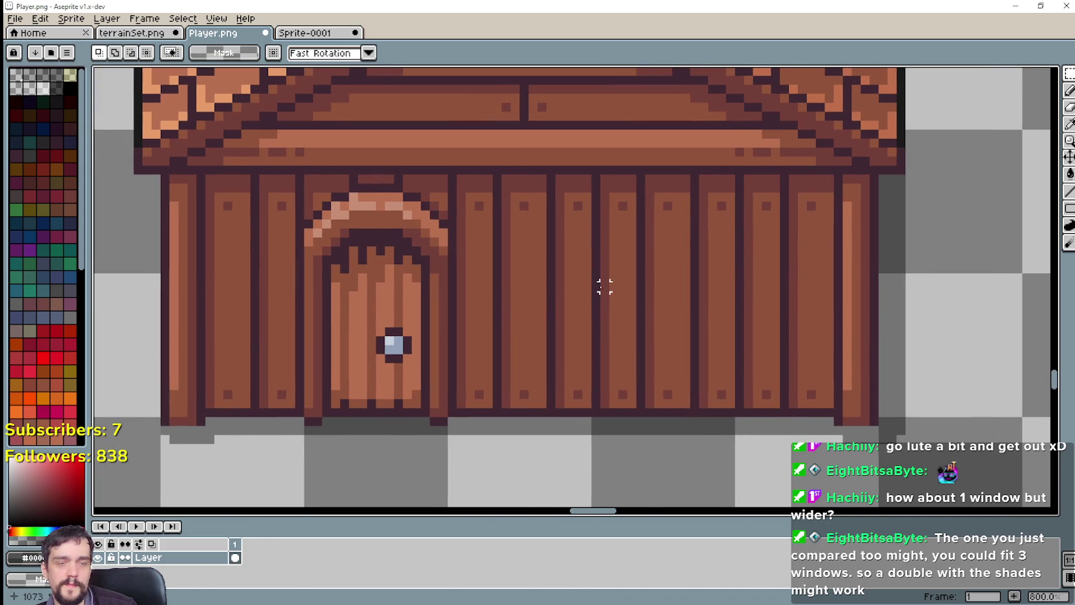
pyautogui.scroll(-1, 605, 350)
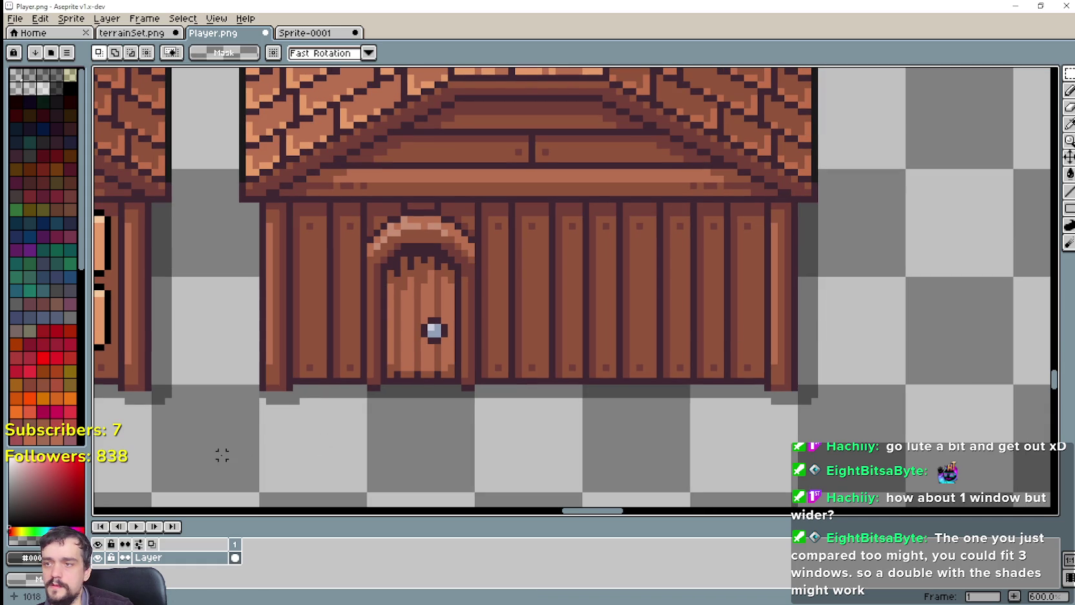
# Replace the plain wall right of the door with the pasted wall holding two blue windows.
pyautogui.moveTo(154, 386); pyautogui.dragTo(364, 489)
pyautogui.moveTo(364, 413); pyautogui.dragTo(477, 426)
pyautogui.moveTo(239, 437); pyautogui.dragTo(849, 226)
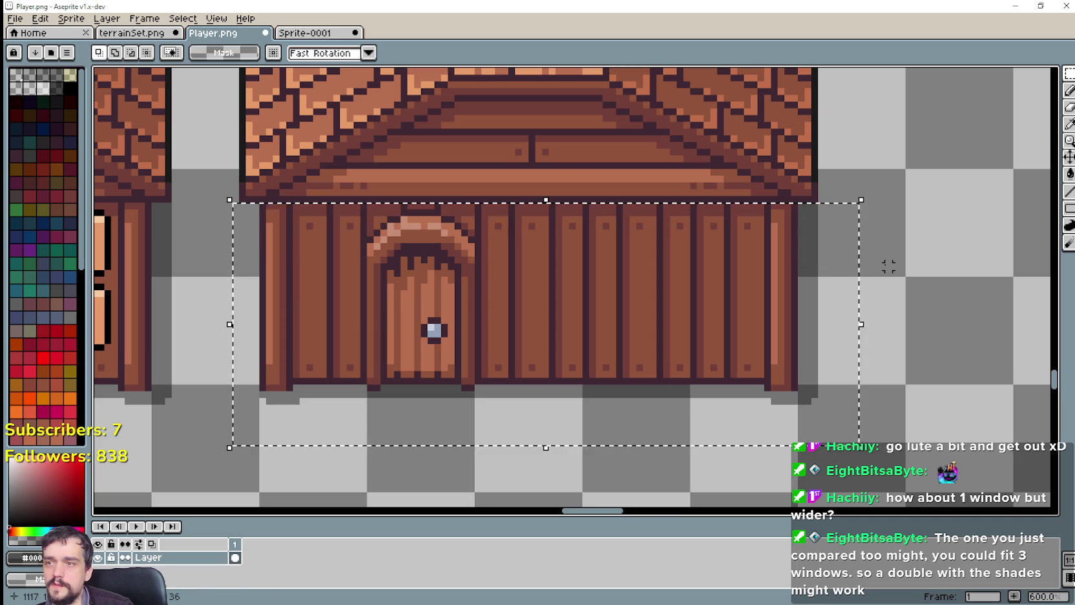
pyautogui.press('Delete')
pyautogui.hotkey('ctrl', 'v')
pyautogui.moveTo(611, 235)
pyautogui.mouseDown()
pyautogui.moveTo(585, 317)
pyautogui.moveTo(557, 298)
pyautogui.moveTo(570, 297)
pyautogui.mouseUp()
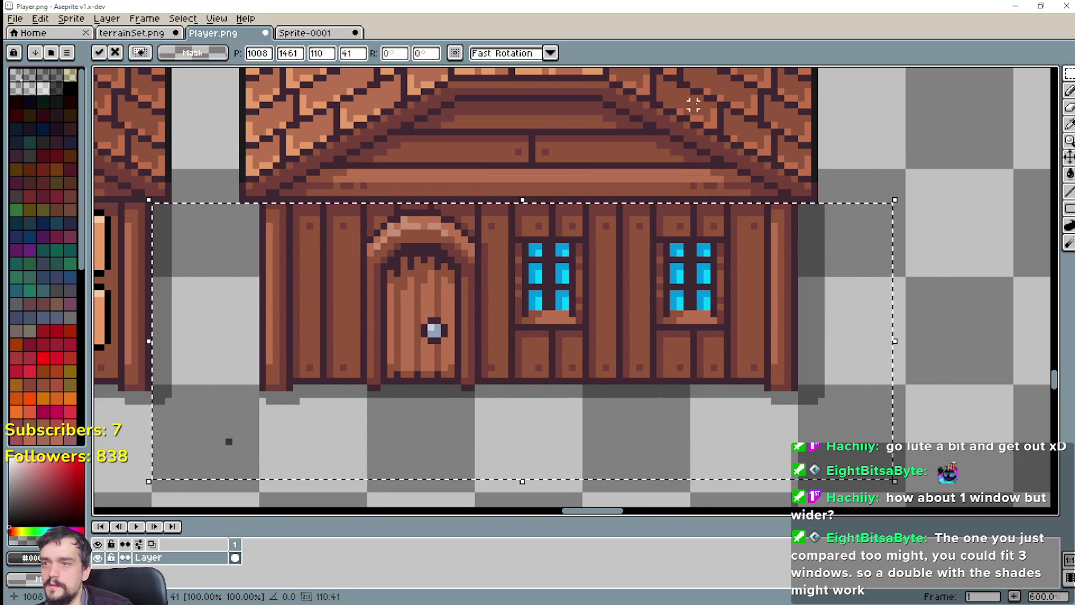
pyautogui.press('Return')
# Shift the market house and its signs to the left on the sprite sheet.
pyautogui.scroll(-3, 672, 137)
pyautogui.scroll(-1, 436, 379)
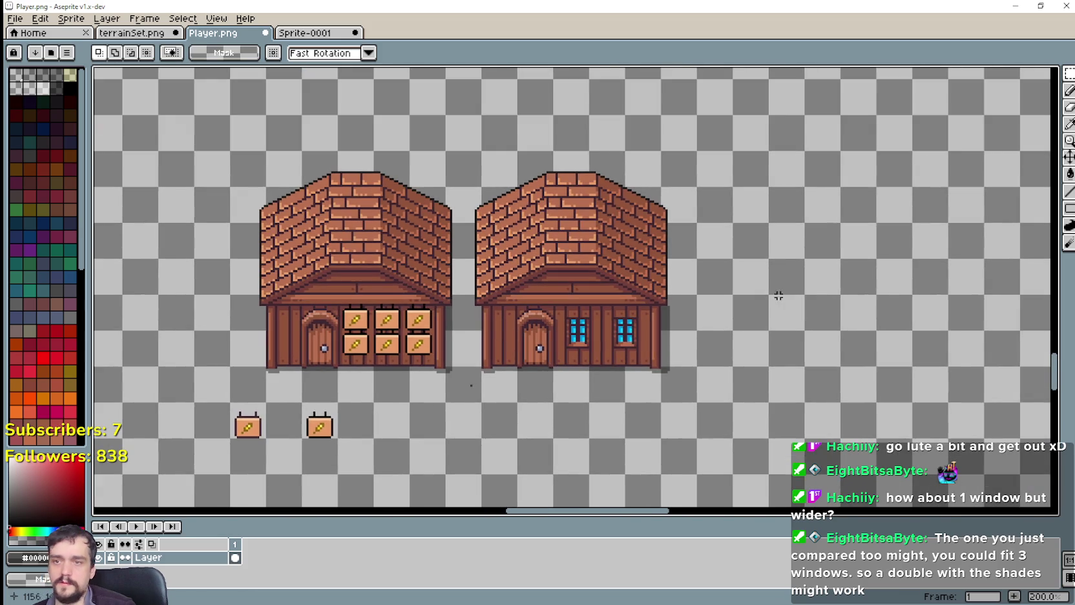
pyautogui.scroll(2, 513, 349)
pyautogui.scroll(1, 603, 339)
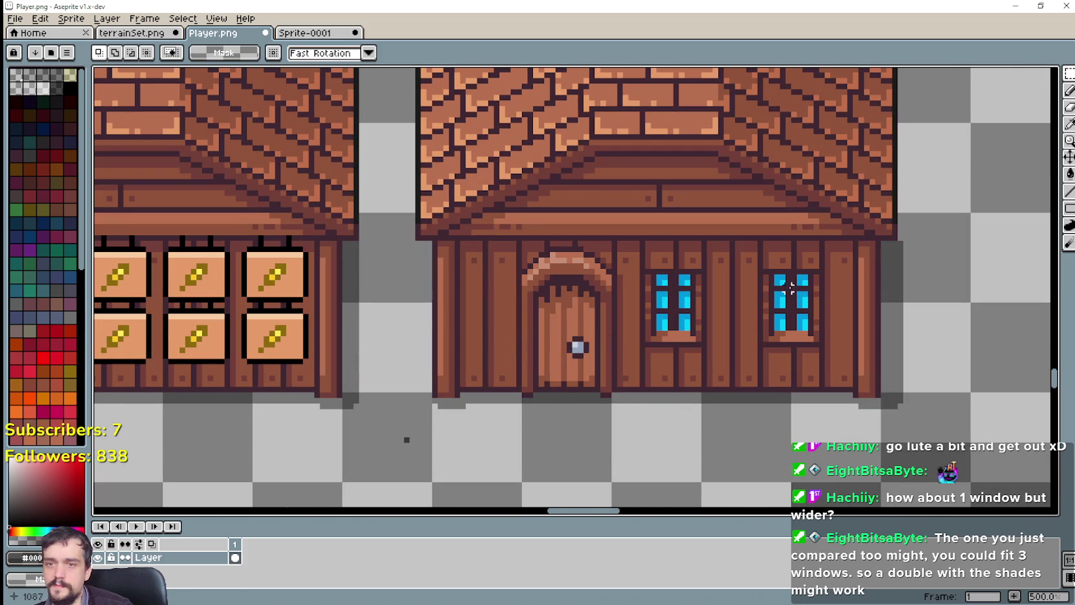
pyautogui.moveTo(791, 288); pyautogui.dragTo(740, 308)
pyautogui.scroll(-2, 733, 304)
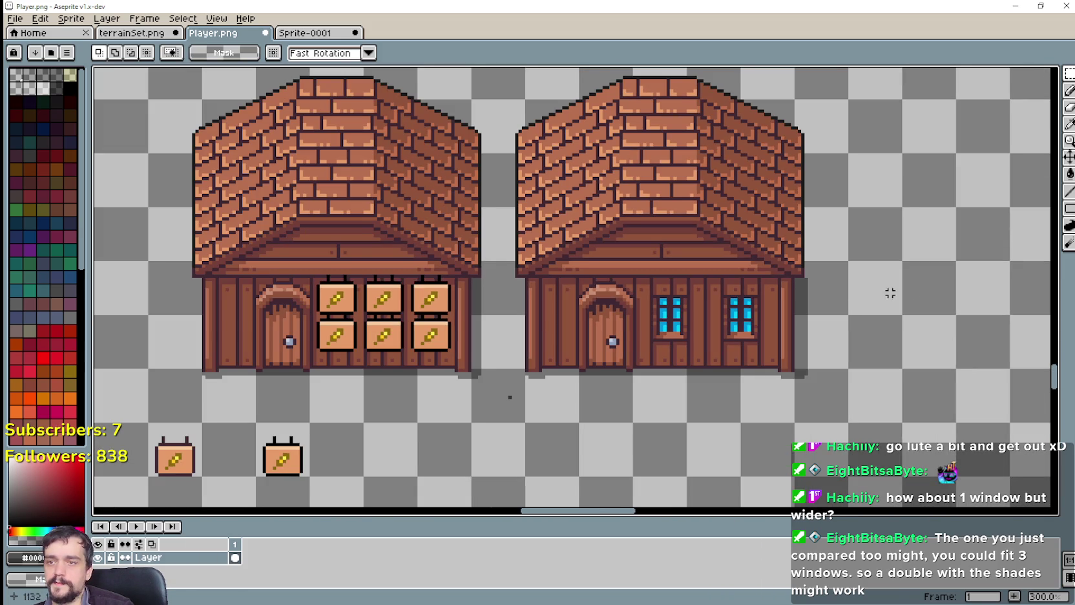
pyautogui.moveTo(890, 293)
pyautogui.mouseDown()
pyautogui.moveTo(779, 278)
pyautogui.moveTo(672, 351)
pyautogui.mouseUp()
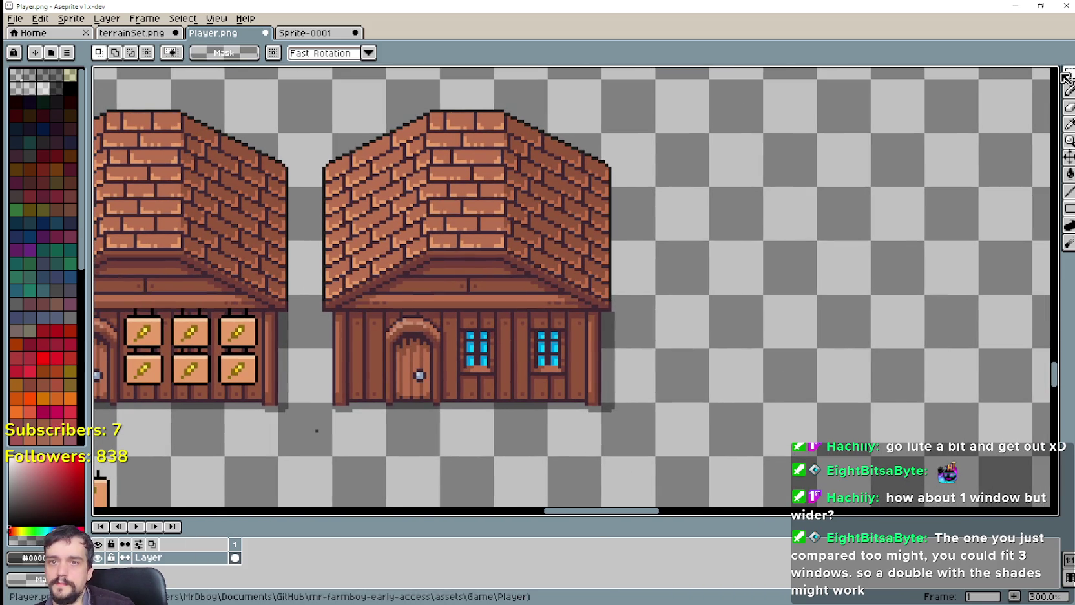
pyautogui.moveTo(461, 259); pyautogui.dragTo(487, 236)
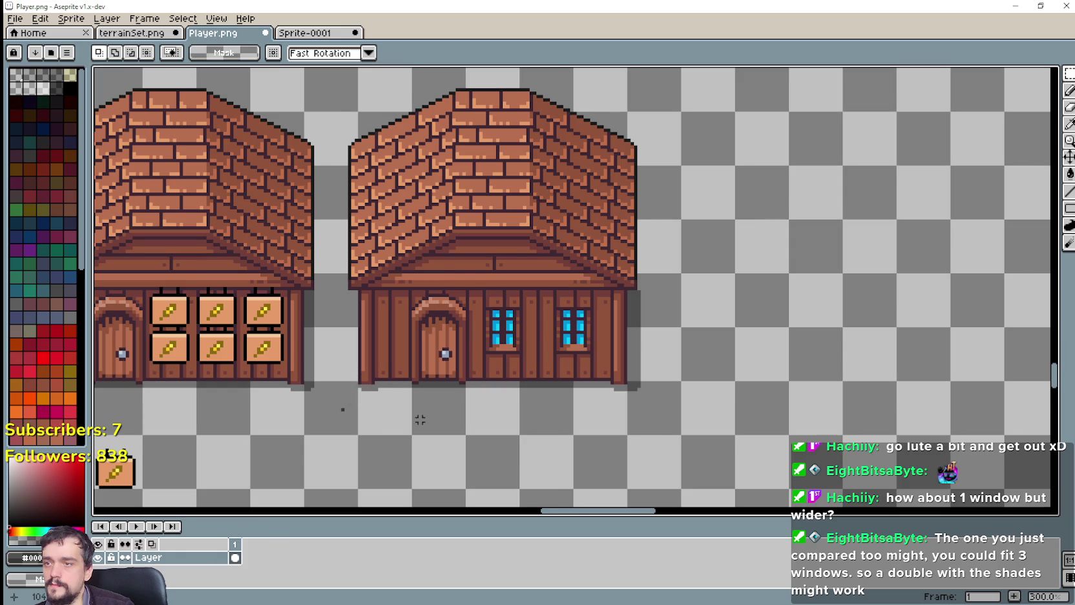
pyautogui.scroll(-1, 420, 420)
pyautogui.moveTo(421, 369); pyautogui.dragTo(419, 299)
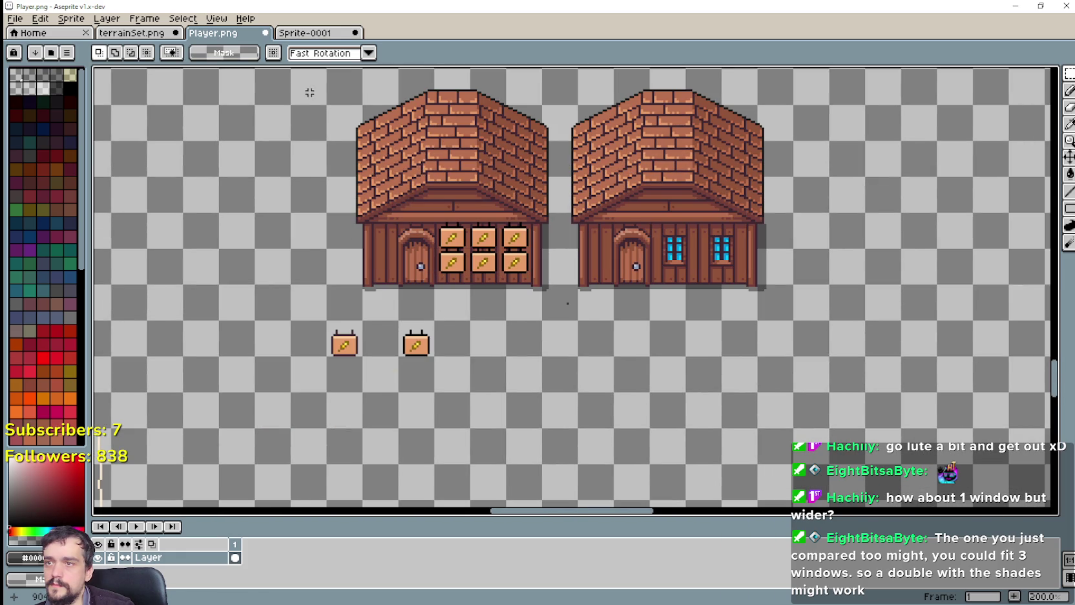
pyautogui.scroll(-1, 673, 395)
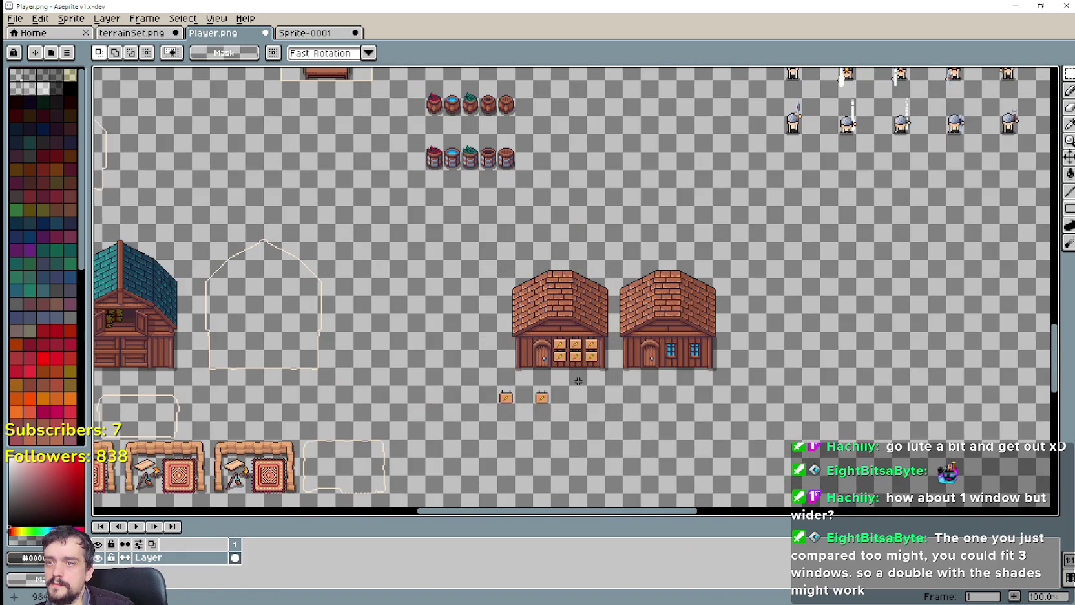
pyautogui.scroll(1, 578, 381)
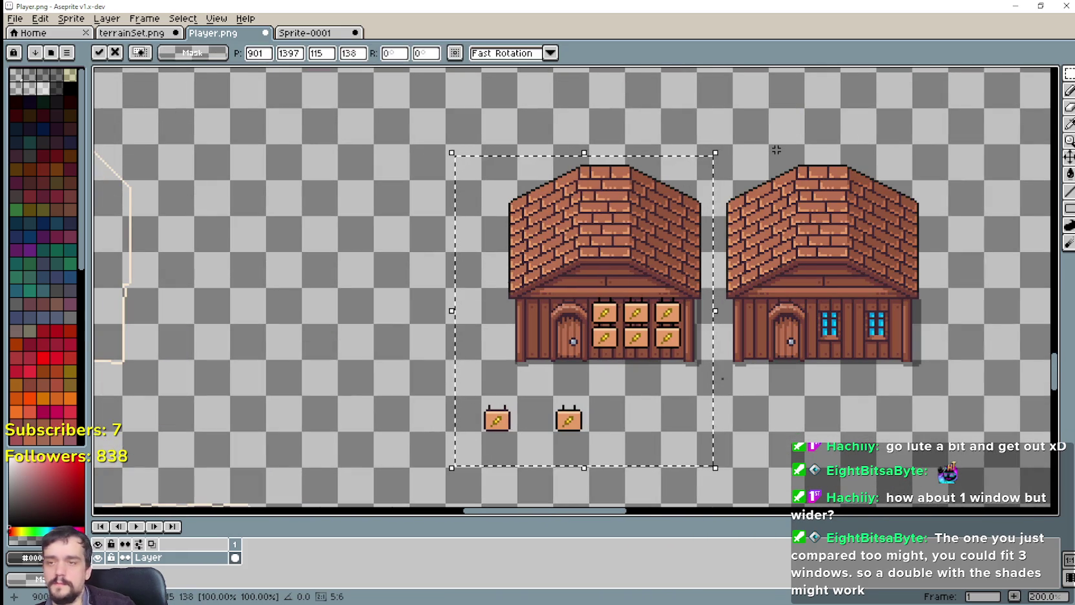
pyautogui.hotkey('shift', 'Left')
pyautogui.hotkey('shift', 'Left')
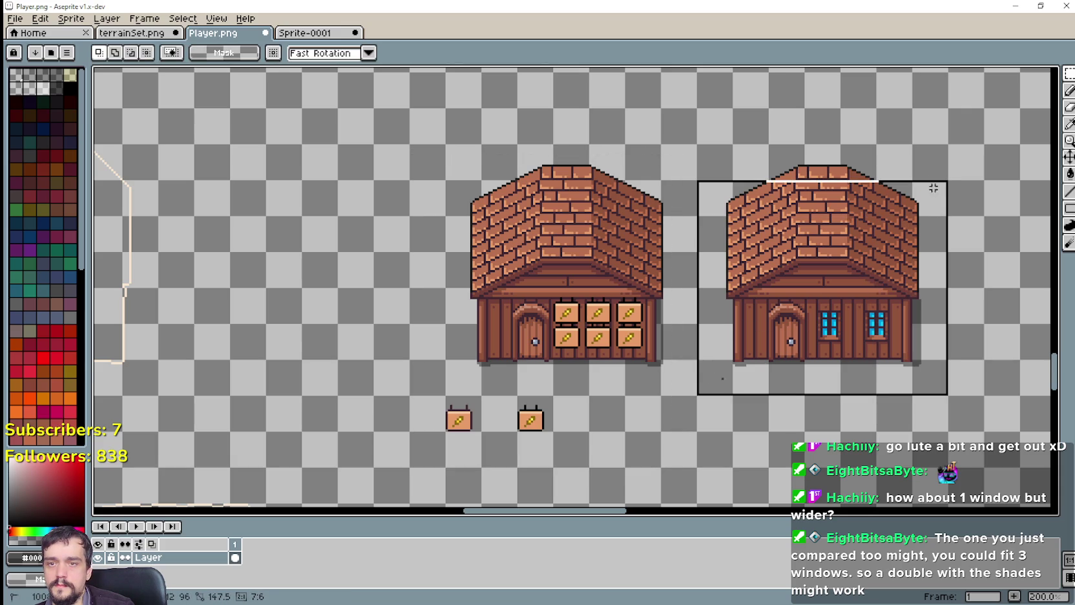
# Move the brick house to a new spot among the sheet's houses and trees.
pyautogui.scroll(1, 799, 277)
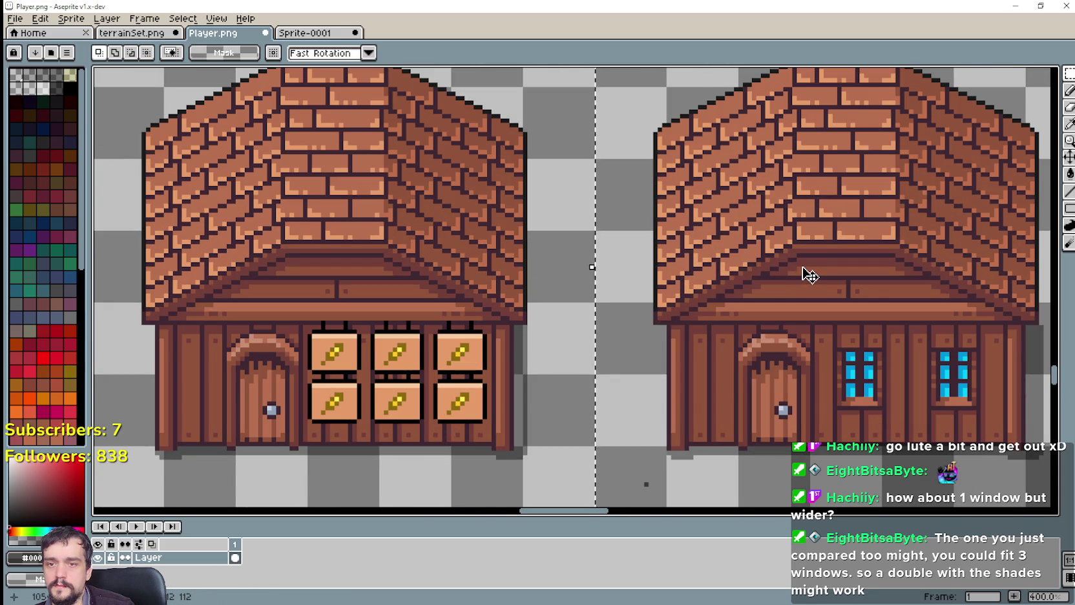
pyautogui.scroll(-3, 807, 276)
pyautogui.scroll(2, 840, 291)
pyautogui.scroll(-4, 870, 308)
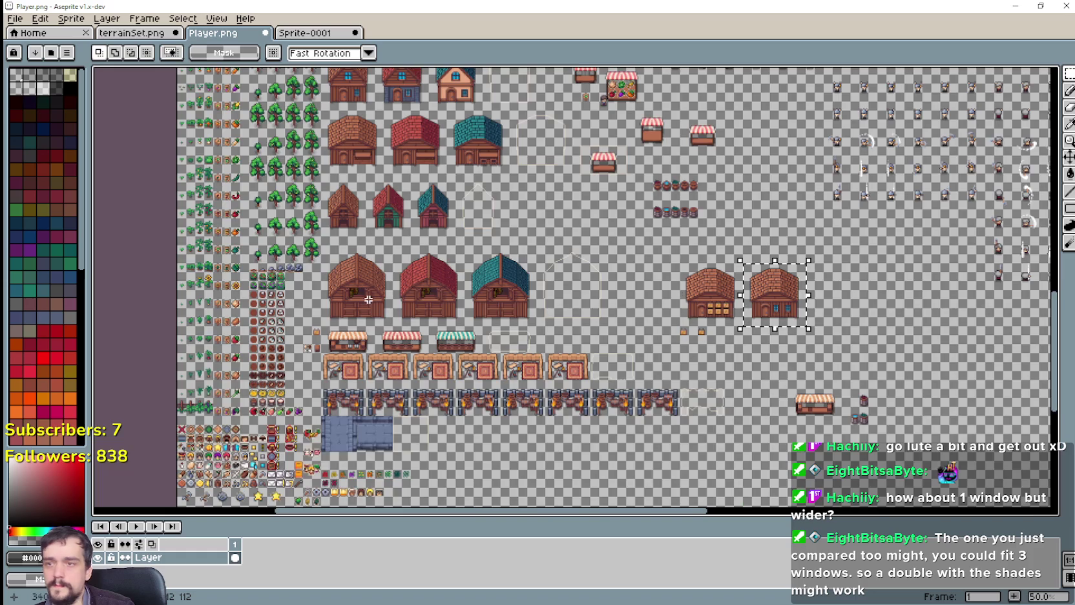
pyautogui.moveTo(368, 147); pyautogui.dragTo(468, 354)
pyautogui.scroll(2, 469, 355)
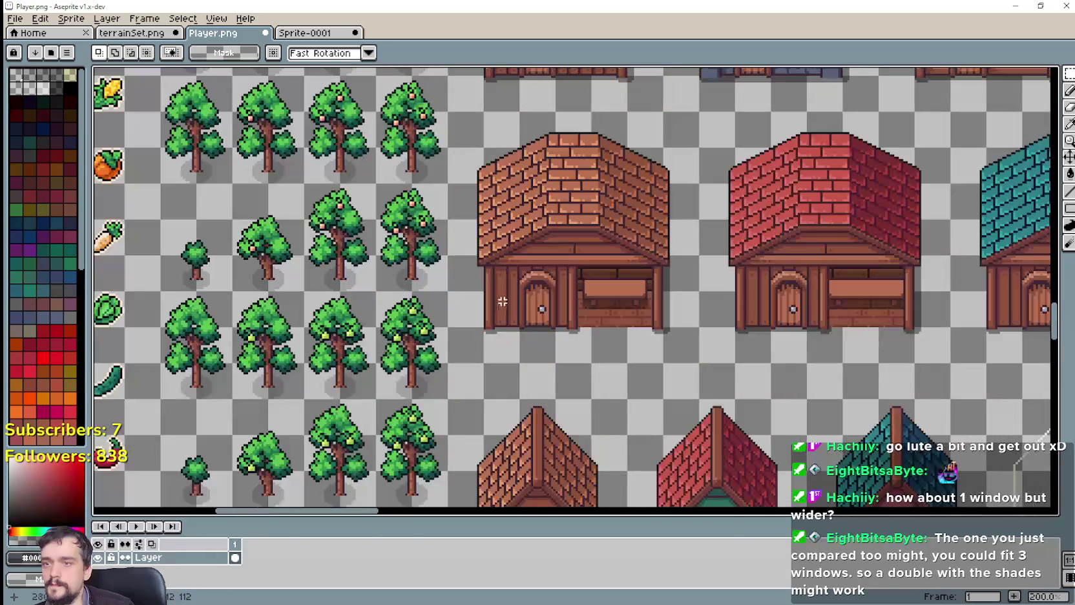
pyautogui.scroll(-1, 684, 140)
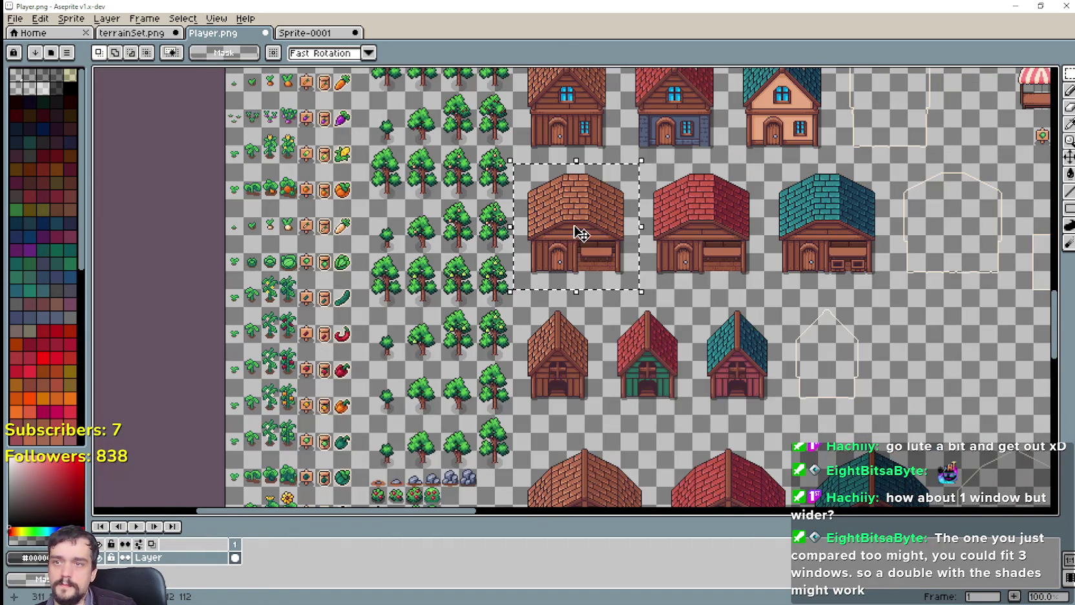
pyautogui.moveTo(575, 232); pyautogui.dragTo(875, 323)
pyautogui.hscroll(5, 874, 323)
pyautogui.moveTo(599, 268)
pyautogui.mouseDown()
pyautogui.moveTo(751, 316)
pyautogui.moveTo(735, 232)
pyautogui.moveTo(714, 220)
pyautogui.mouseUp()
pyautogui.hscroll(5, 751, 317)
pyautogui.scroll(-2, 751, 317)
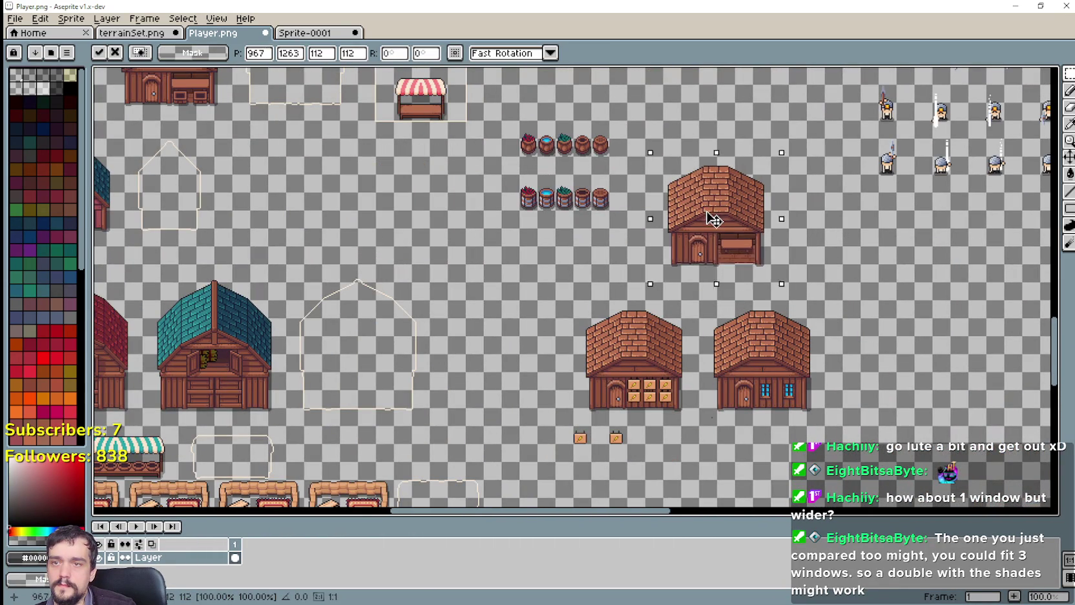
pyautogui.scroll(-2, 417, 266)
pyautogui.scroll(1, 520, 269)
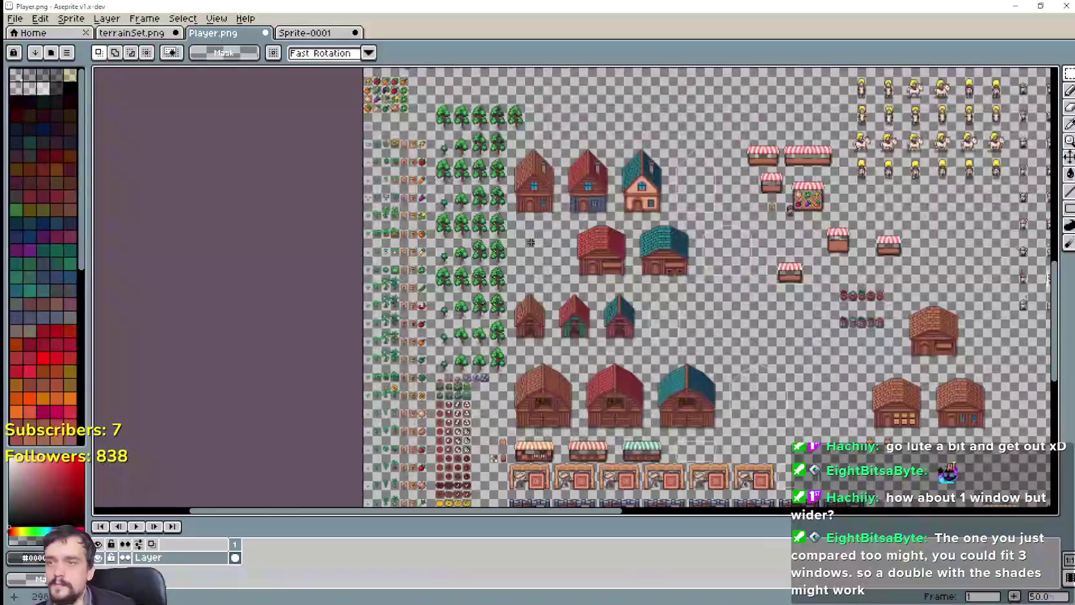
pyautogui.scroll(3, 520, 269)
# Paste a copy of the windowed brown house onto the sheet, then let Godot reimport the sprite.
pyautogui.hotkey('ctrl', 'v')
pyautogui.moveTo(485, 312); pyautogui.dragTo(459, 339)
pyautogui.scroll(-1, 478, 315)
pyautogui.scroll(-1, 692, 368)
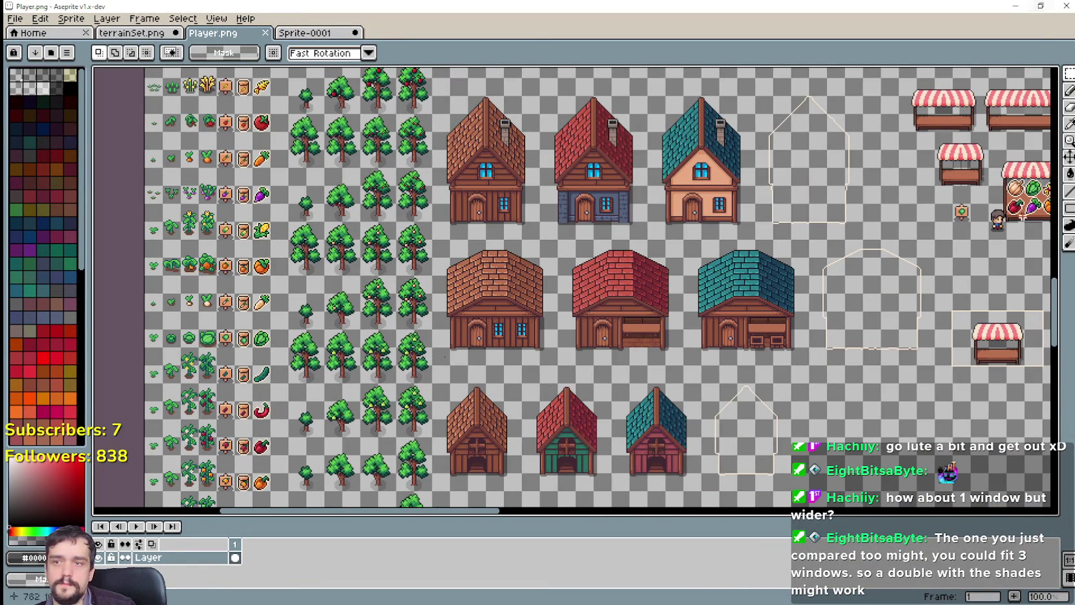
pyautogui.hotkey('alt', 'Tab')
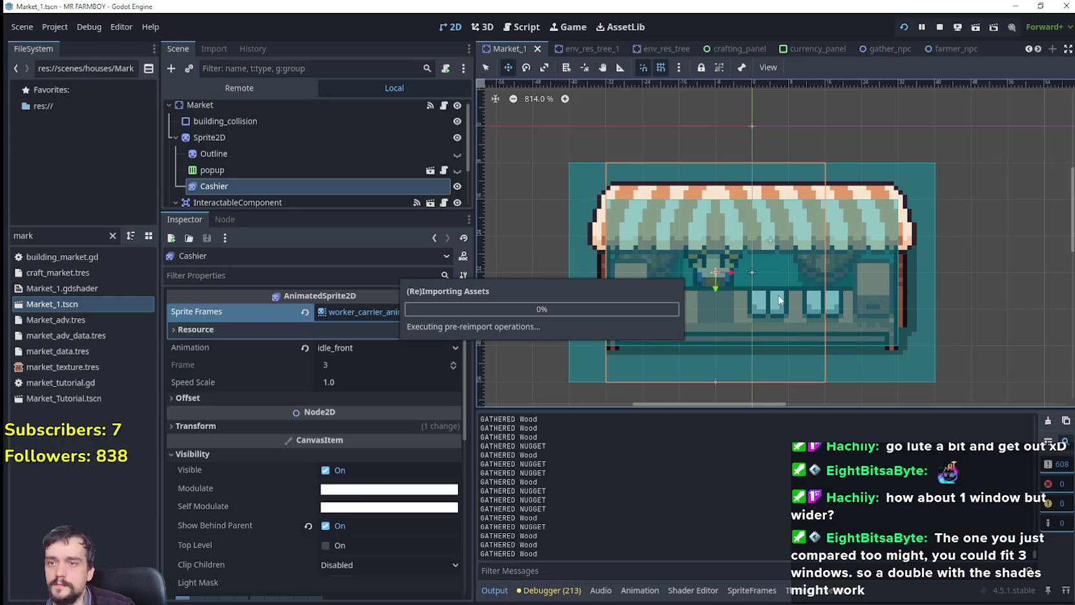
# Resume MR FARMBOY and zoom the camera to view the market's arched door and two blue windows.
pyautogui.hotkey('alt', 'Tab')
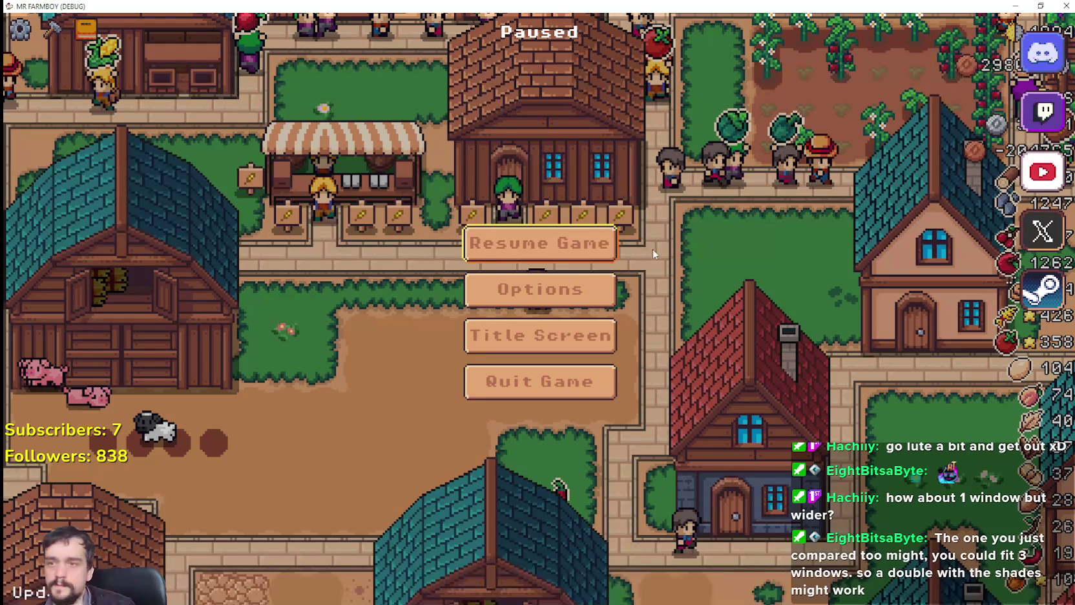
pyautogui.click(601, 252)
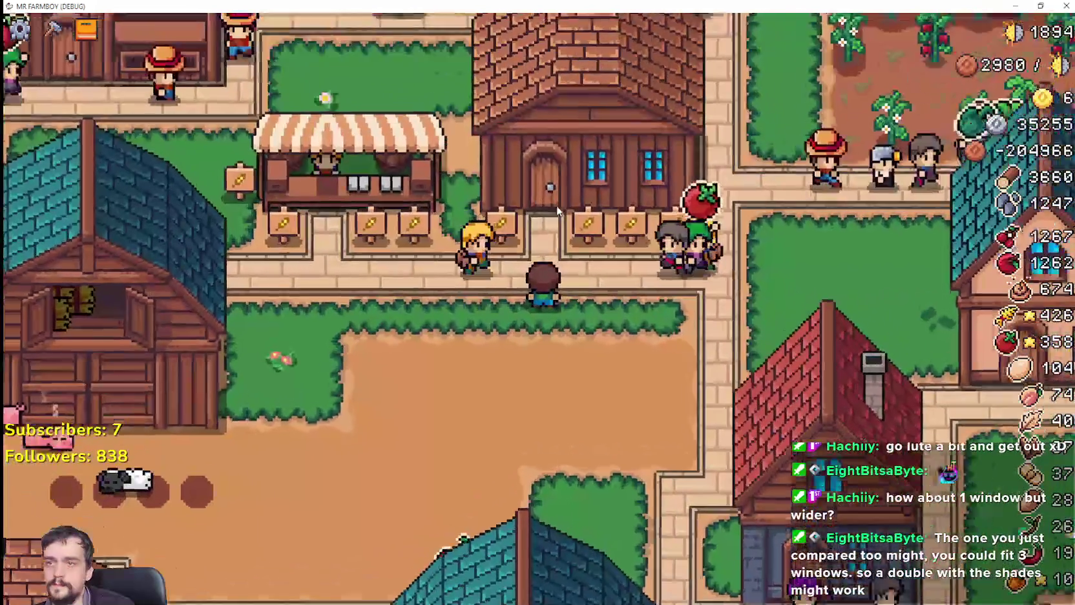
pyautogui.scroll(2, 556, 205)
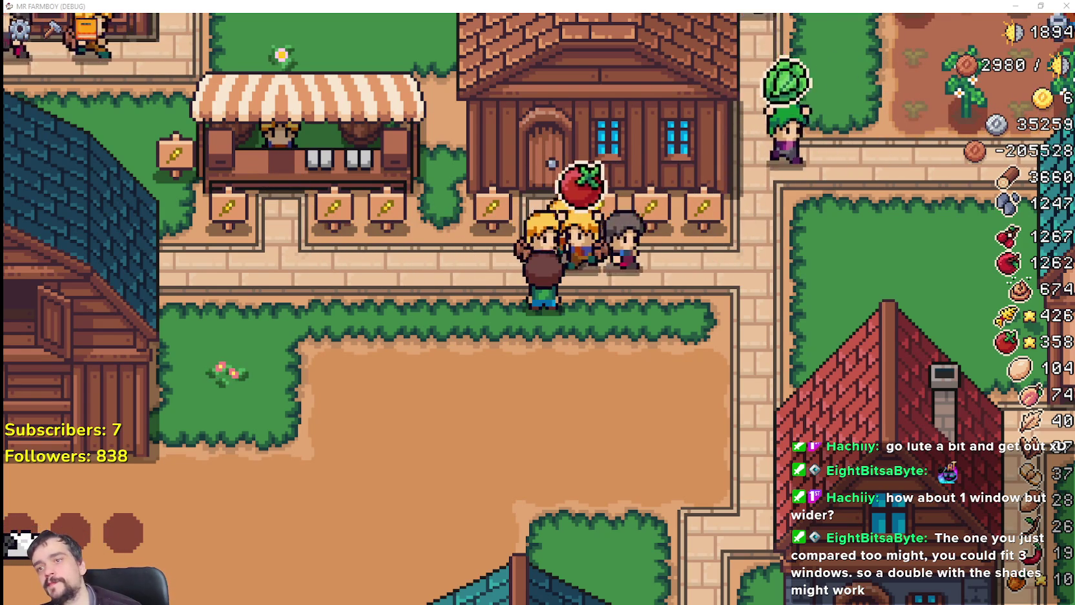
pyautogui.scroll(-2, 582, 97)
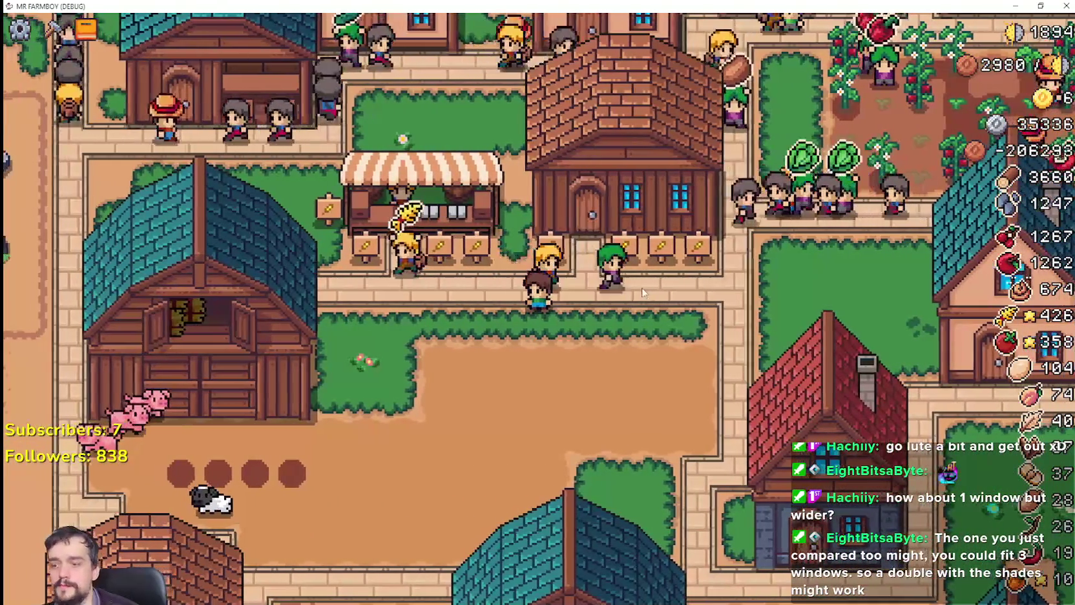
pyautogui.scroll(-3, 627, 351)
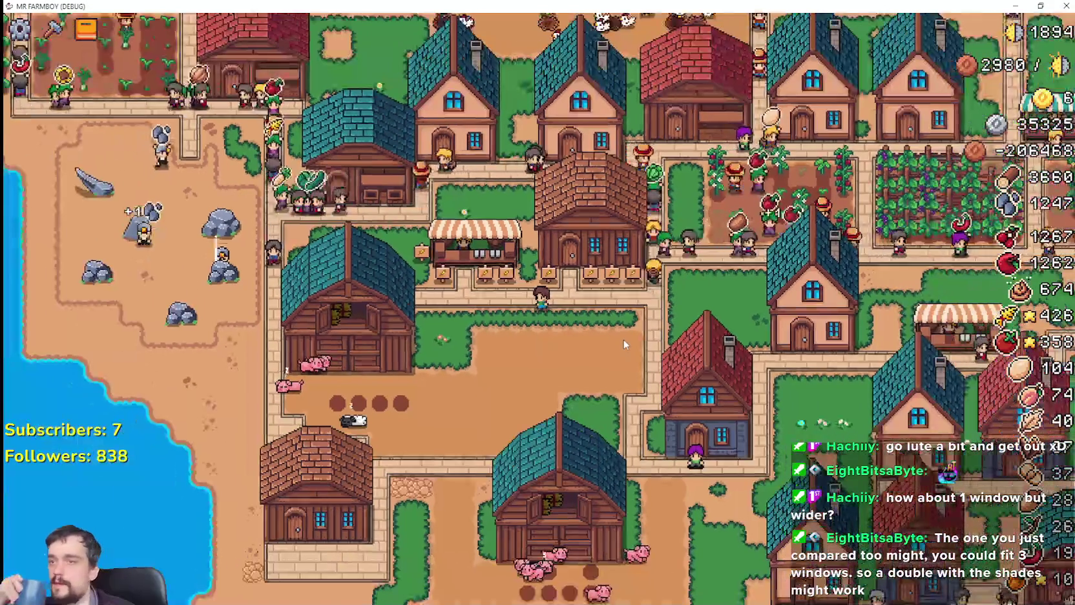
pyautogui.scroll(3, 625, 336)
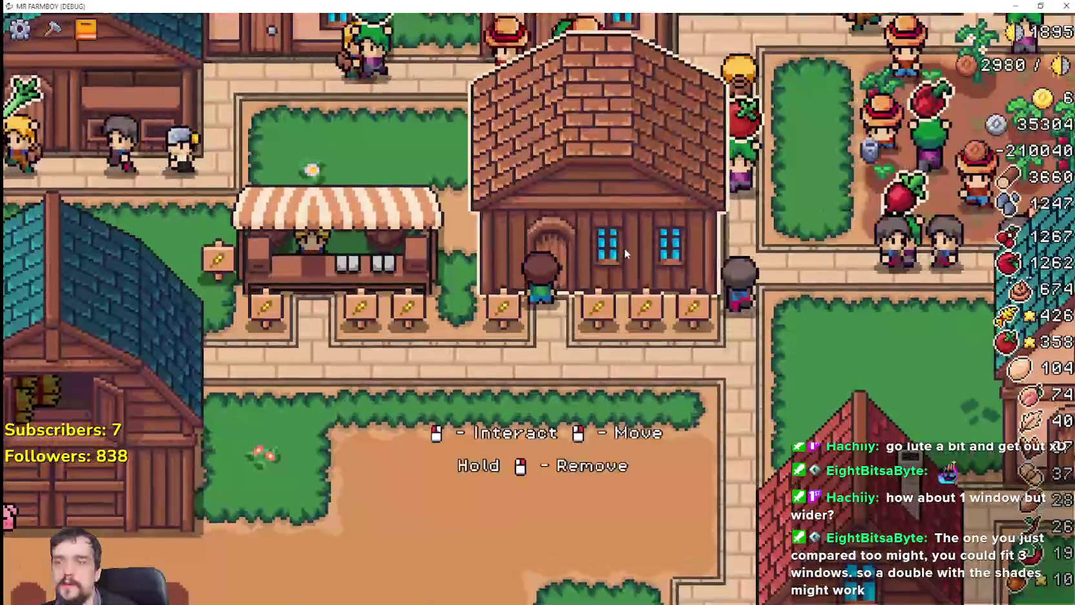
# Check the market's warehouse inventory, then open Crafting on the decorations tab.
pyautogui.click(624, 249)
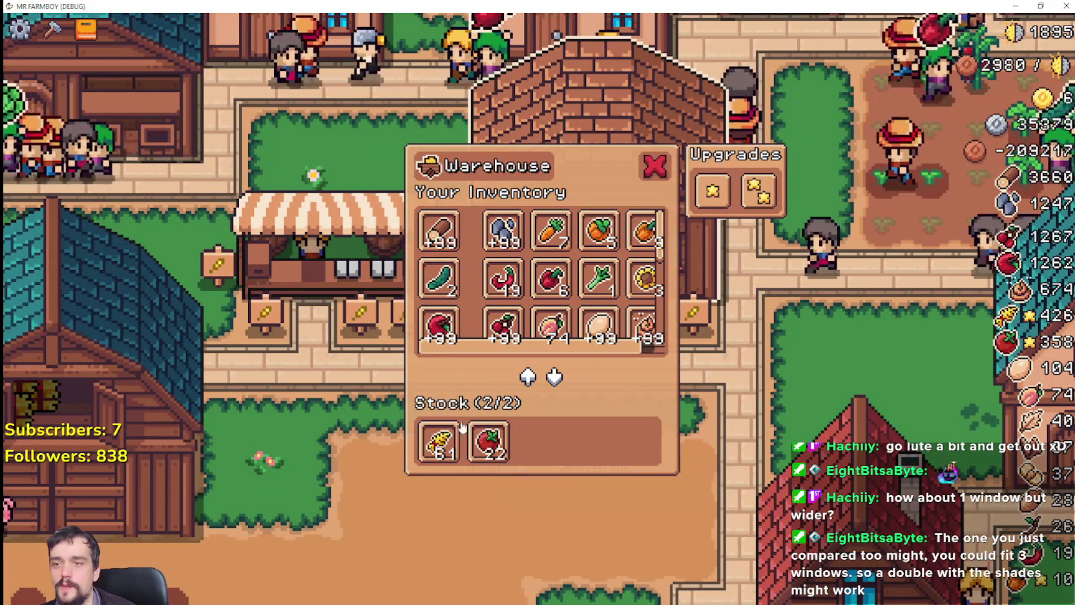
pyautogui.press('Escape')
pyautogui.press('c')
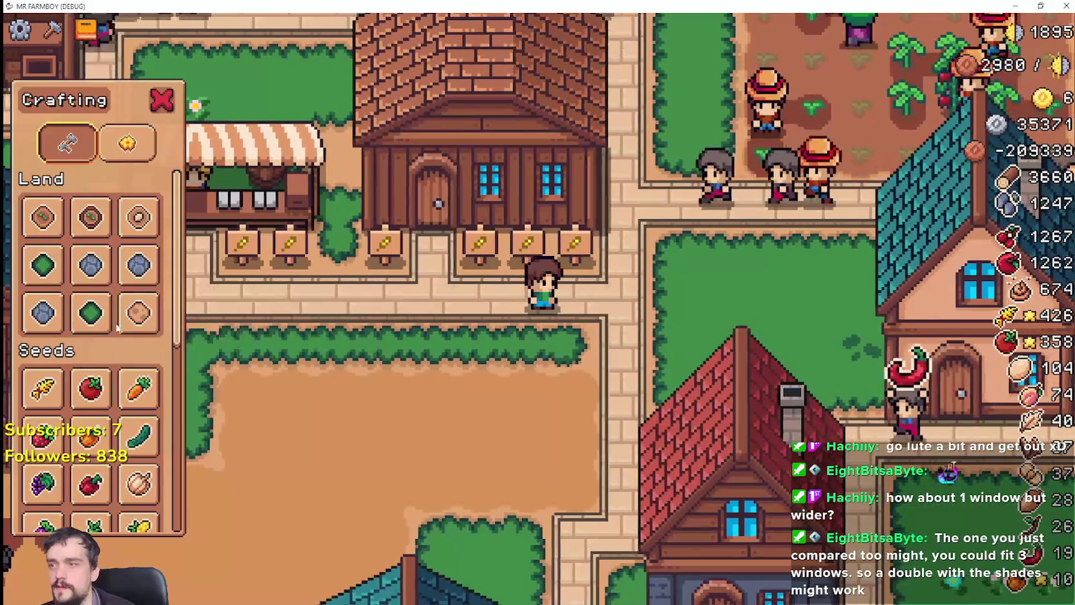
pyautogui.click(127, 142)
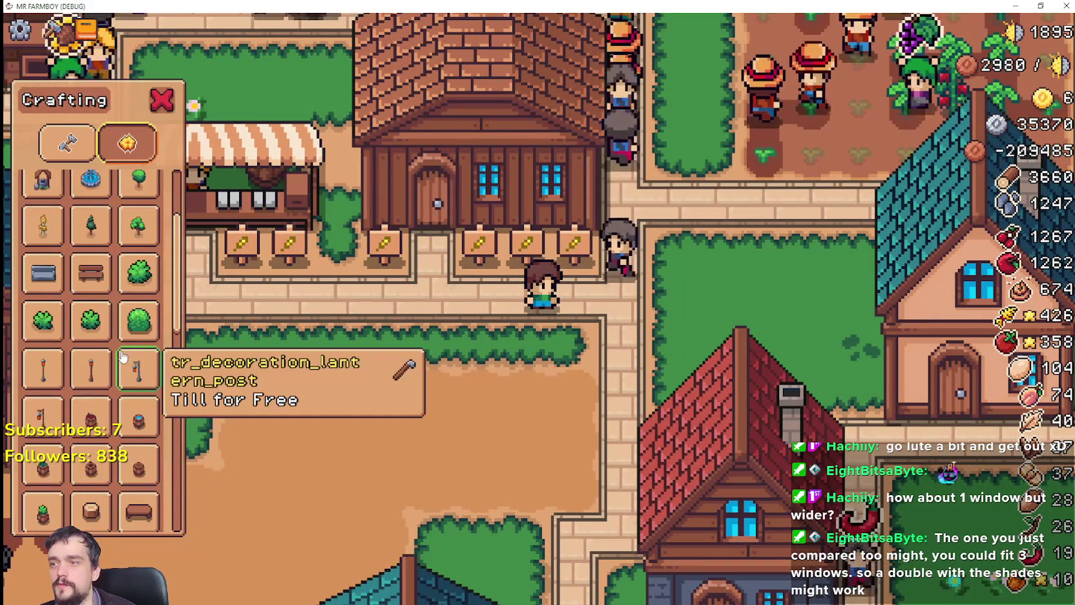
# Pick the sign decoration and walk the farmboy into position to place it.
pyautogui.scroll(-3, 120, 420)
pyautogui.scroll(-5, 120, 437)
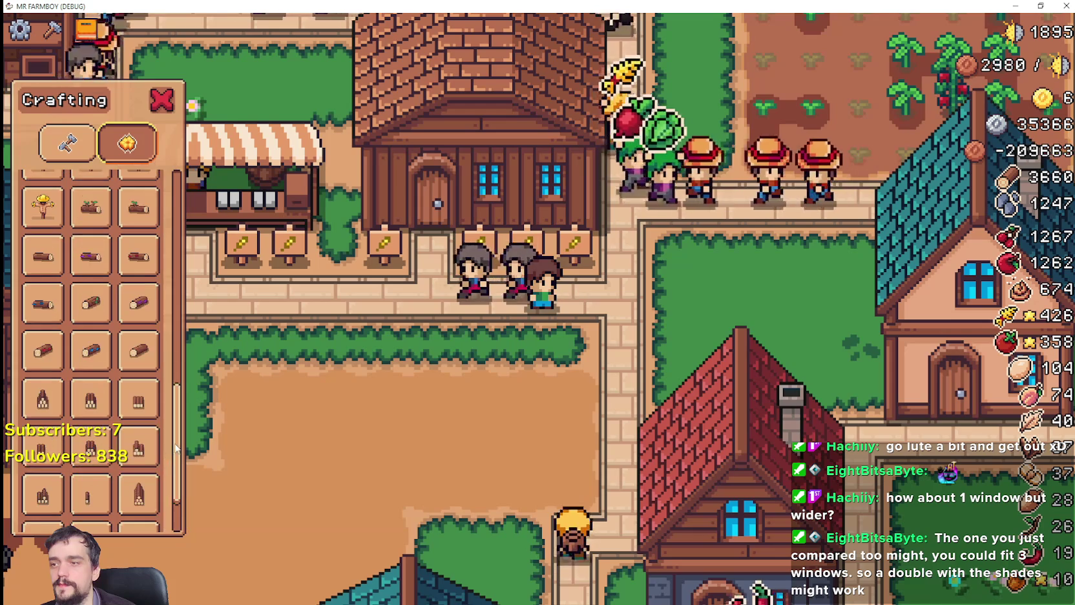
pyautogui.click(138, 503)
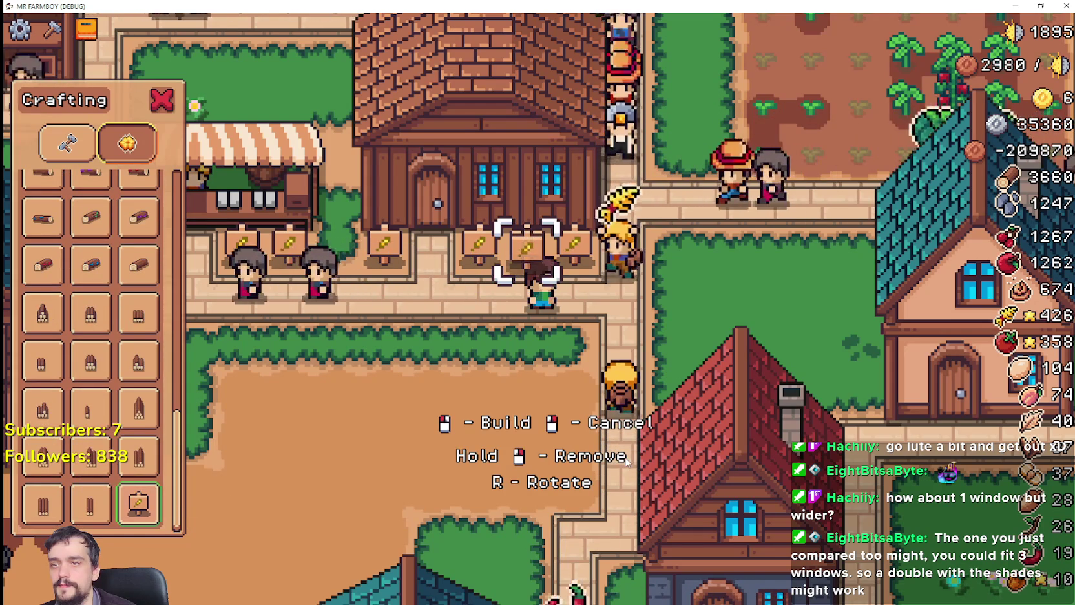
pyautogui.press('d')
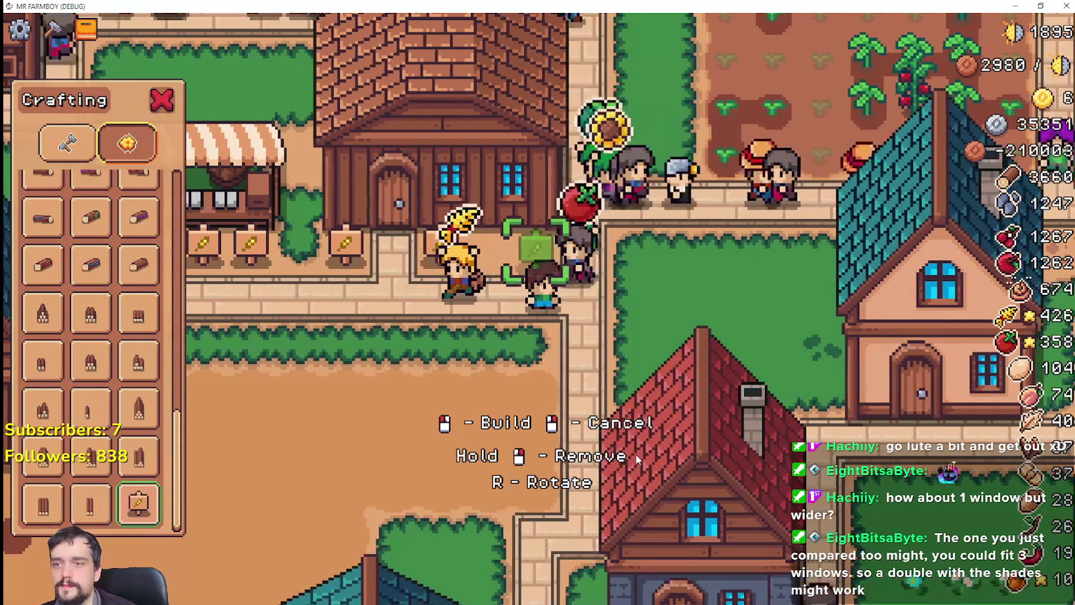
pyautogui.press('a')
pyautogui.press('s')
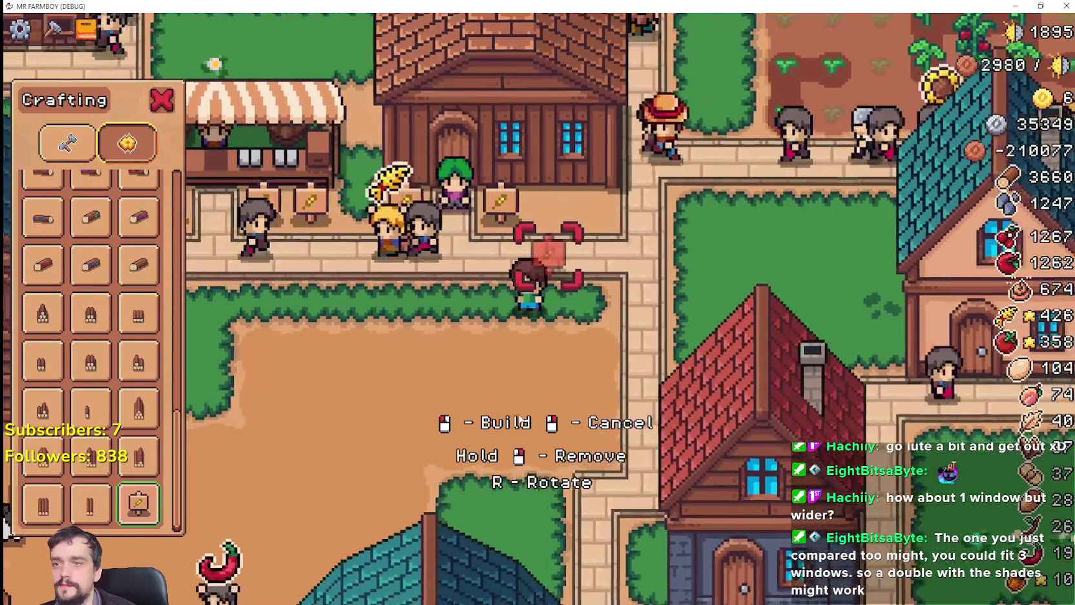